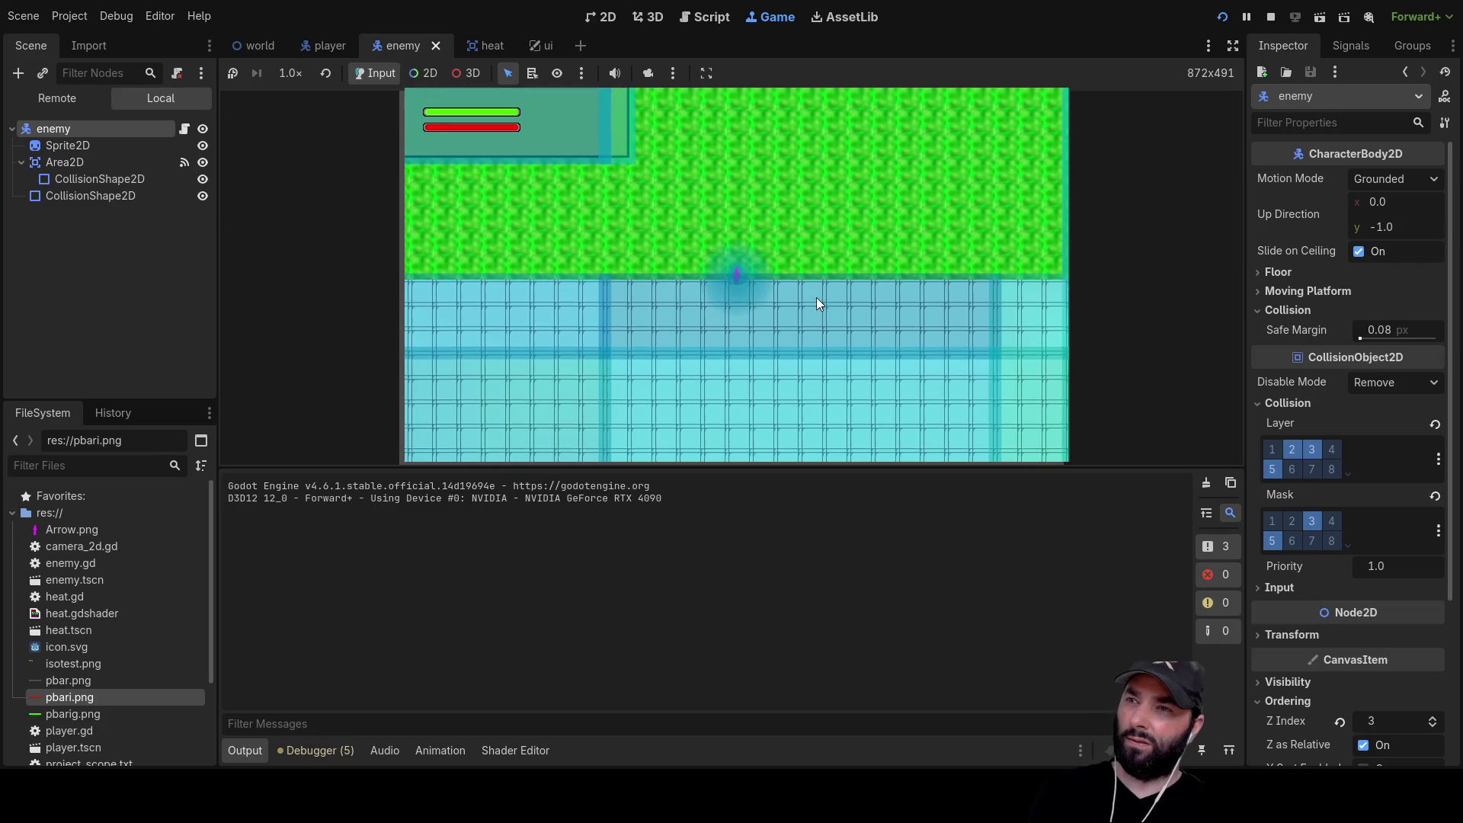
key(w)
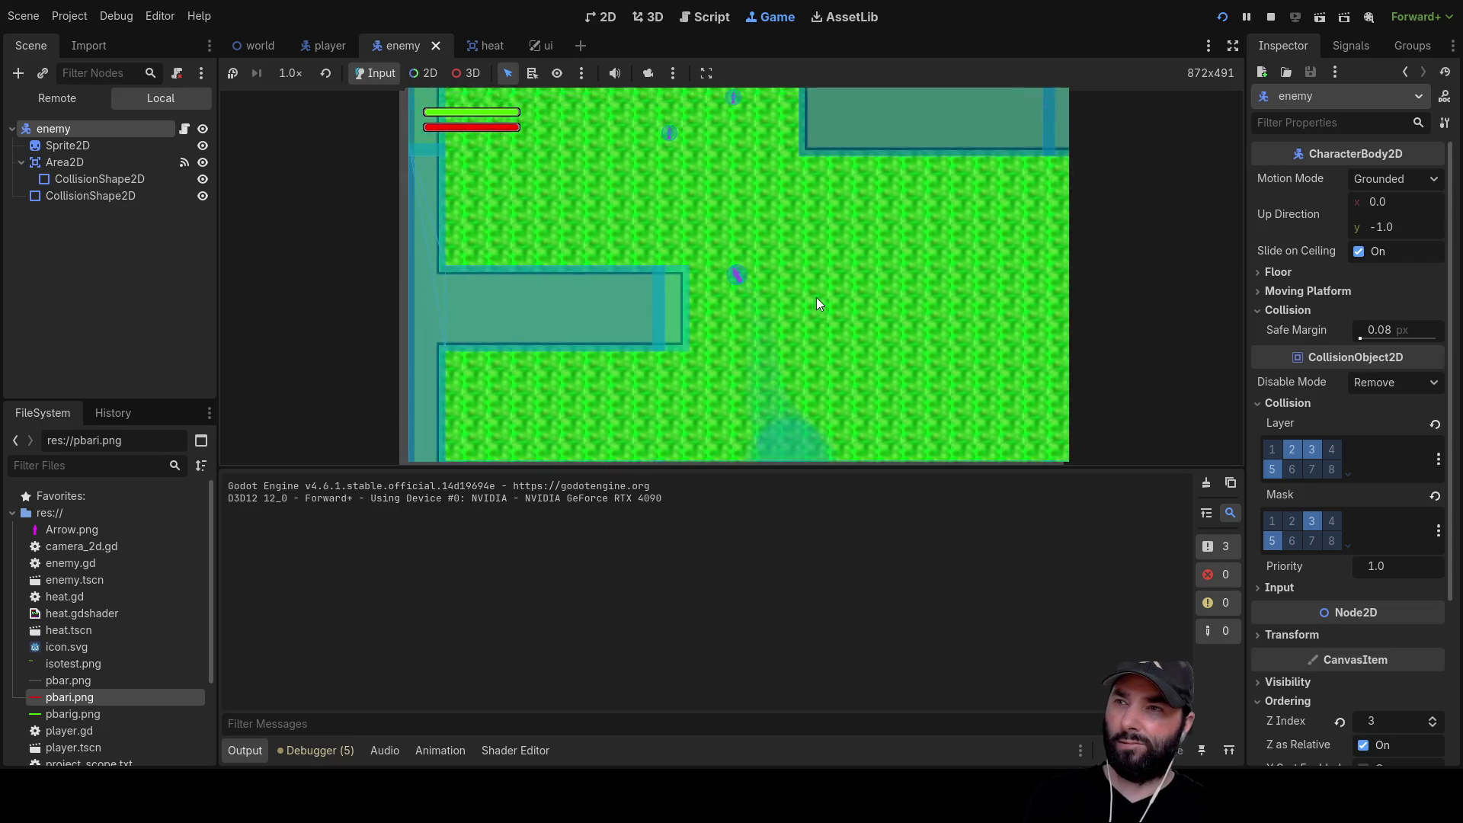
Finish moving the player through the level, stop the game with F8, then save and relaunch it
key(d)
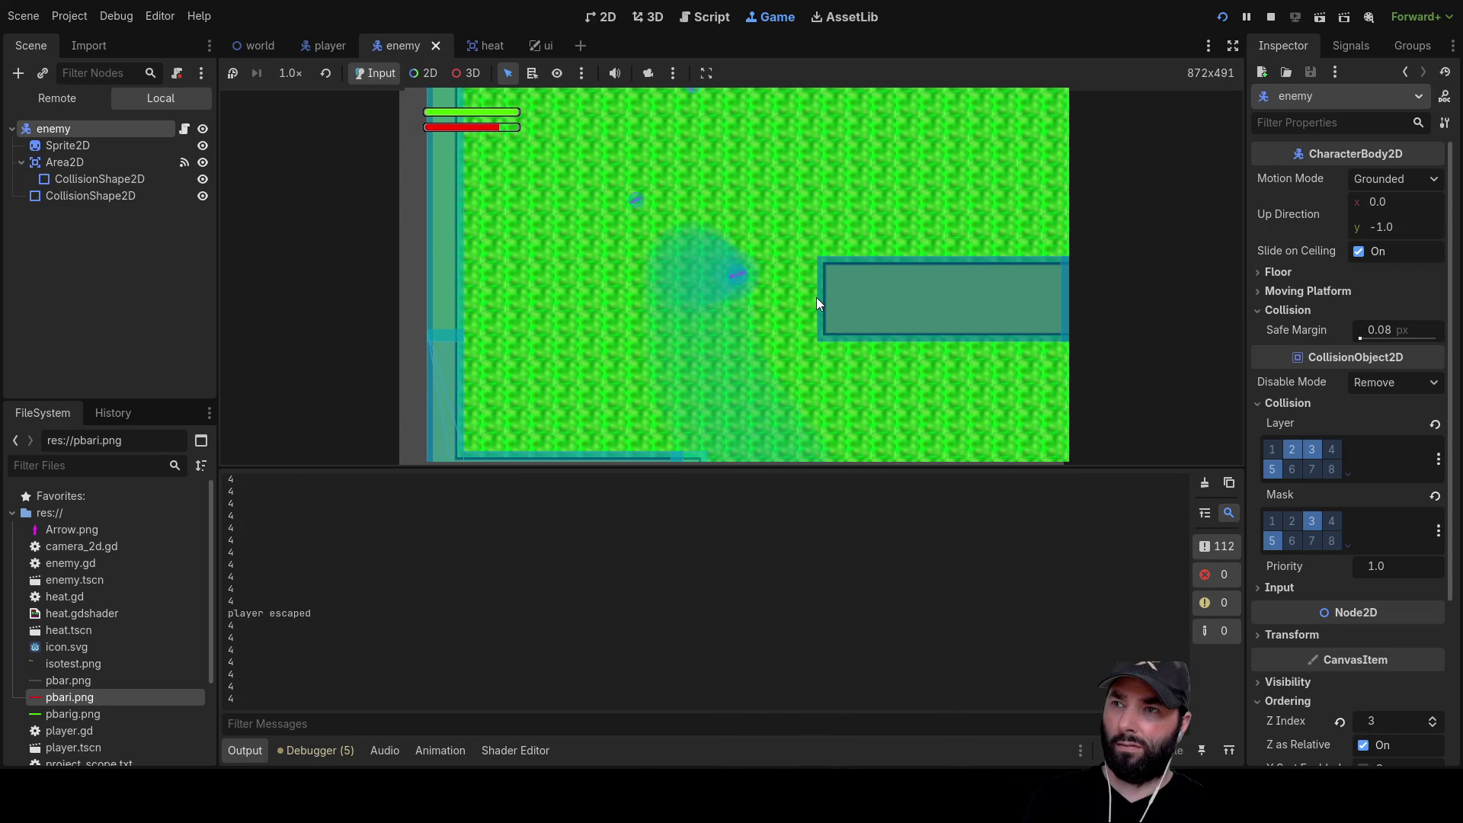
key(w)
key(w)
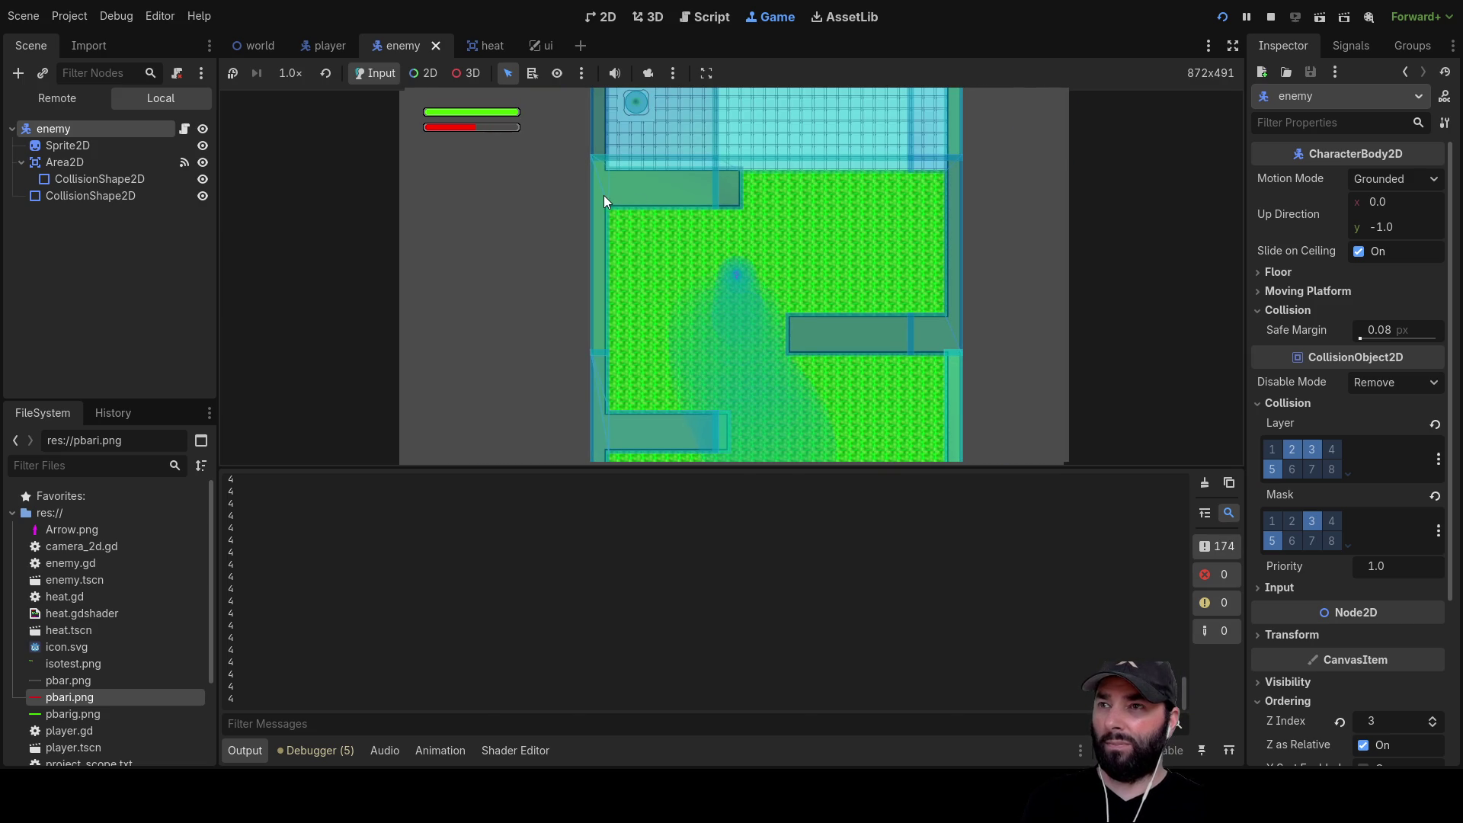
key(F8)
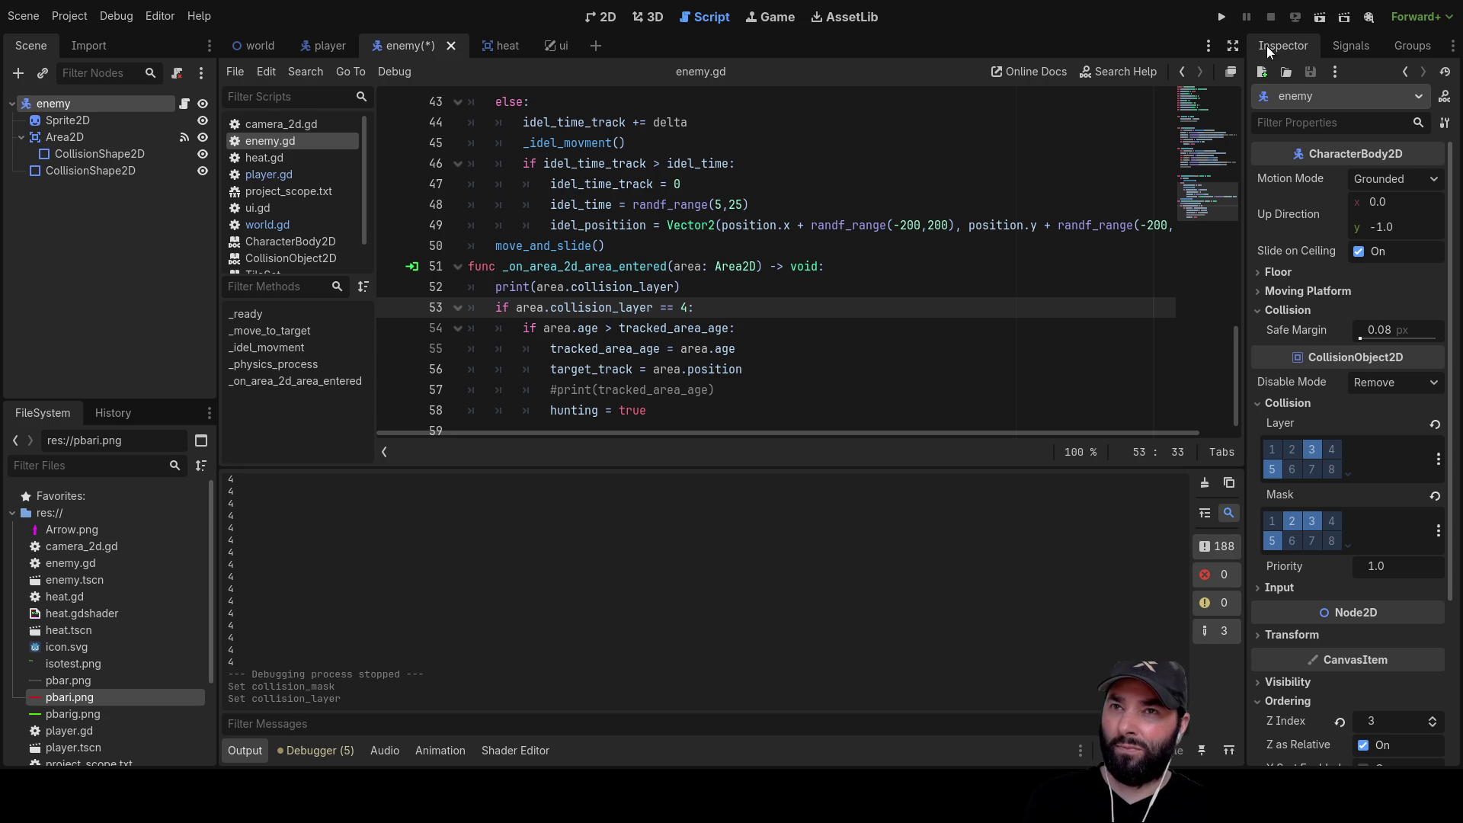
click(1216, 16)
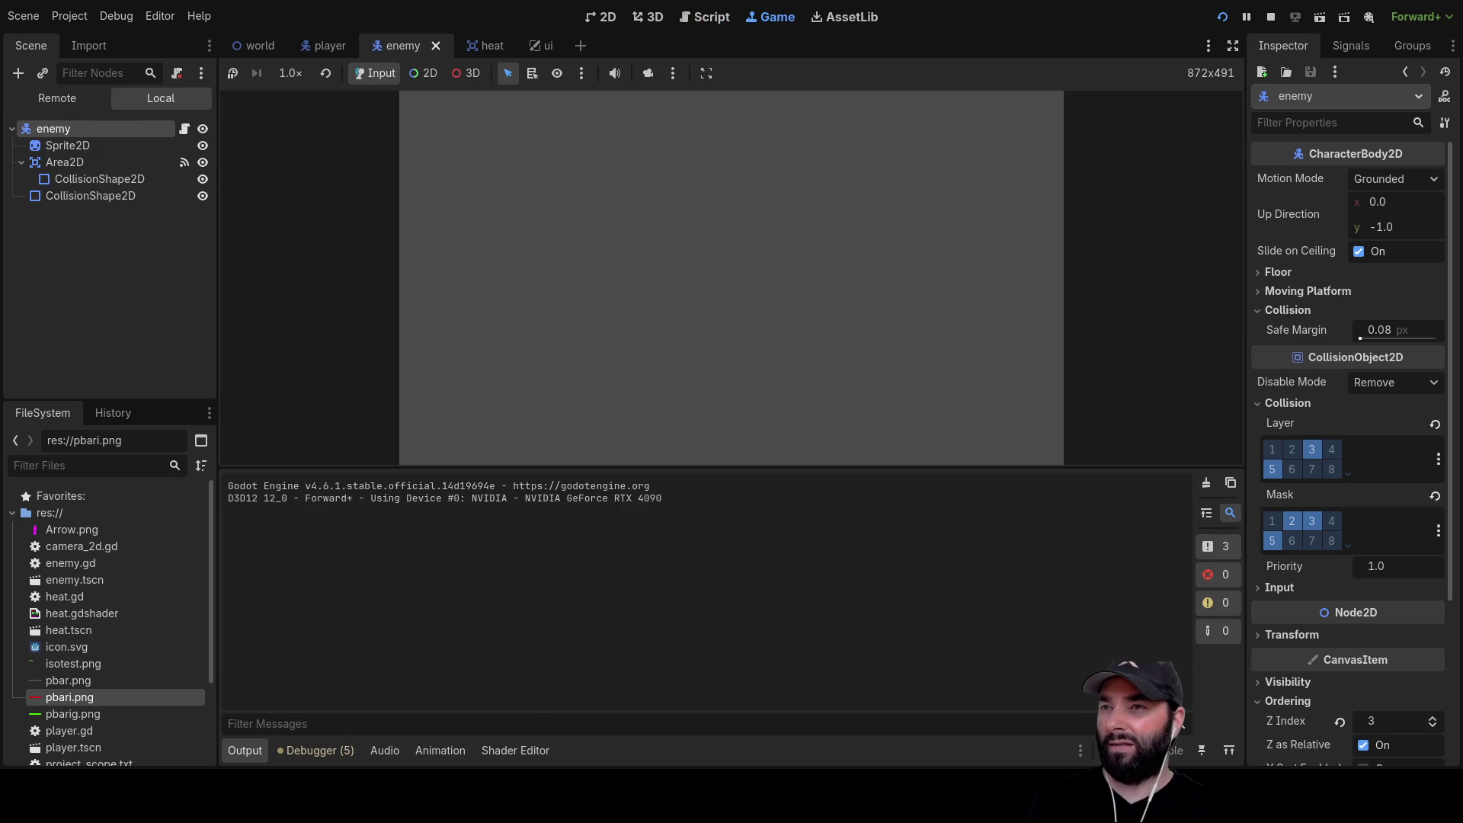
Steer the player around the level in every direction with WASD, then stop the game
key(w)
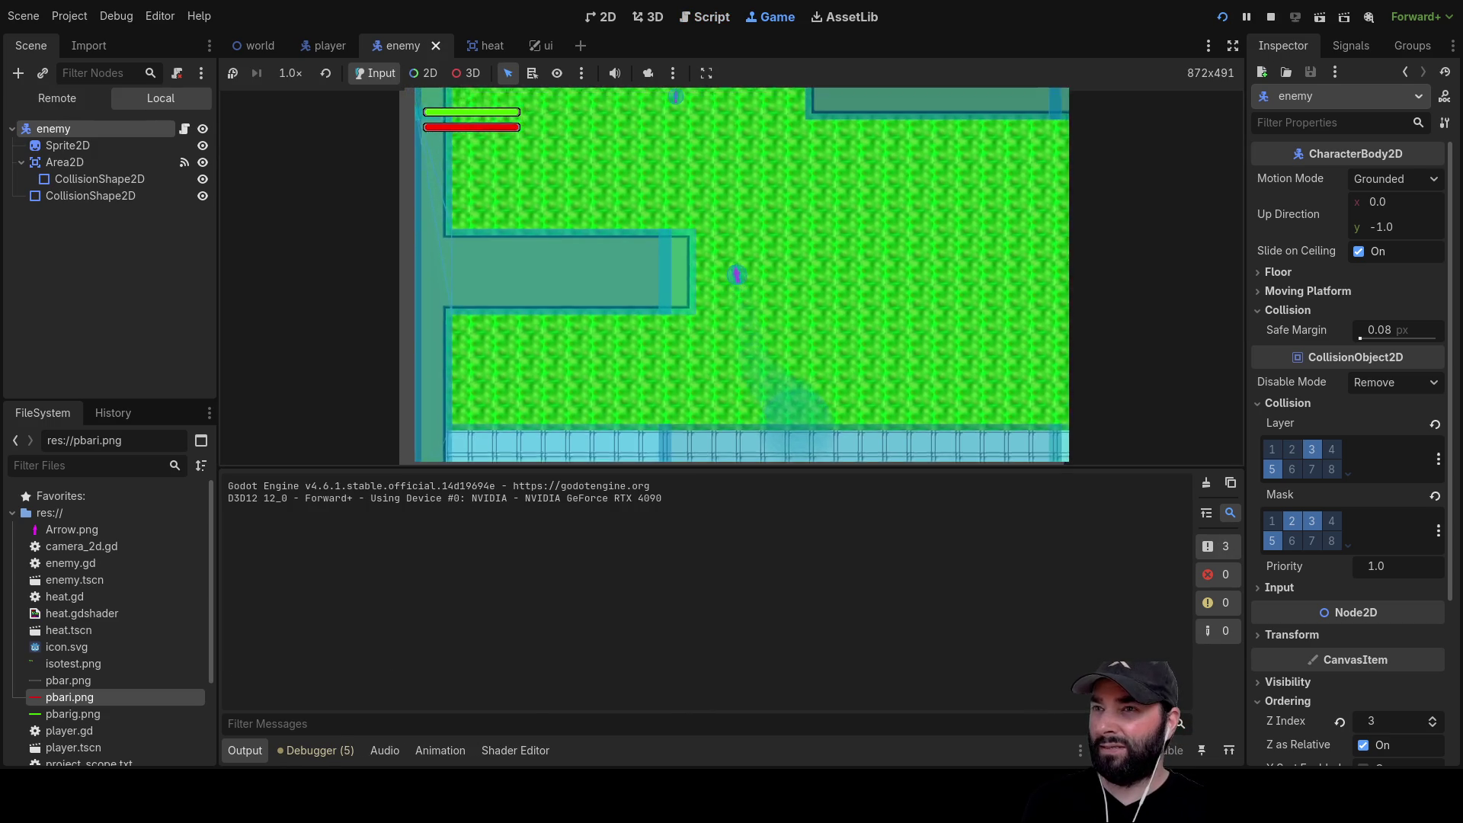
key(w)
key(d)
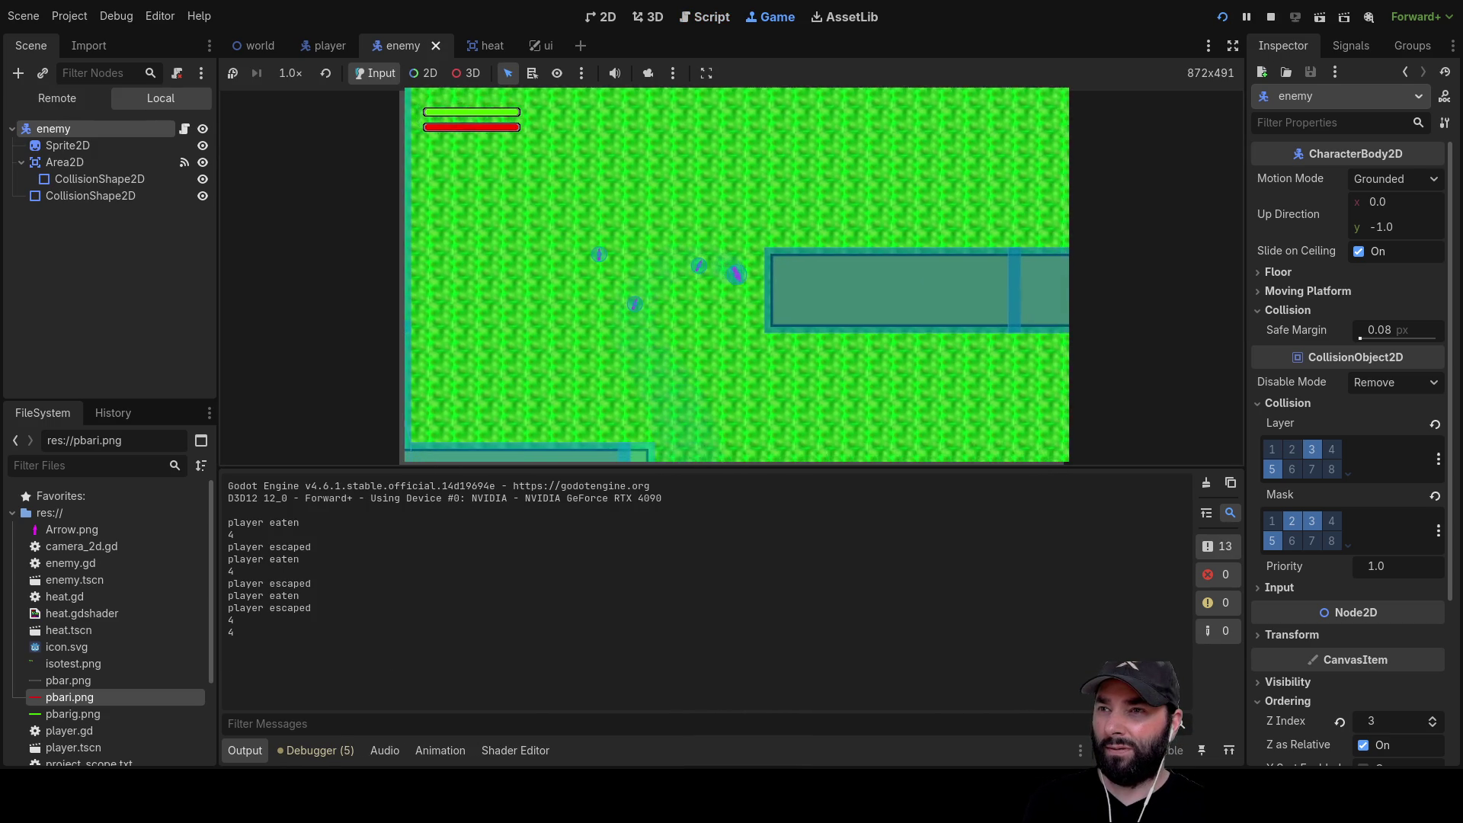
key(s)
key(d)
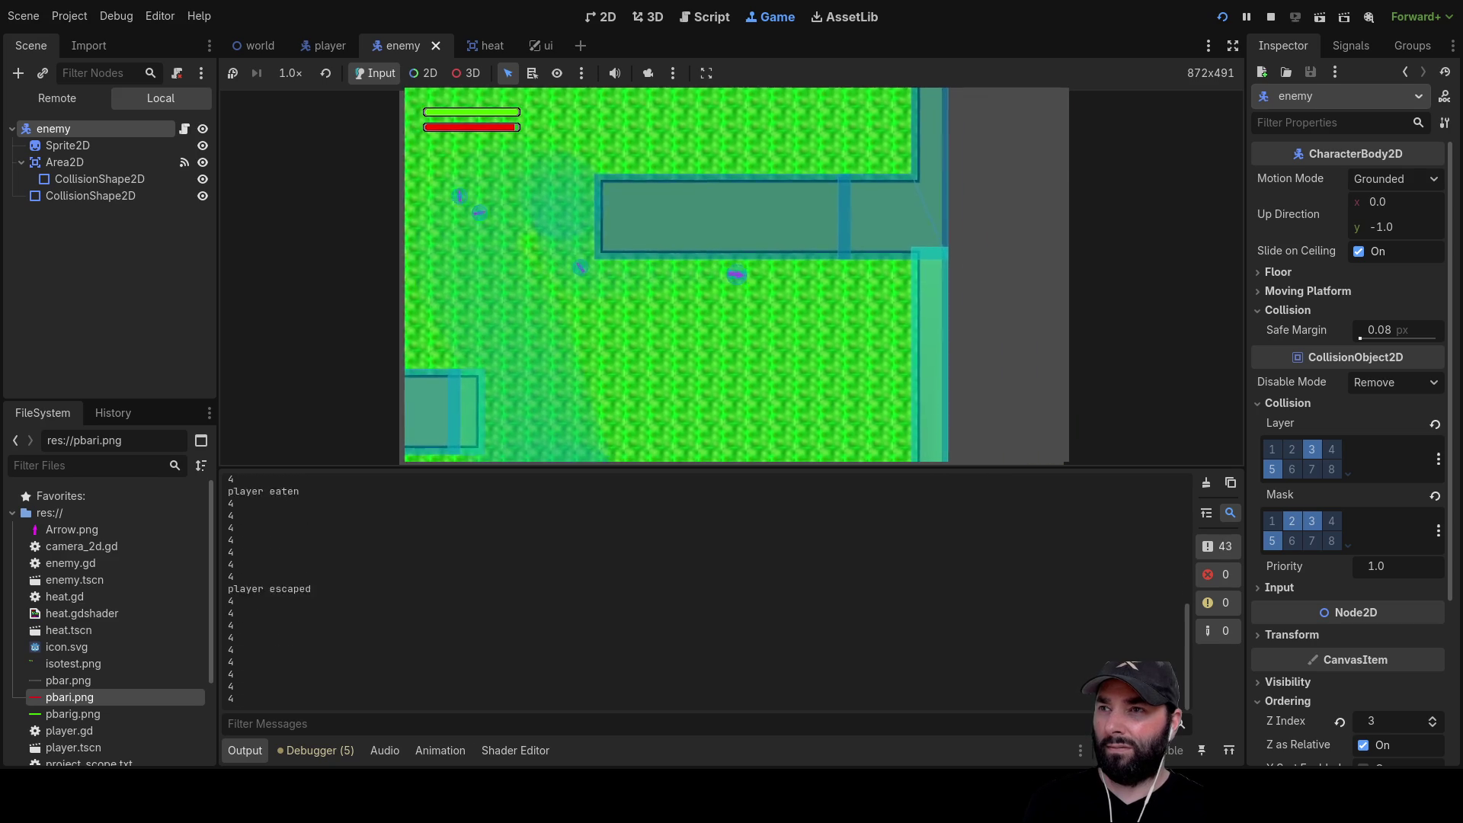
key(s)
key(w)
key(a)
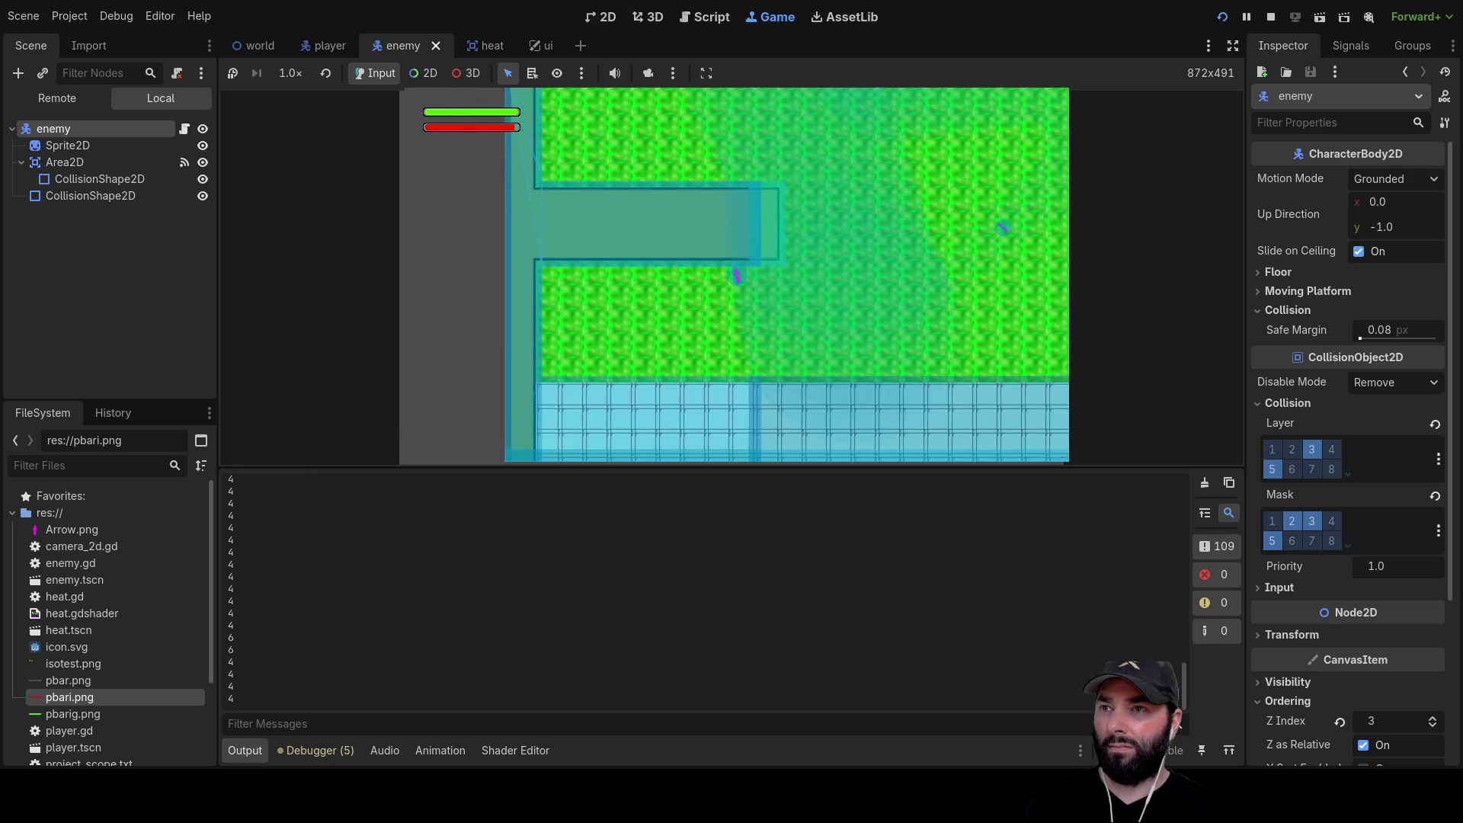
key(d)
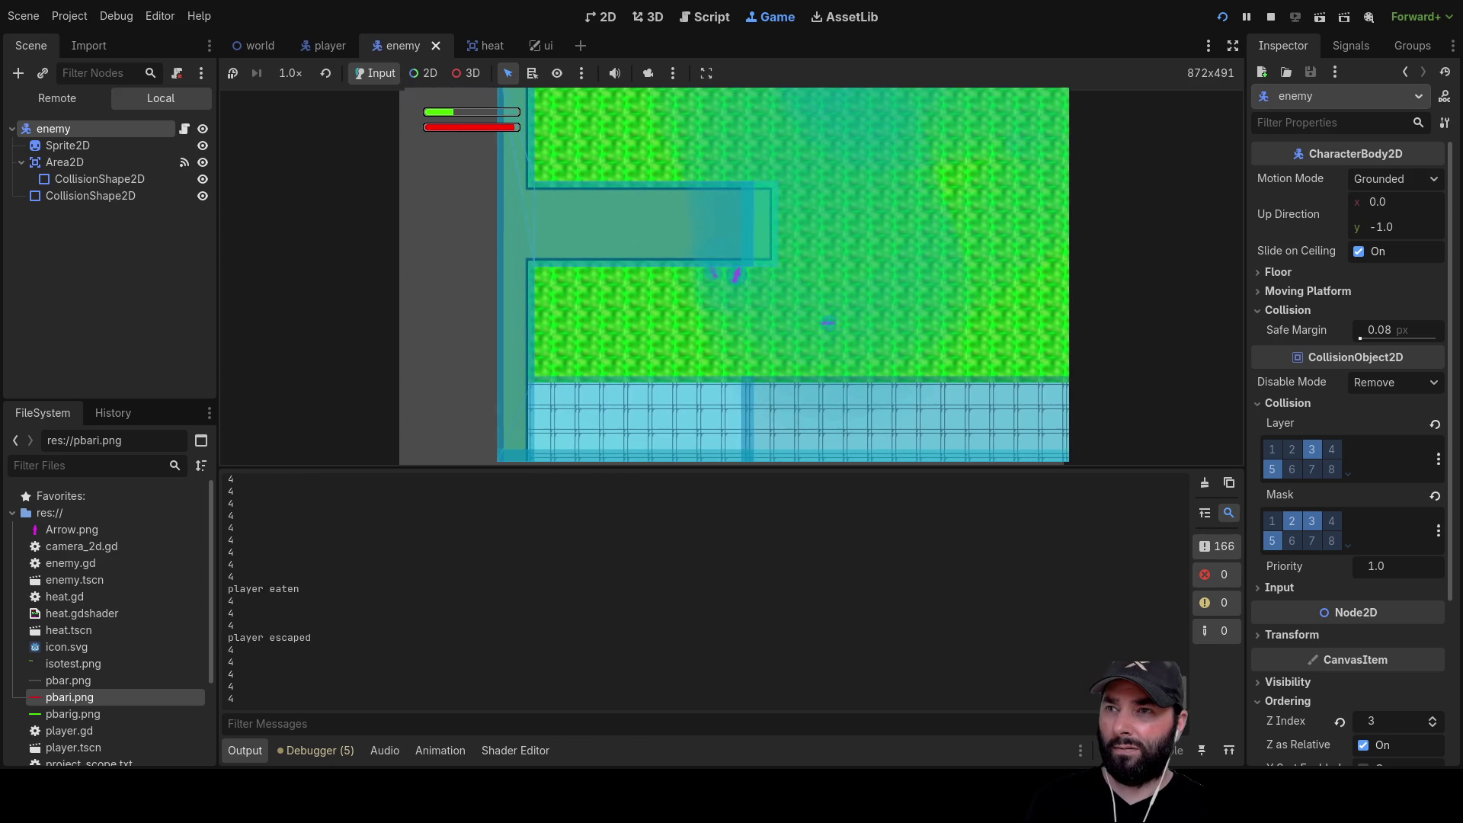
key(d)
key(a)
key(w)
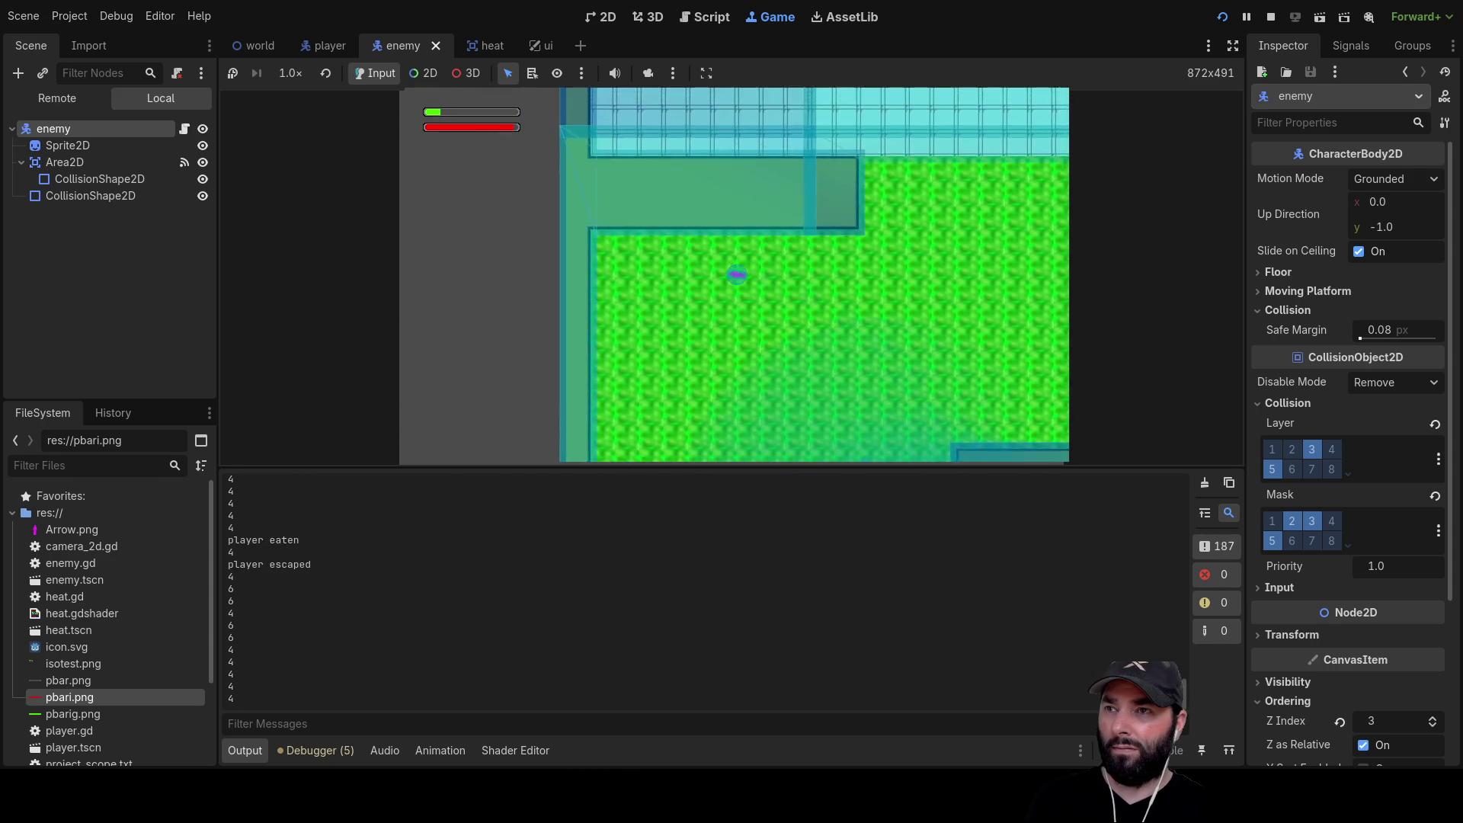
key(s)
key(d)
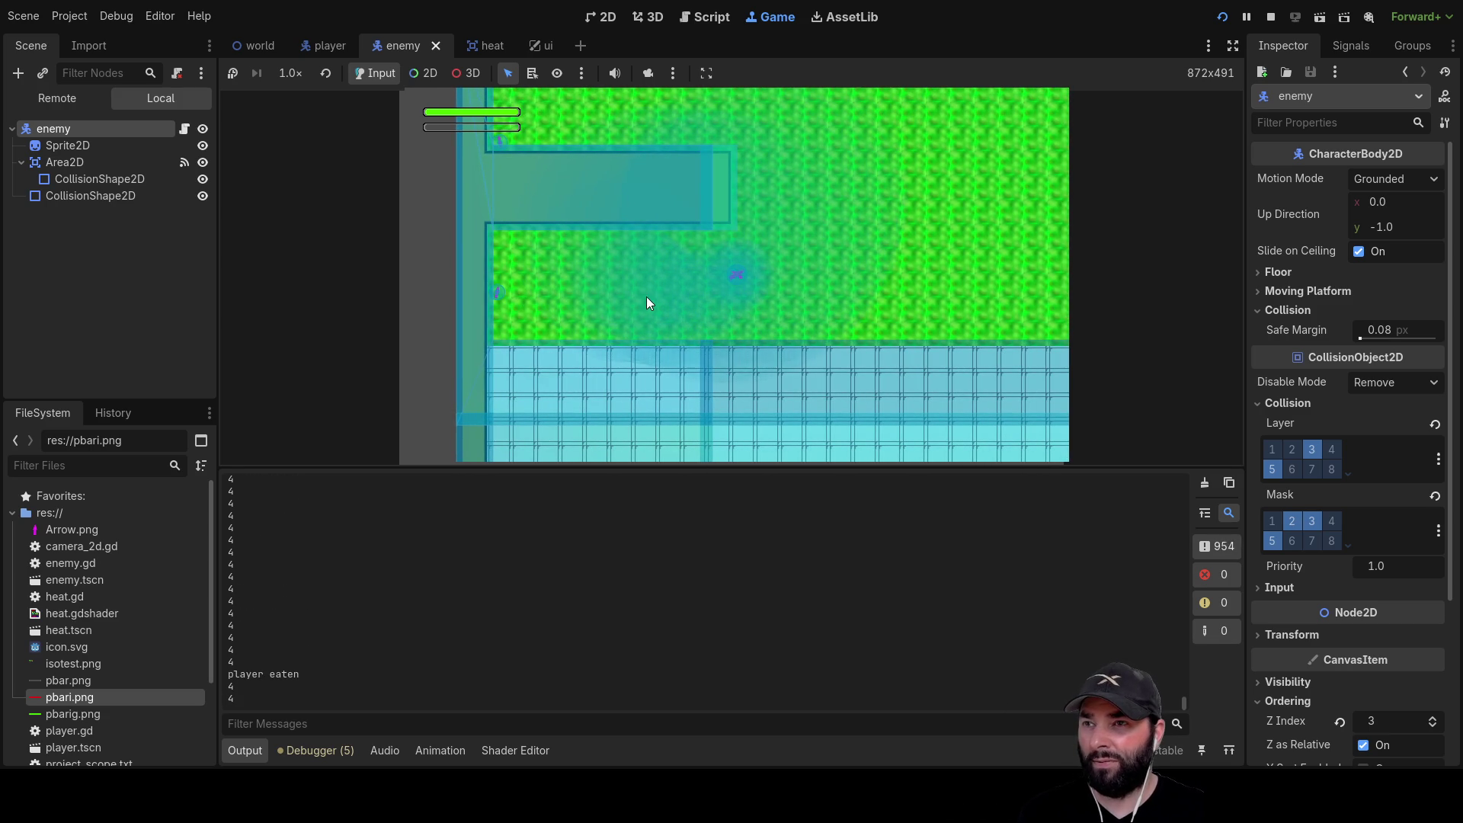
key(F8)
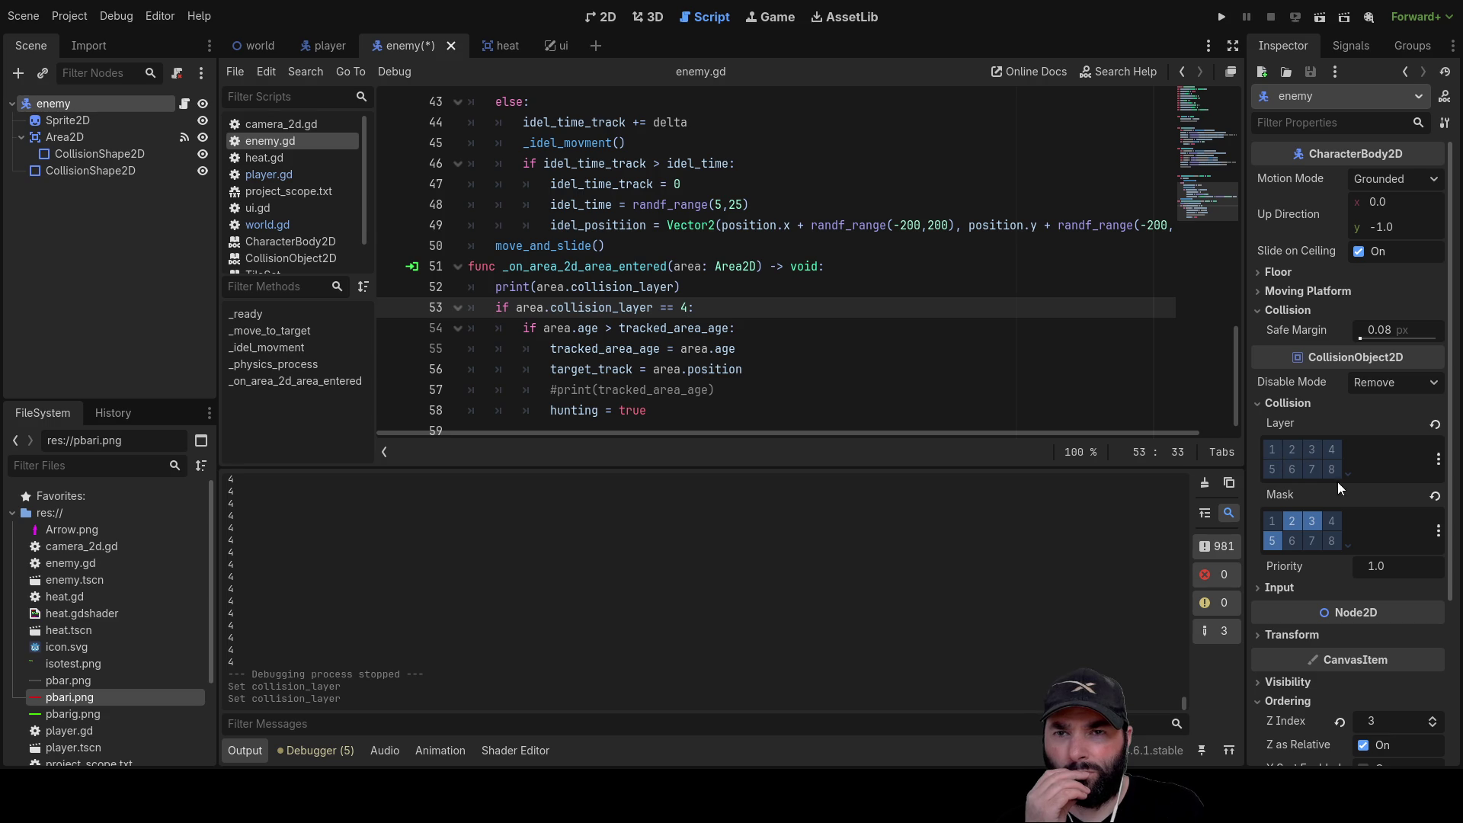
Launch the game and lead the enemy along the player's heat trail toward the water
click(1223, 16)
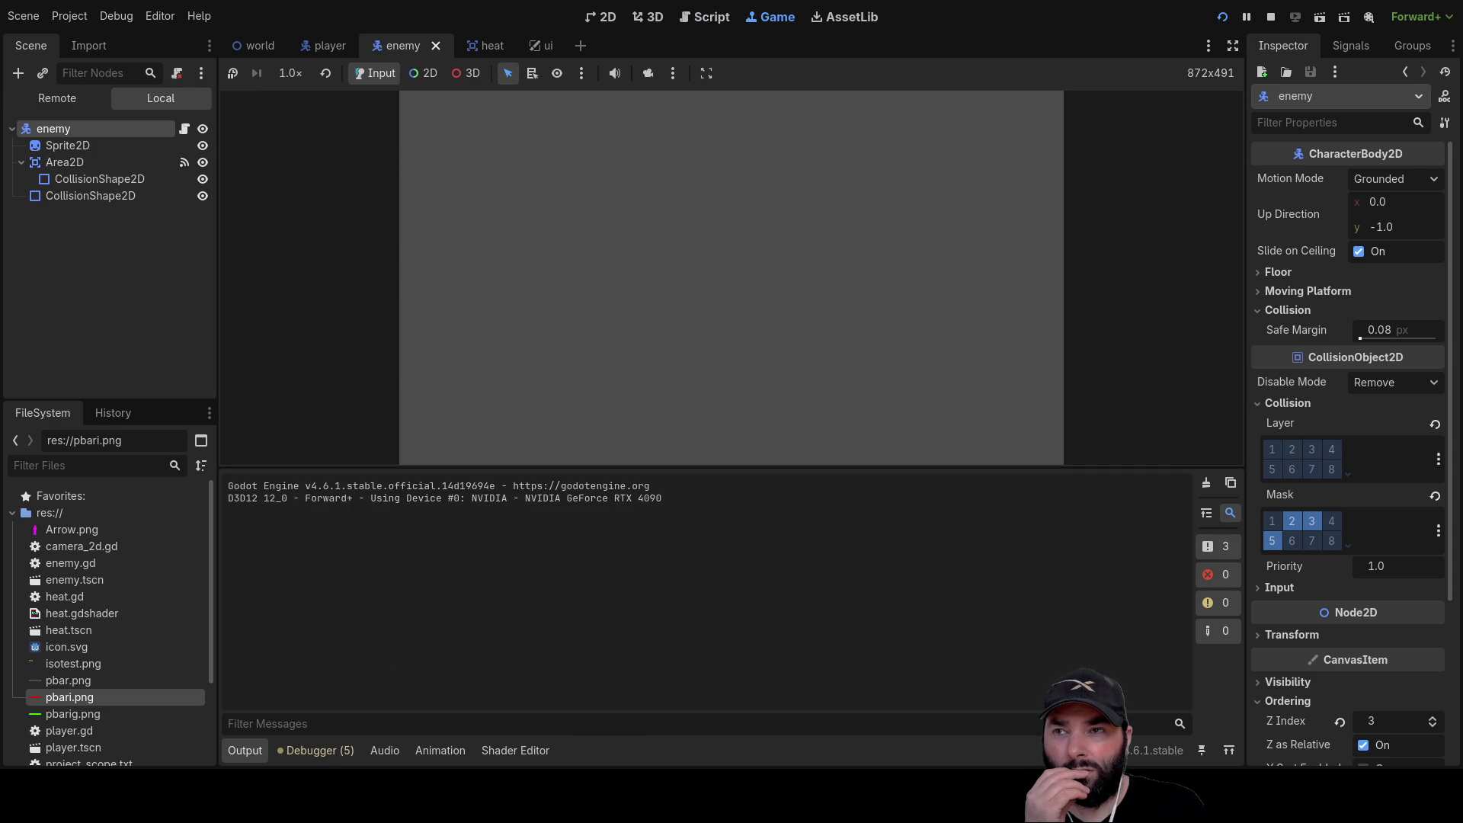
key(w)
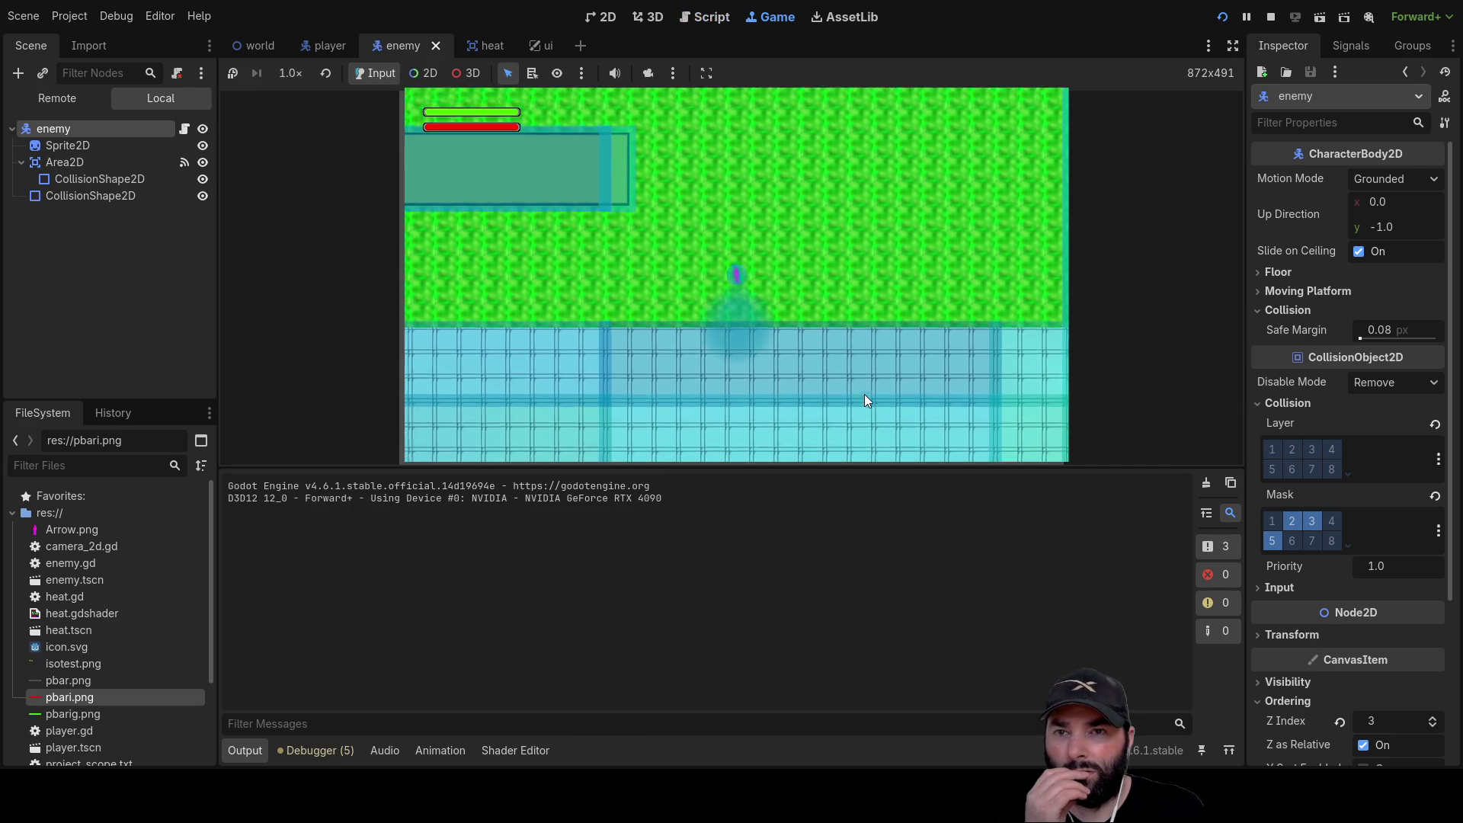
key(w)
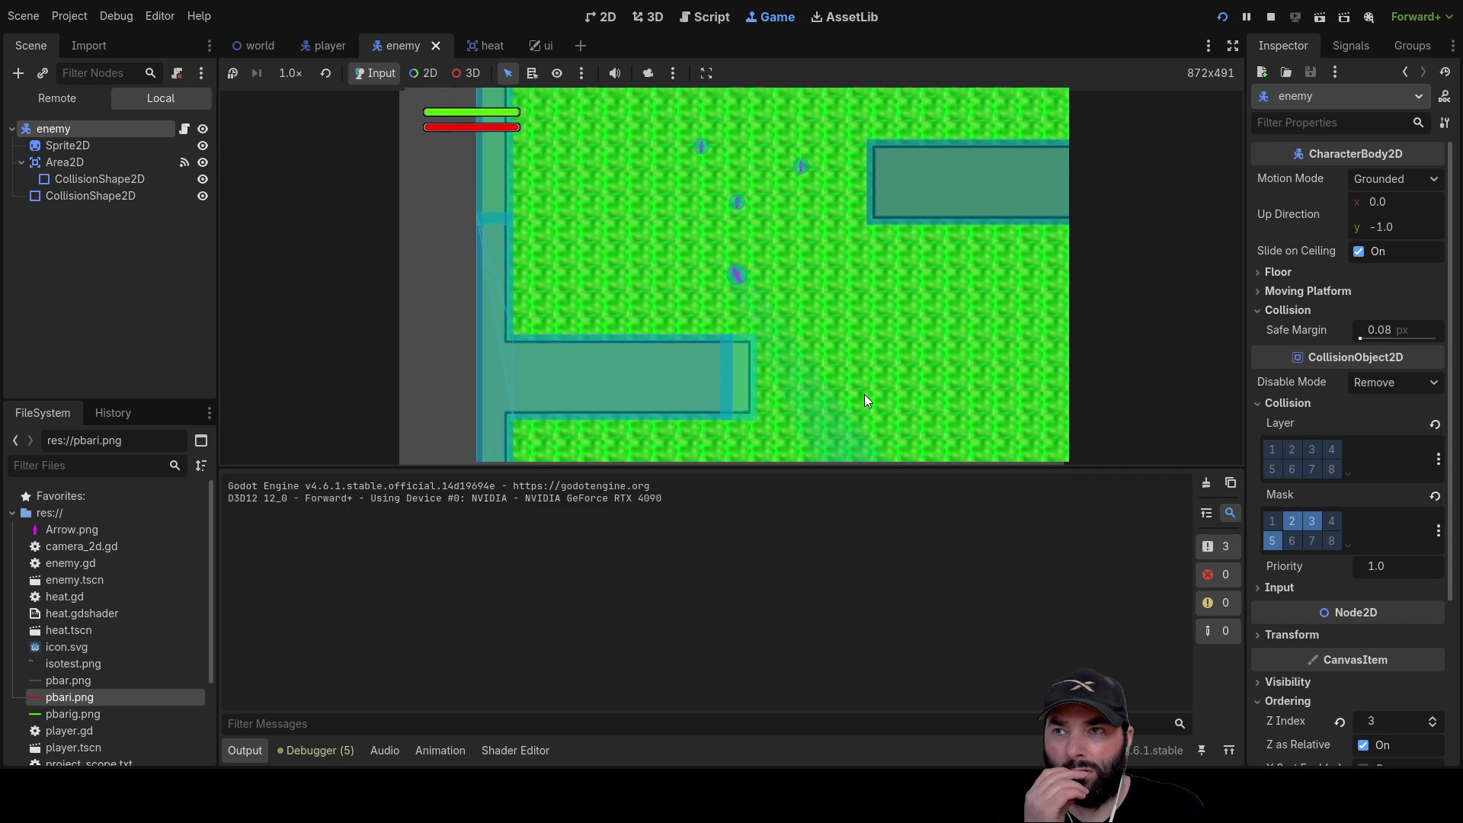
key(w)
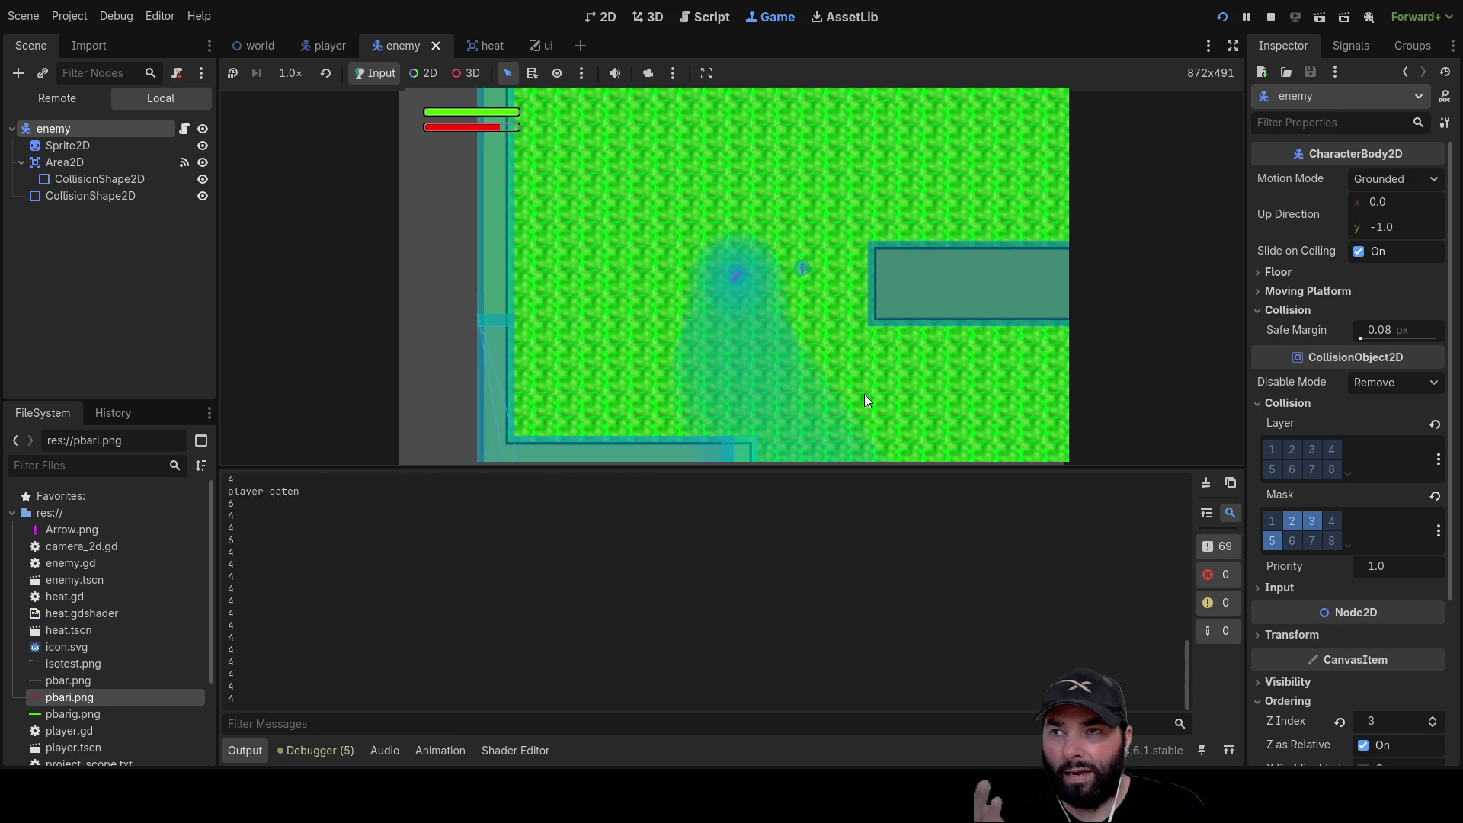
key(w+d)
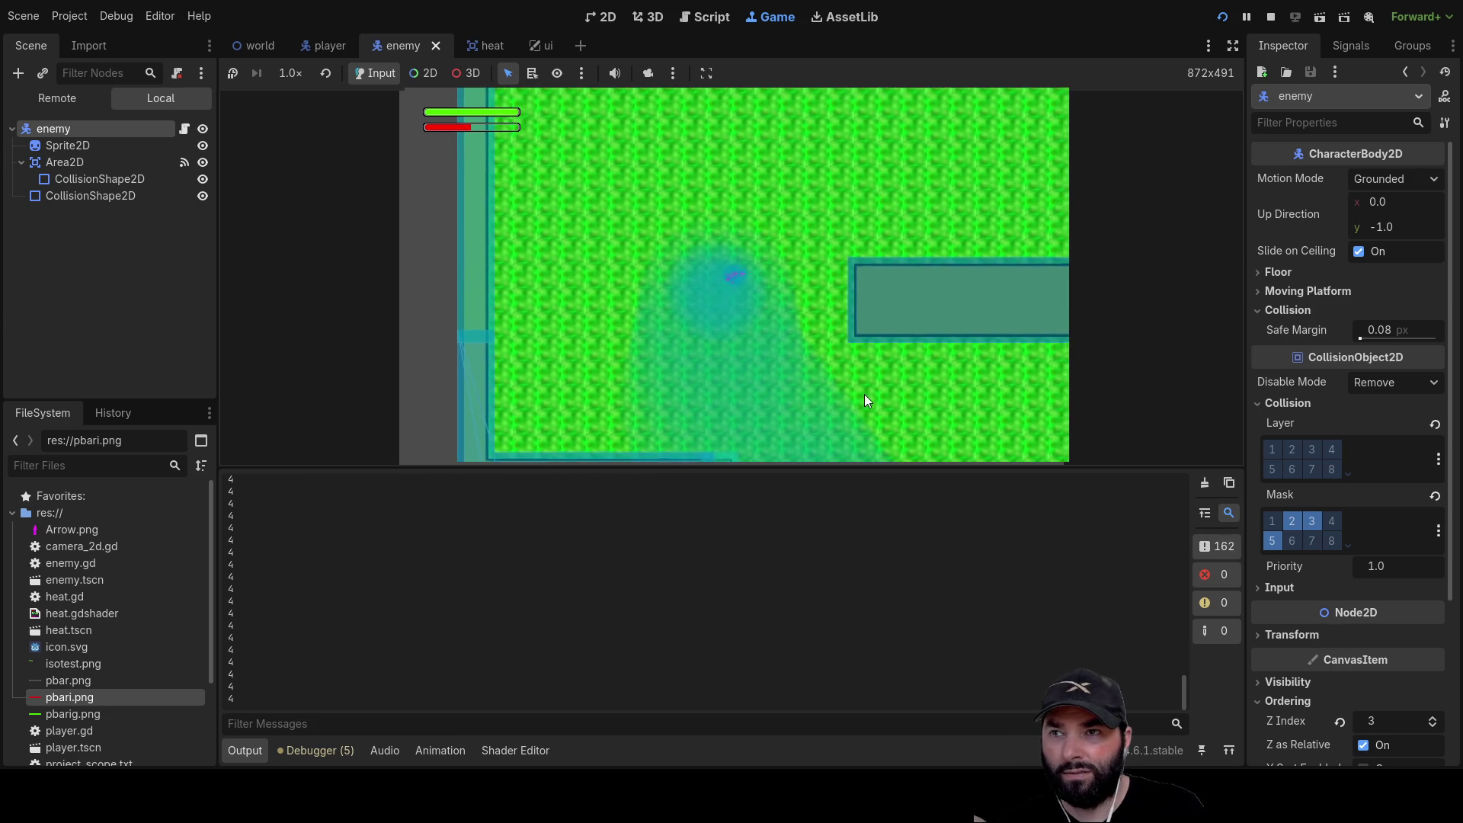
key(d)
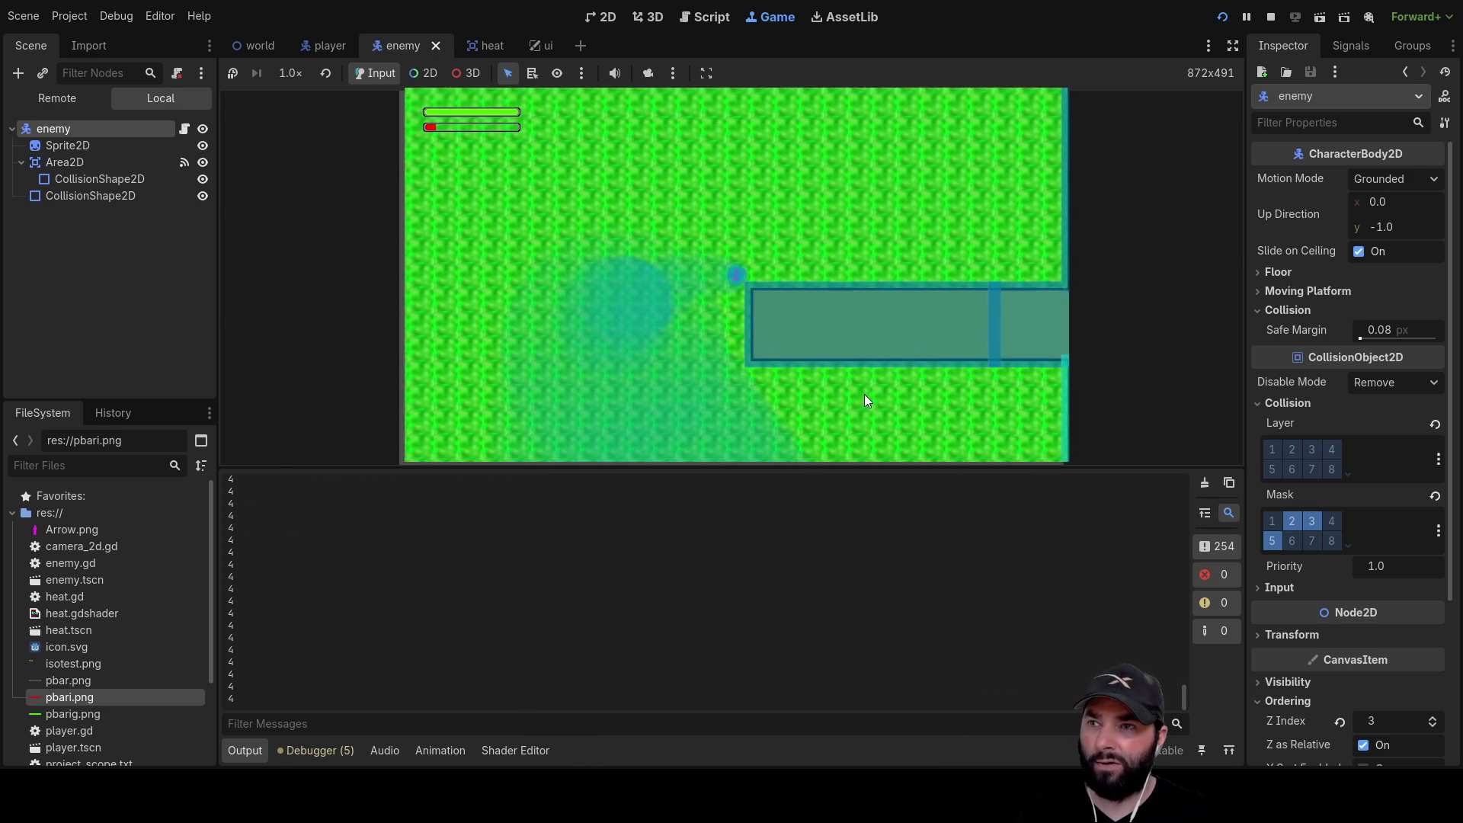
key(s+a)
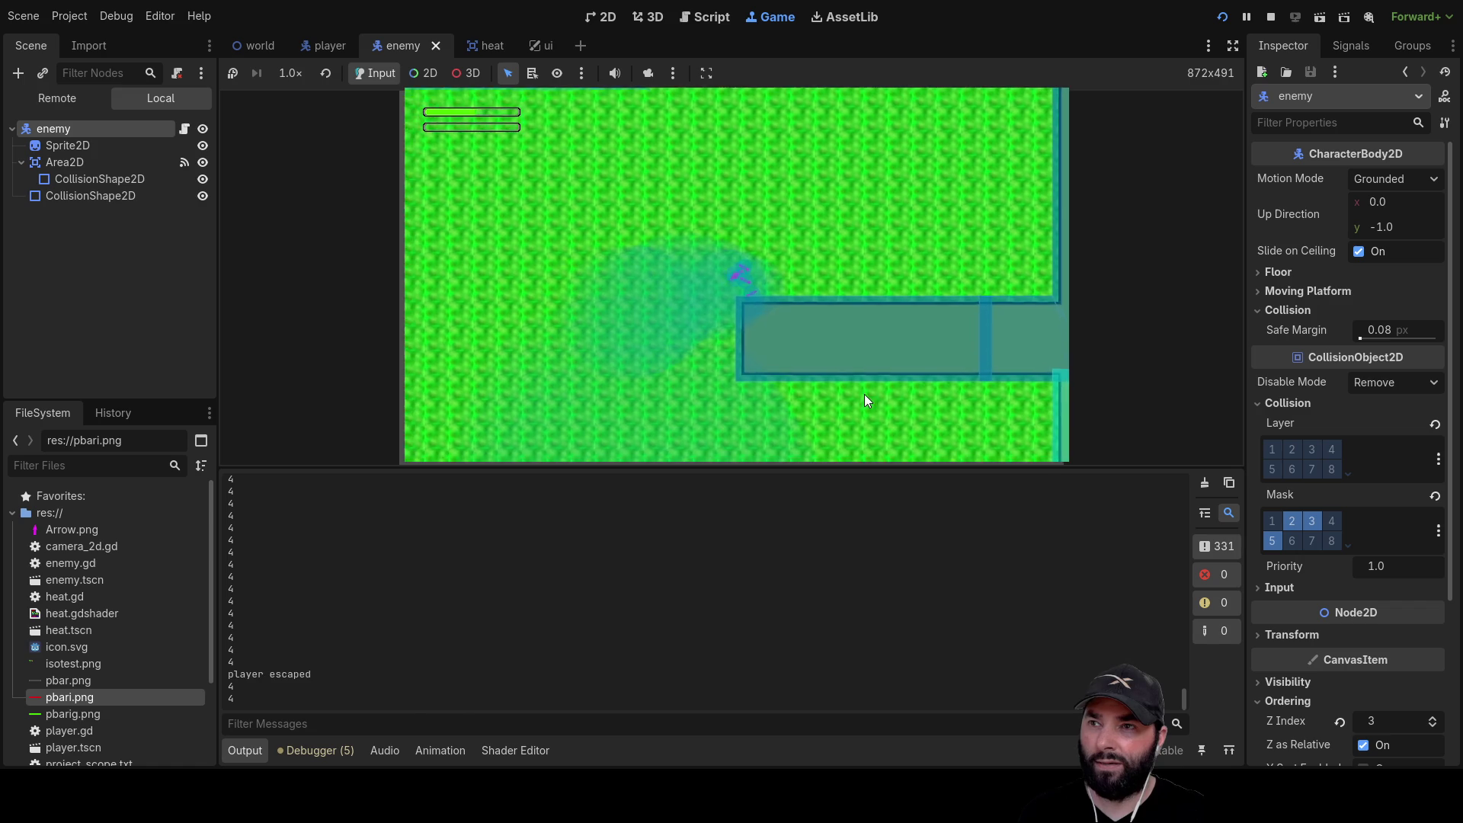
key(s+d)
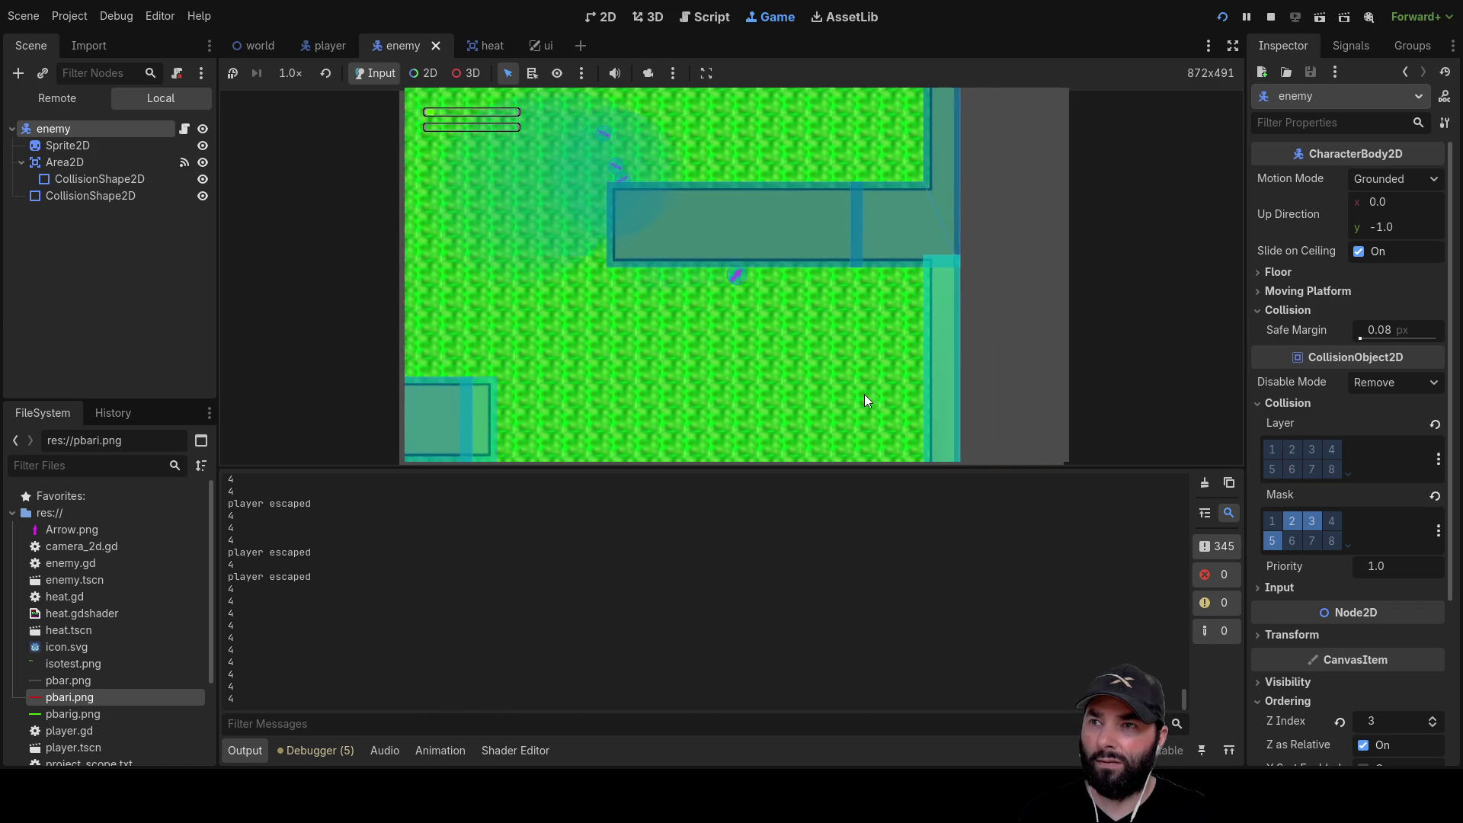
key(s+a)
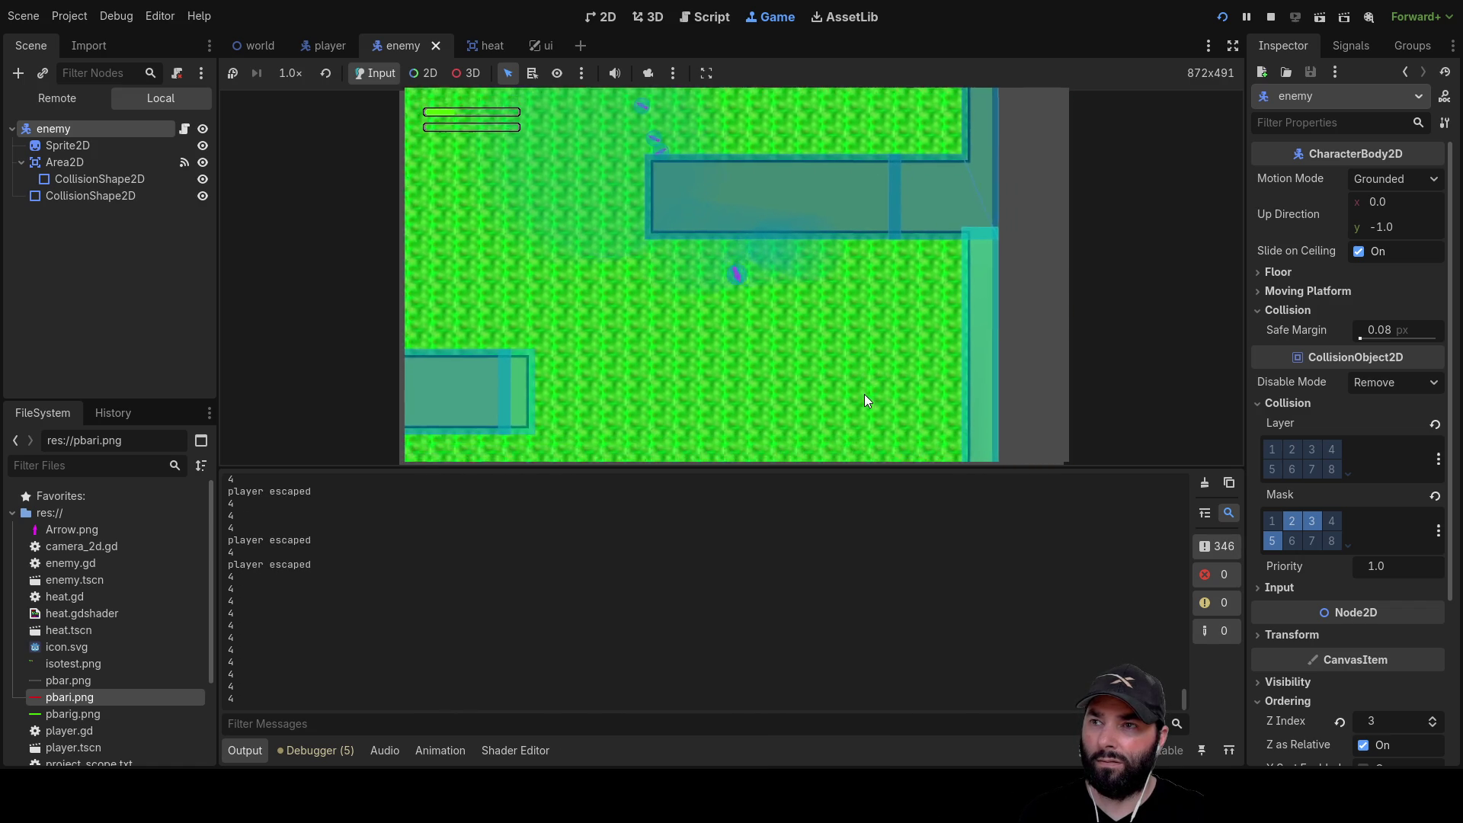
key(s)
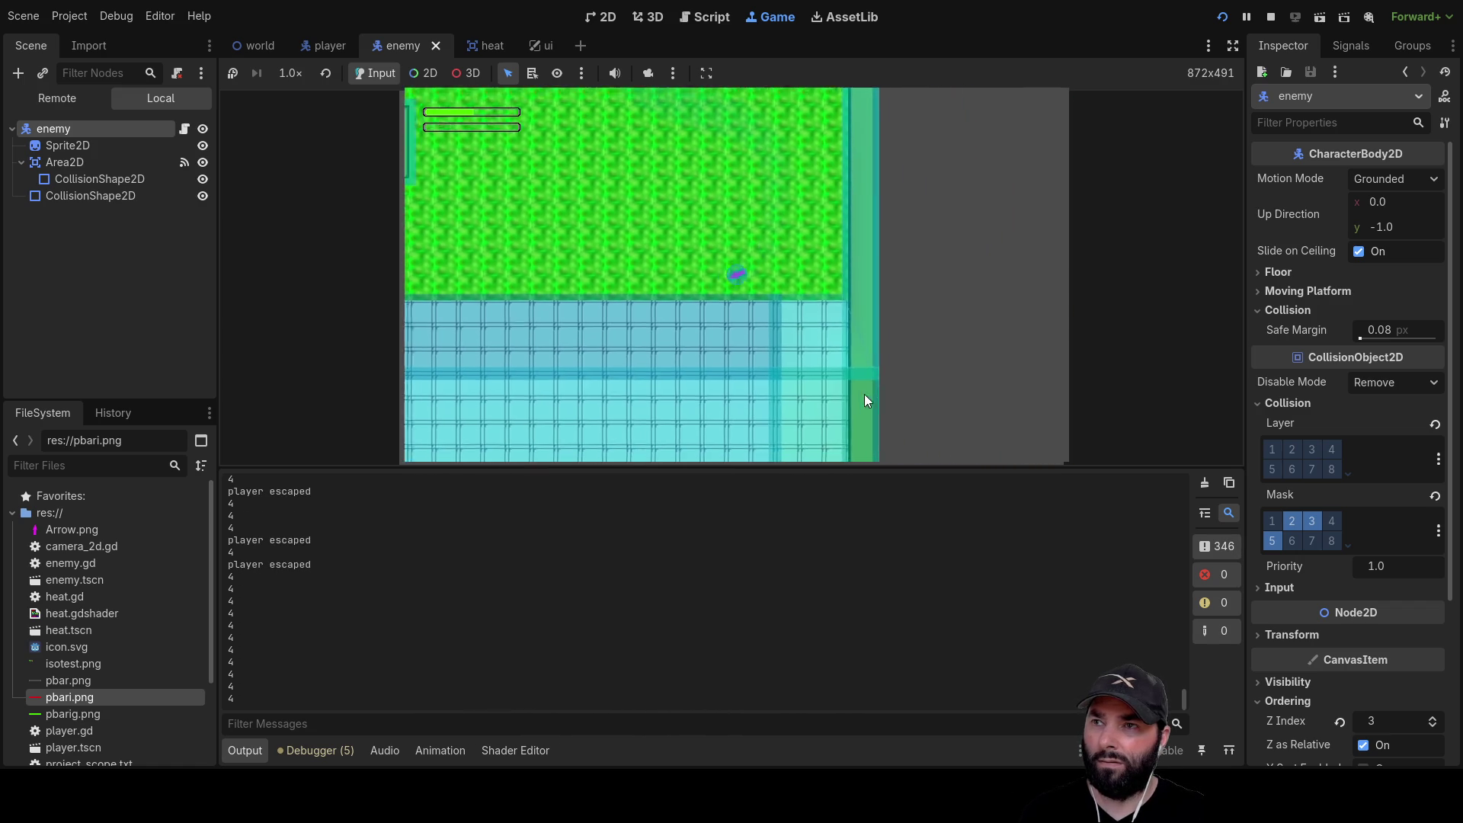
key(w+a)
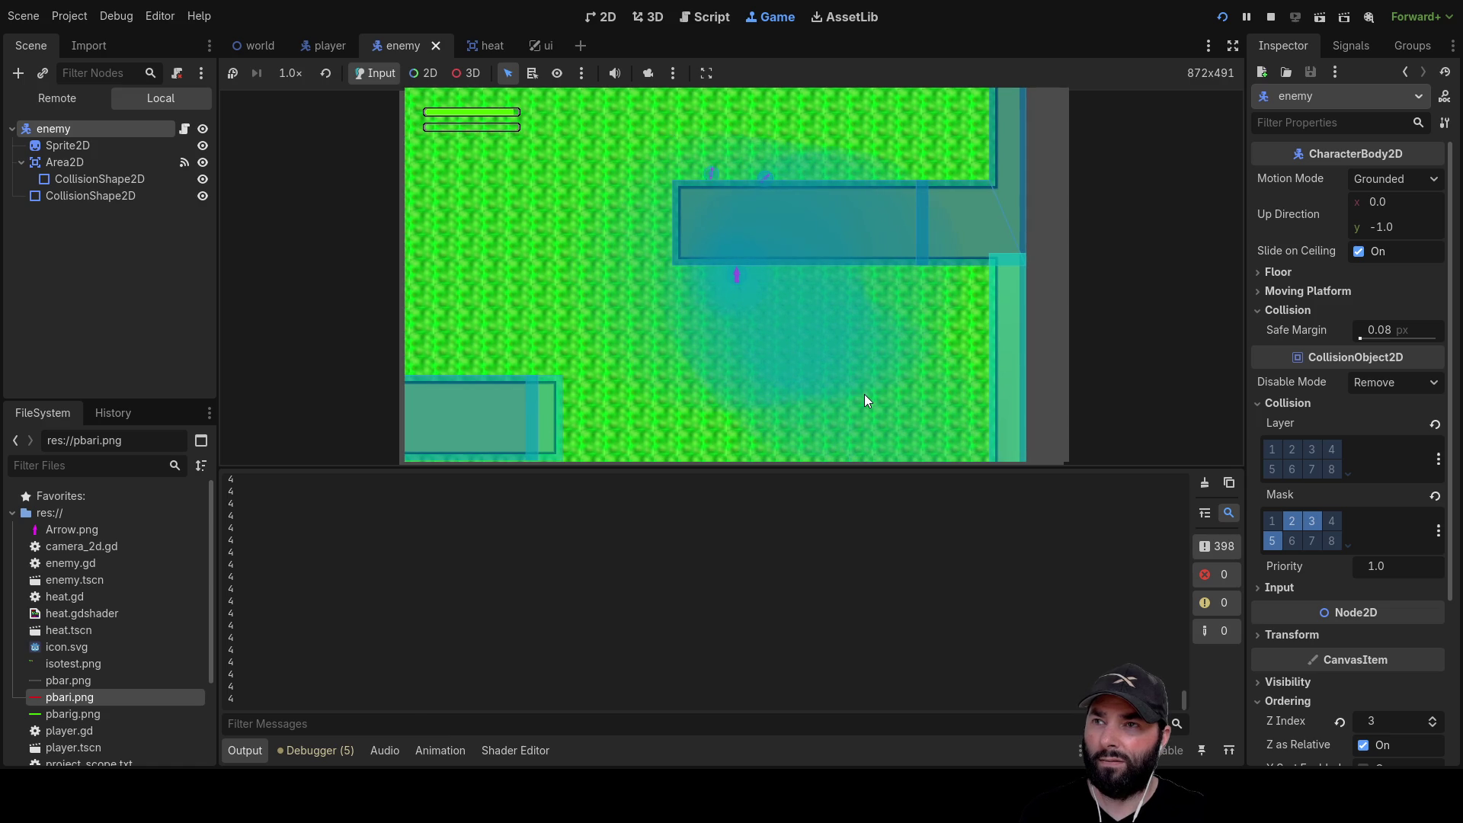
key(a)
key(w)
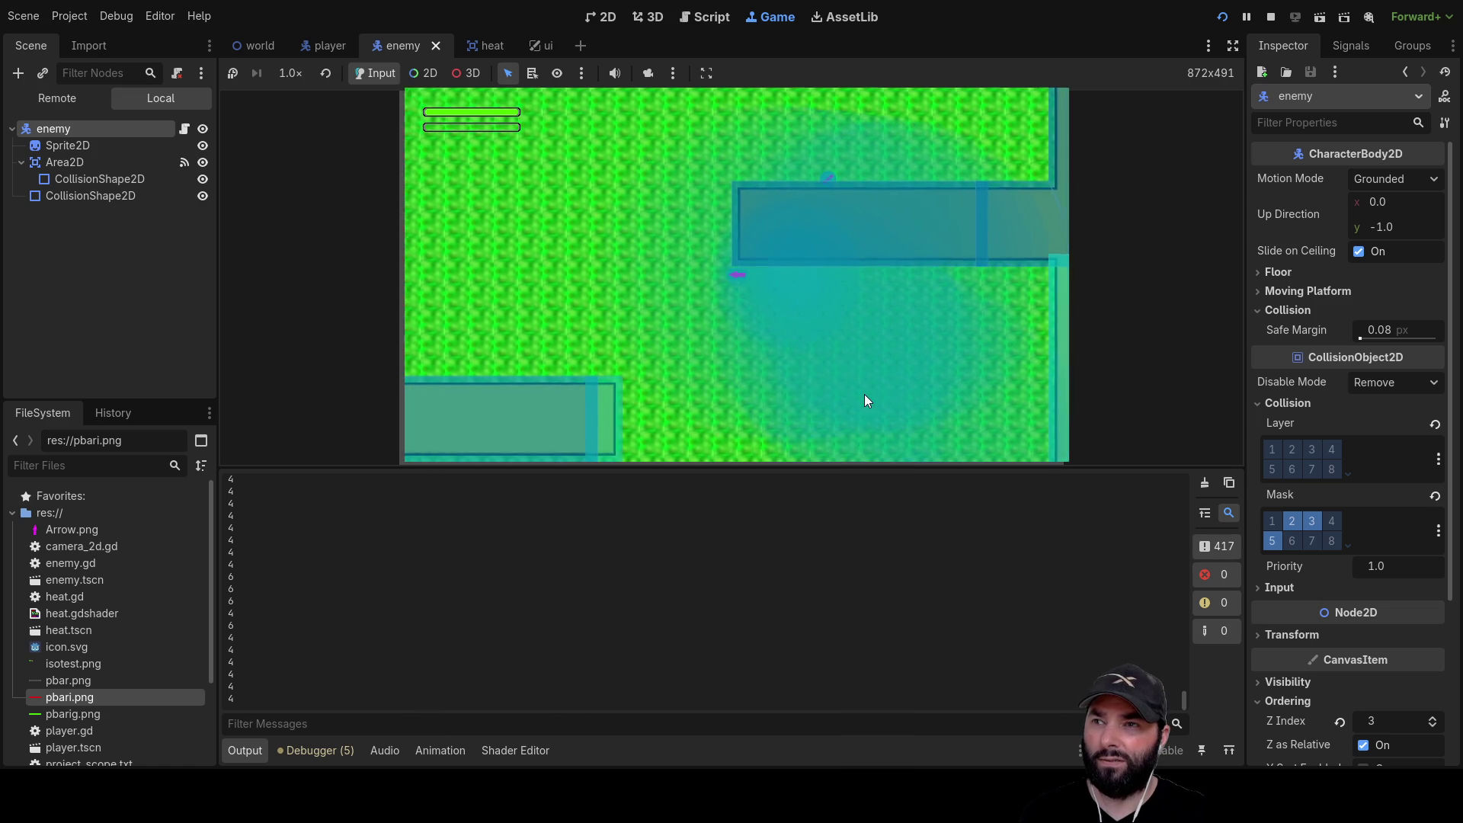
key(w+d)
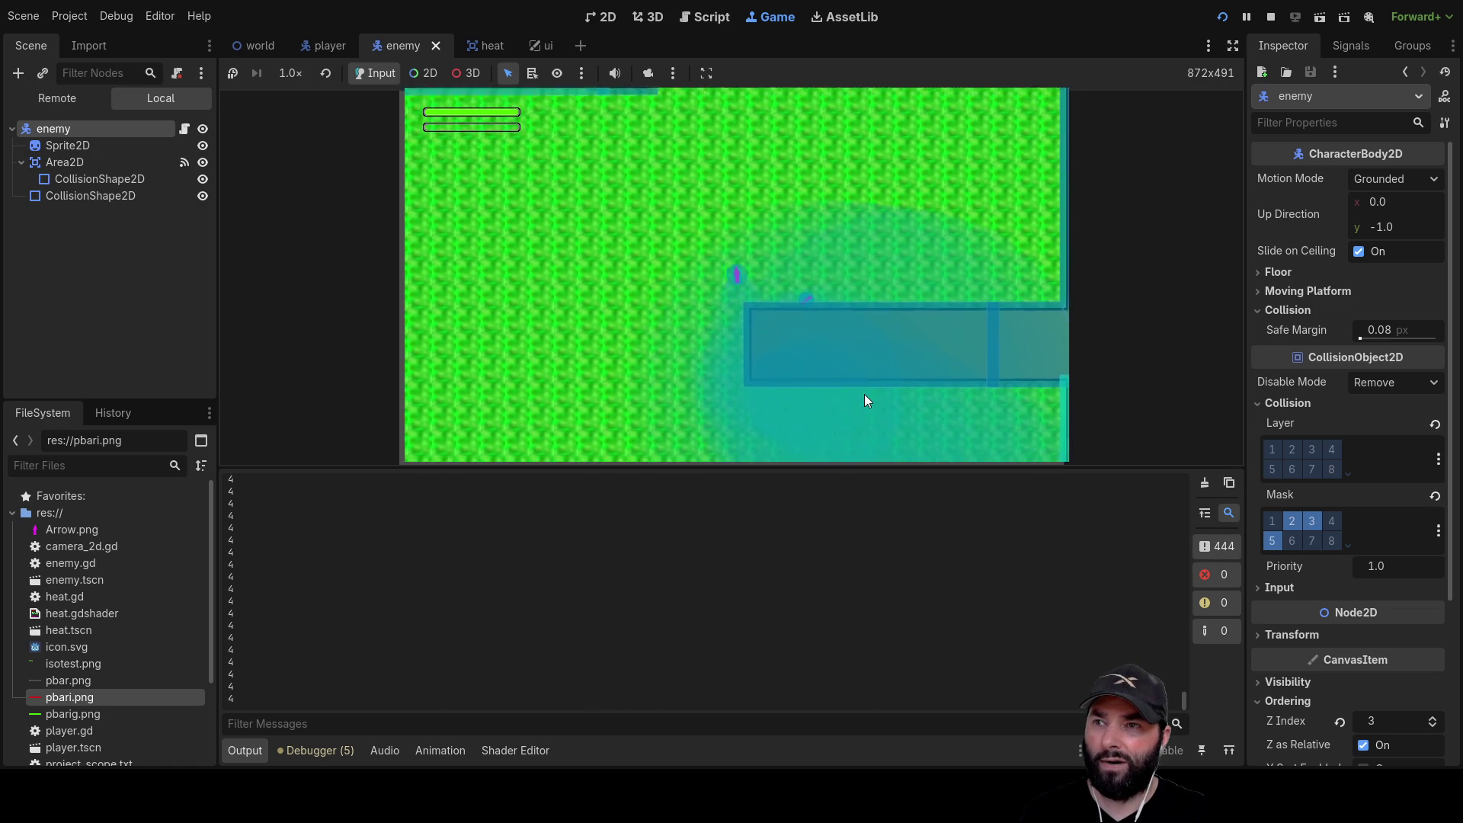
key(w+a)
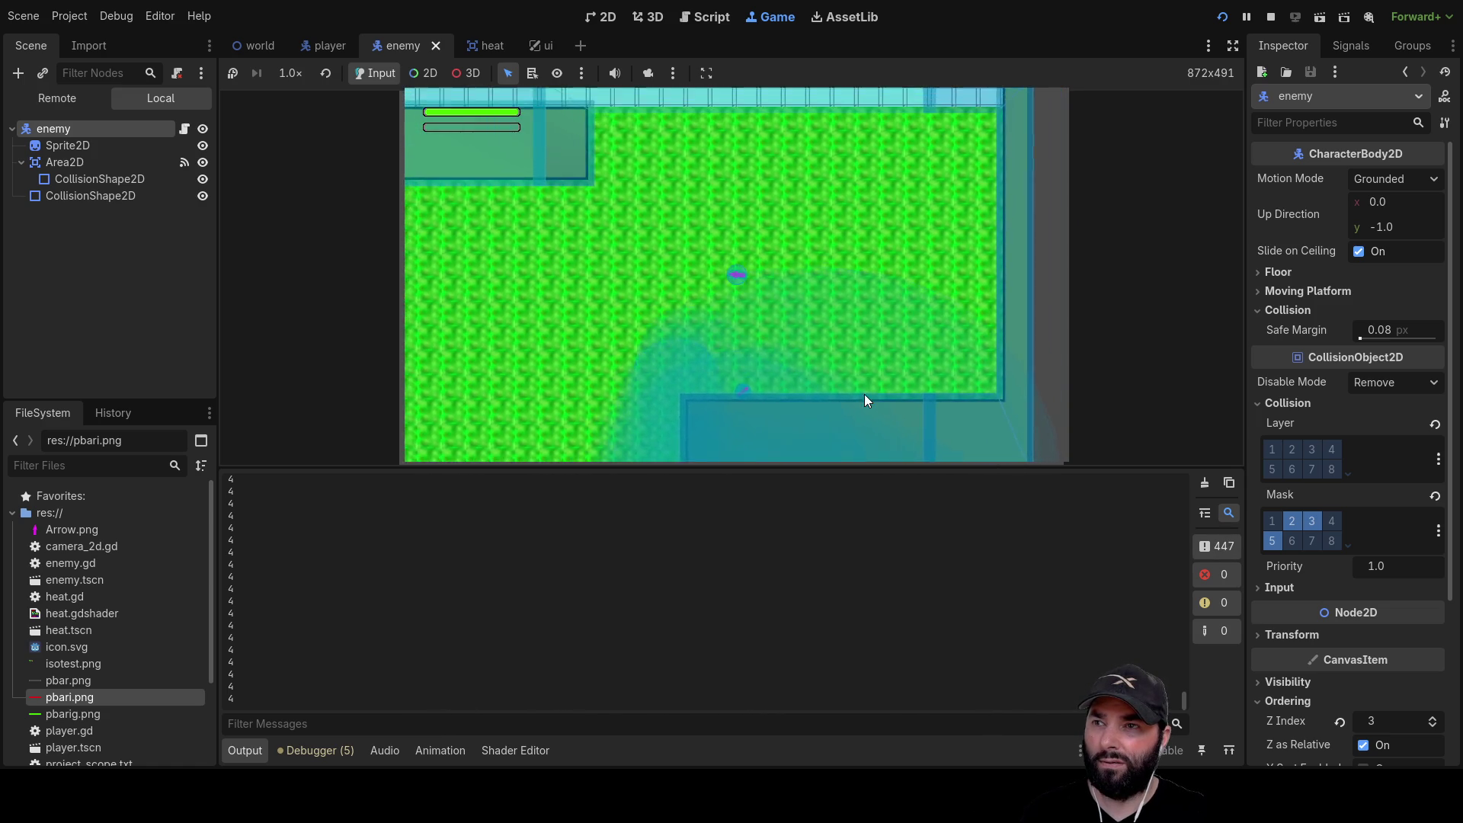
key(s+a)
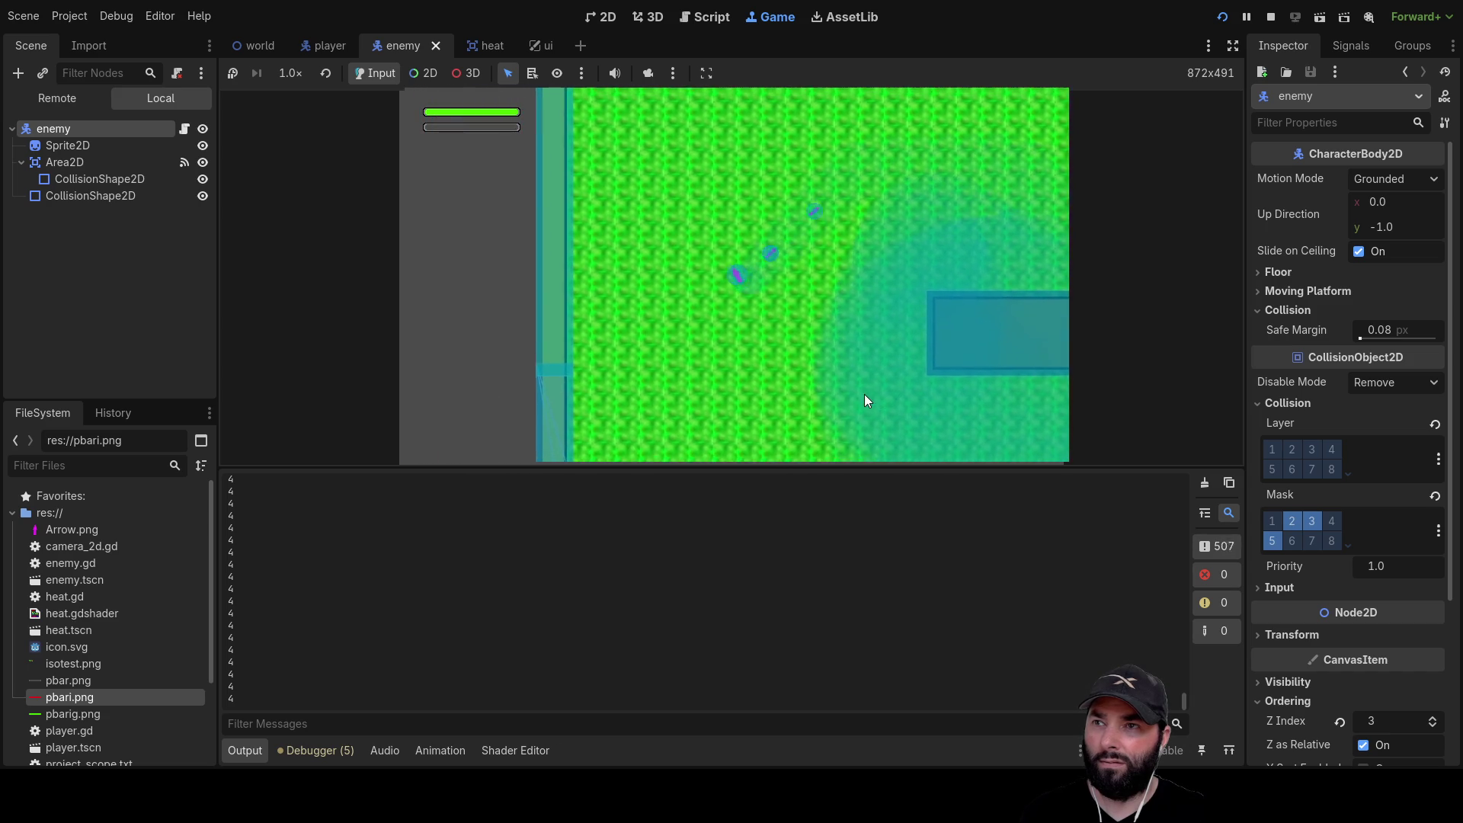
key(w+d)
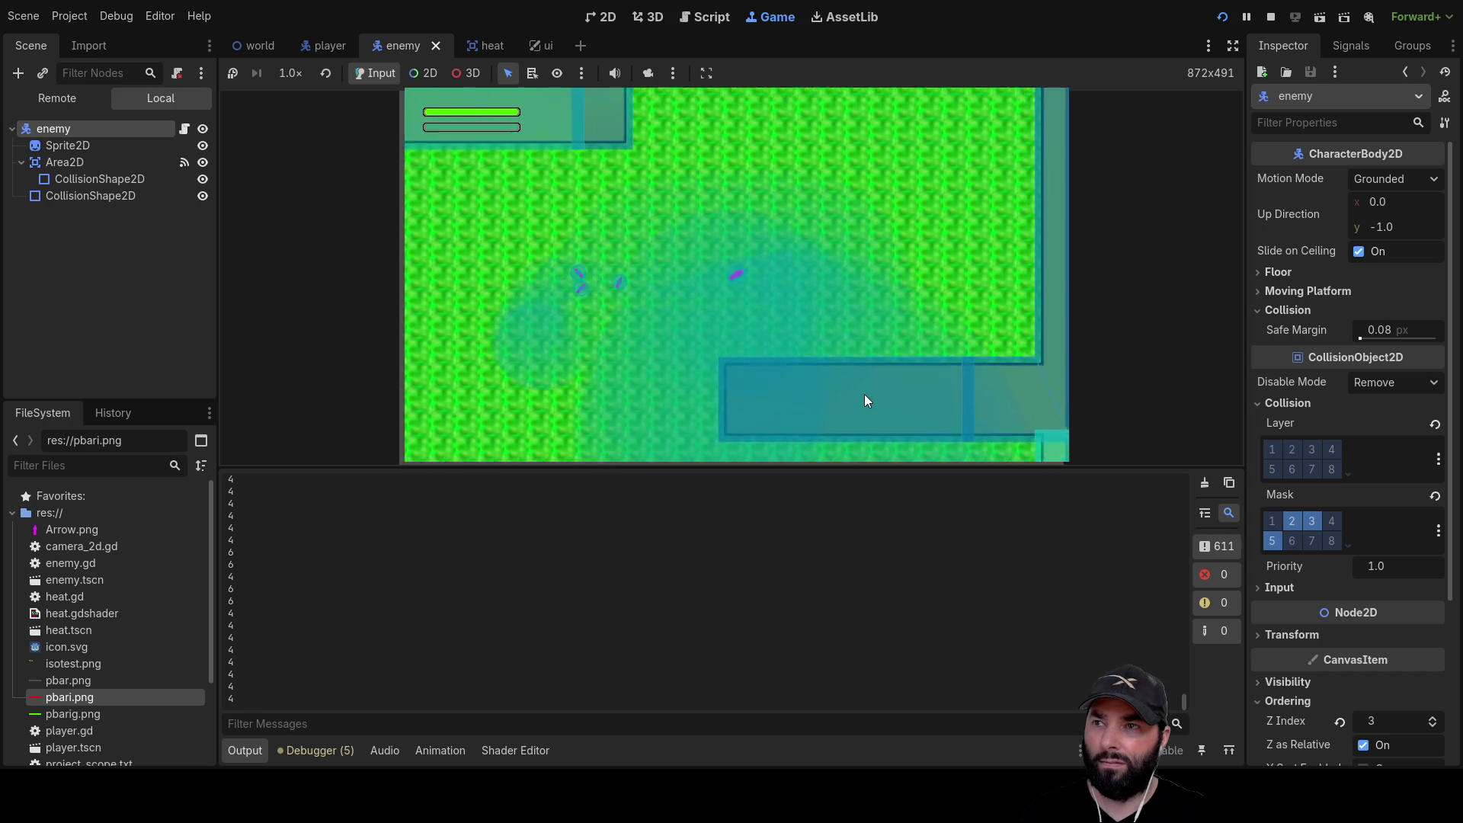
key(s)
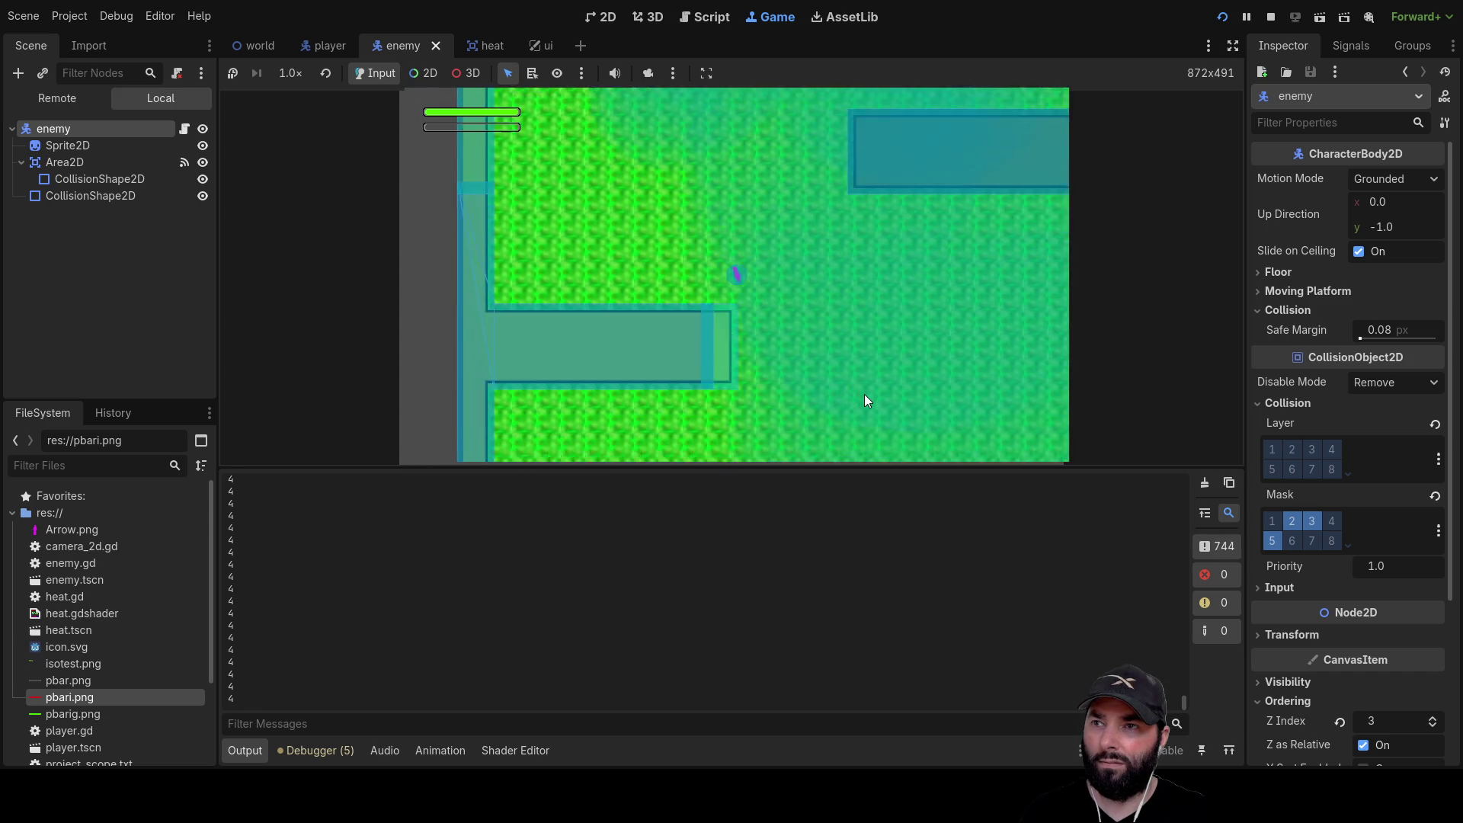
key(s)
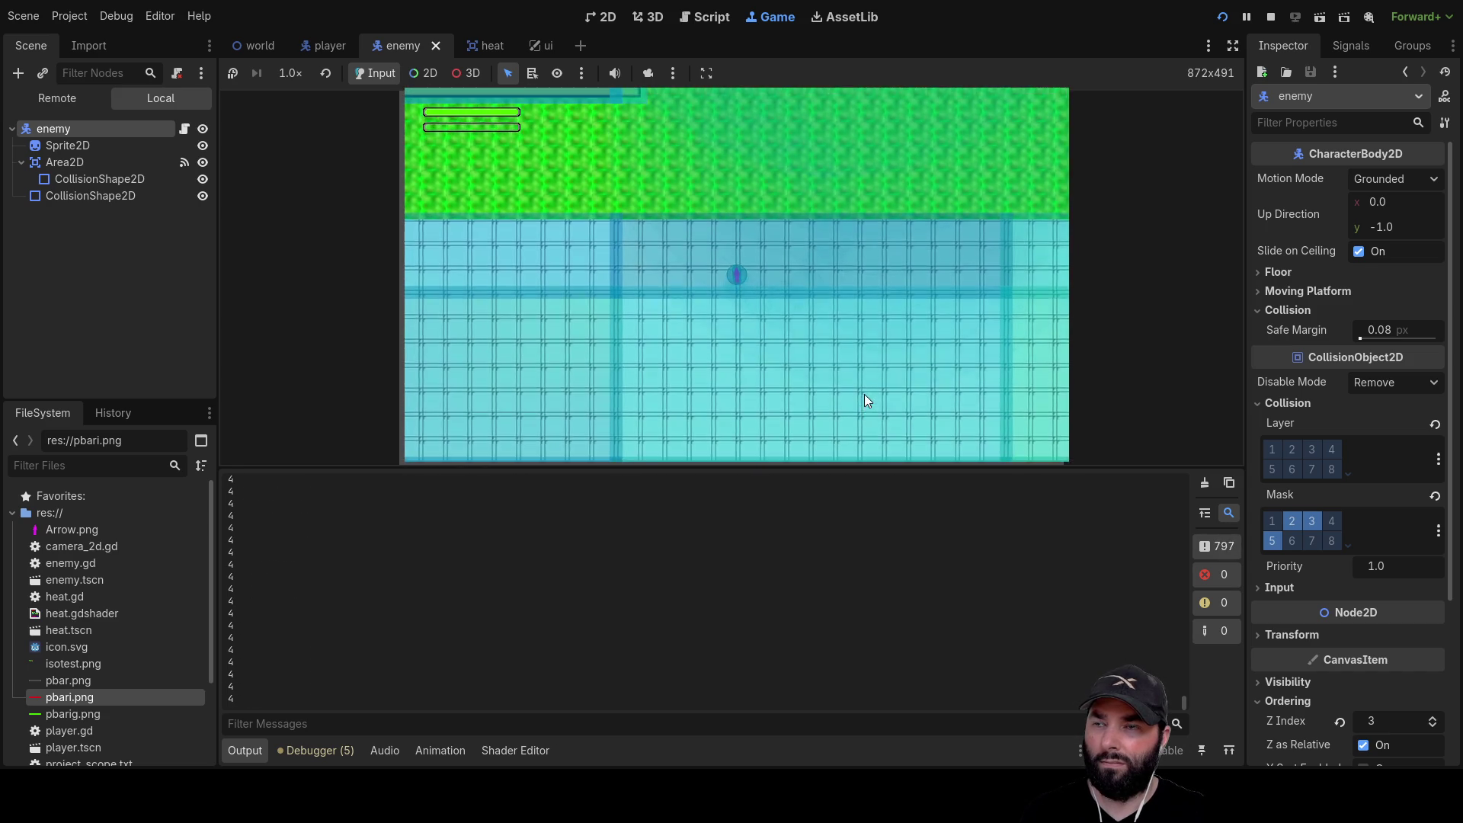
Keep dodging the enemy across the grass and map edges toward the tiled floor, then stop the game
key(w)
key(d)
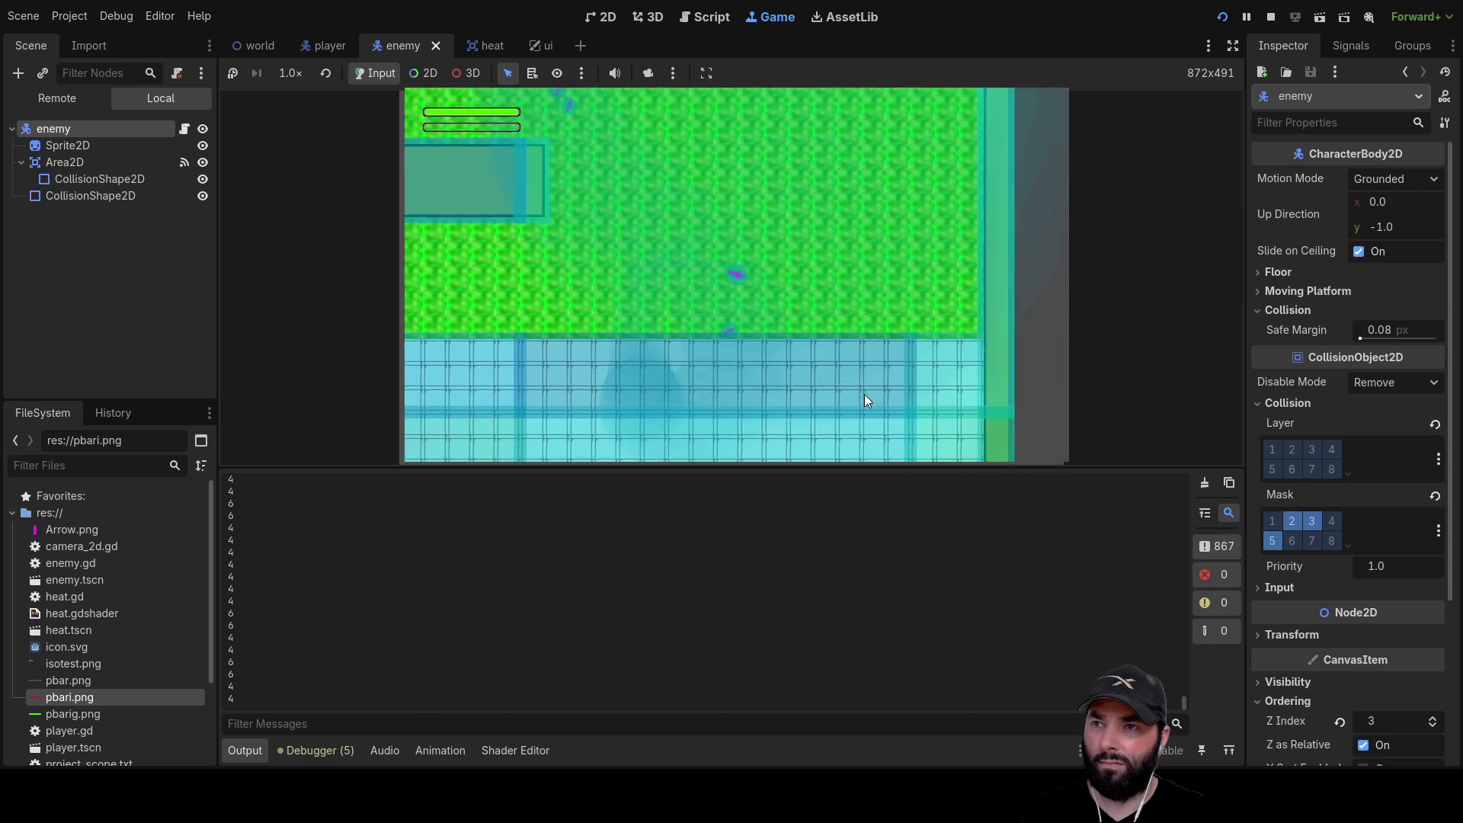
key(s)
key(a)
key(w)
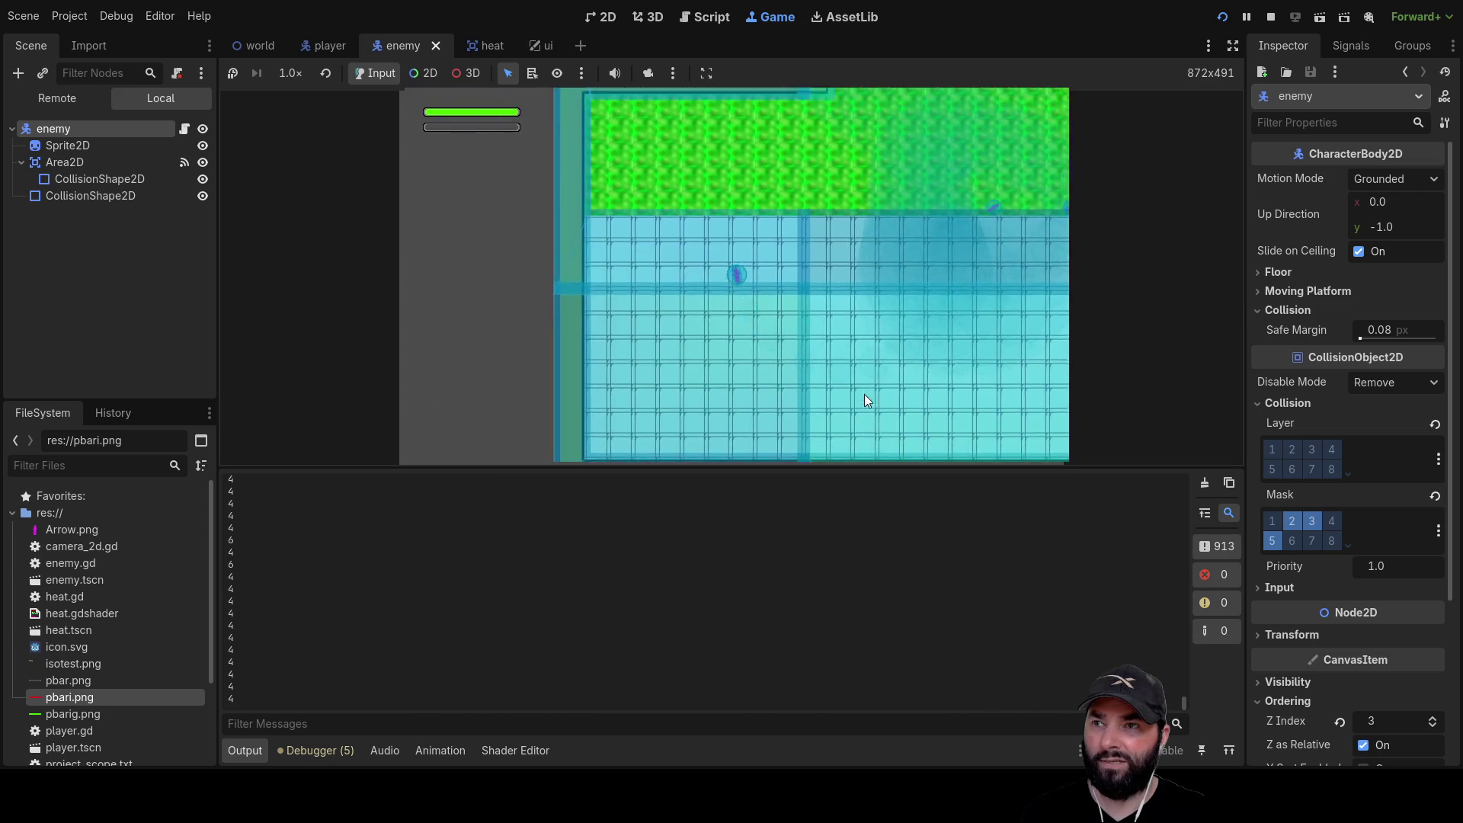
key(w)
key(d)
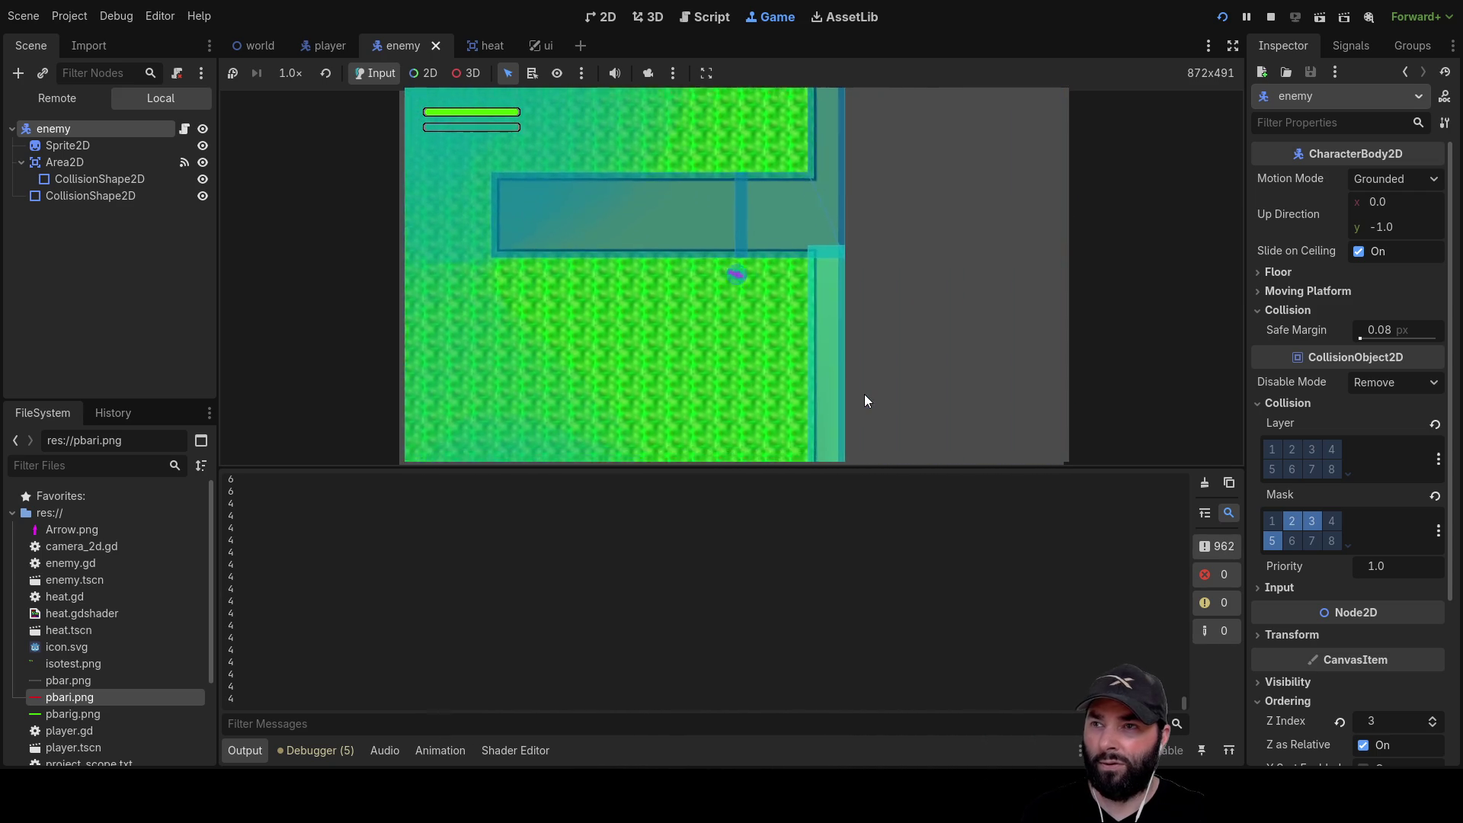
key(s)
key(a)
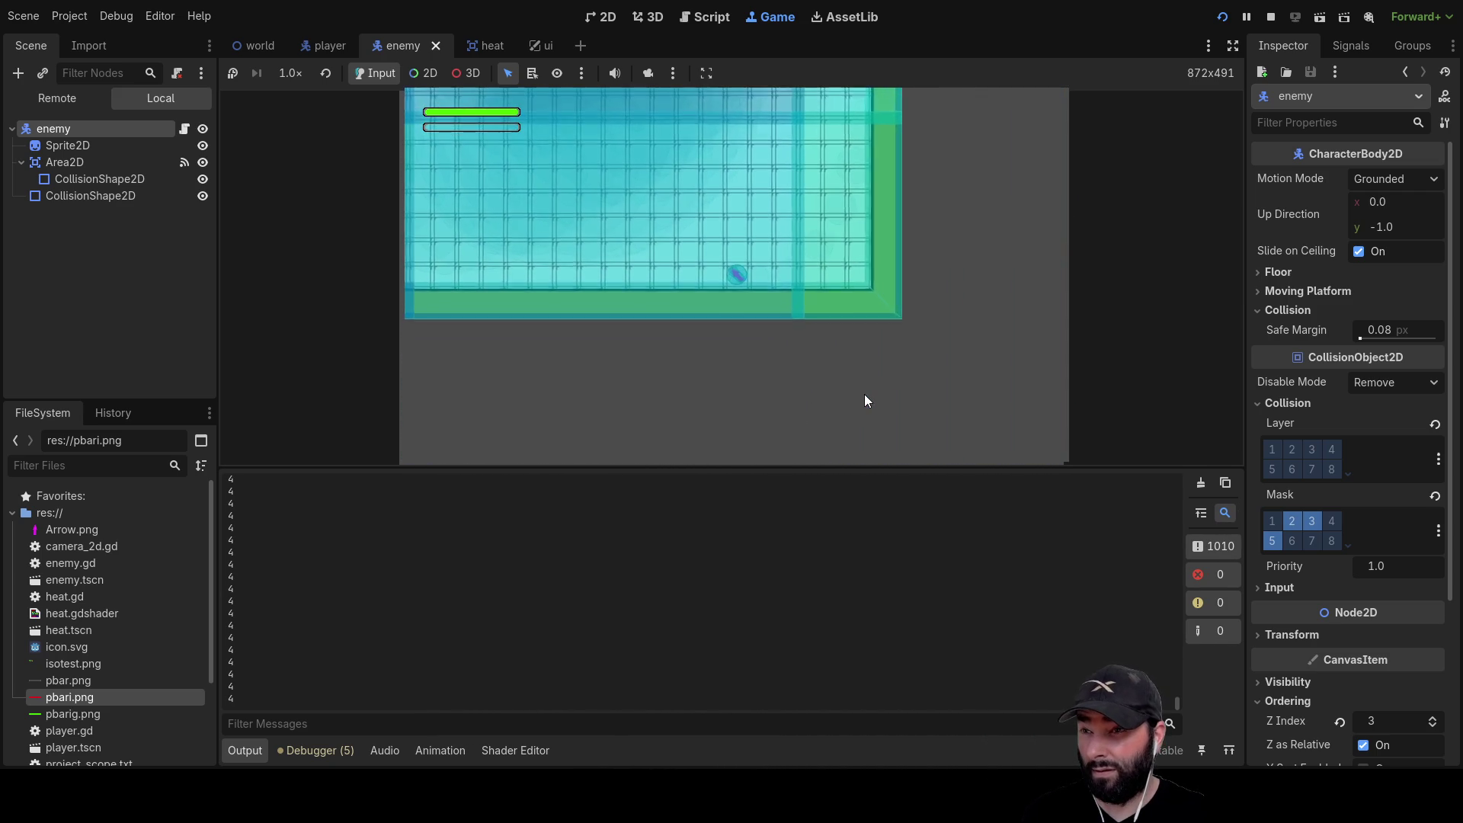
key(w)
key(a)
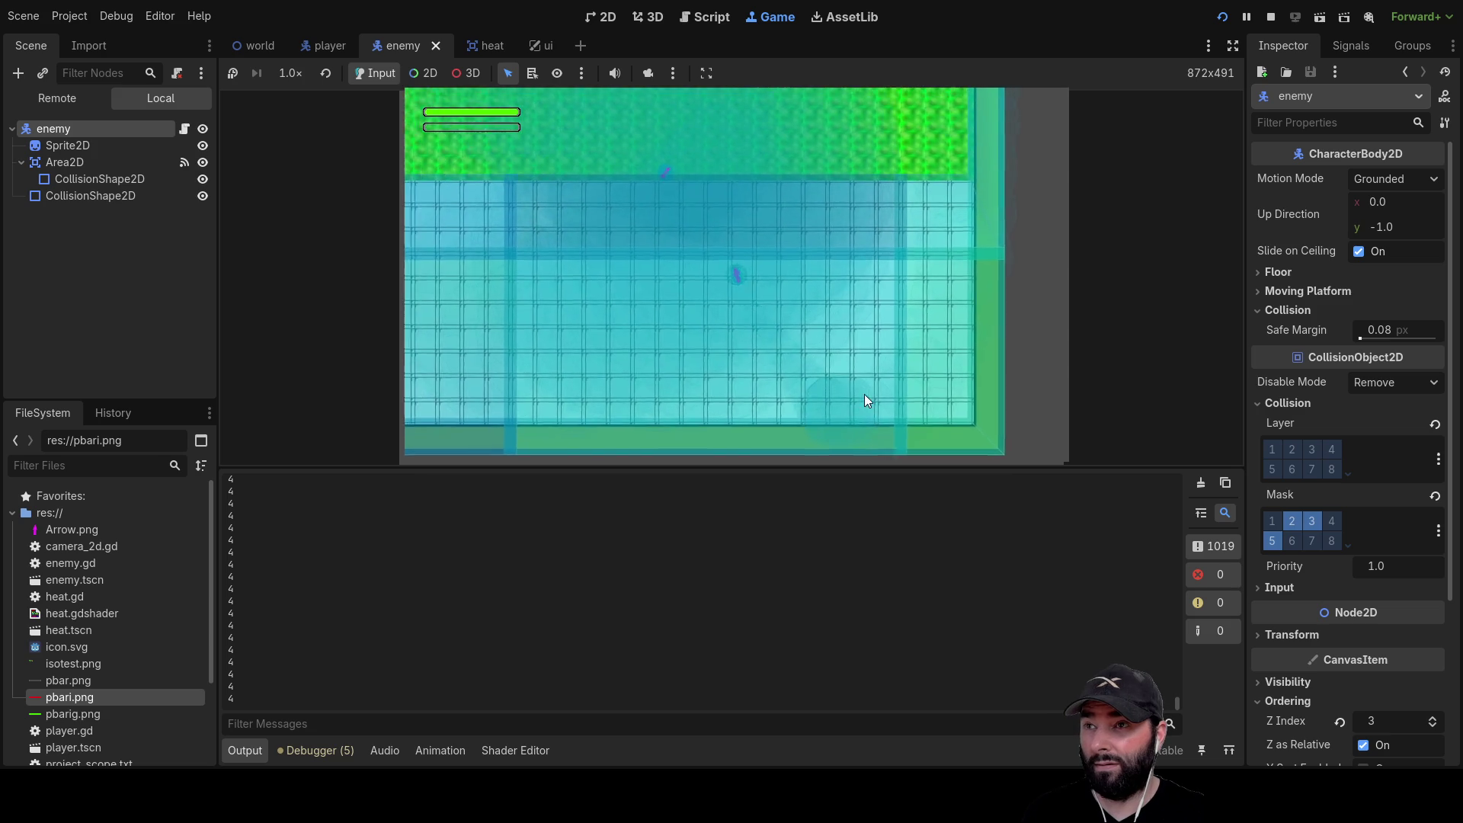
key(w)
key(a)
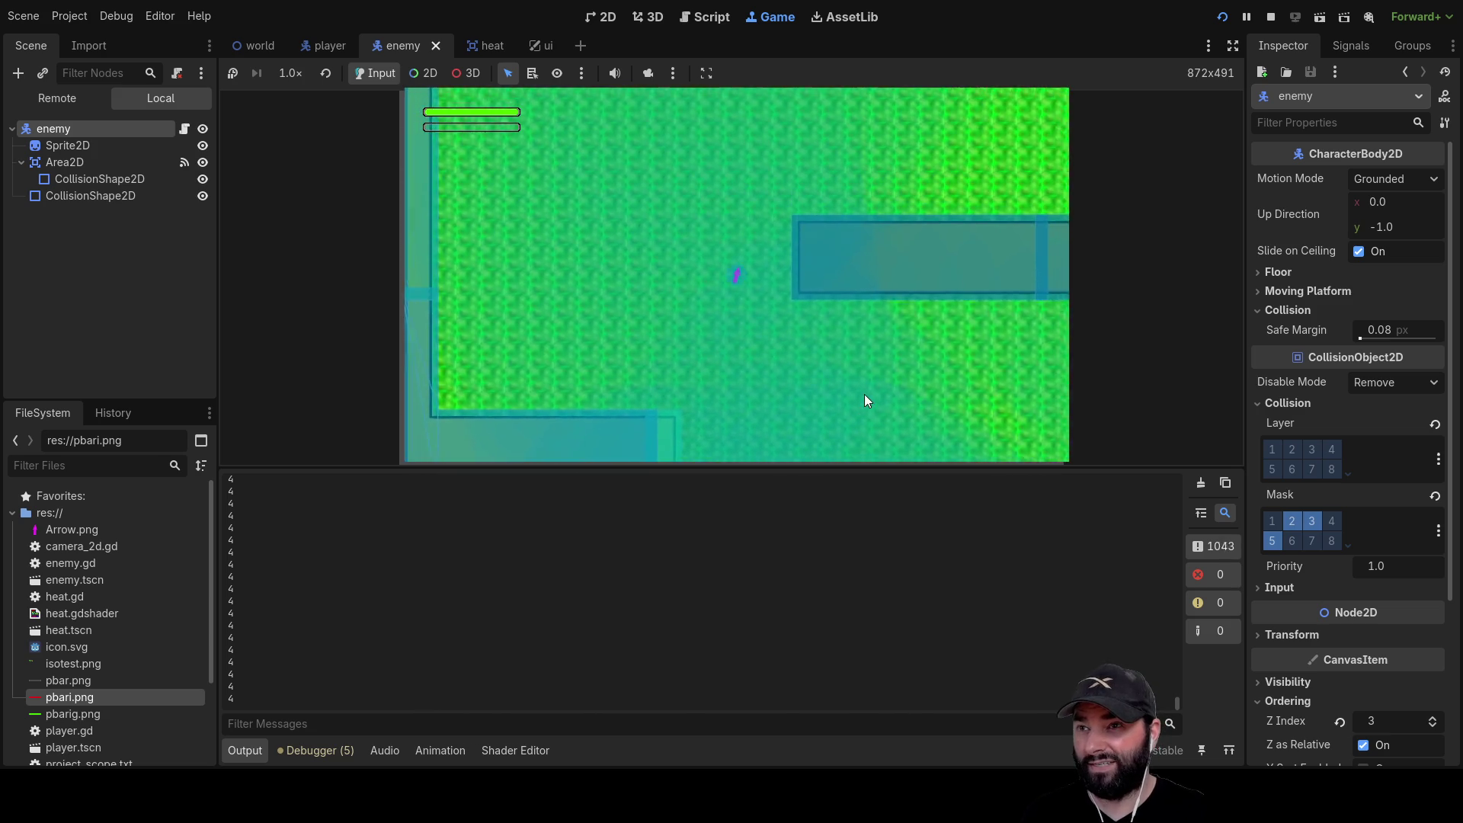
key(d)
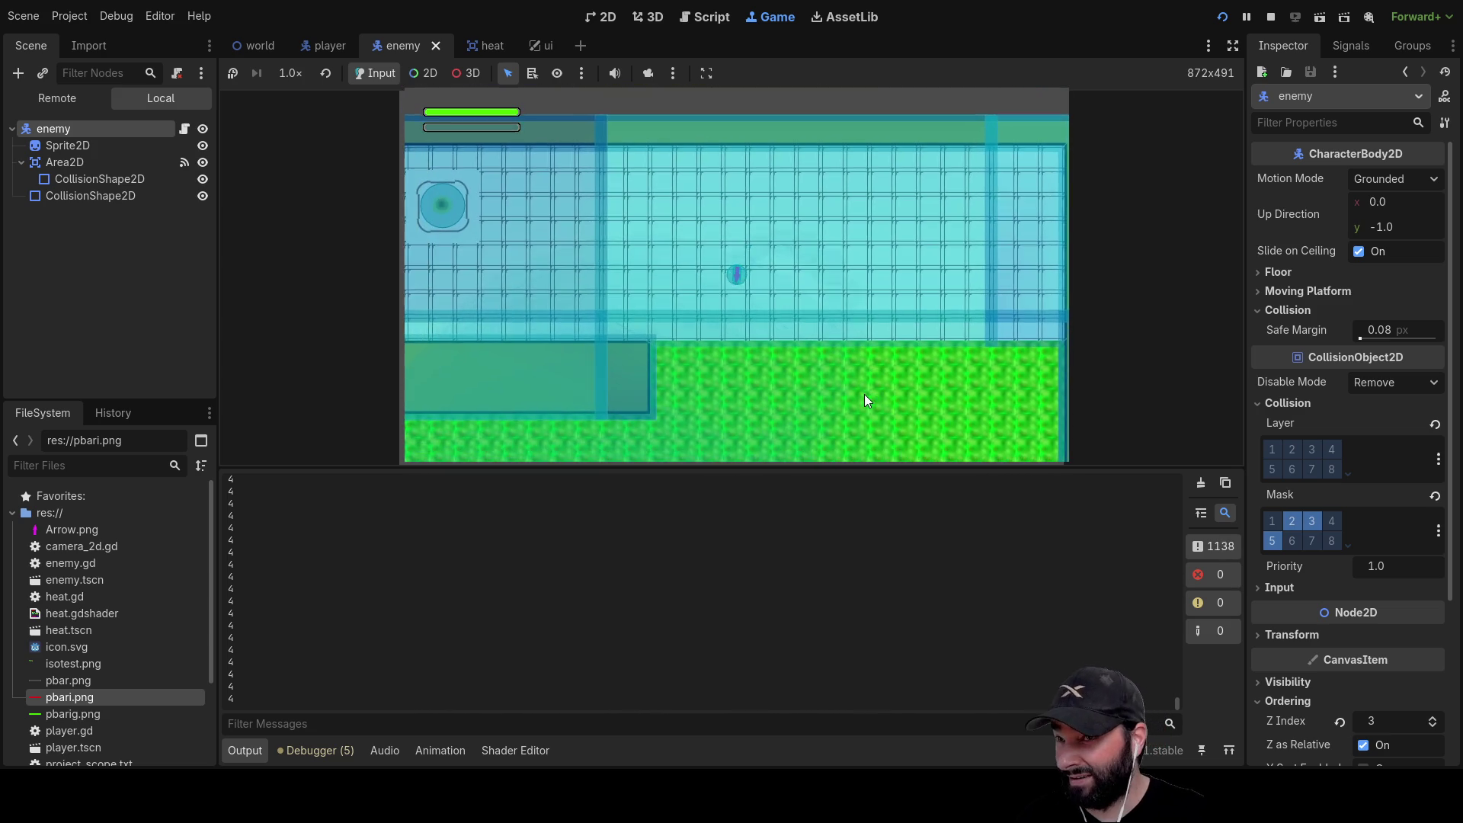
key(s)
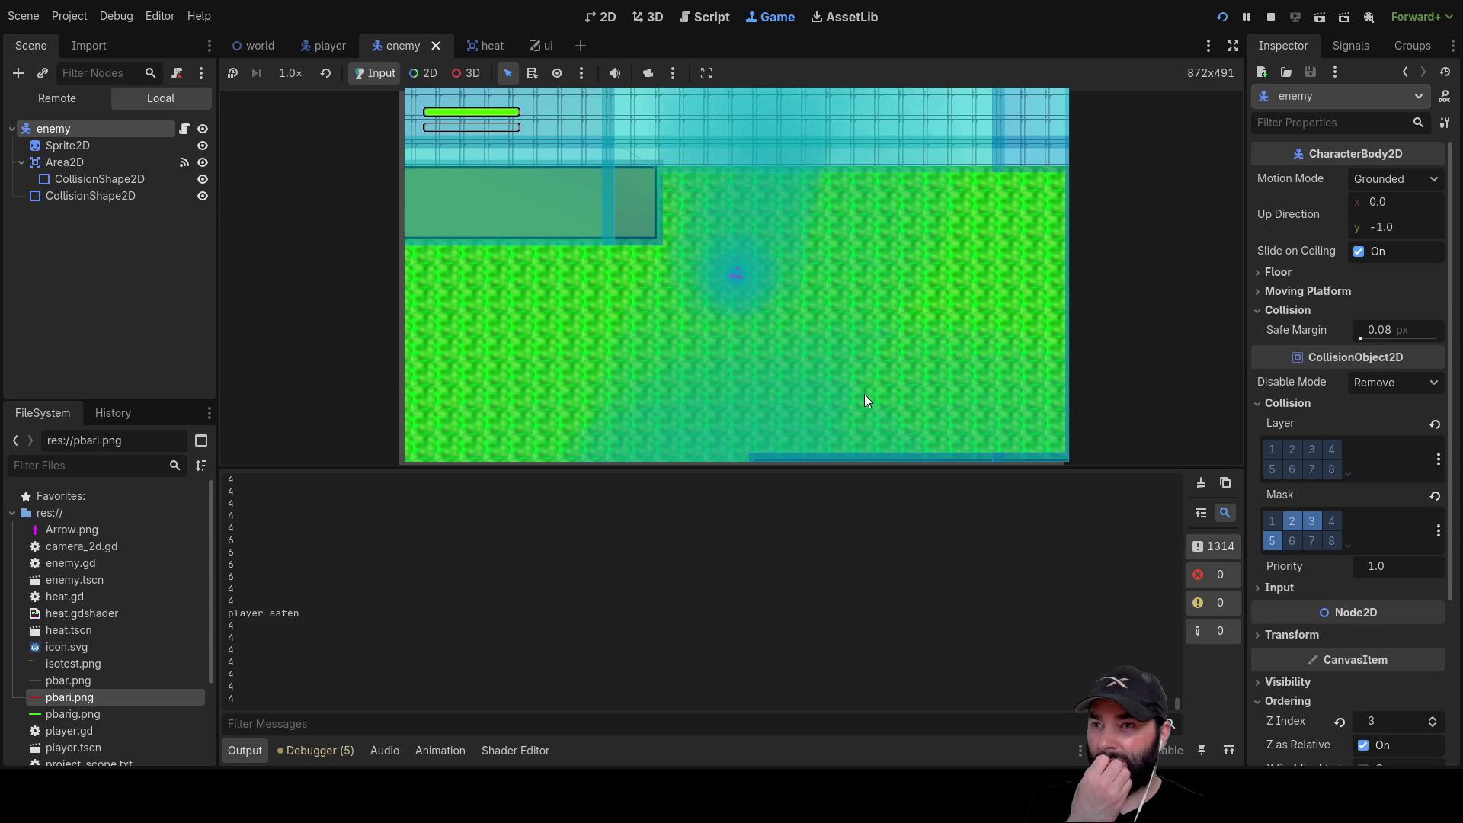
key(s)
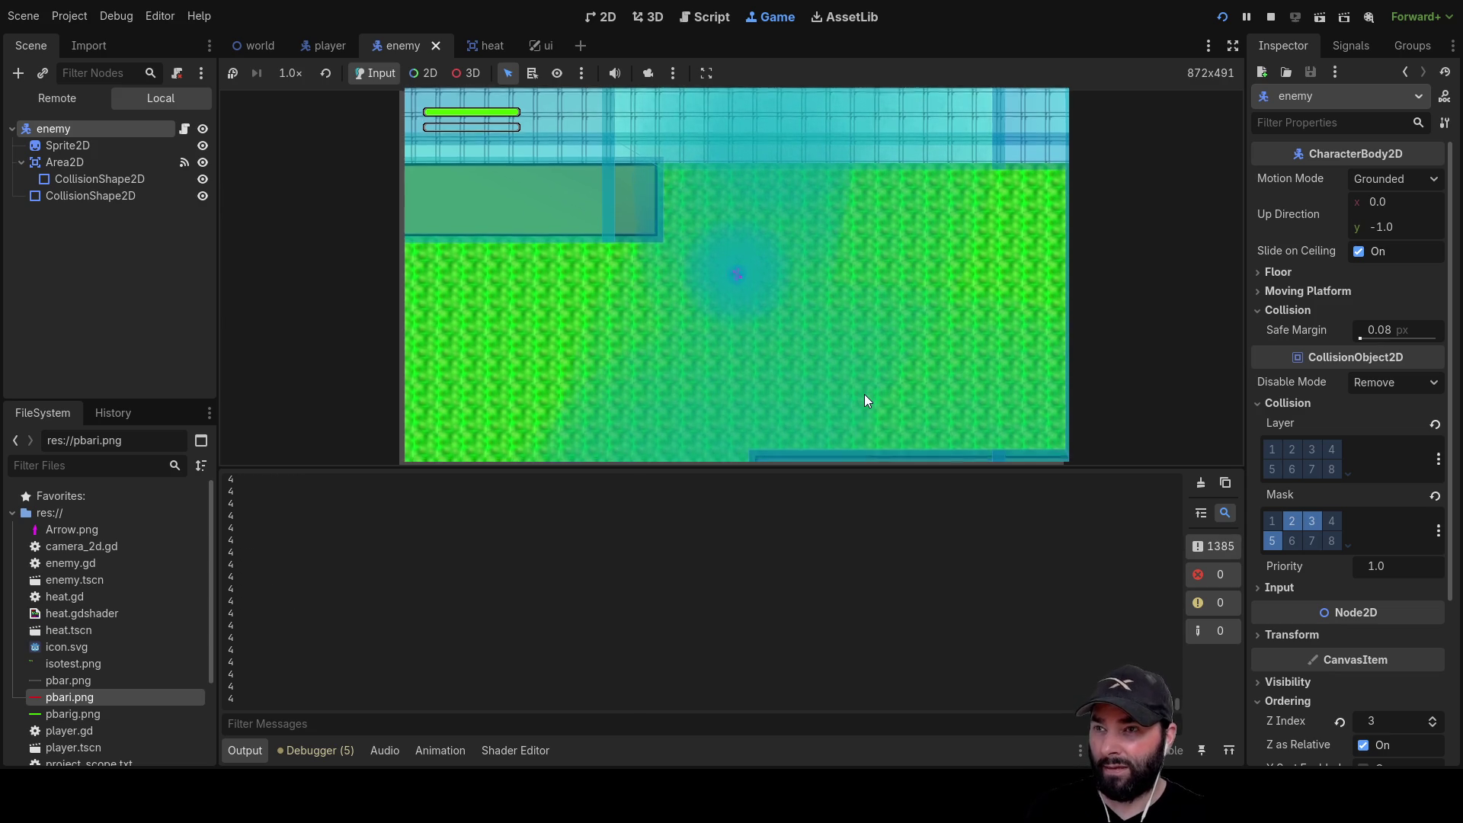
key(a)
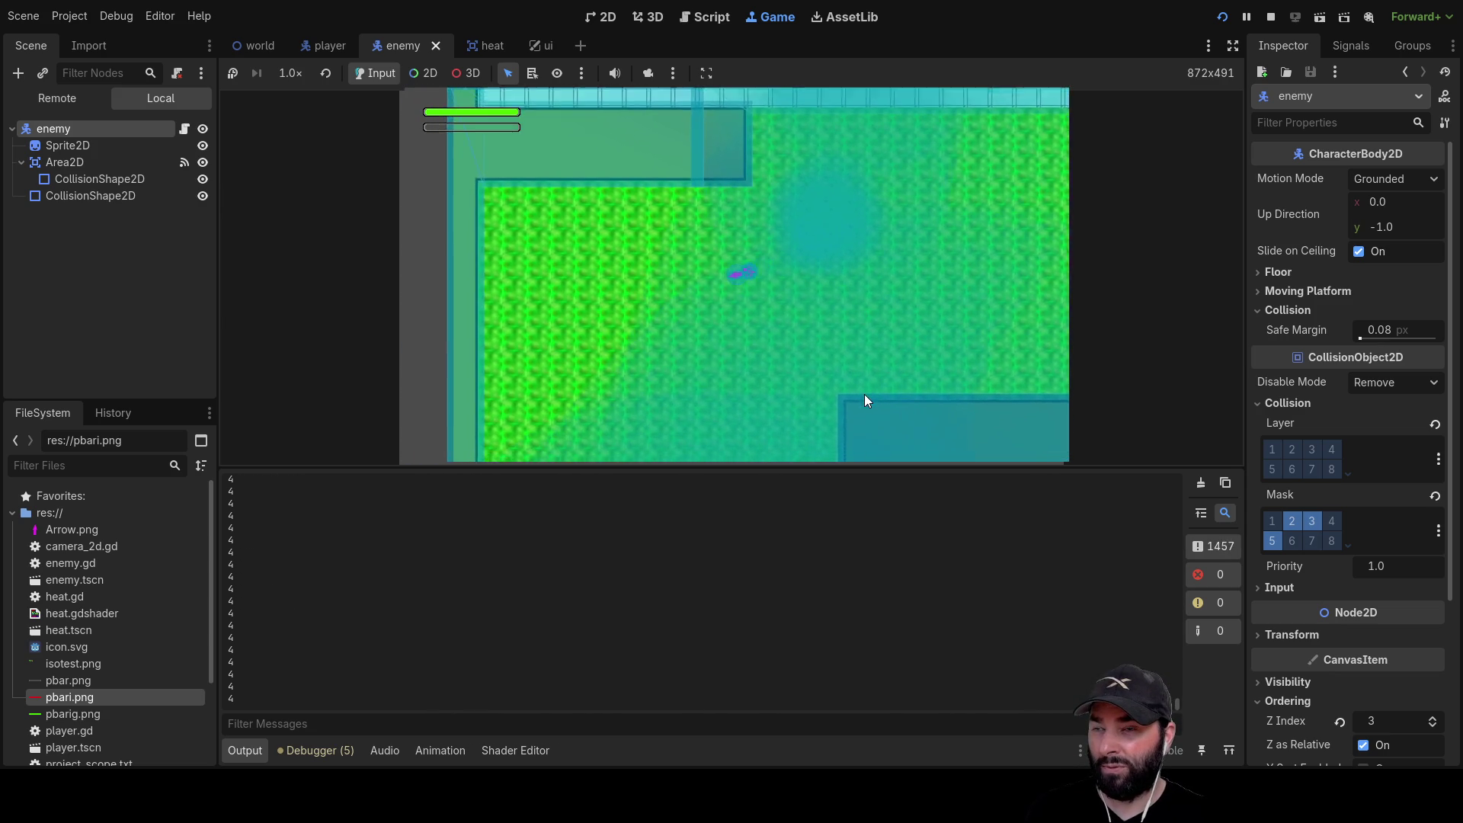
key(s)
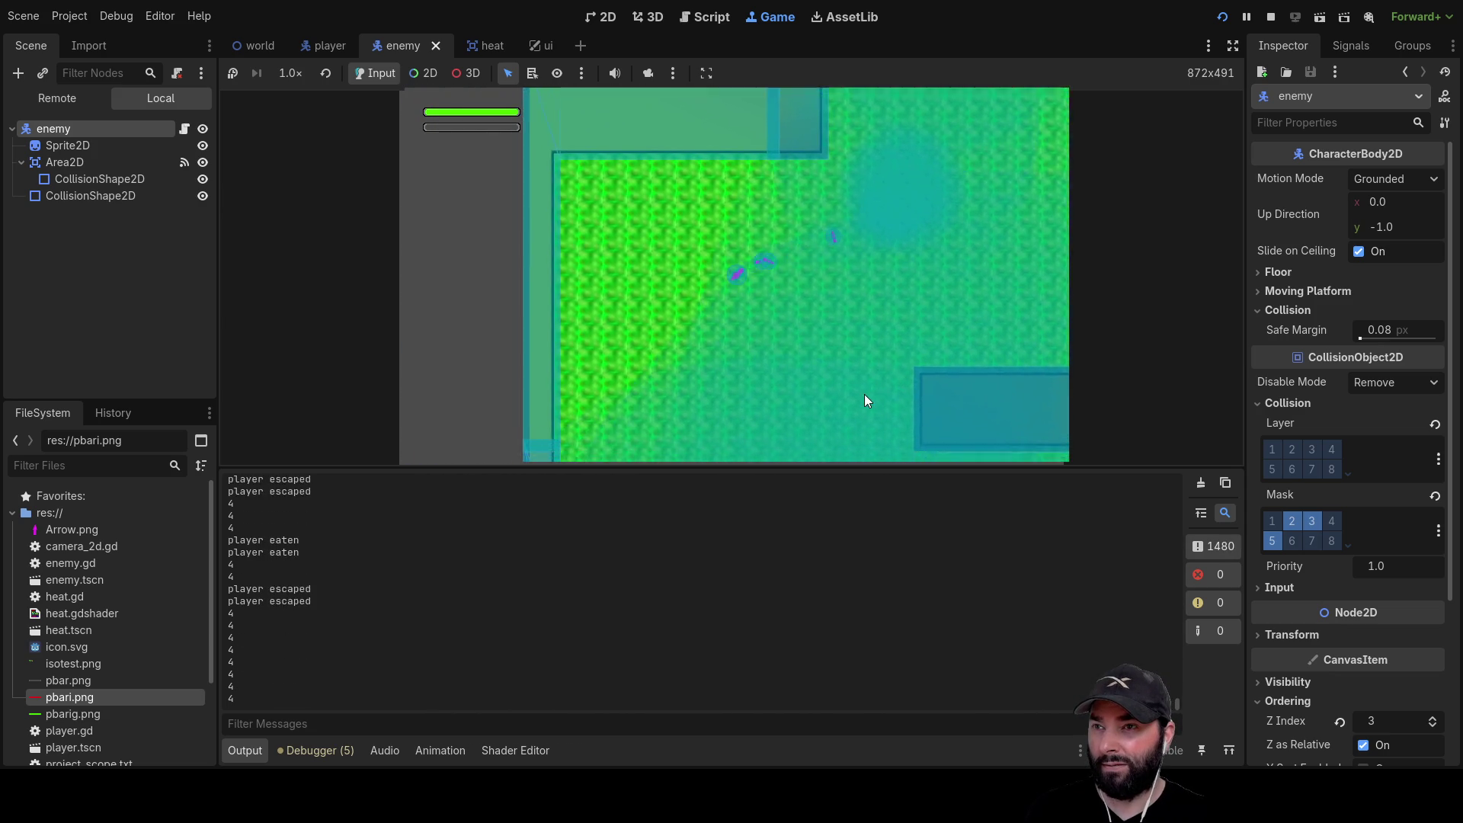
key(d)
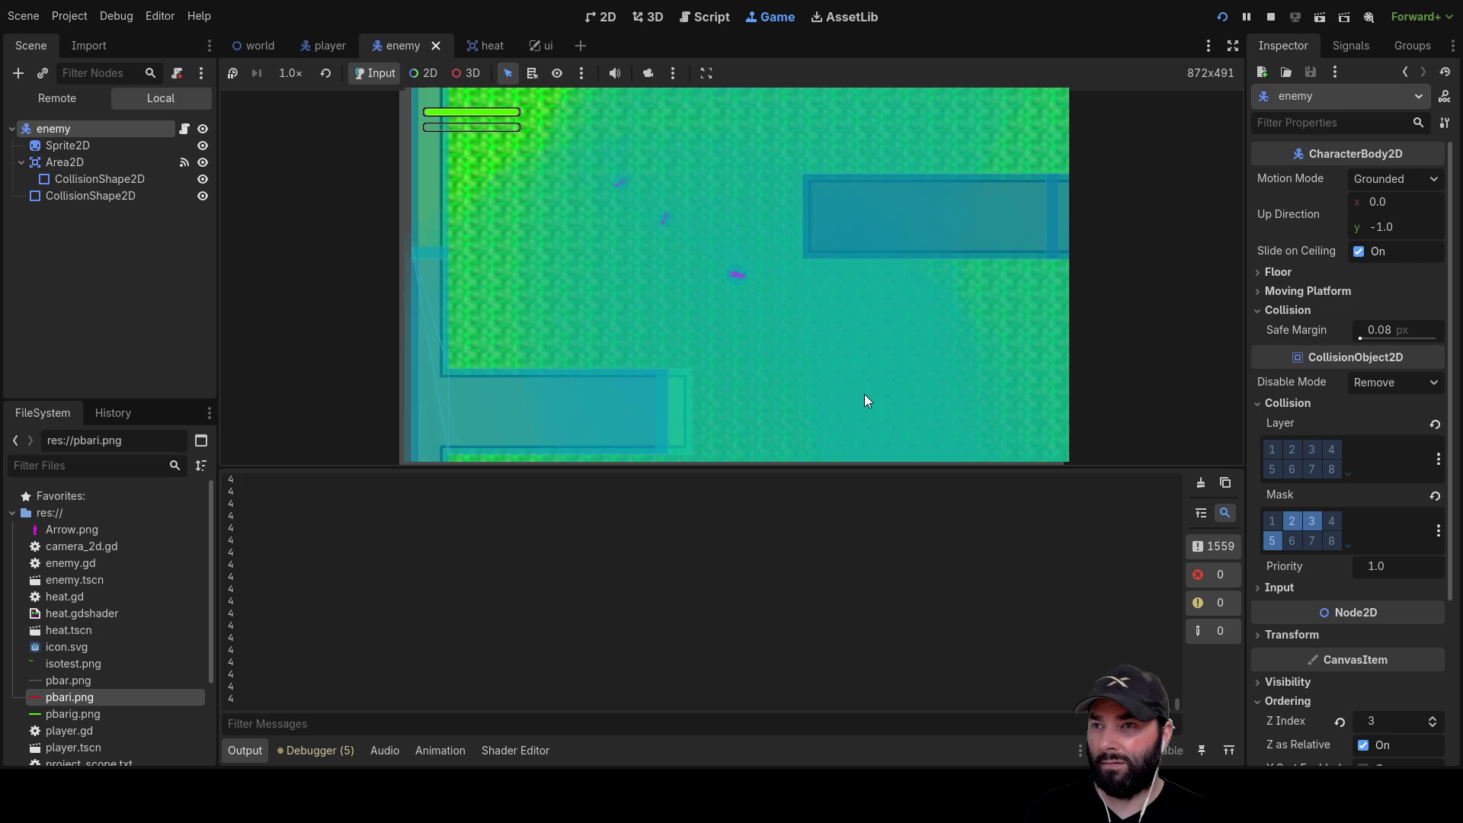
key(w)
key(a)
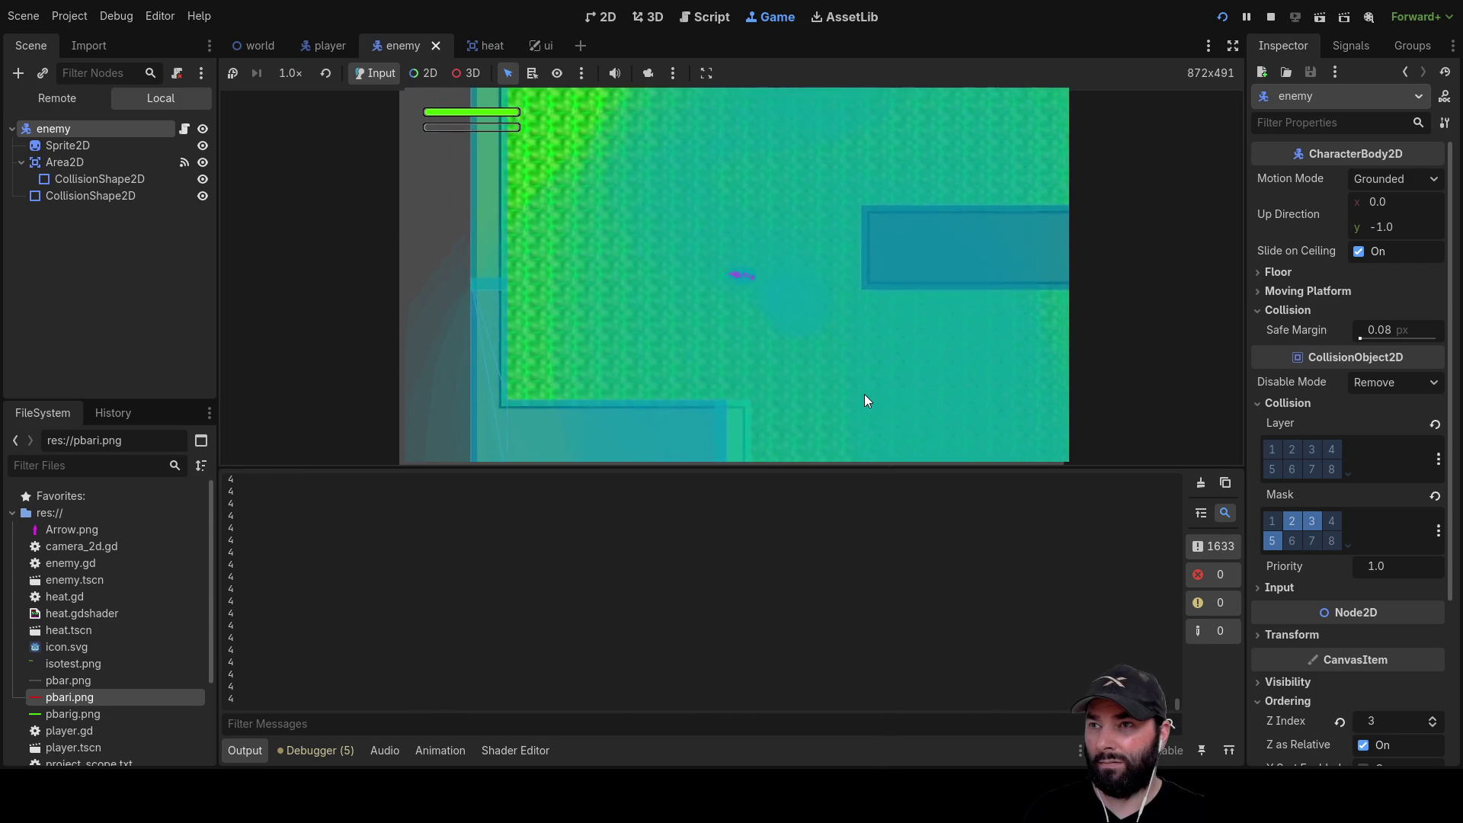
key(w)
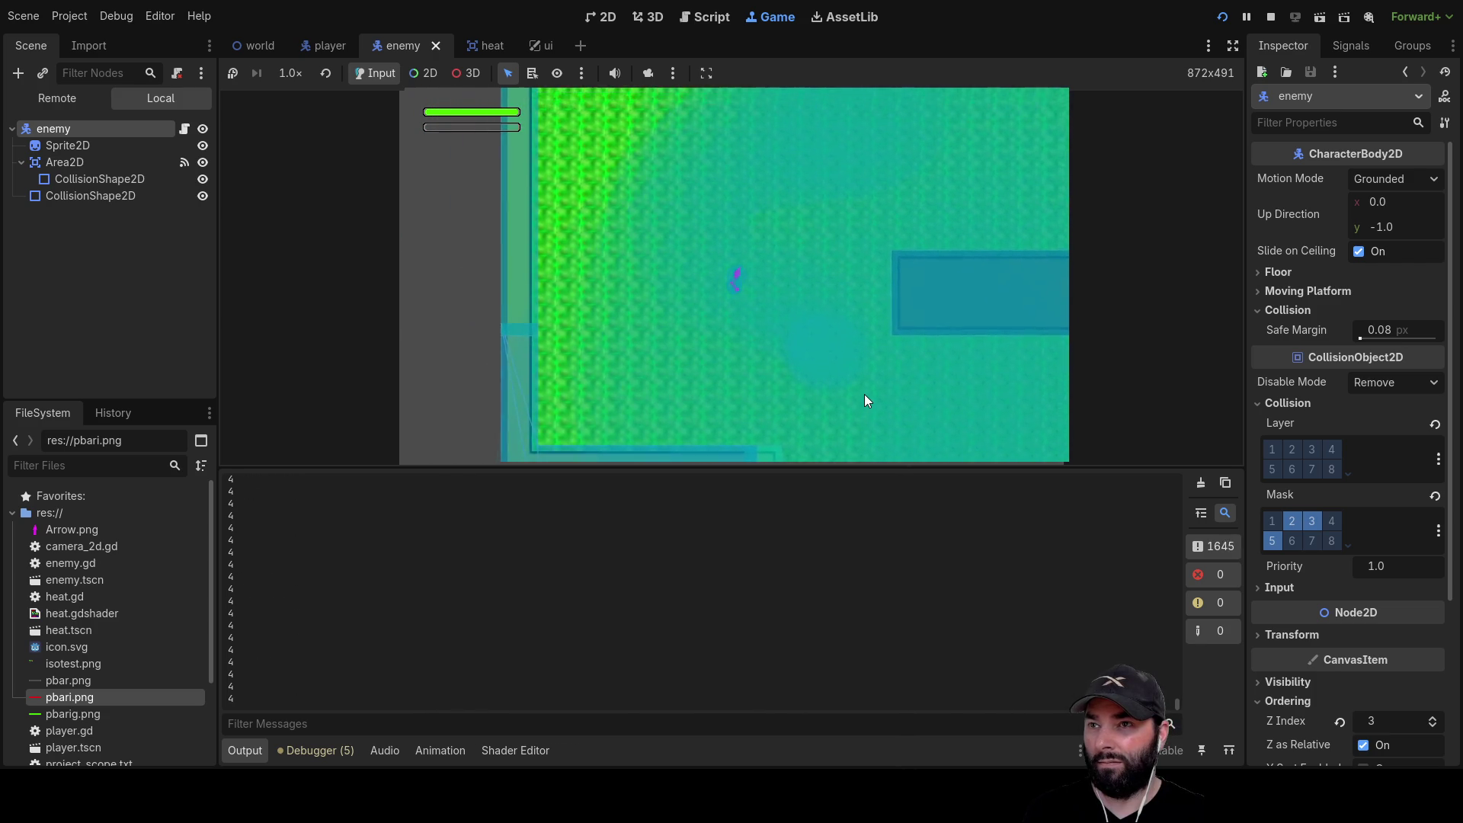
key(d)
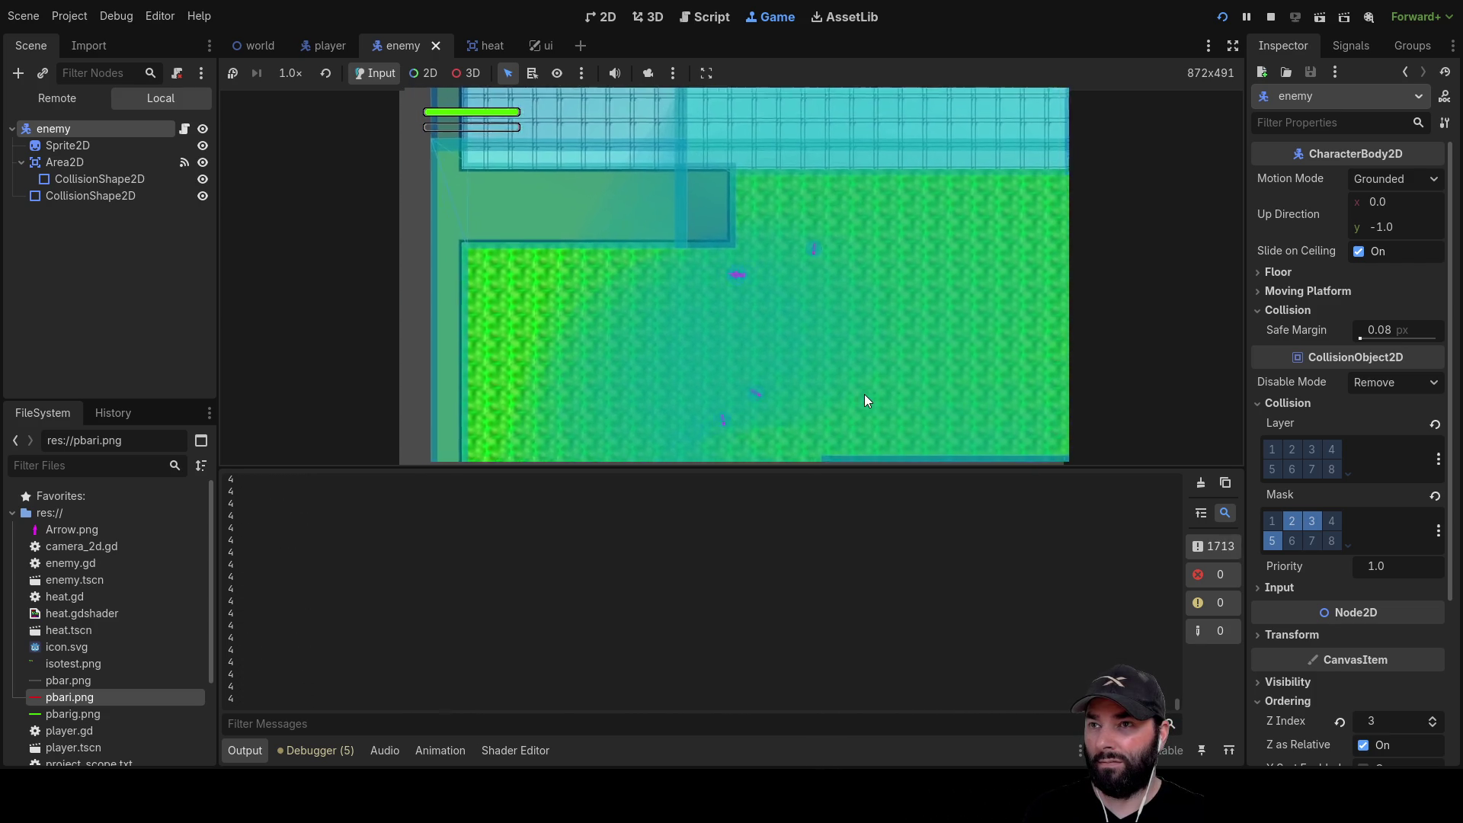
key(s)
key(a)
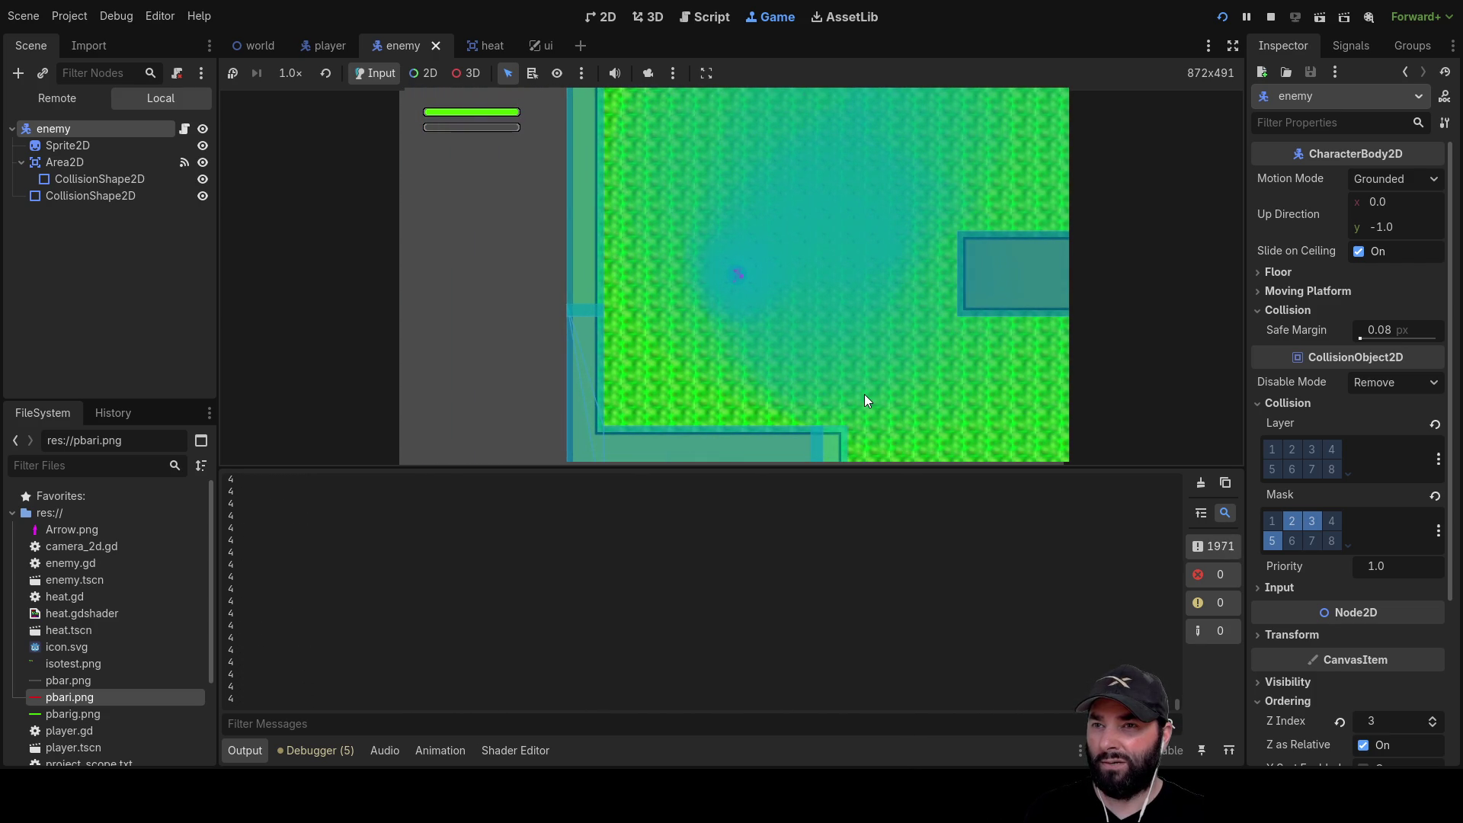
key(s)
key(d)
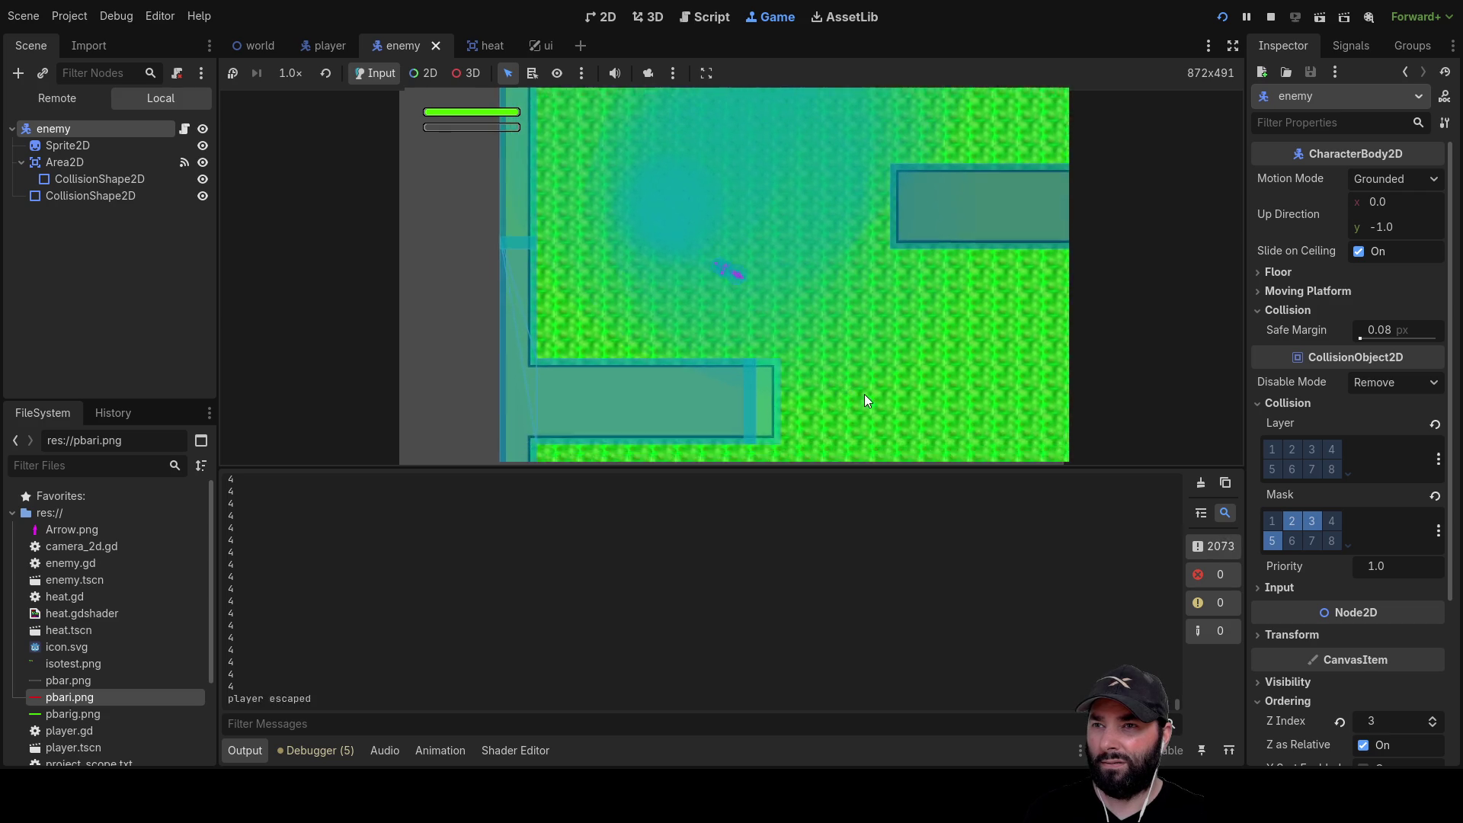
key(s)
key(d)
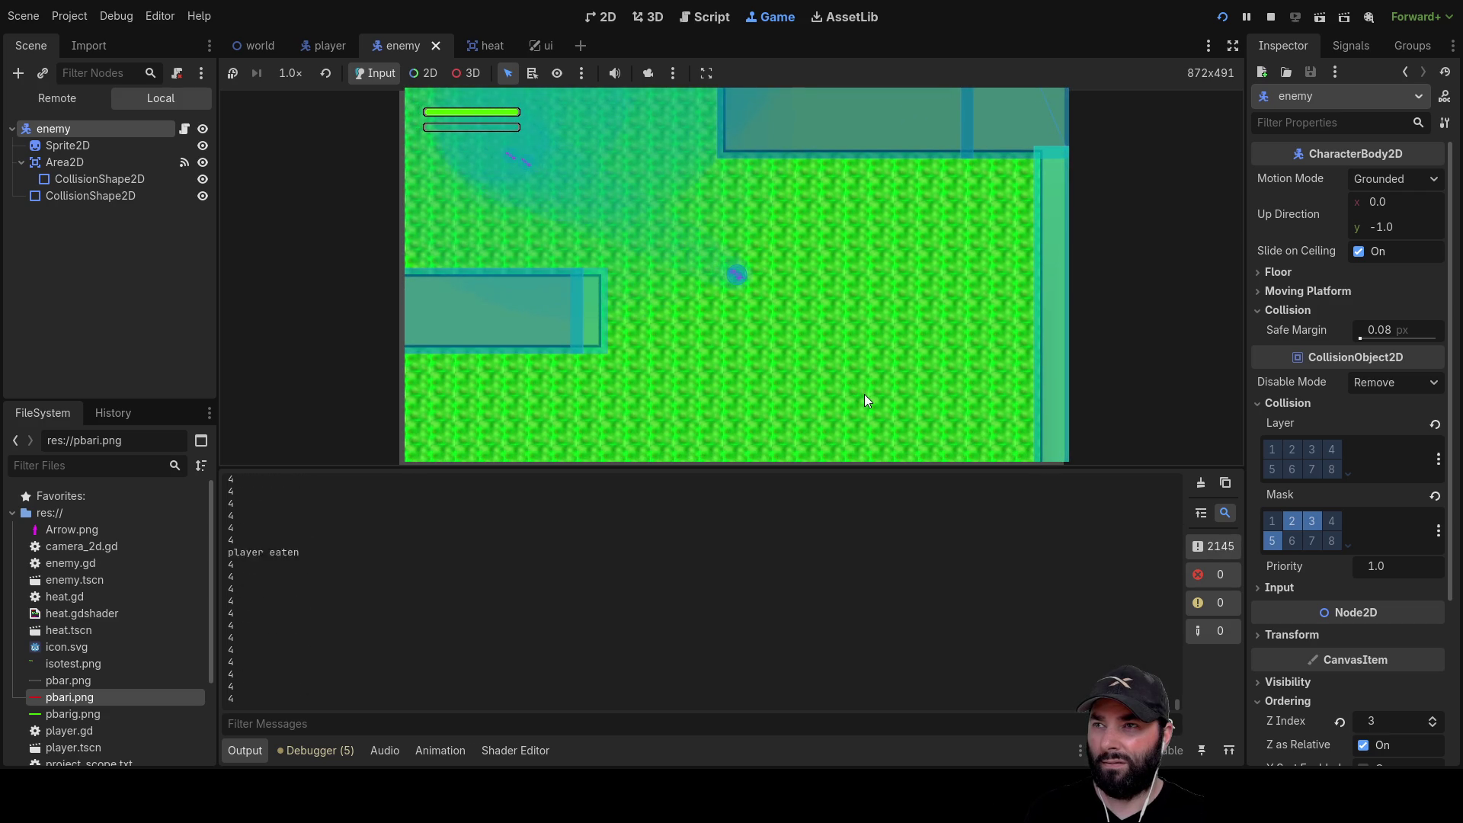
key(d)
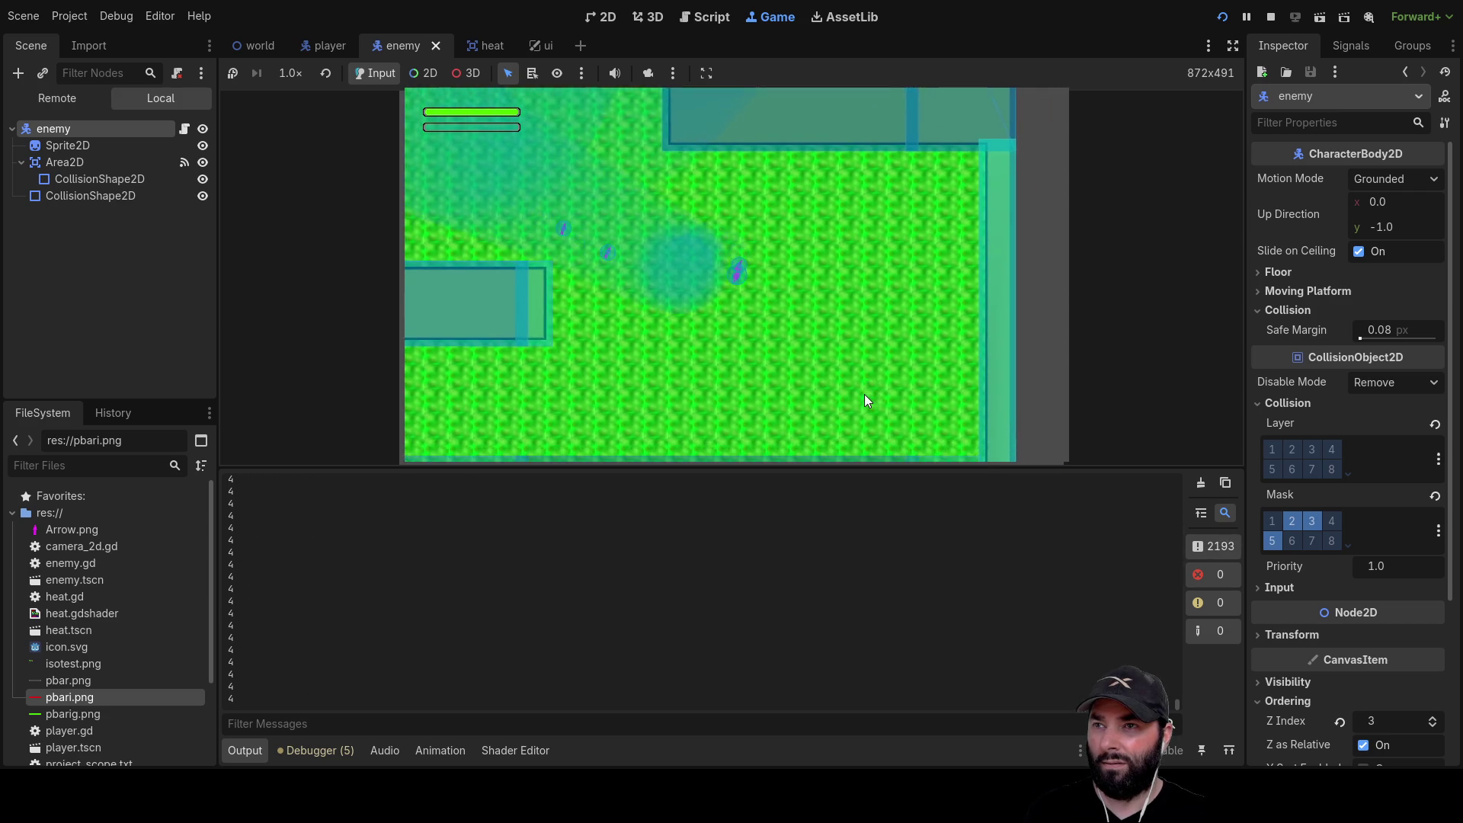
key(s)
key(d)
key(F8)
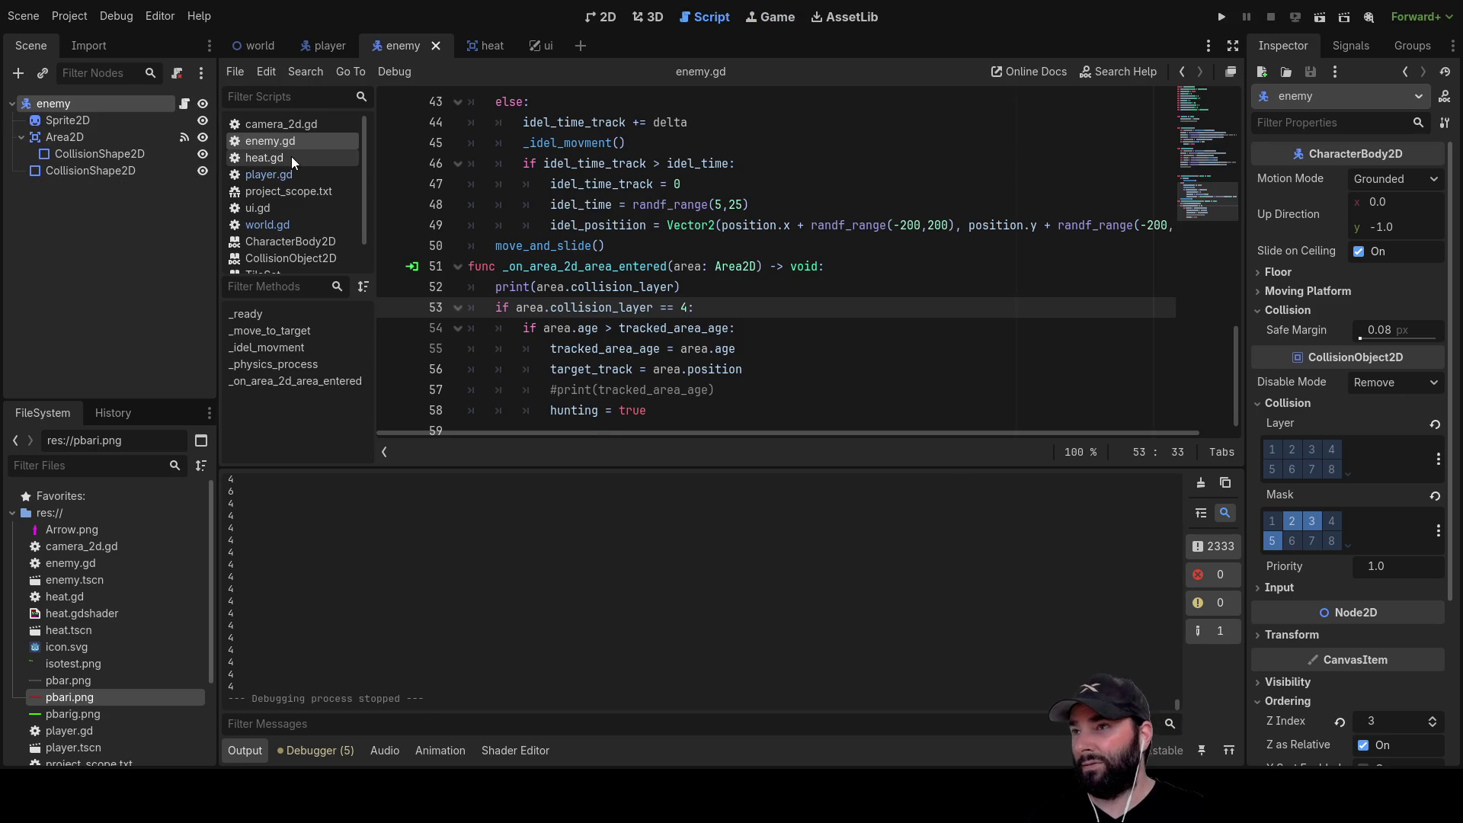
Change expansion_rate on line 5 of heat.gd from 2 to 4 and run the game
click(291, 157)
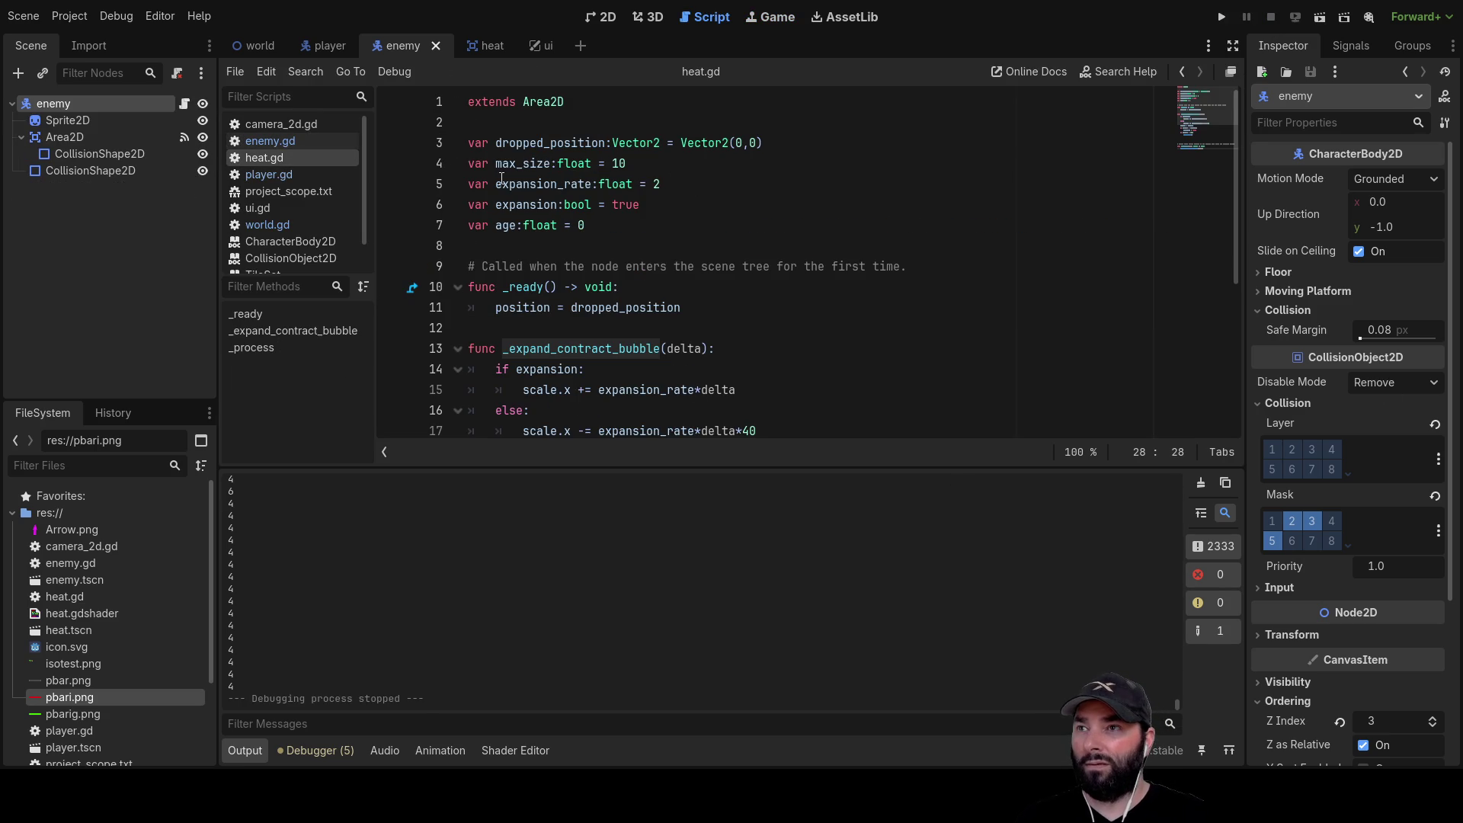
click(667, 183)
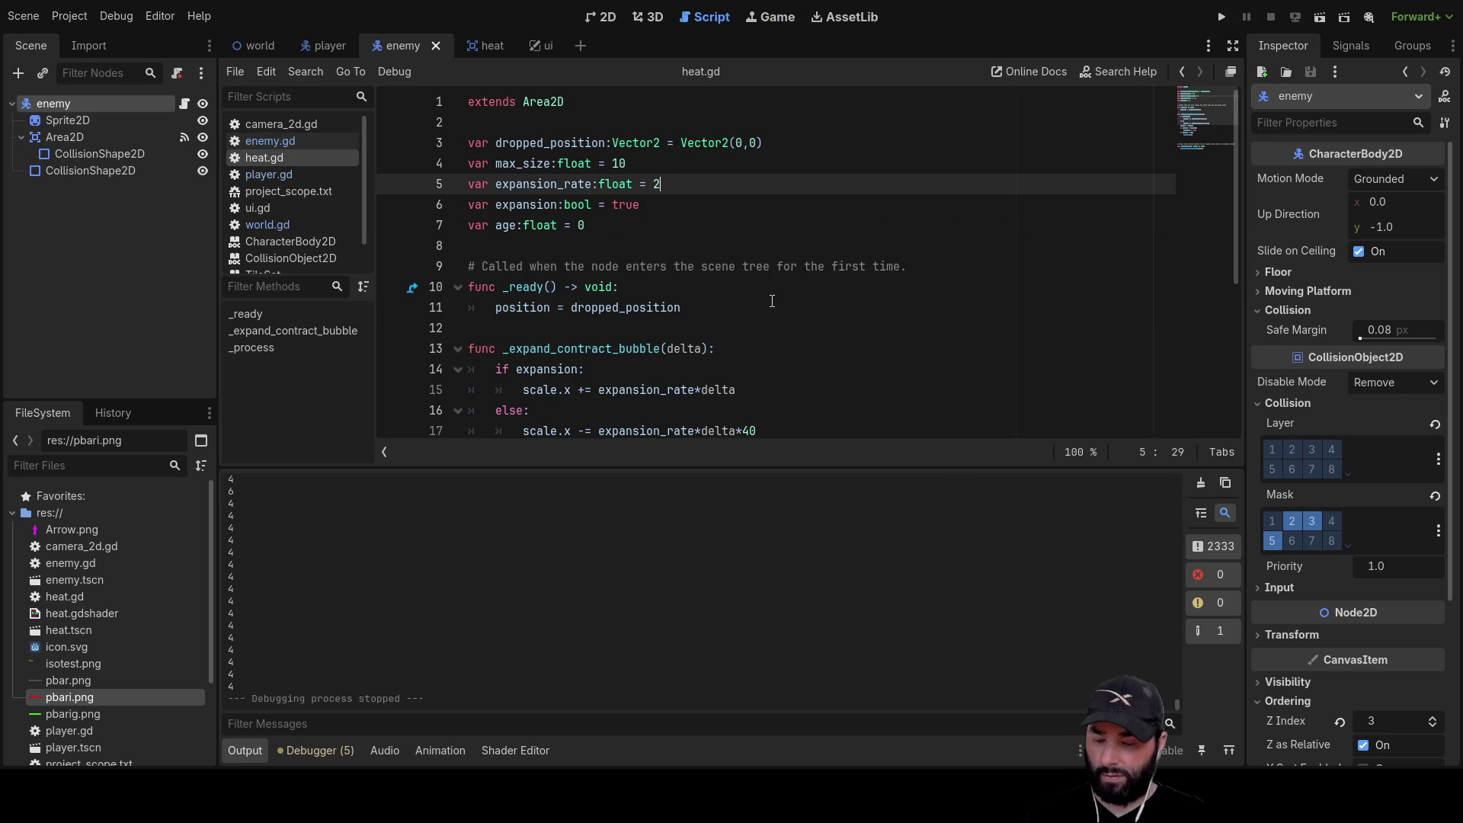
text(4)
click(1221, 17)
Steer the player past enemies, in and out of the water, then stop the game
key(w)
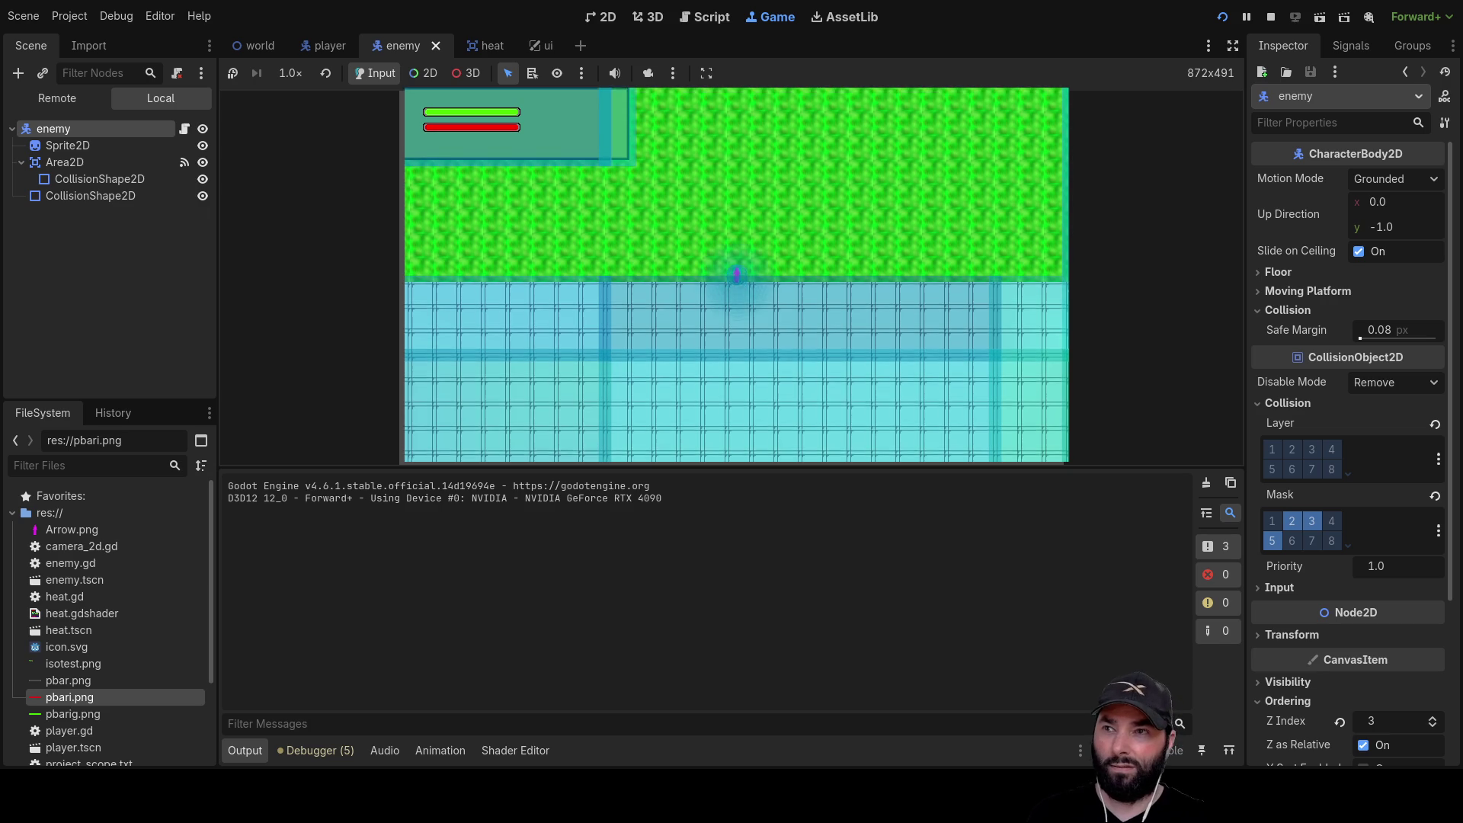
key(a)
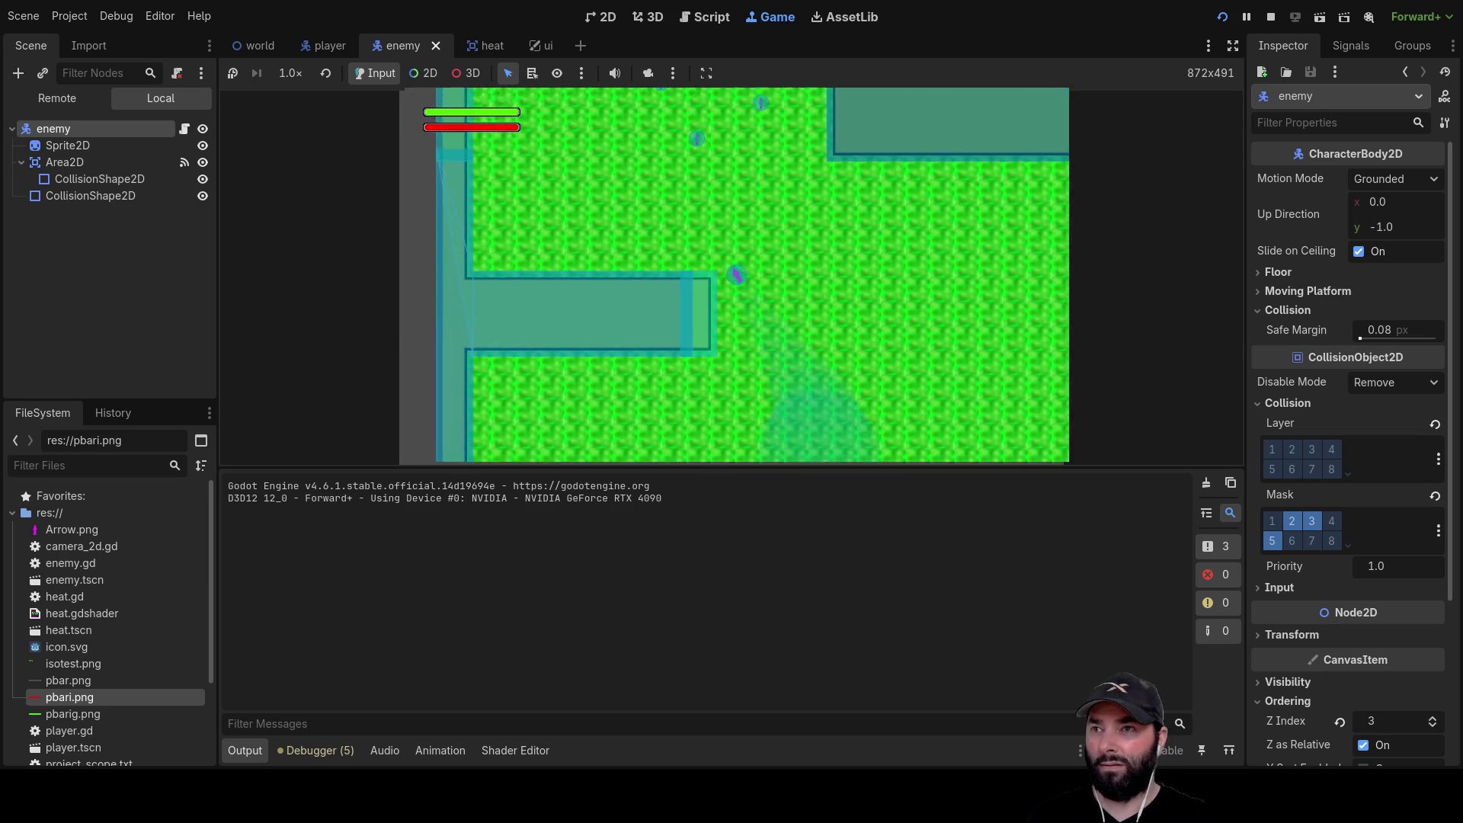
key(s)
key(d)
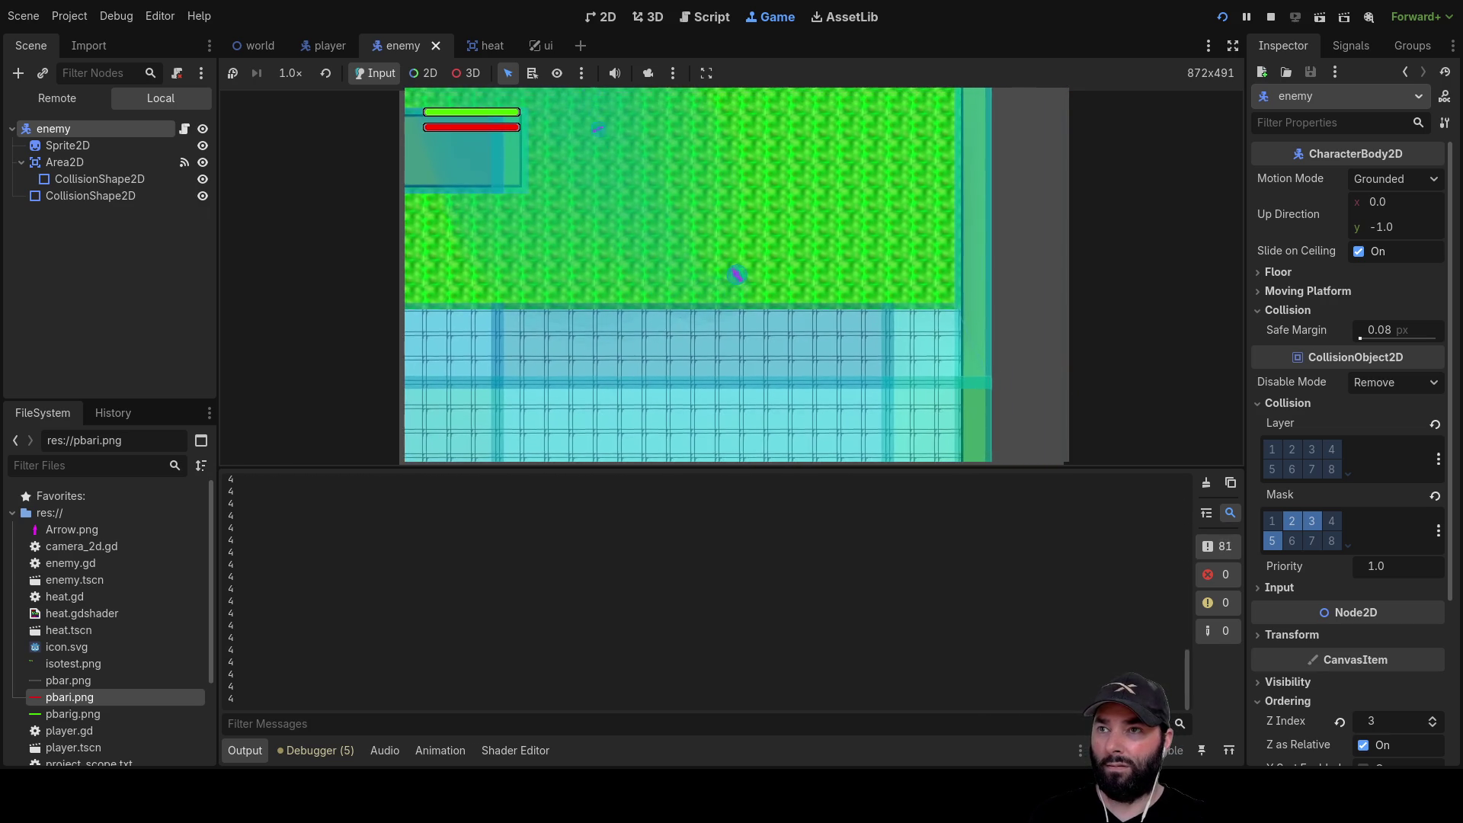
key(s)
key(d)
key(w)
key(a)
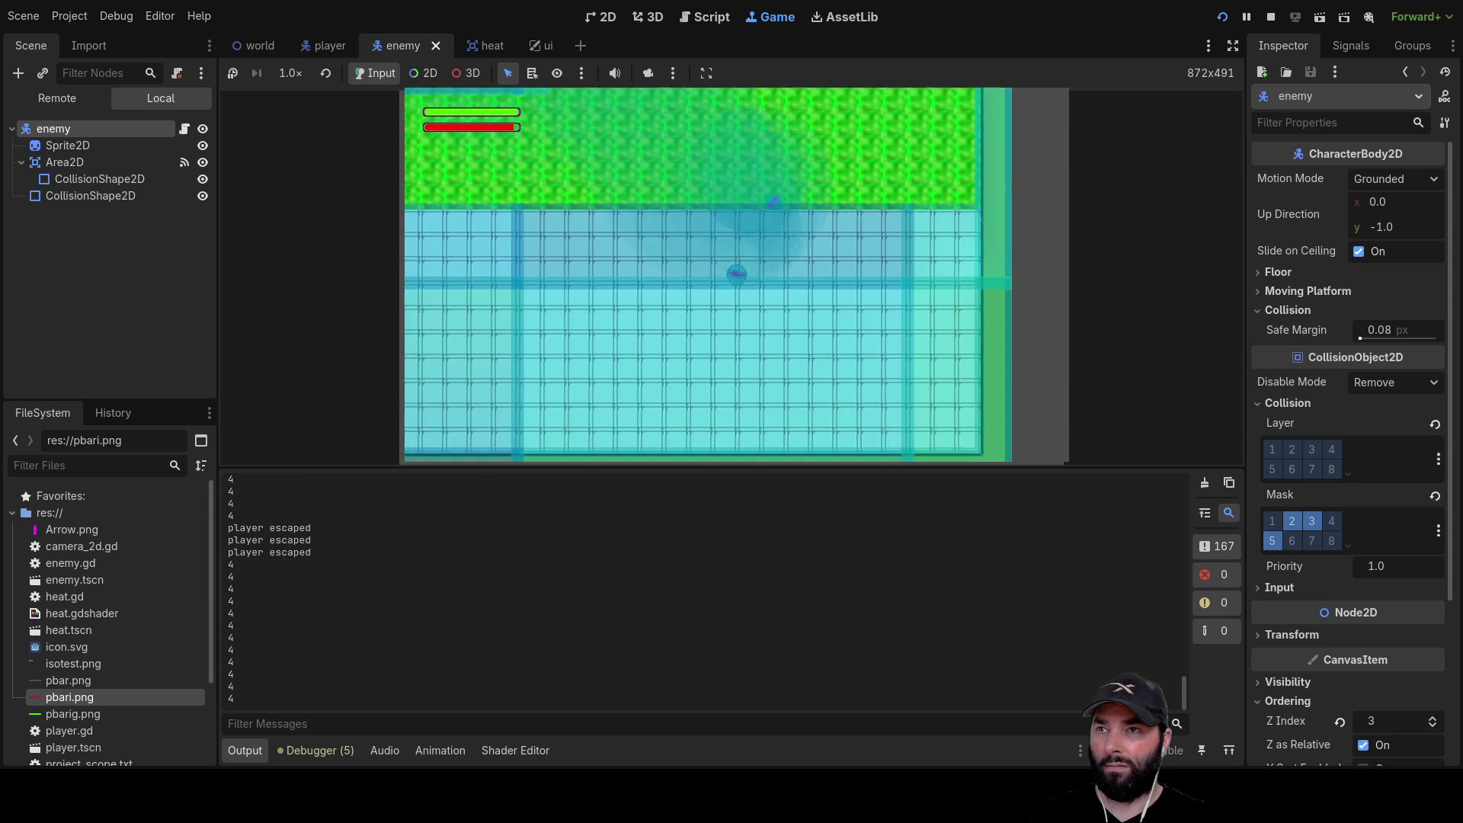
key(w)
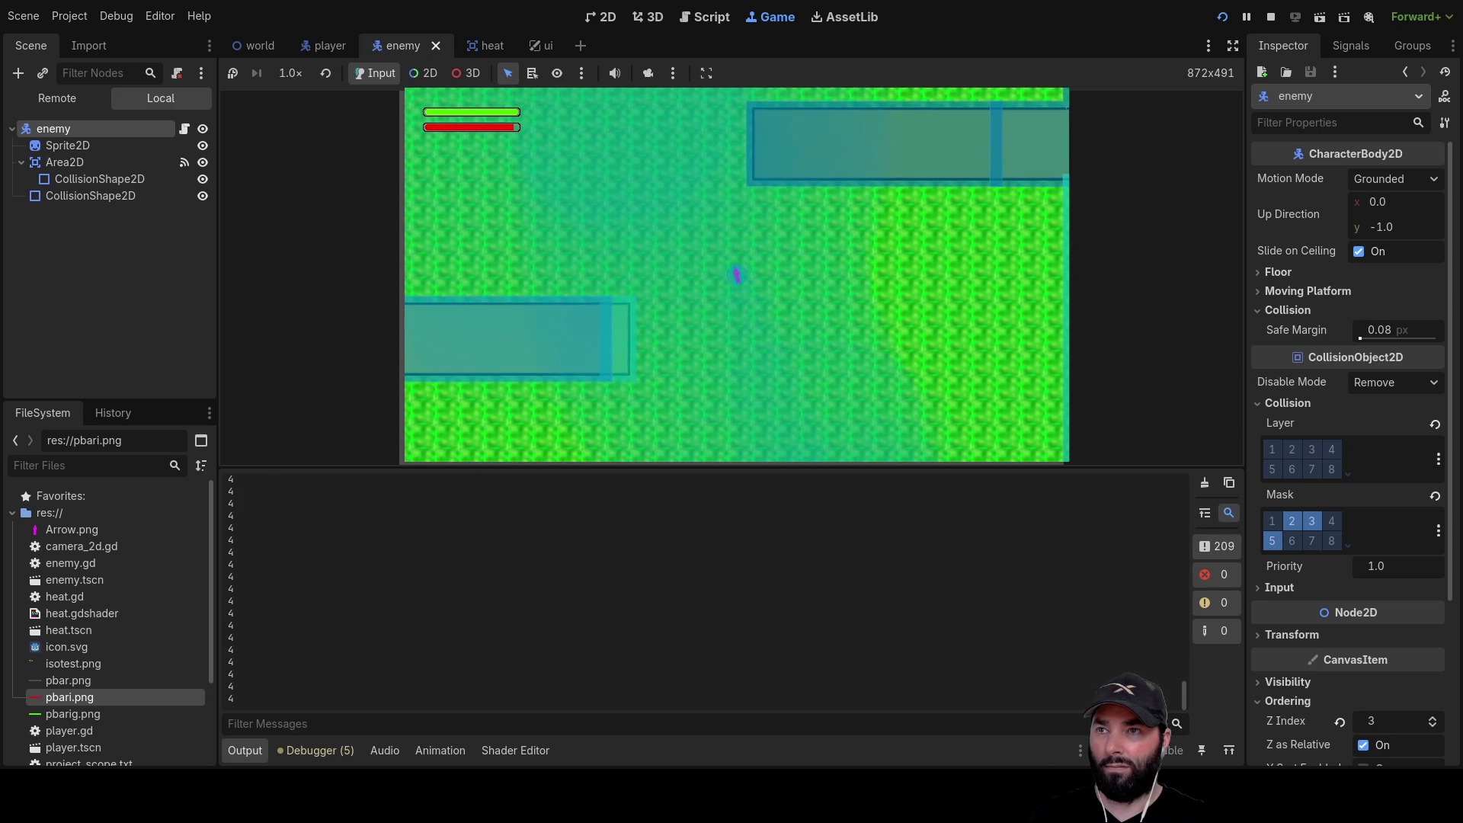
key(s)
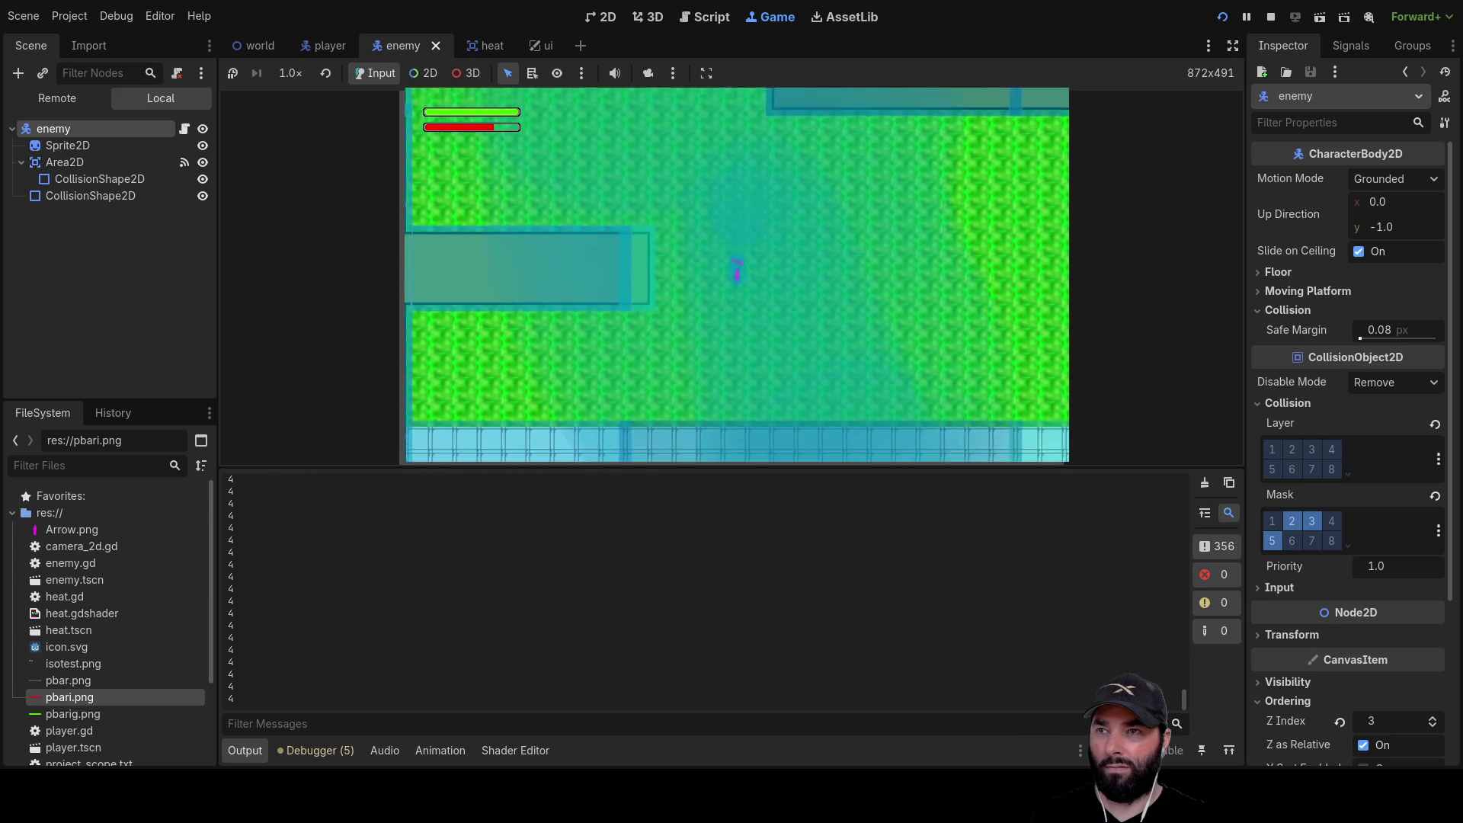
key(s)
key(a)
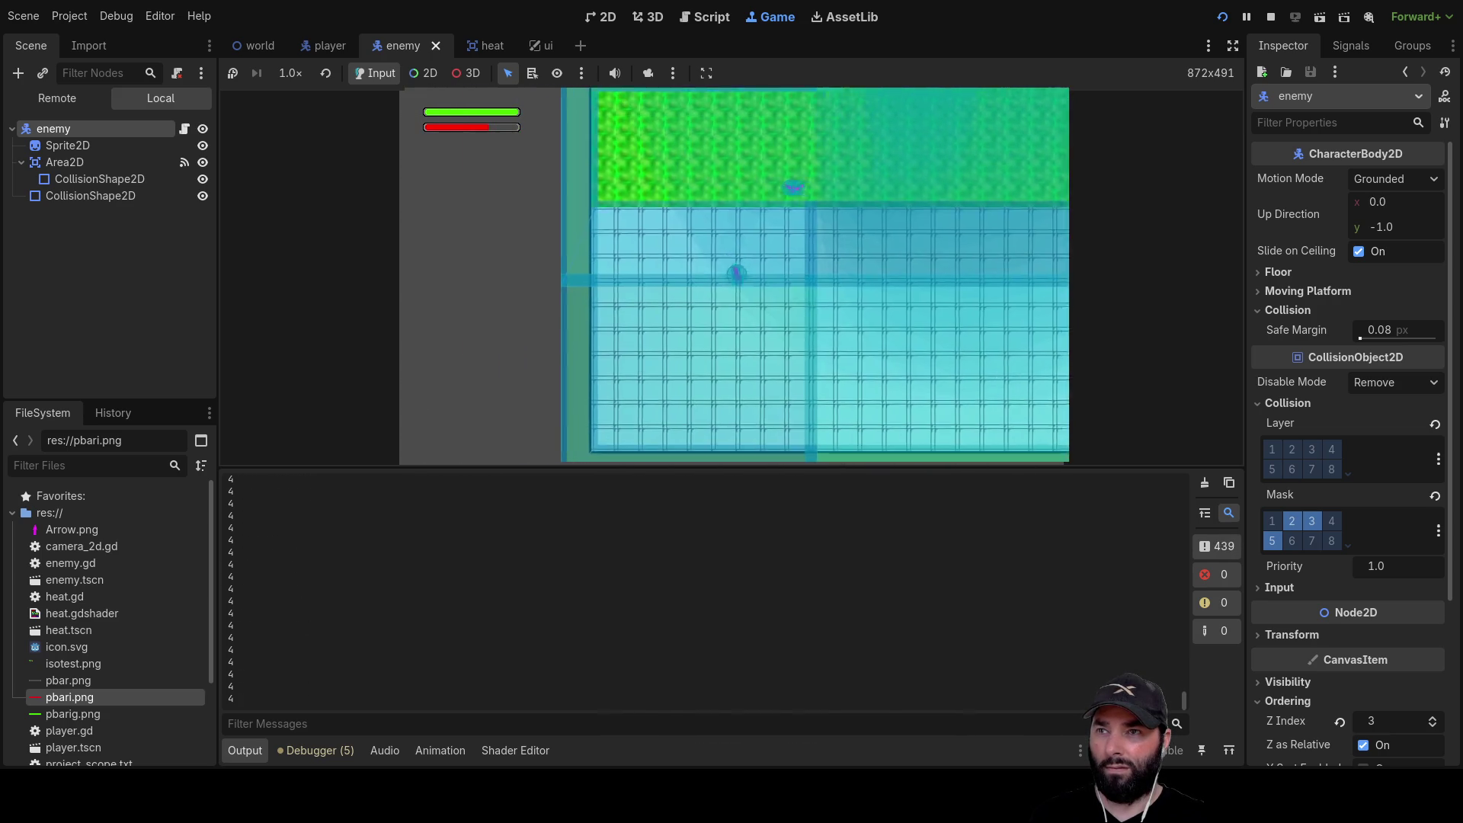
key(s)
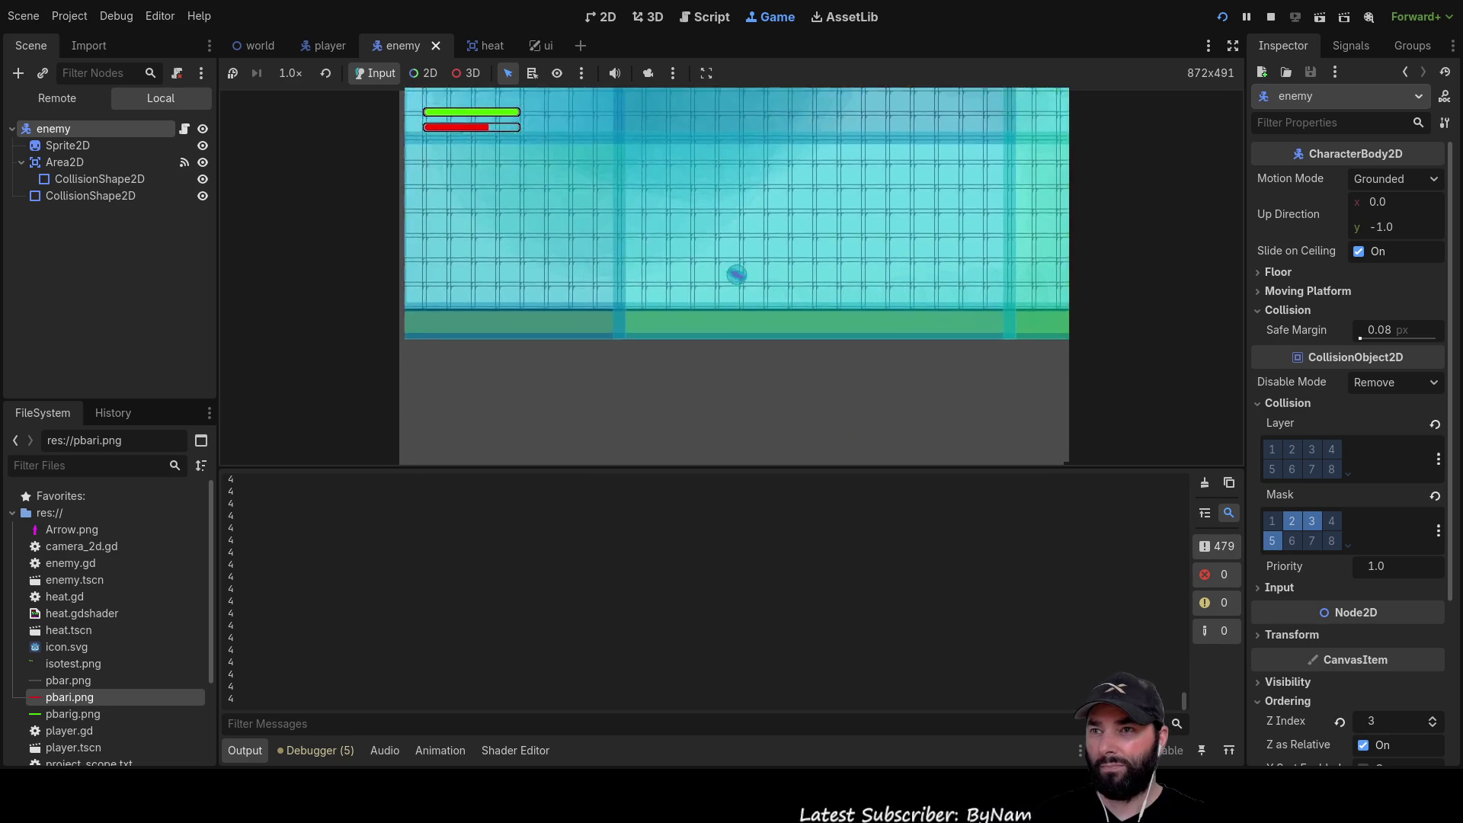
key(w)
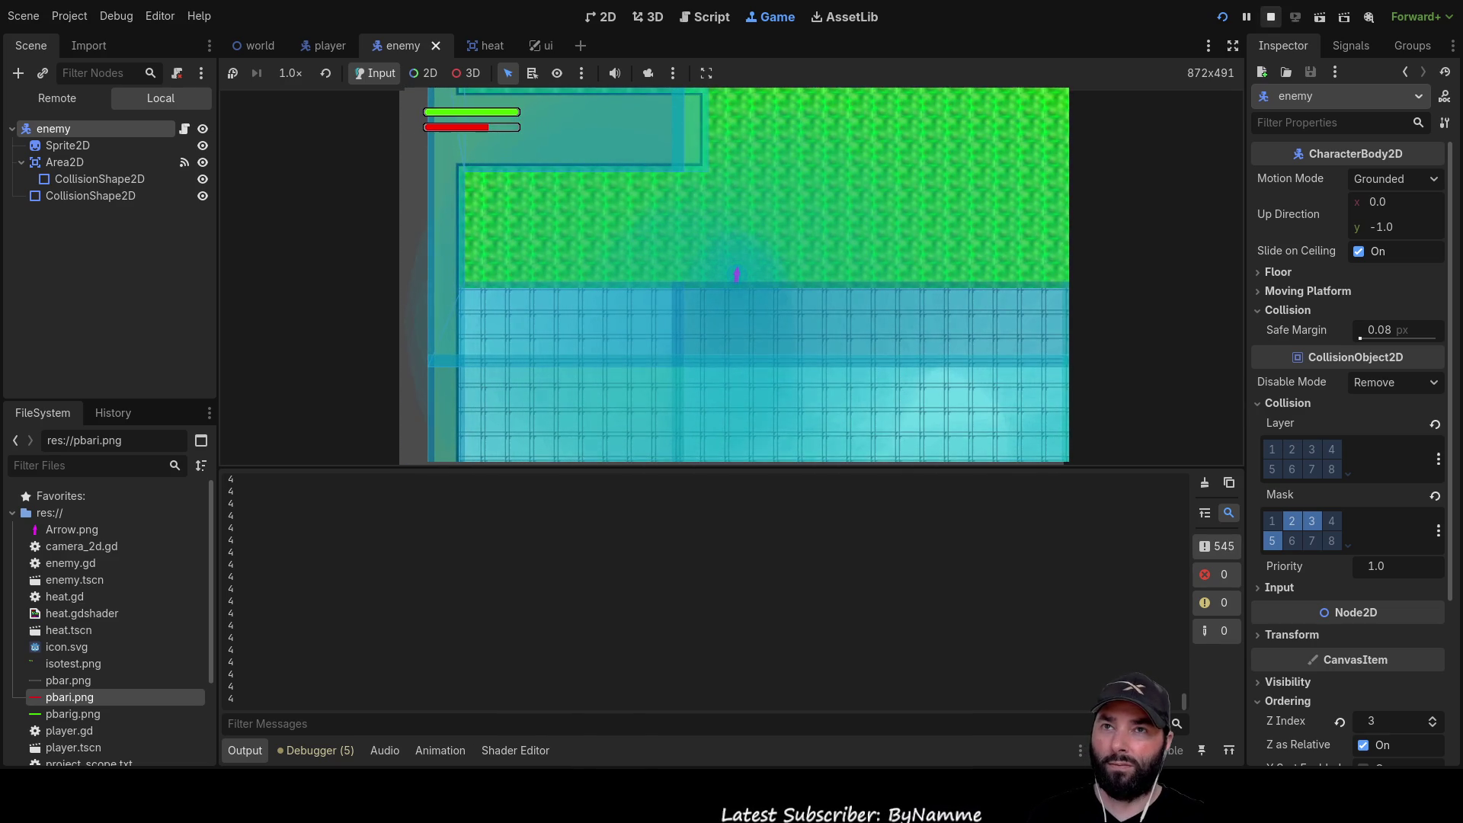
key(F8)
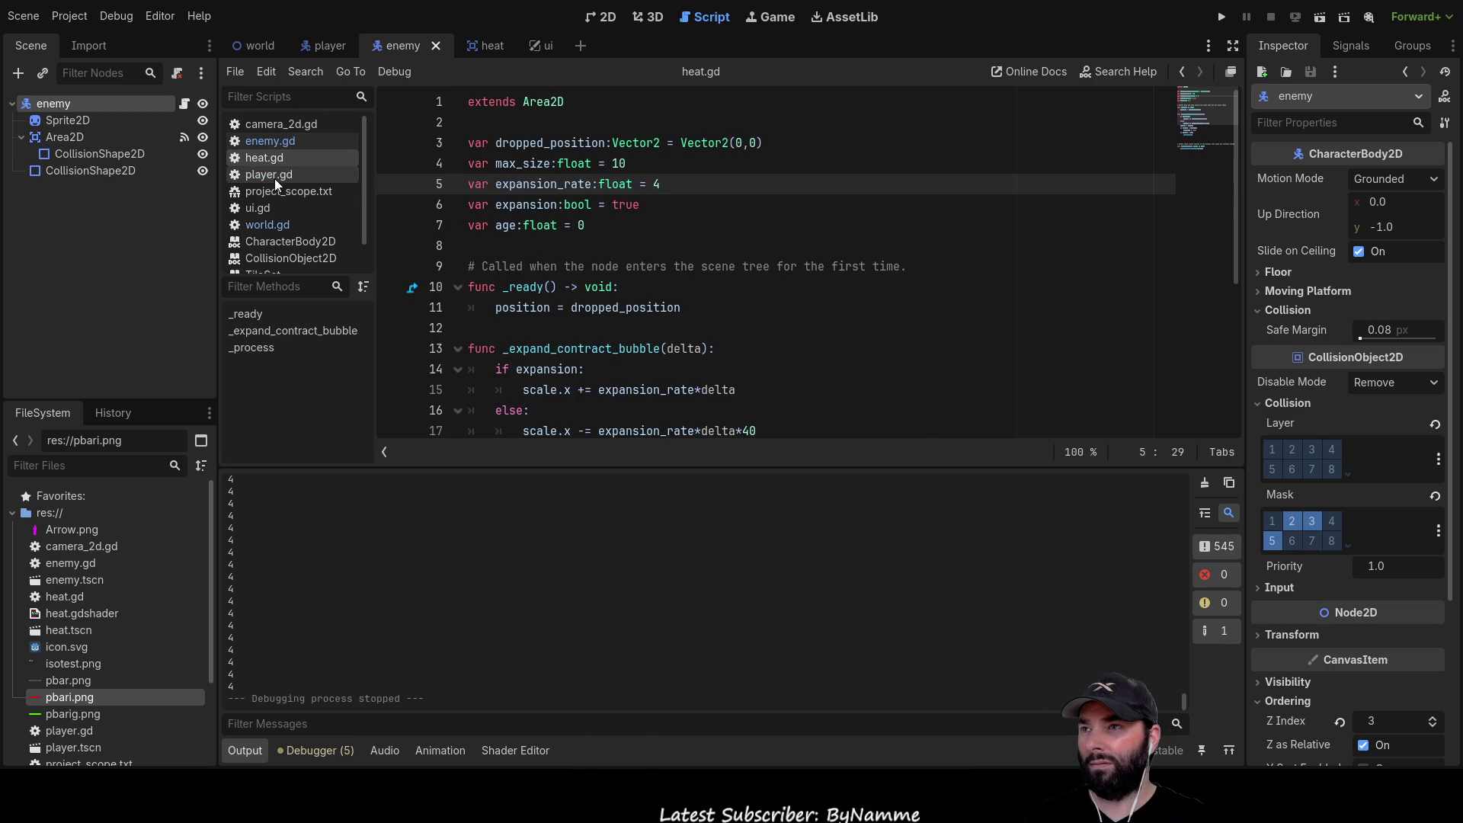
Lower the player's speed value on line 3 of player.gd and run the game
click(271, 175)
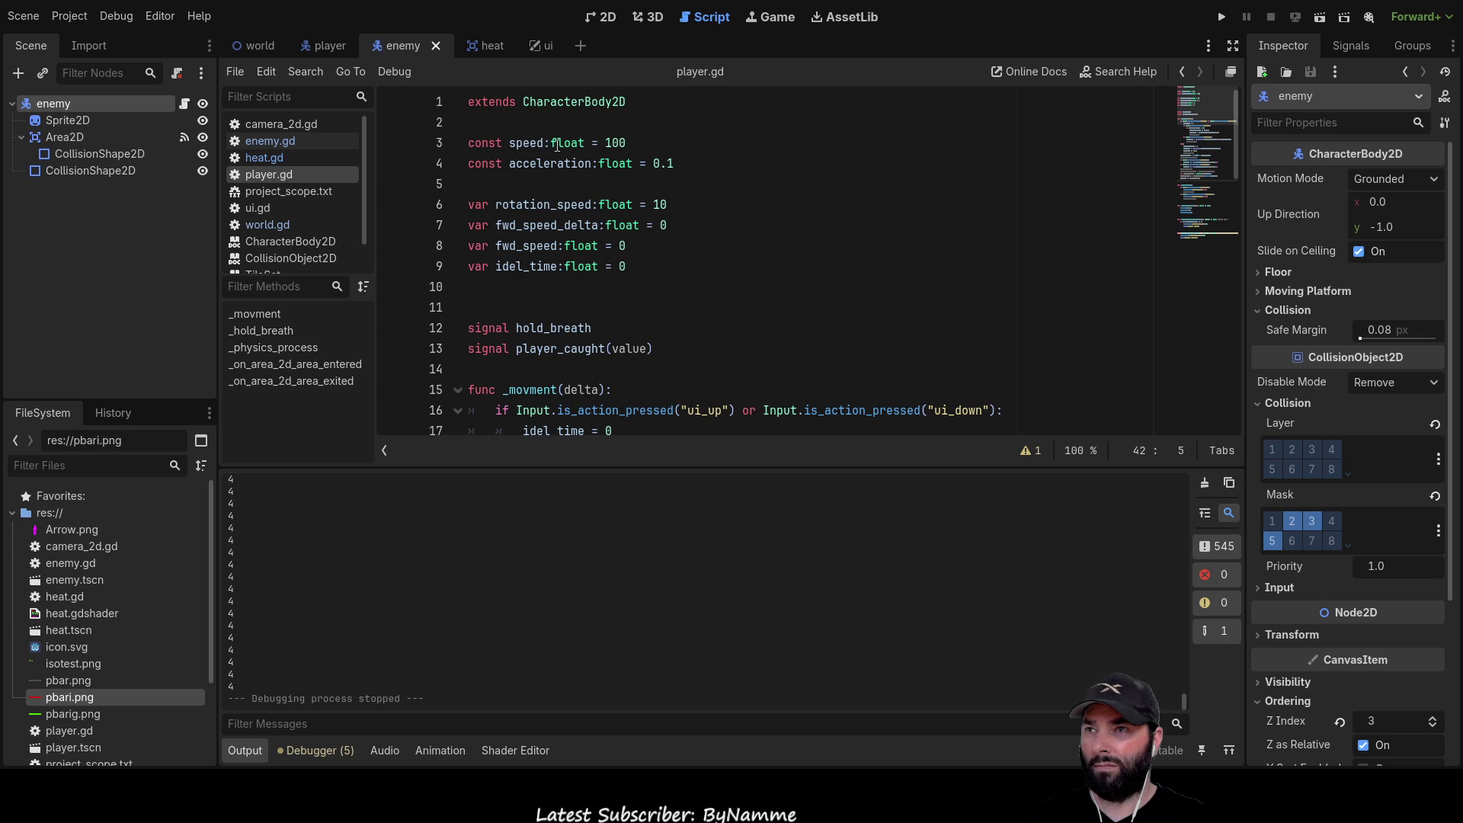
click(619, 143)
text(8)
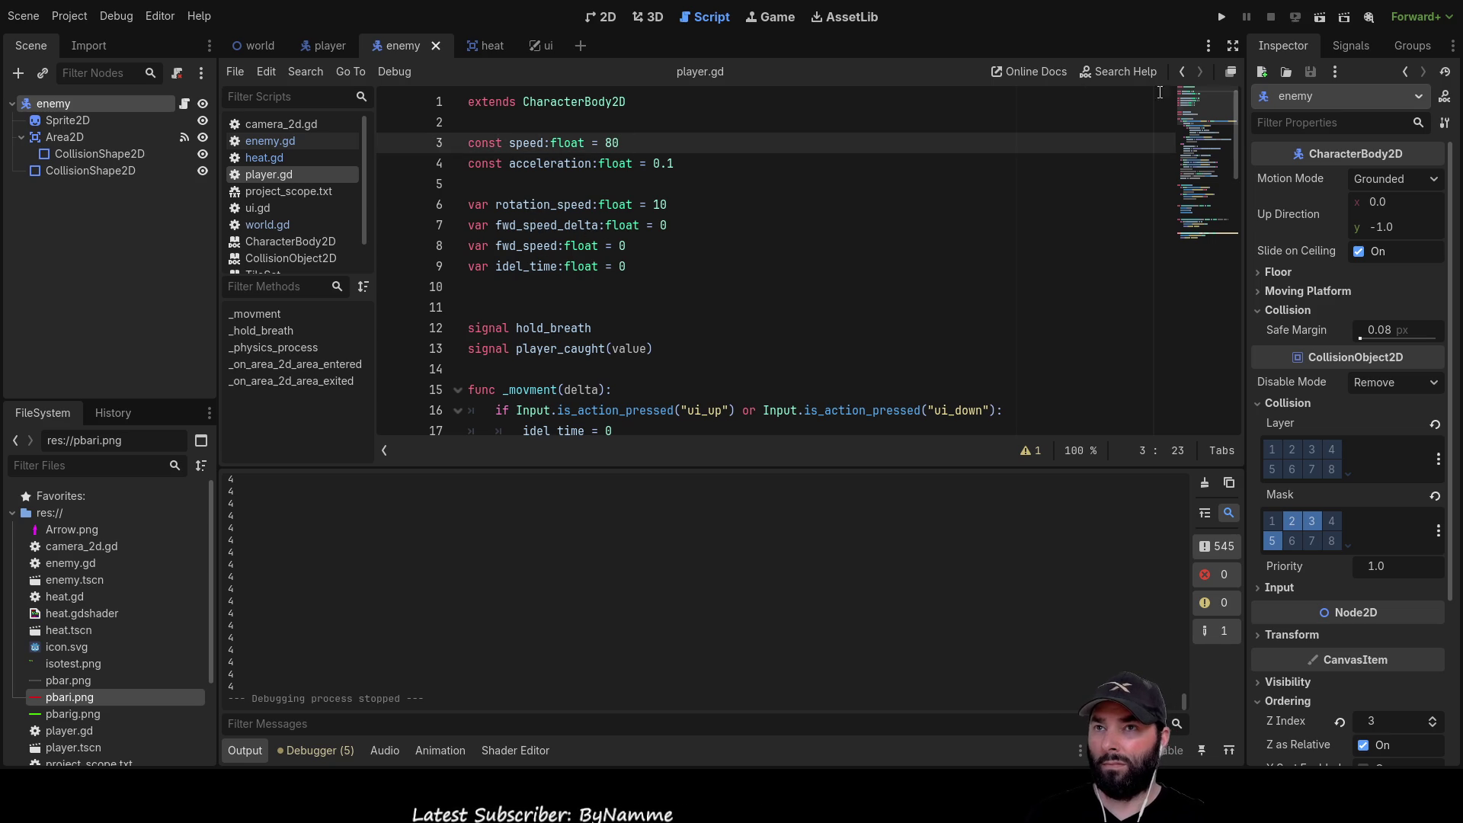
click(1221, 16)
Walk the player up past the enemies into the blue tiled area, then stop the game
key(w)
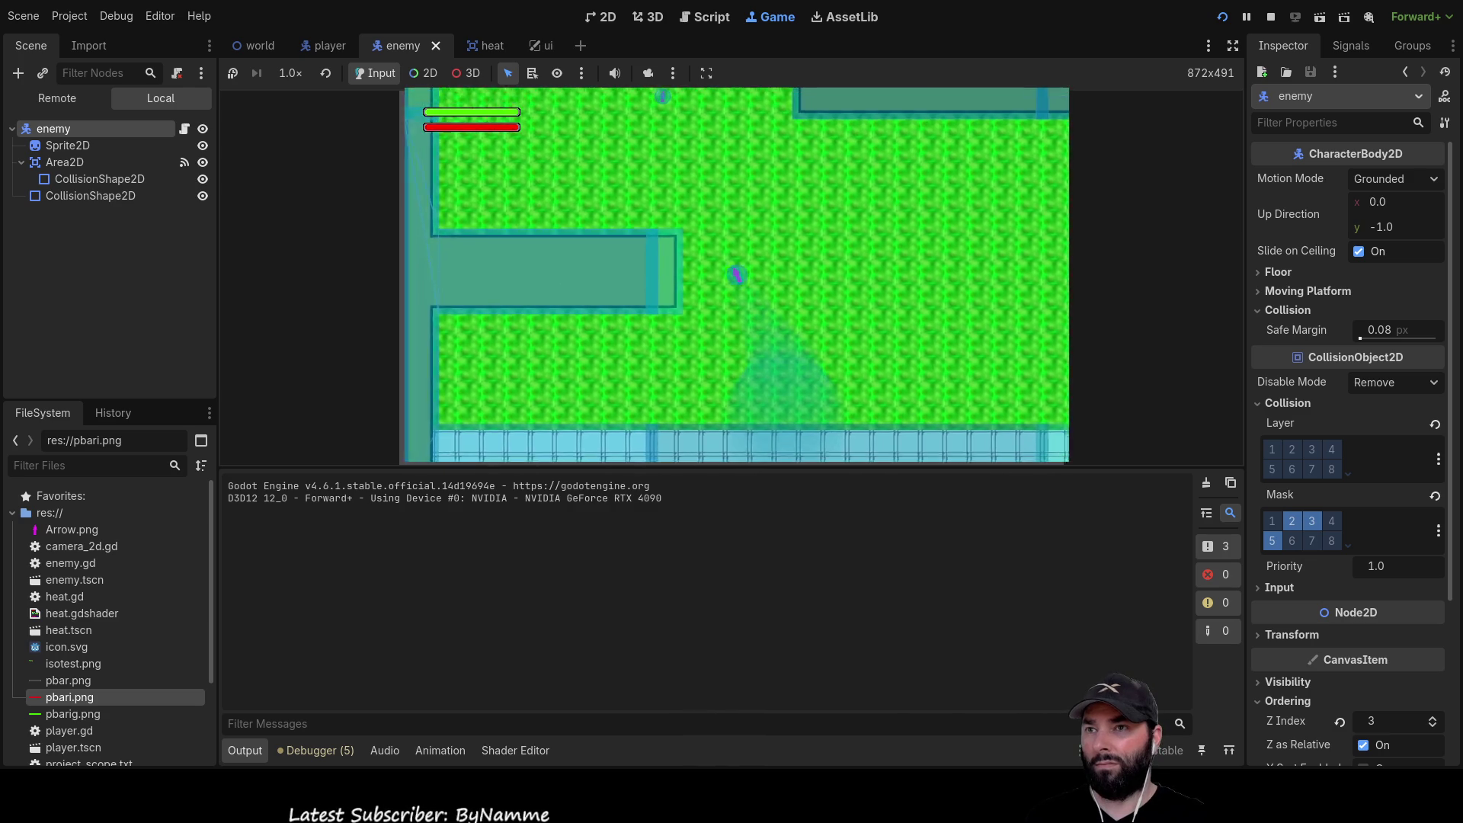
key(a)
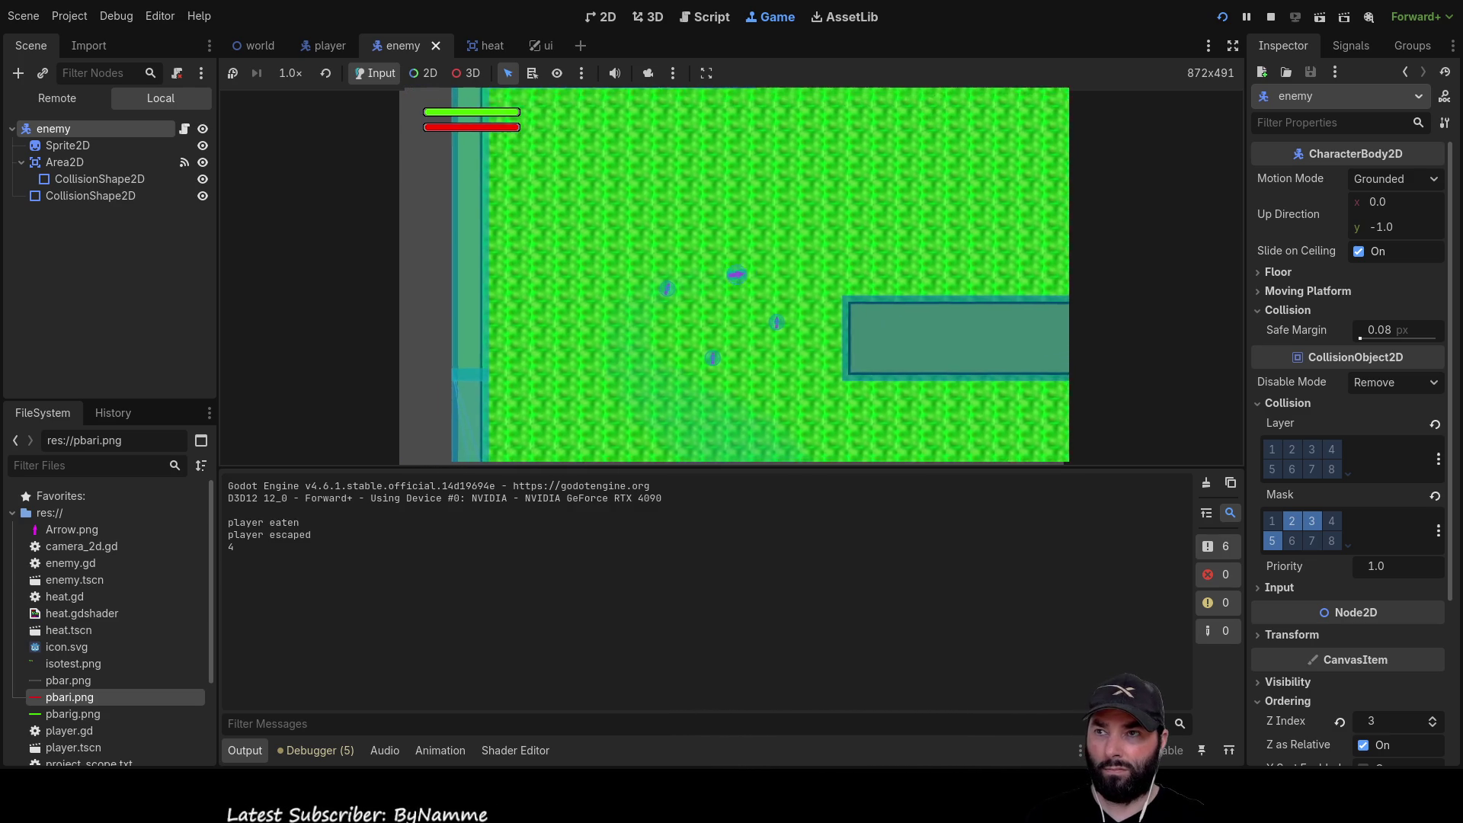
key(d)
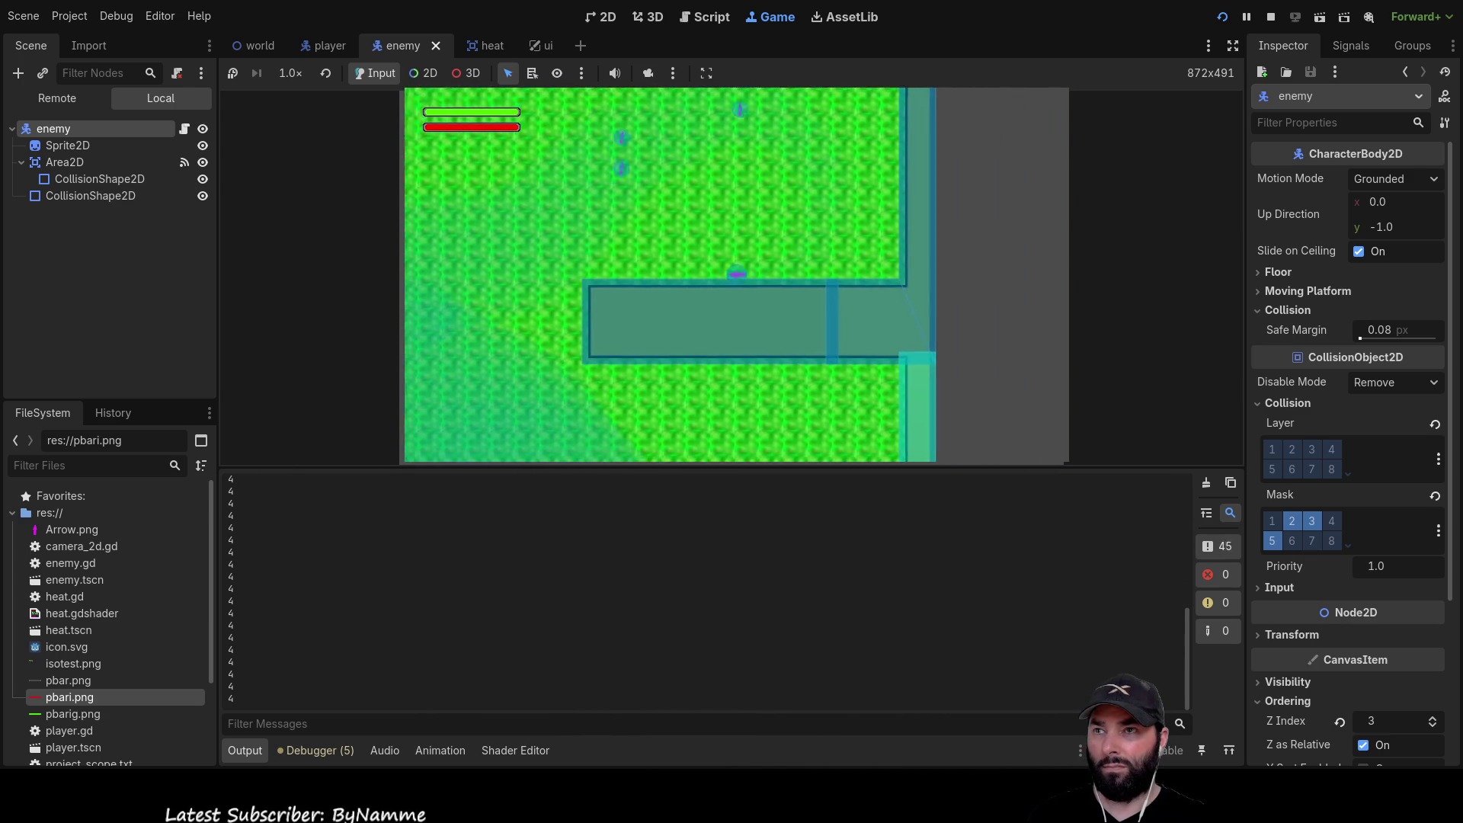
key(w)
key(s)
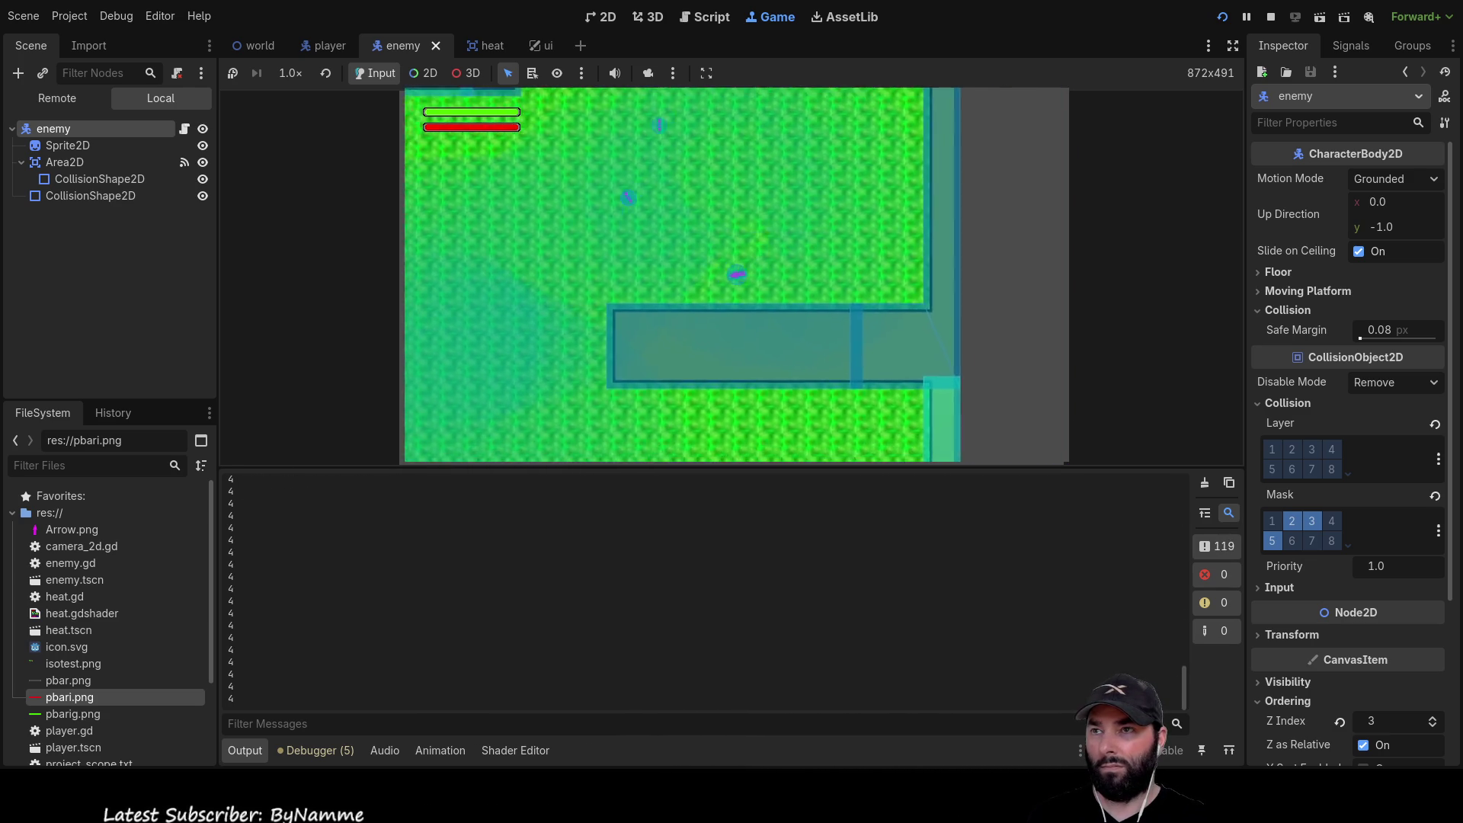
key(w)
key(d)
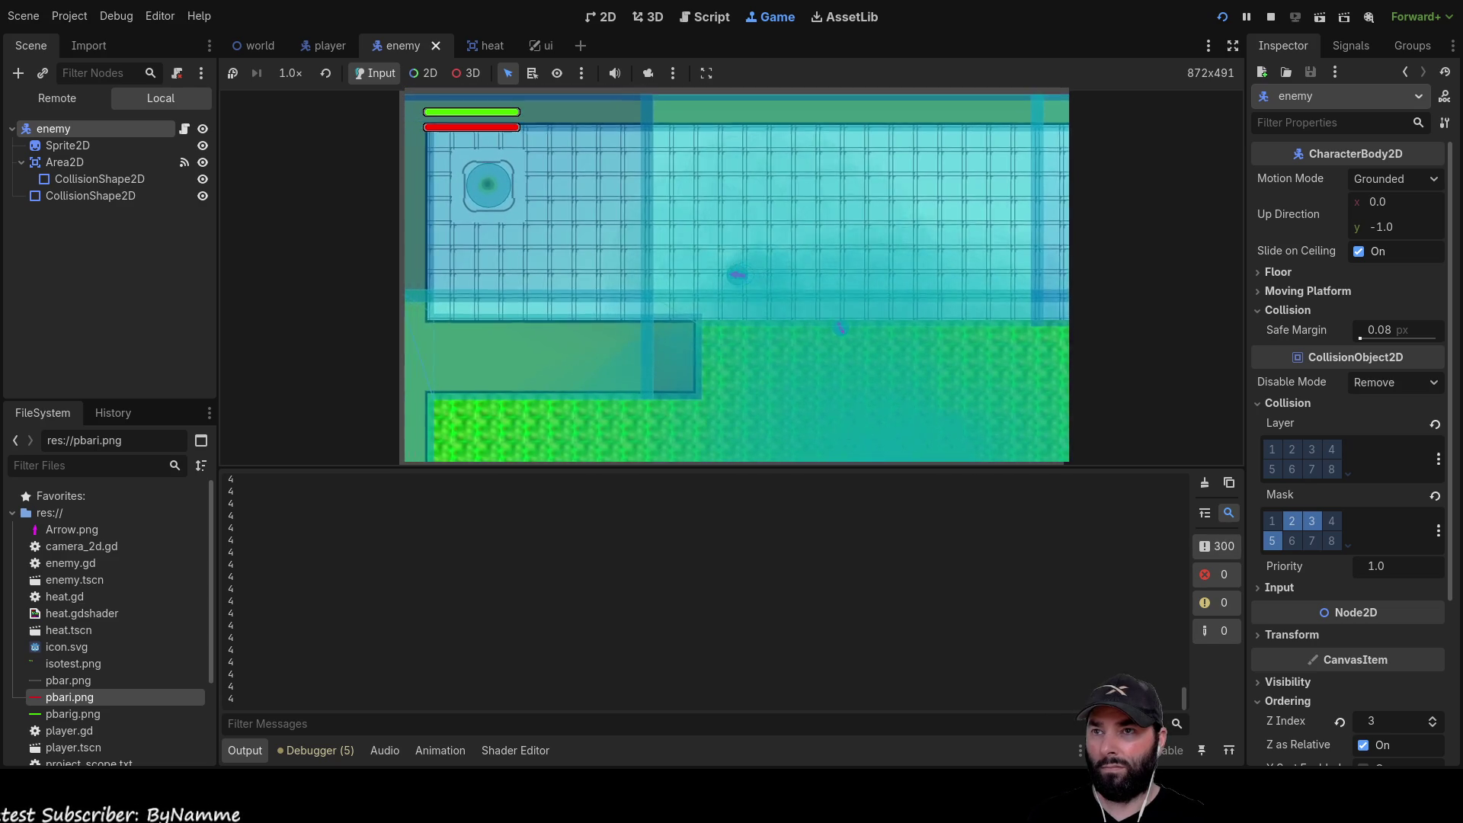
key(a)
key(w)
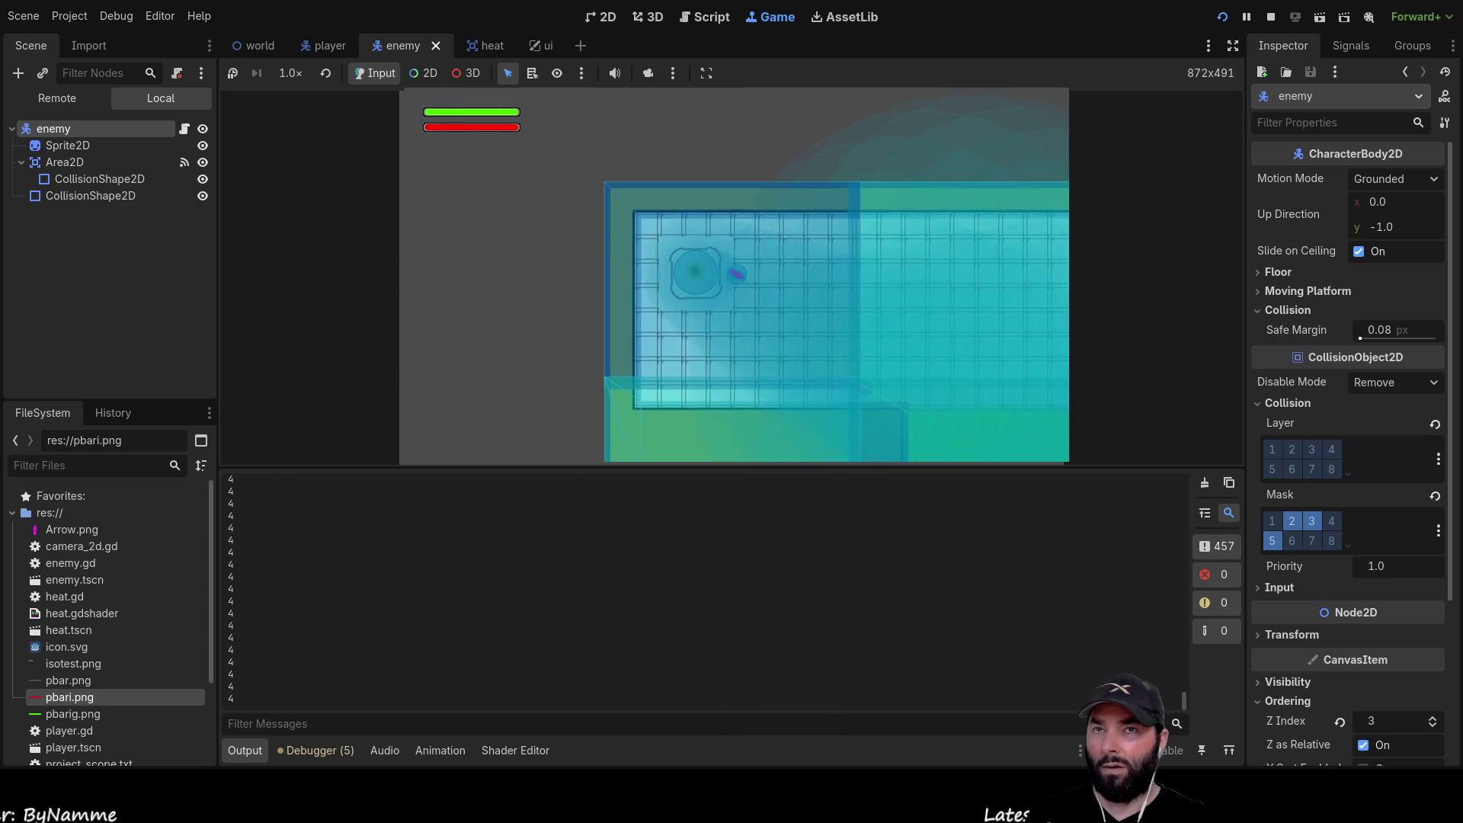
key(F8)
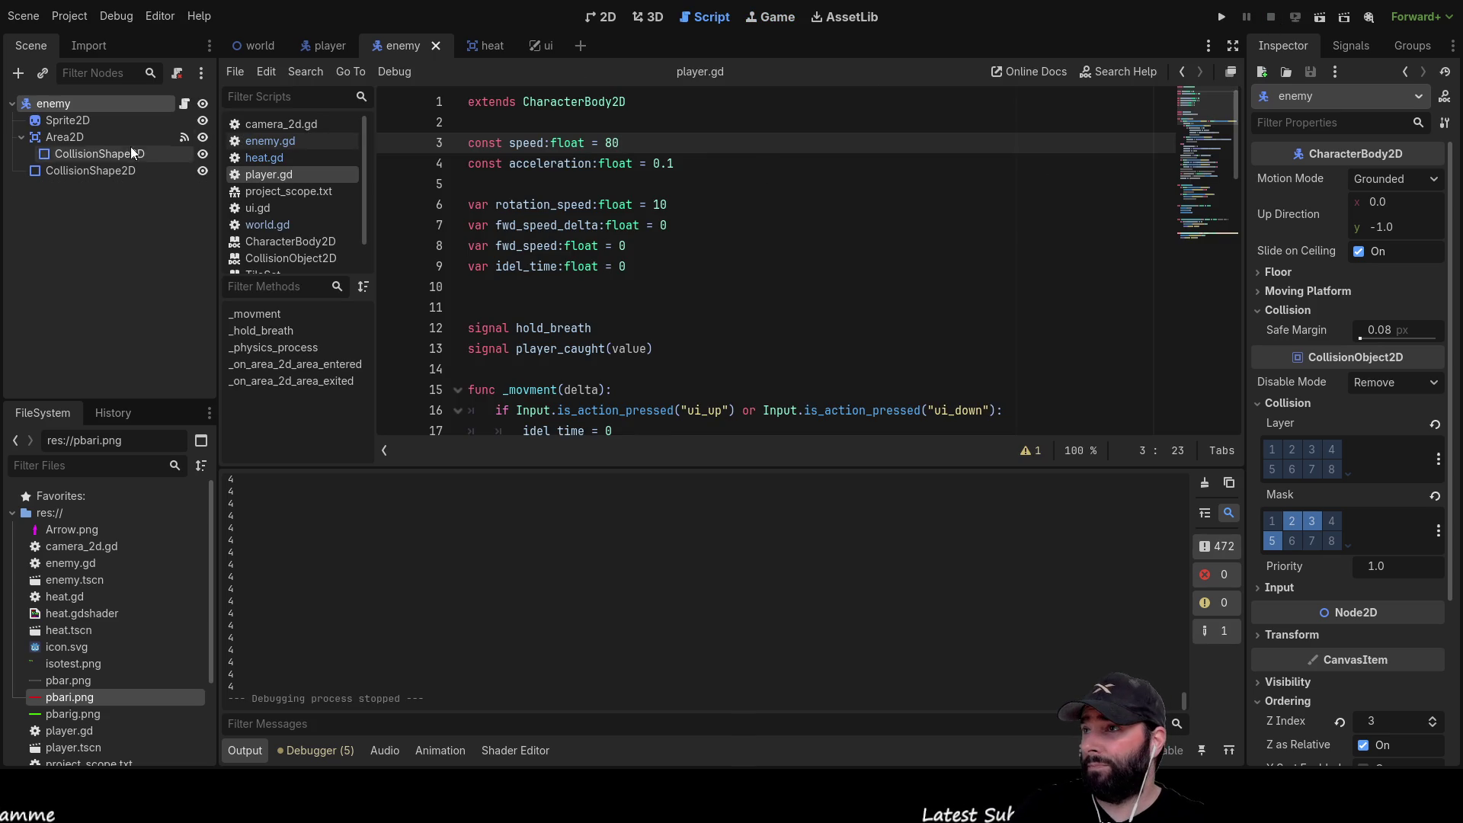
Comment out the print("player escaped") line 67 in player.gd with # and run the game
scroll(574, 323, down, 15)
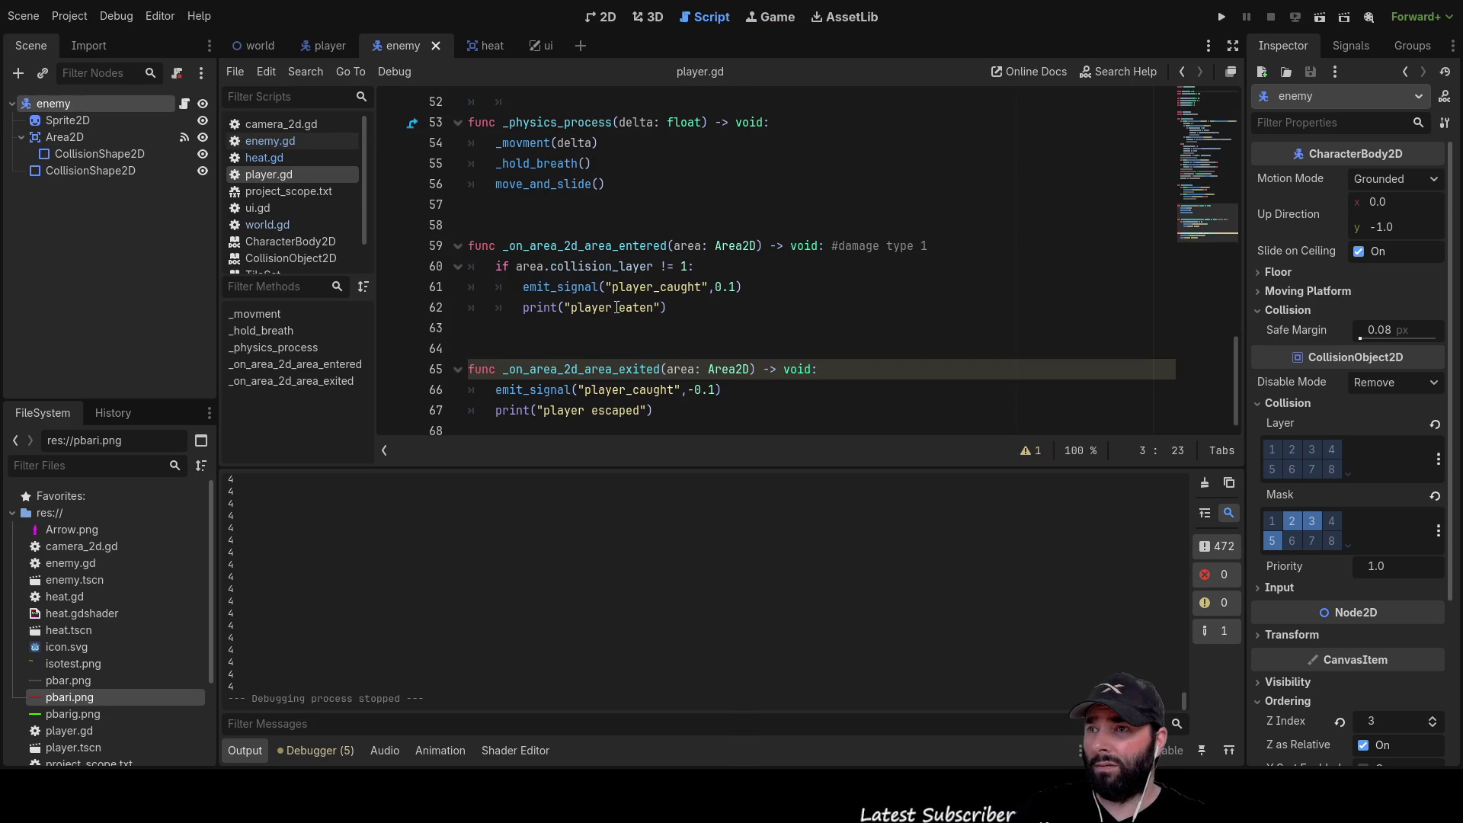
click(498, 411)
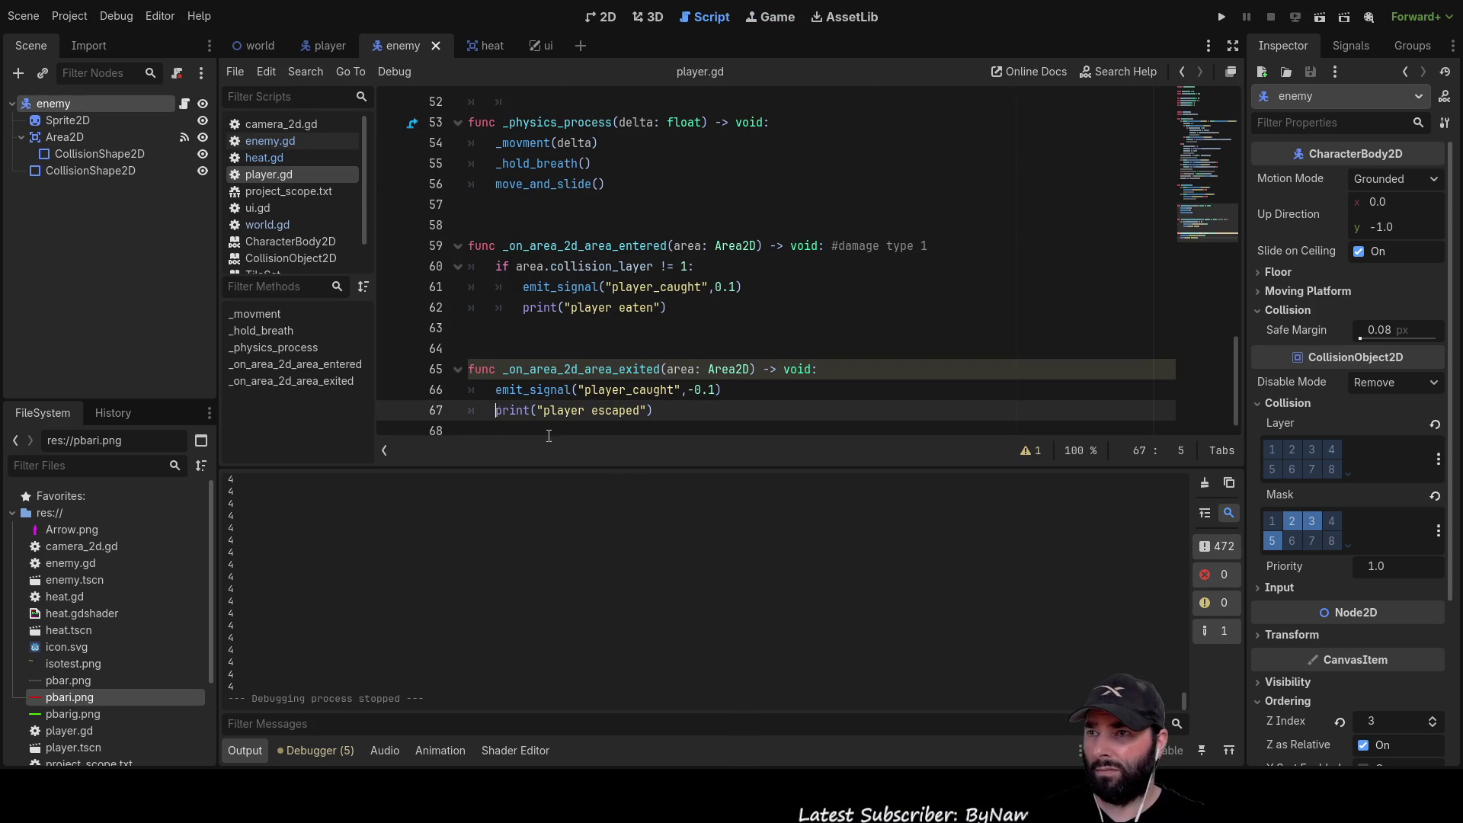
text(#)
click(1222, 16)
Walk the player up across the grass into the ice-tiled area, then stop the game
key(w)
key(w)
key(s)
key(w)
key(d)
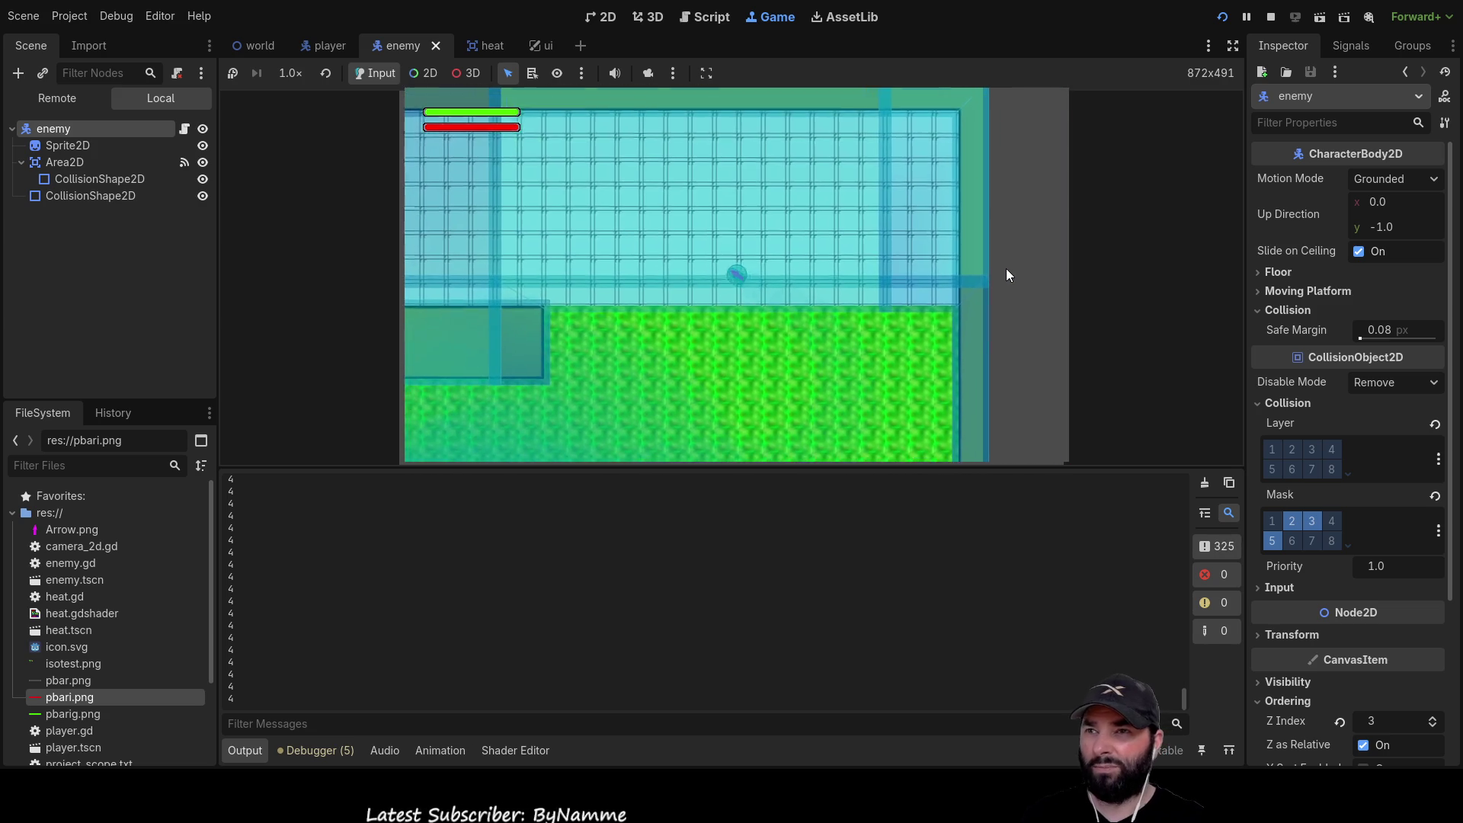
key(F8)
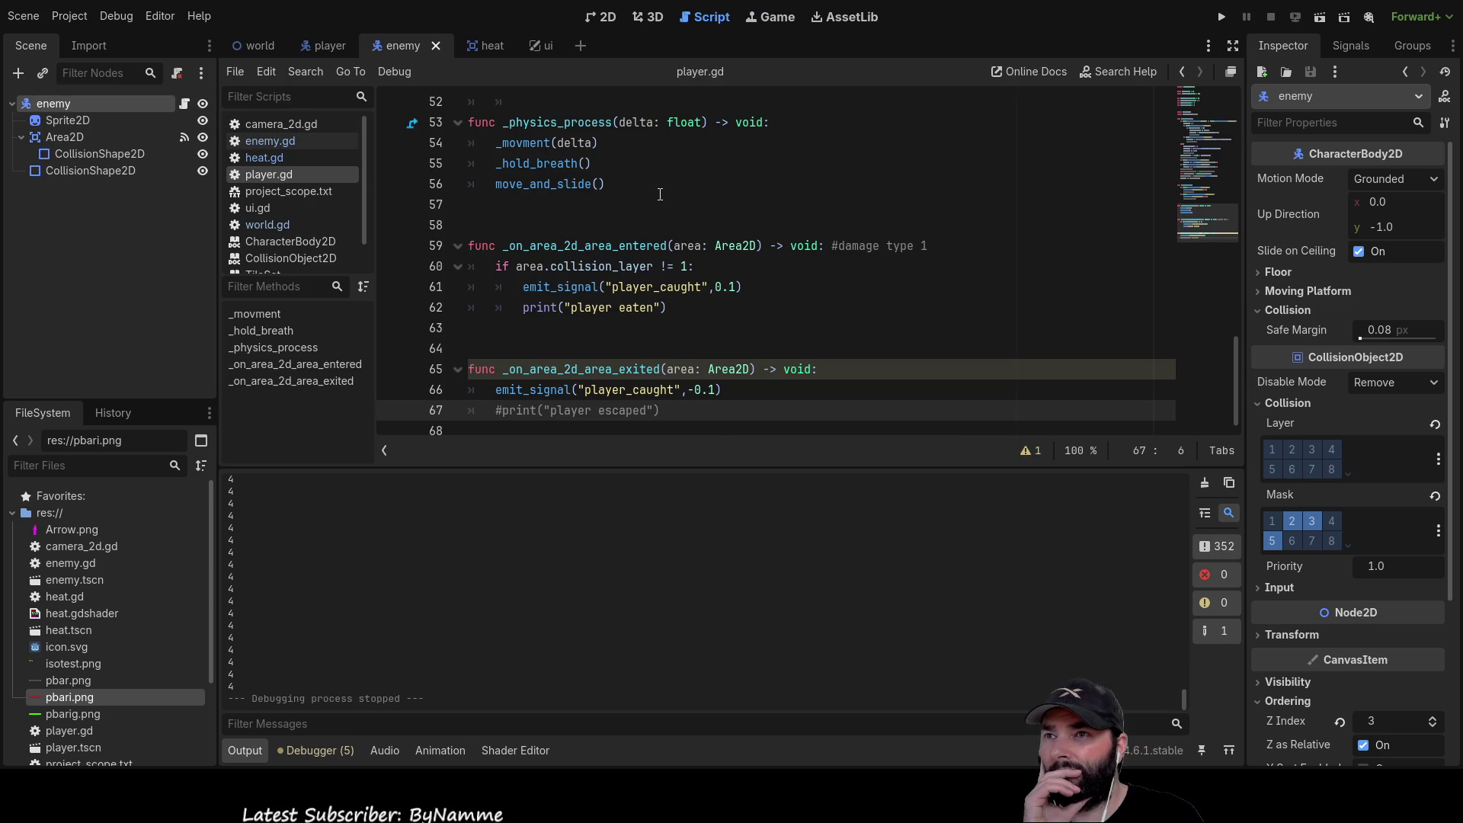
scroll(745, 247, up, 15)
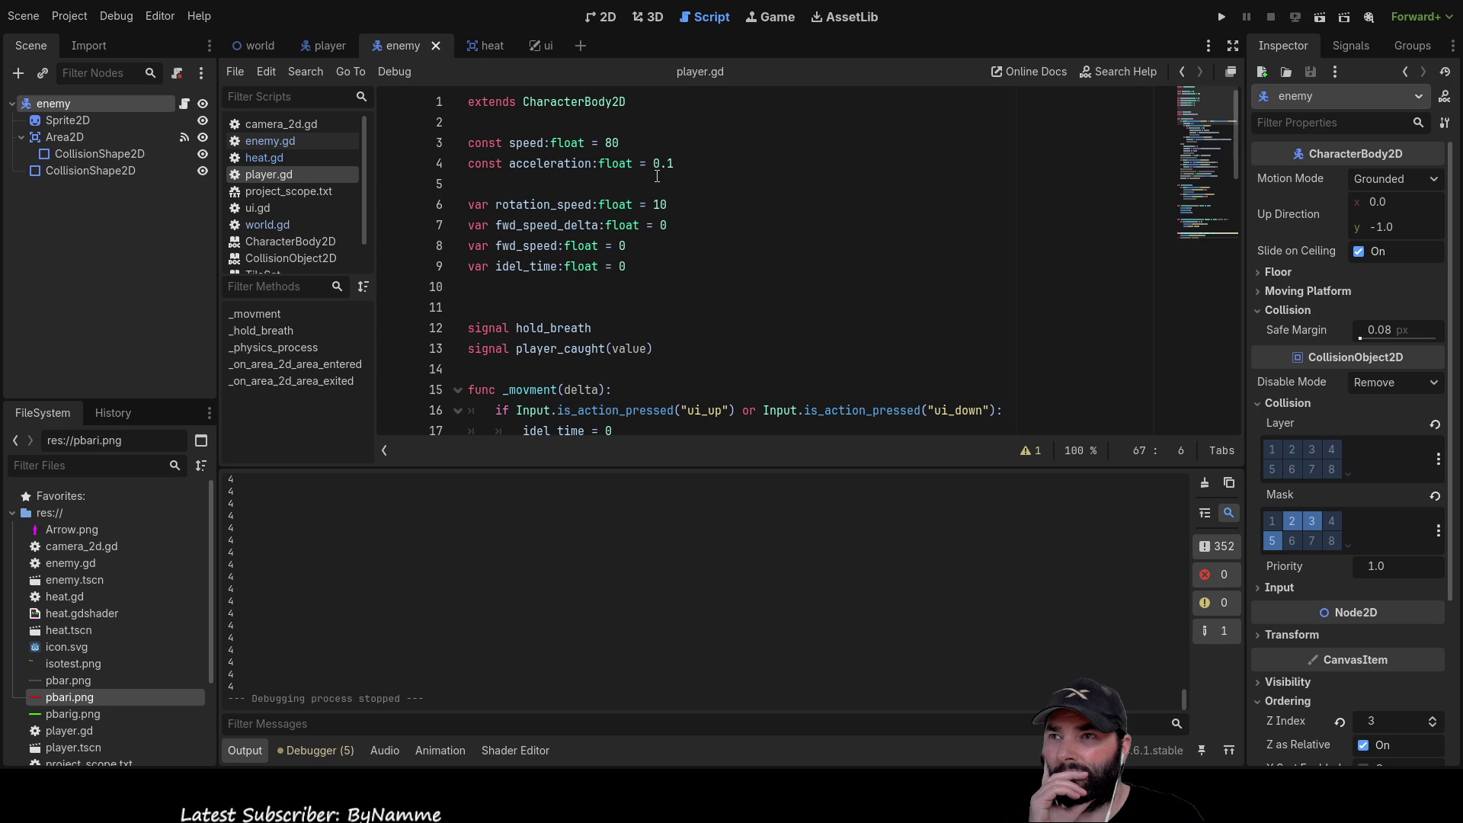
double_click(614, 146)
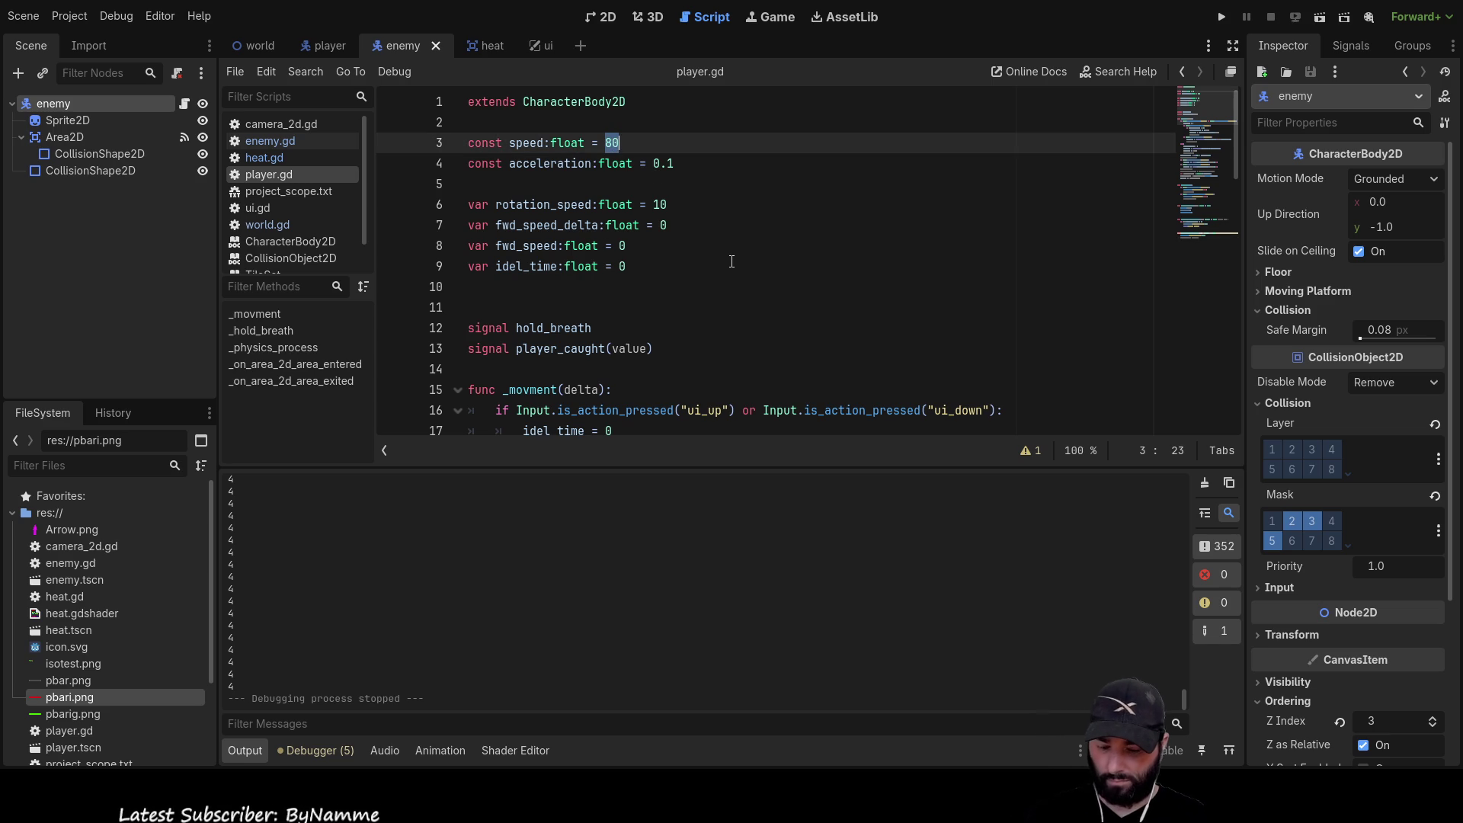
key(F5)
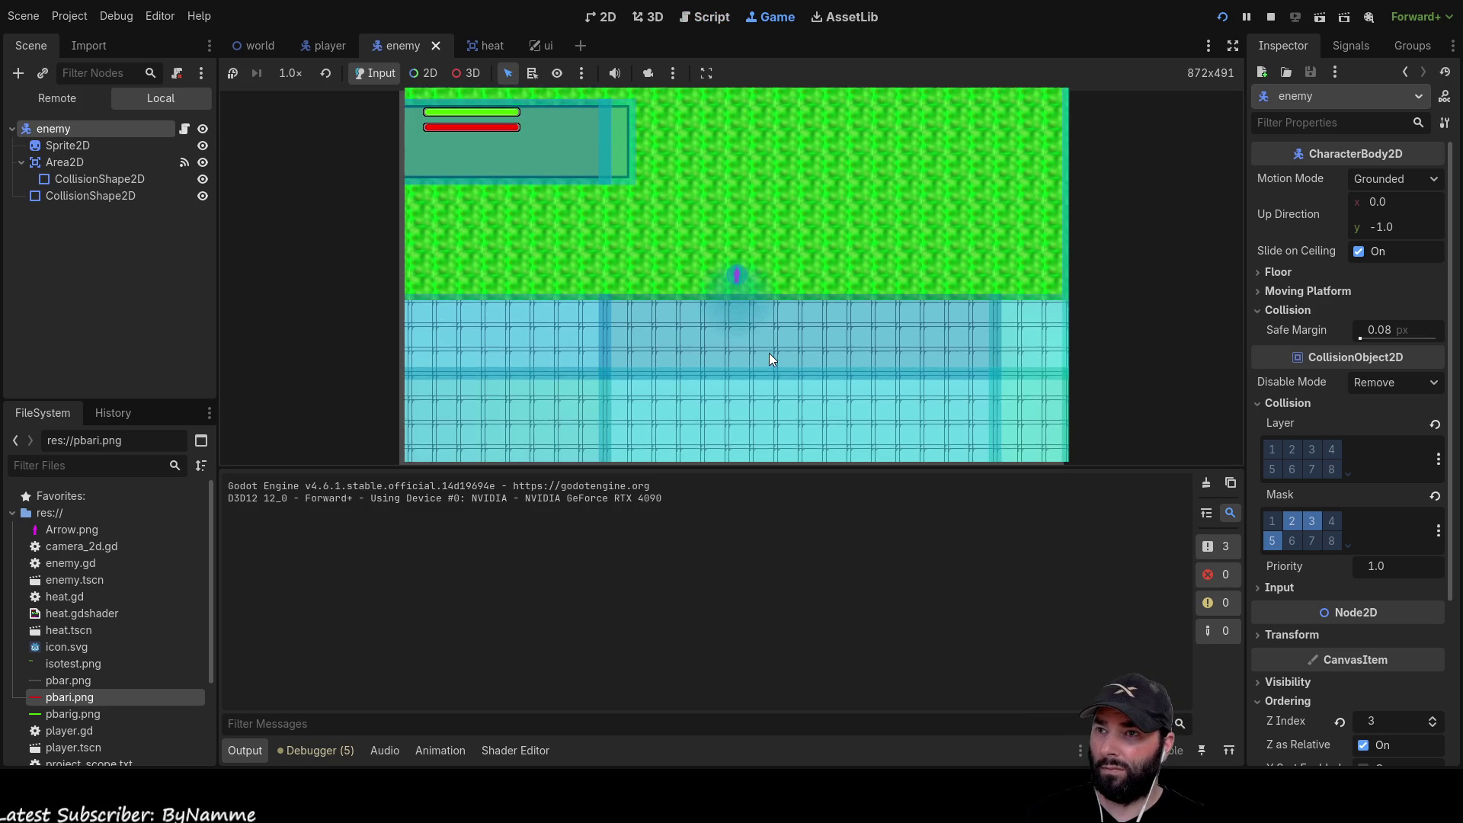
key(Up)
key(Left)
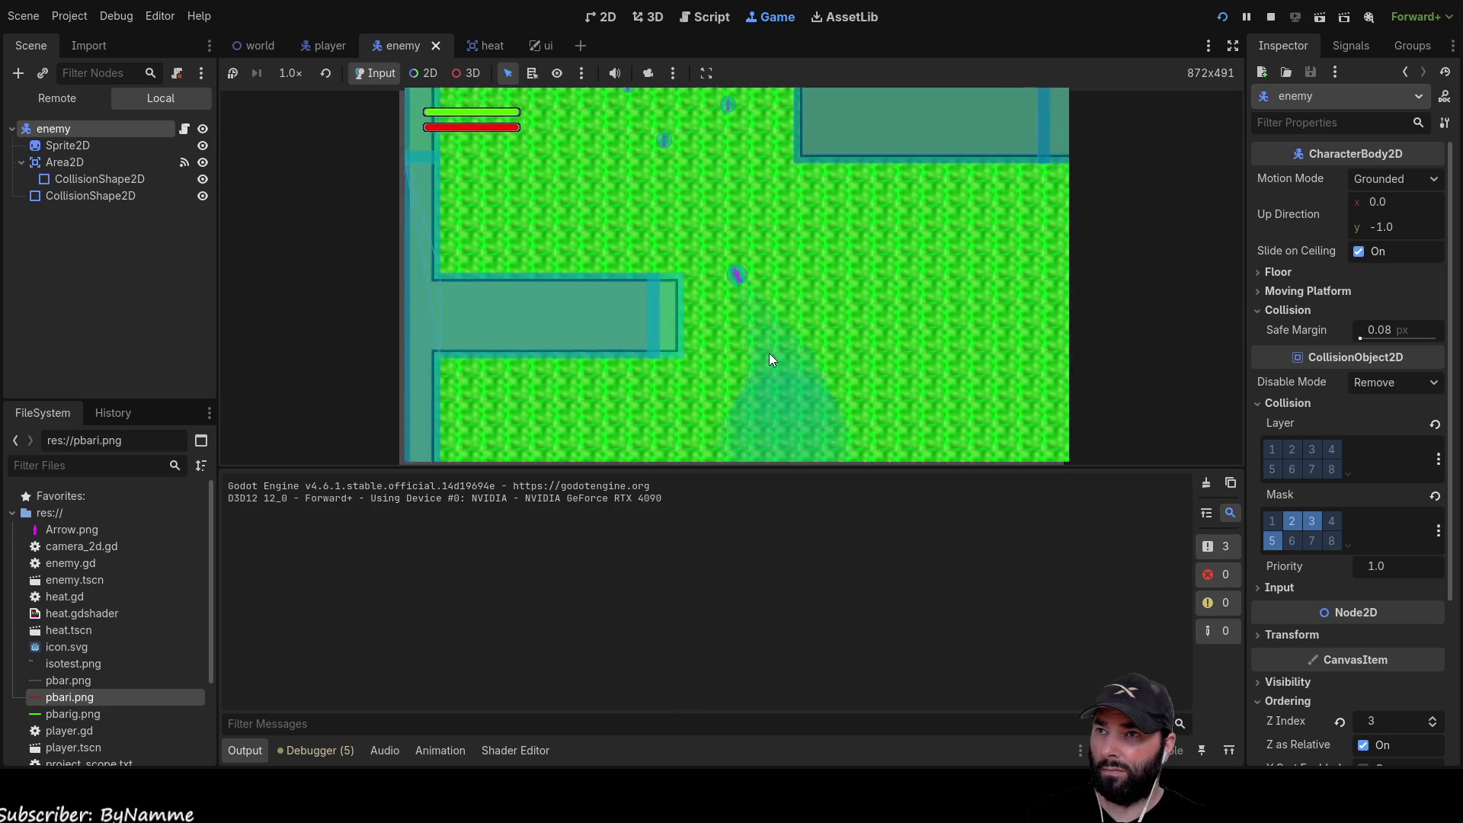
key(Down)
key(Right)
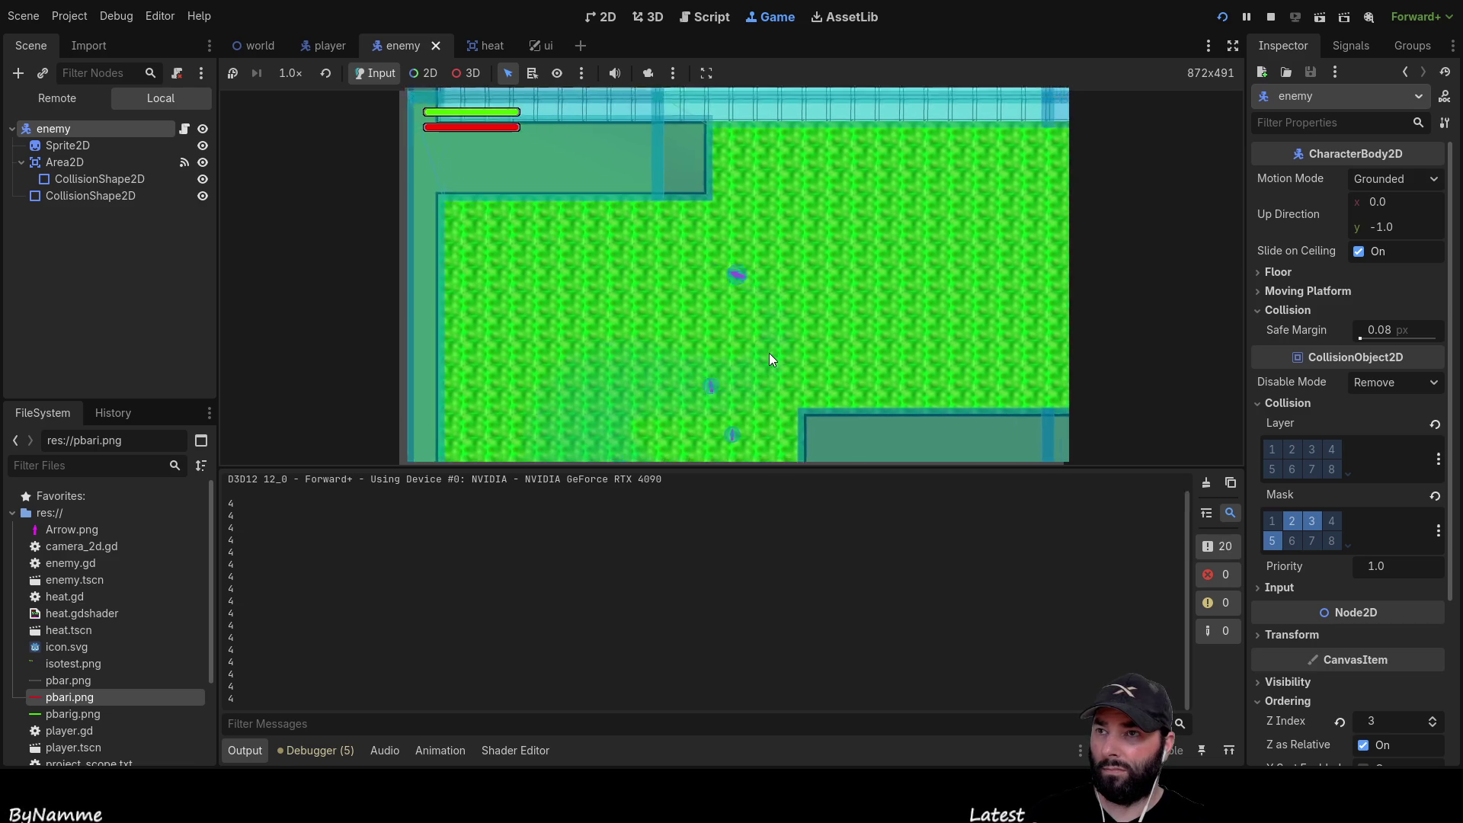
key(Down)
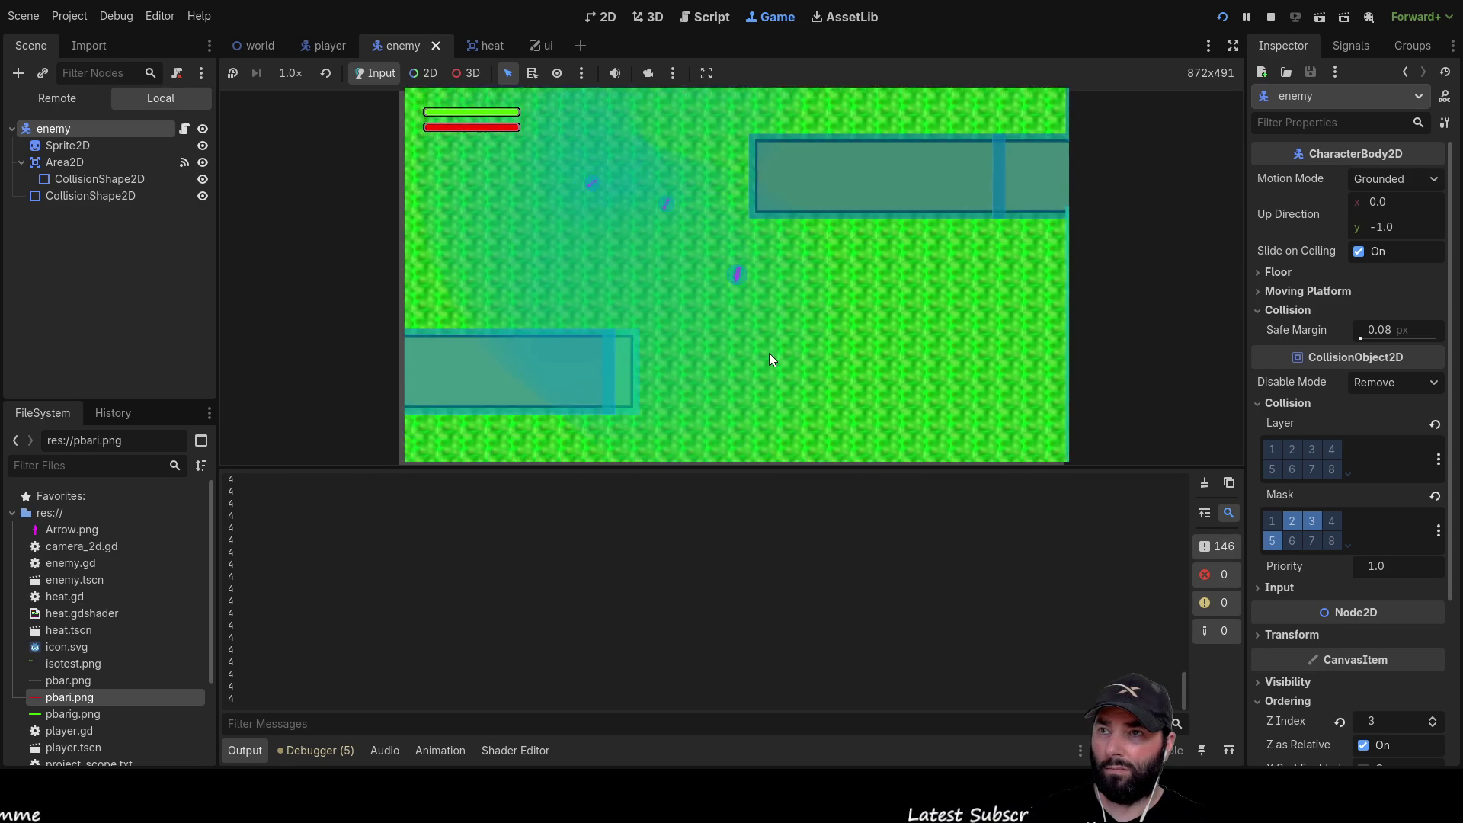
key(Down)
key(Up)
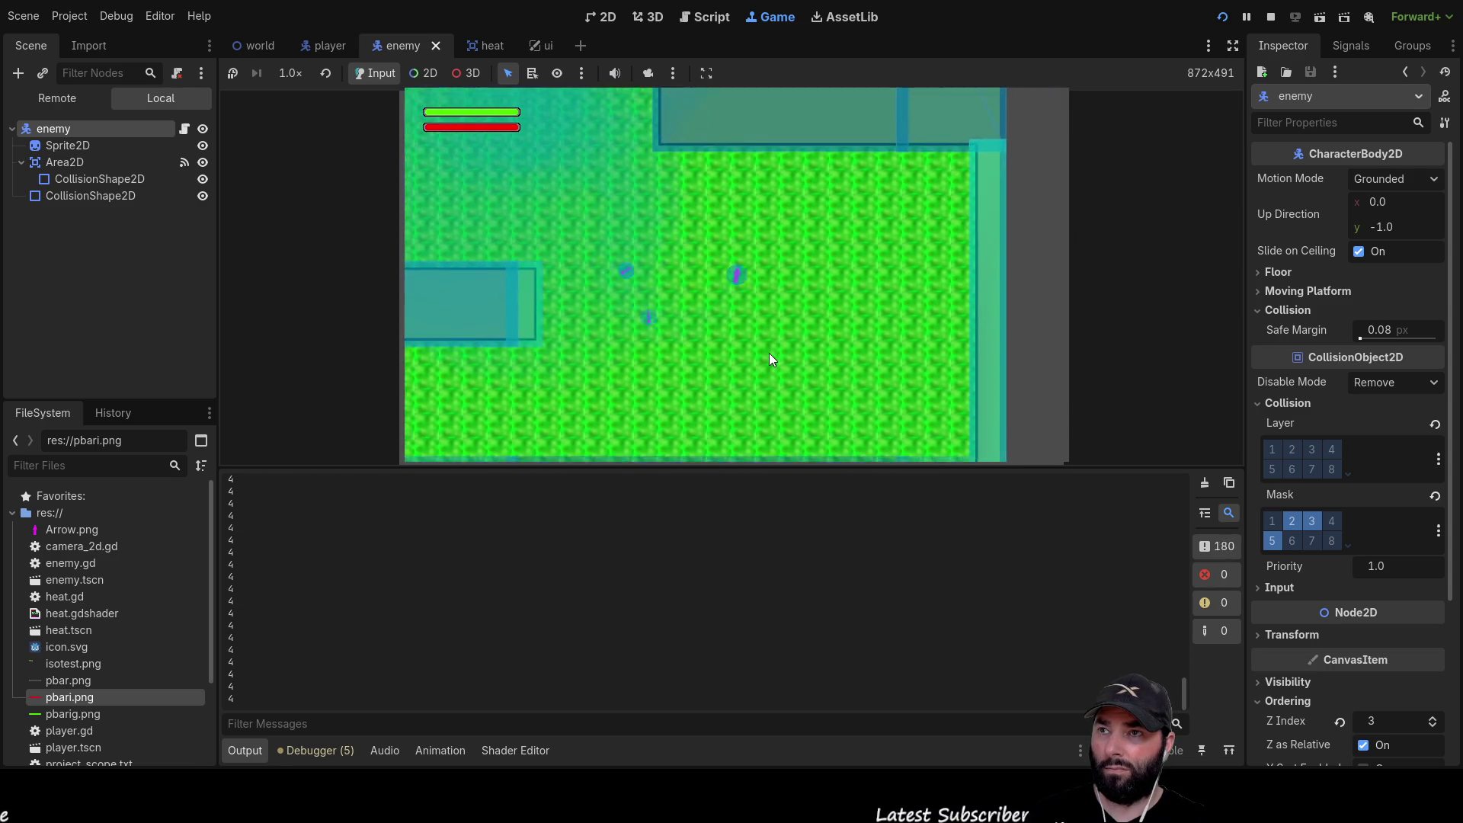
key(Down)
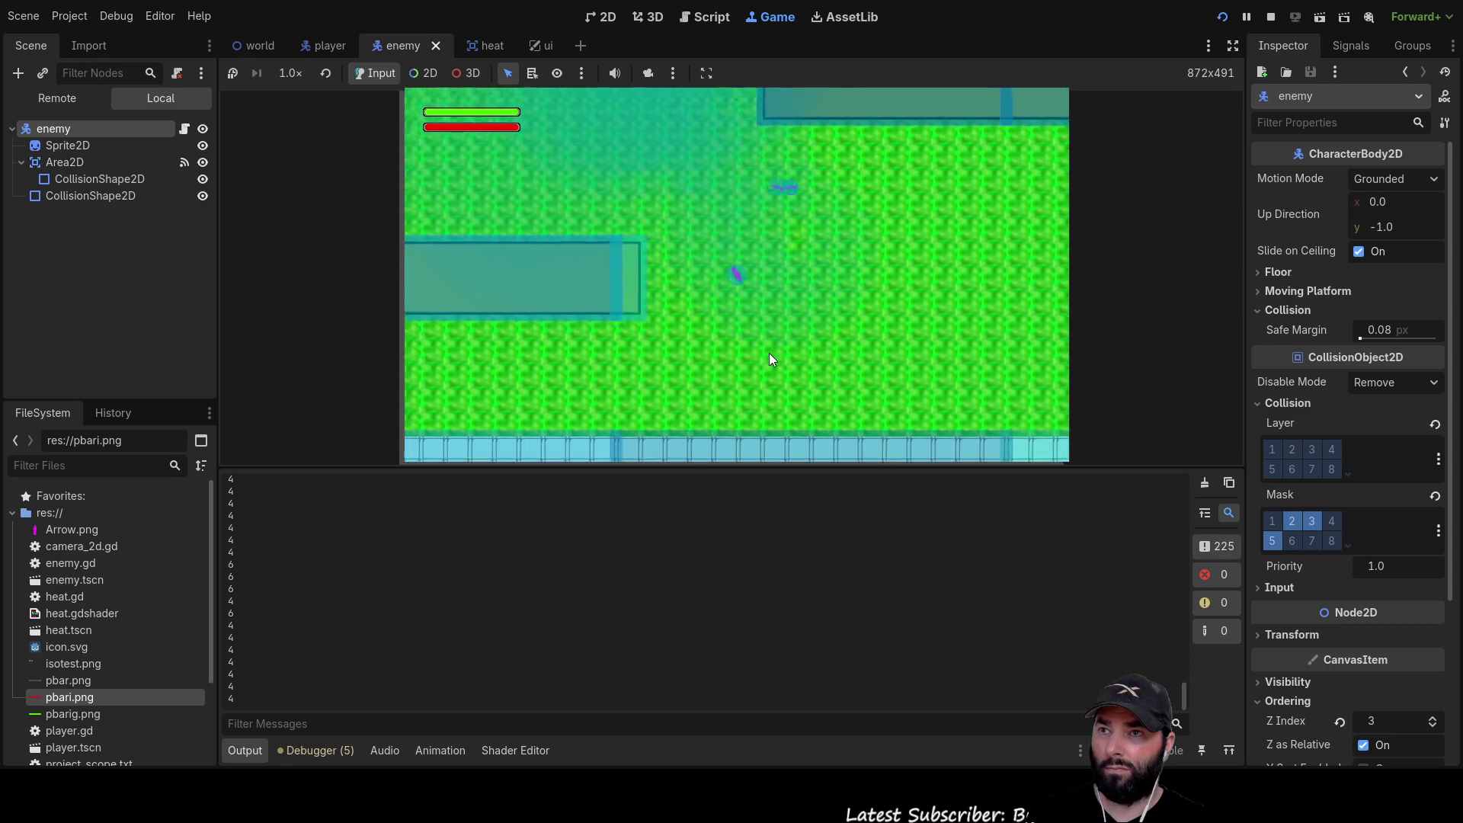
key(Right)
key(Up)
key(Left)
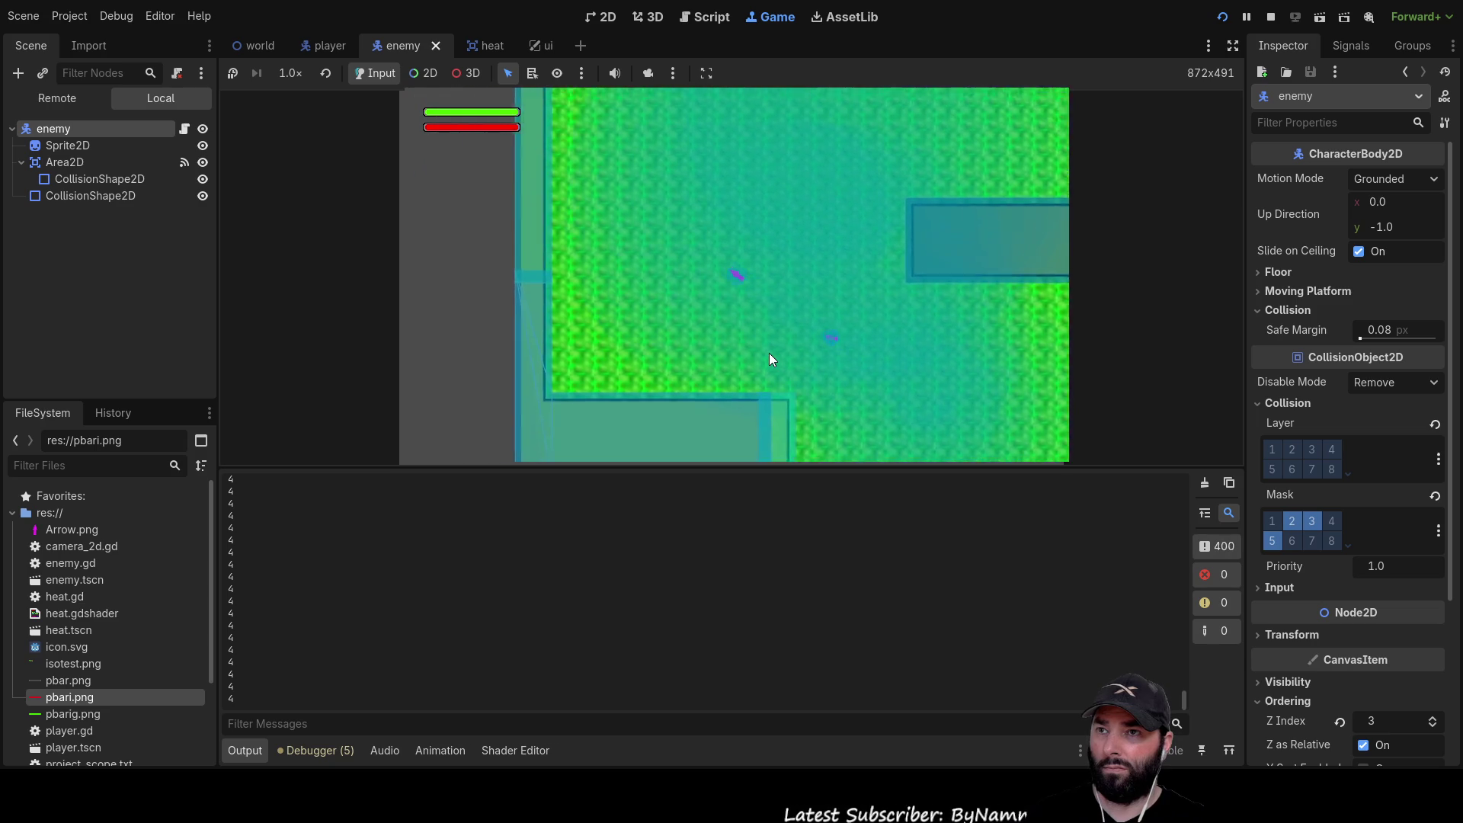
key(Up)
key(Right)
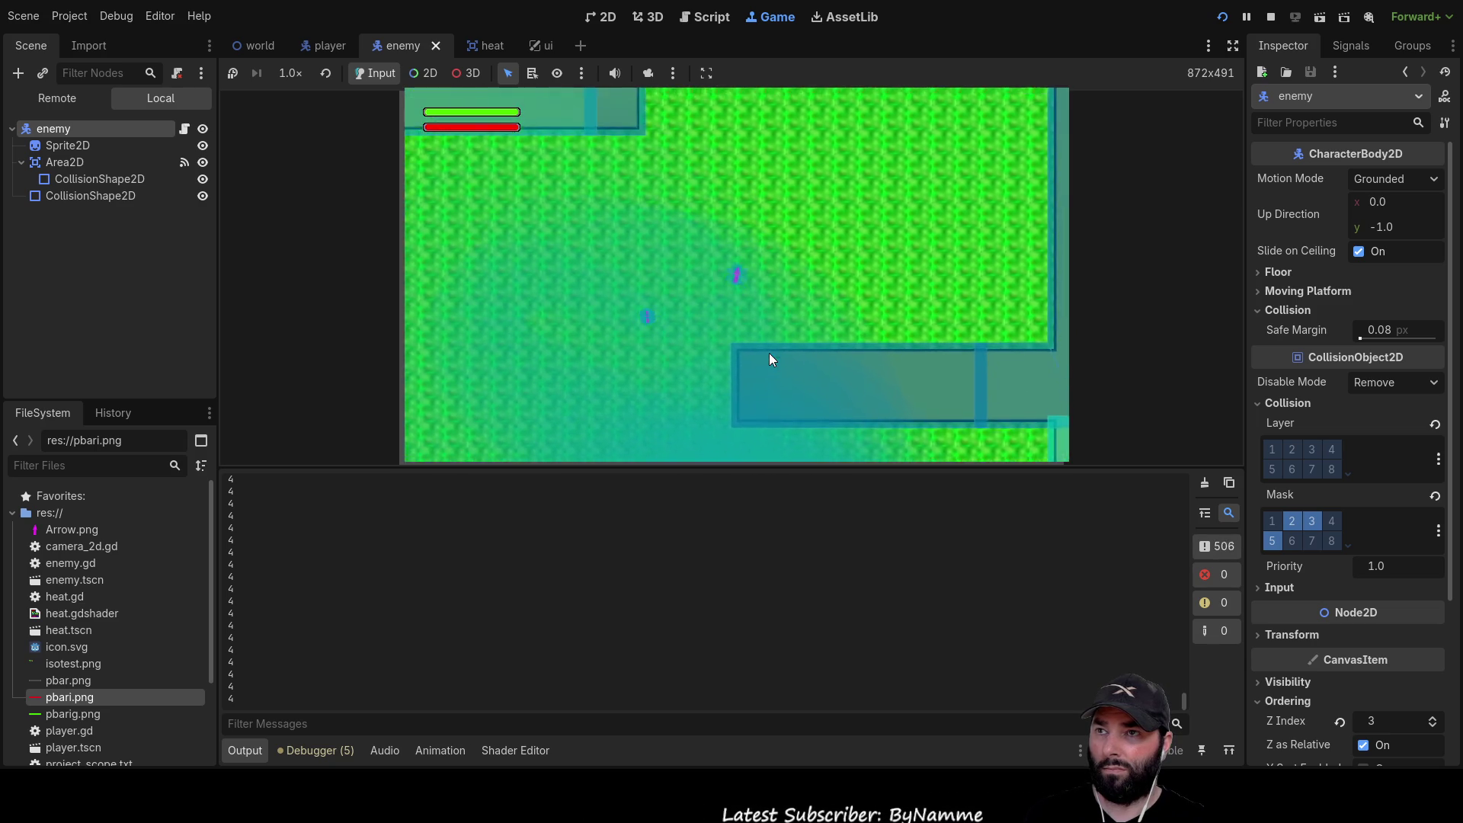
key(Up)
key(Left)
key(Down)
key(Right)
key(Down)
key(Right)
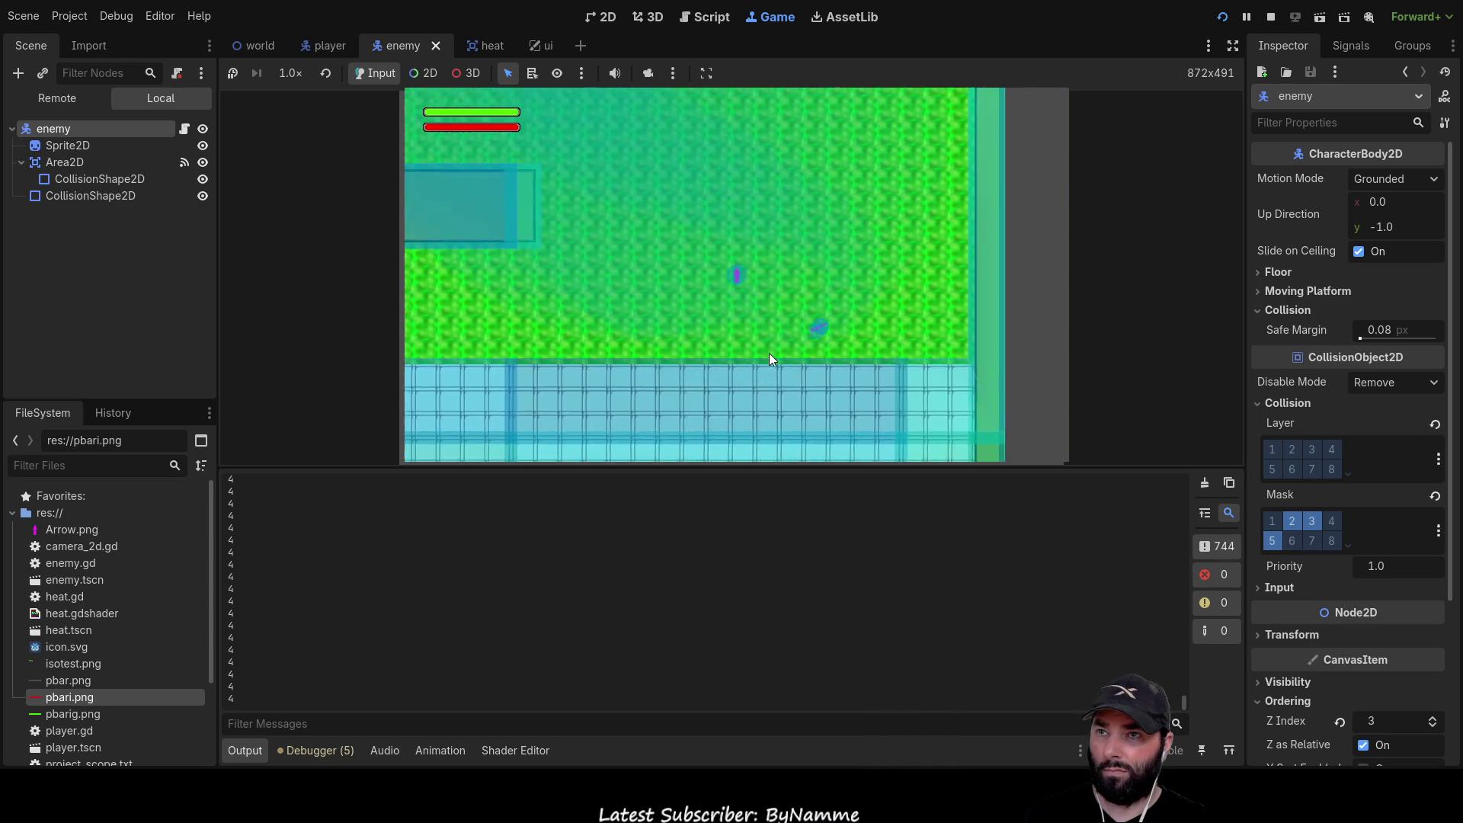
key(Up)
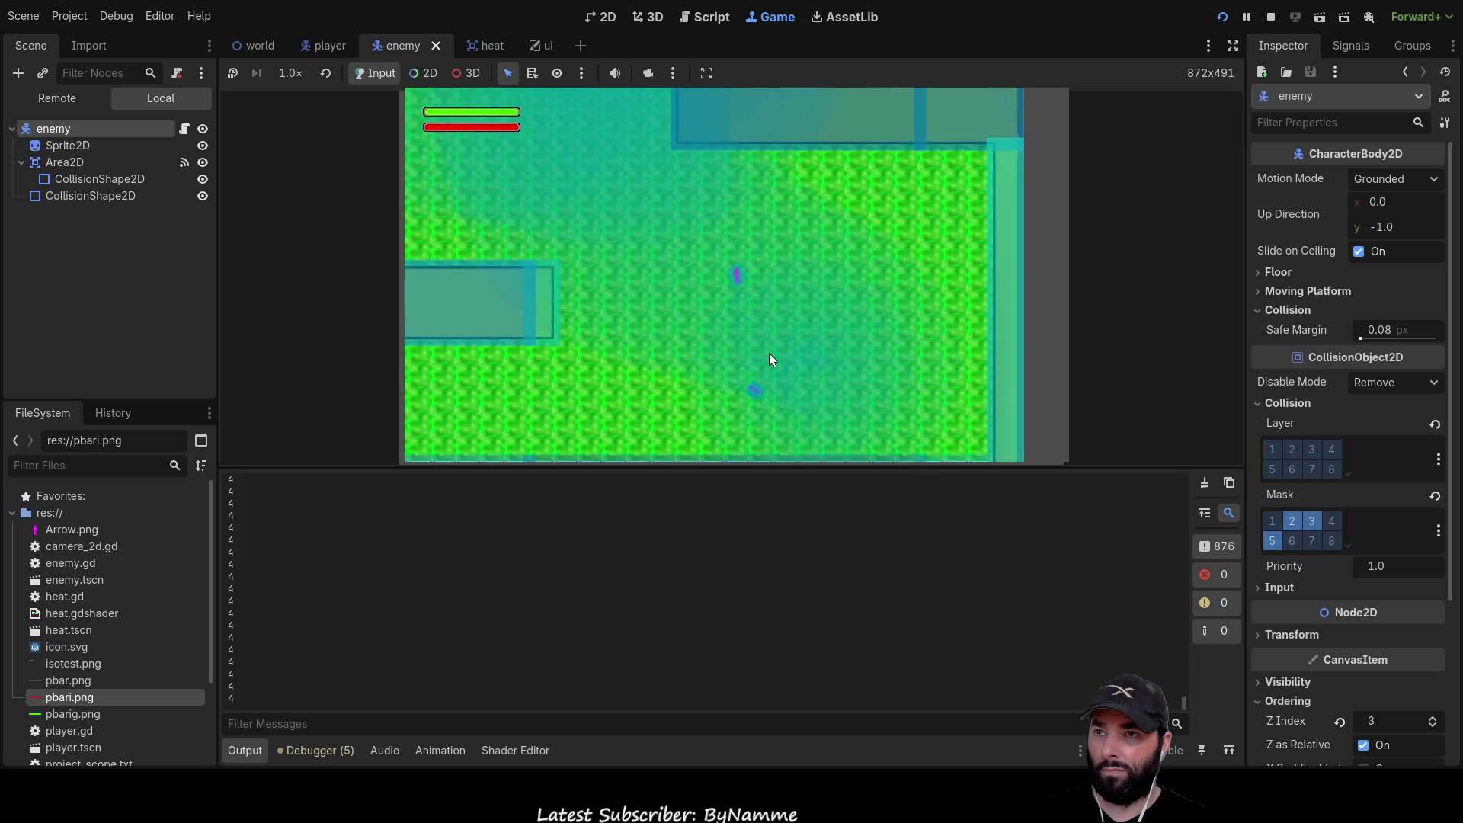
key(Up)
key(Left)
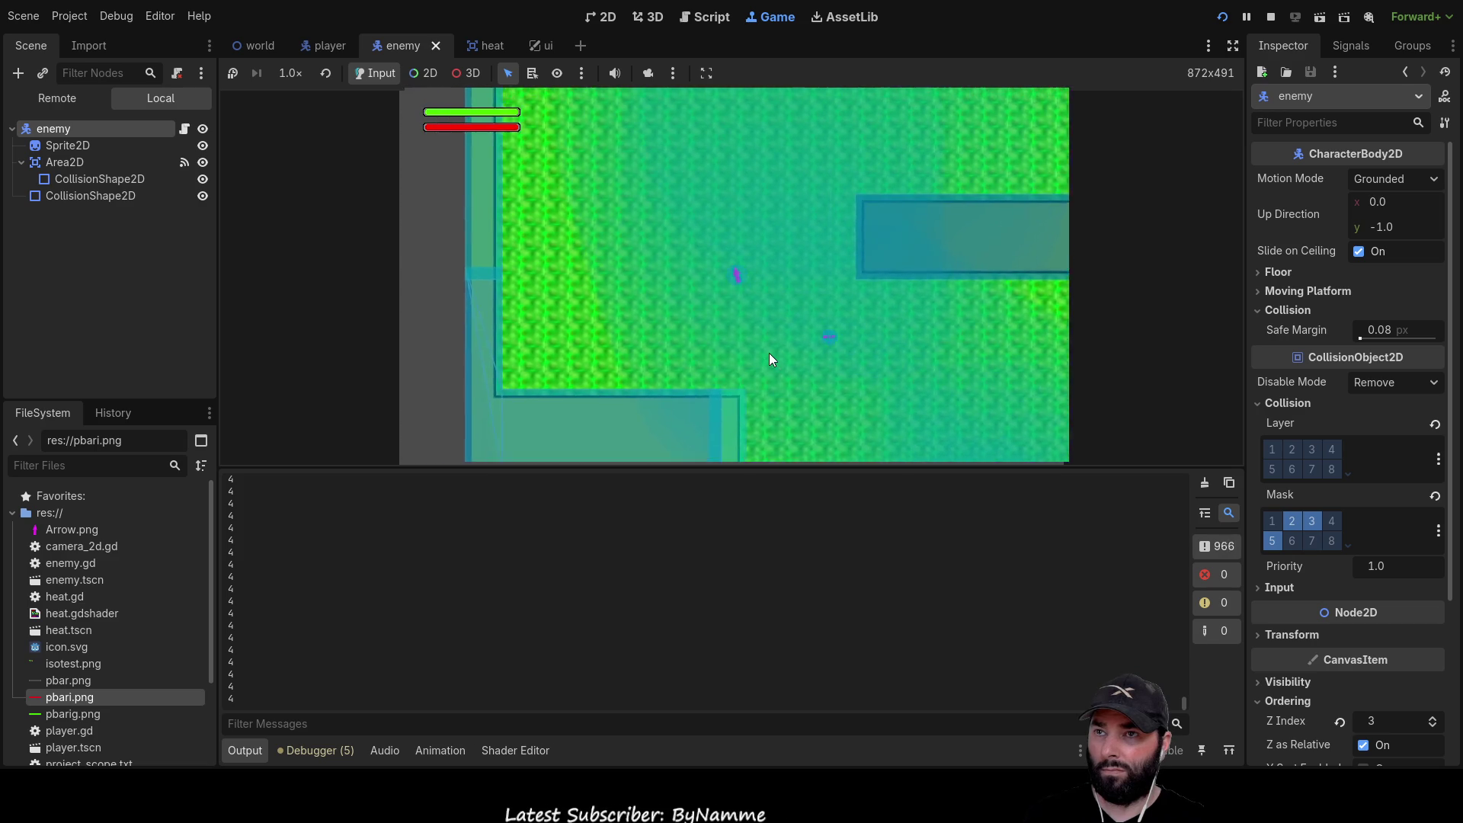
key(Right)
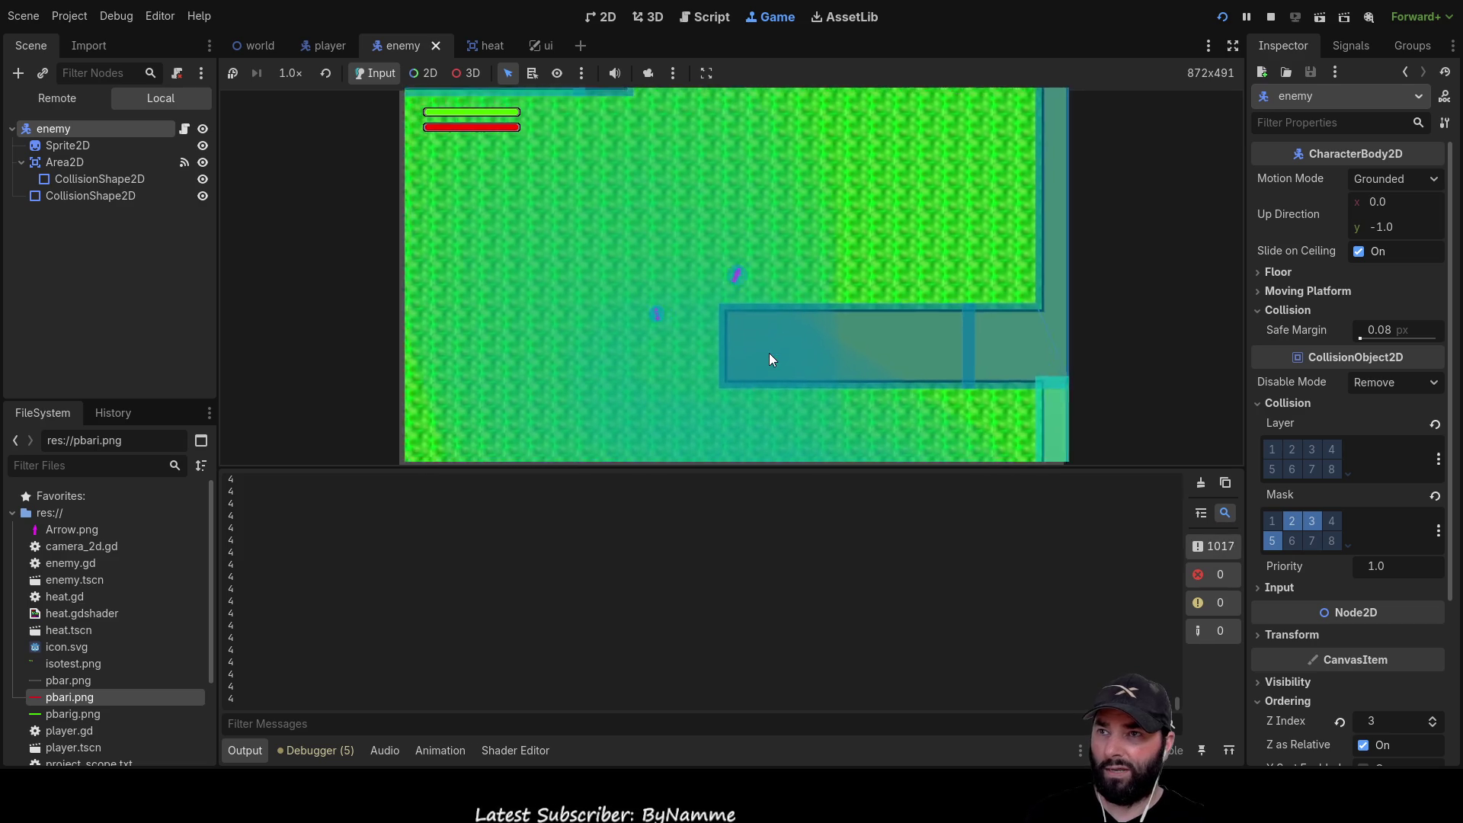
key(Up)
key(Down)
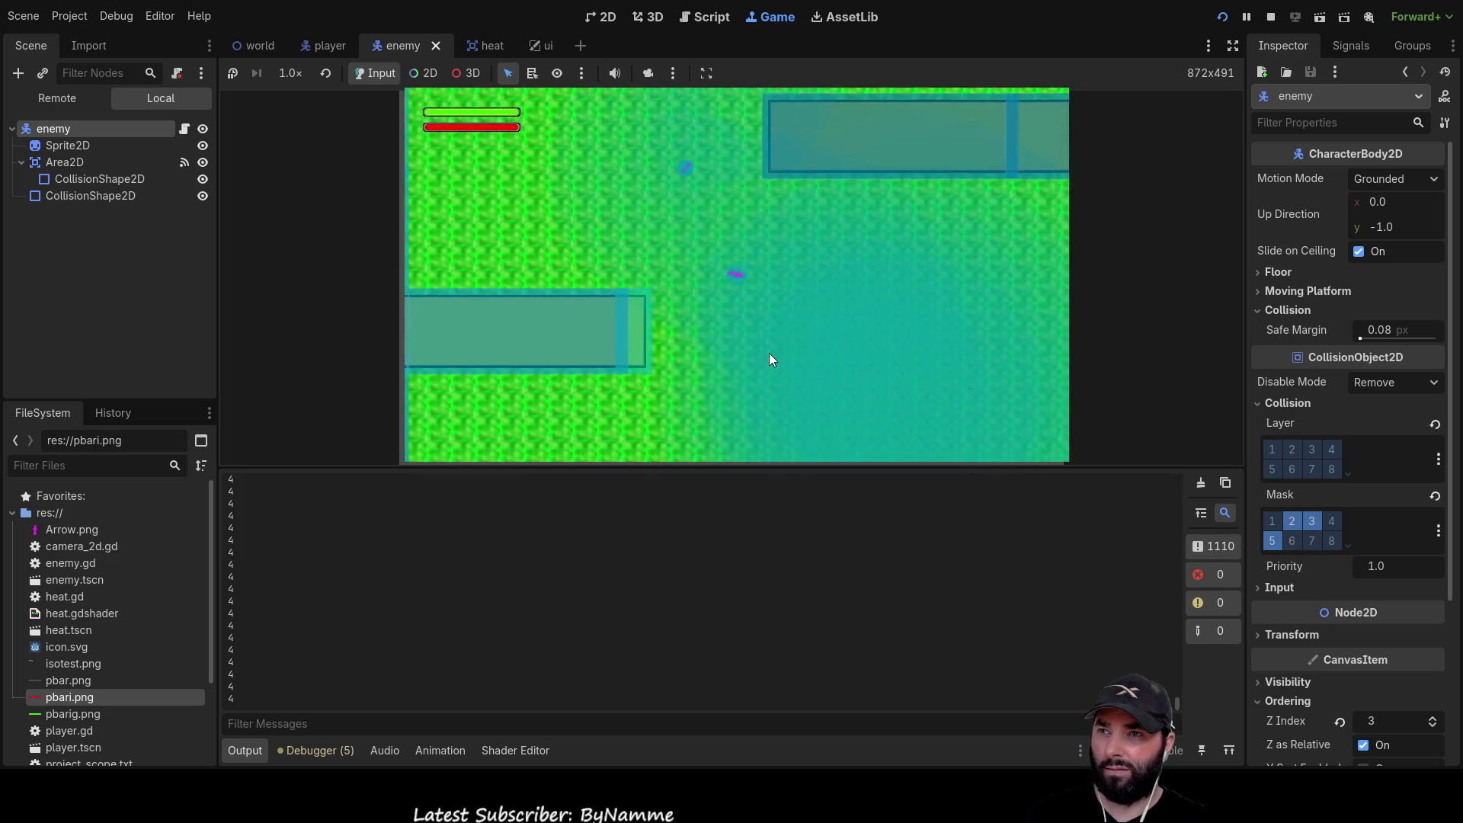
key(Up)
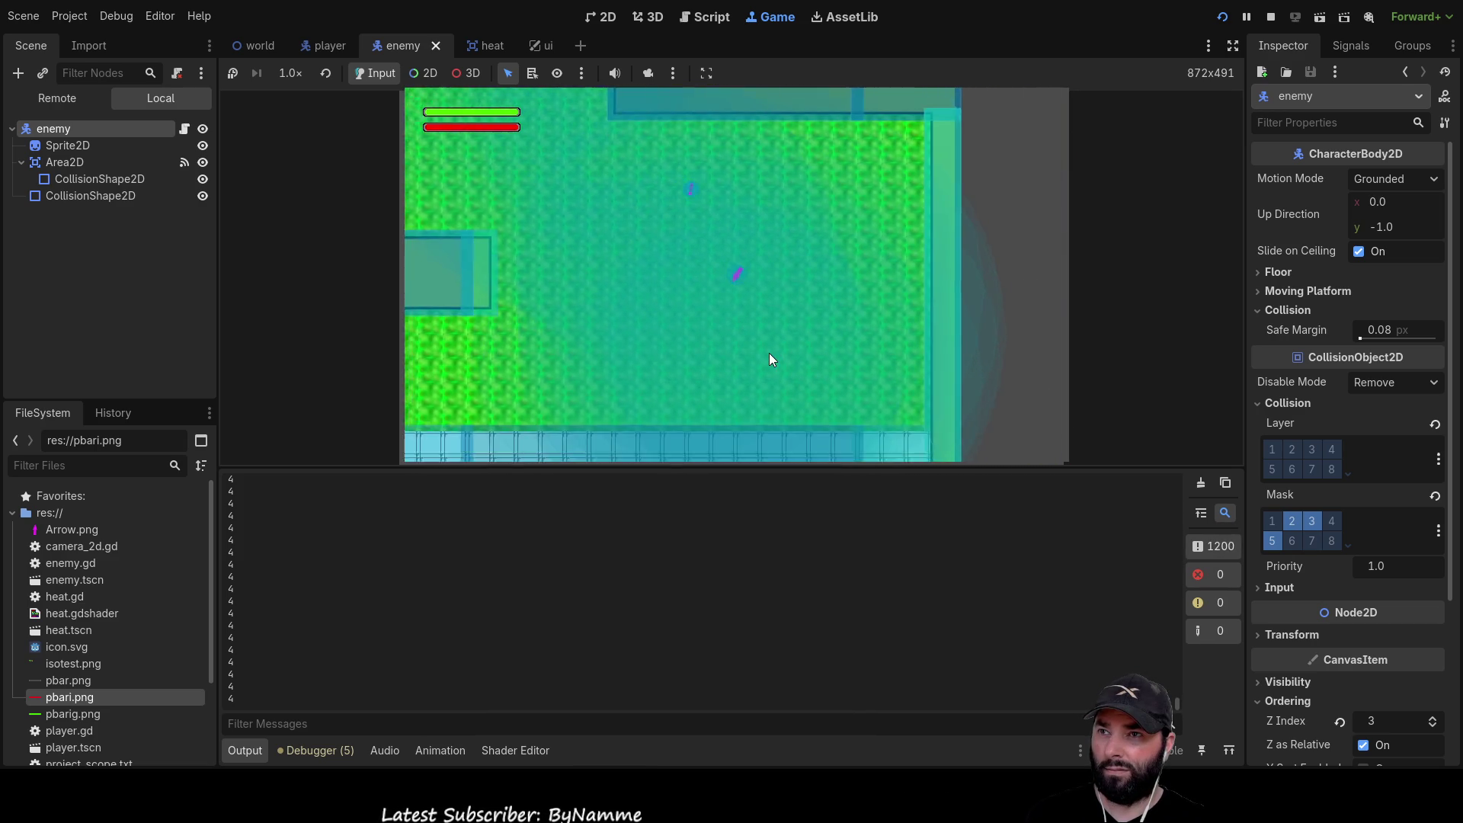
key(Down)
key(Left)
key(Up)
key(Right)
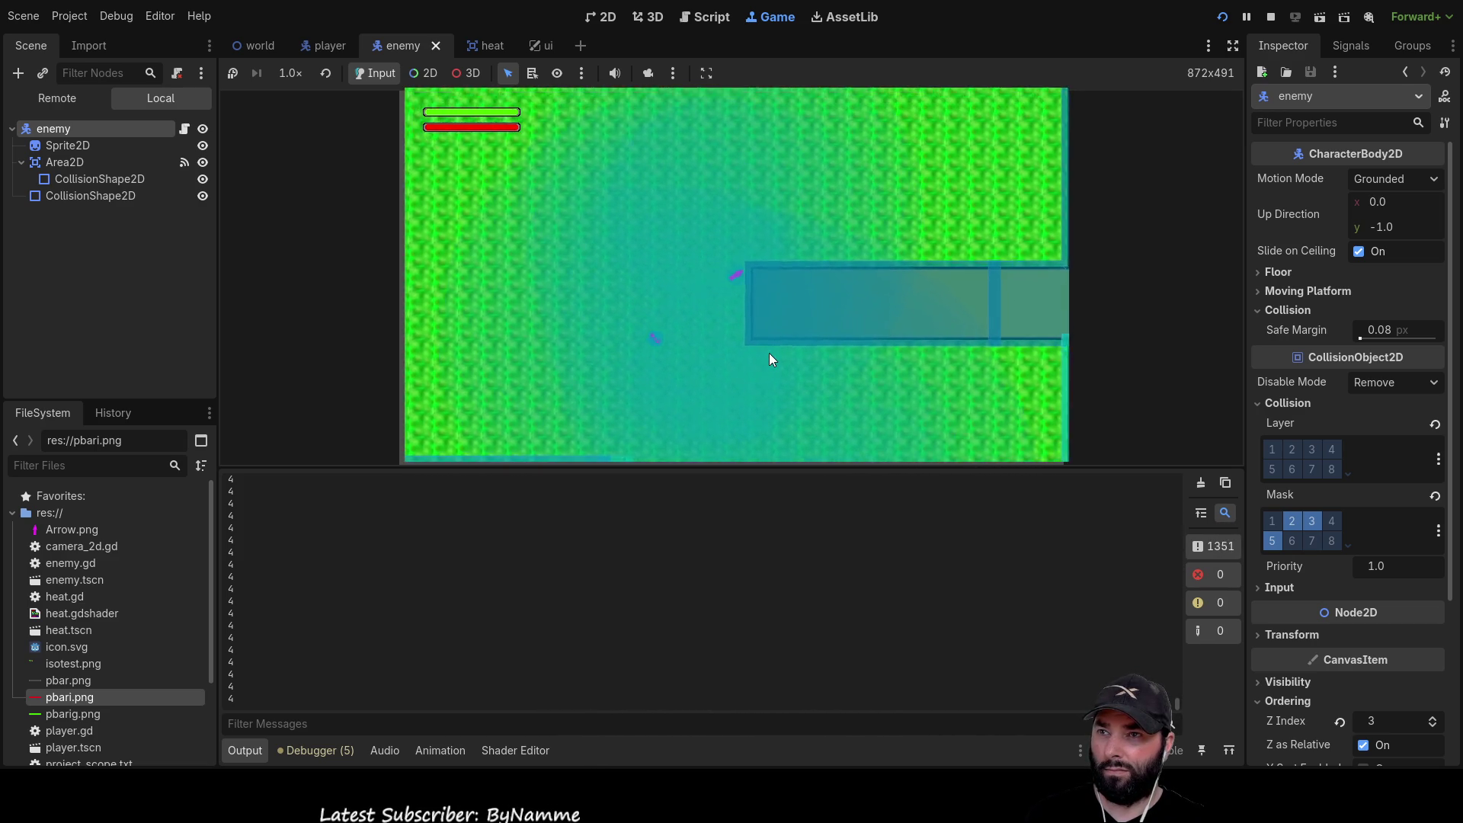
key(Left)
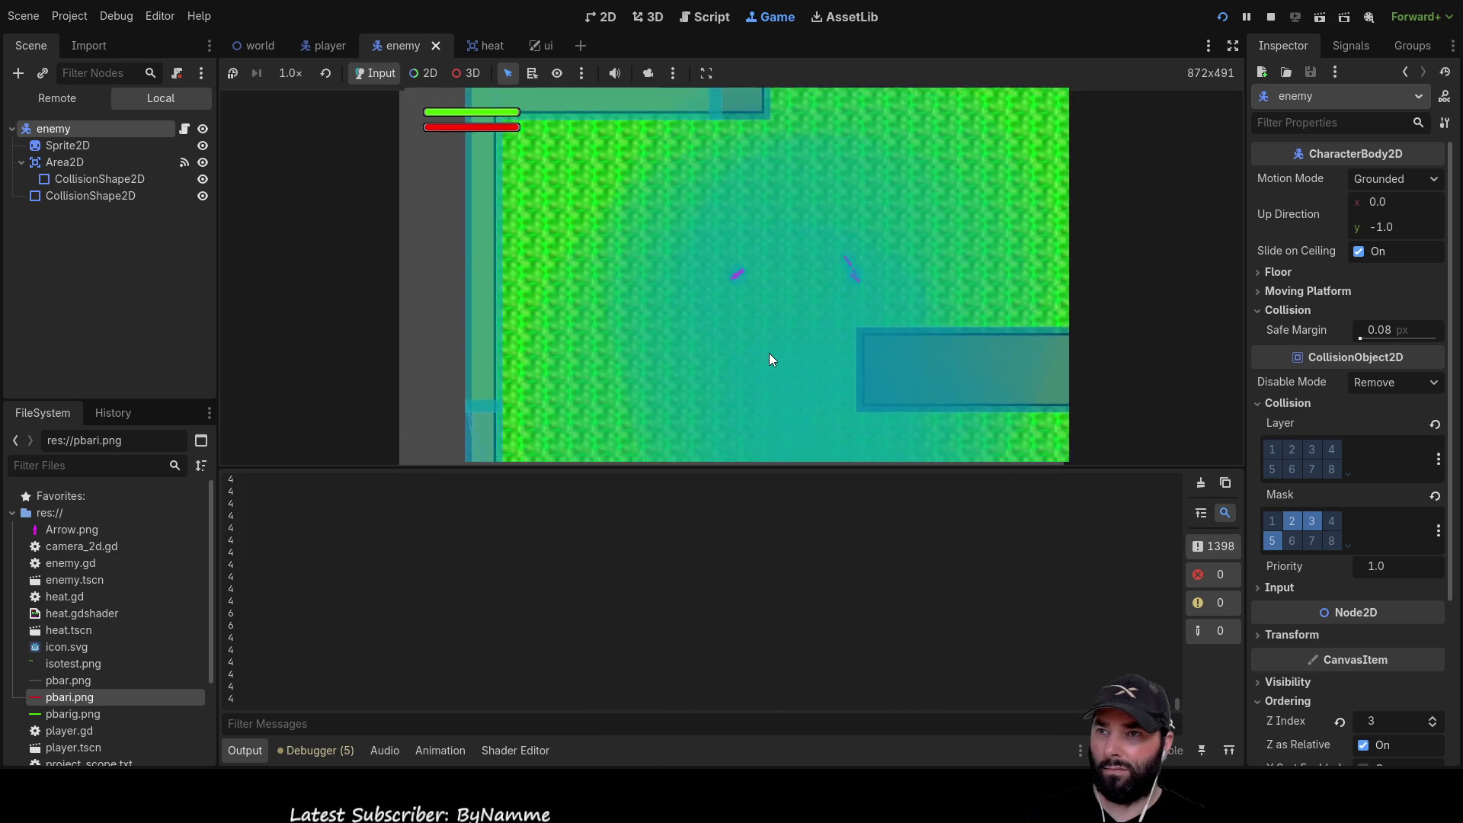
key(Down)
key(Left)
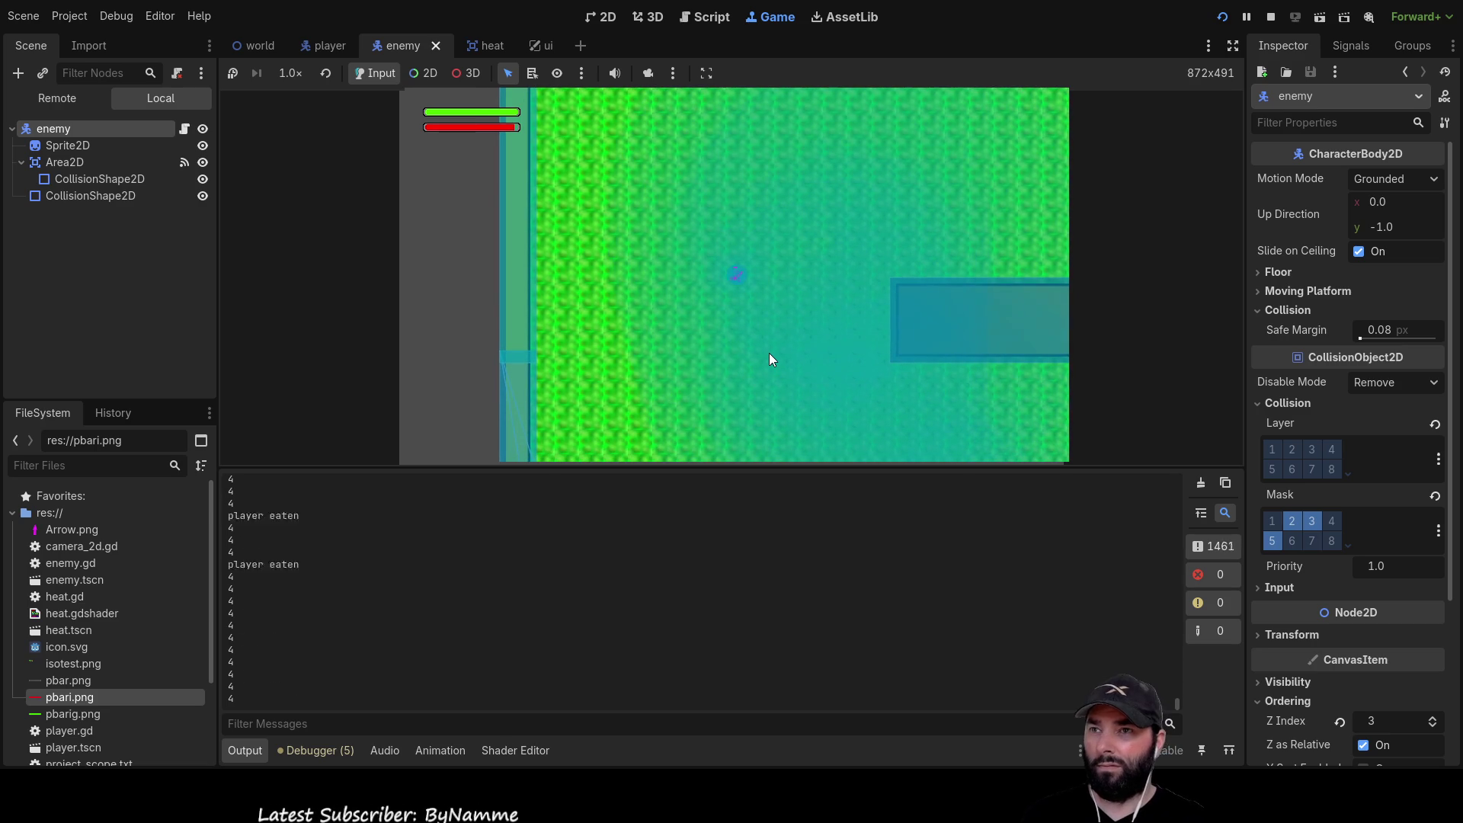
key(F8)
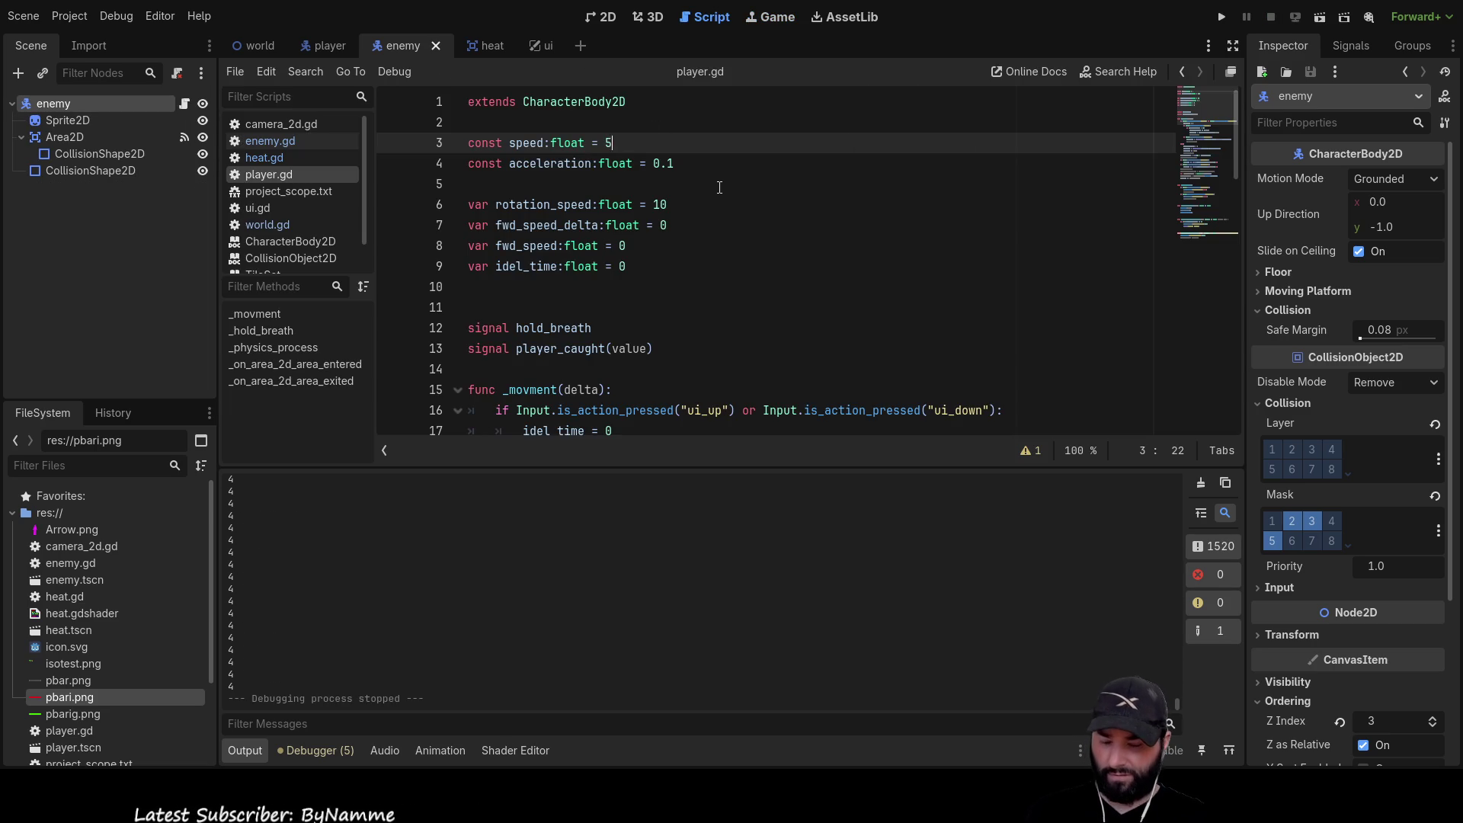
Run the game, walk the player at the lowered speed toward the tiled floor, then stop it
click(1222, 16)
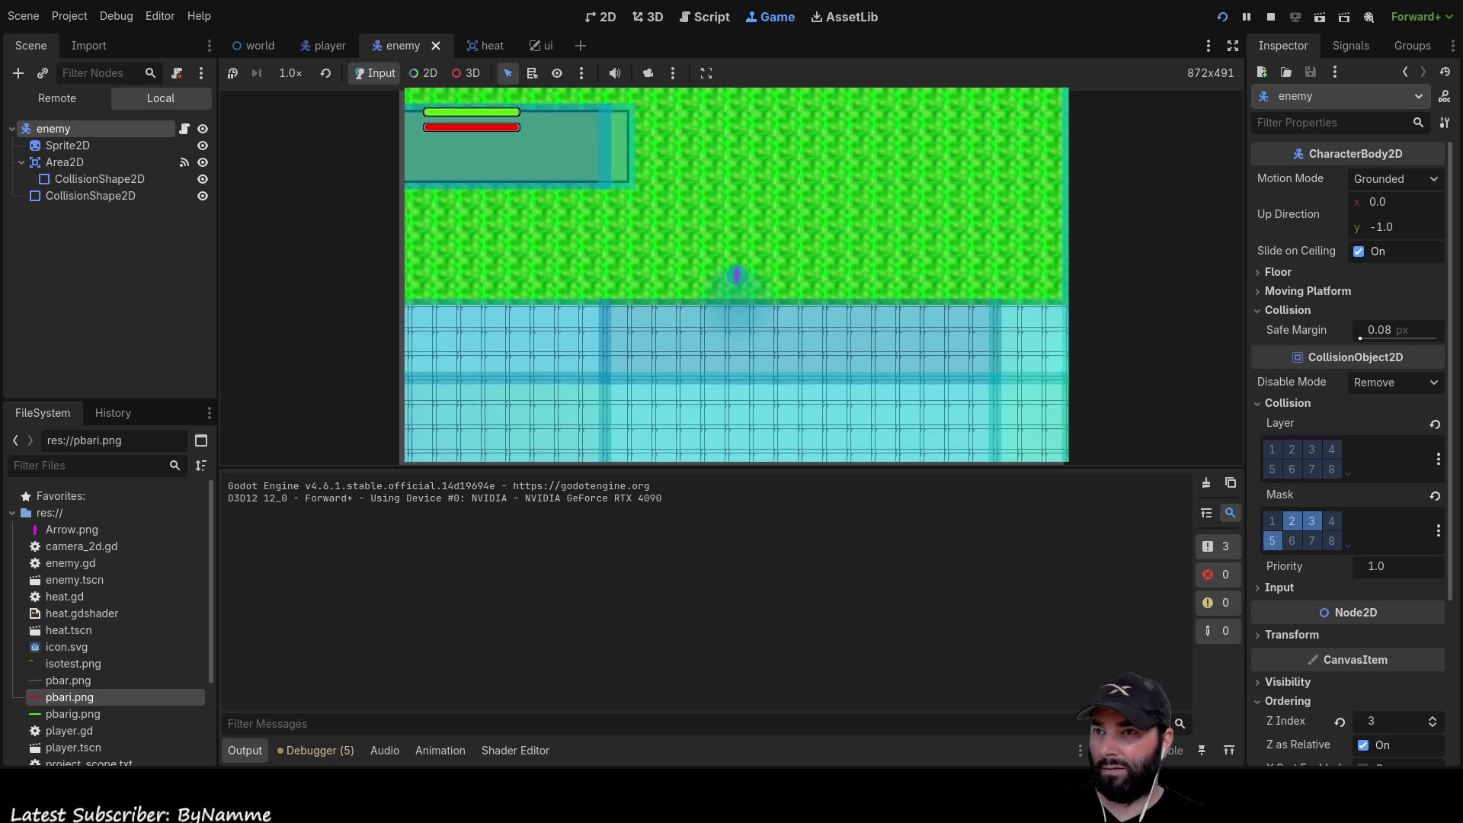
key(Up)
key(Left)
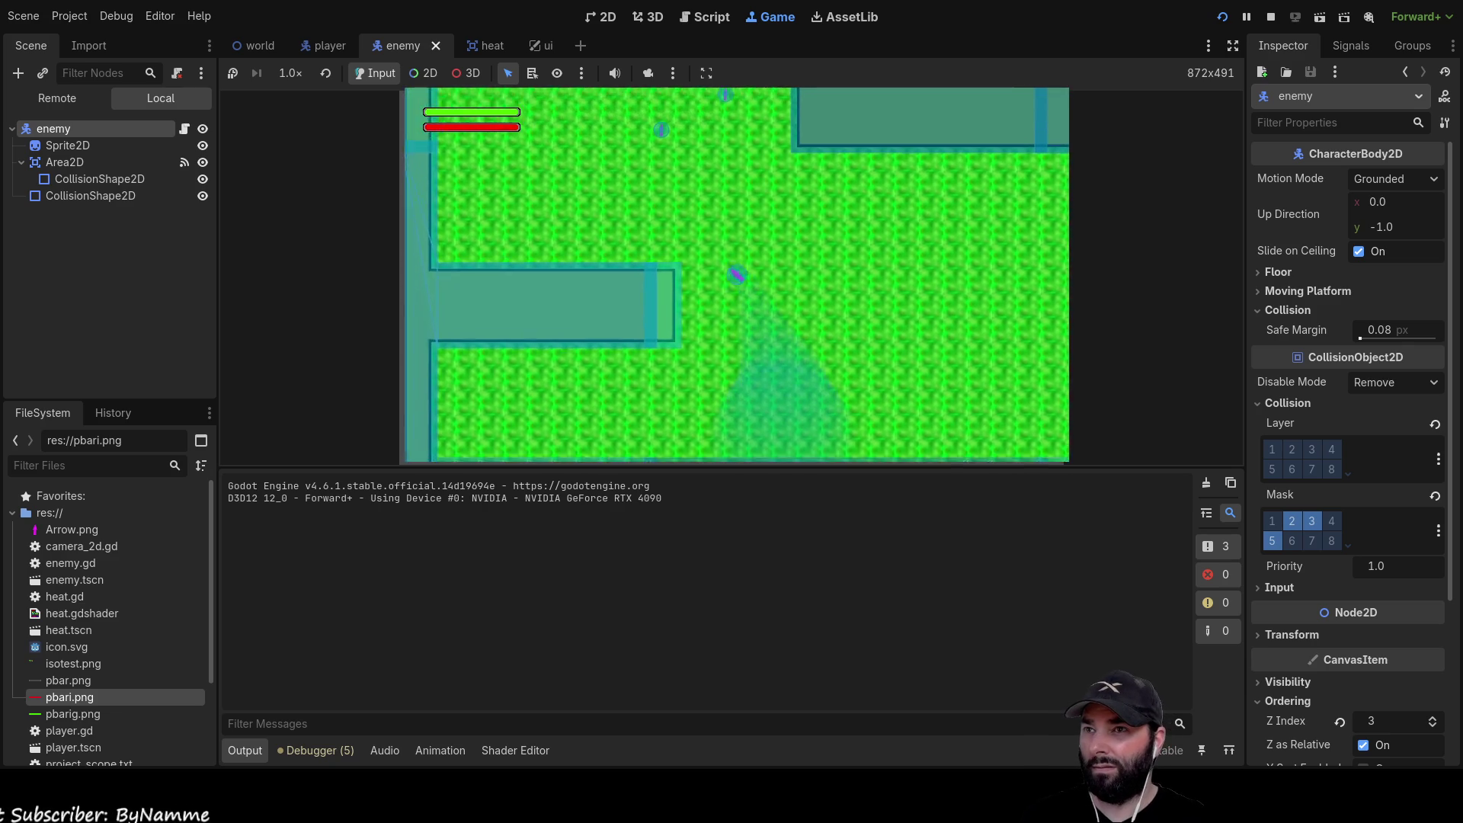
key(Up)
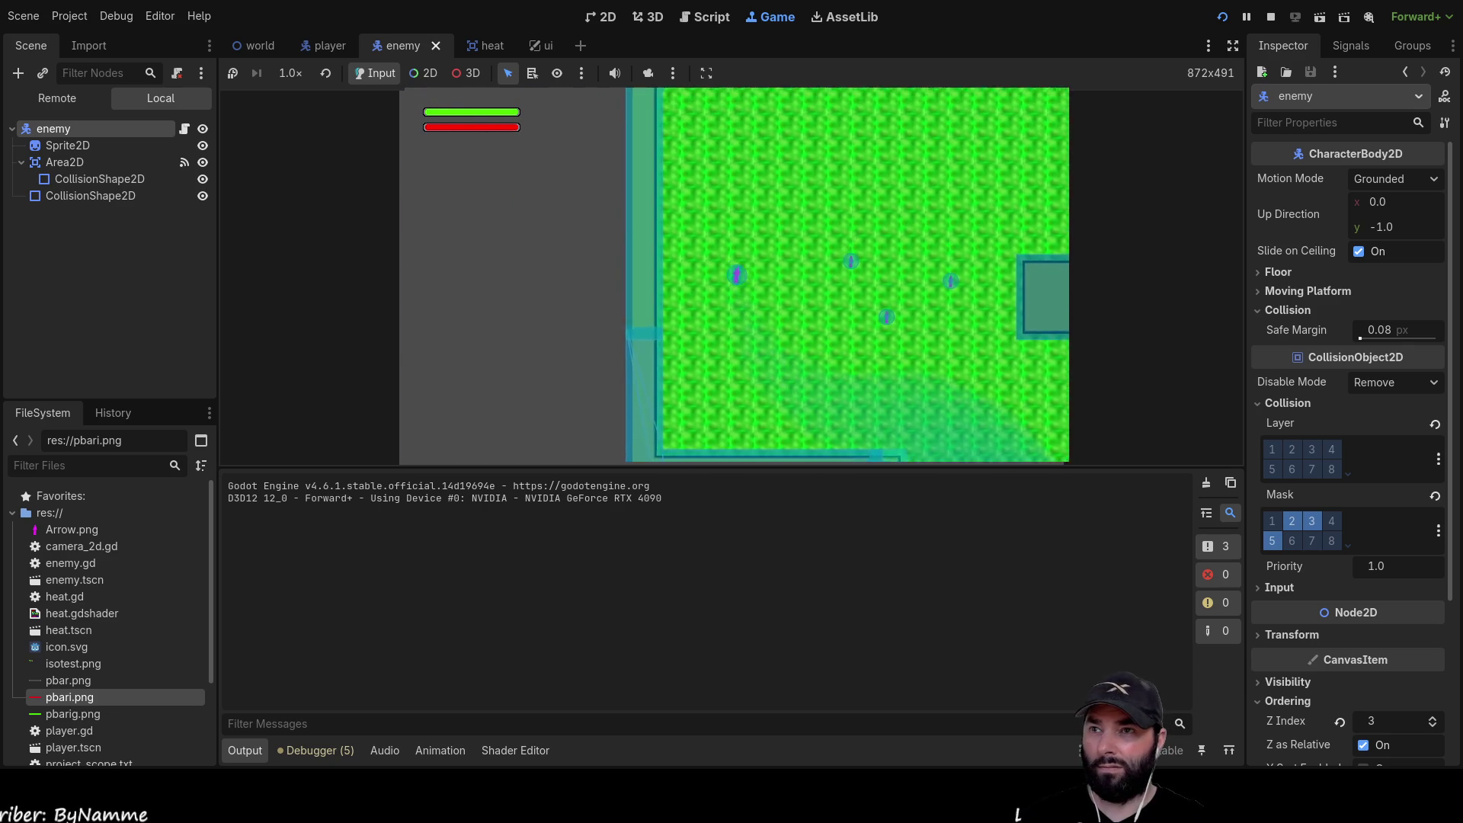
key(Right)
key(Down)
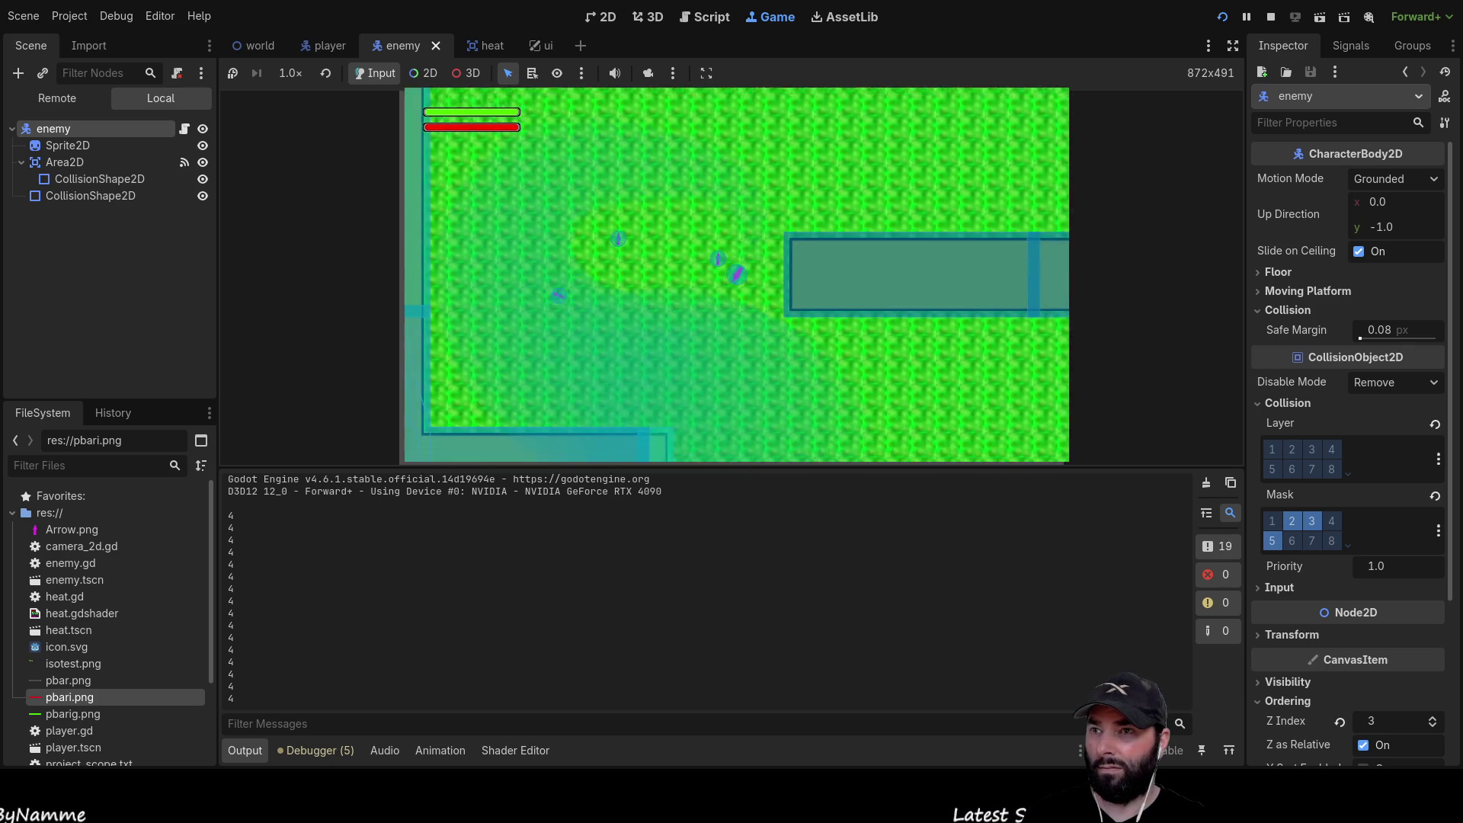
key(Down)
key(Left)
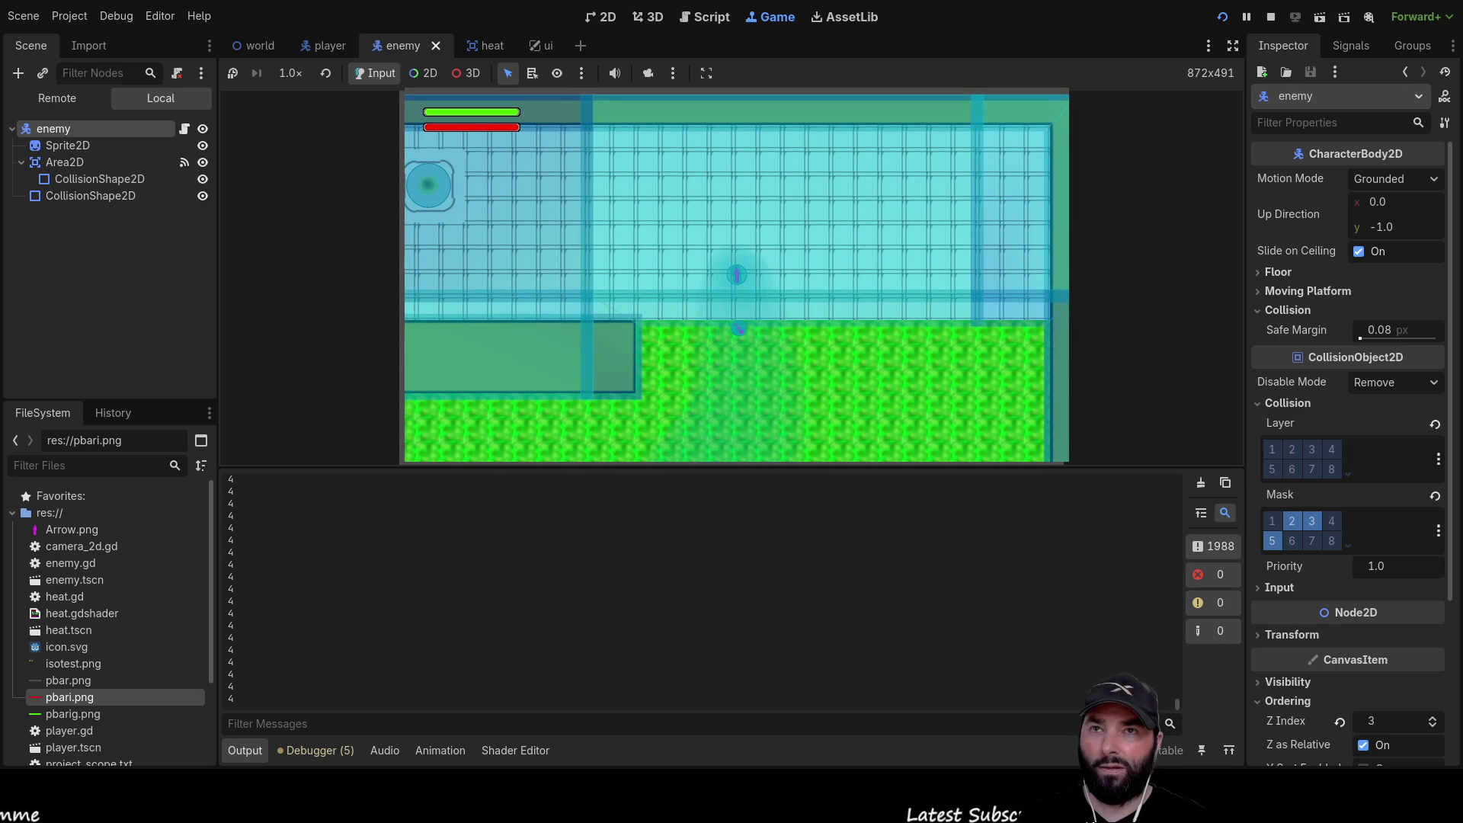
key(F8)
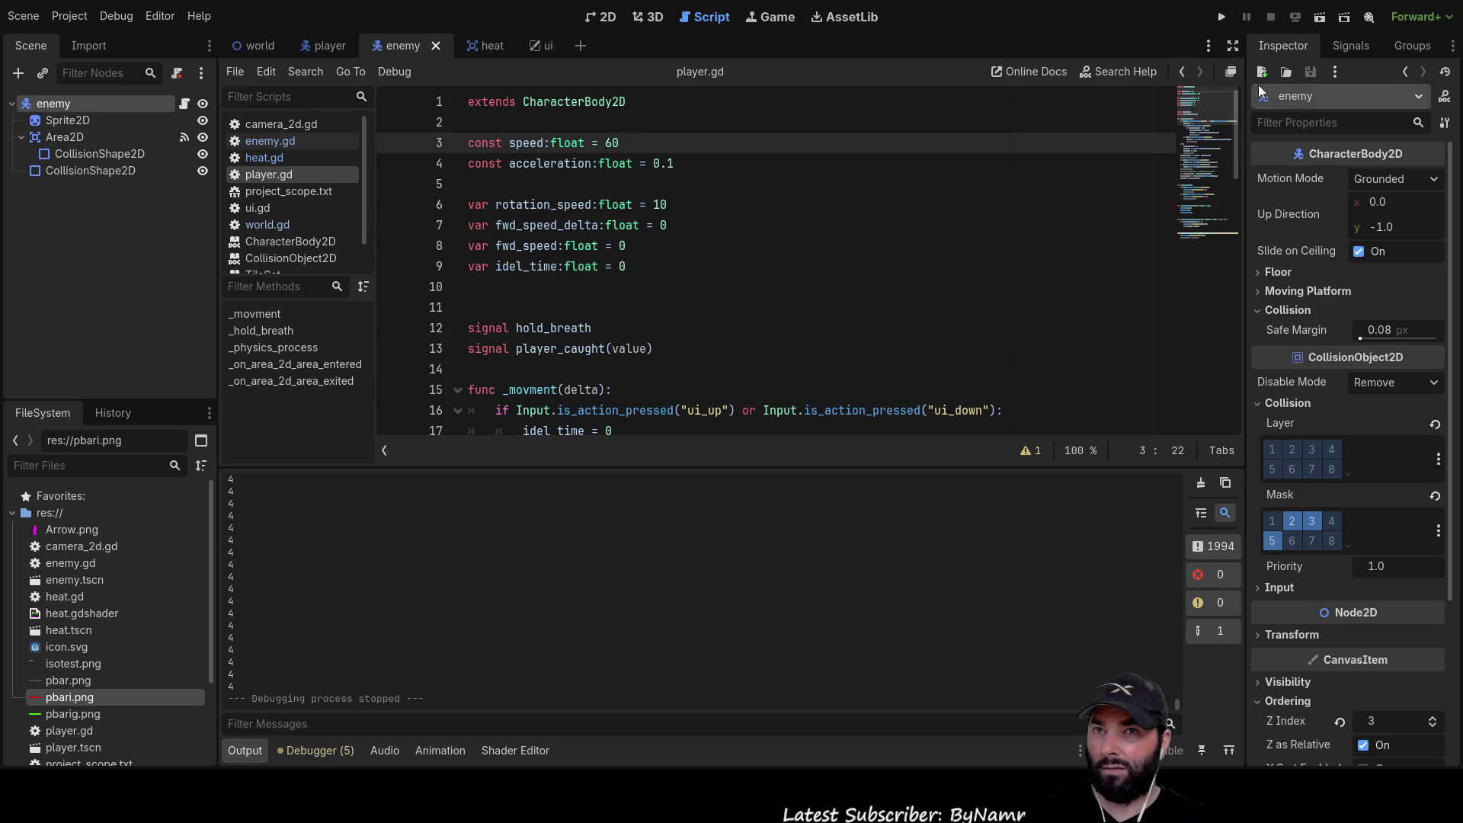
Run the game, move the player up through the level and down toward the water, then stop
click(1223, 17)
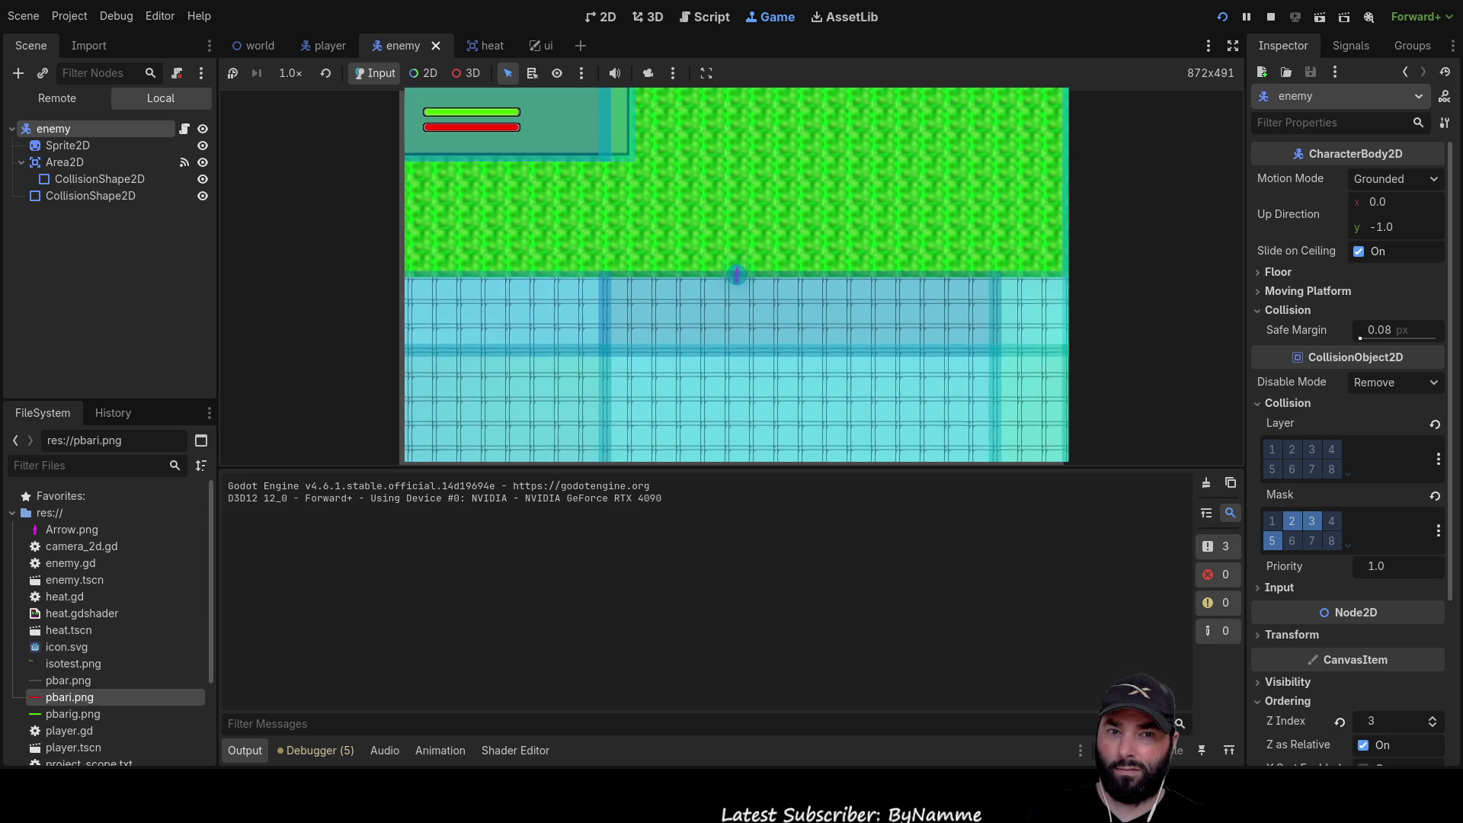
key(w)
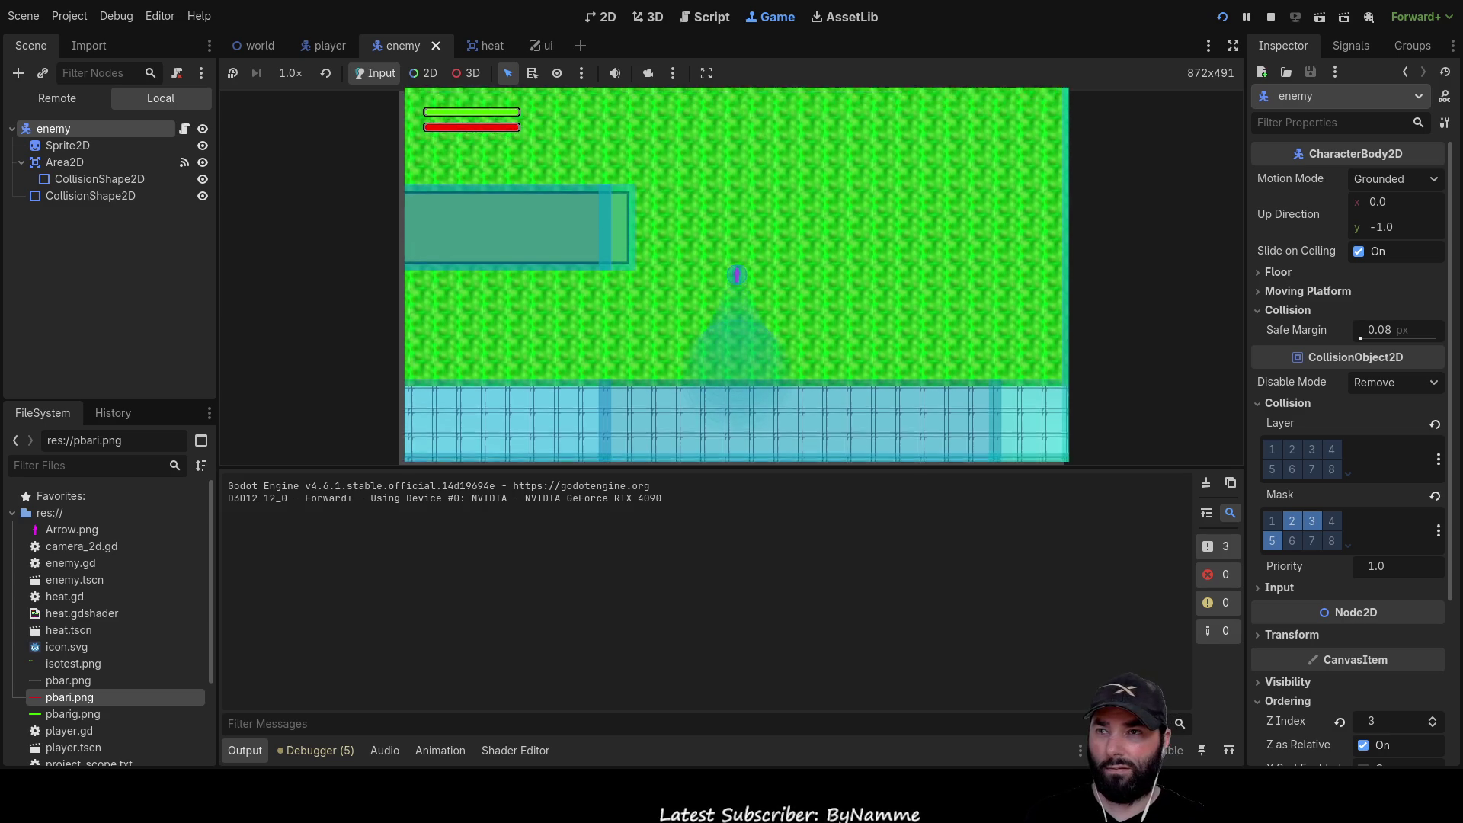
key(d)
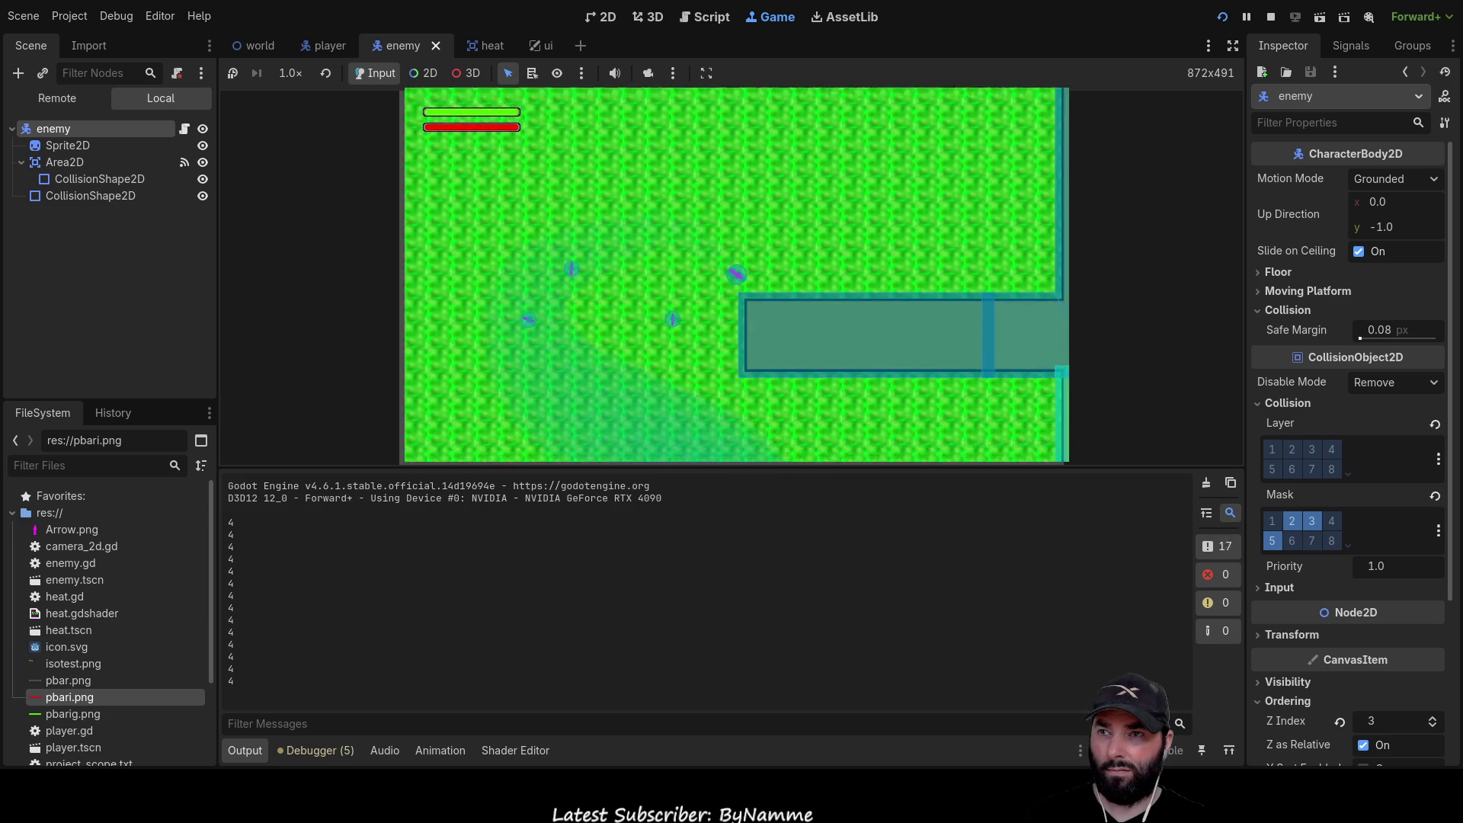
key(w)
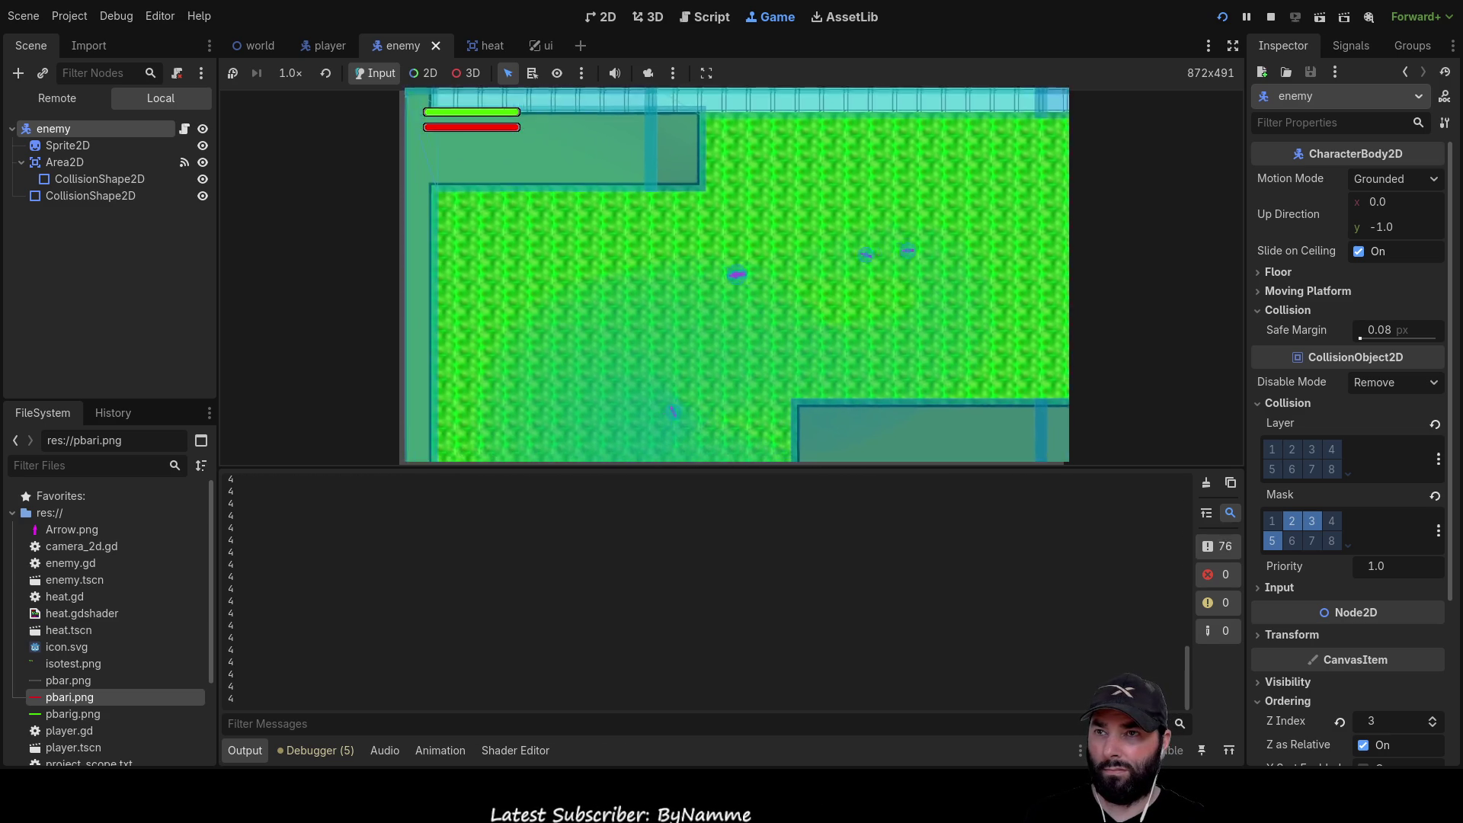
key(s)
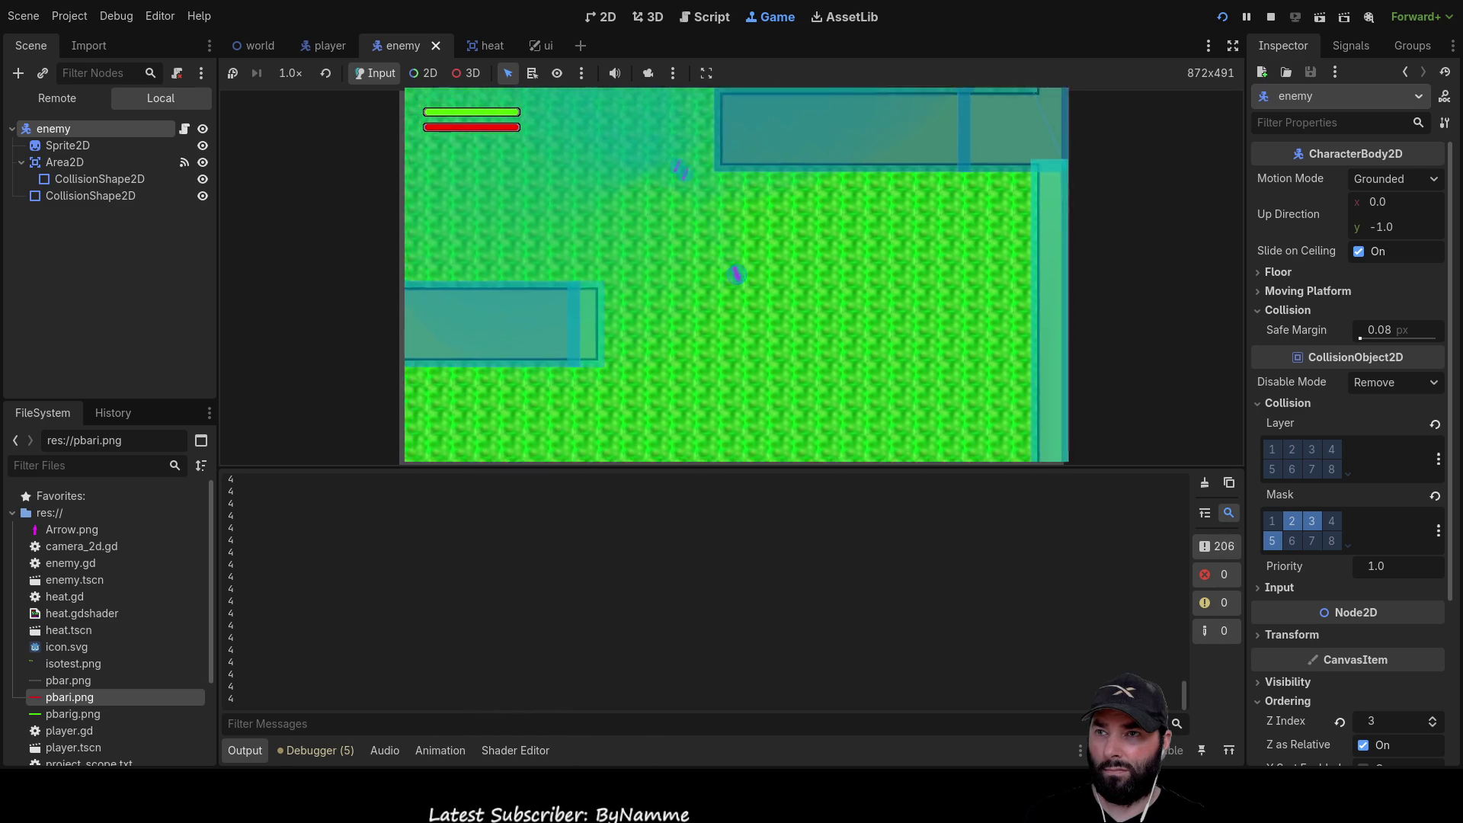
key(s)
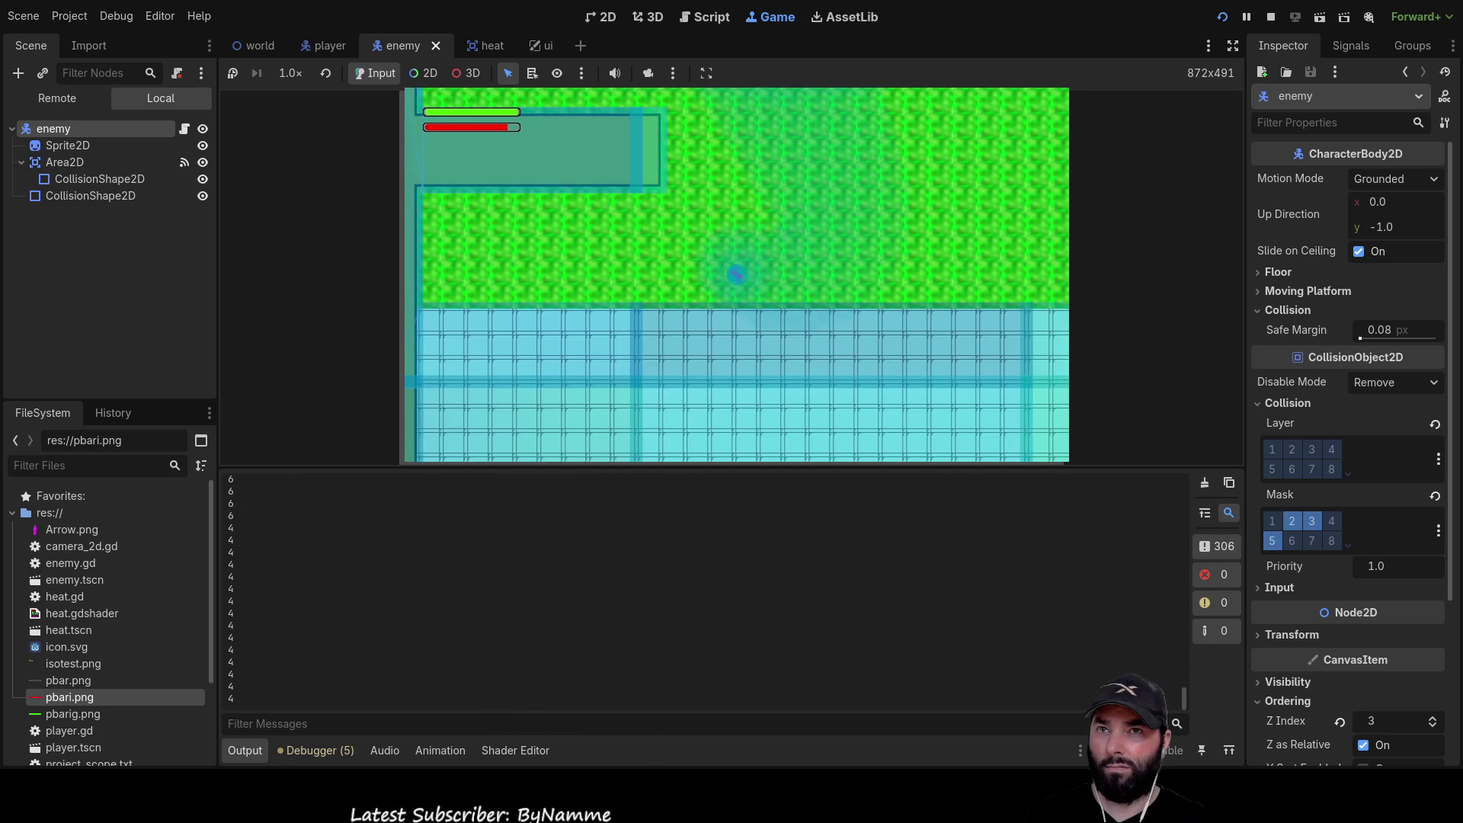
key(F8)
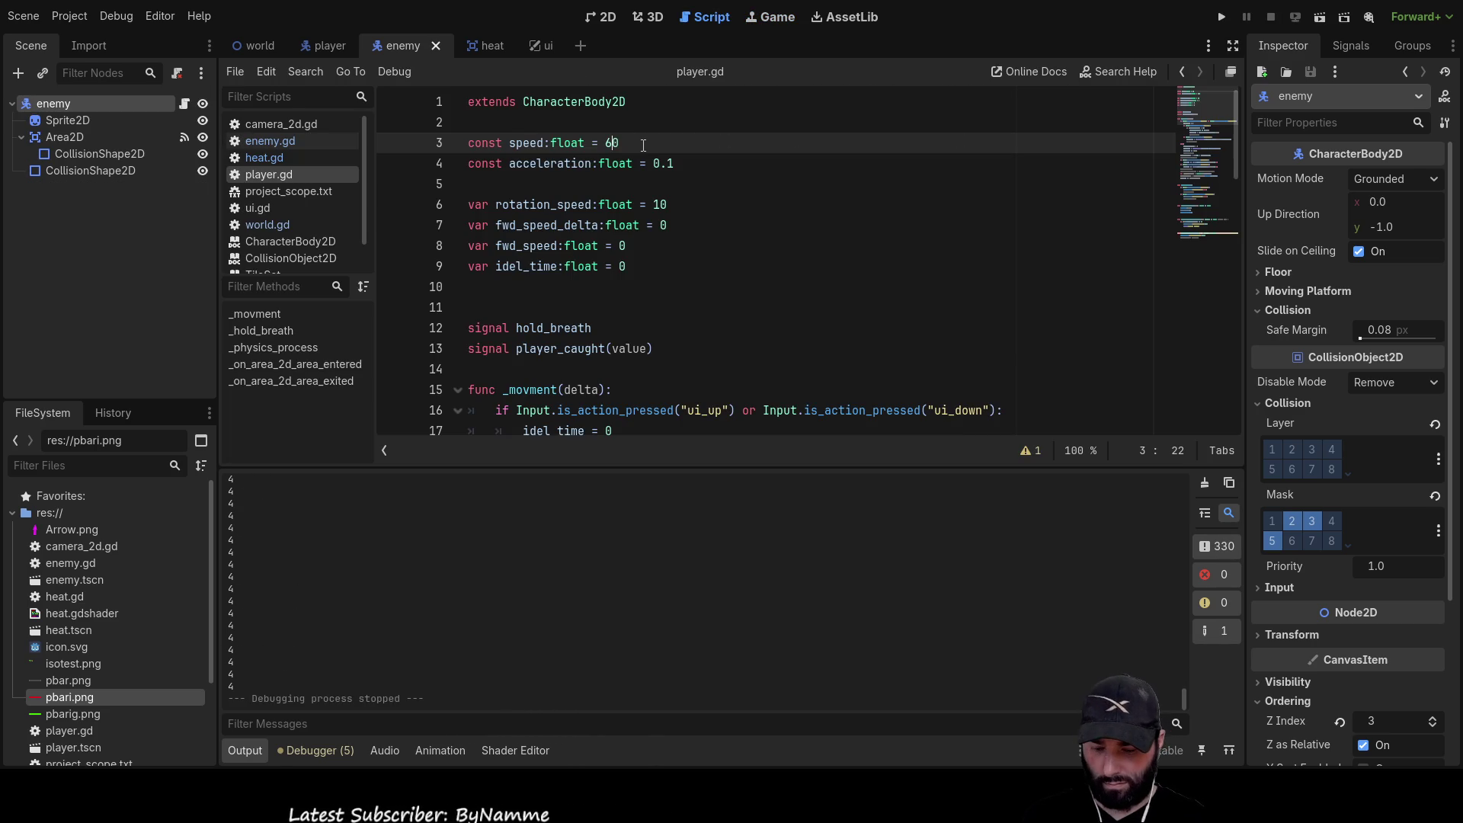
Run the game, move the player right and down through the level, then stop it
click(1222, 17)
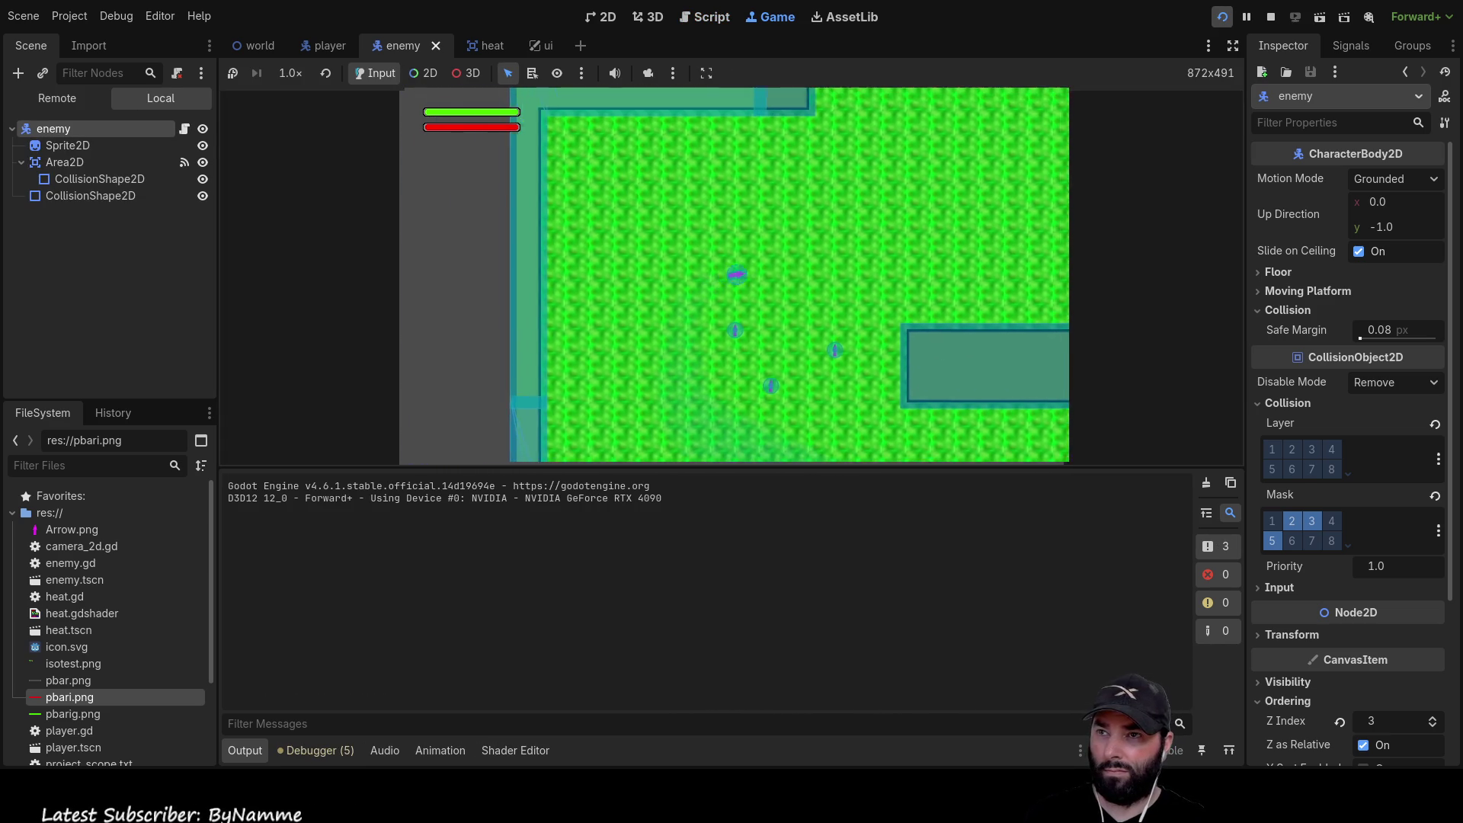
key(d)
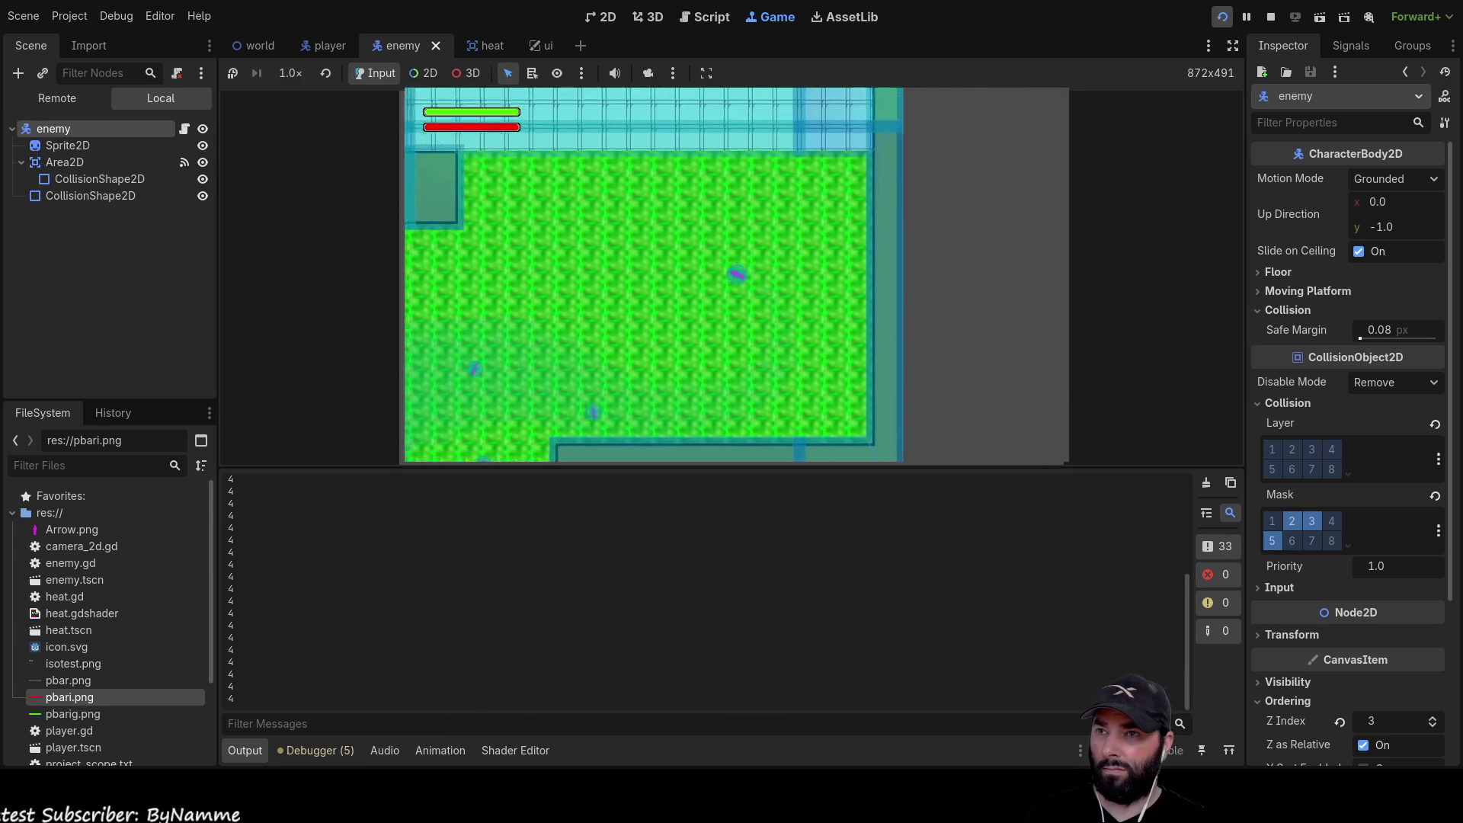
key(s)
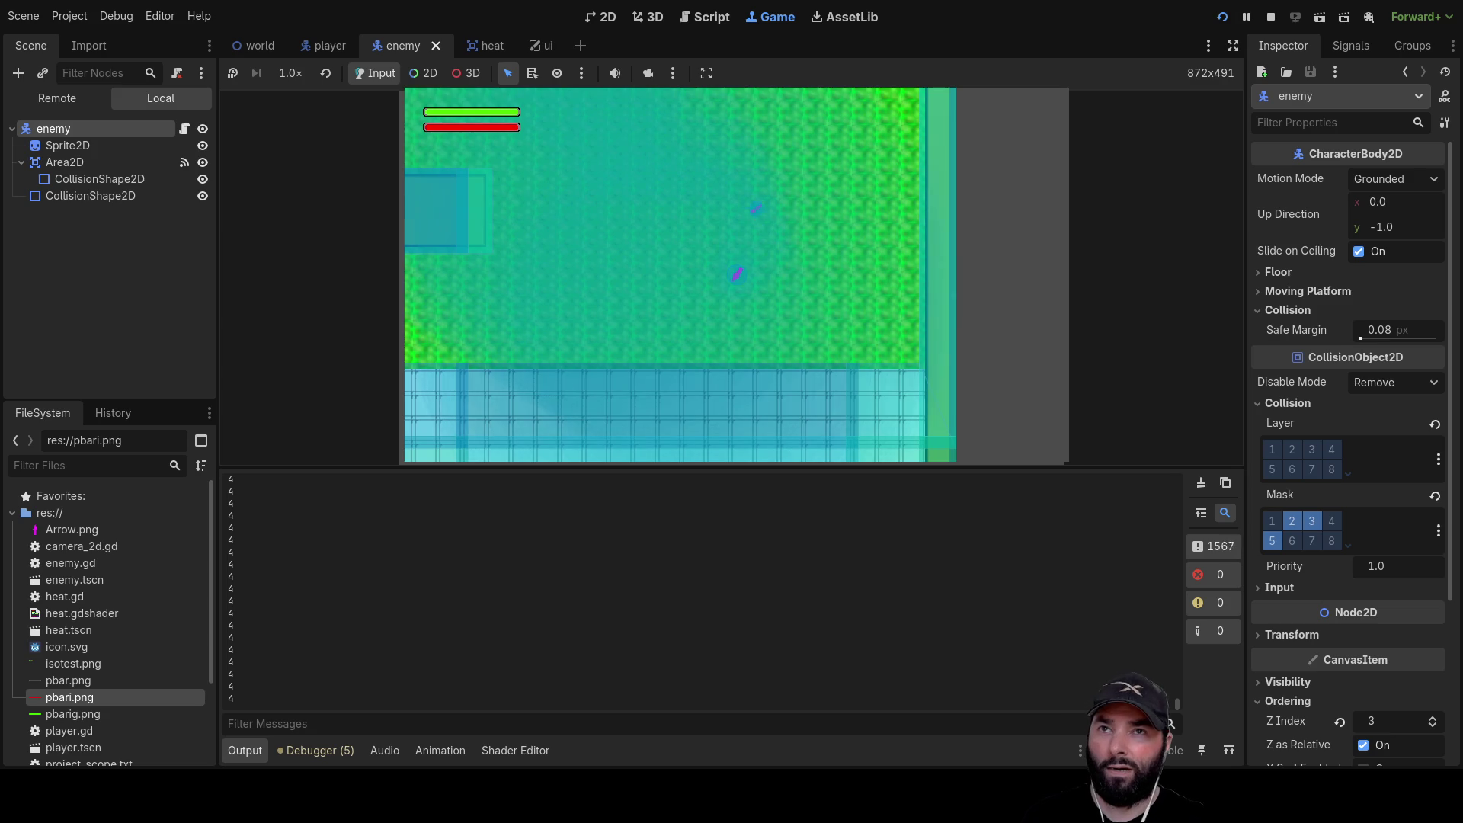
click(1270, 17)
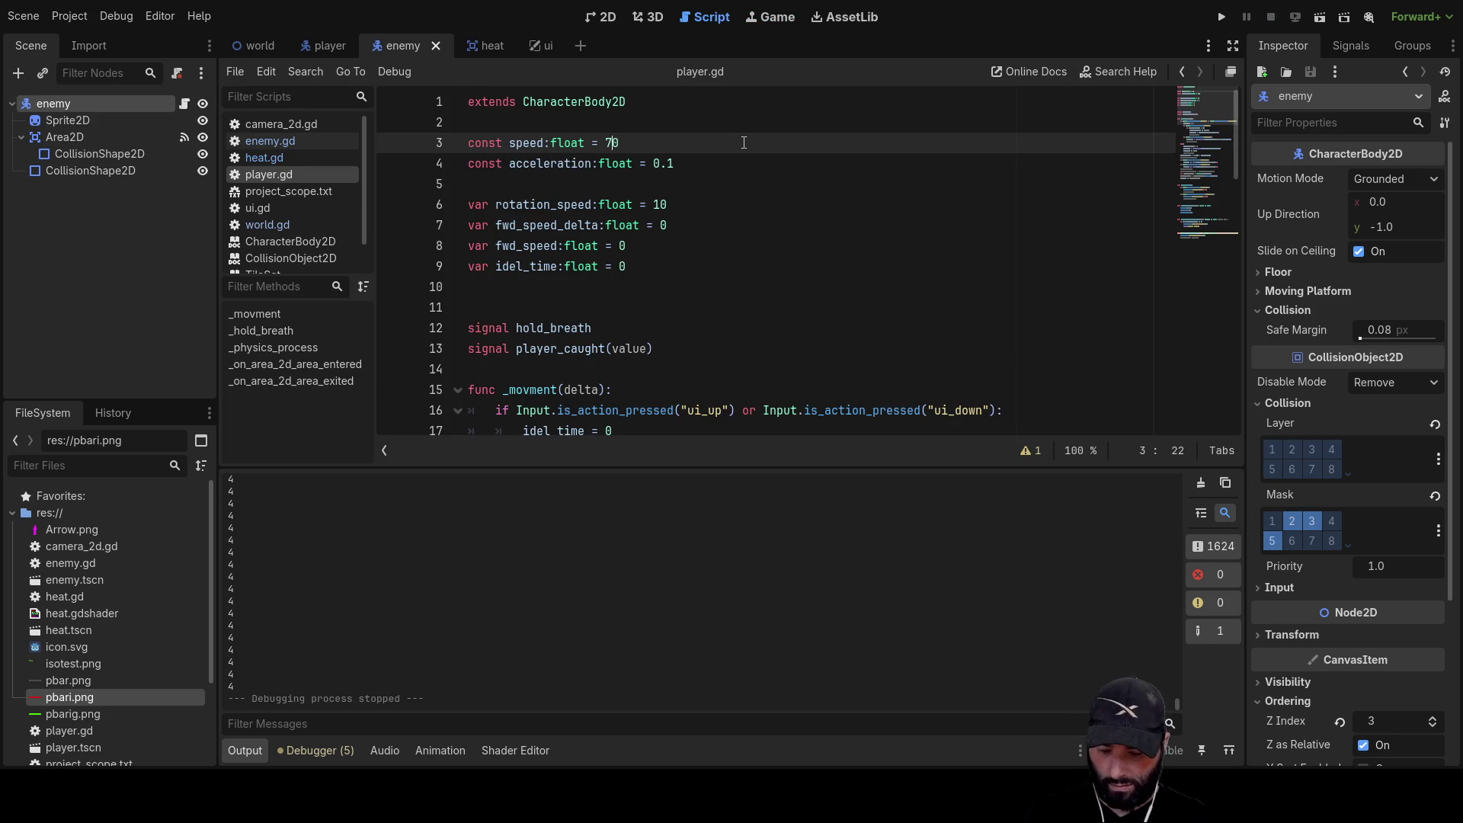
Change var speed on line 4 of enemy.gd from 5 to 6 and run the game
click(334, 143)
scroll(653, 256, up, 10)
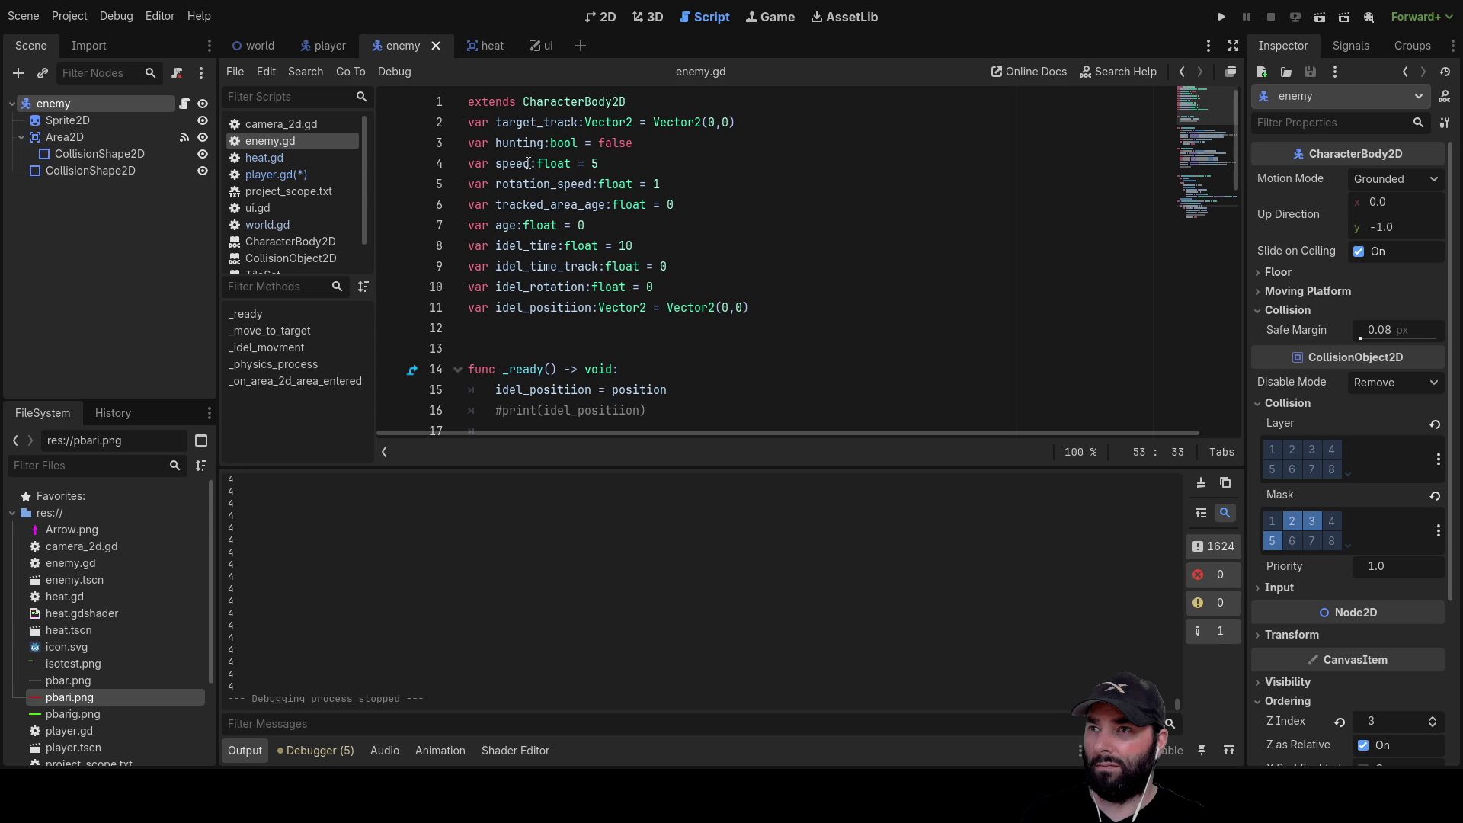
click(599, 163)
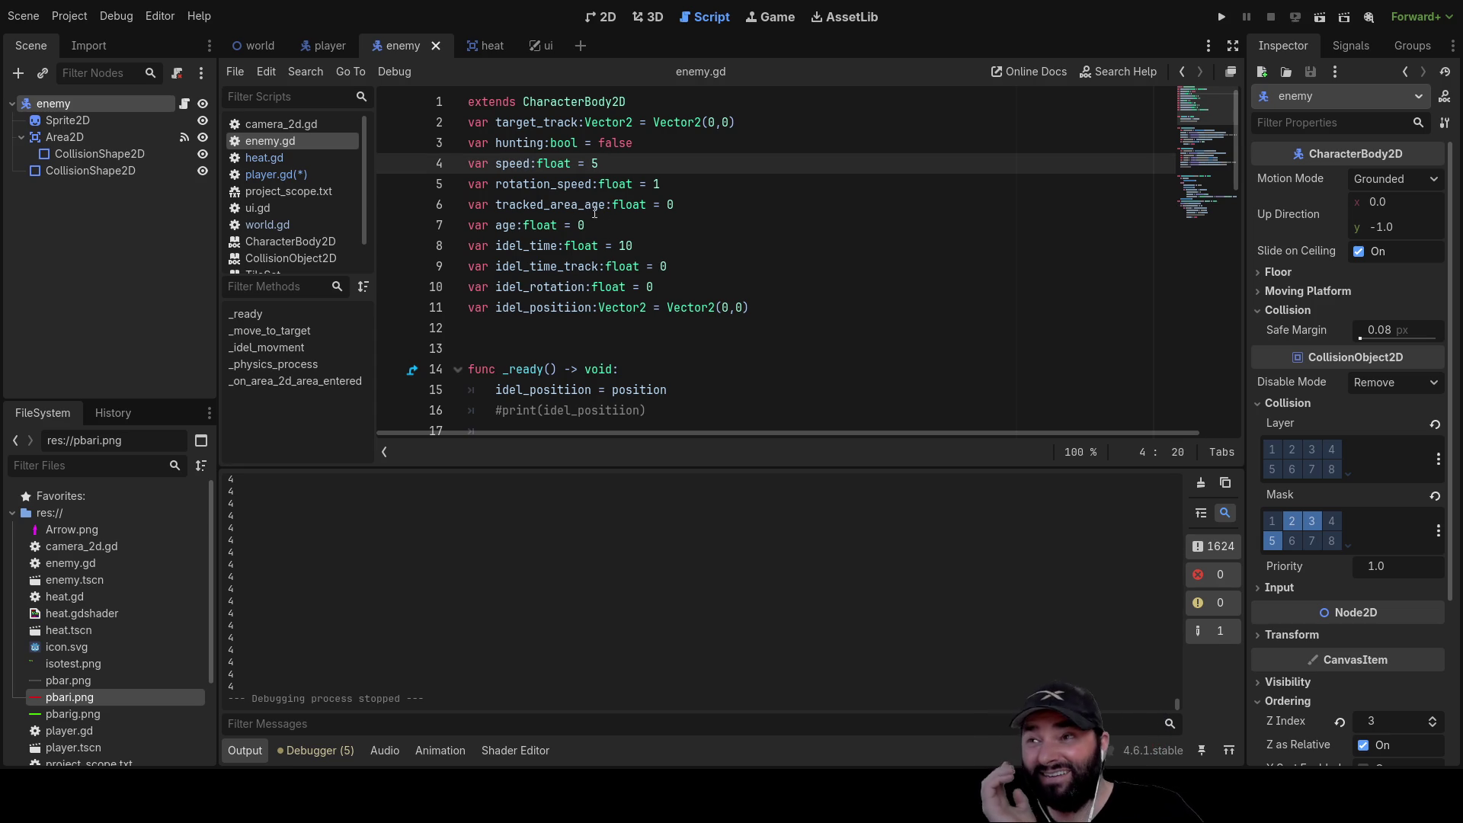
scroll(518, 164, down, 14)
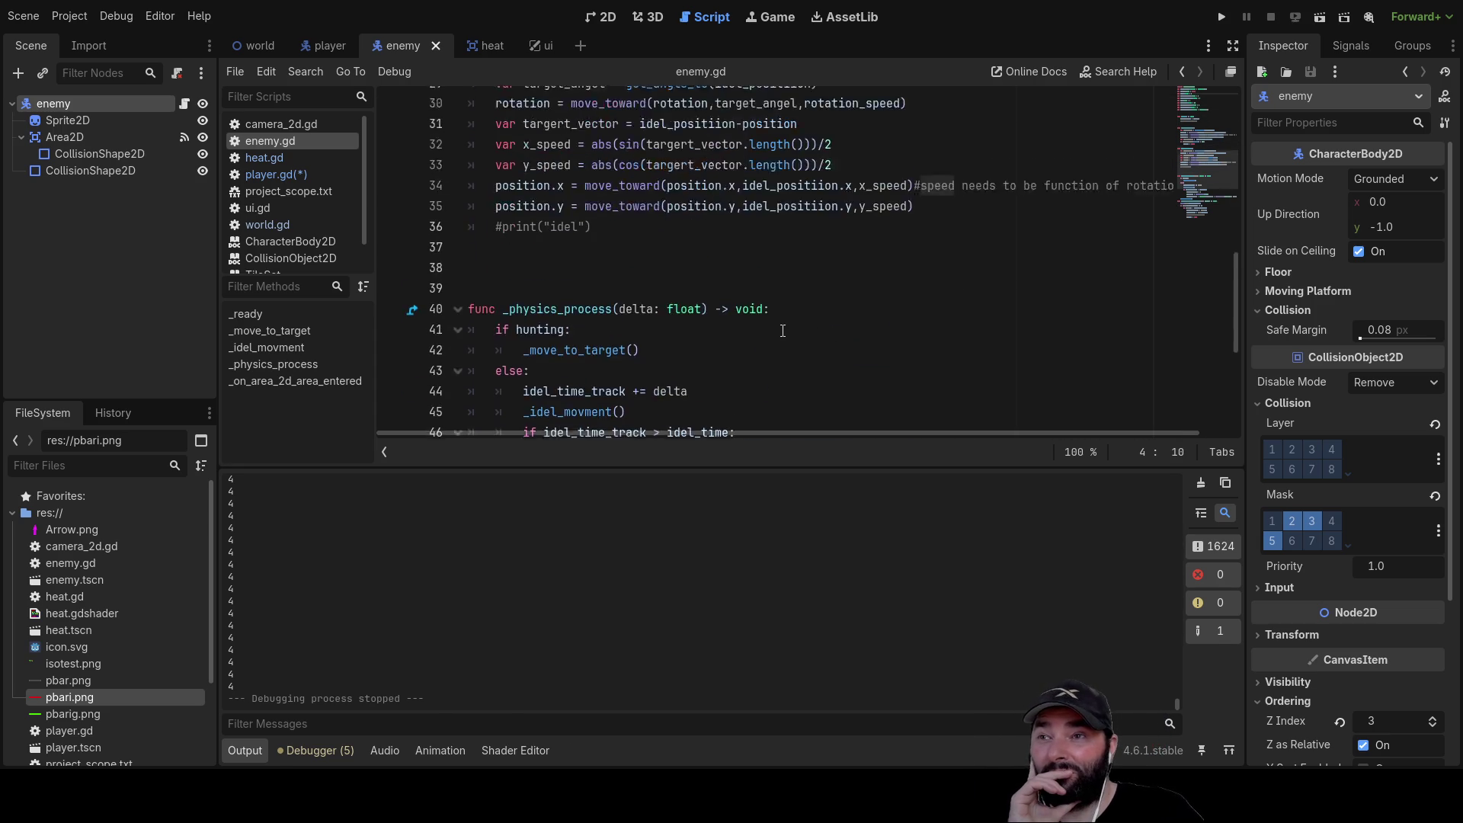
scroll(787, 333, up, 8)
scroll(789, 333, down, 3)
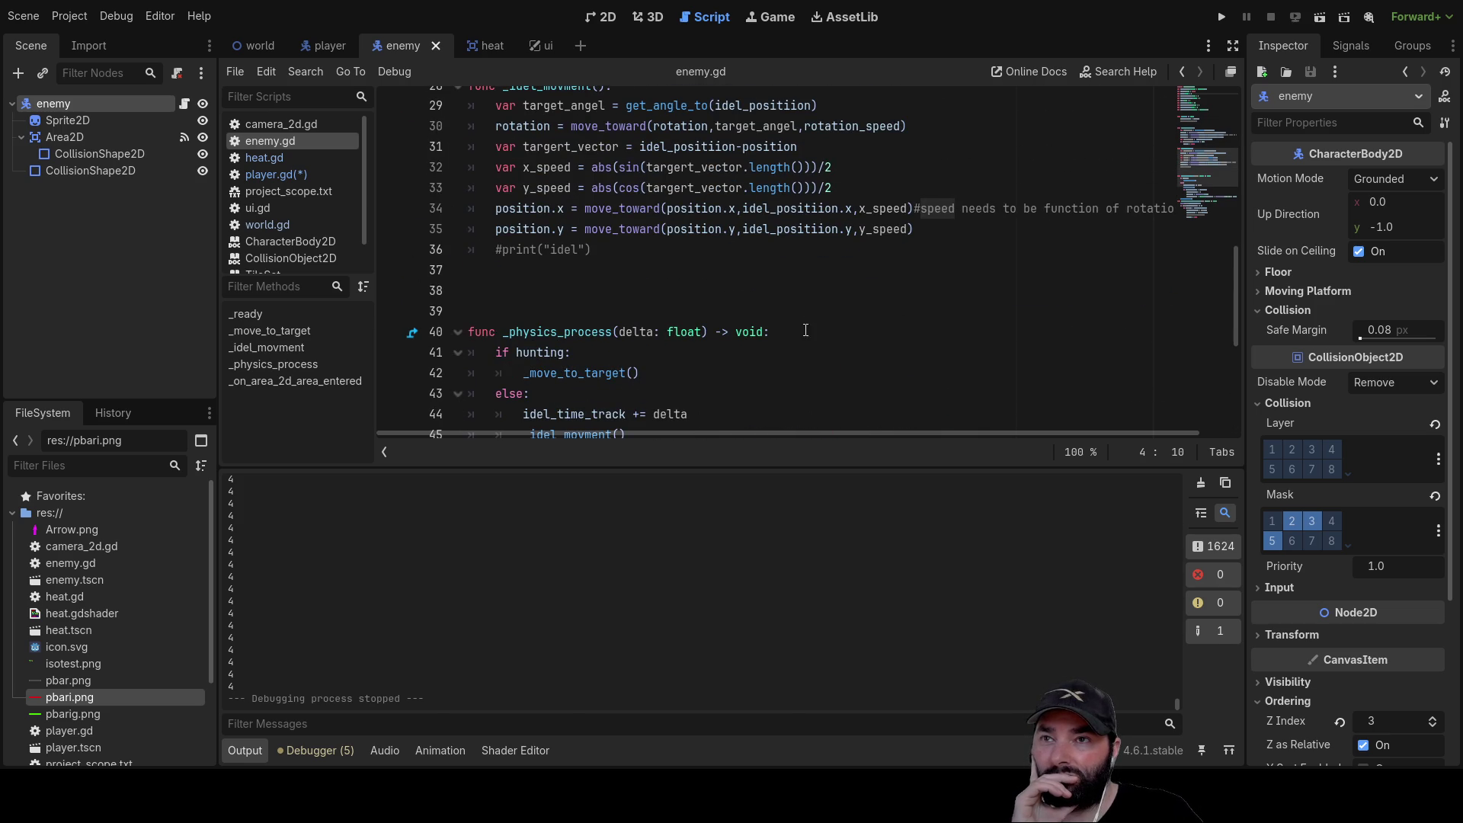
scroll(806, 329, up, 9)
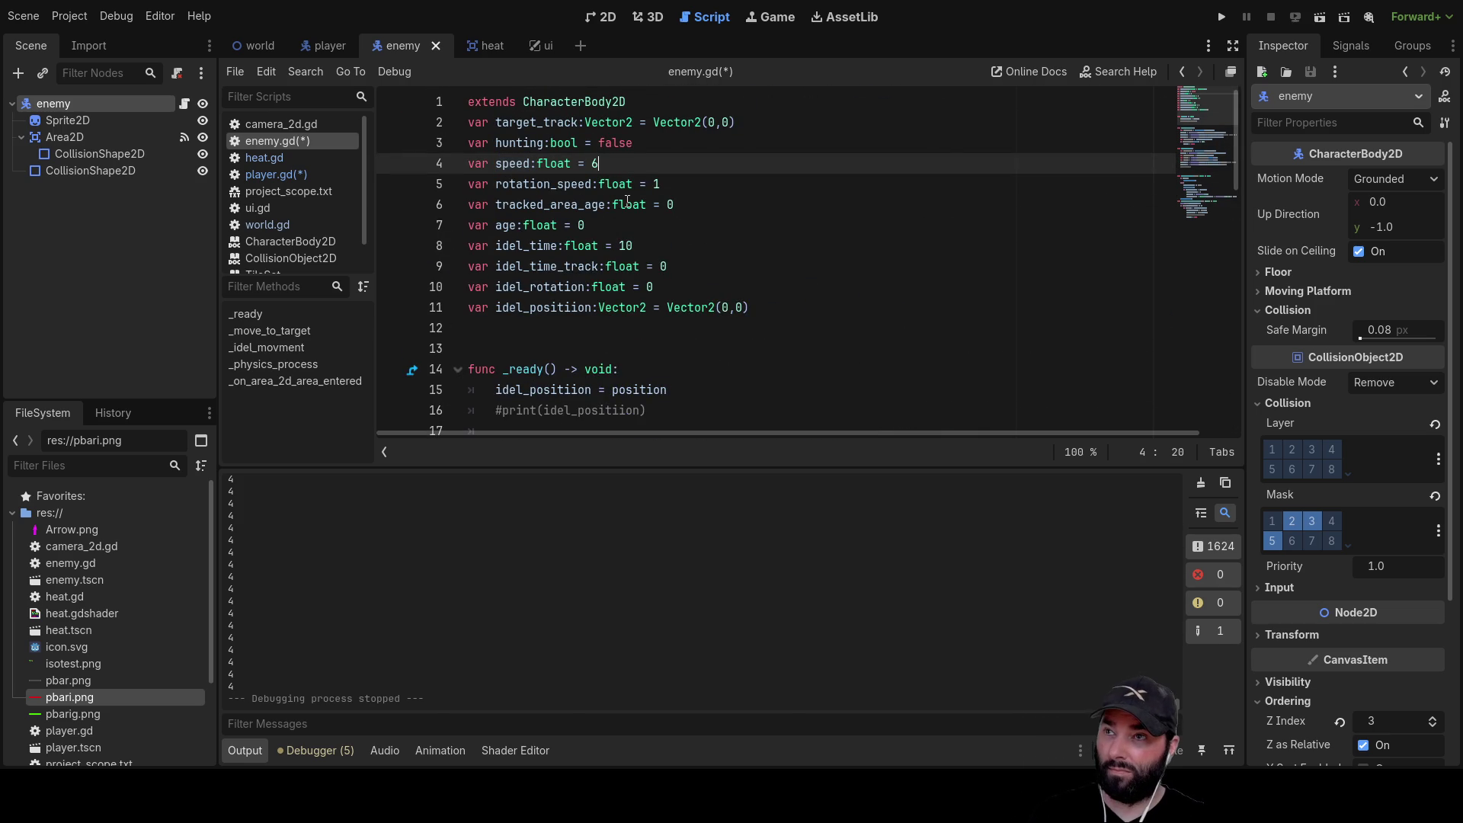
click(1218, 16)
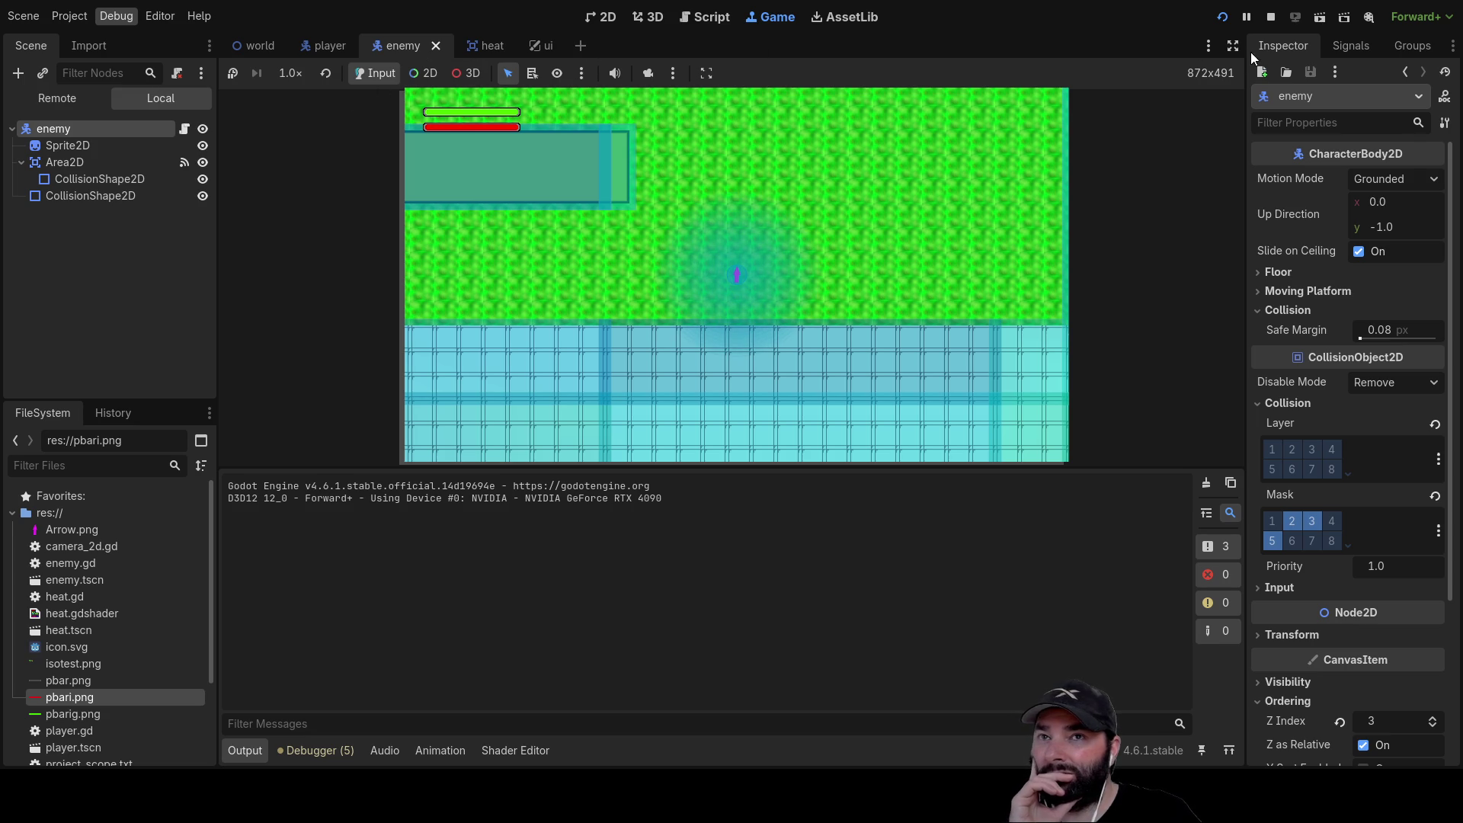
Restart the game for another playtest, then stop it with F8 to return to the script
click(1270, 16)
click(1222, 16)
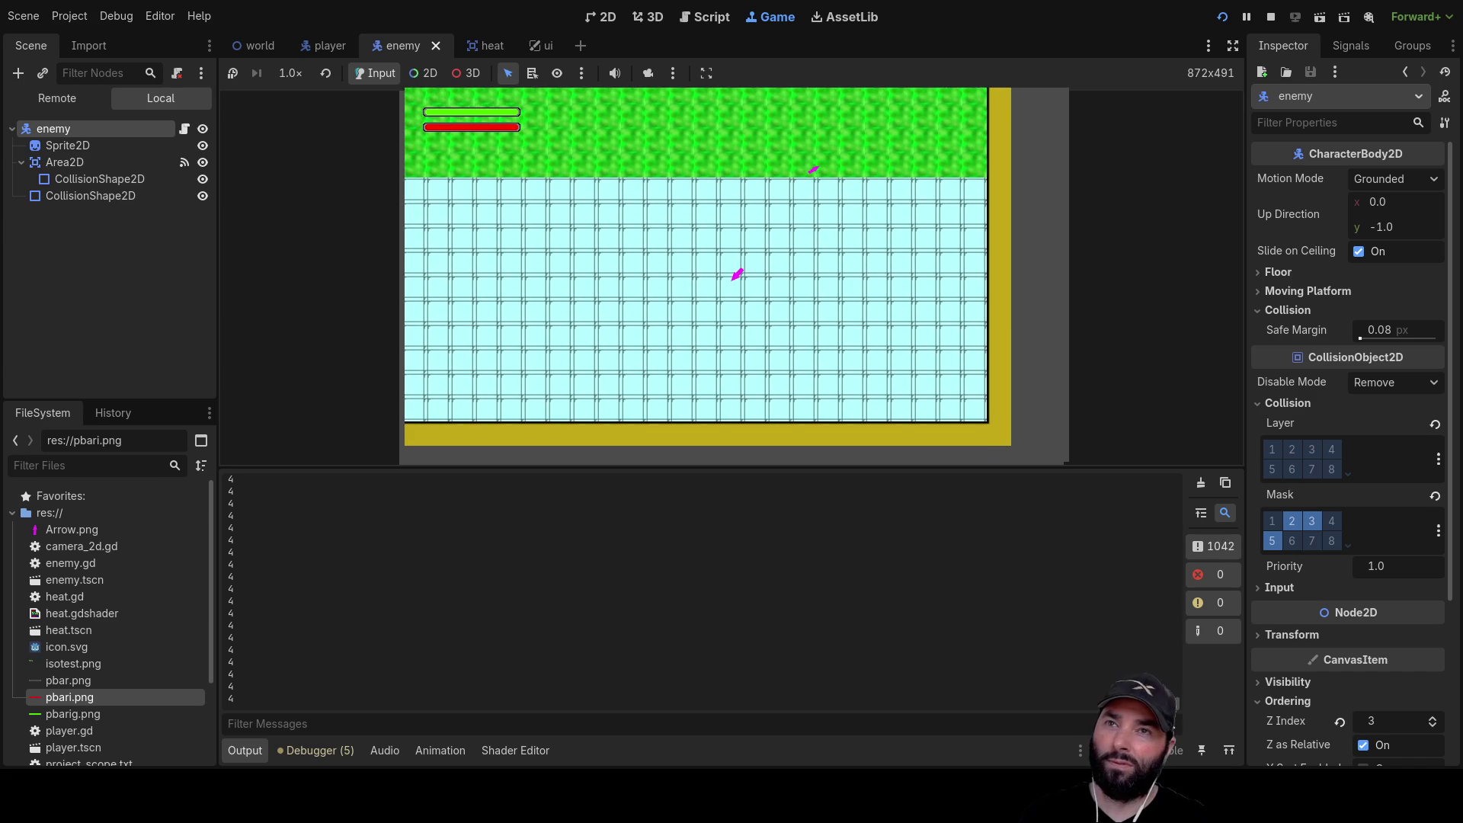
key(F8)
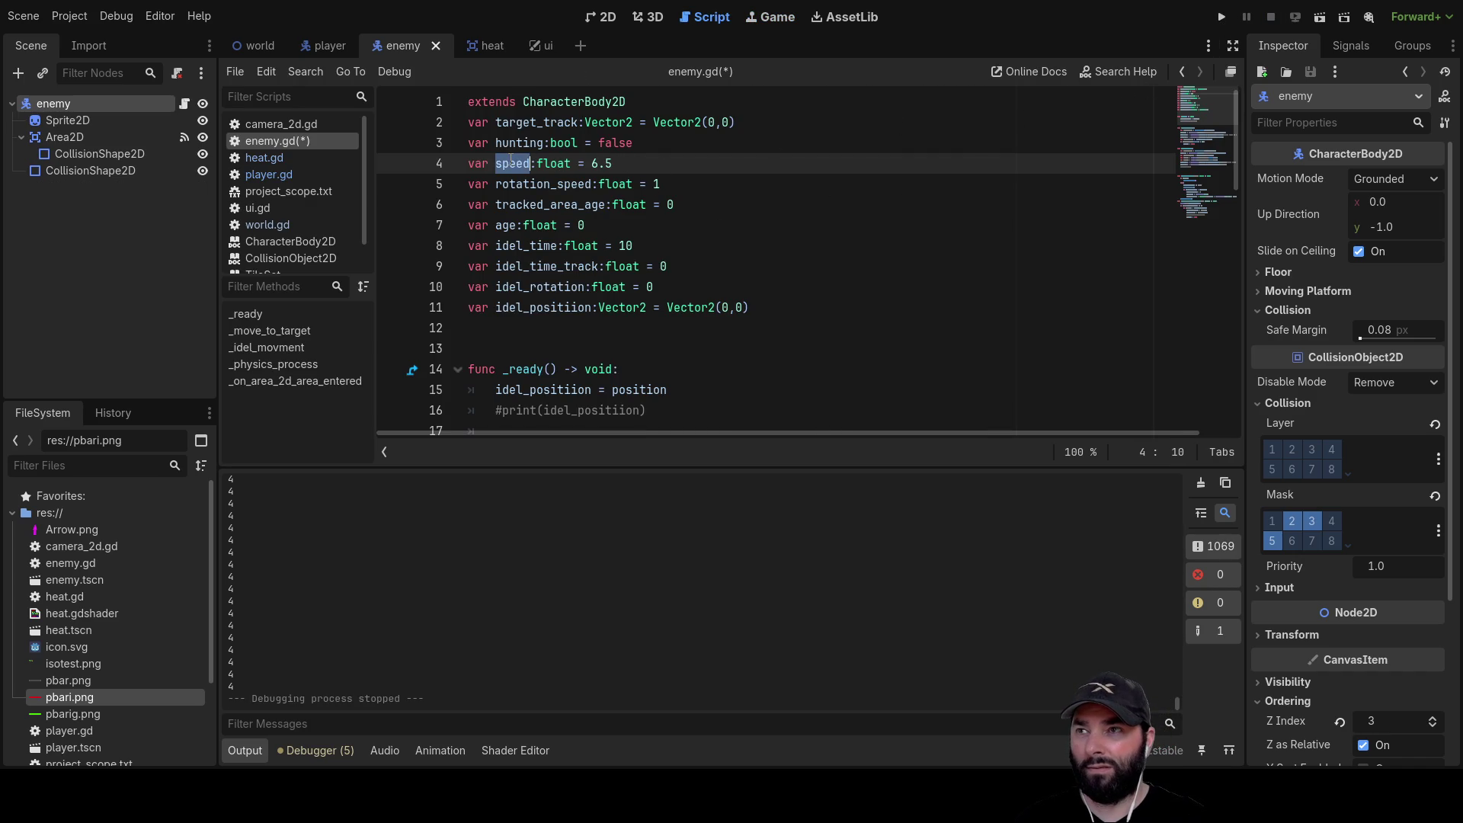
Scroll enemy.gd down to _move_to_target and run the current scene
scroll(695, 253, down, 5)
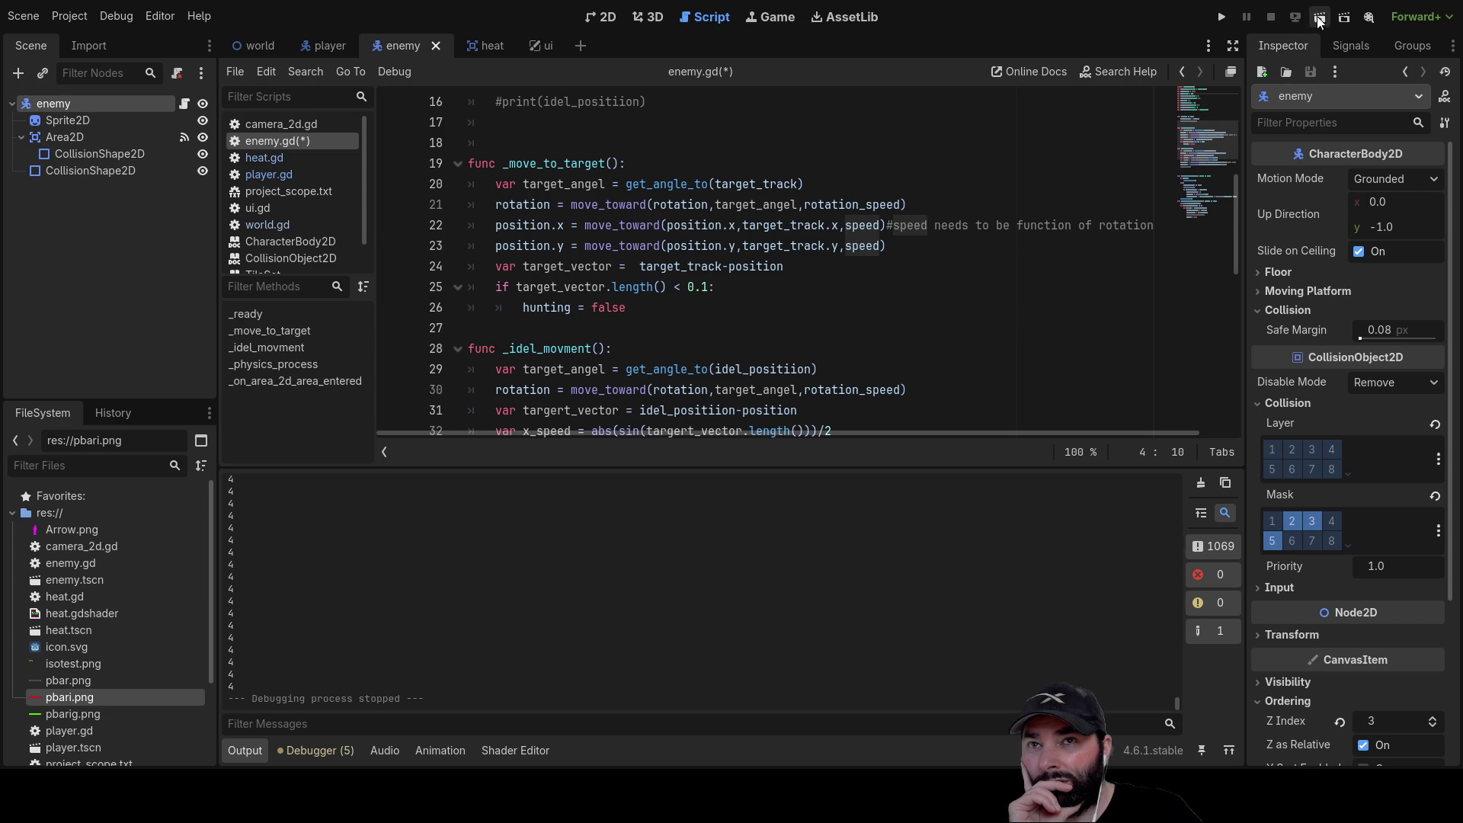
click(1228, 16)
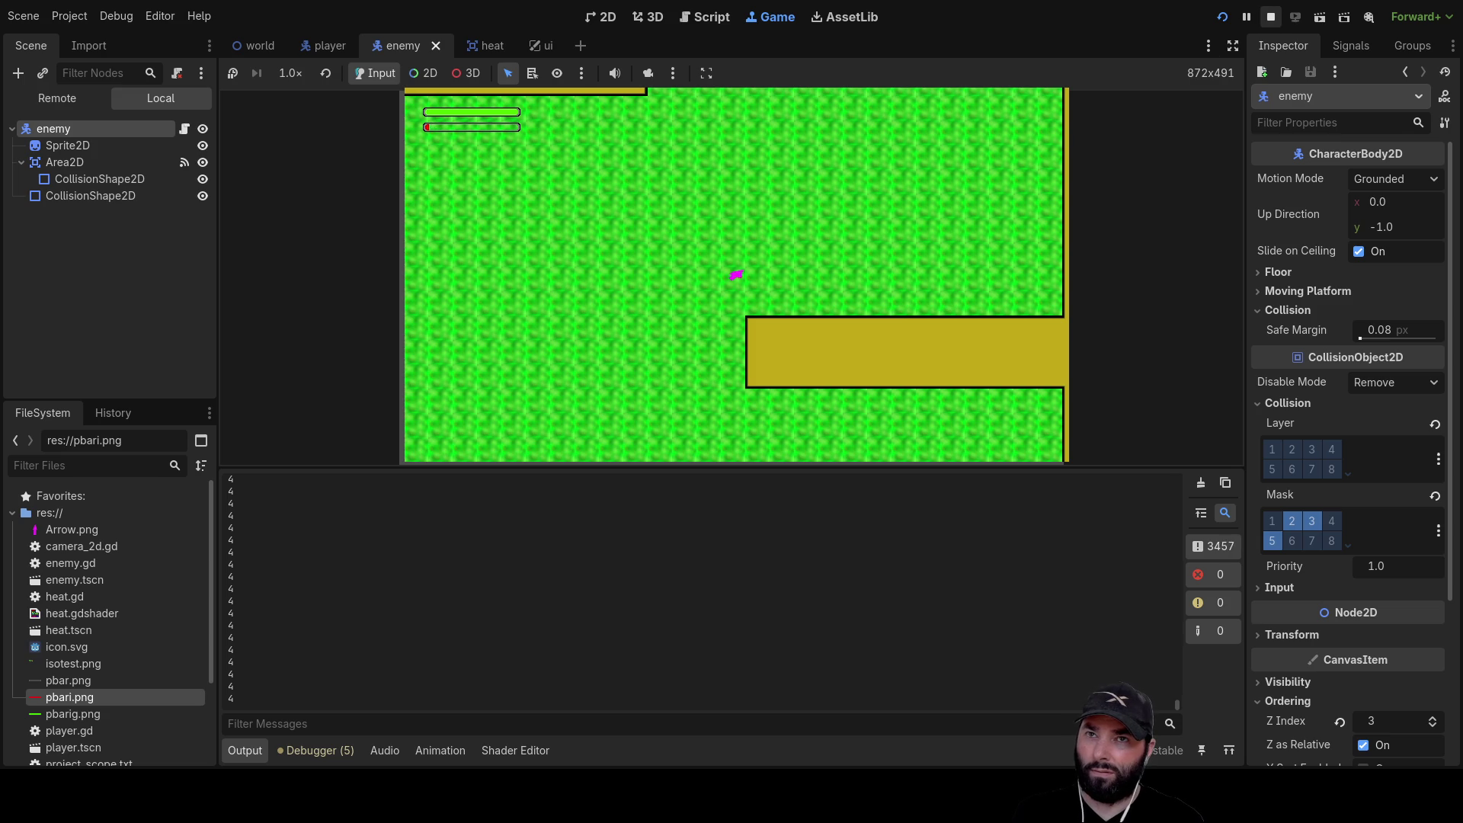
Stop the playtest with F8 once the player's health bar is nearly drained
key(F8)
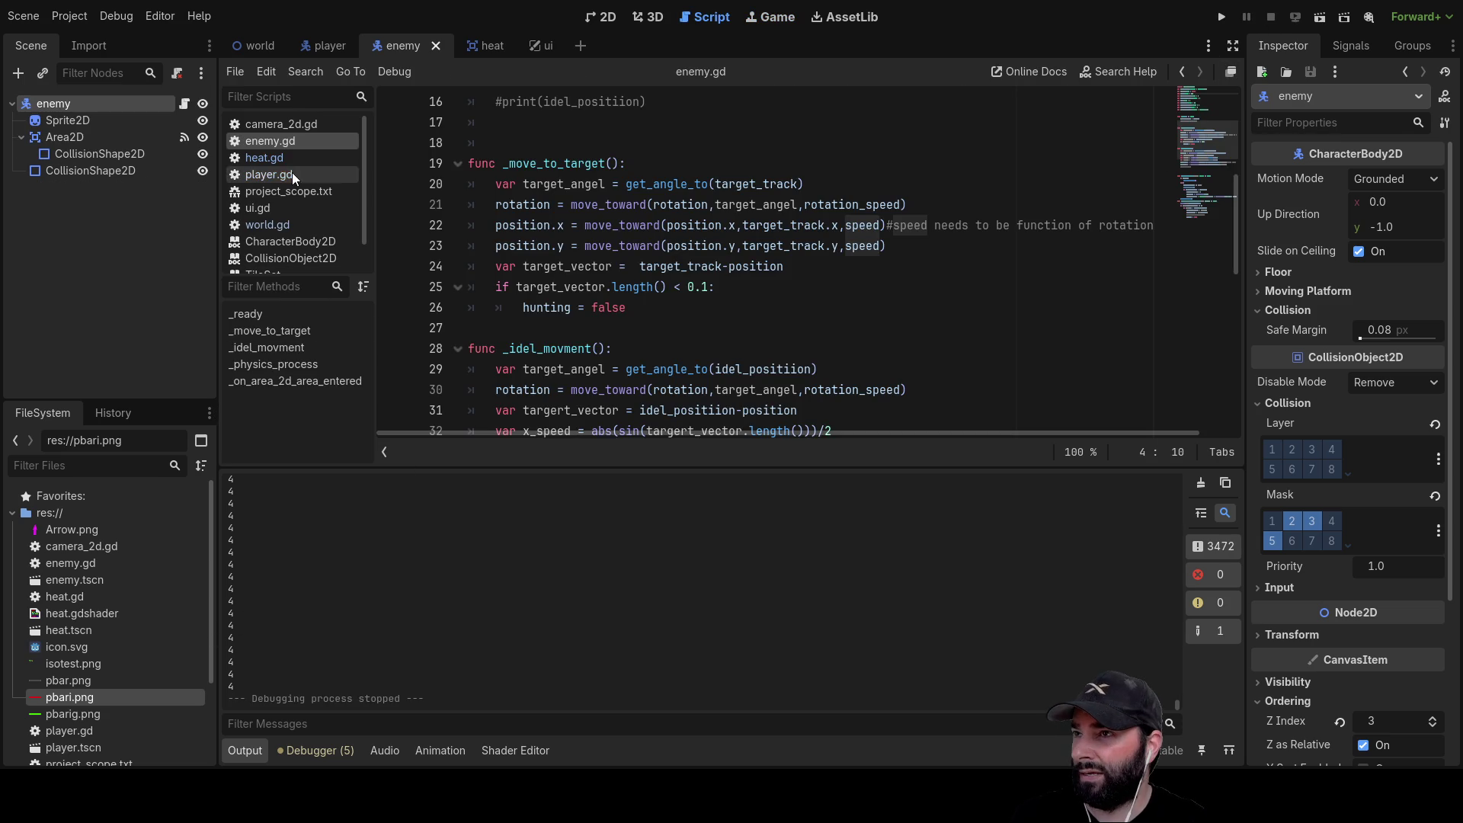
Look through player.gd and heat.gd, then switch back to enemy.gd
click(276, 174)
scroll(533, 275, down, 15)
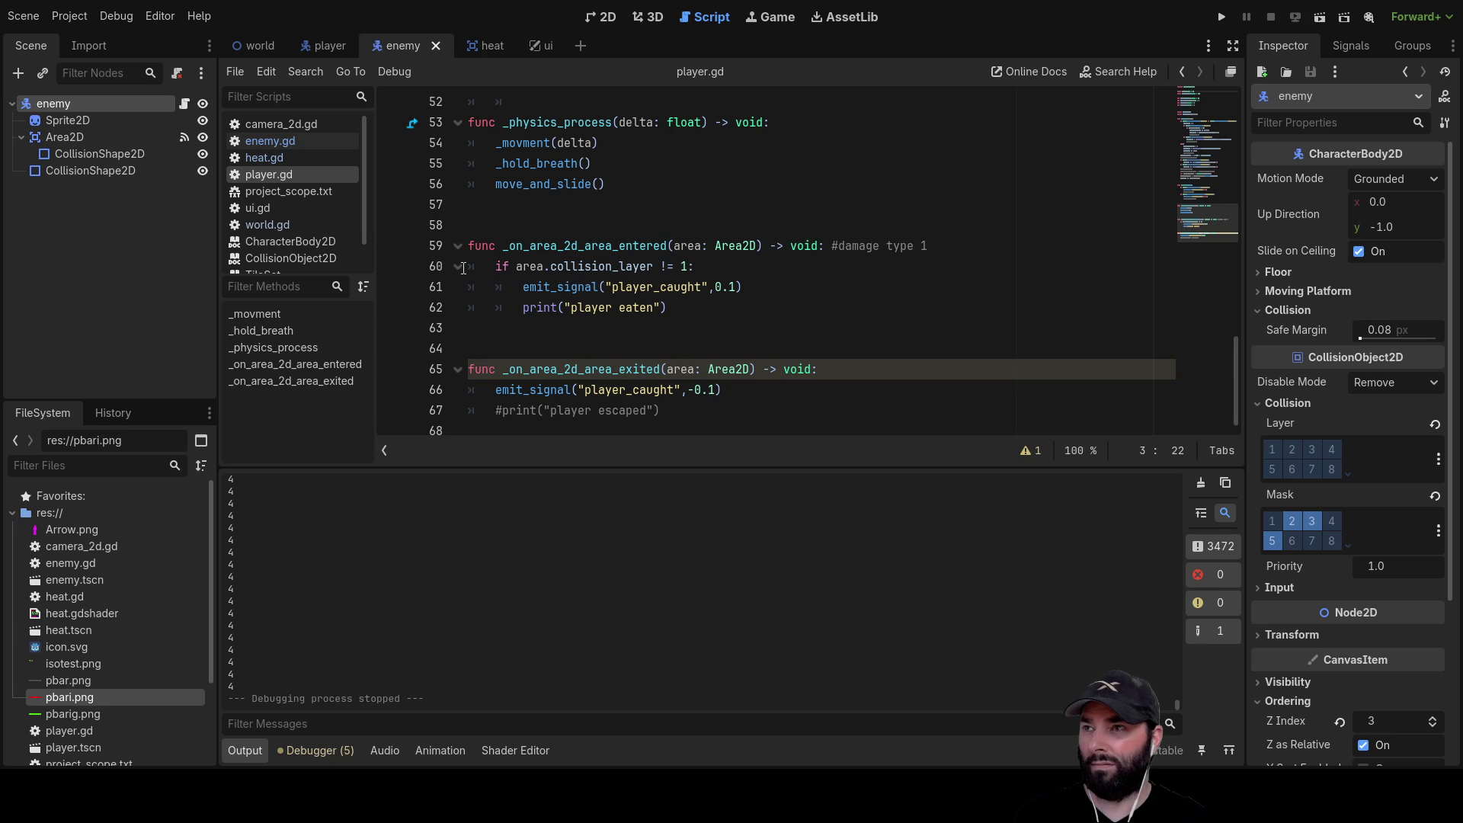
click(286, 159)
scroll(615, 319, down, 1)
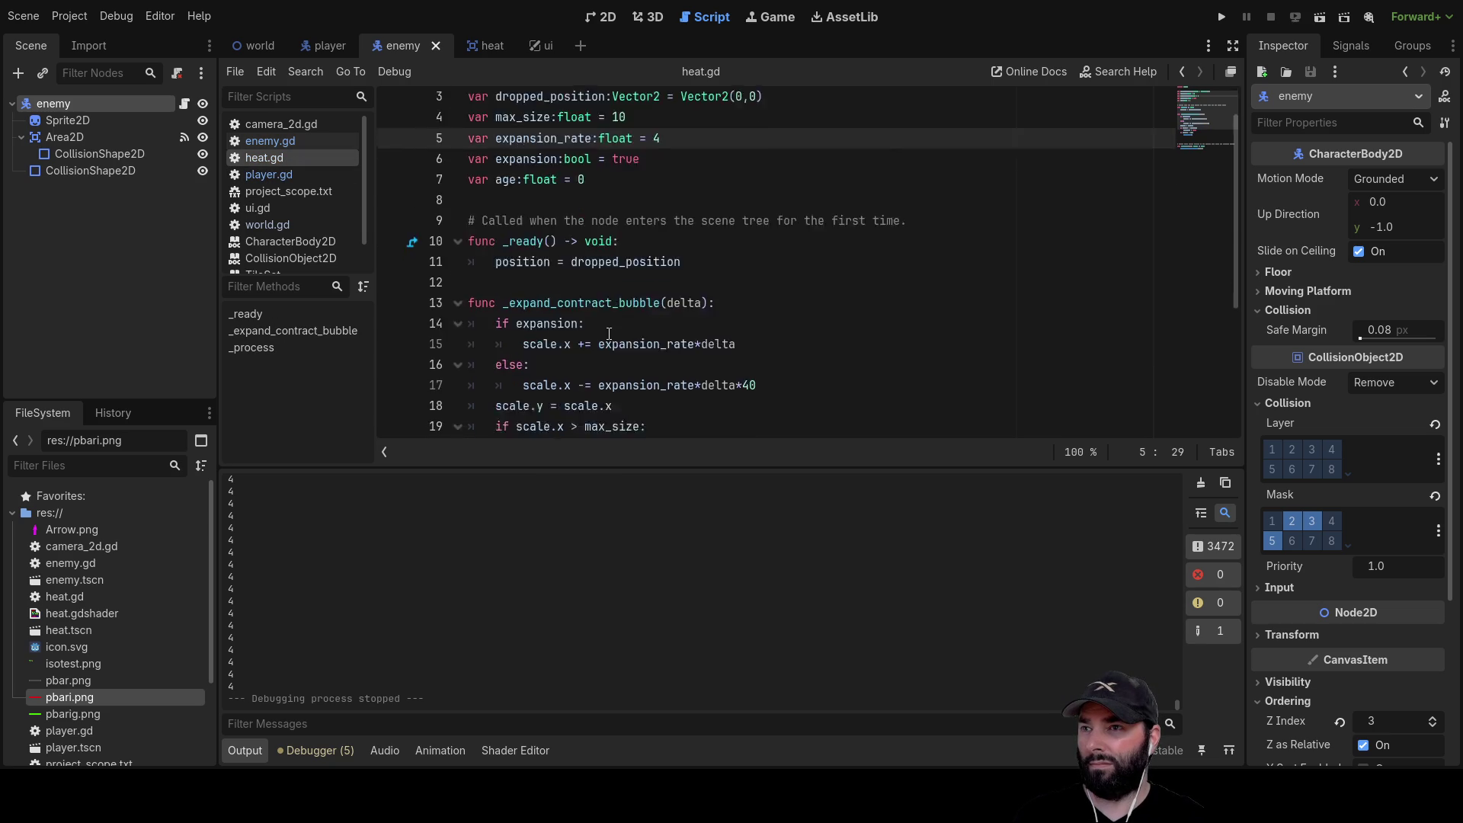
scroll(615, 319, down, 4)
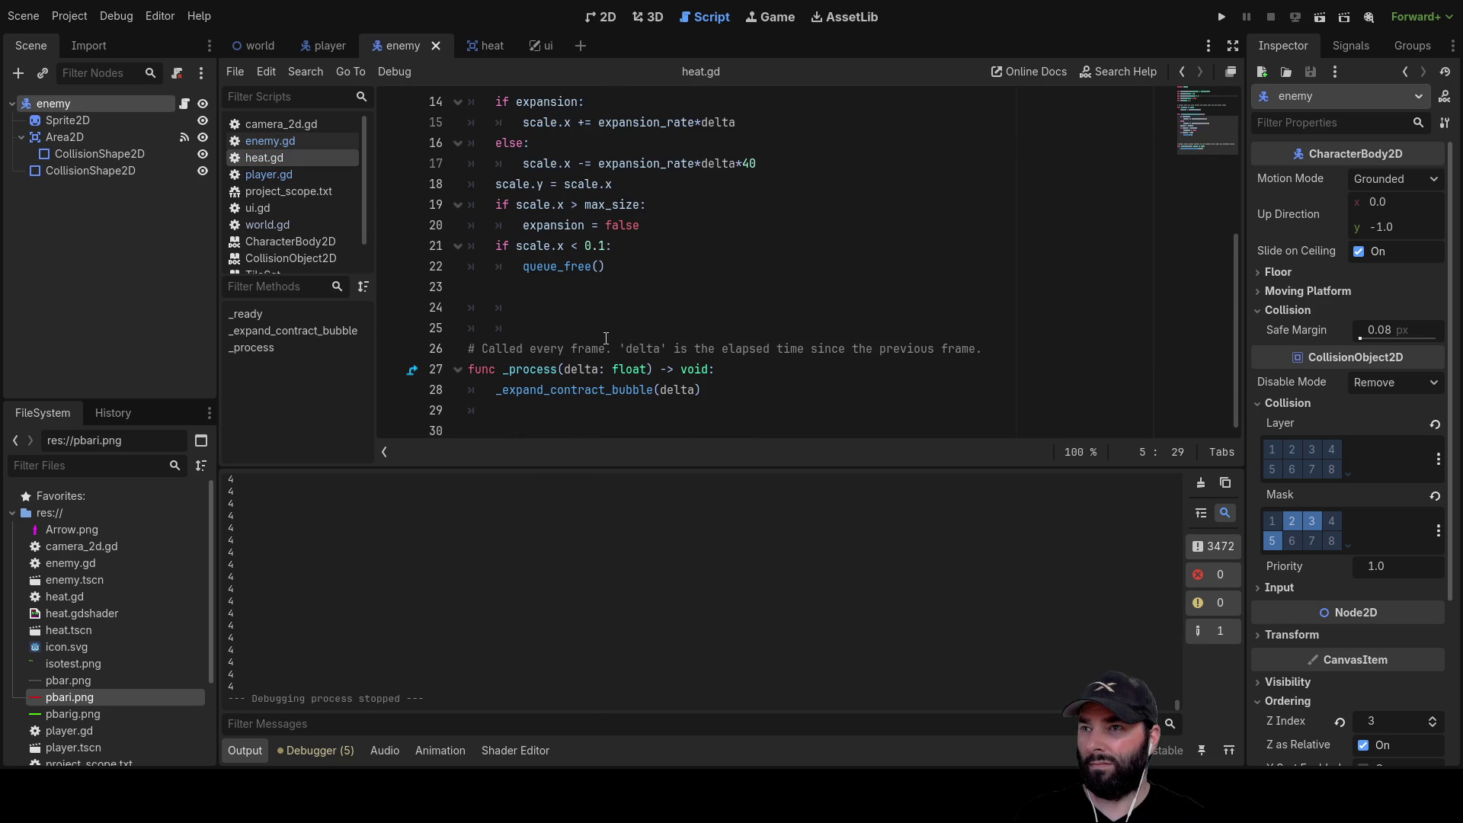
click(298, 139)
Delete the print(area.collision_layer) line and its empty line 52 in enemy.gd
scroll(590, 283, down, 7)
scroll(594, 297, down, 2)
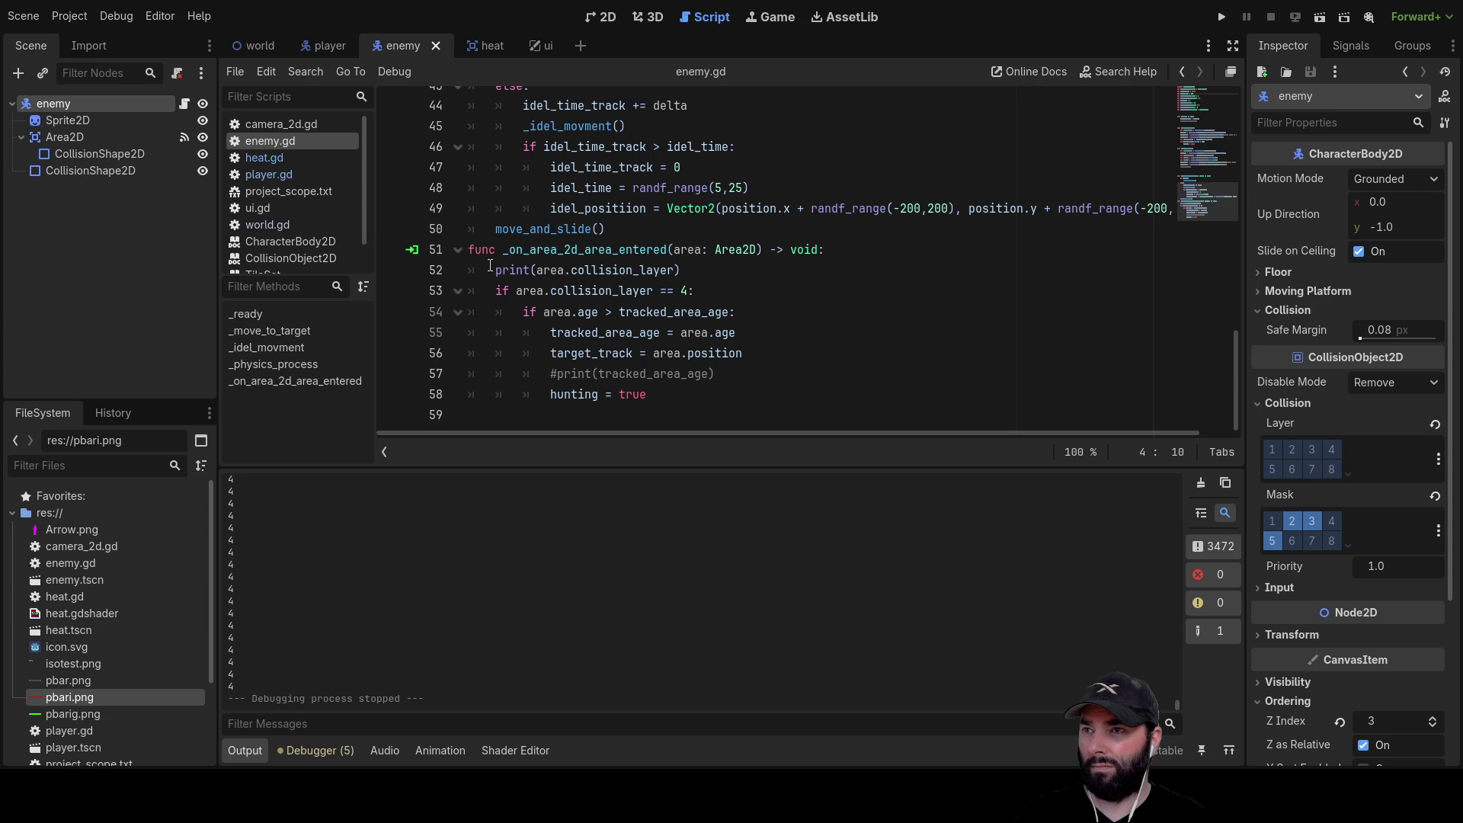
drag(497, 270, 734, 266)
key(BackSpace)
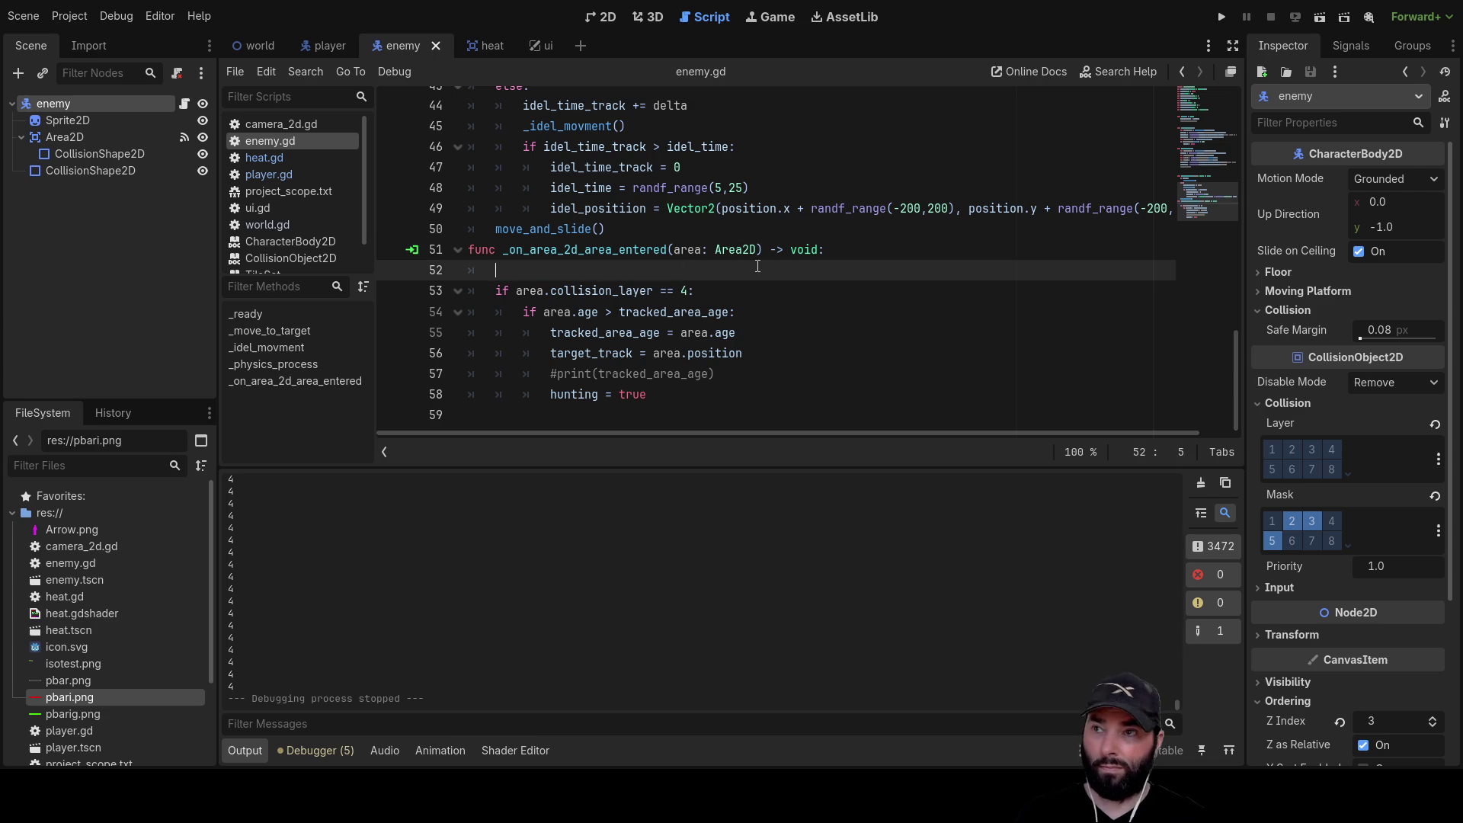
key(BackSpace)
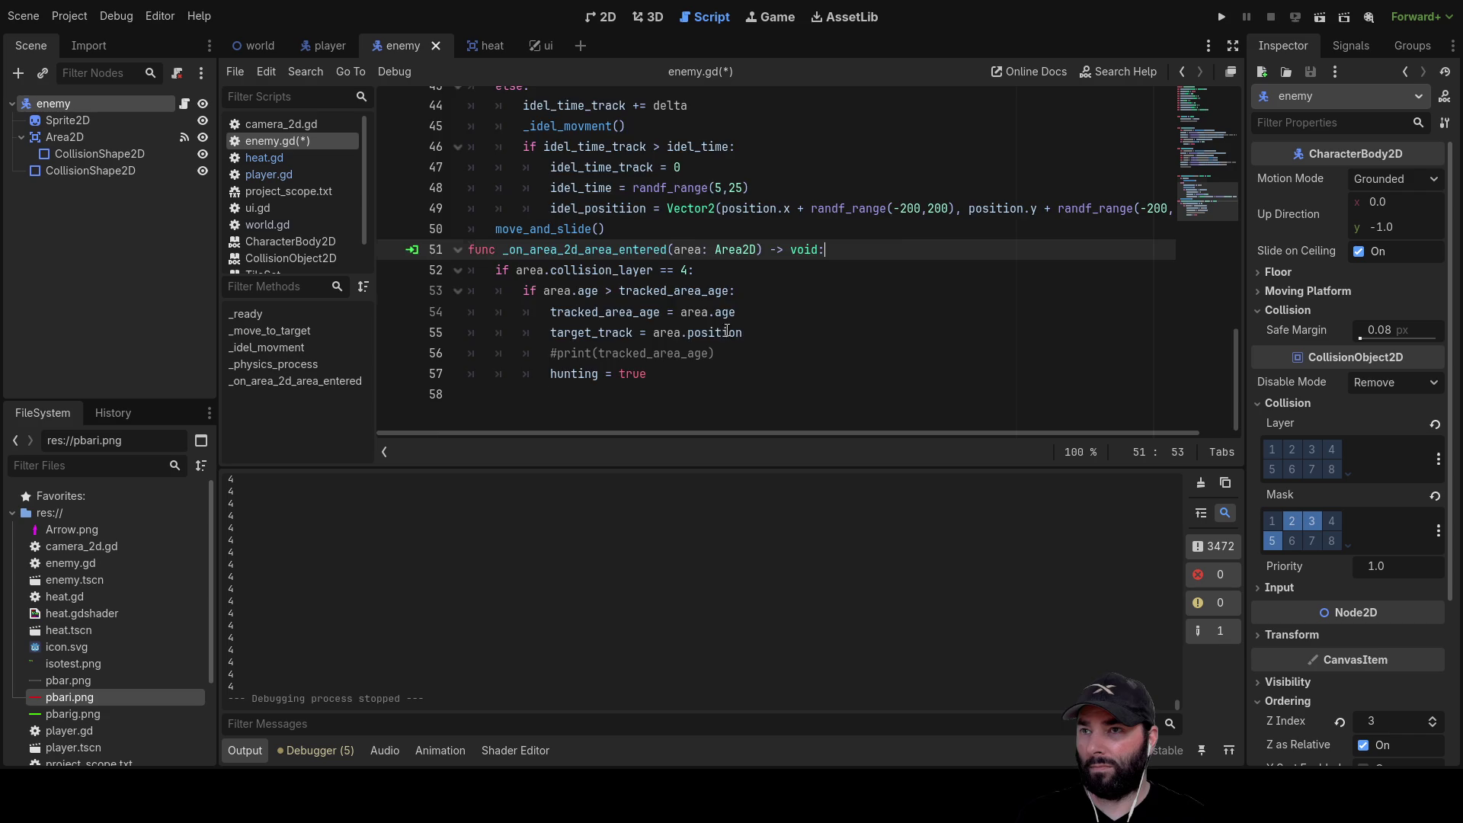
scroll(726, 333, up, 5)
click(559, 208)
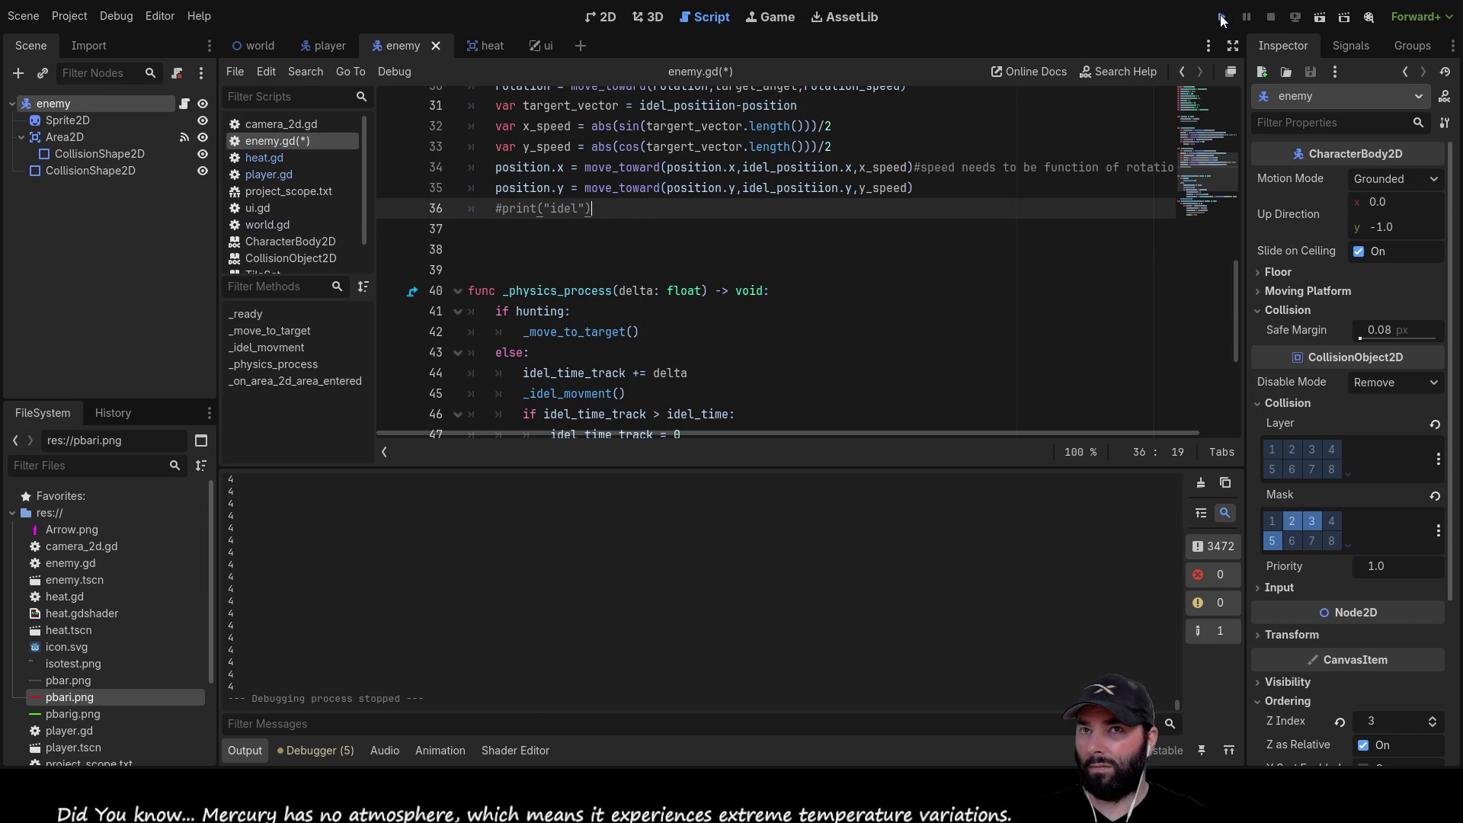
Run the project, steer the player with arrow keys until 'player eaten' is logged, then stop
click(1221, 17)
key(Up)
key(Left)
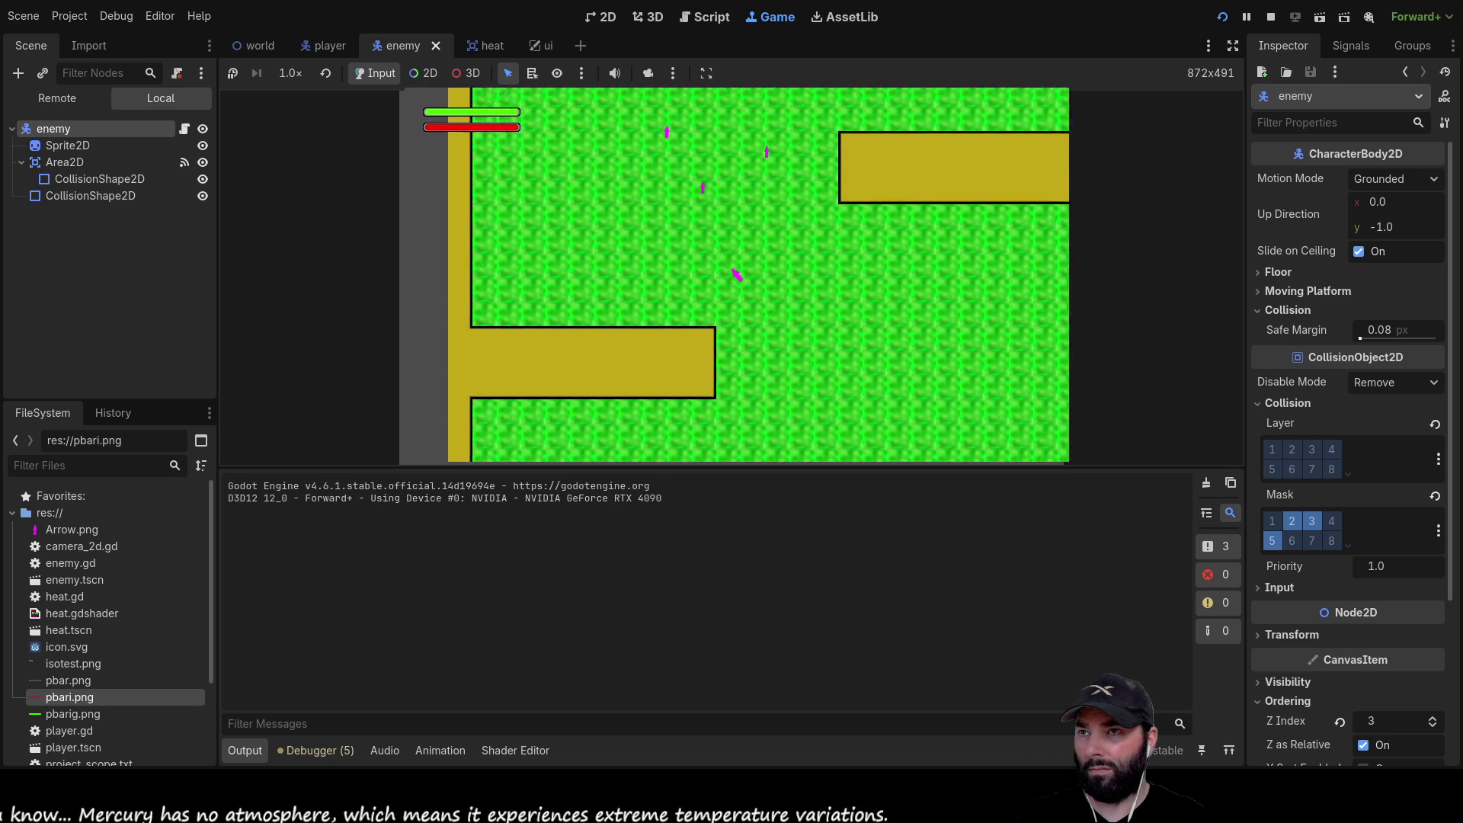
key(Down)
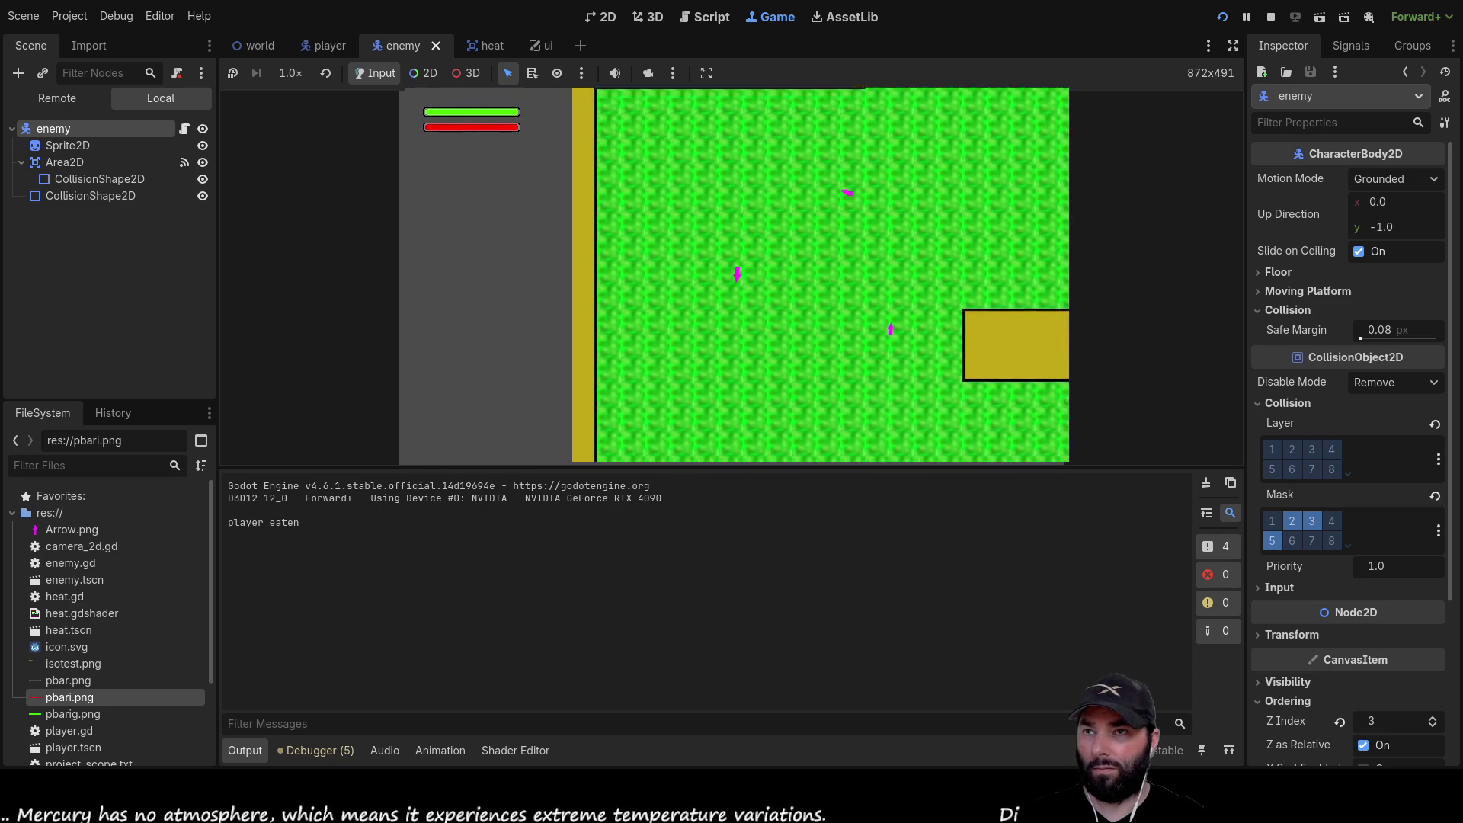
key(Left)
key(Up)
key(Right)
key(Down)
key(Left)
key(Up)
key(Down)
key(Left)
key(Up)
key(Right)
key(Down)
key(Left)
key(Right)
key(Down)
key(Down)
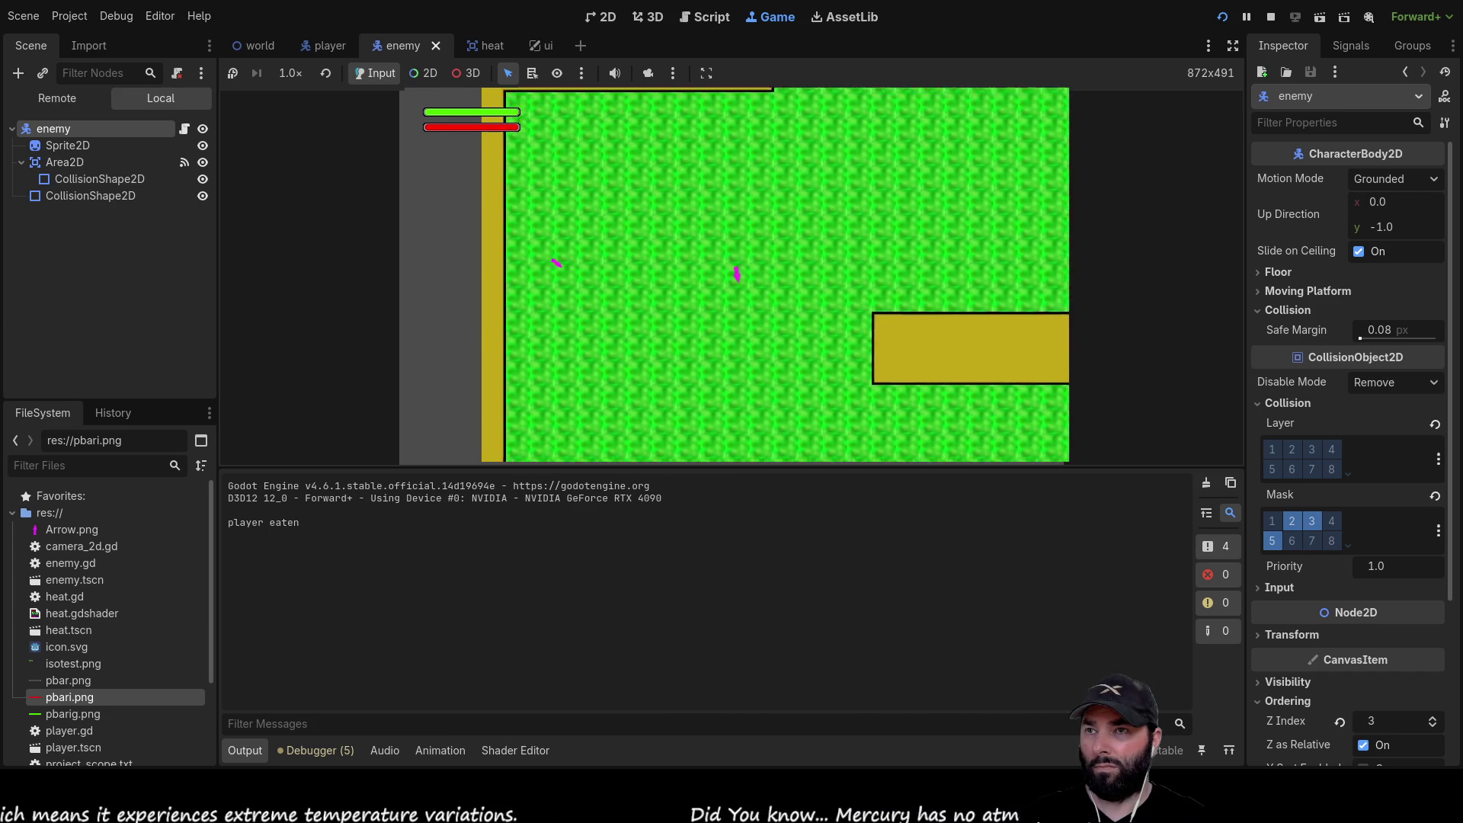
key(Right)
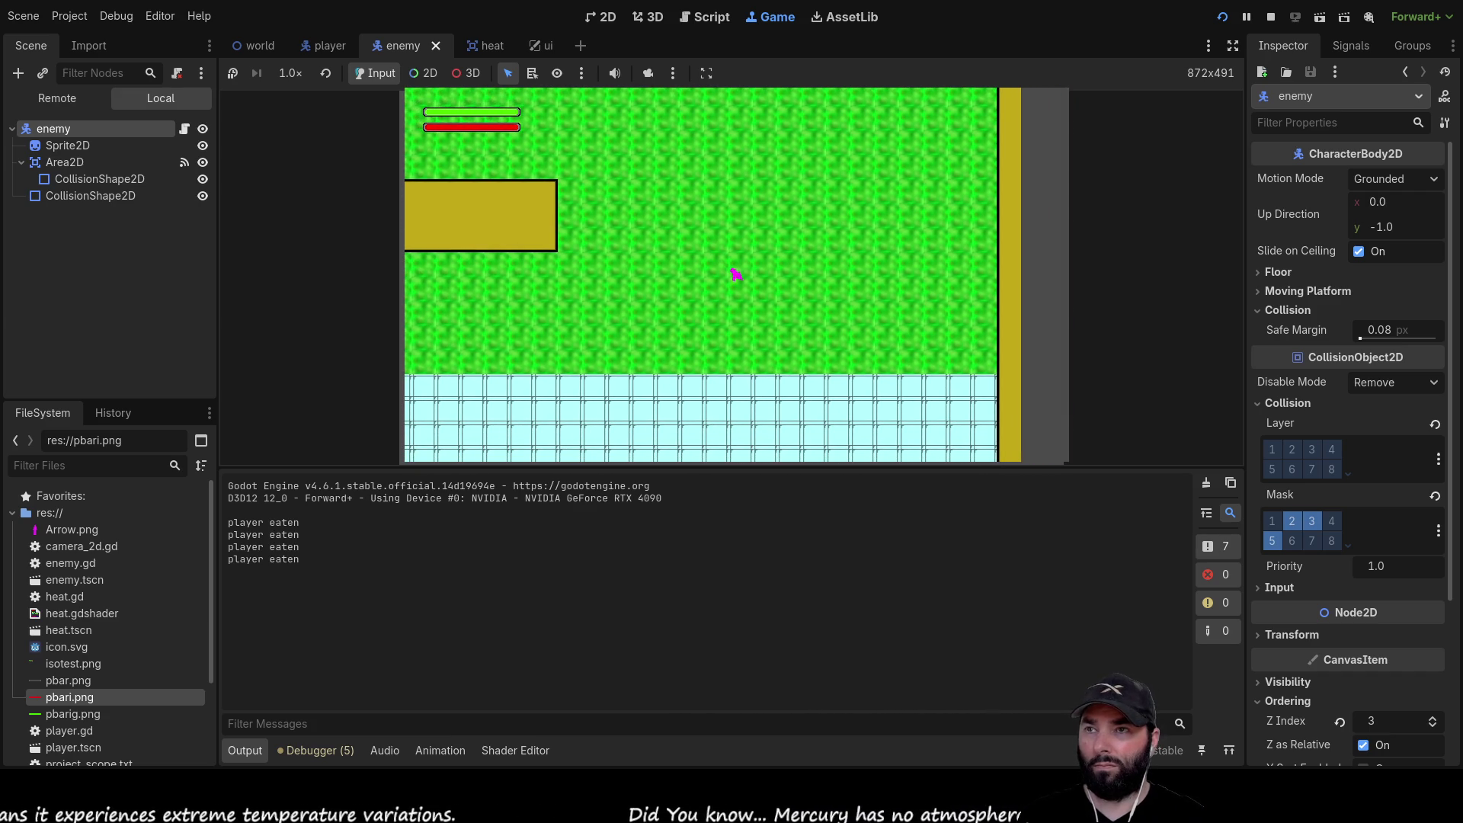
click(1271, 17)
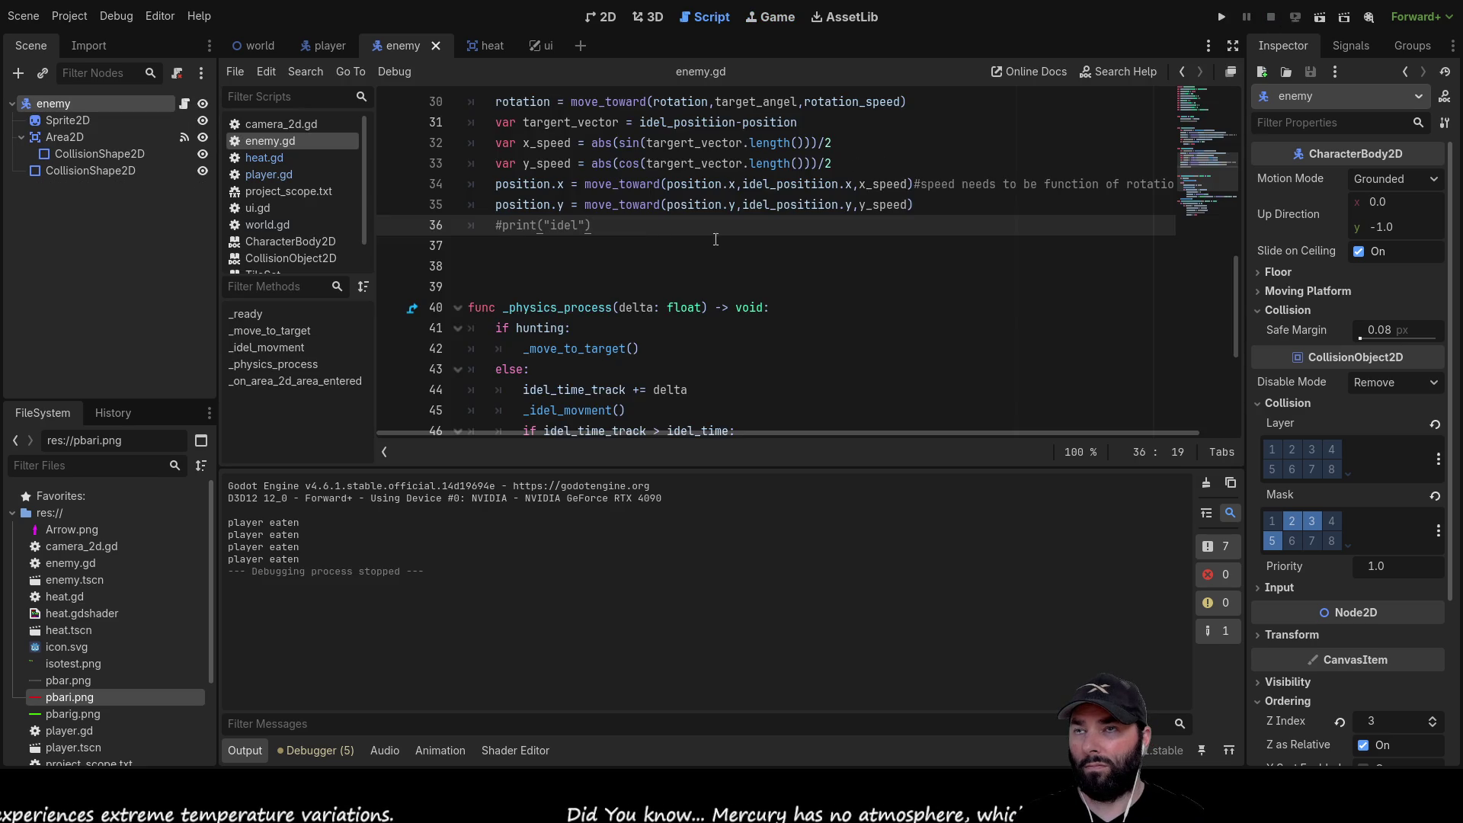
Change the enemy speed in enemy.gd from 6.5 to 7 and run the game
scroll(715, 239, up, 10)
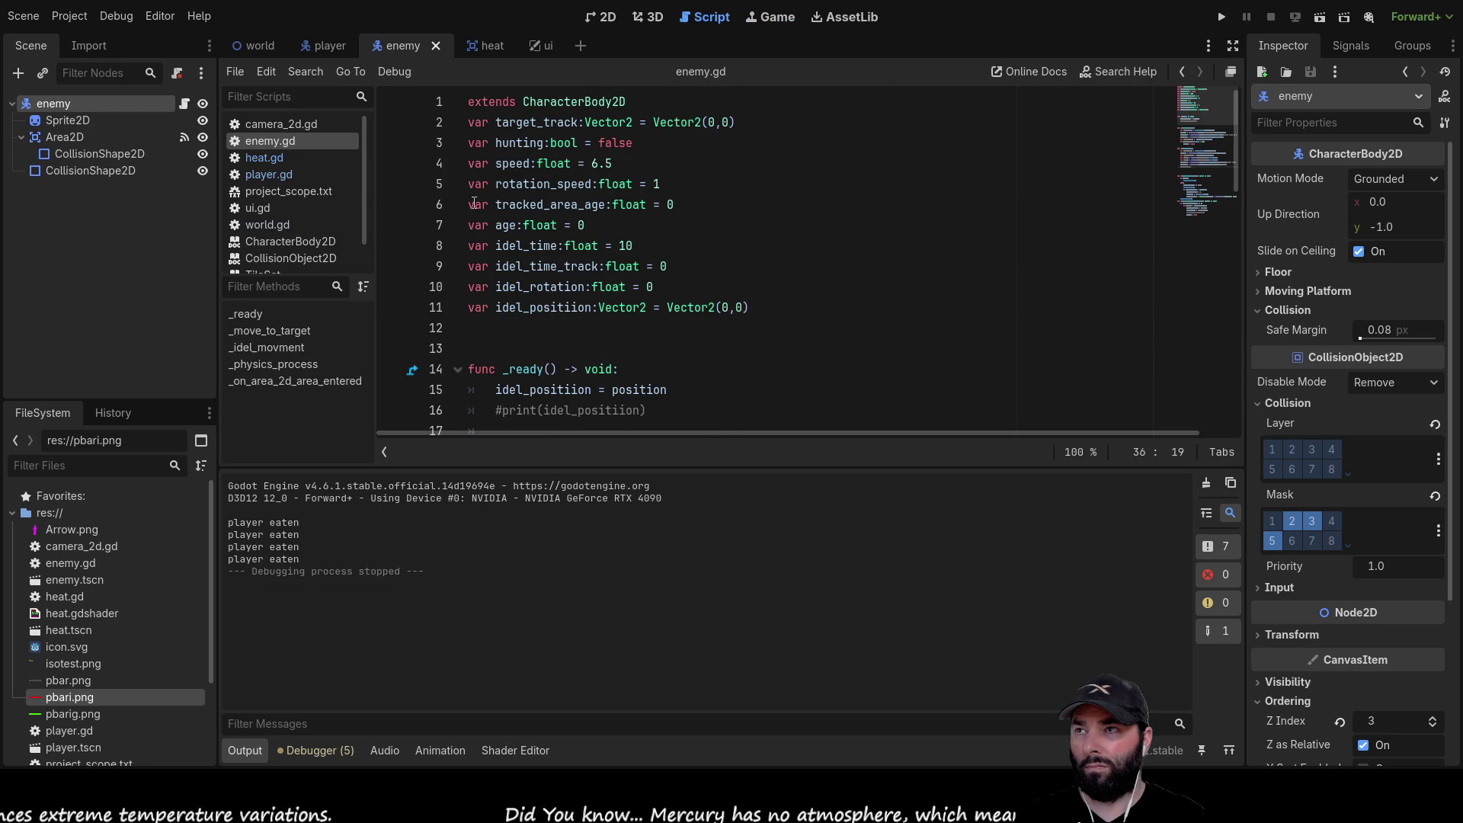
drag(613, 162, 593, 163)
text(7)
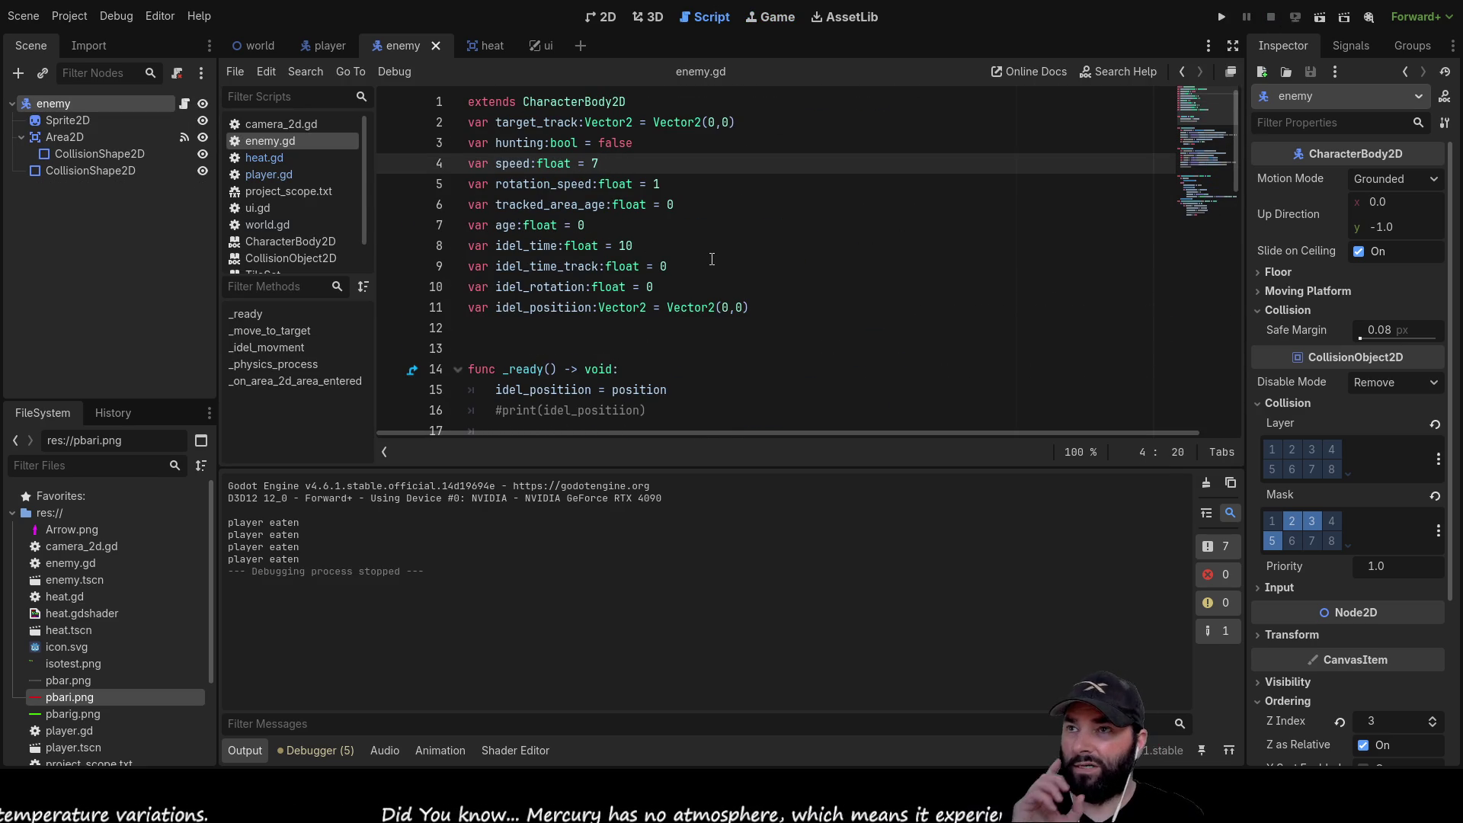
scroll(721, 254, down, 4)
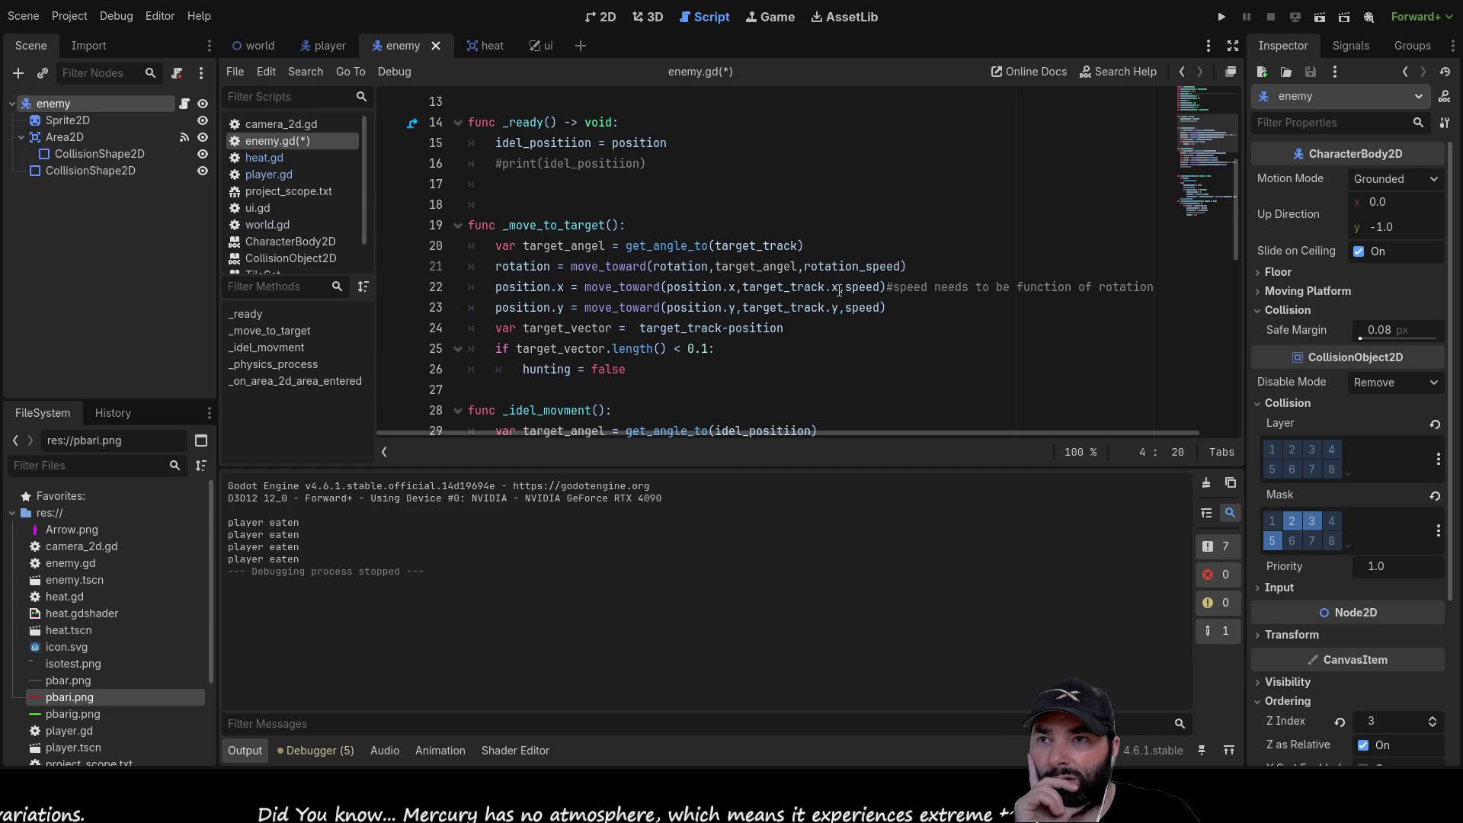
drag(742, 286, 840, 286)
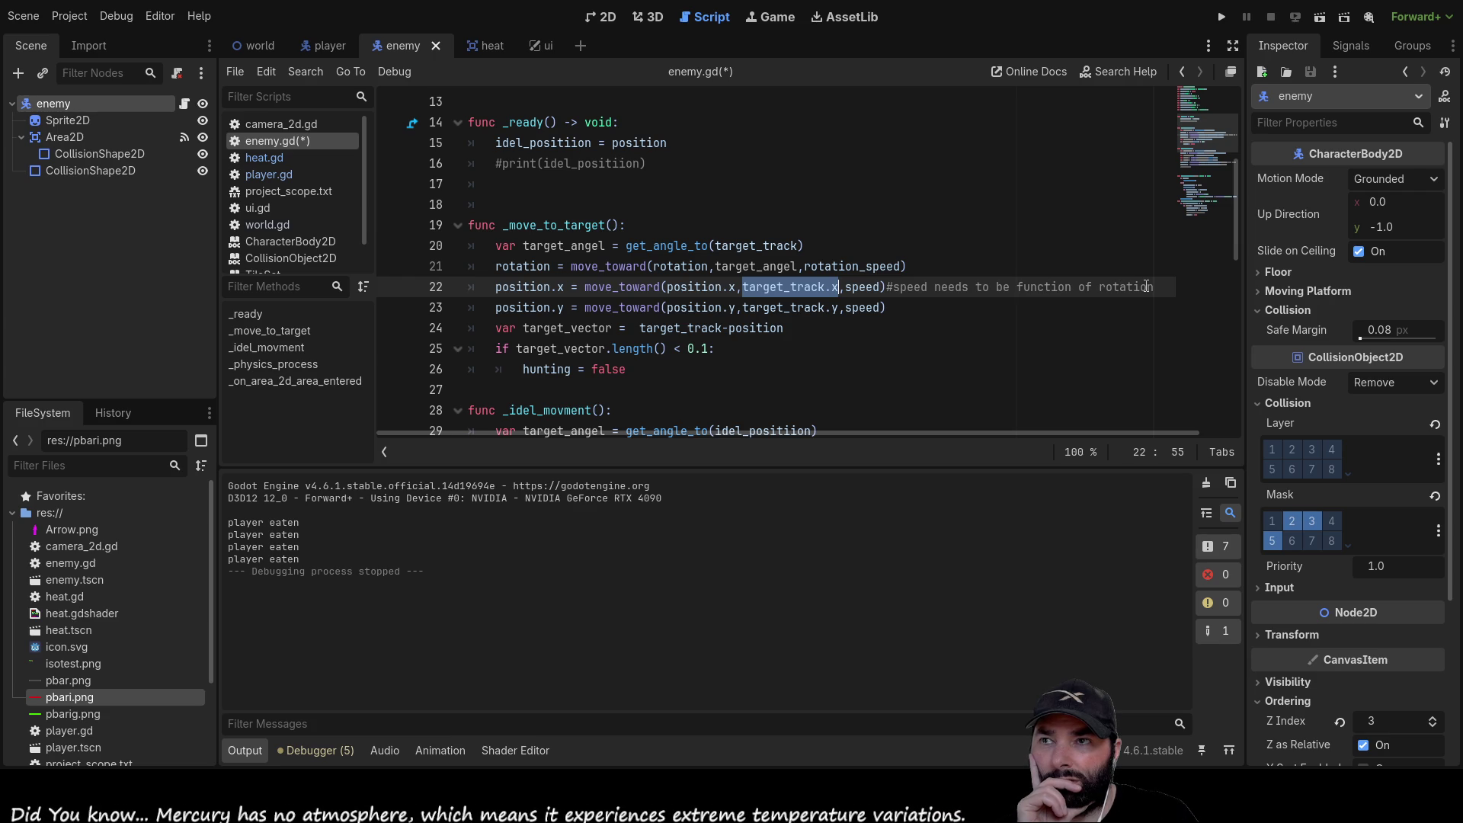
scroll(777, 255, up, 4)
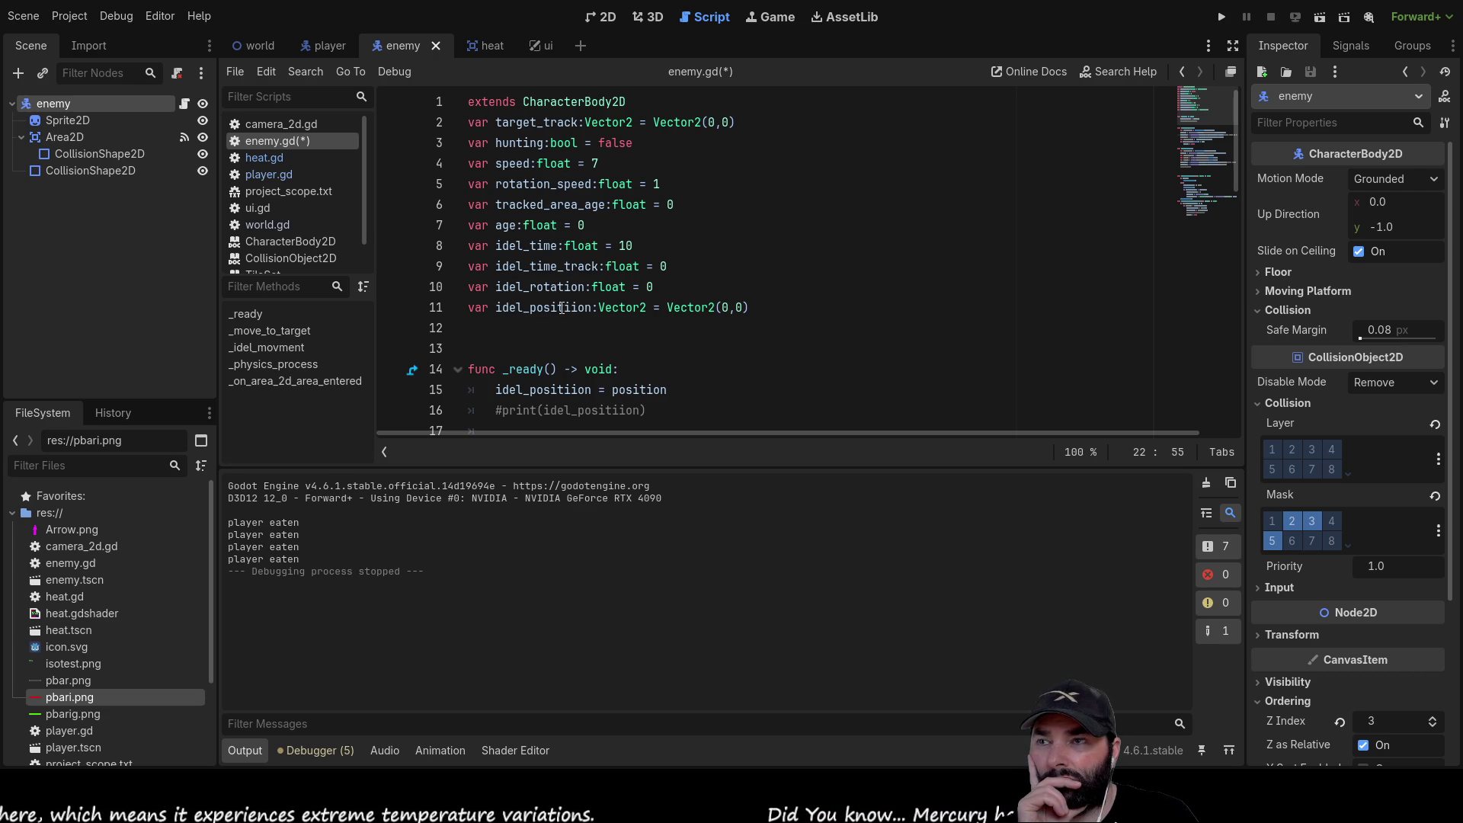
scroll(778, 343, down, 4)
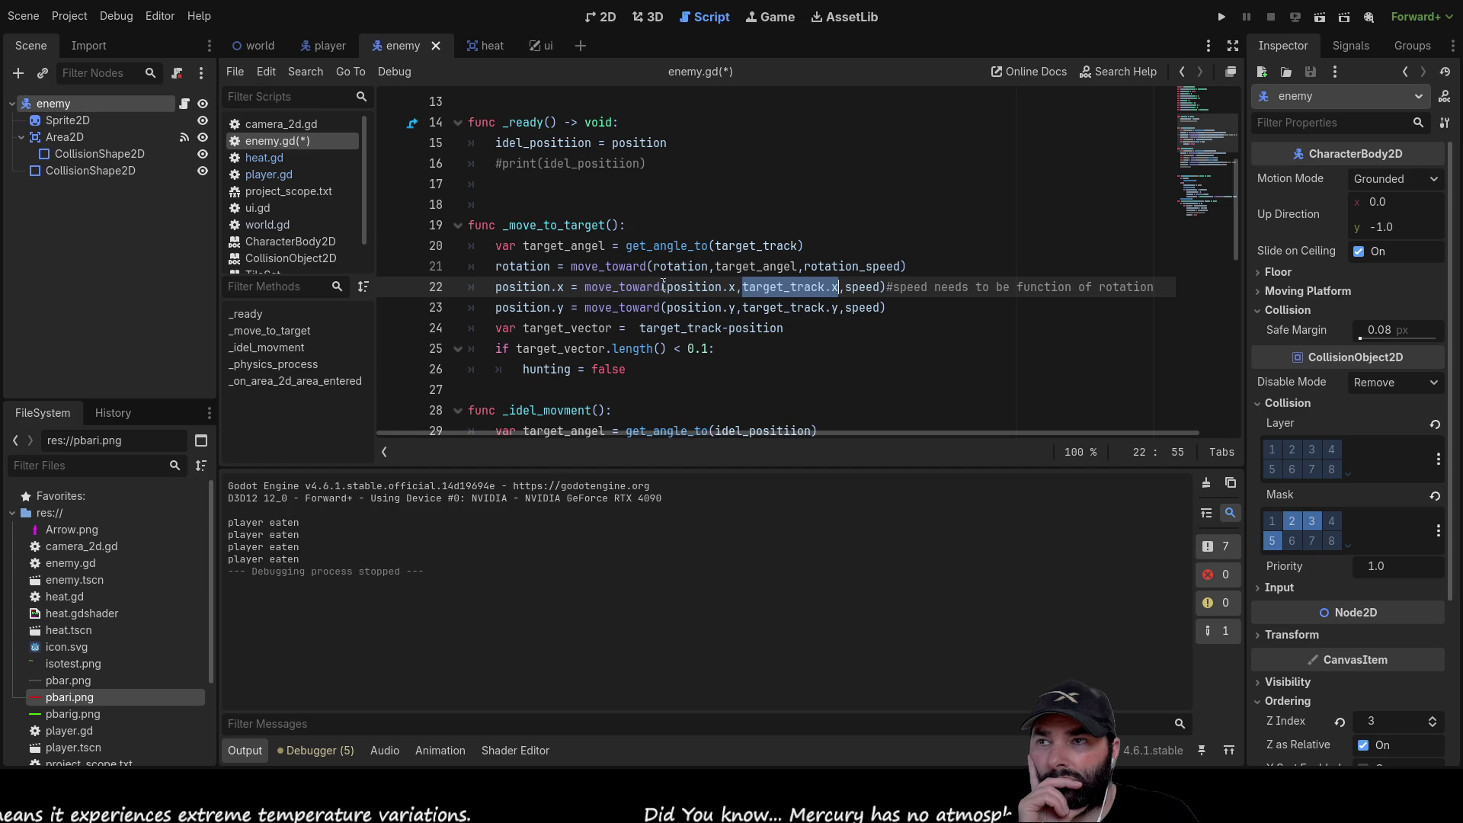
click(1221, 16)
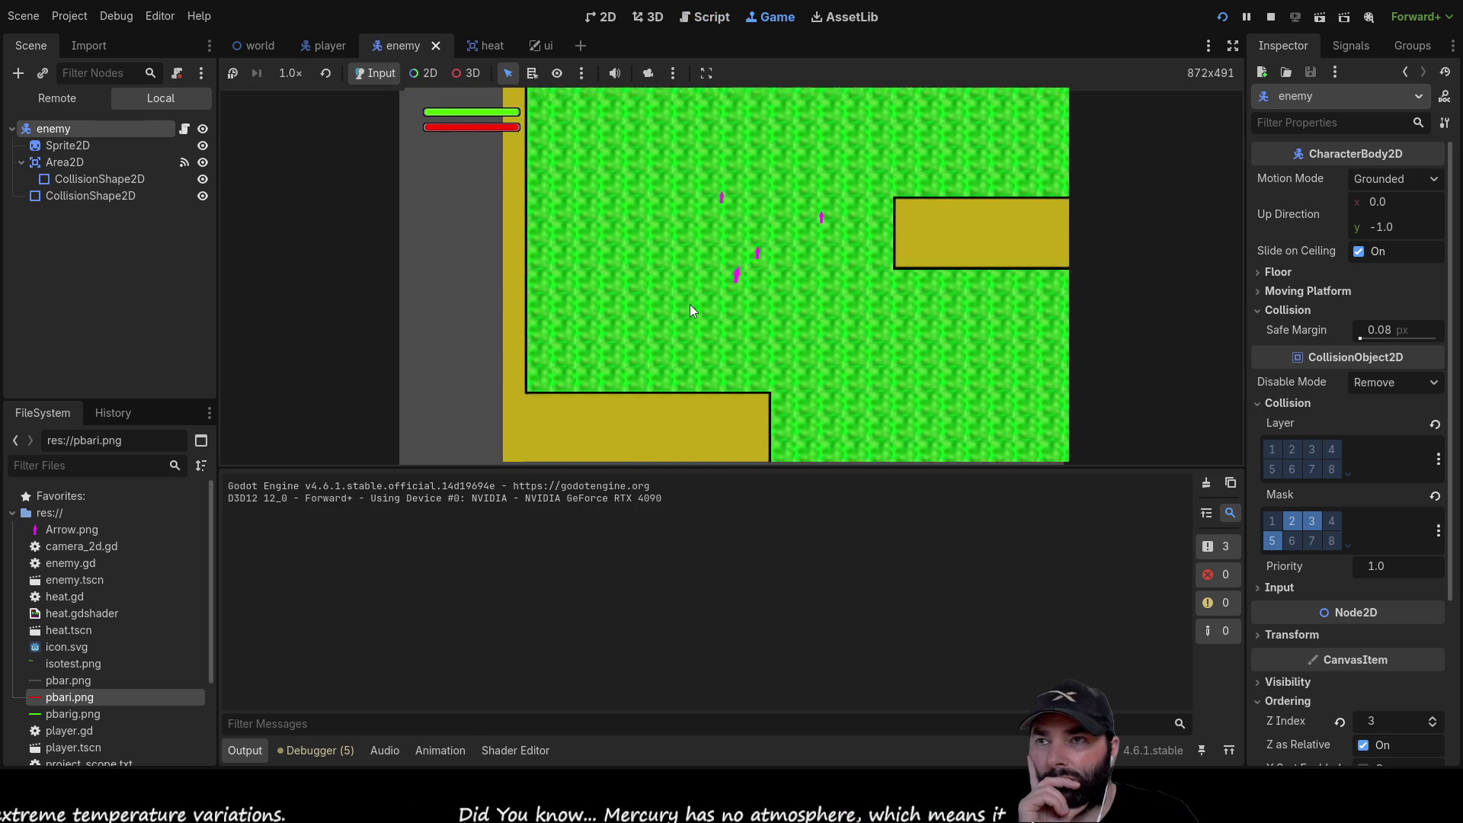
key(Right)
key(Down)
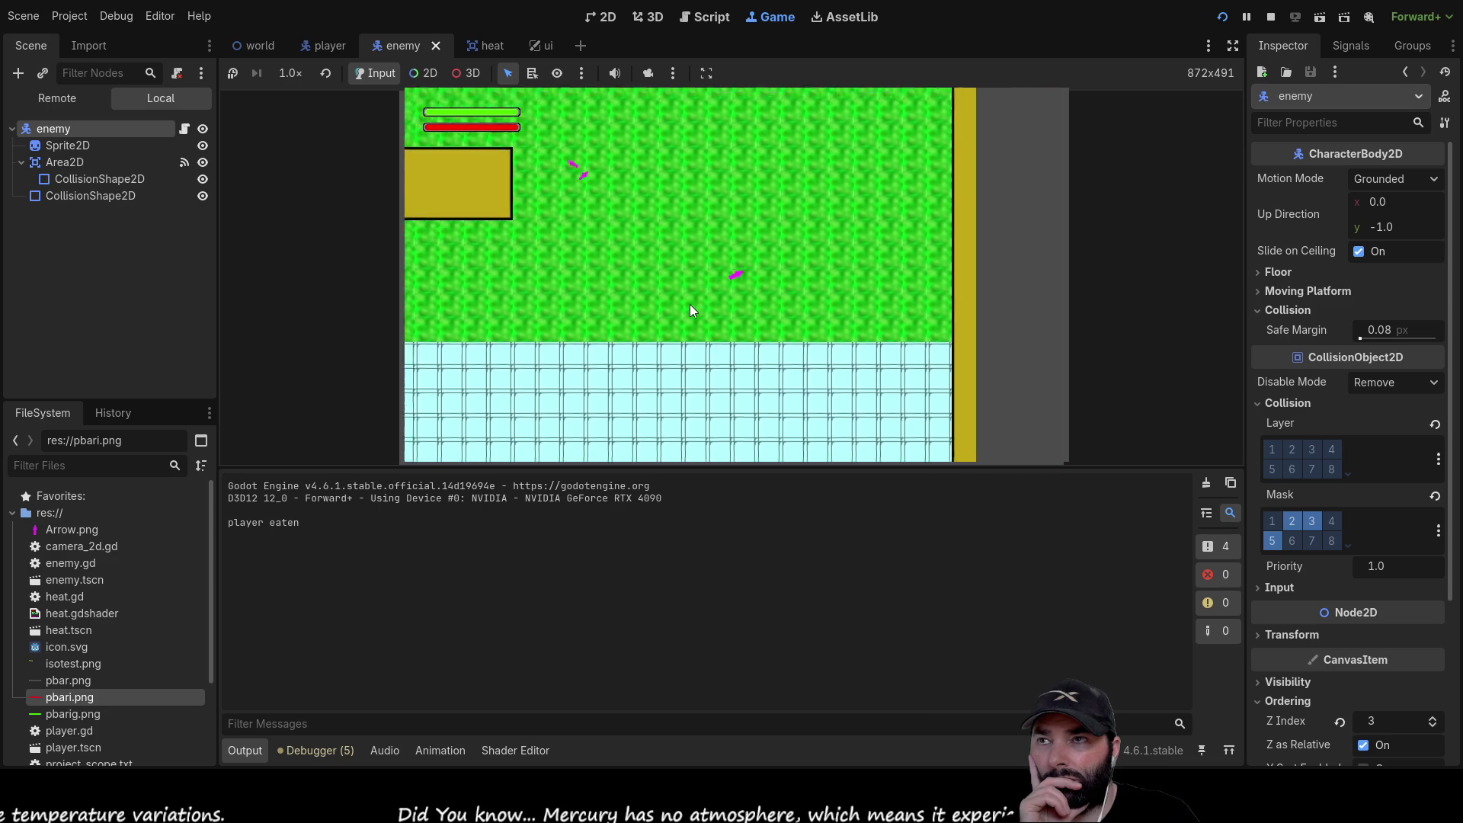
key(Up)
key(Down)
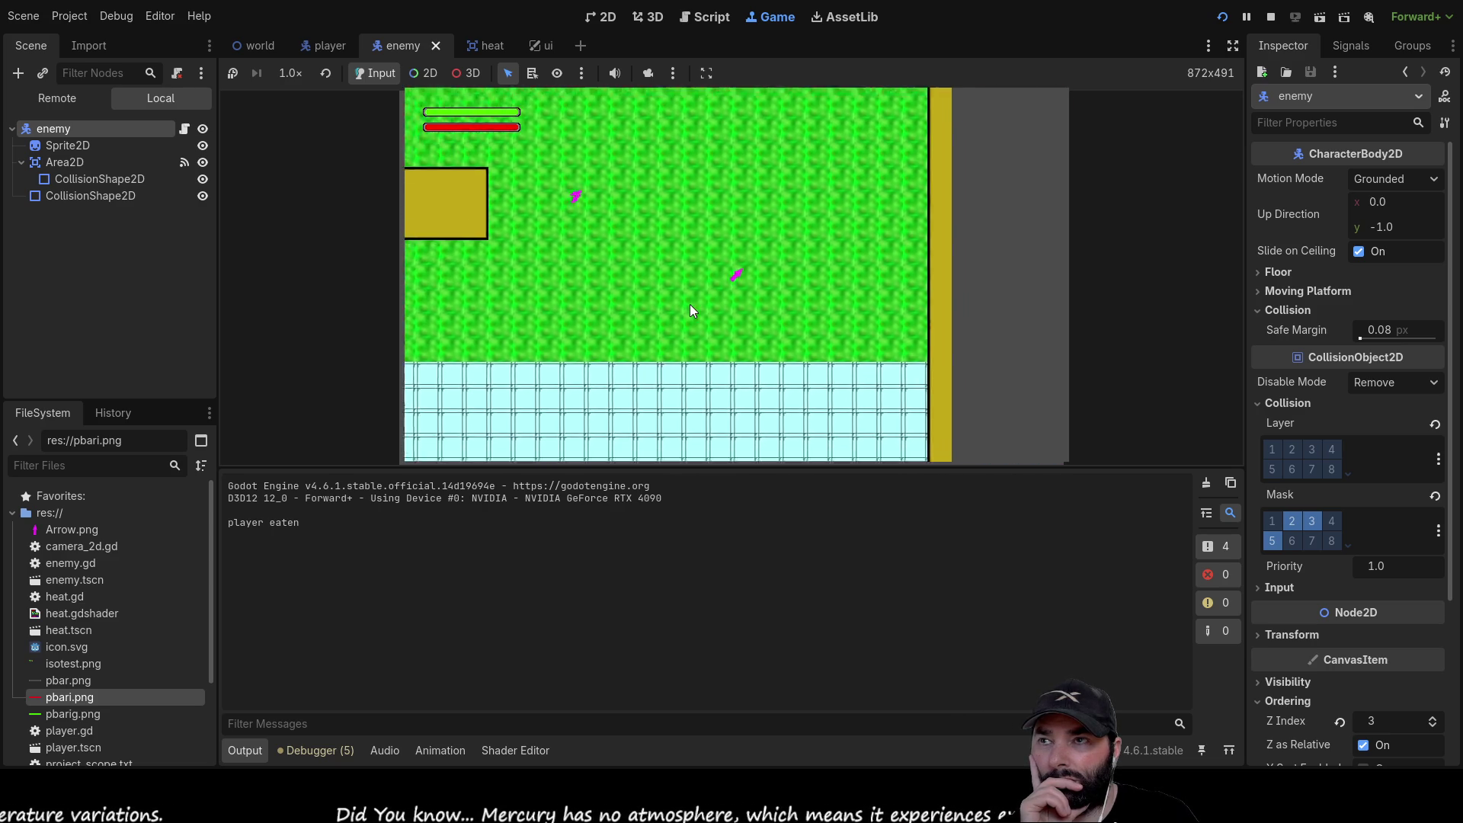
key(Up)
key(Down)
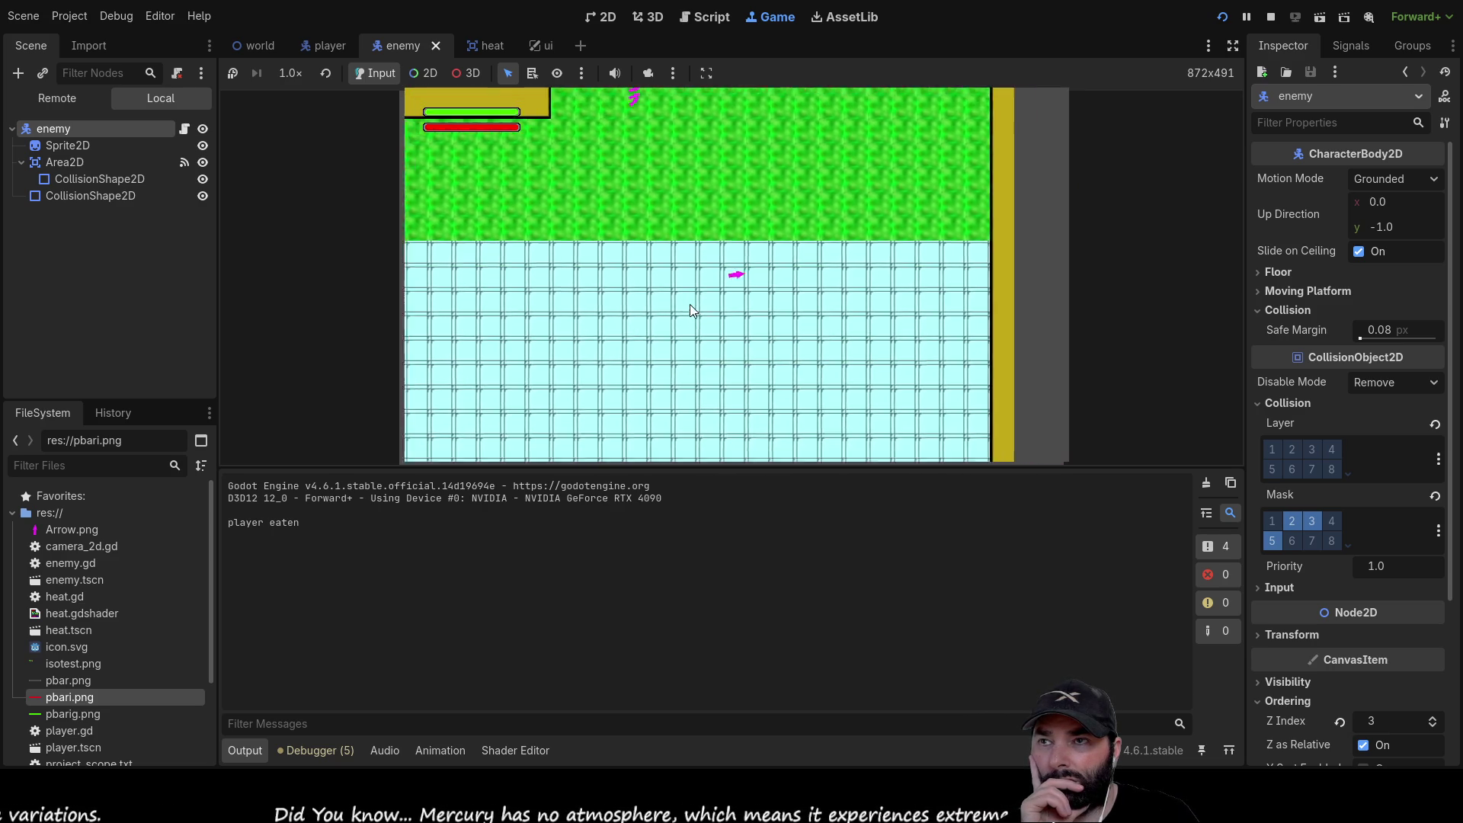
key(Up)
key(Left)
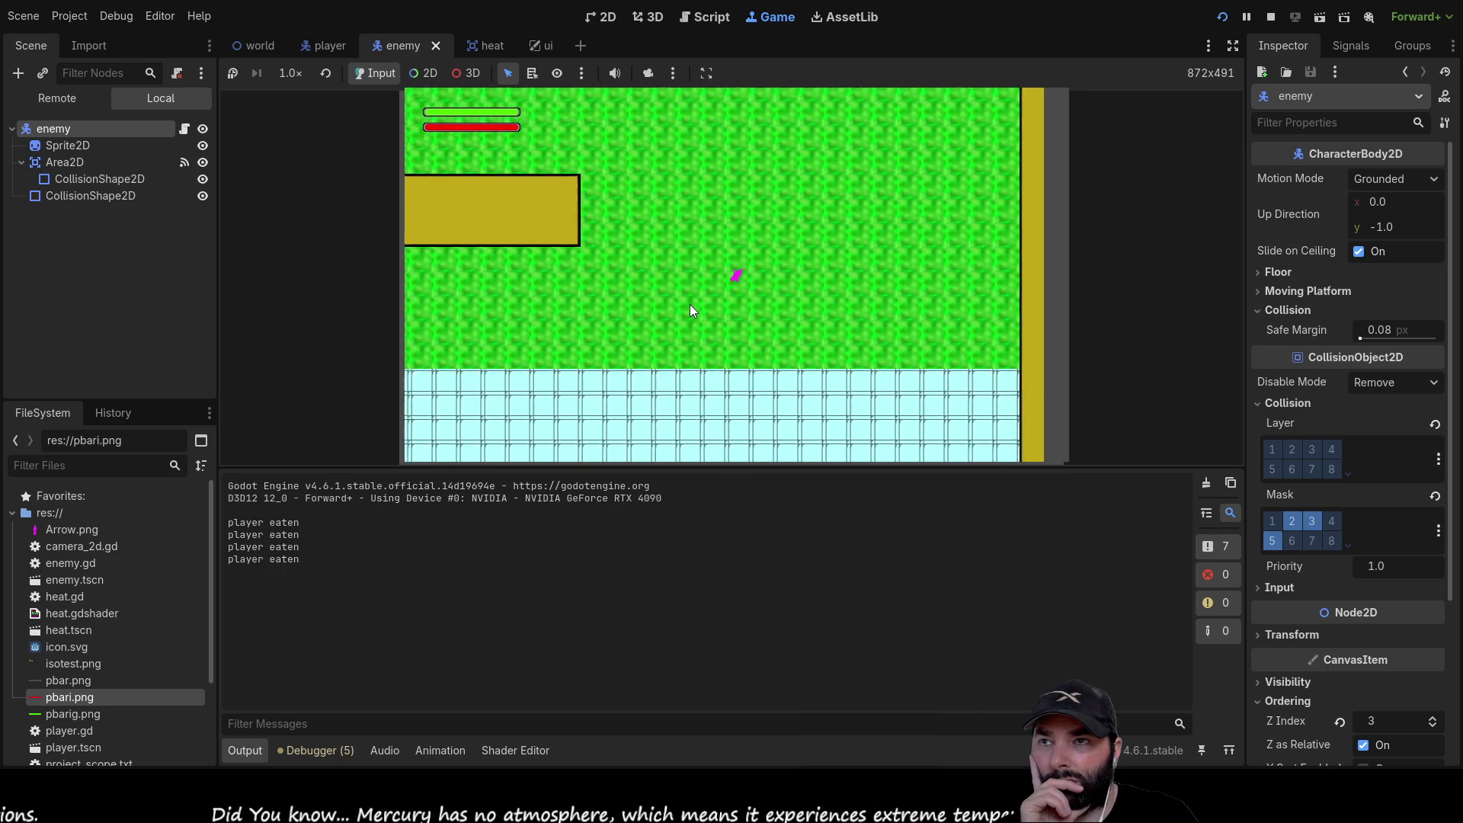
key(Left)
key(Up)
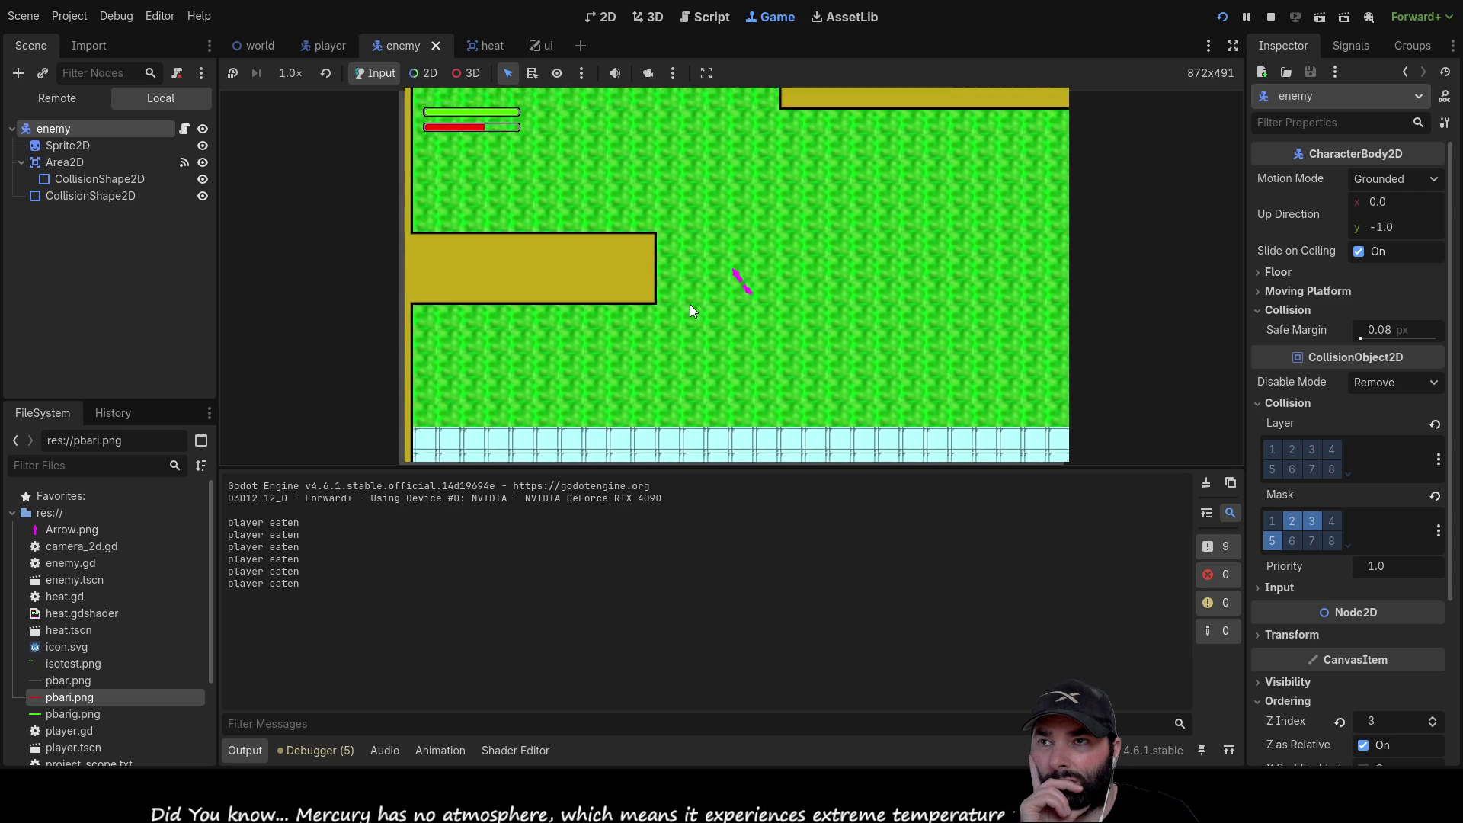
key(Left)
key(Up)
key(Left)
key(Up)
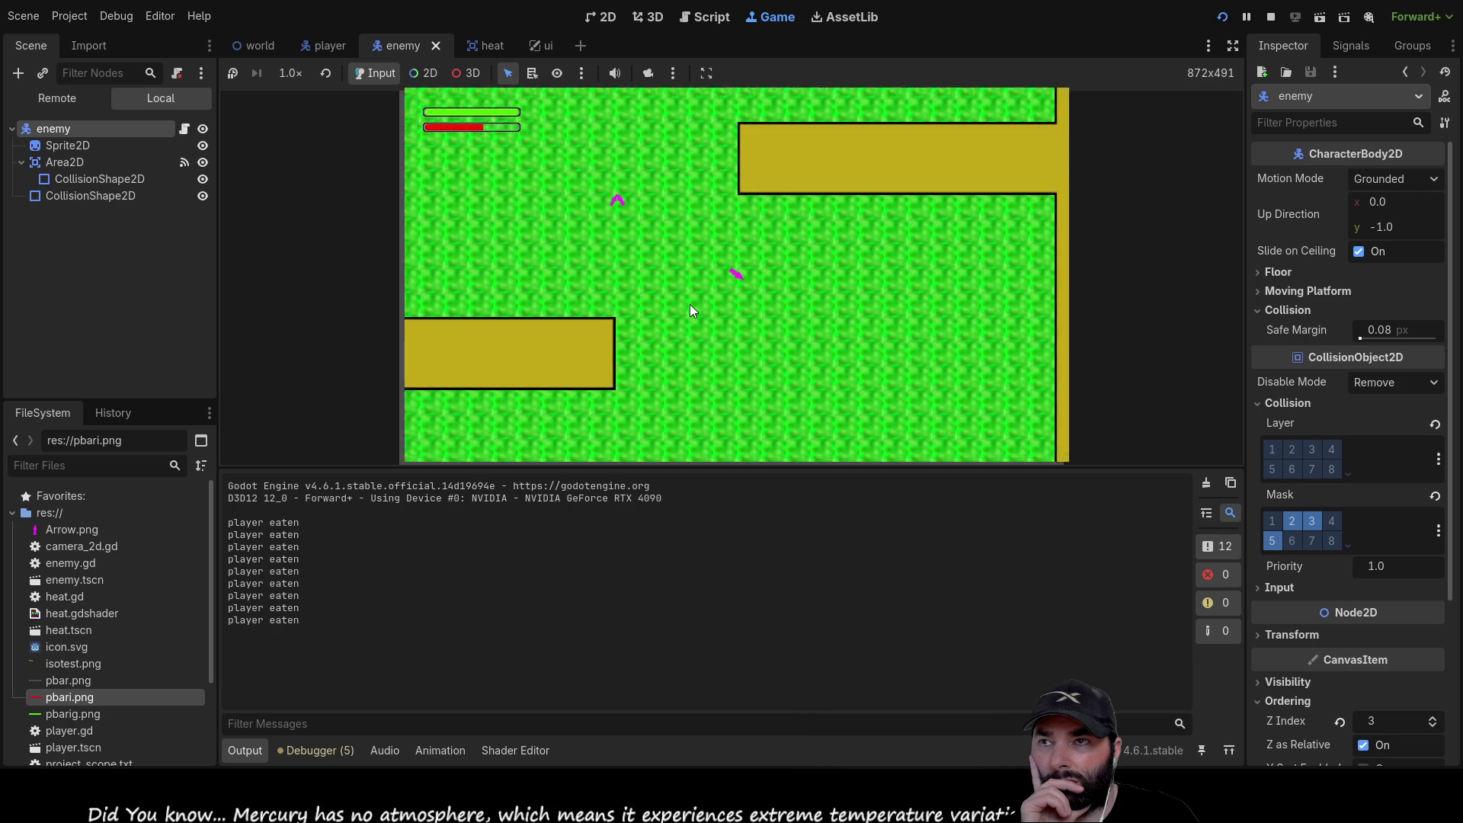
key(Left)
key(Down)
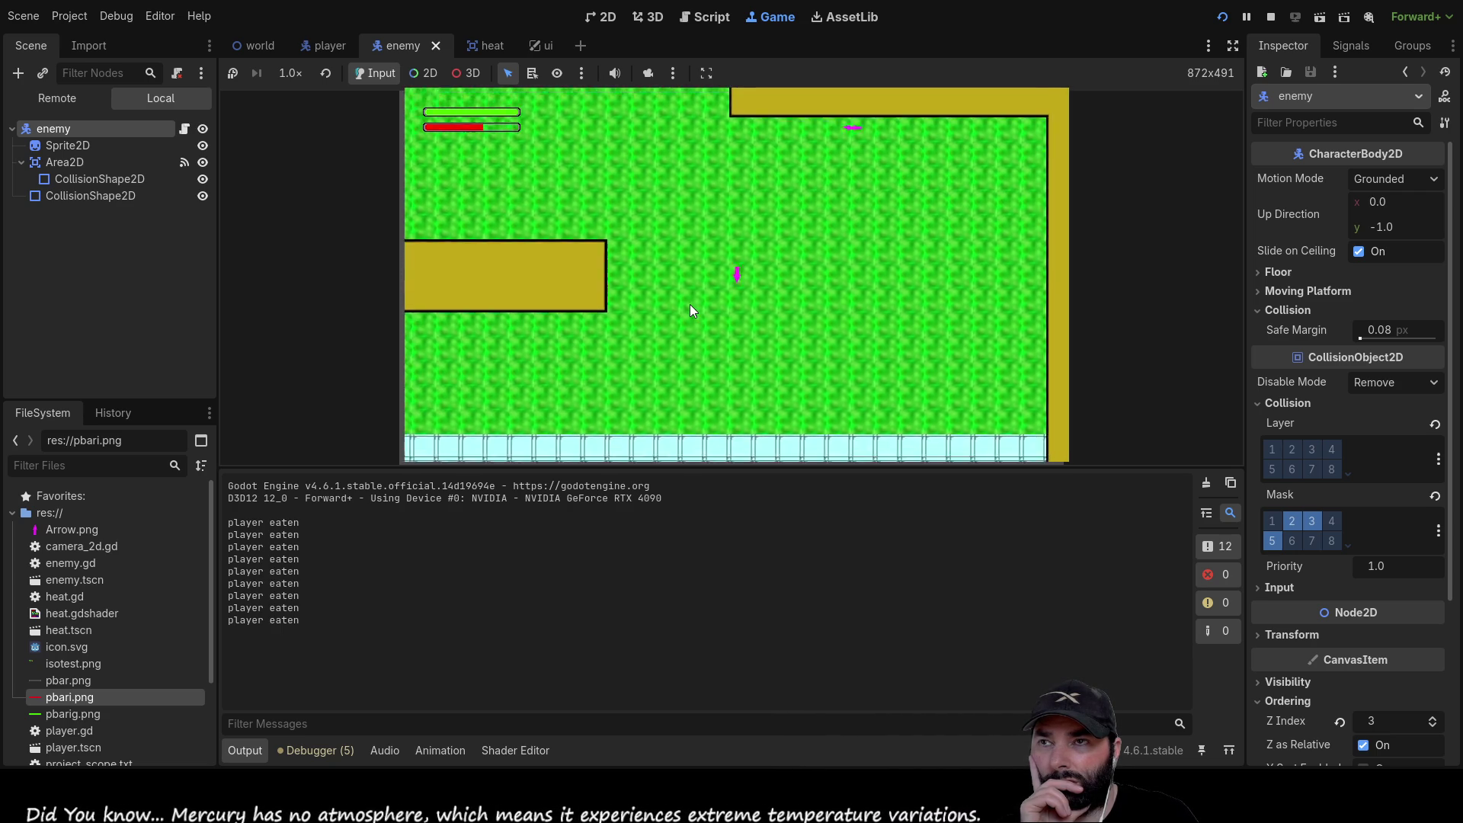
key(Right)
key(Up)
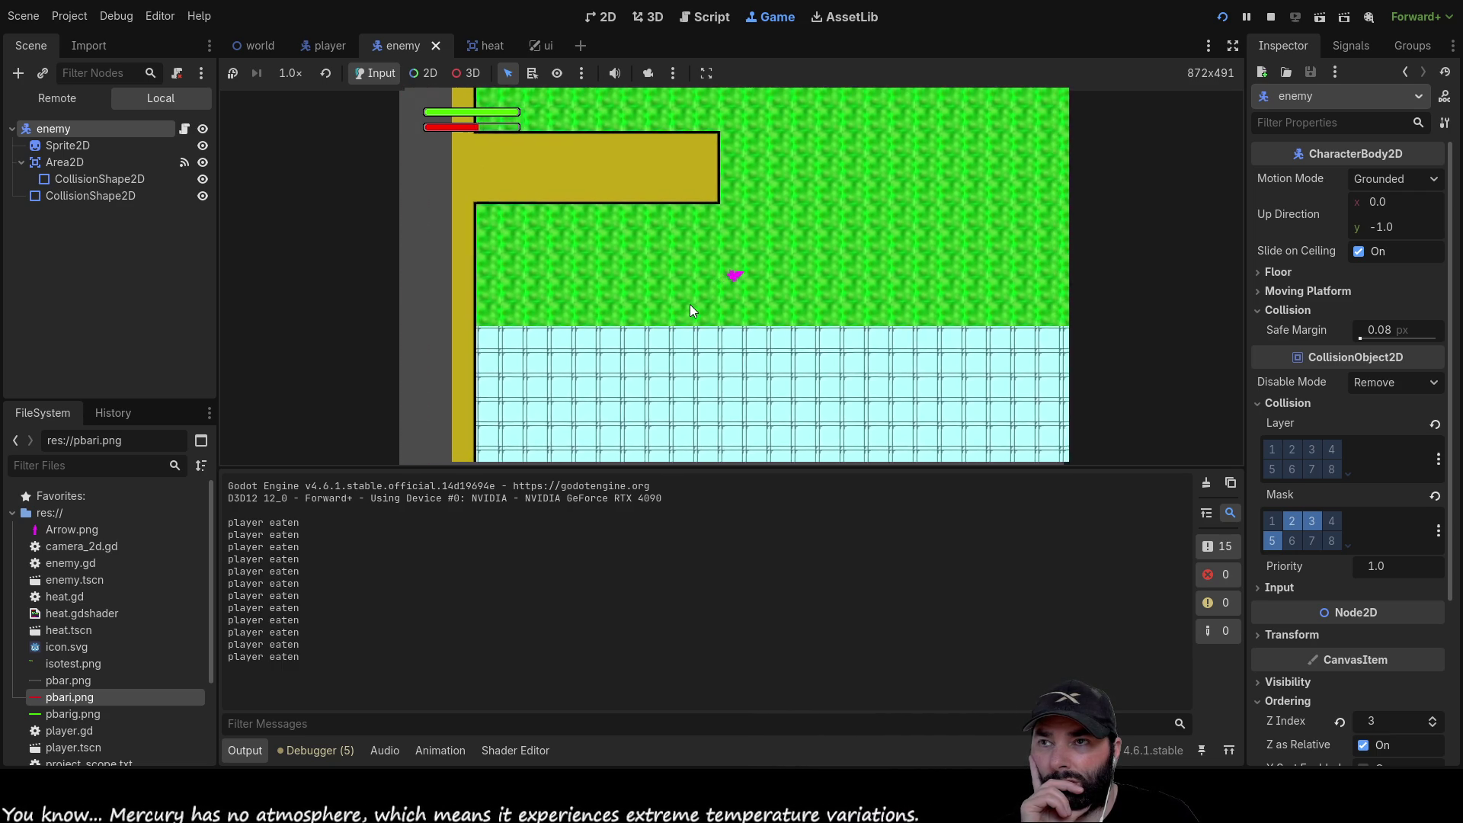
key(Up)
key(Left)
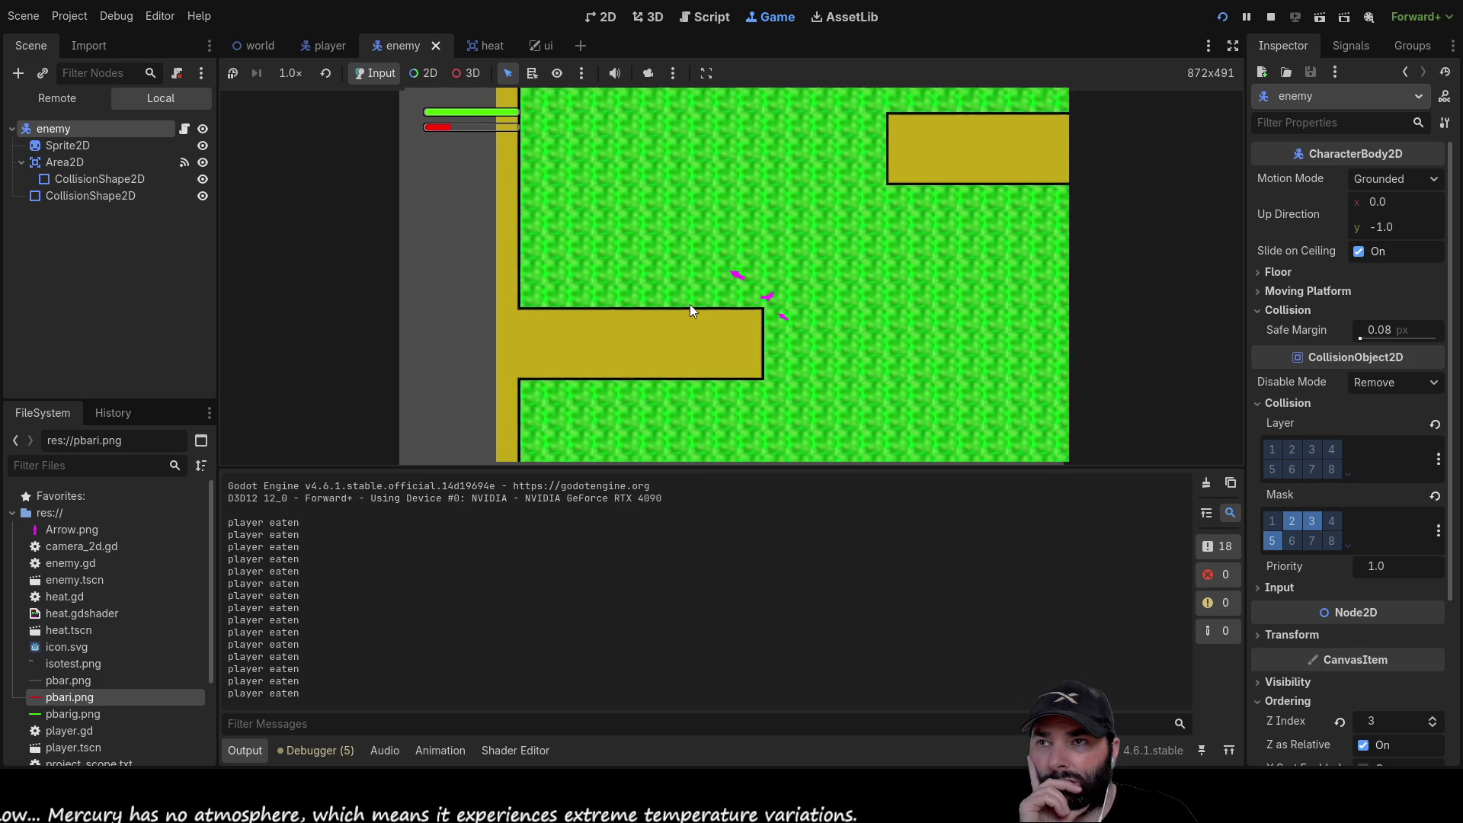
key(Right)
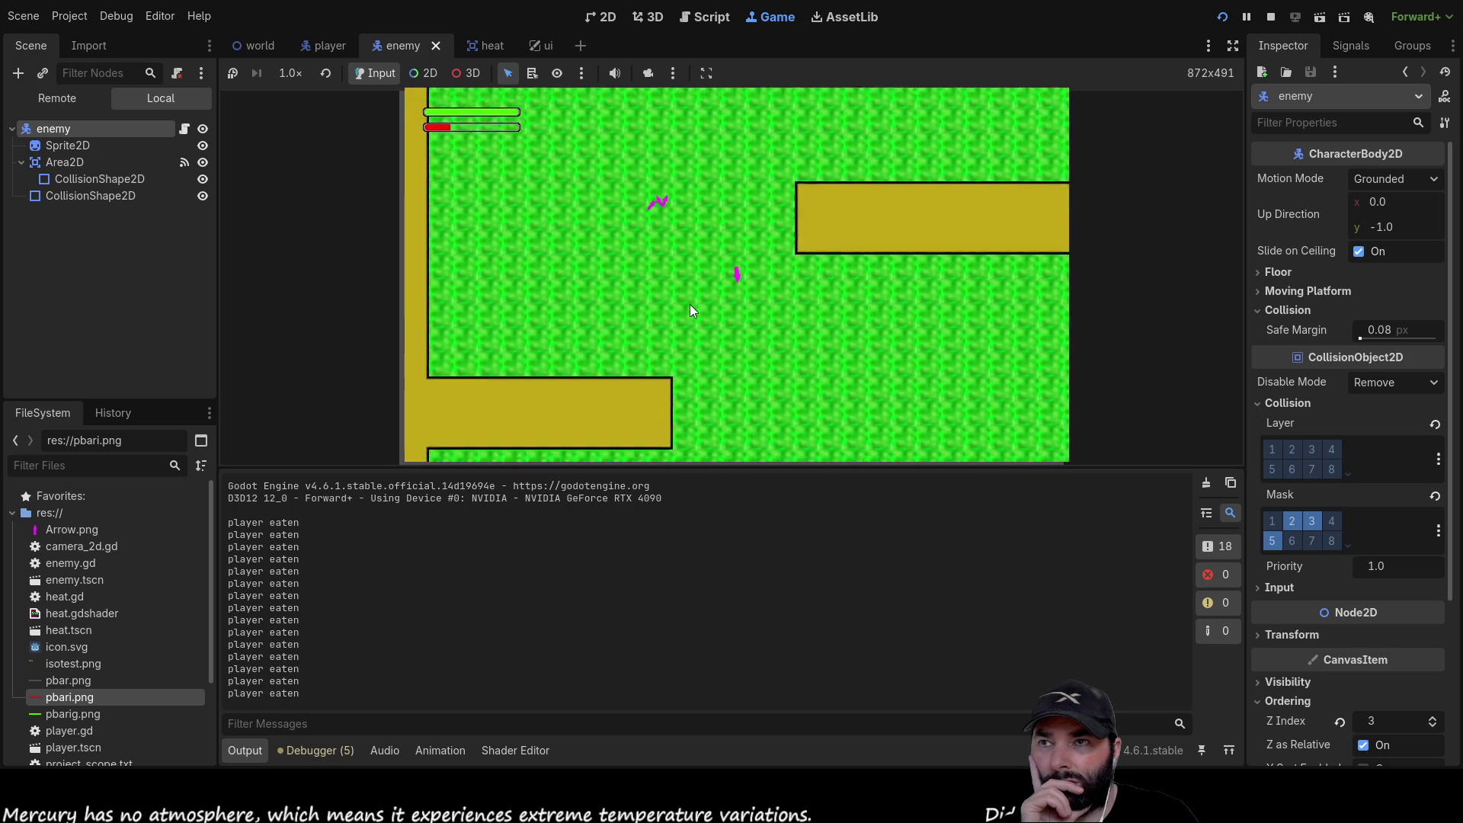
key(Down)
key(Right)
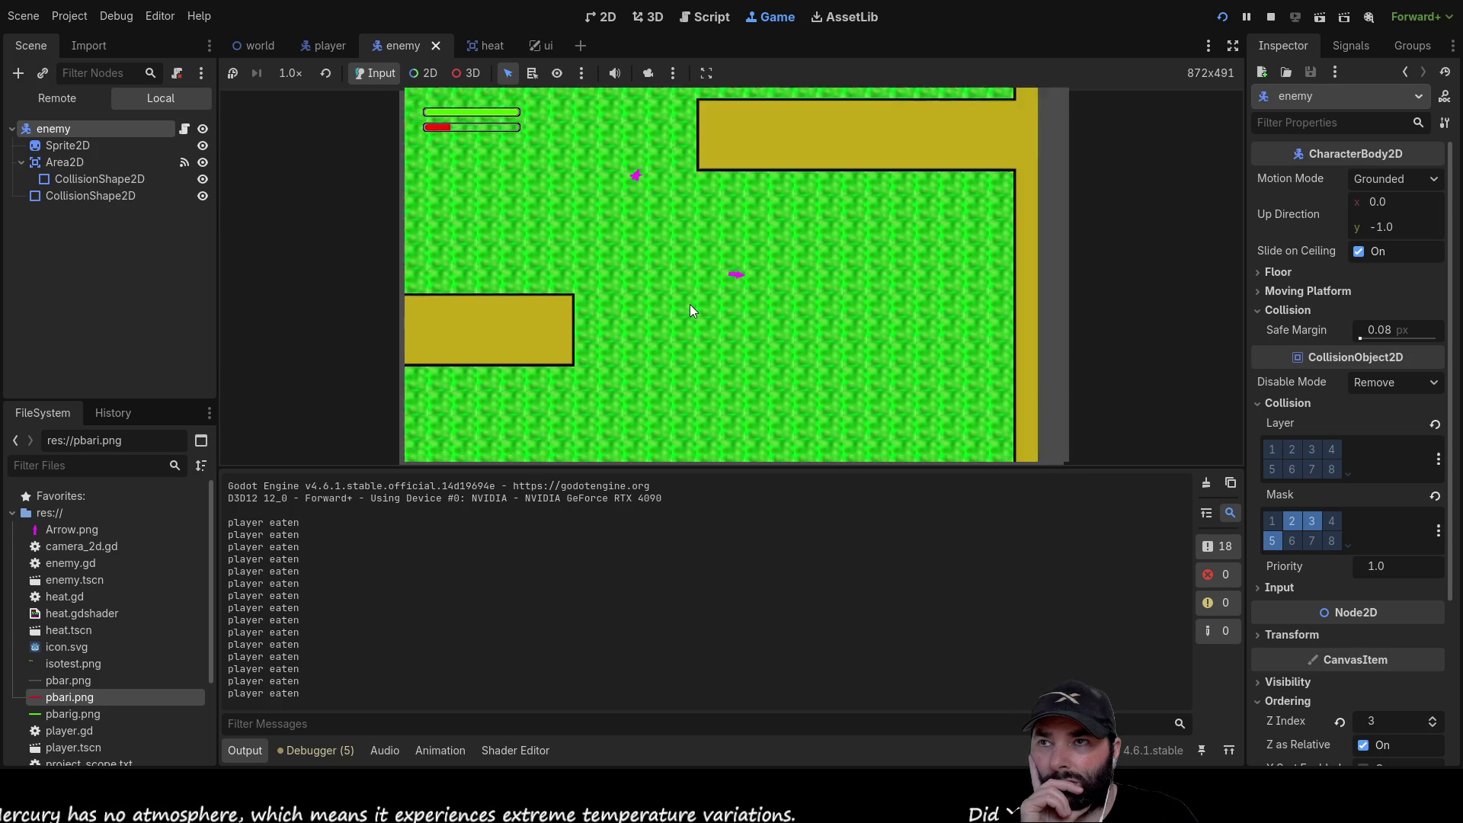
key(Up)
key(Right)
key(Down)
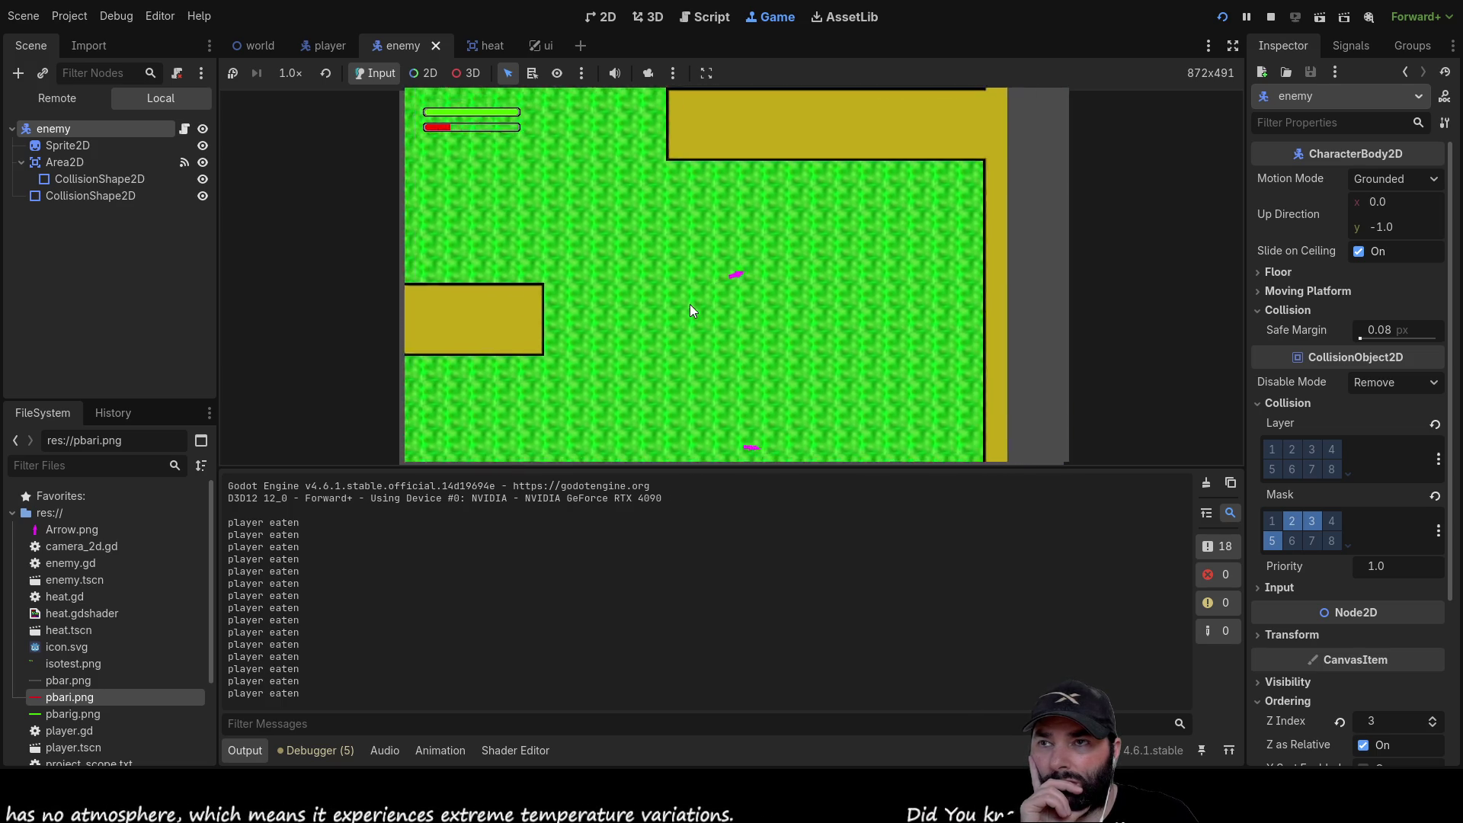
key(Right)
key(Up)
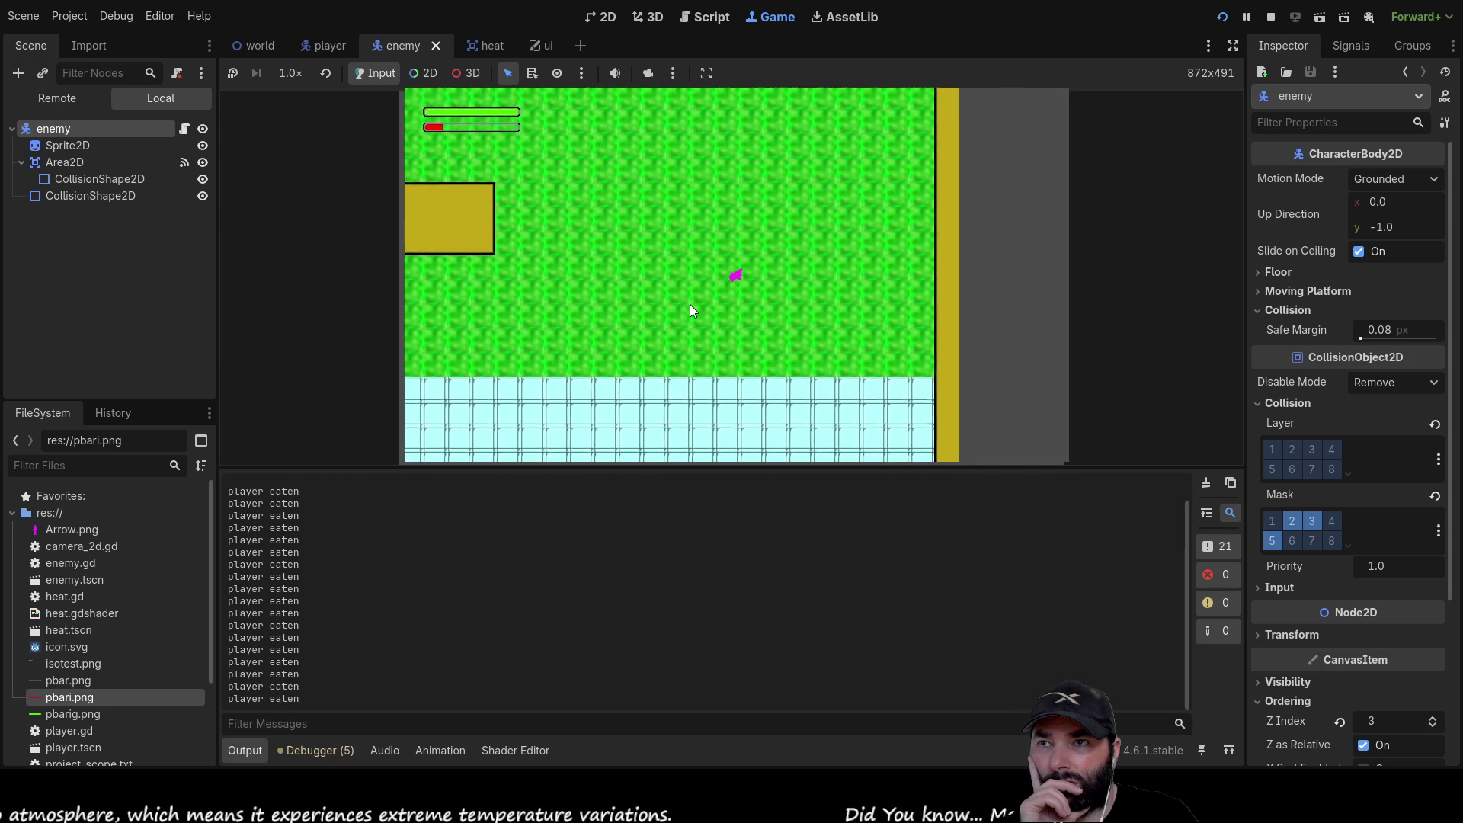
key(Up)
key(Left)
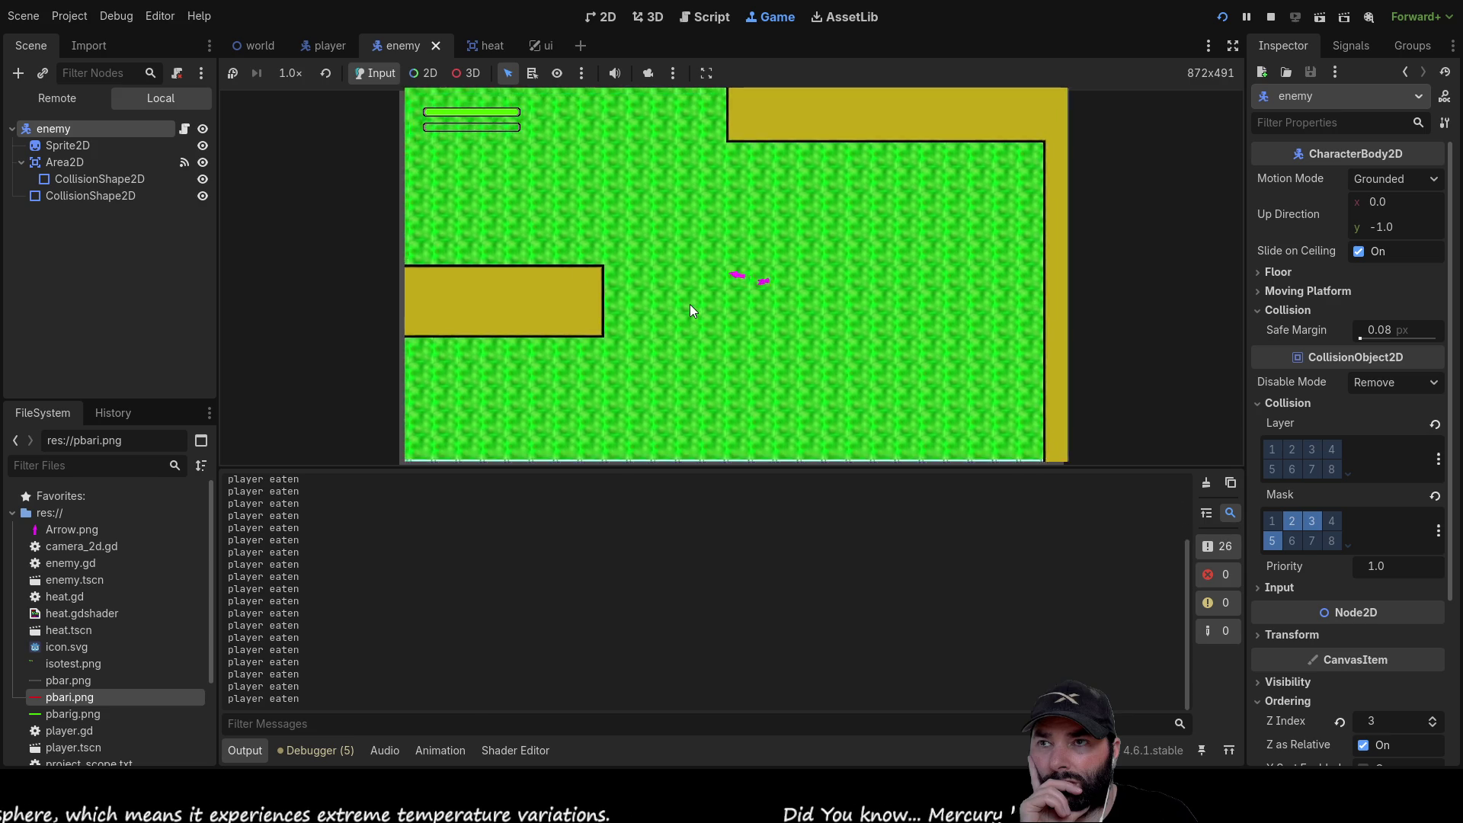
key(Right)
key(Down)
key(Down)
key(Right)
key(Up)
key(Down)
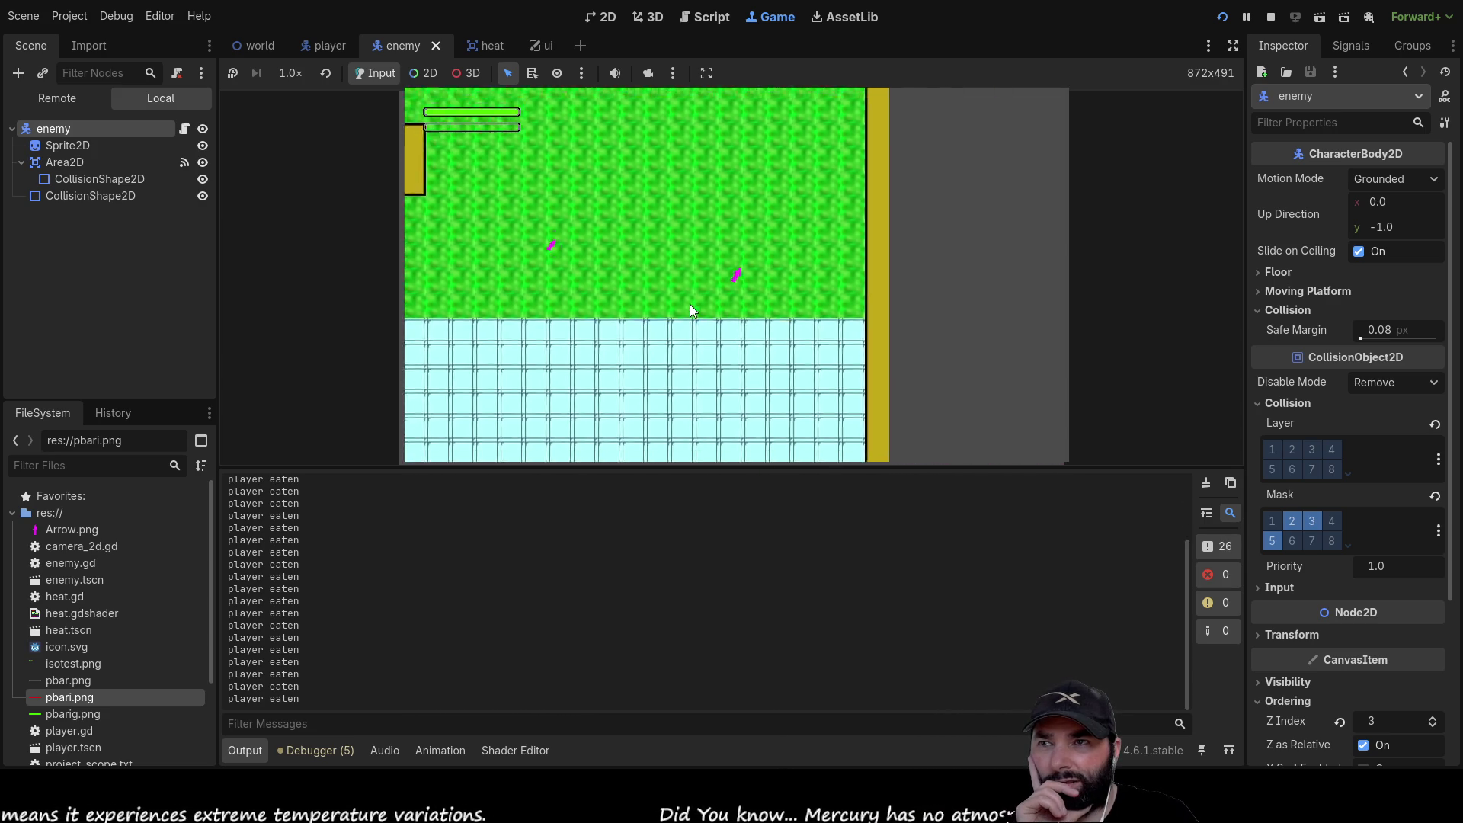
key(Up)
key(Right)
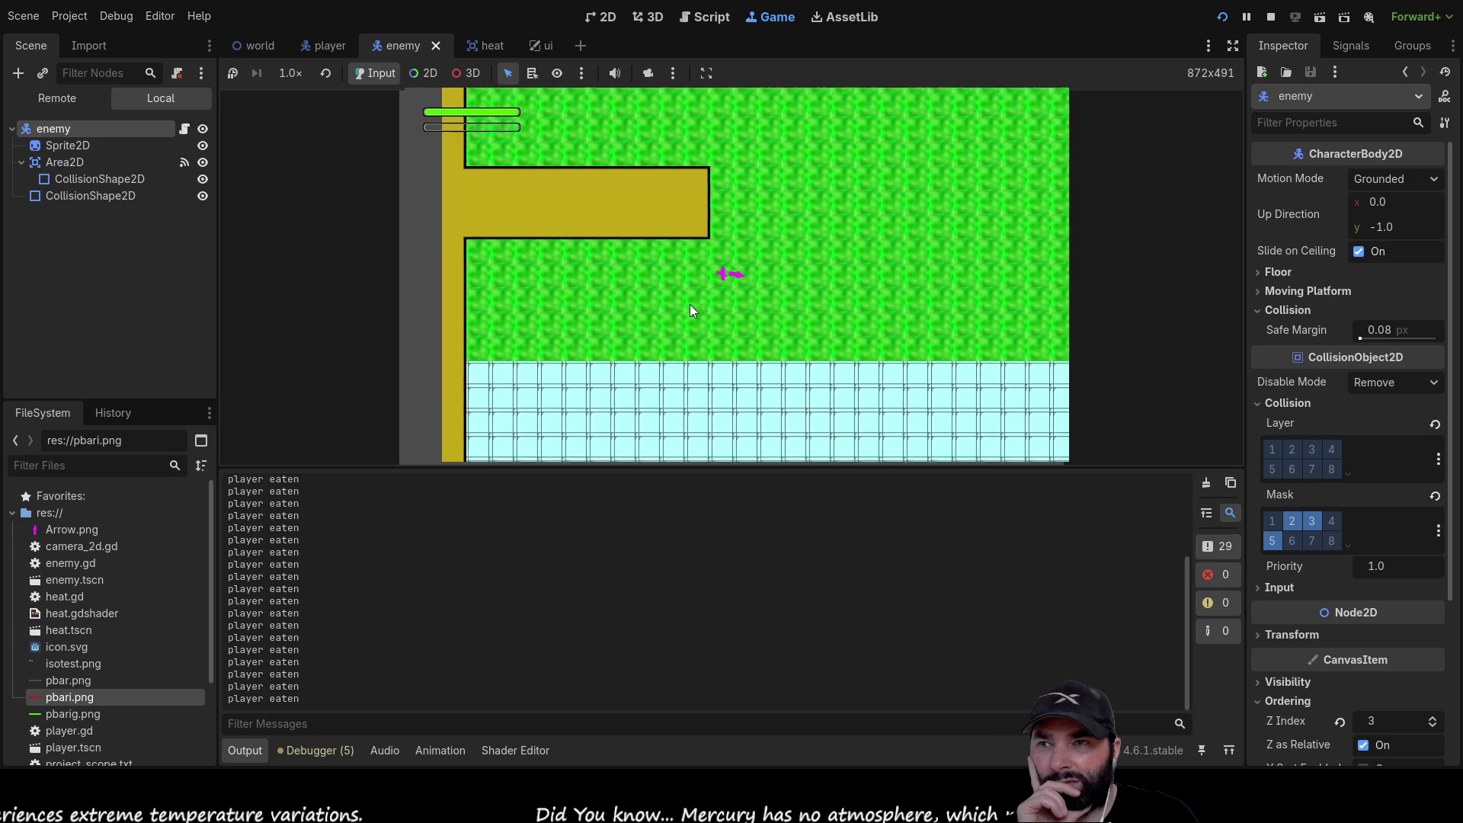
key(Right)
key(Down)
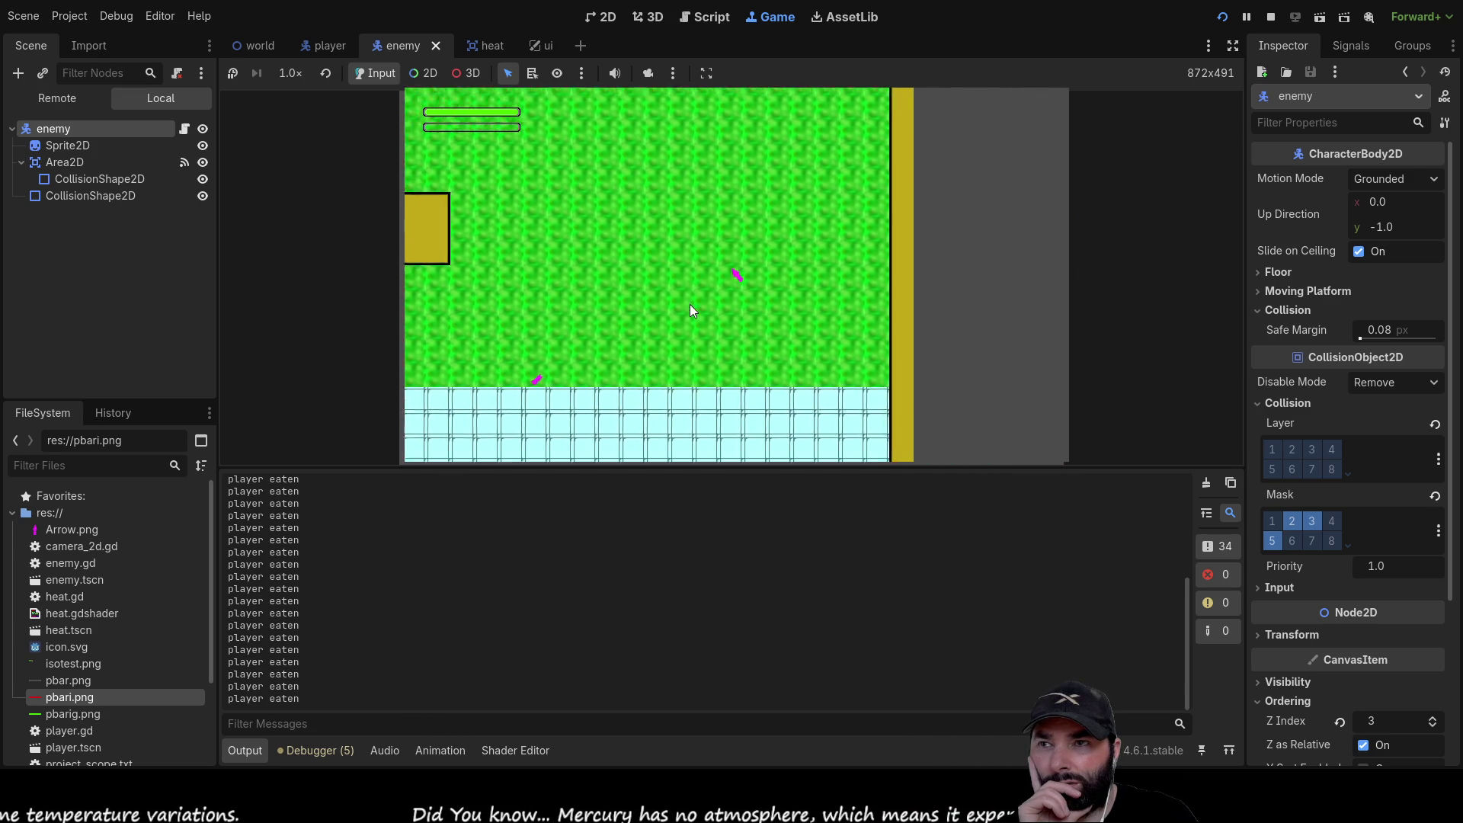
key(Left)
key(Up)
key(Left)
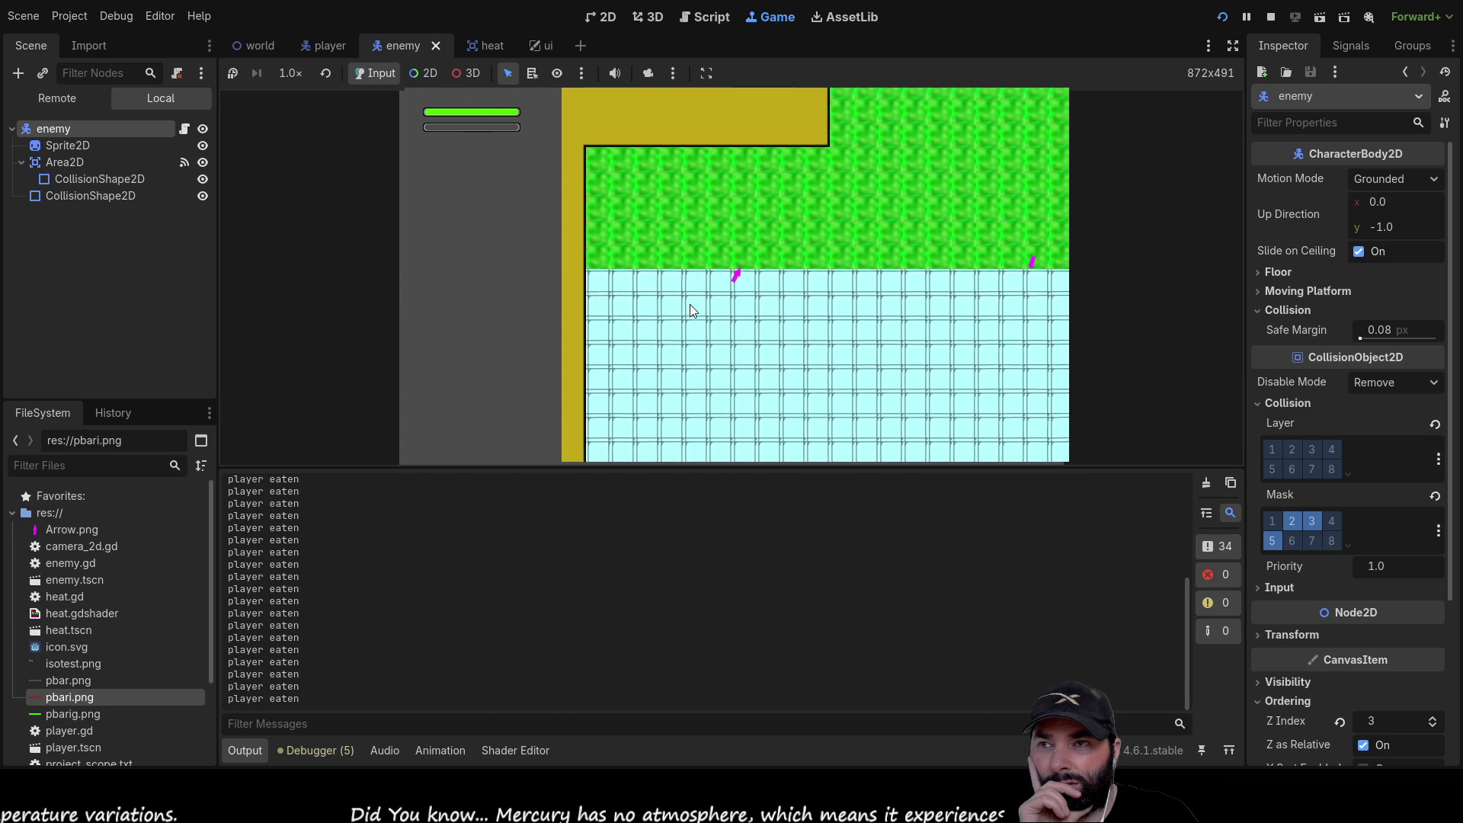
key(Right)
key(Up)
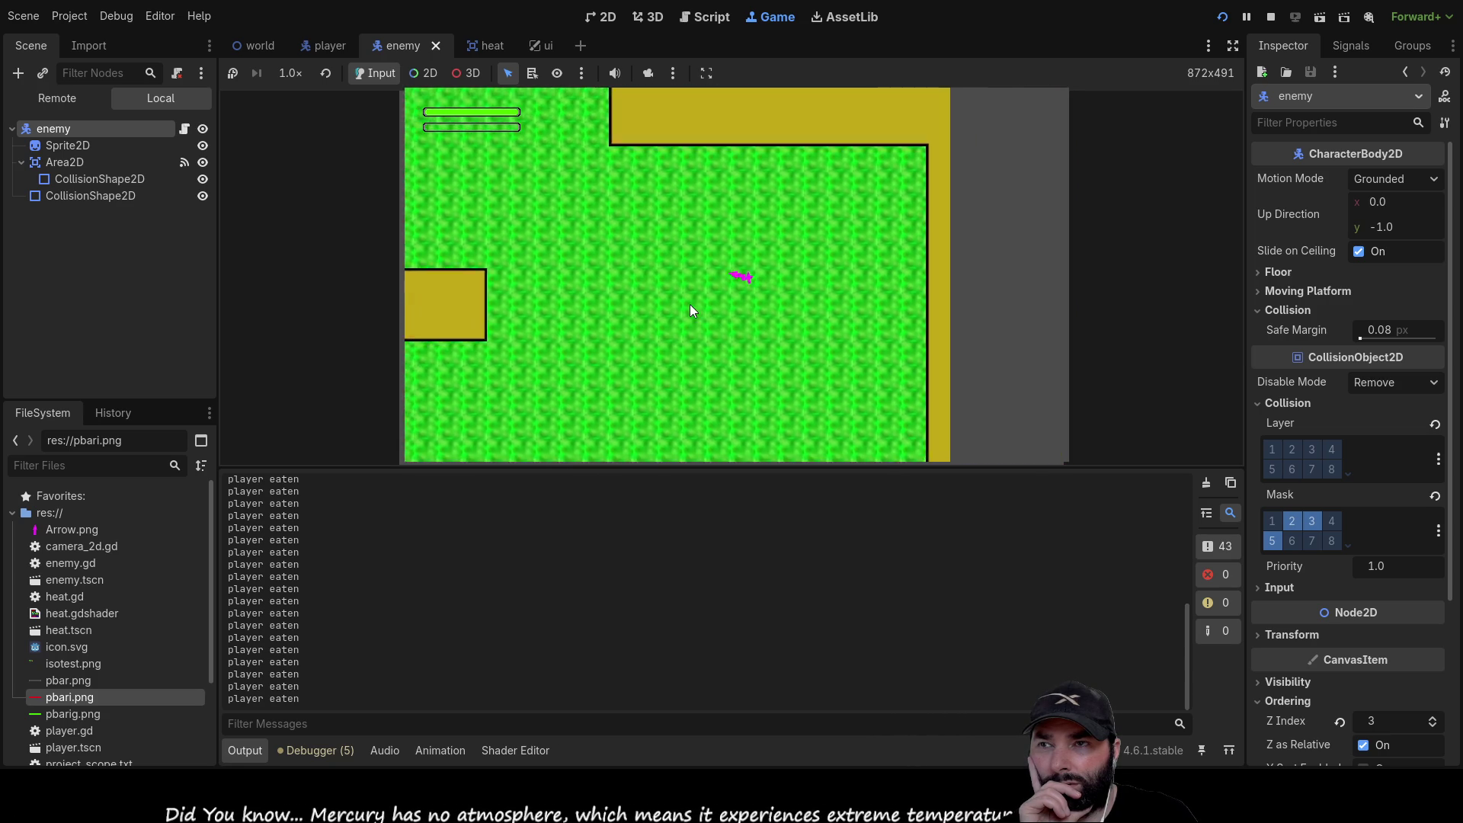
key(Up)
key(Left)
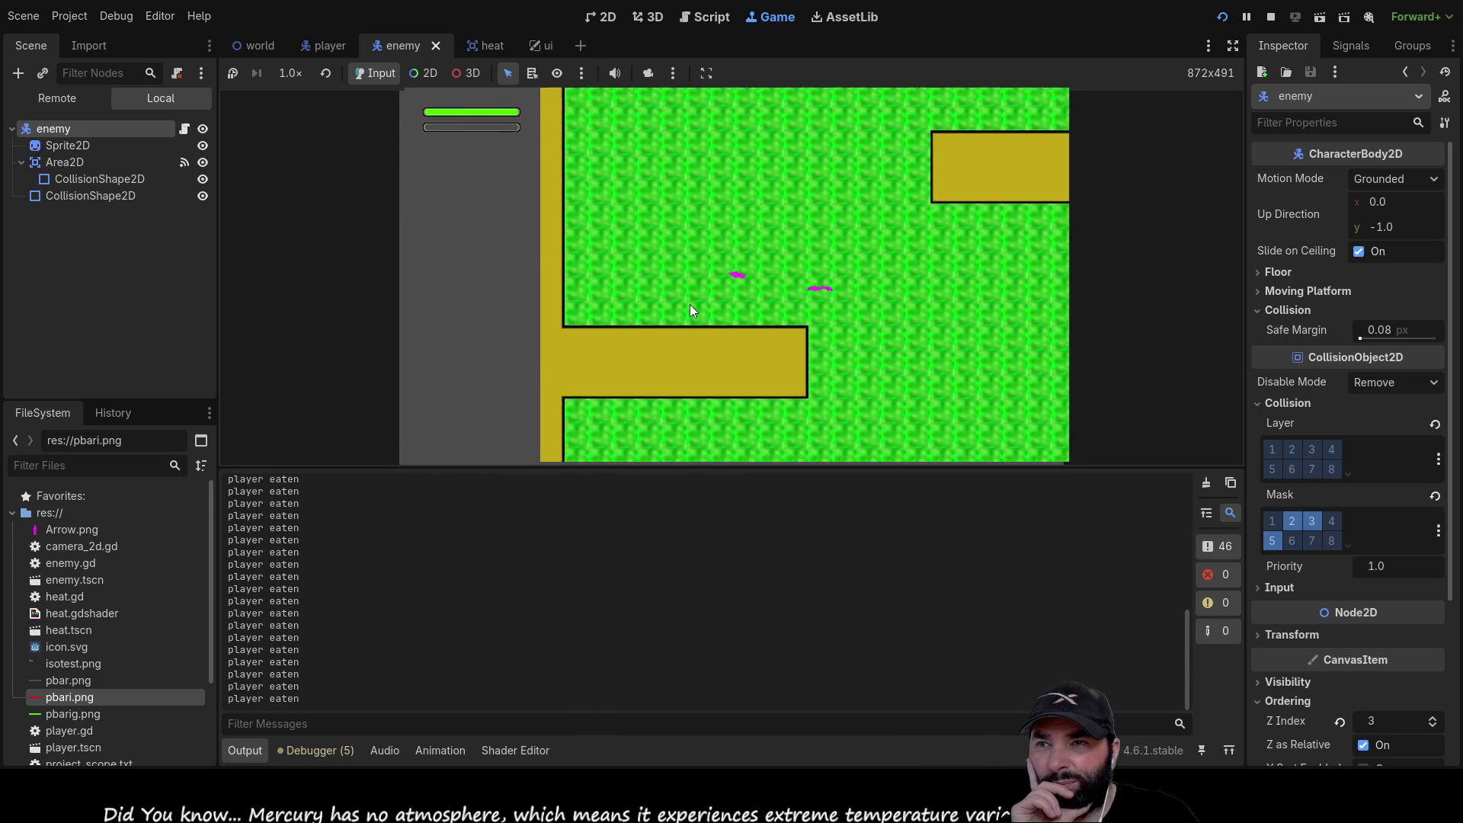
key(Right)
key(Down)
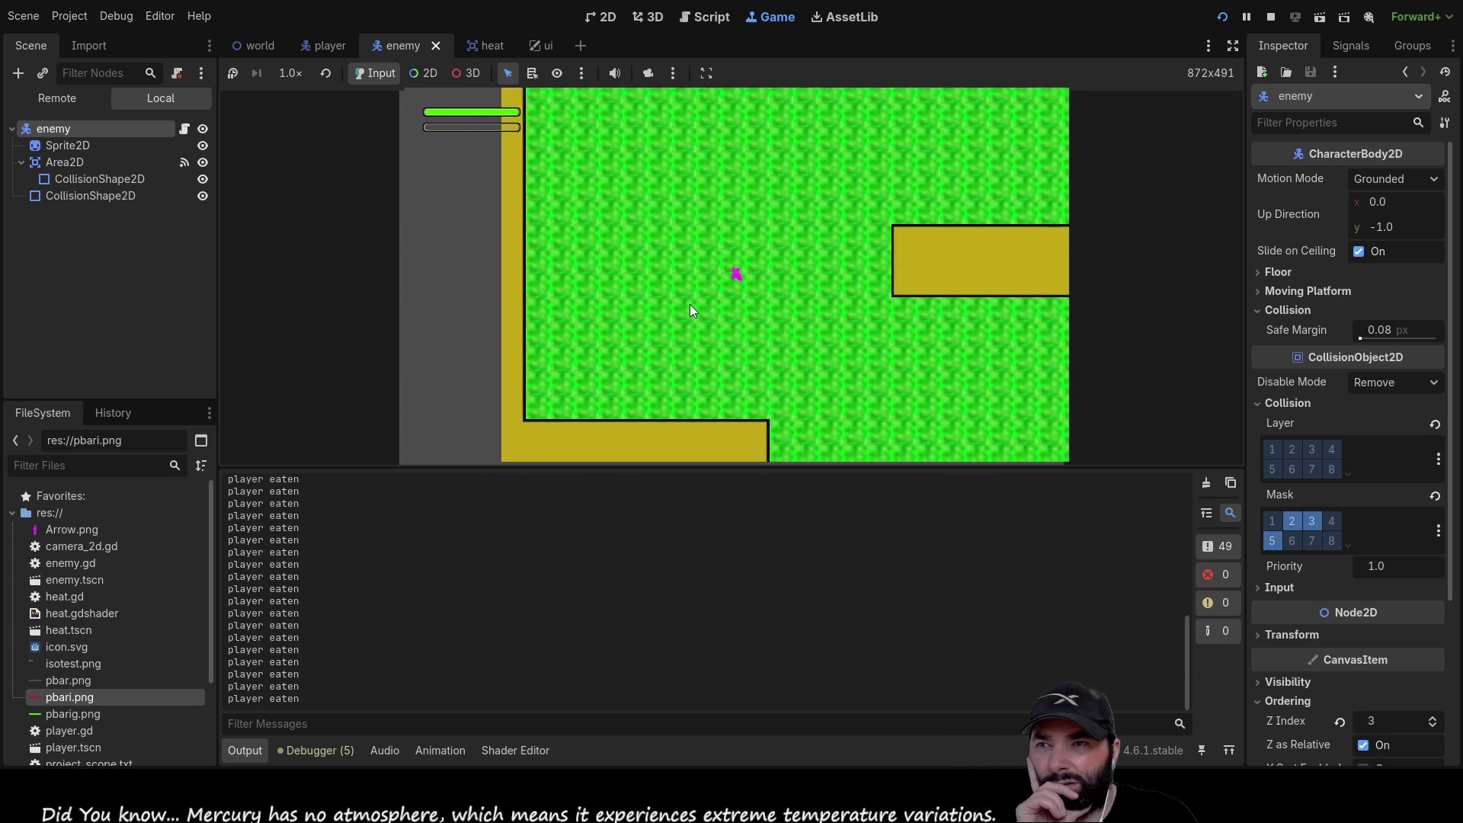
key(Right)
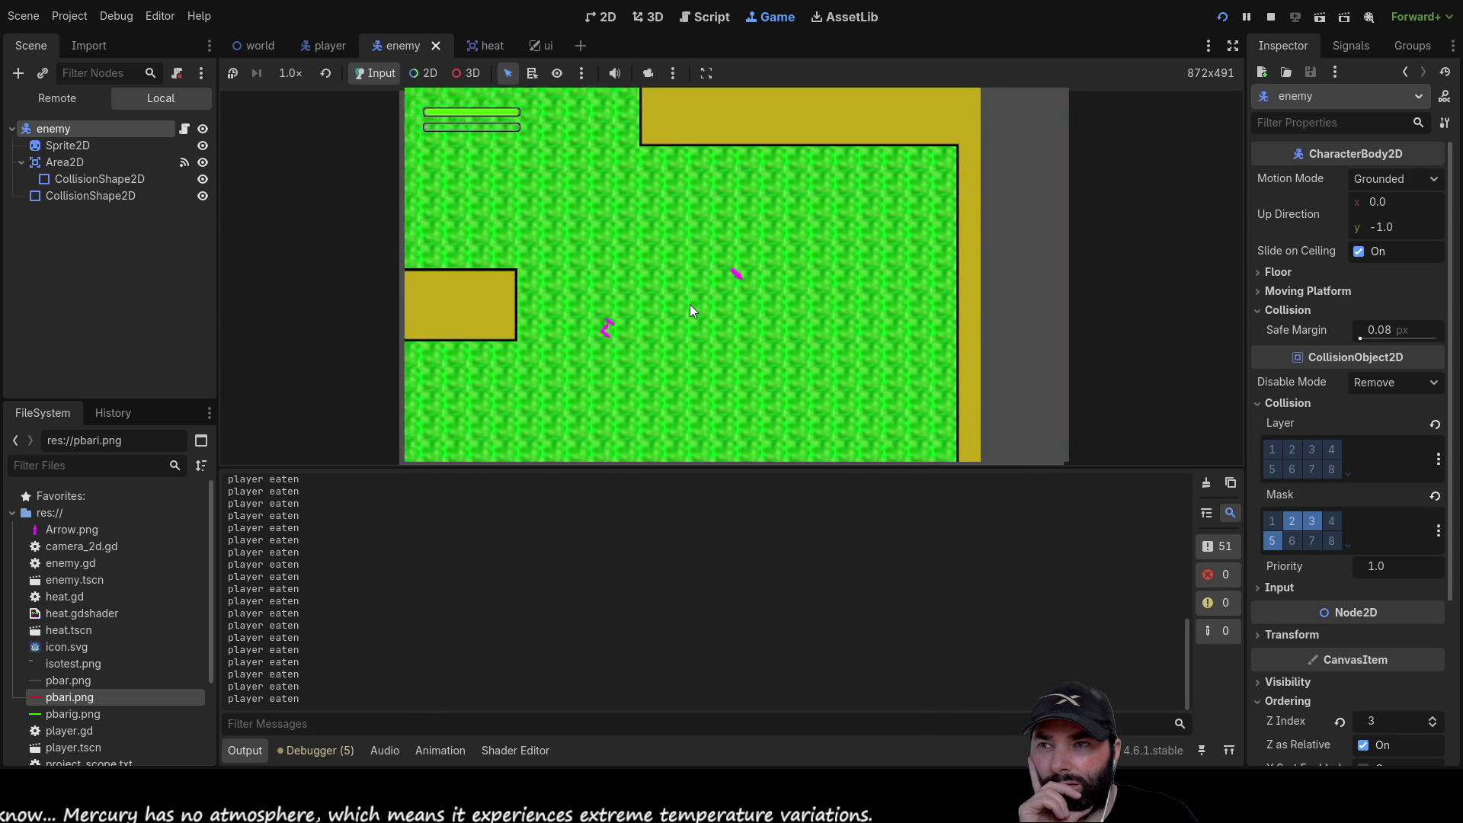
key(Right)
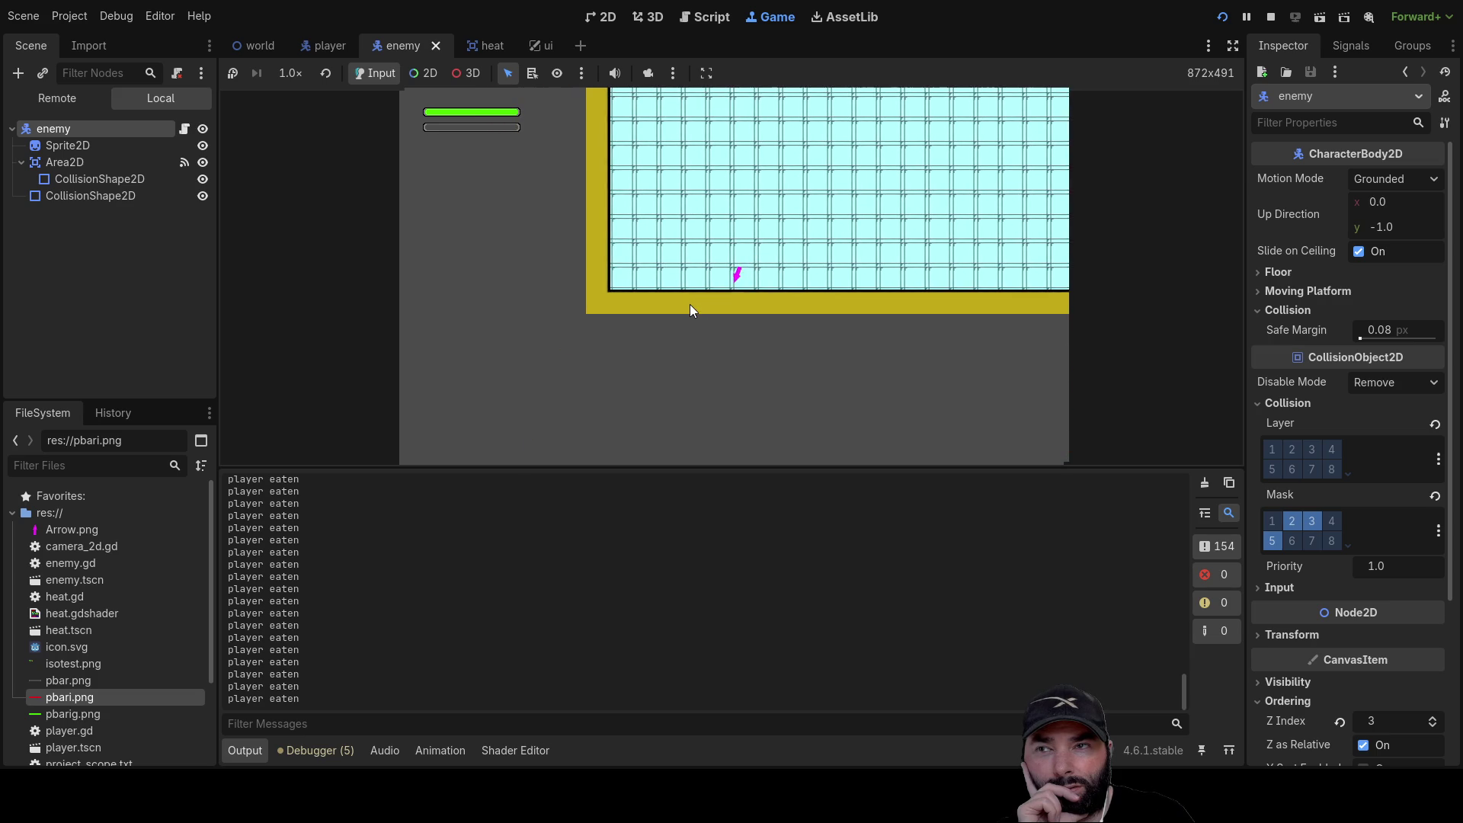
scroll(692, 310, up, 1)
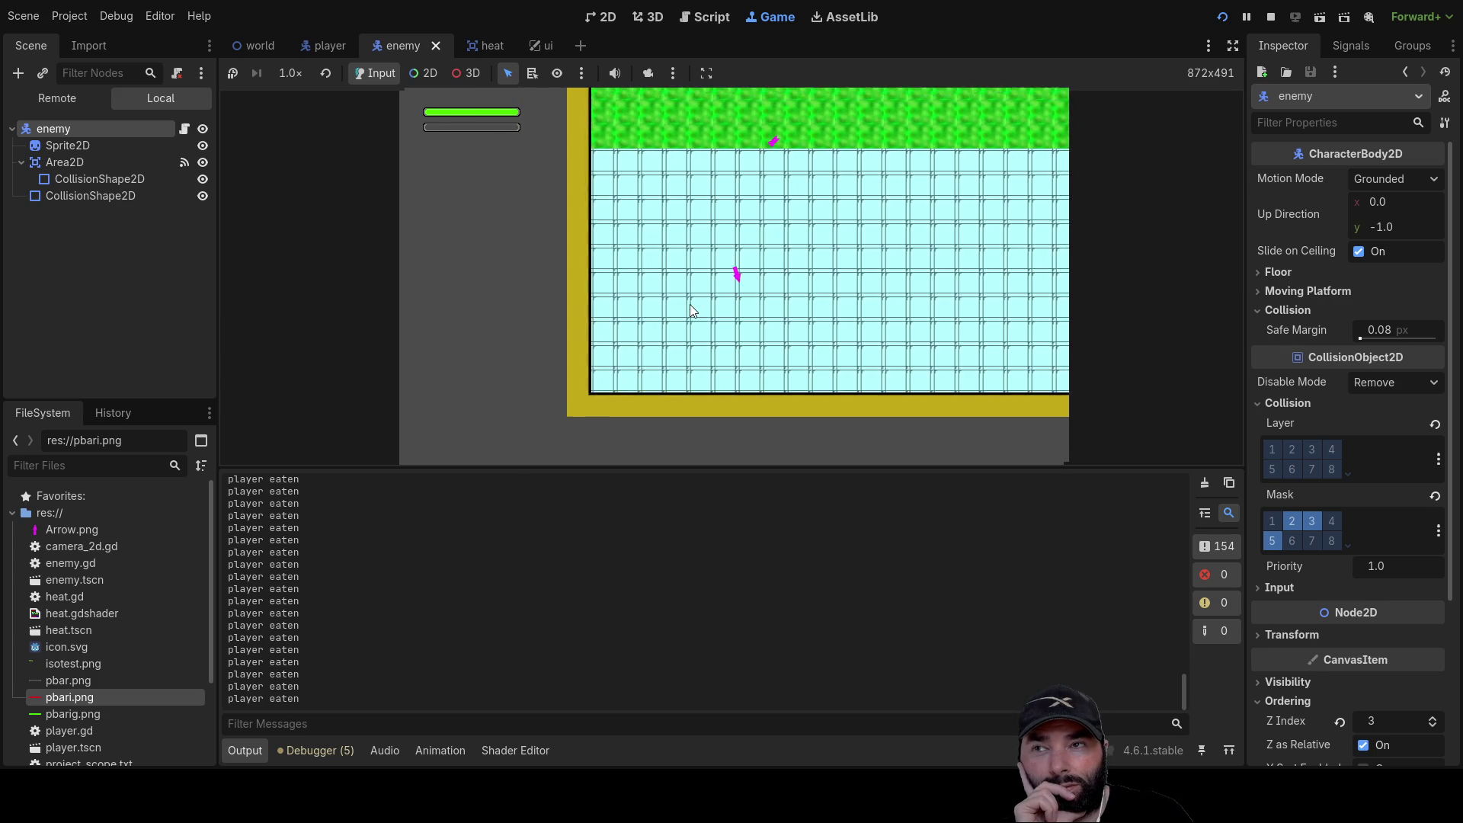
Steer the player around the level with the arrow keys, then stop the game
key(Up)
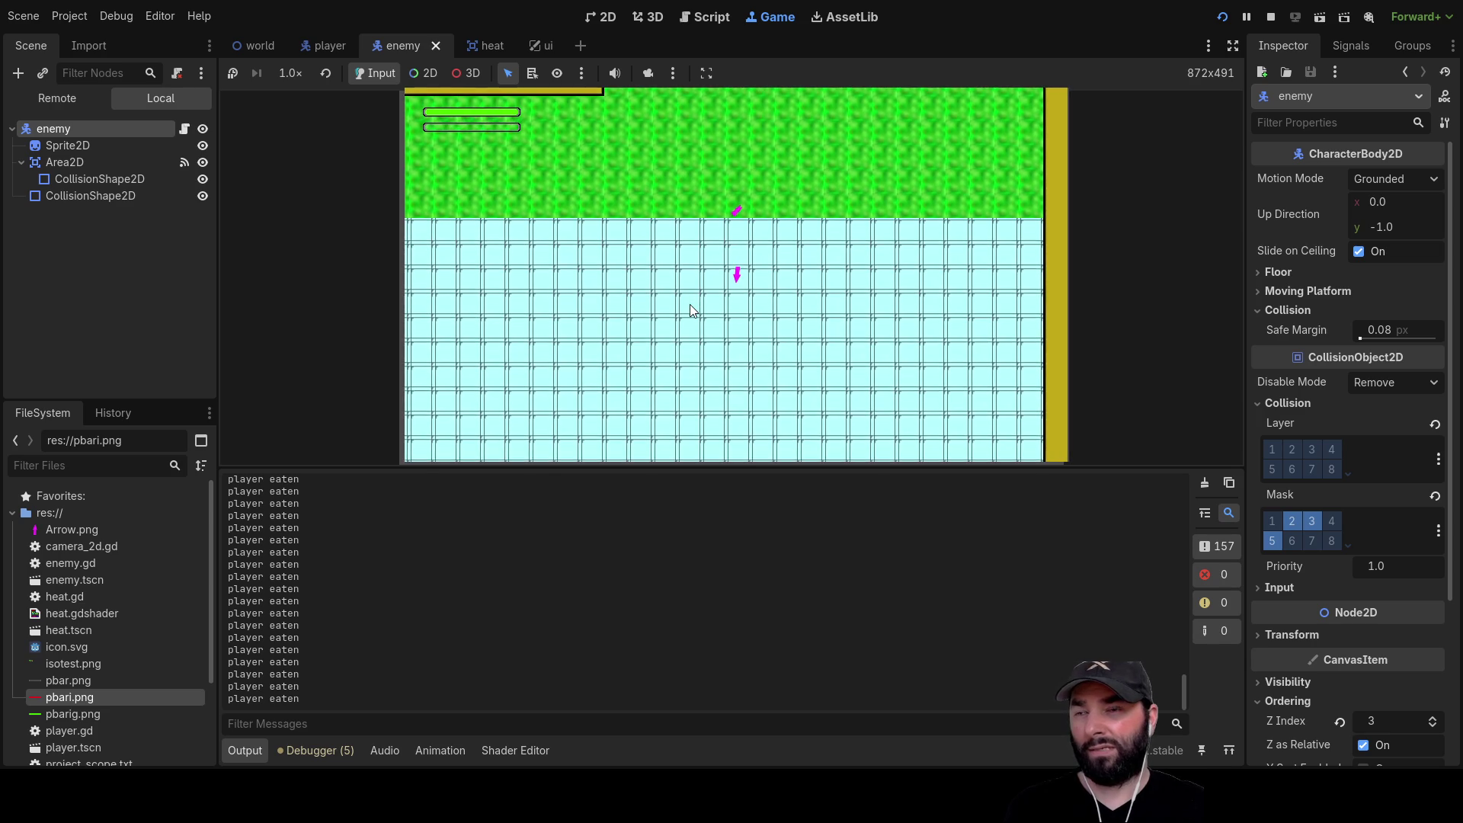
key(Down)
key(Left)
key(Up)
key(Right)
key(Down)
key(Up)
key(Left)
key(Right)
key(Up)
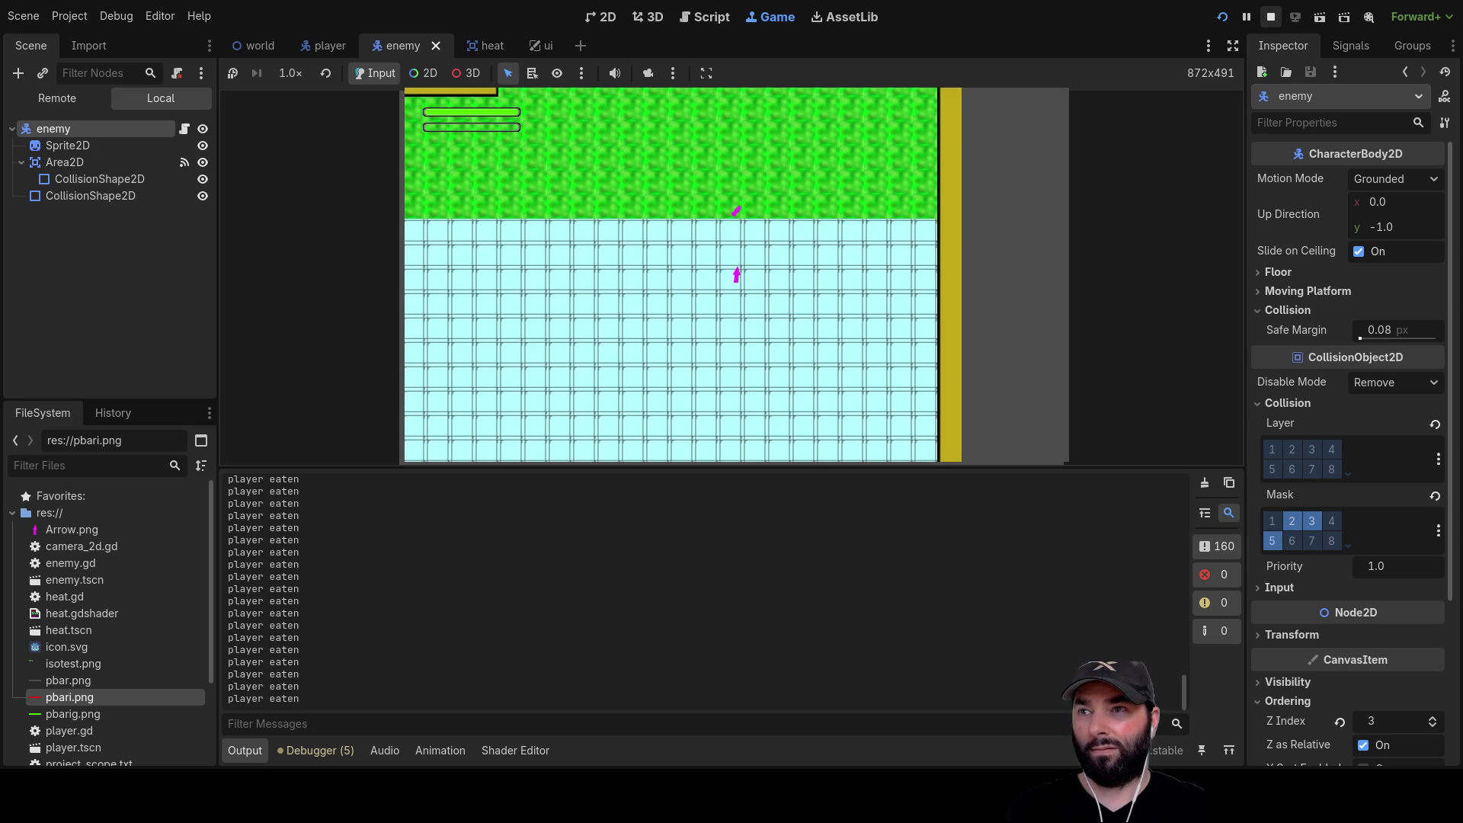
click(1270, 16)
Drag the player_collision CircleShape2D radius much wider in the player scene and run with F5
click(326, 45)
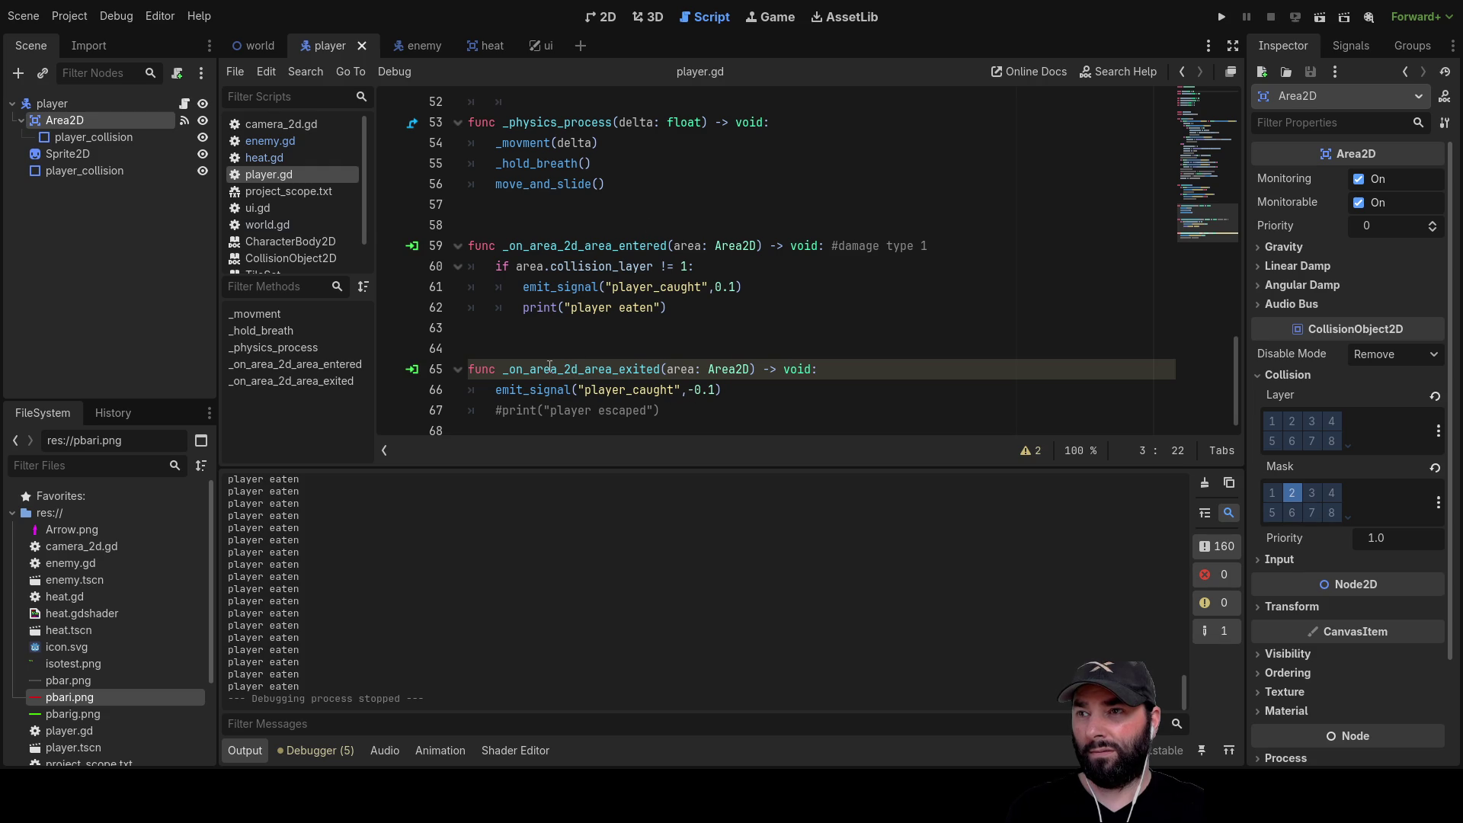
click(93, 137)
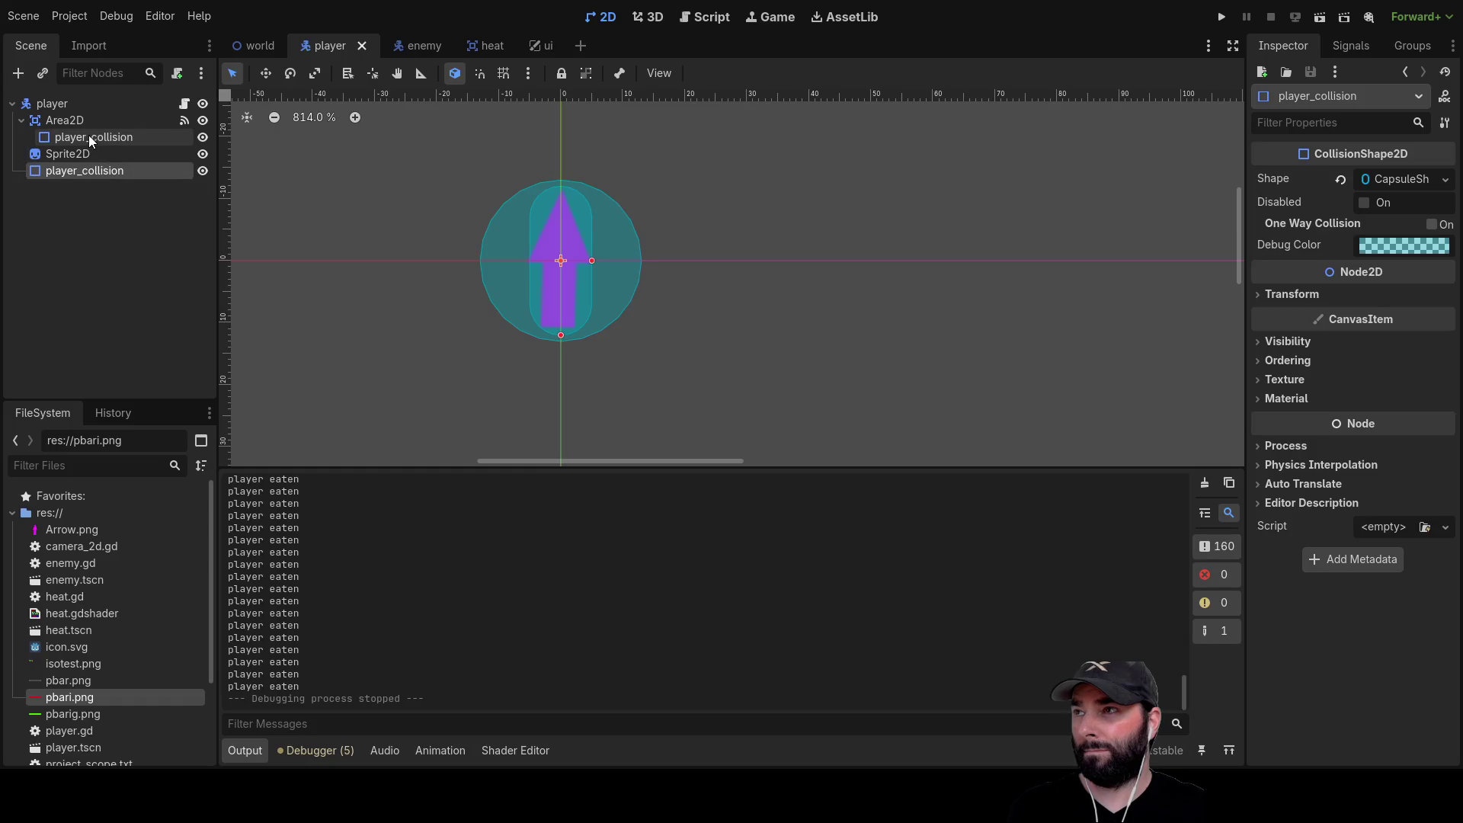
drag(640, 261, 872, 276)
scroll(847, 311, down, 2)
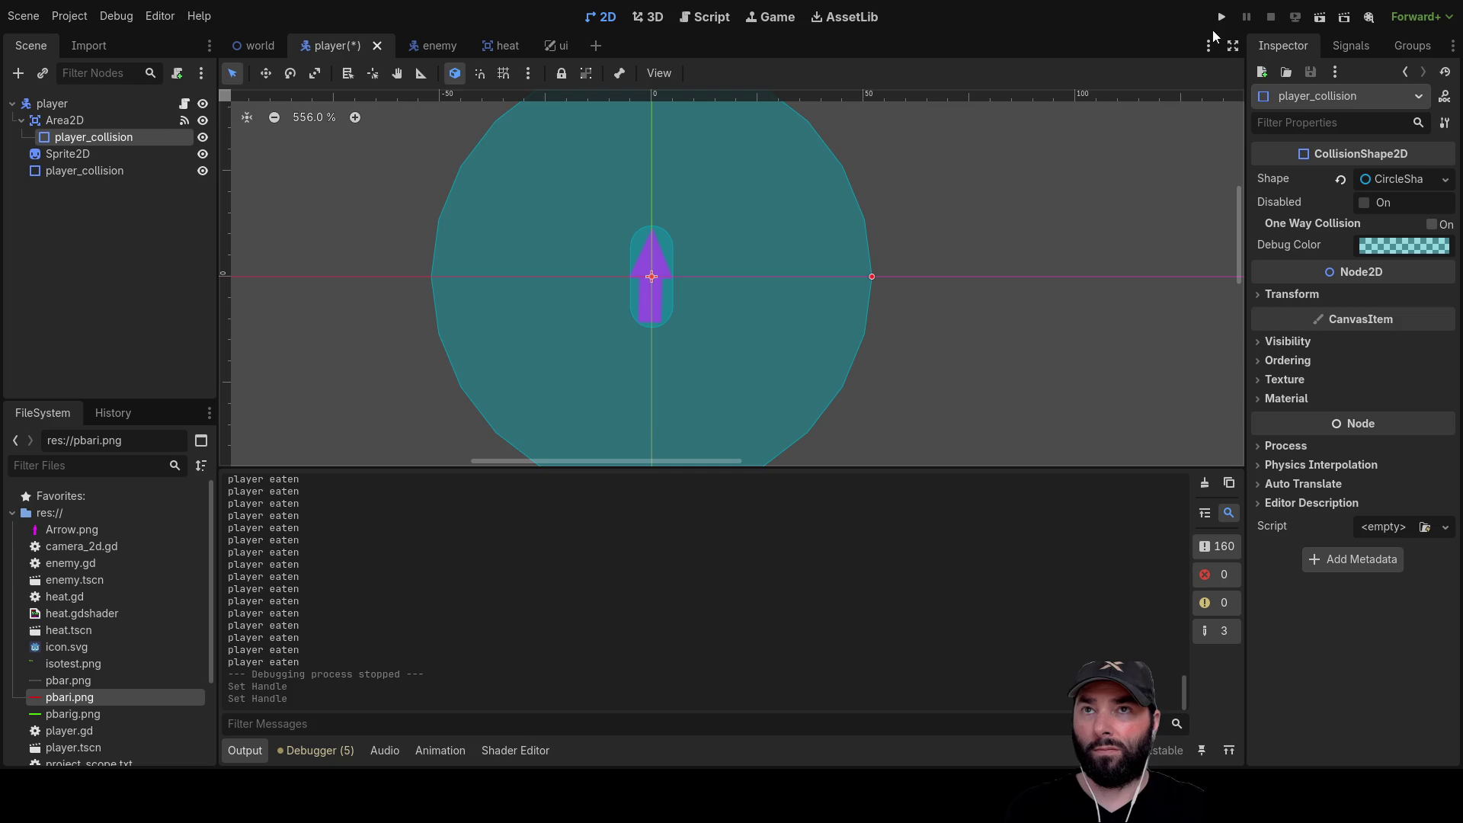
key(F5)
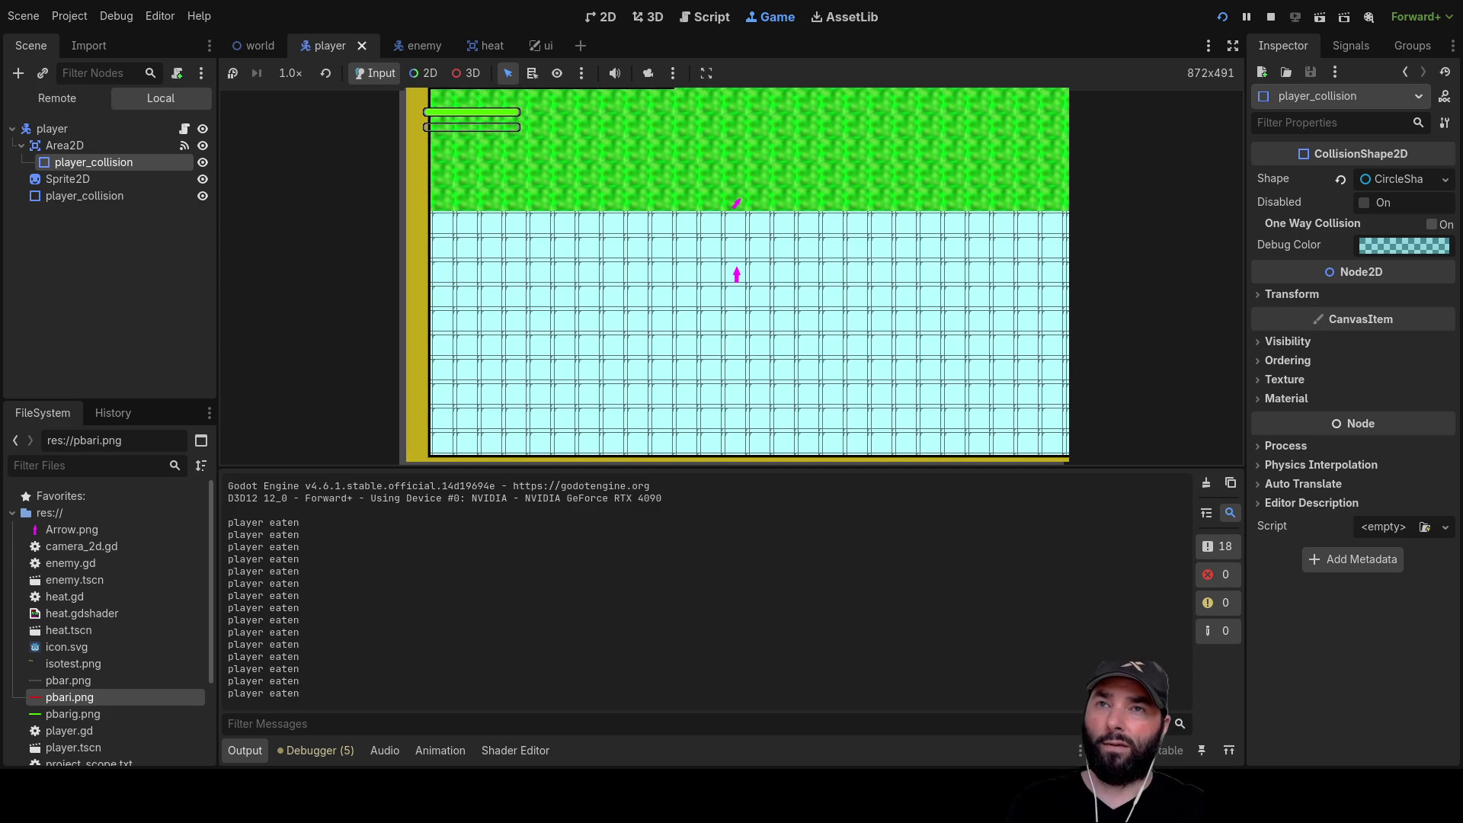
Stop the playtest and zoom out the 2D viewport on the player scene
click(1270, 16)
scroll(719, 261, down, 3)
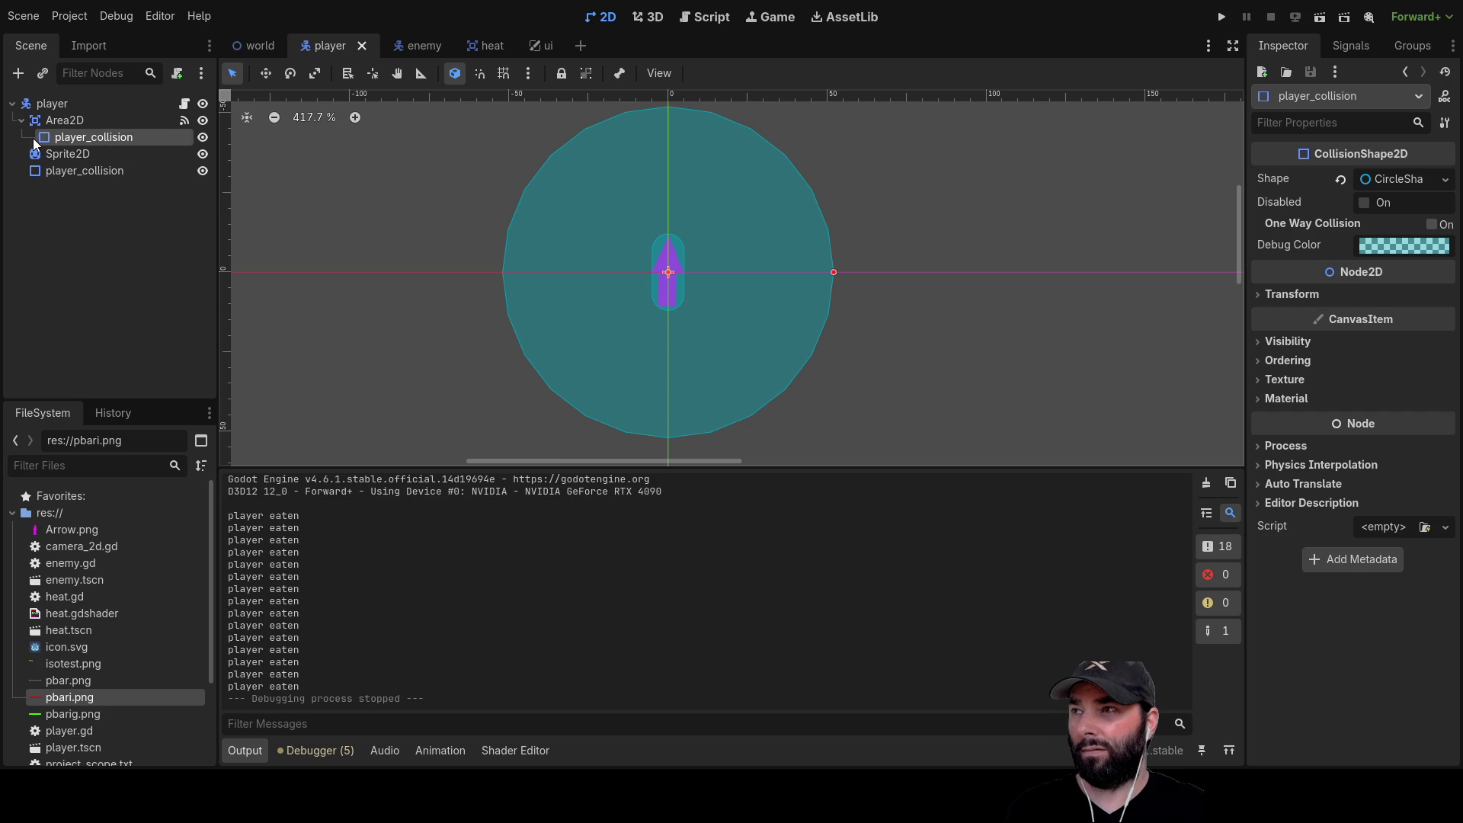
Rename the player's Area2D node to damage_area
click(62, 119)
click(67, 135)
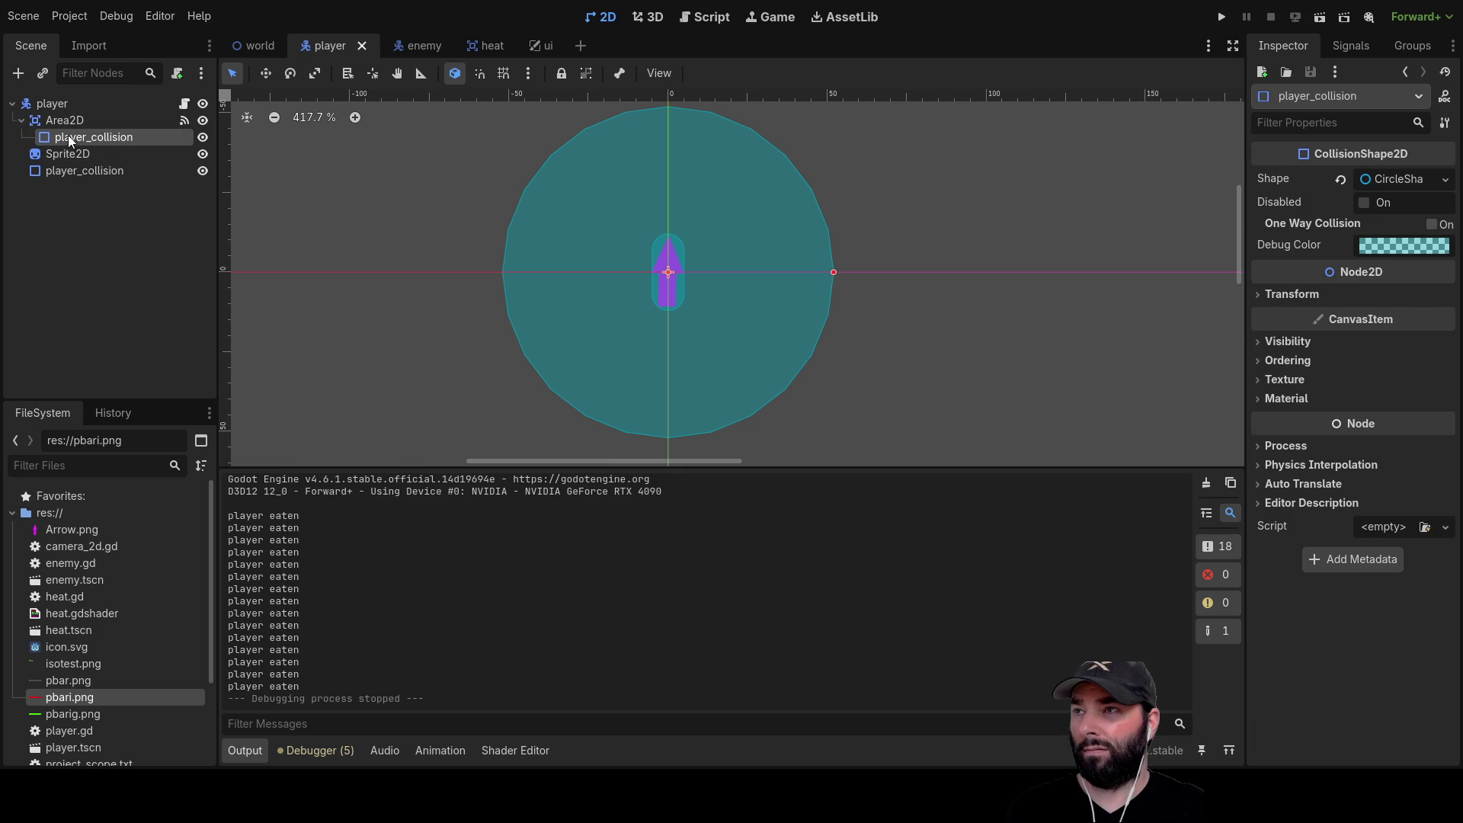
click(71, 121)
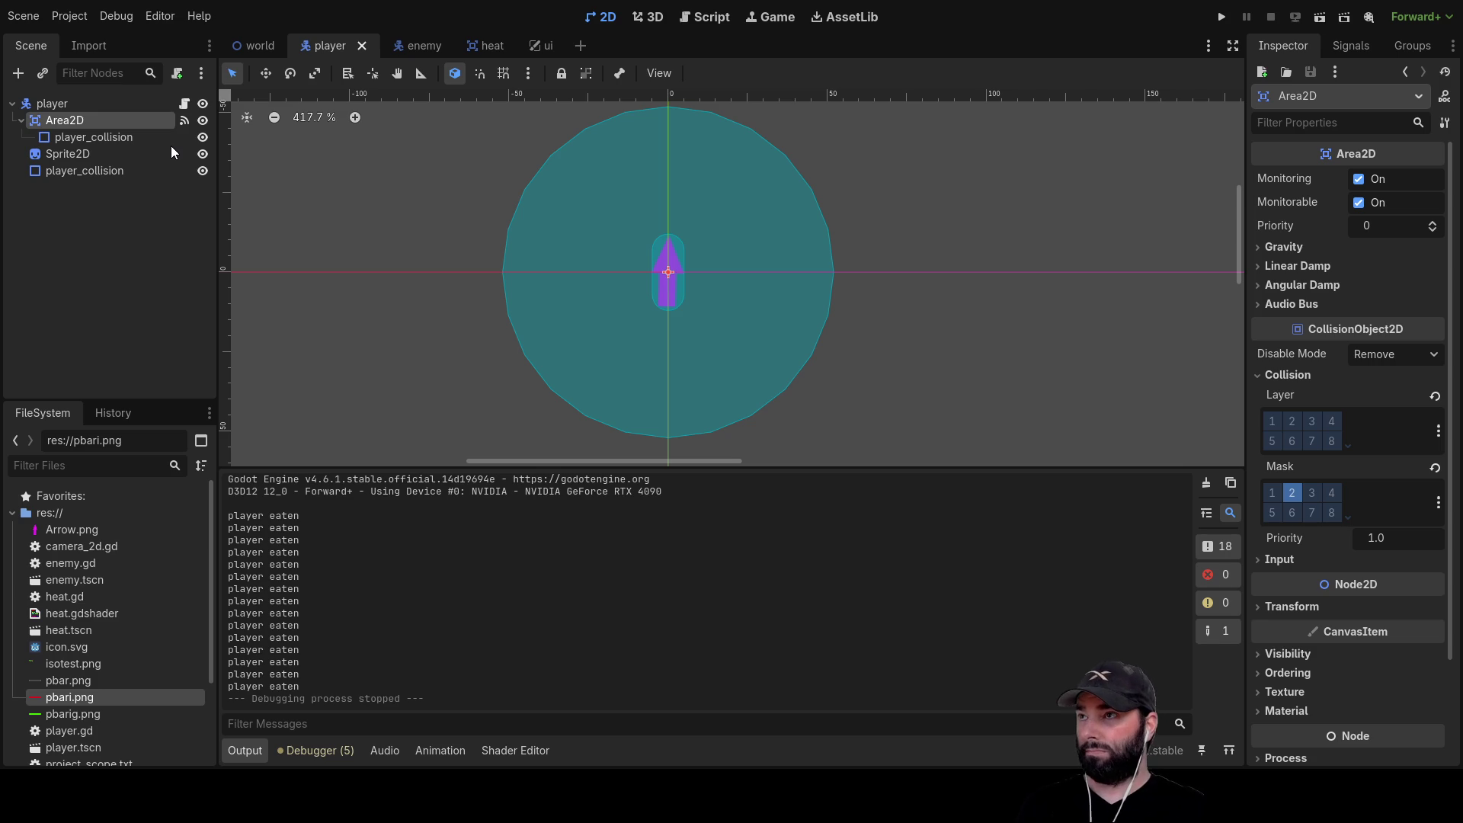
key(F2)
text(damage_area)
key(Return)
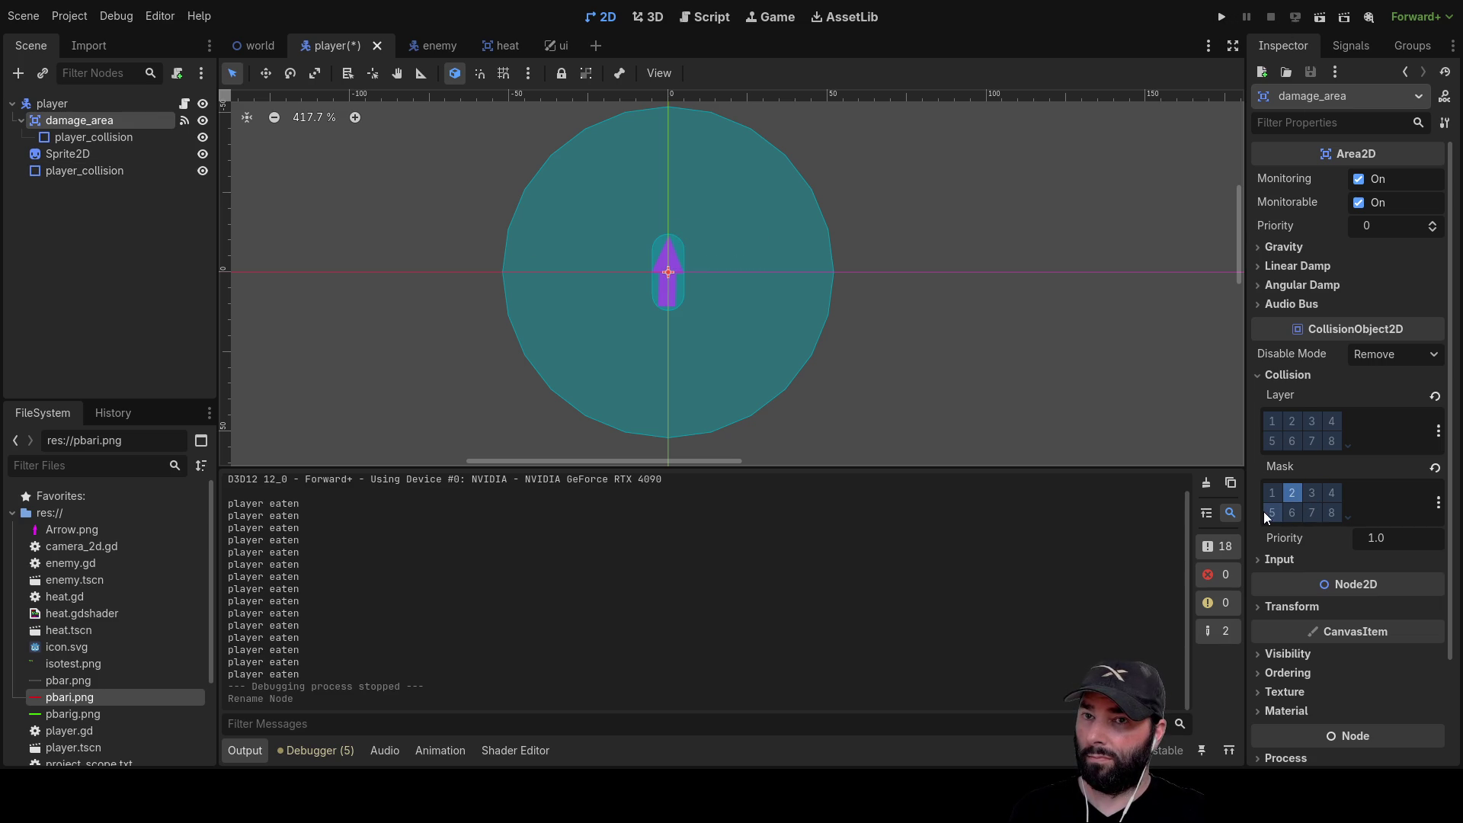
Select the player root node, save and run the game, then stop it with F8
click(76, 169)
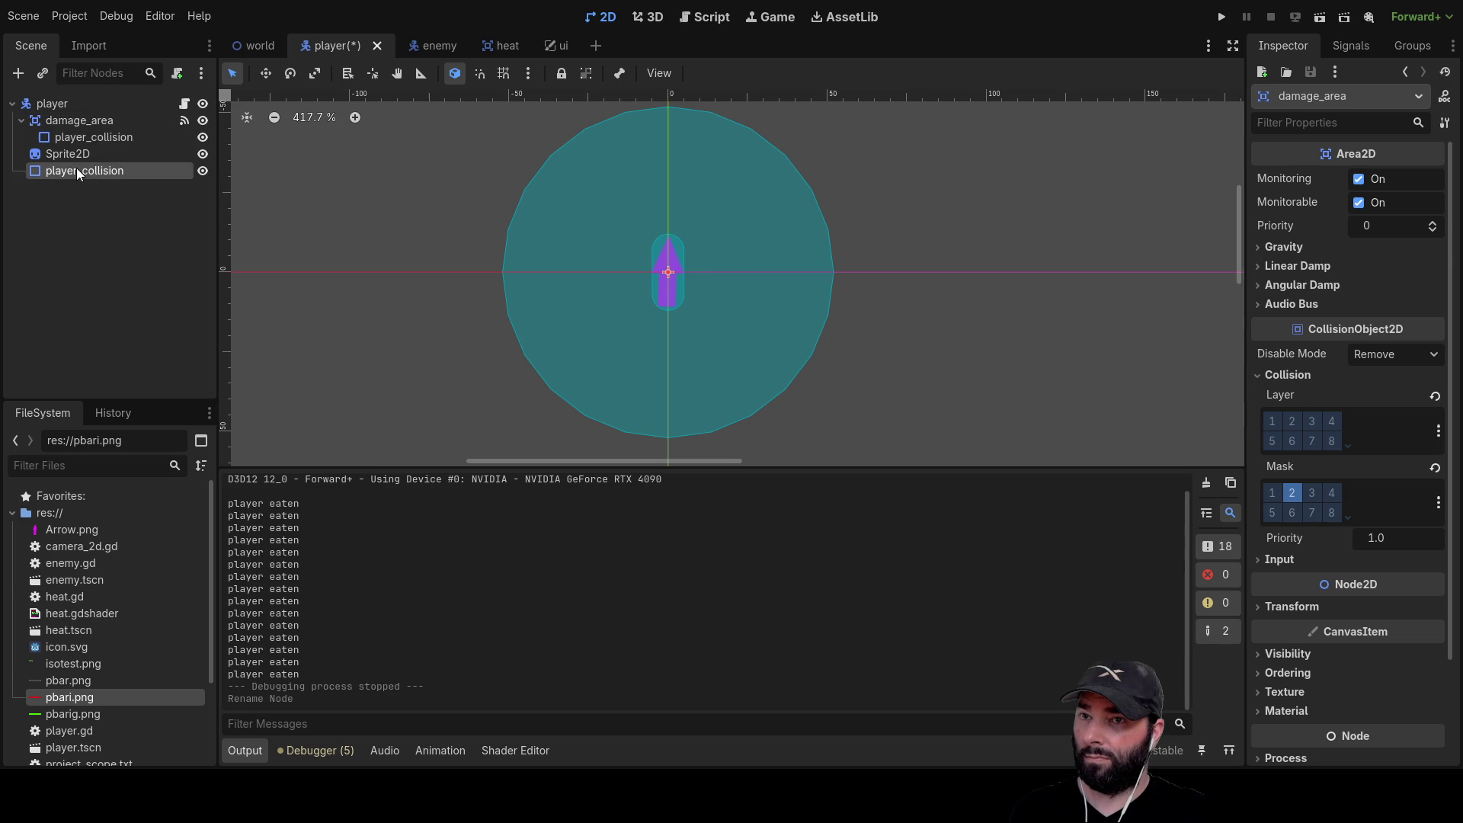
click(66, 103)
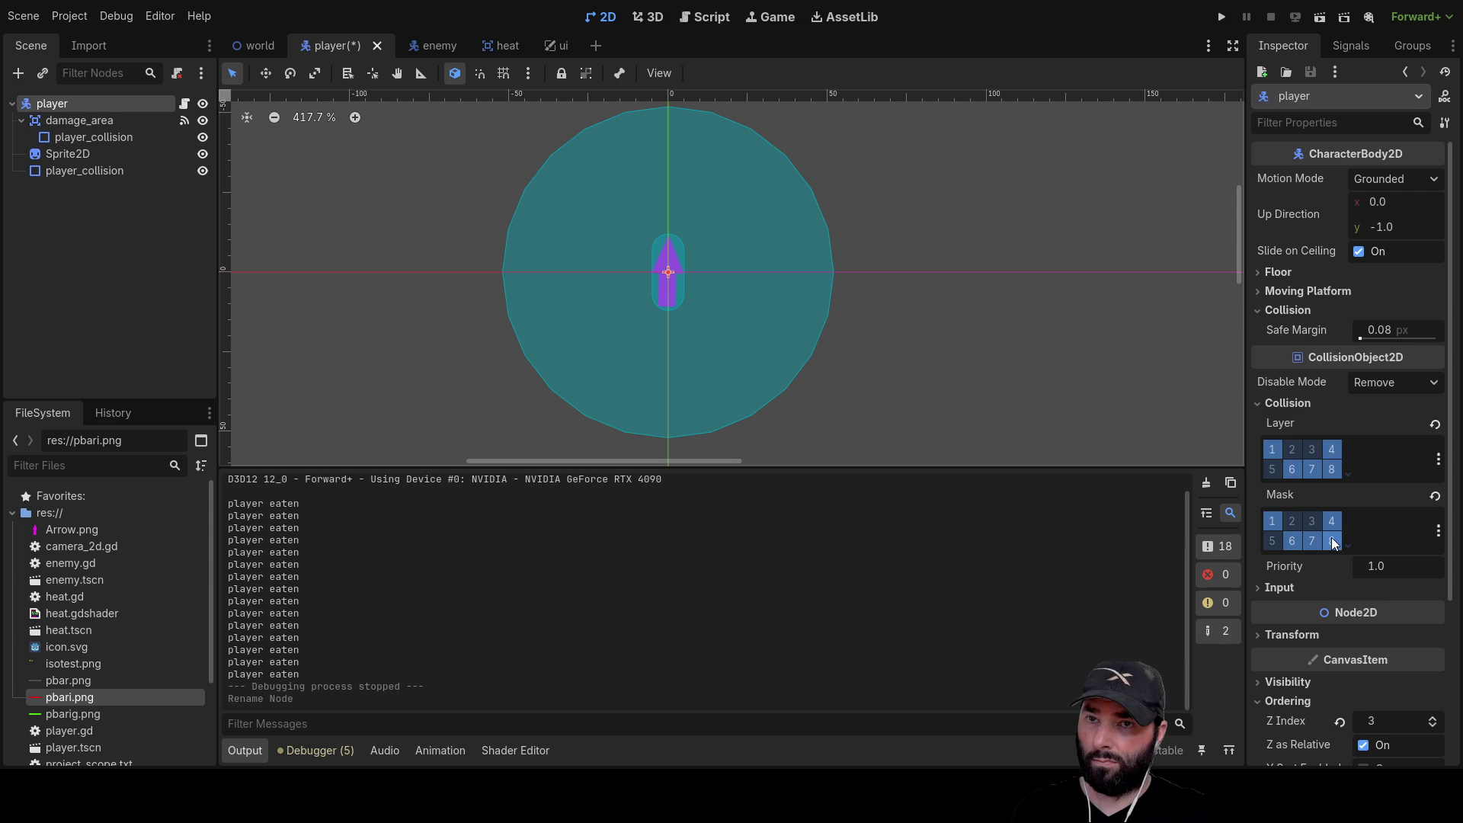
click(1221, 17)
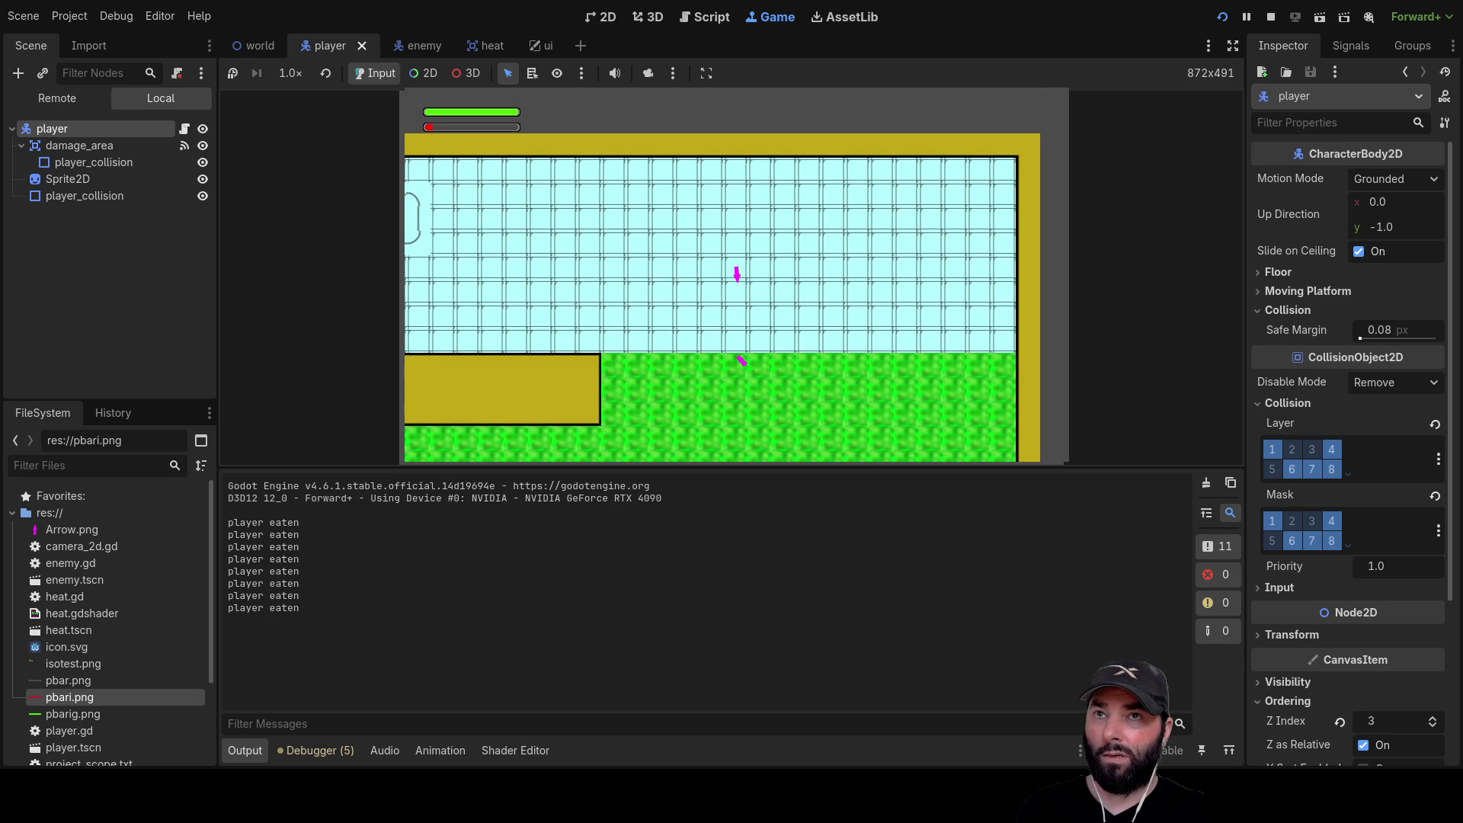
key(F8)
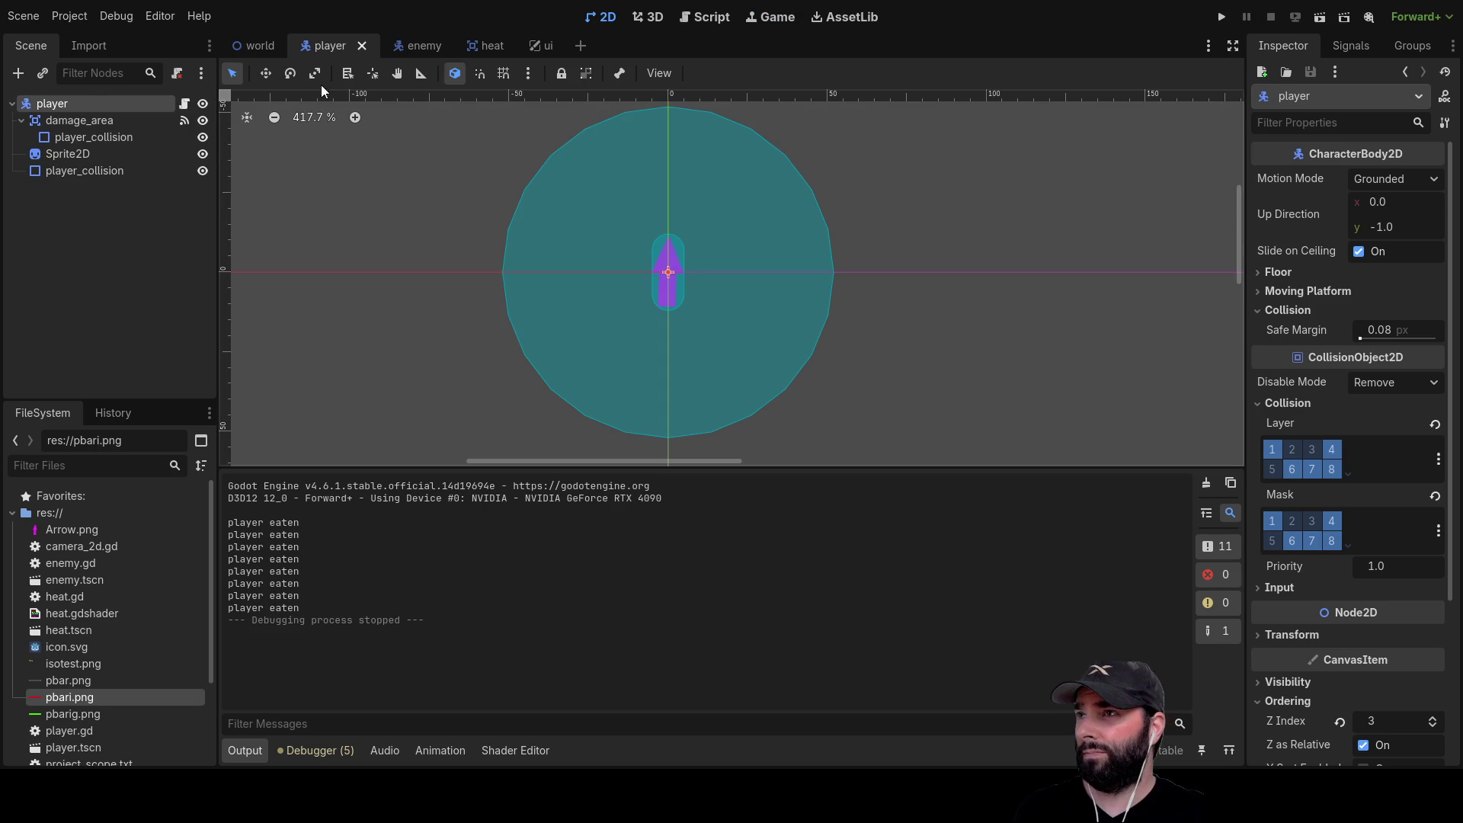
Open the enemy scene's script and scroll through its code
click(406, 47)
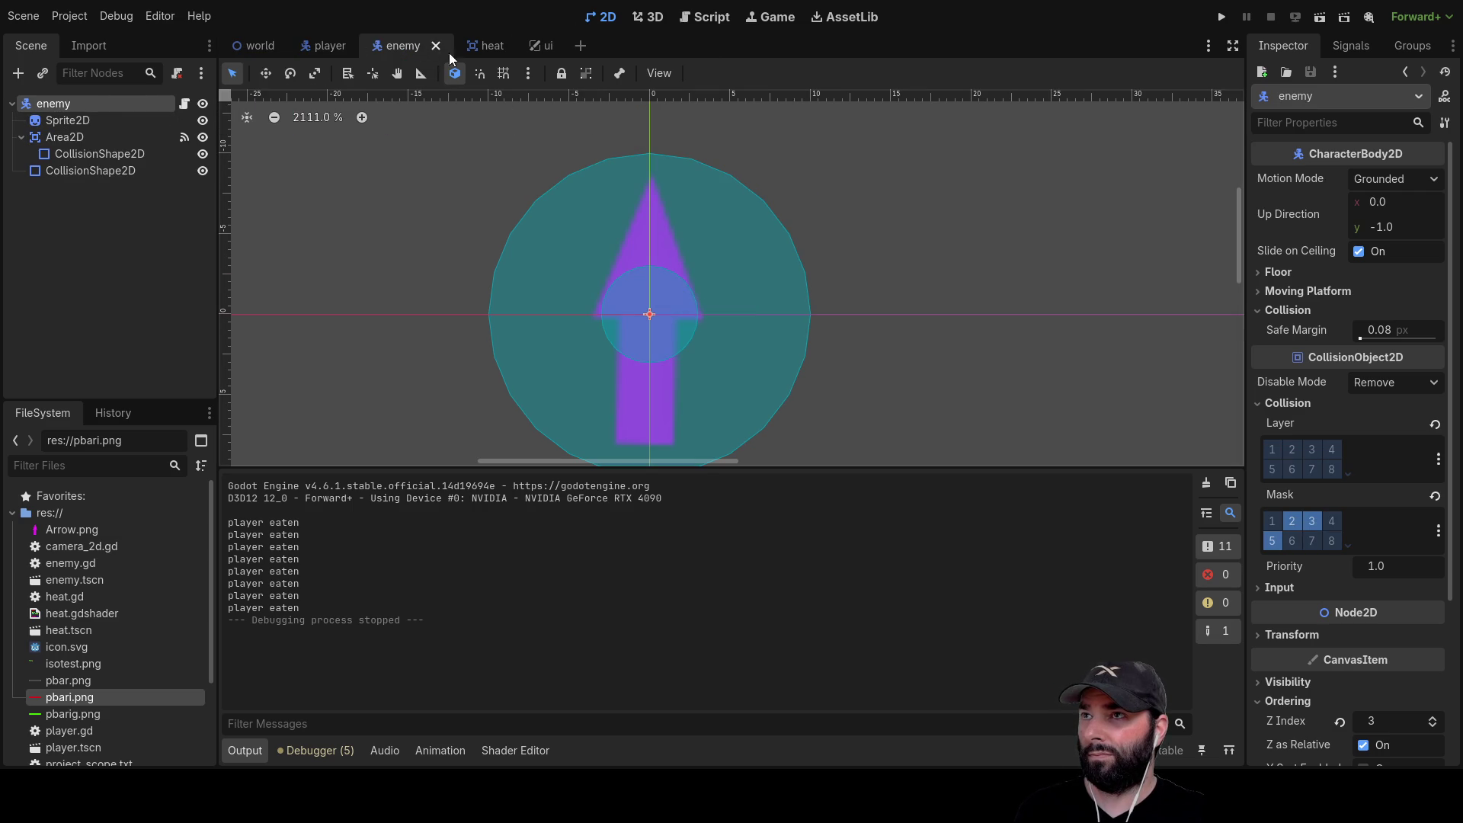
click(711, 19)
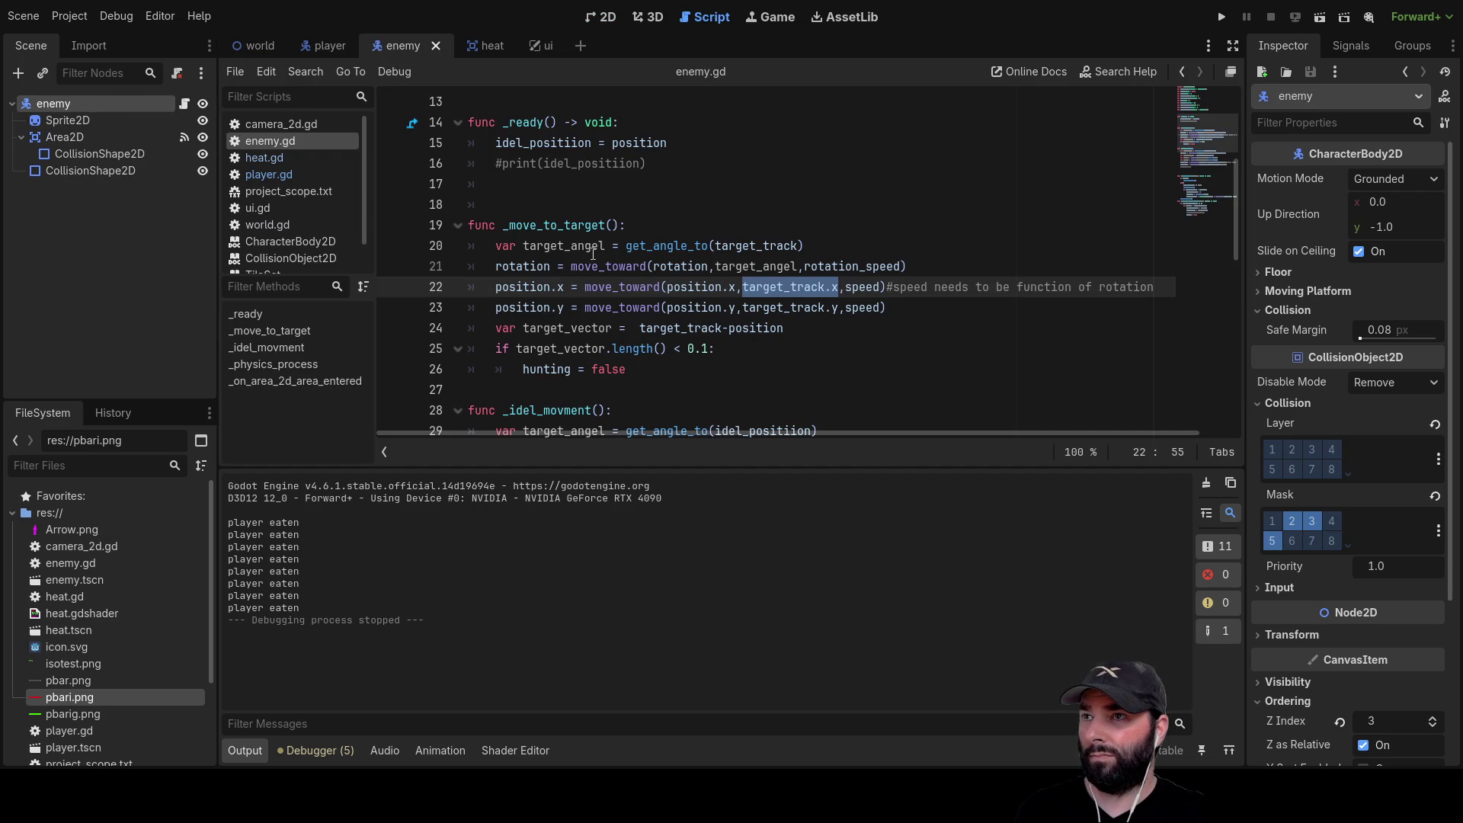
scroll(690, 268, down, 6)
scroll(689, 268, down, 3)
scroll(689, 268, down, 1)
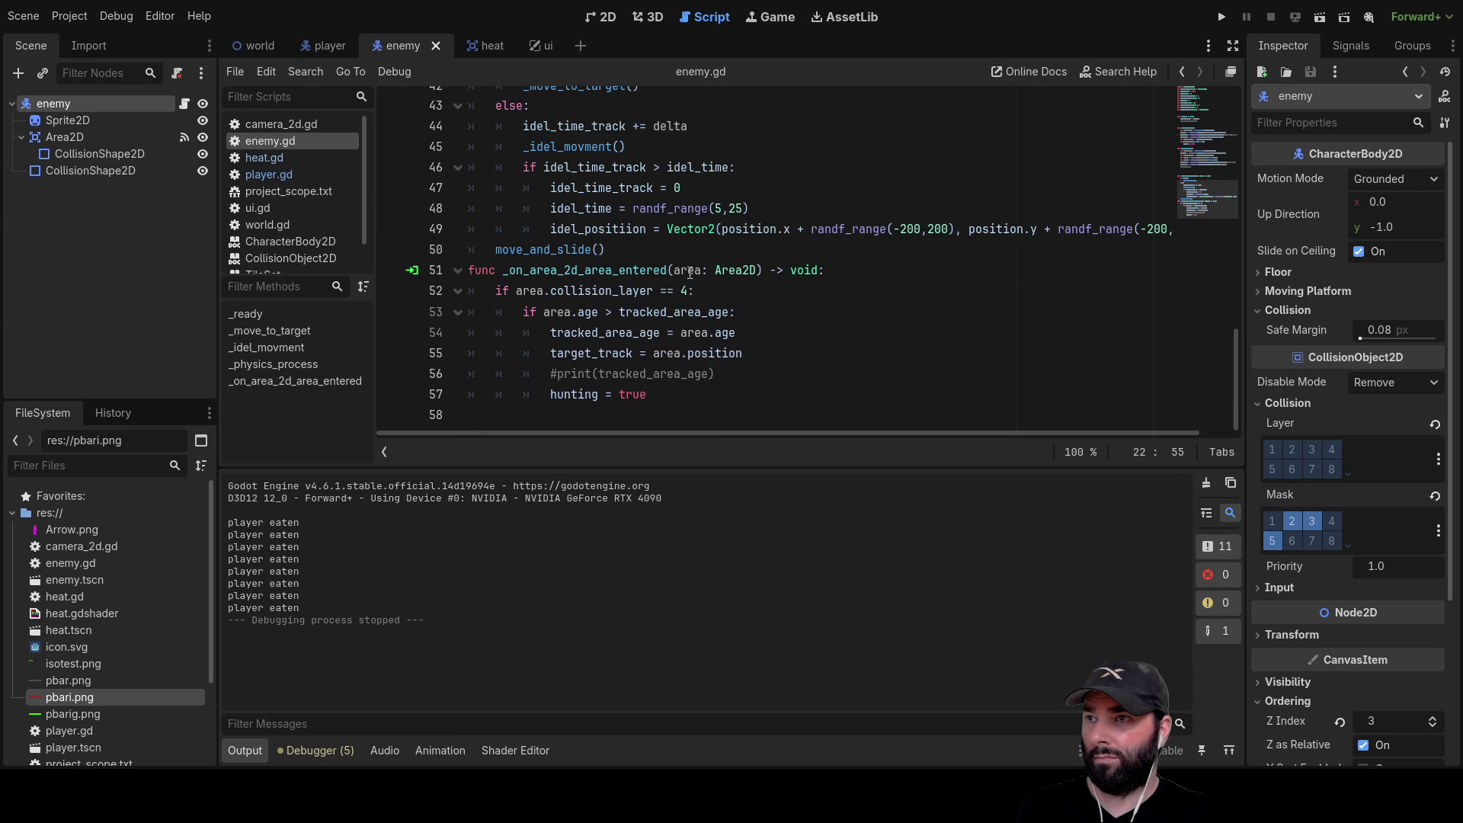
scroll(690, 276, up, 11)
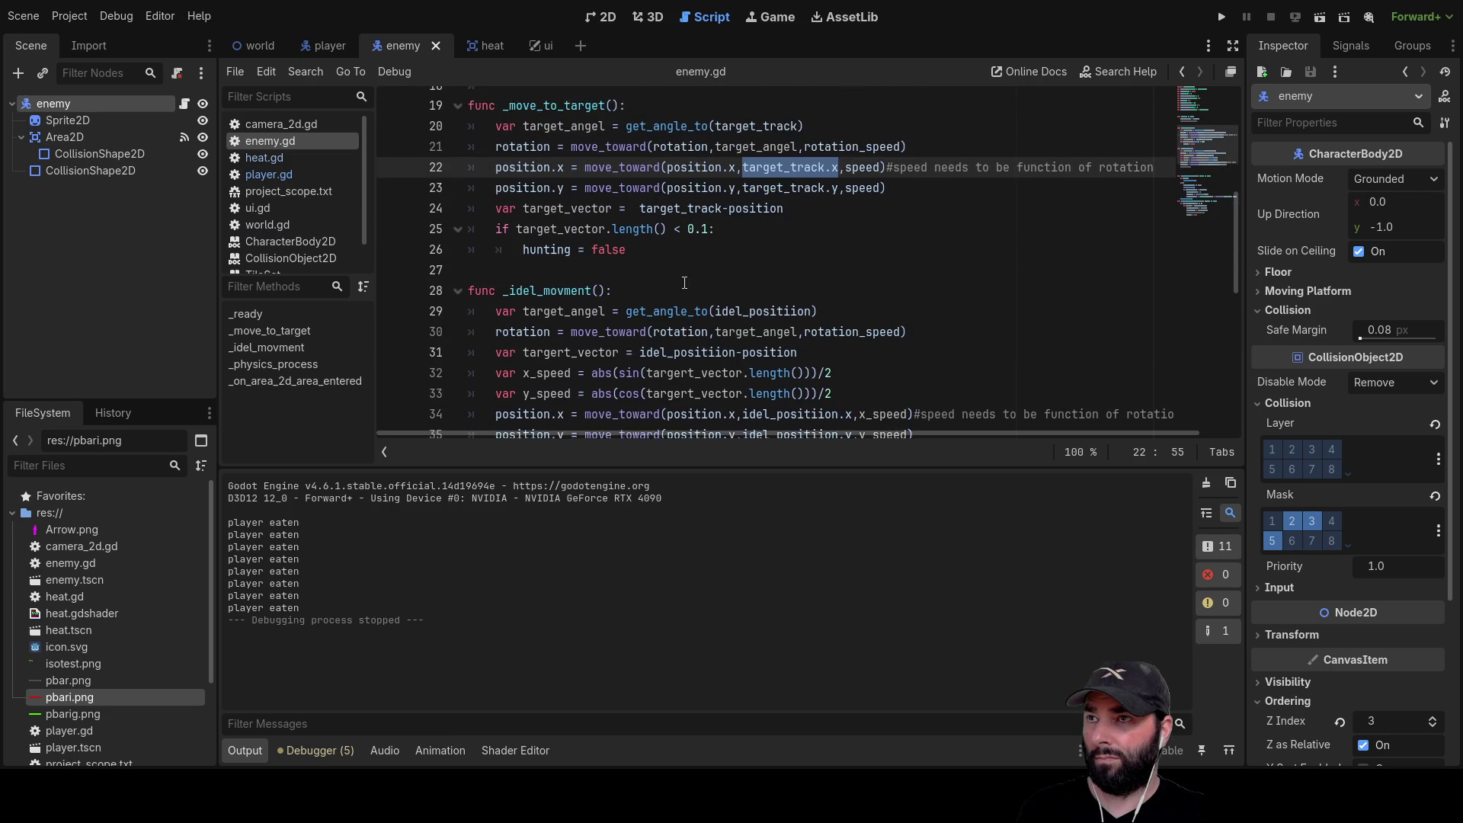
scroll(684, 283, up, 2)
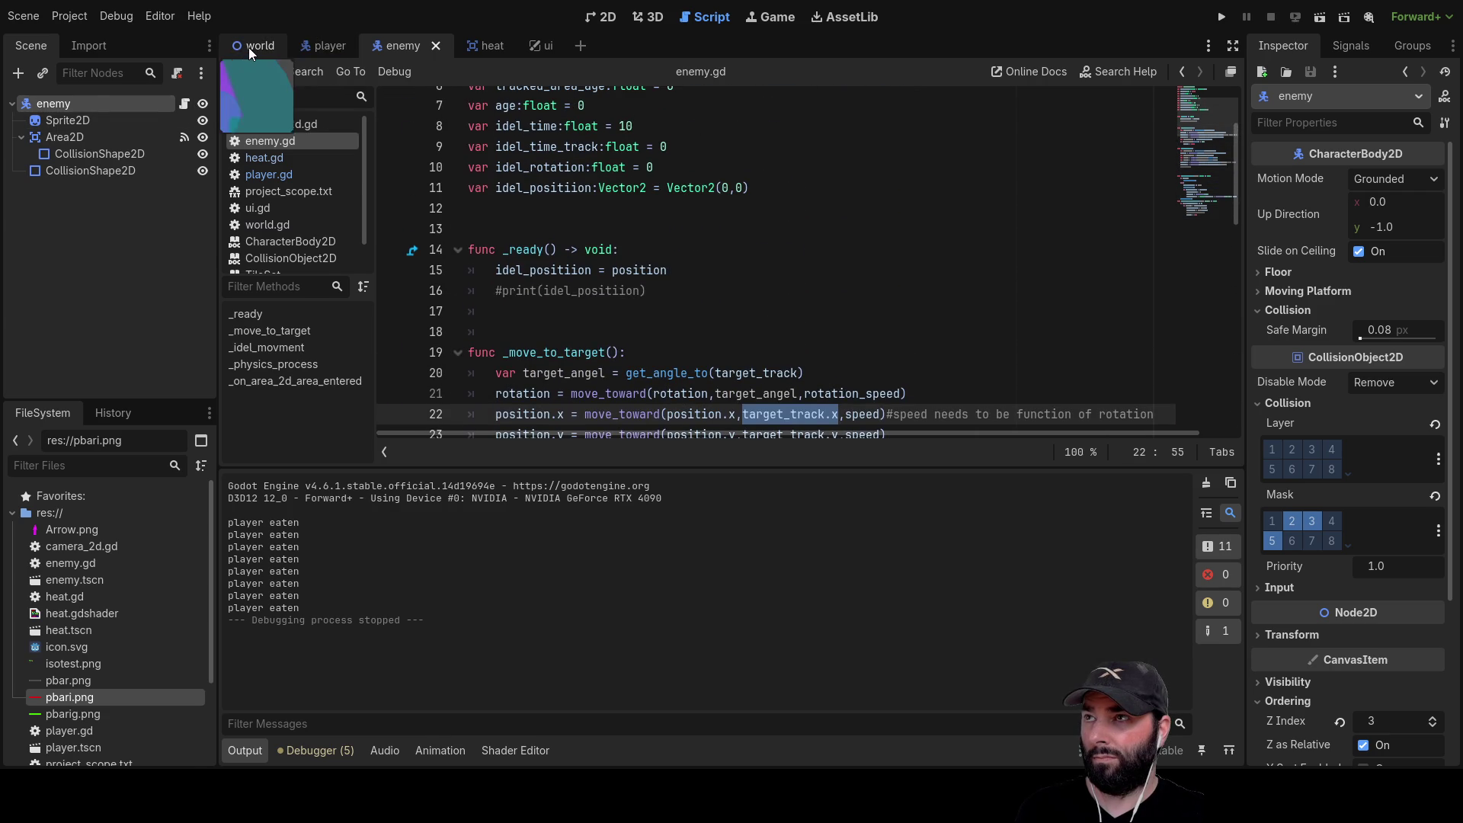
Bring up player.gd, scroll through it and place the cursor at the end of line 66
click(250, 46)
key(ctrl+Tab)
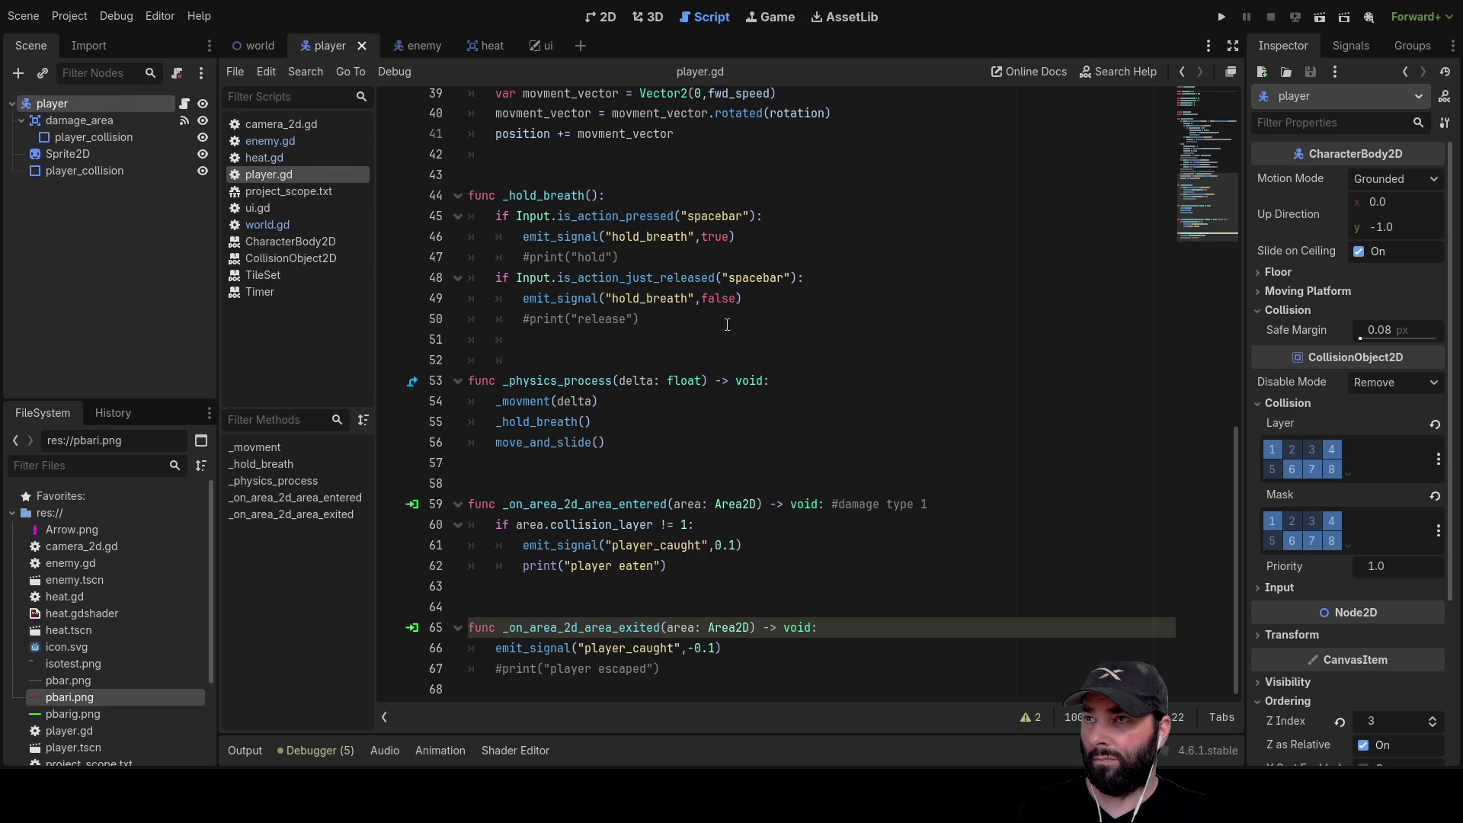
scroll(703, 381, up, 7)
scroll(702, 381, up, 6)
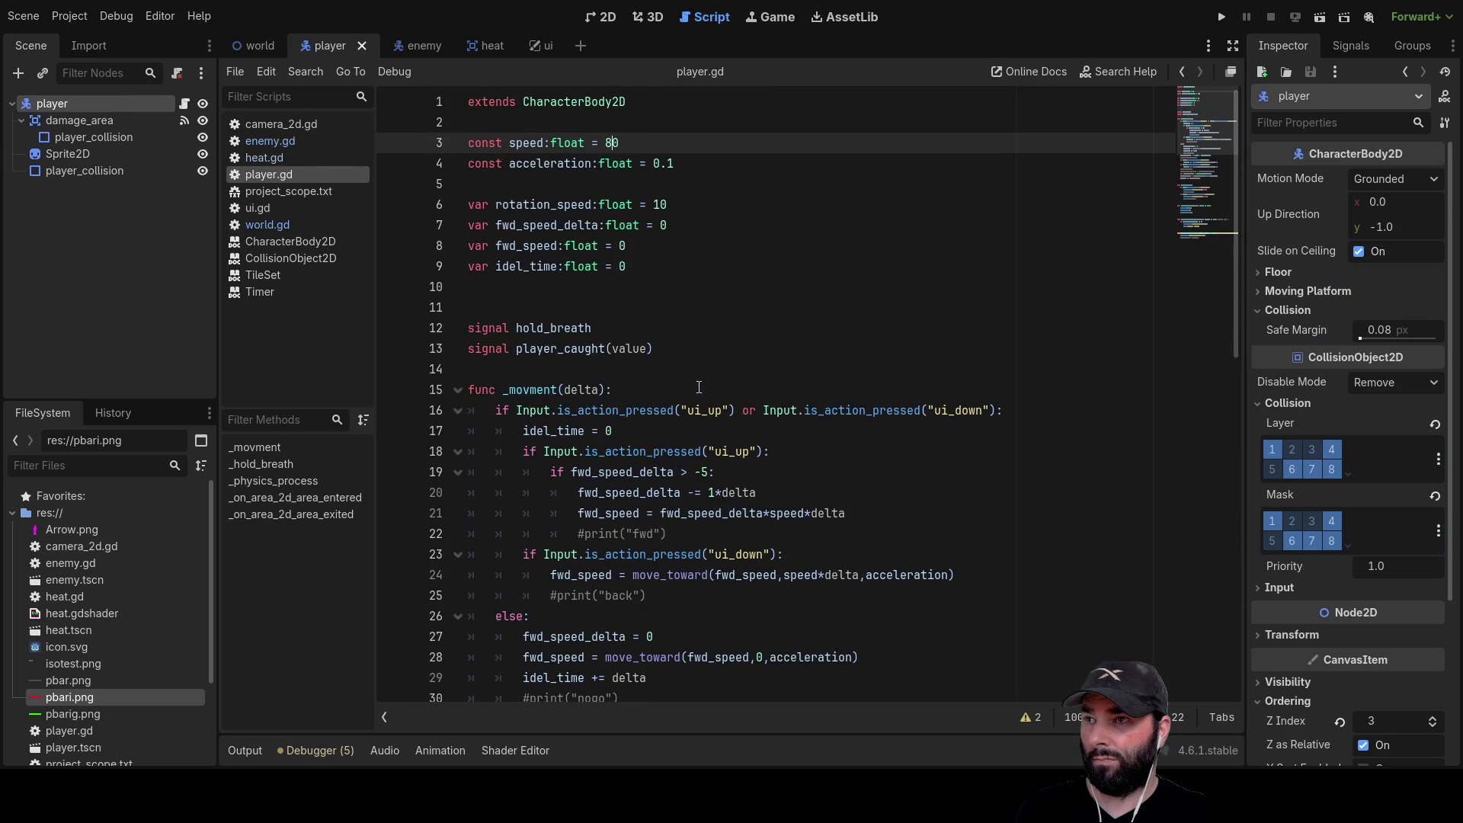
scroll(702, 391, down, 13)
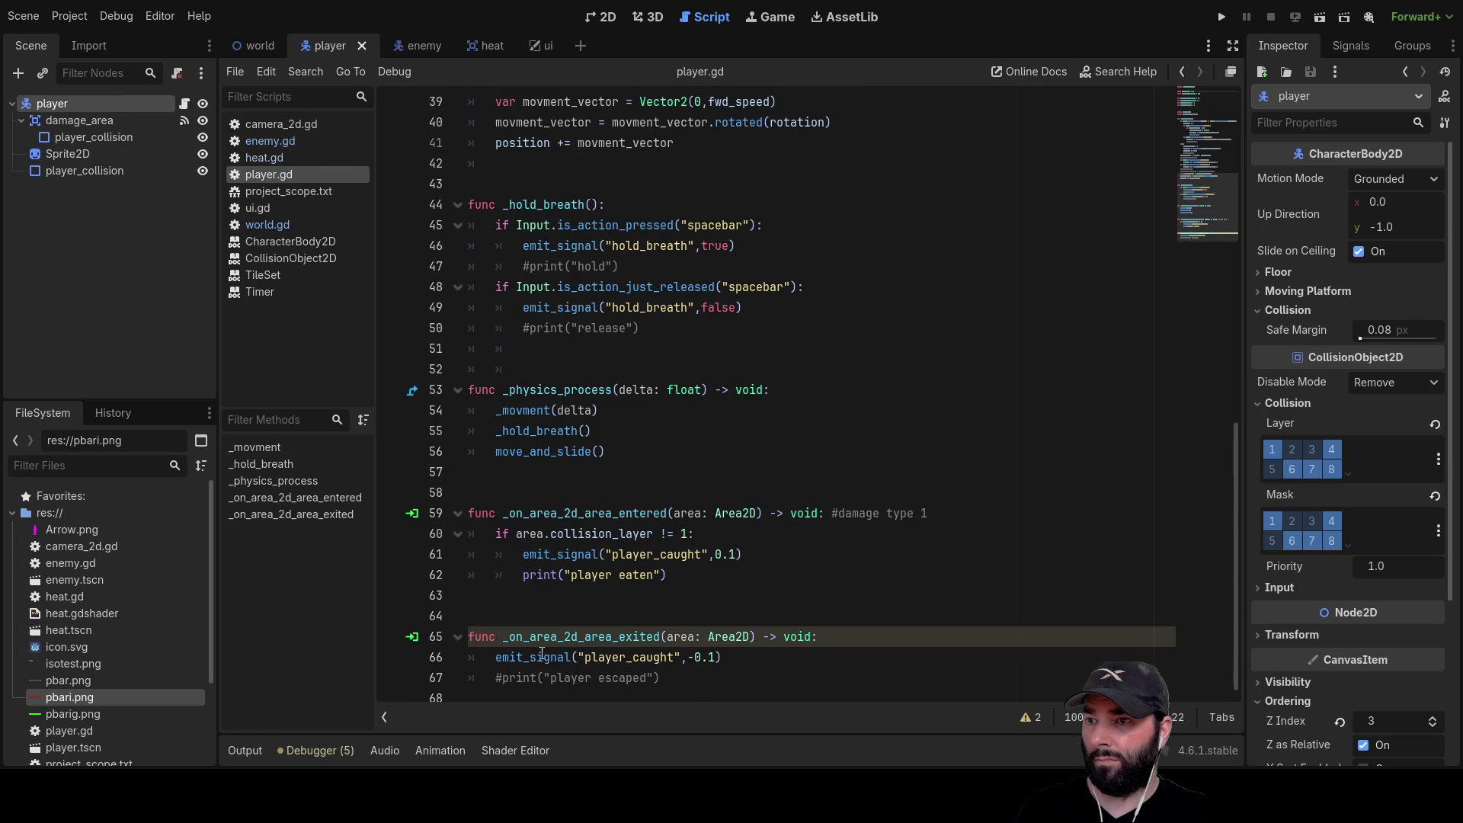
click(735, 658)
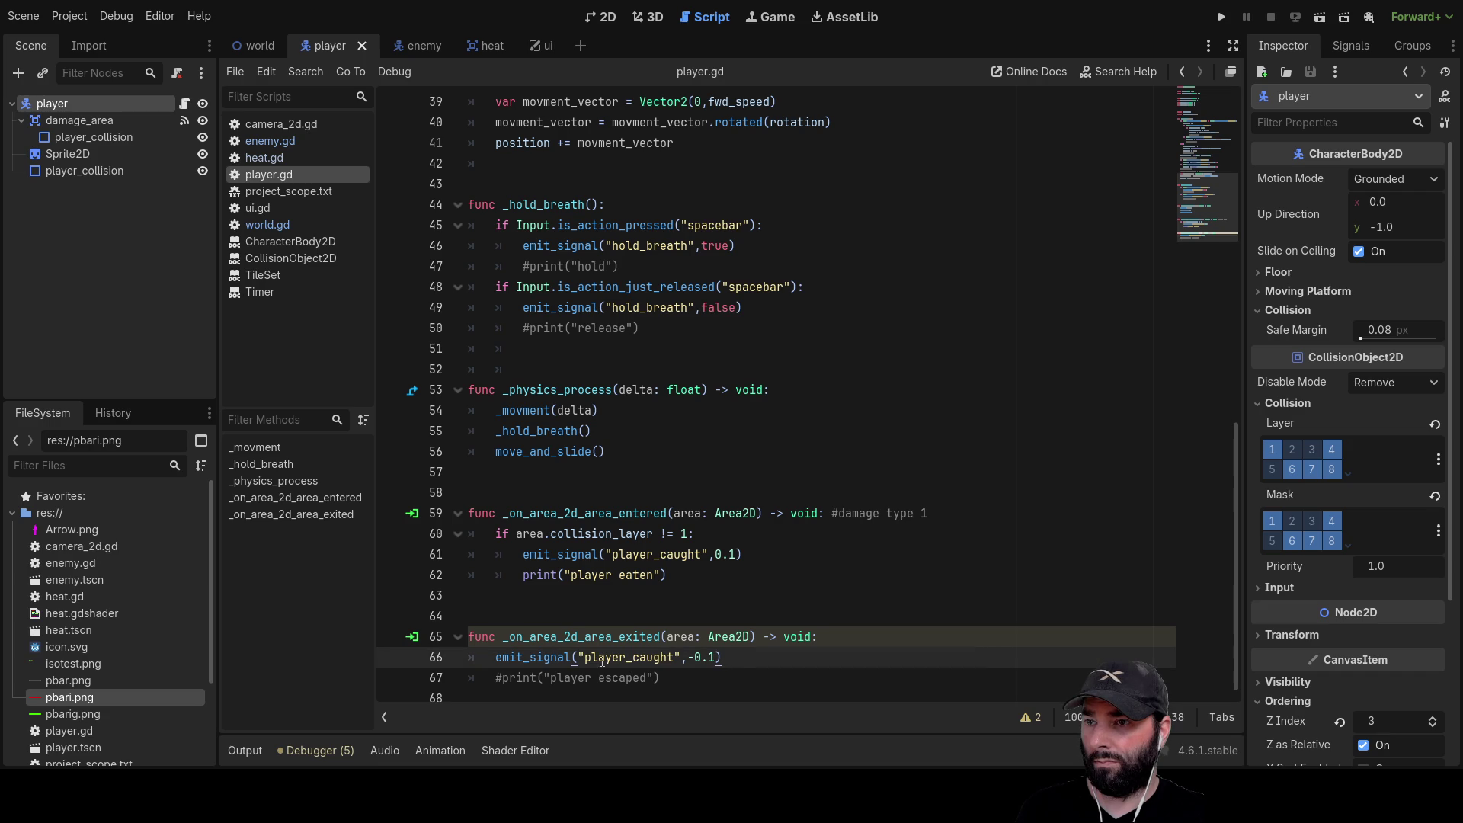
click(263, 47)
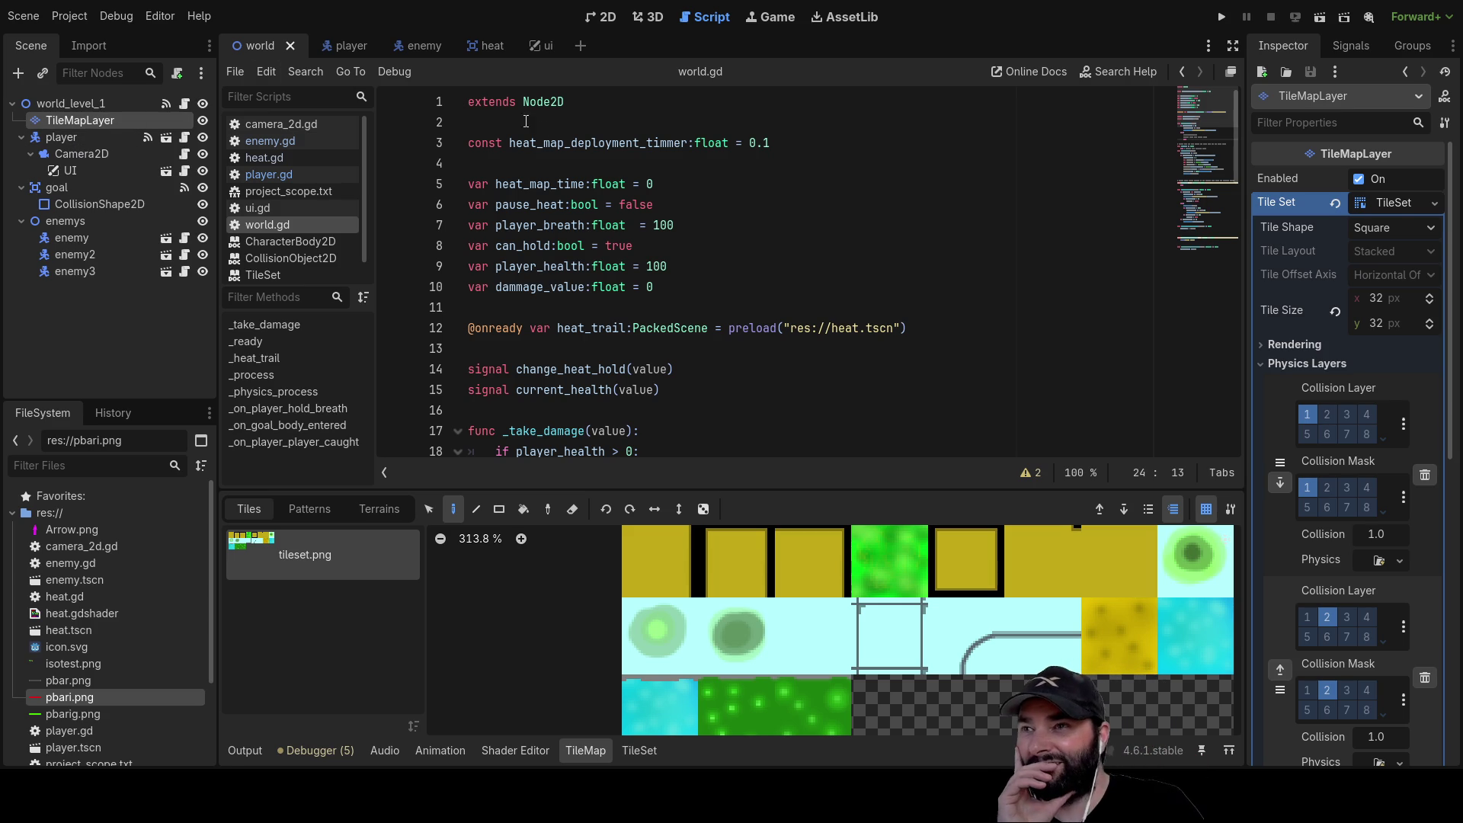
Return to the player scene tab
click(333, 43)
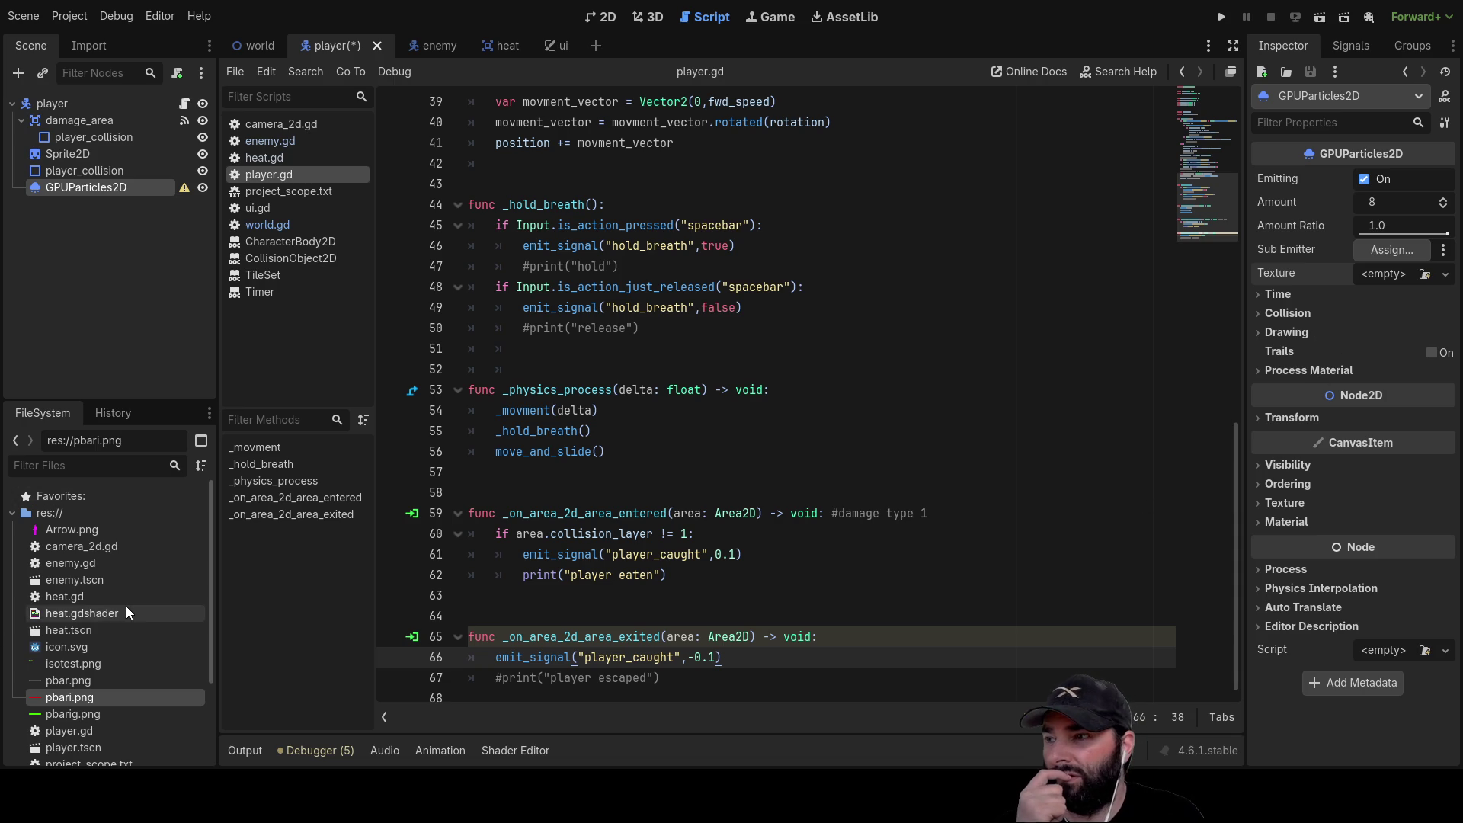
Drag reddot.png onto the GPUParticles2D Texture property
scroll(126, 606, down, 3)
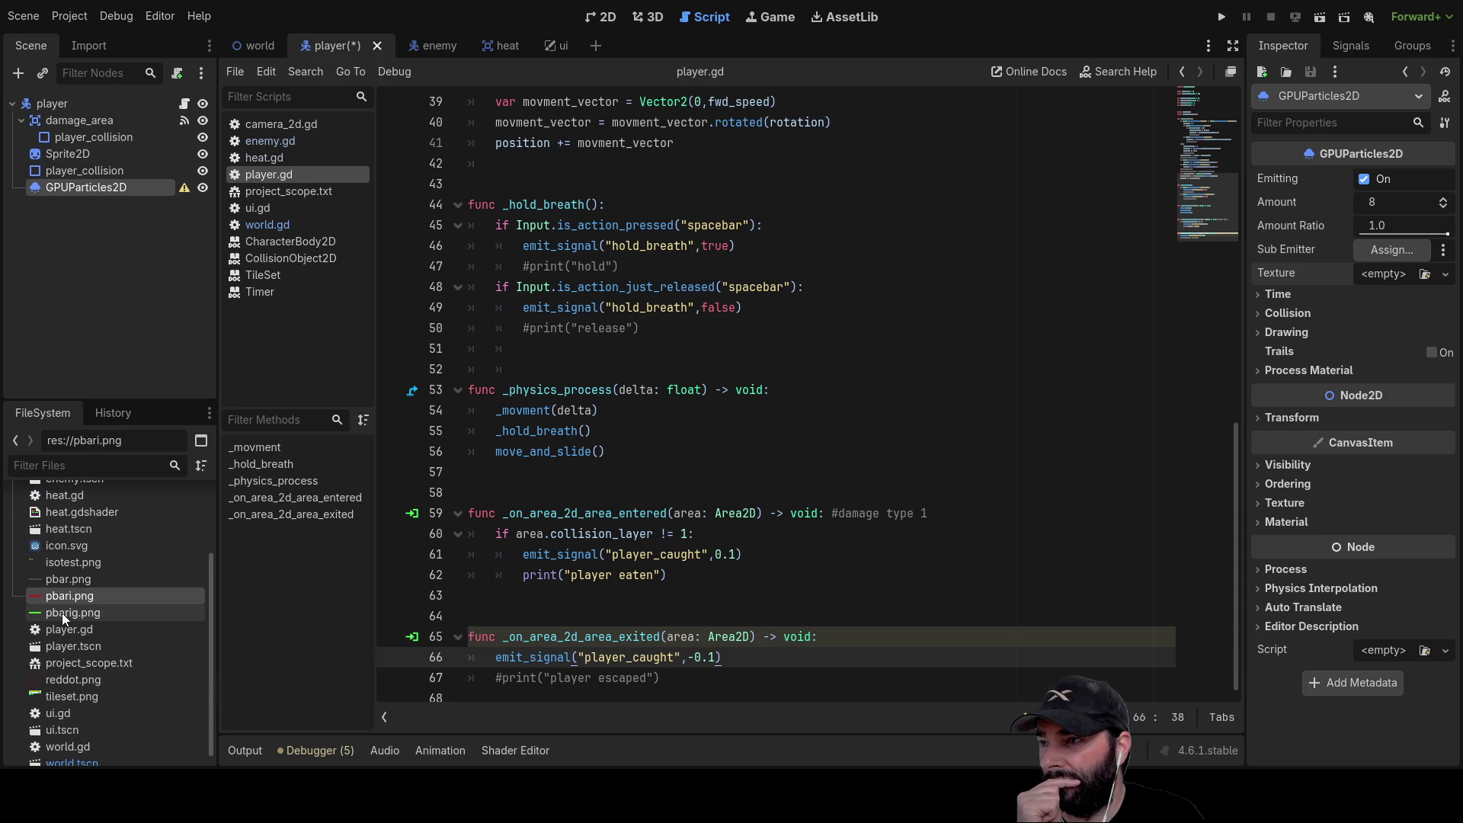
scroll(66, 613, down, 1)
click(49, 666)
mouse_move(49, 666)
mouse_down()
mouse_move(1261, 373)
mouse_move(1396, 259)
mouse_move(1385, 276)
mouse_up()
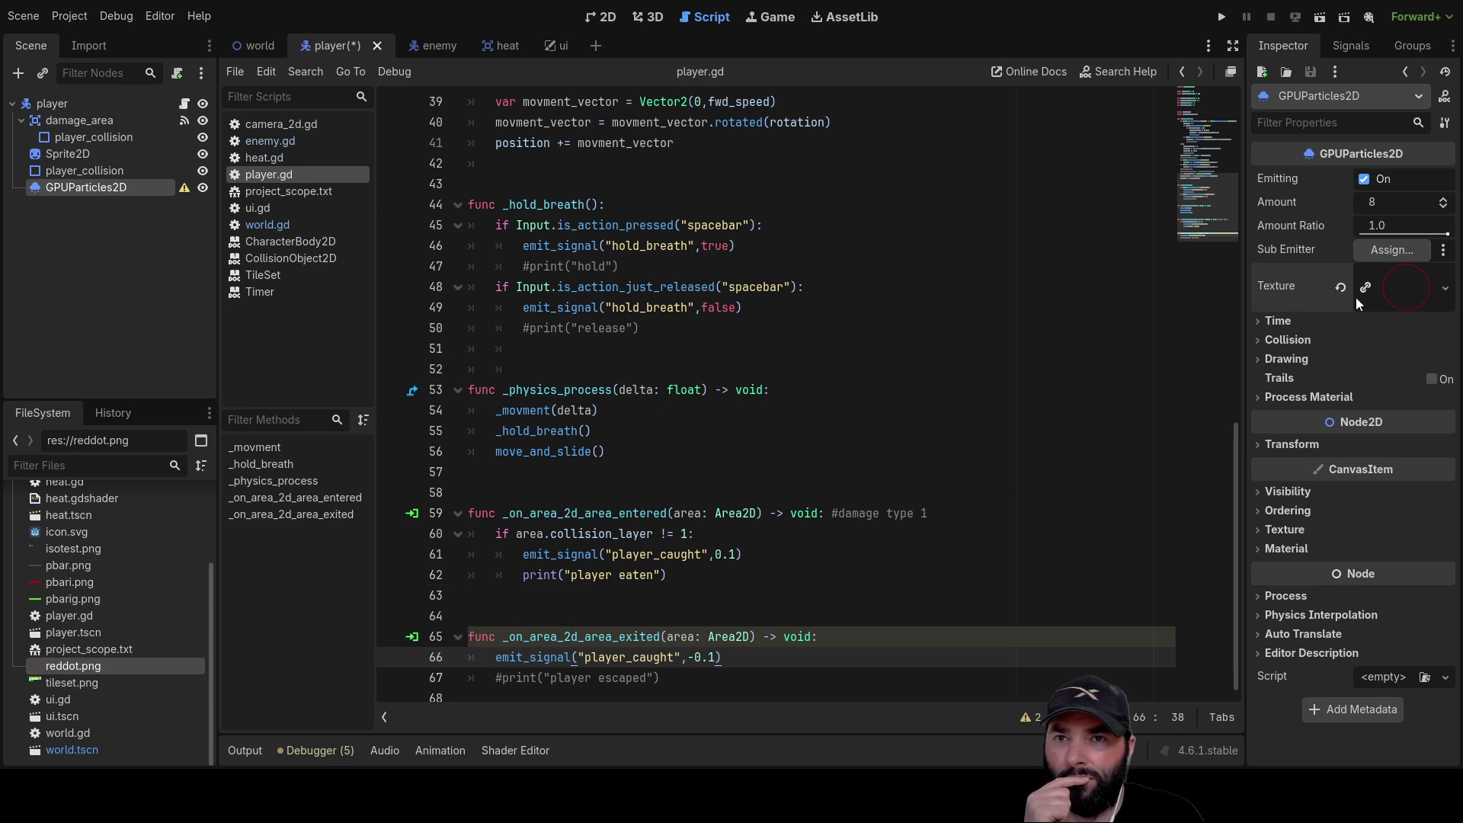
click(1257, 322)
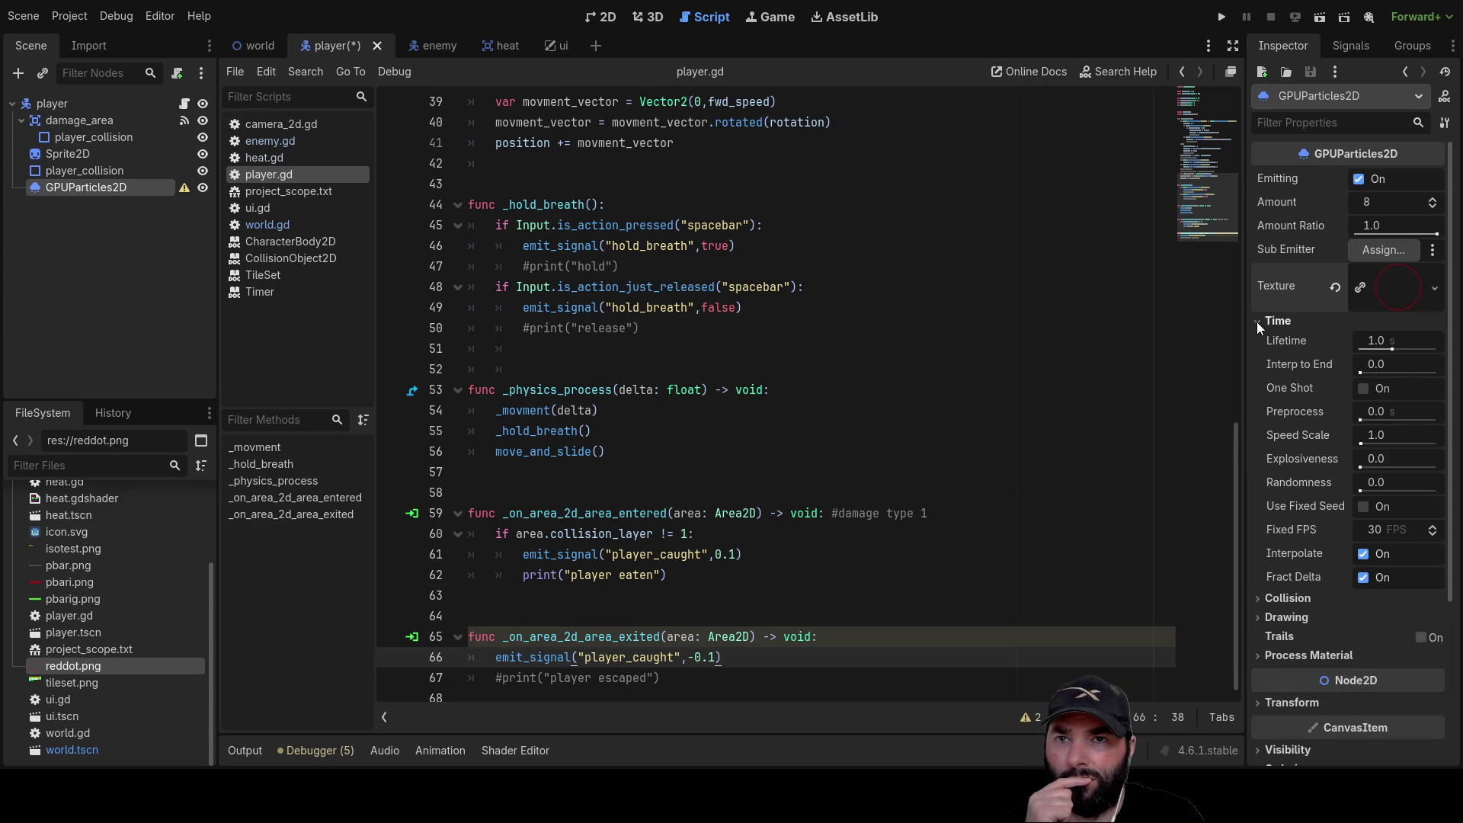
click(1256, 322)
click(1259, 340)
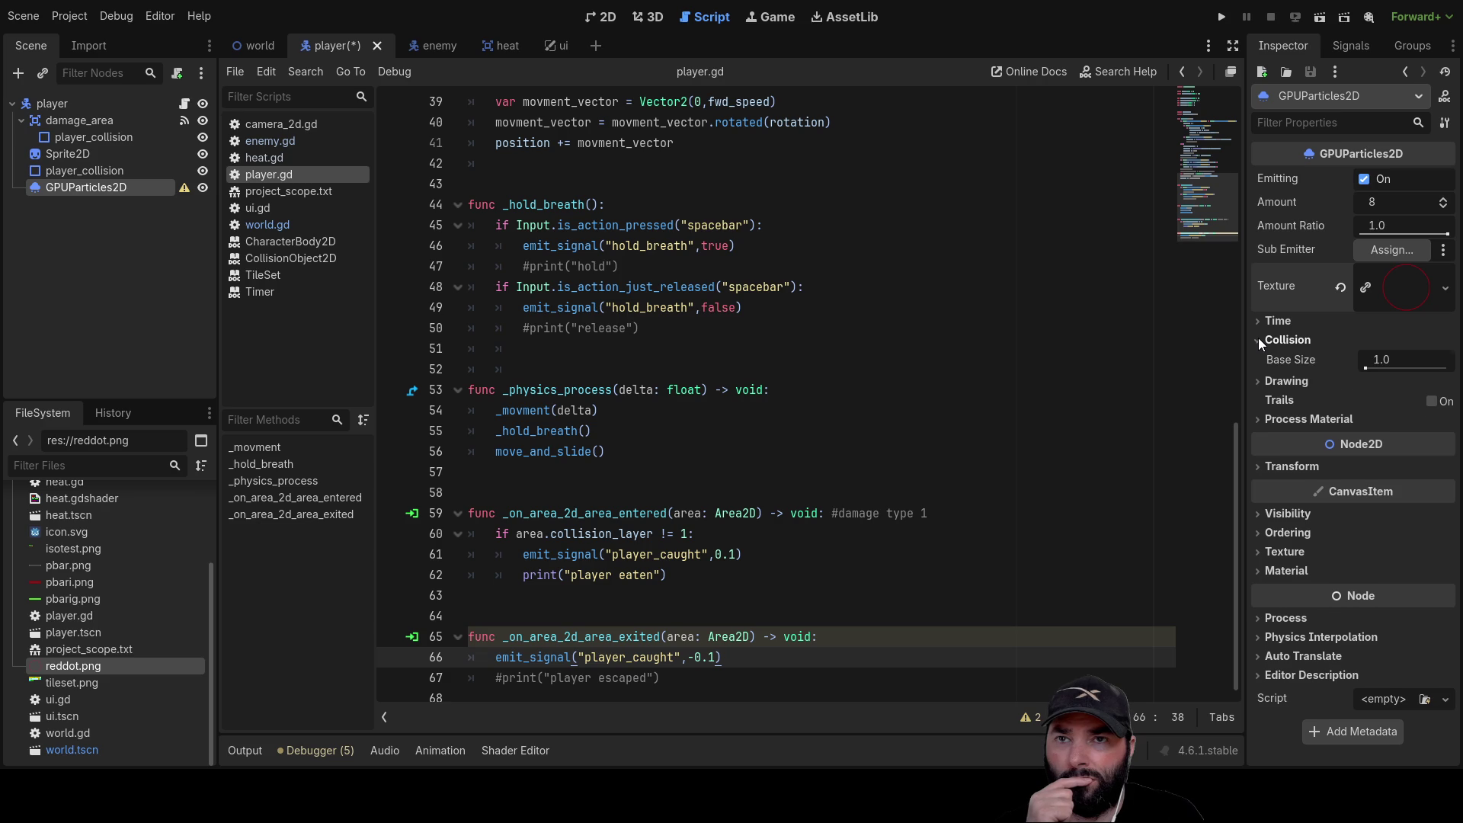
click(1259, 338)
click(1259, 445)
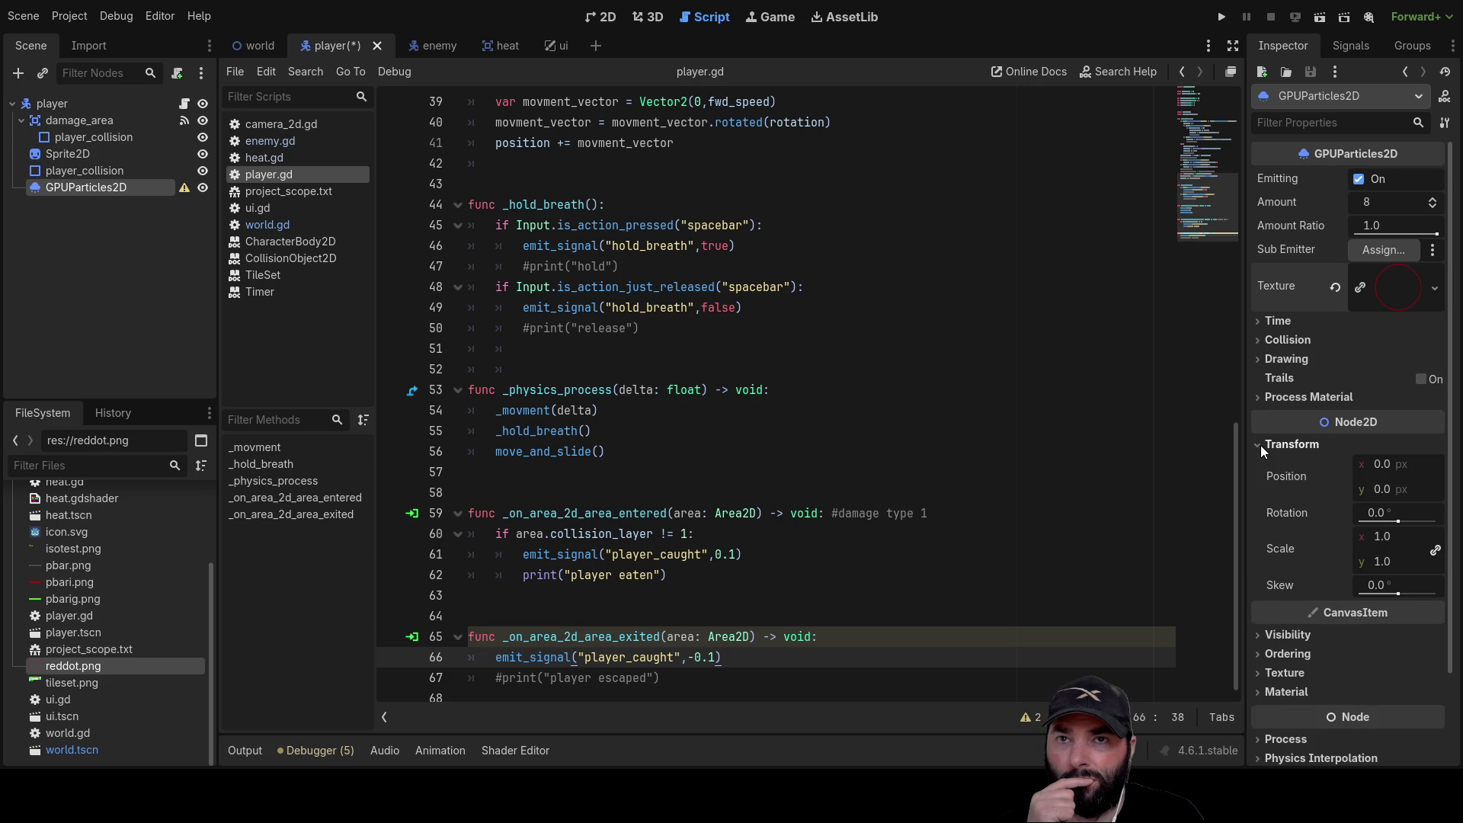
click(1260, 444)
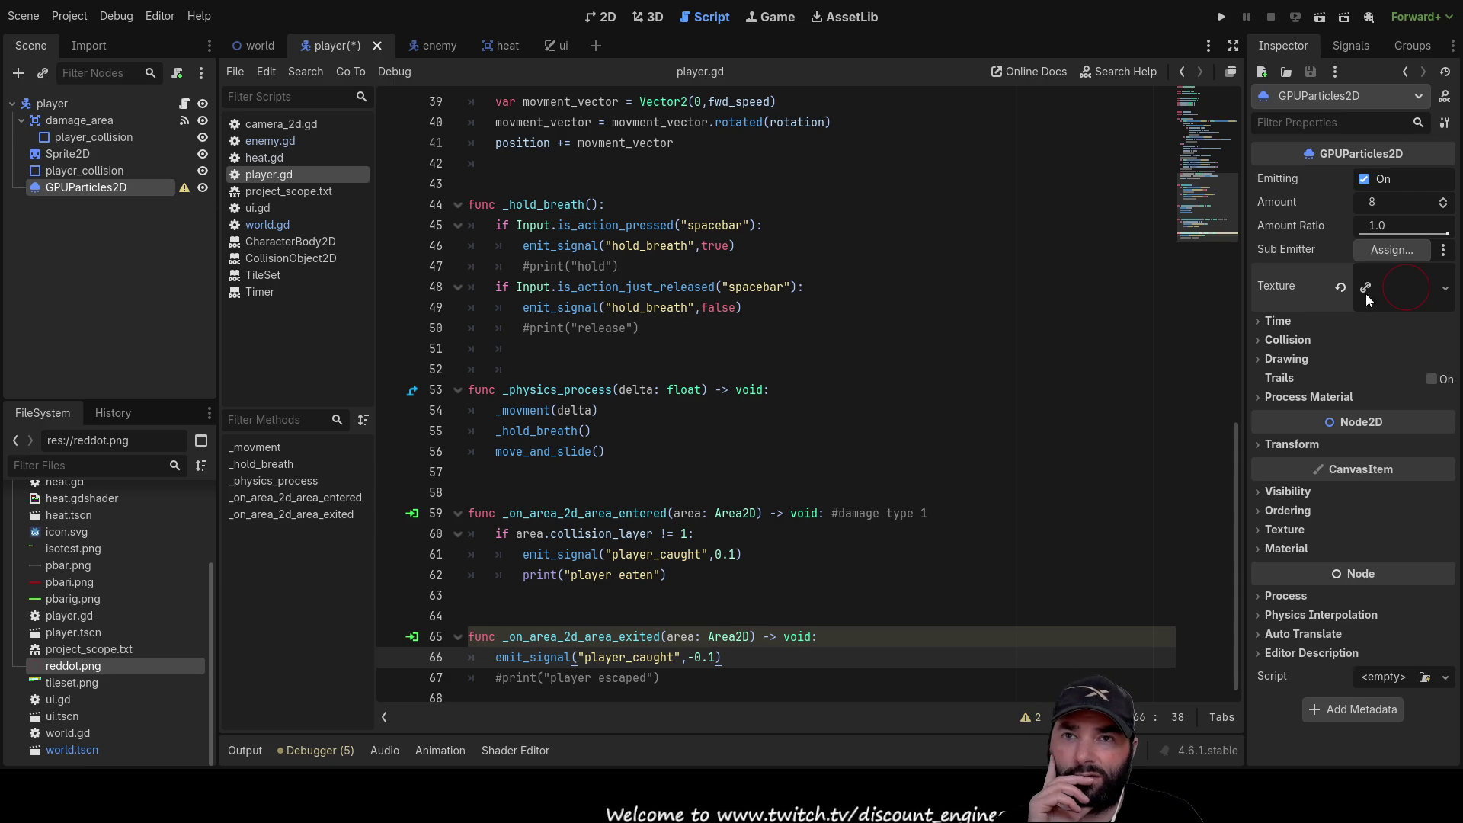
Give the particles a new CanvasItemMaterial under CanvasItem > Material
click(1263, 549)
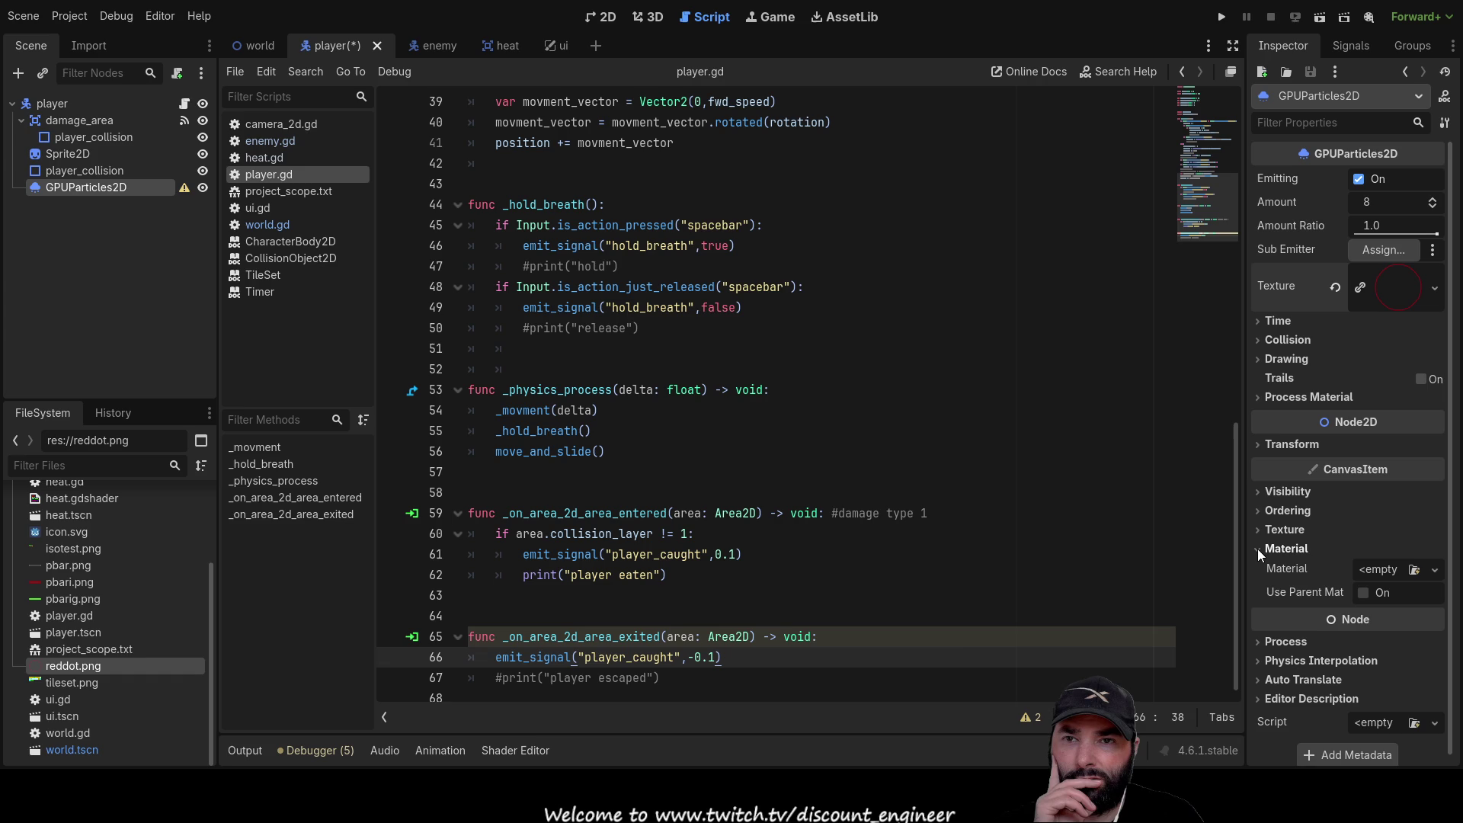
mouse_move(76, 663)
mouse_down()
mouse_move(1025, 661)
mouse_move(1409, 573)
mouse_move(228, 644)
mouse_up()
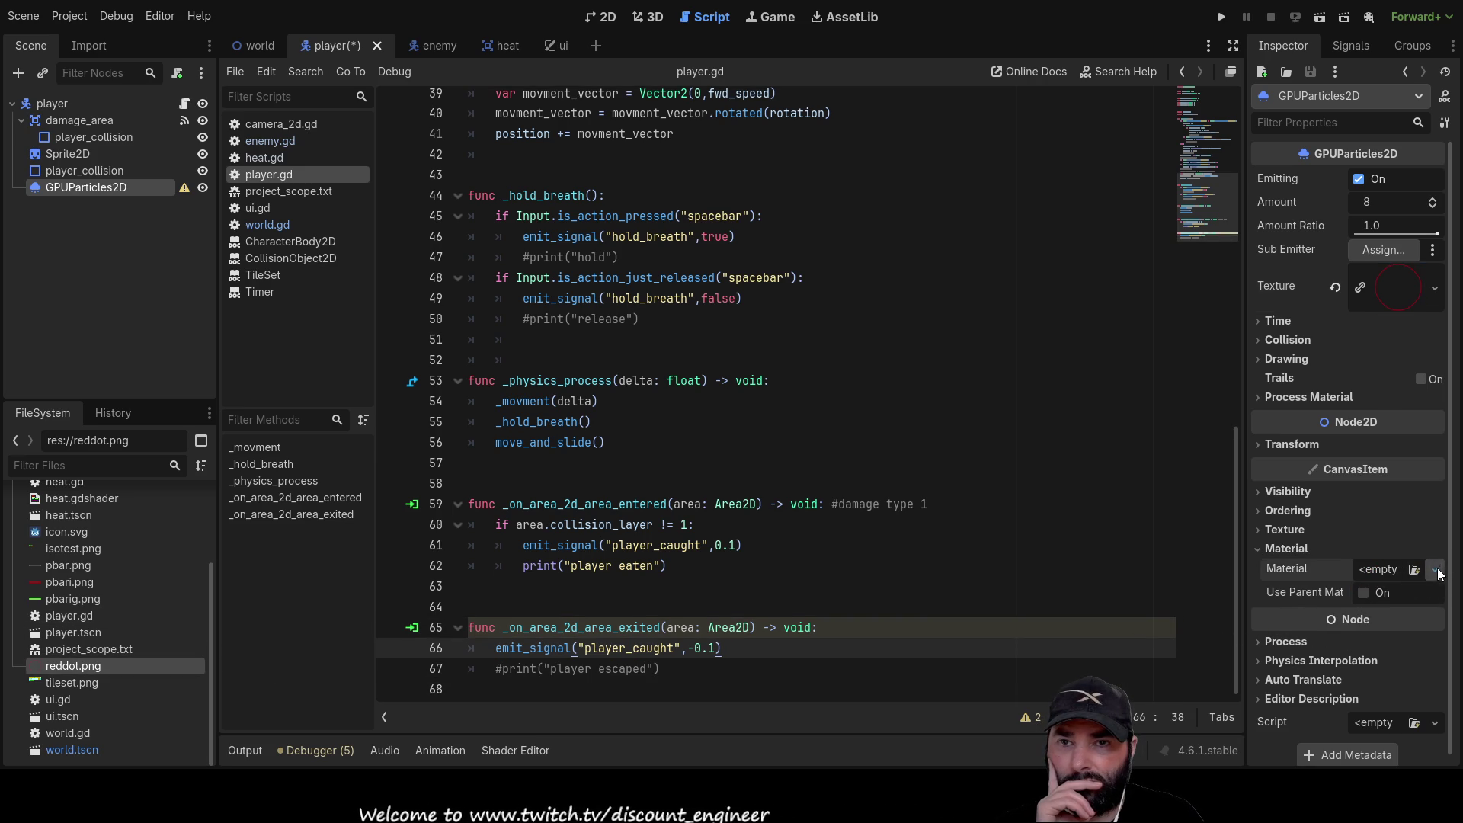
click(1371, 617)
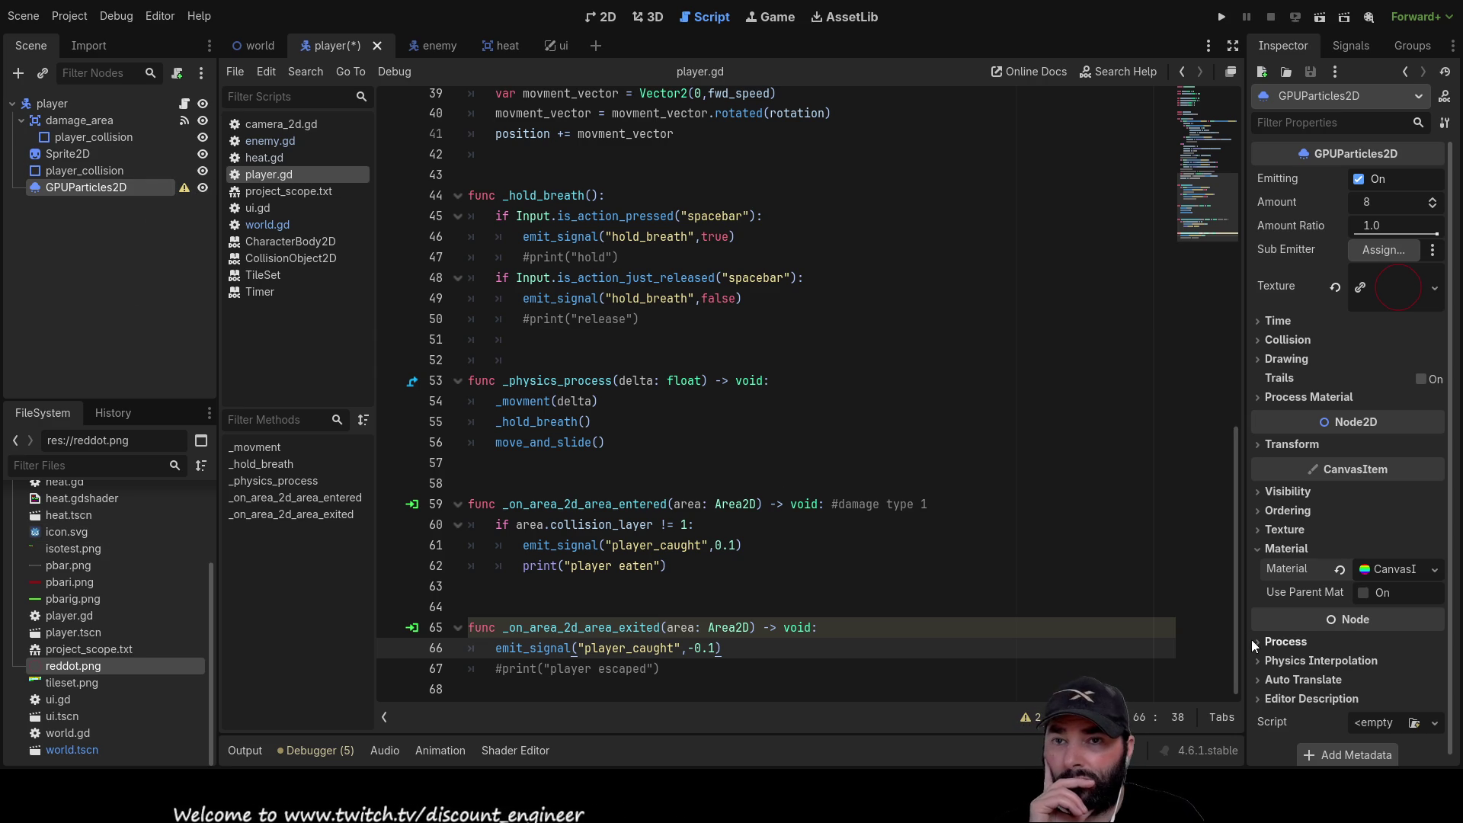
click(1362, 593)
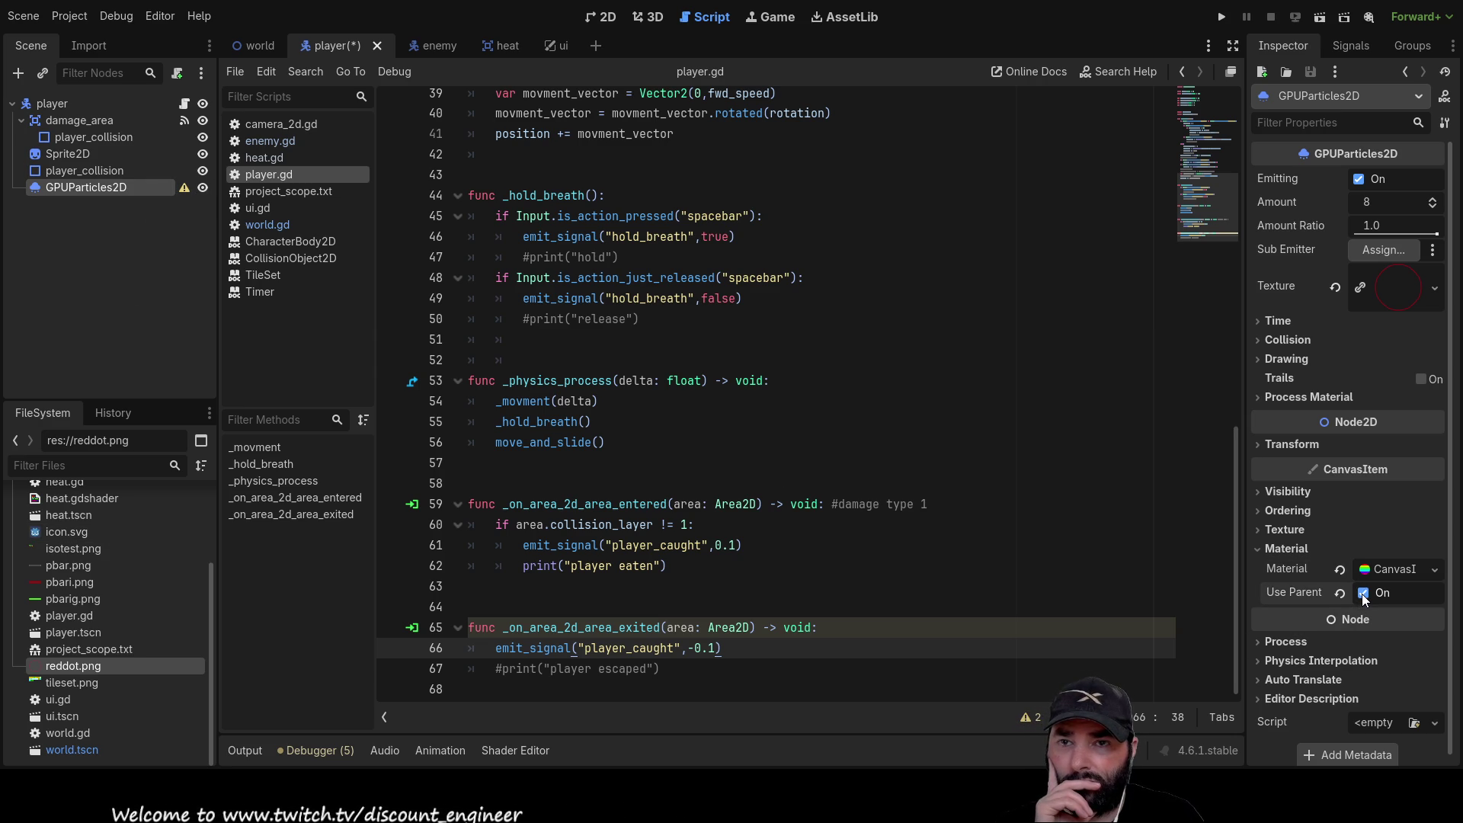
click(1339, 570)
key(ctrl+z)
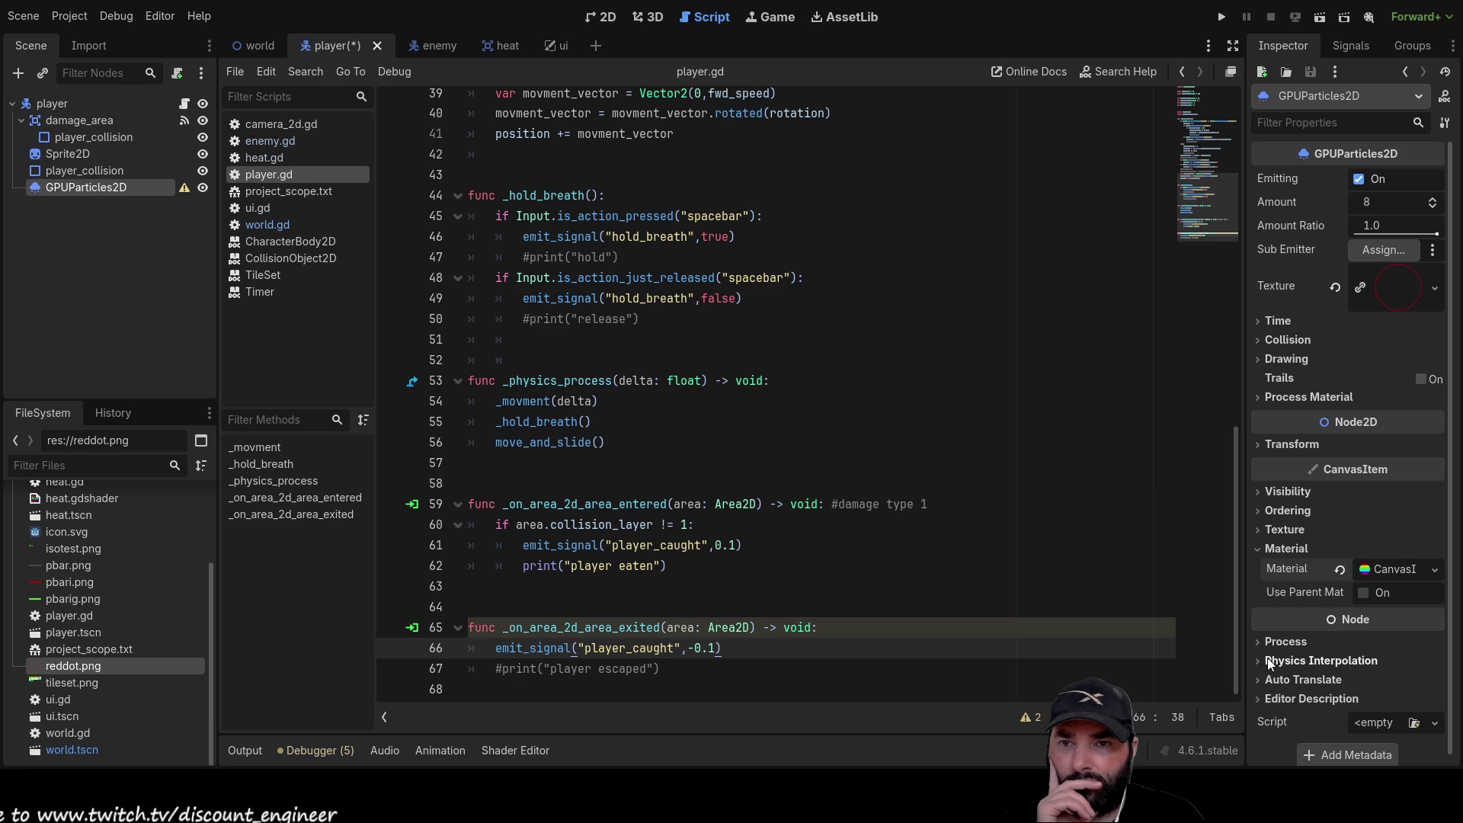
click(1260, 643)
click(1259, 643)
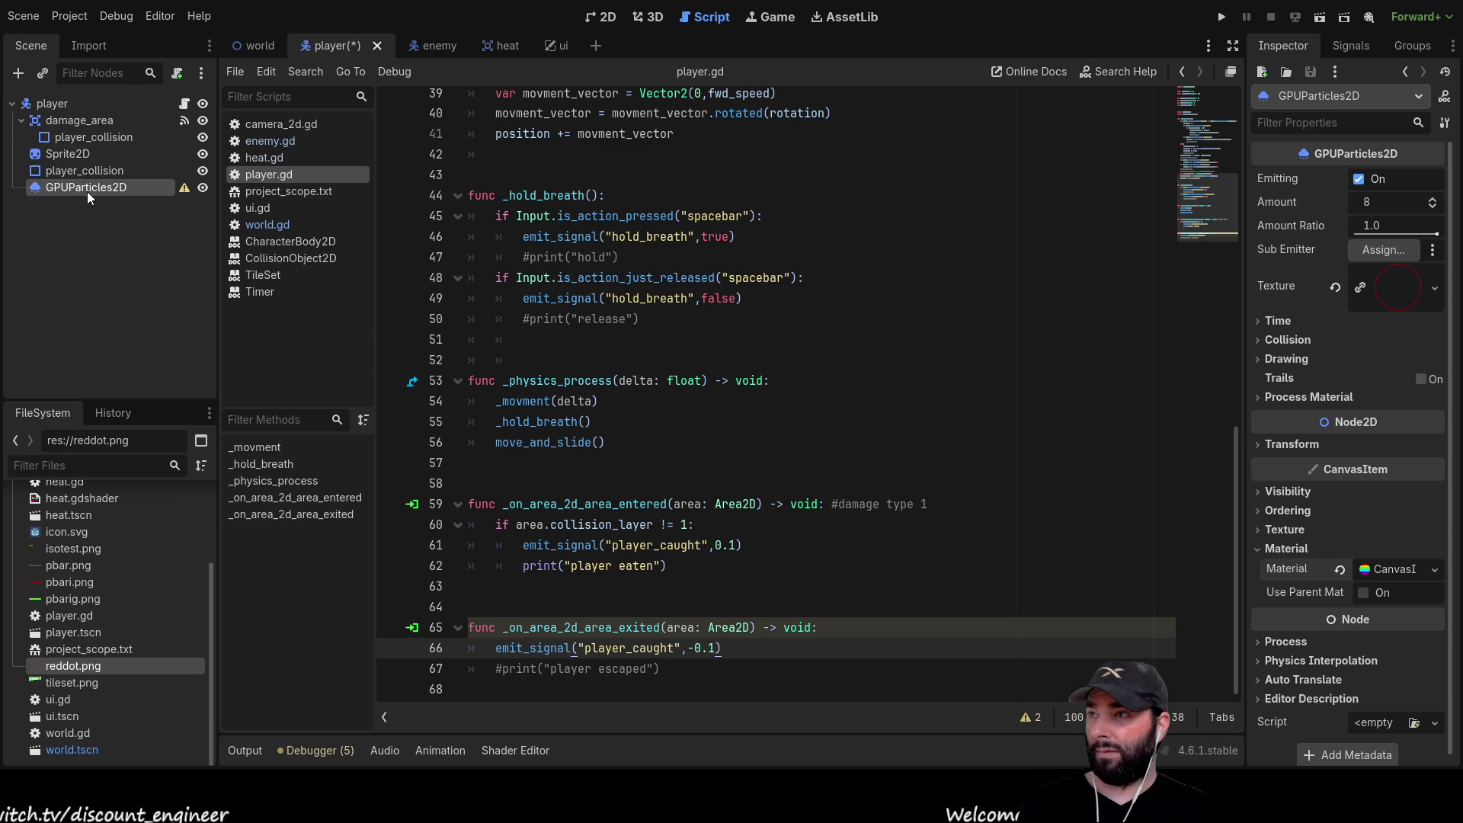
click(74, 103)
key(ctrl+v)
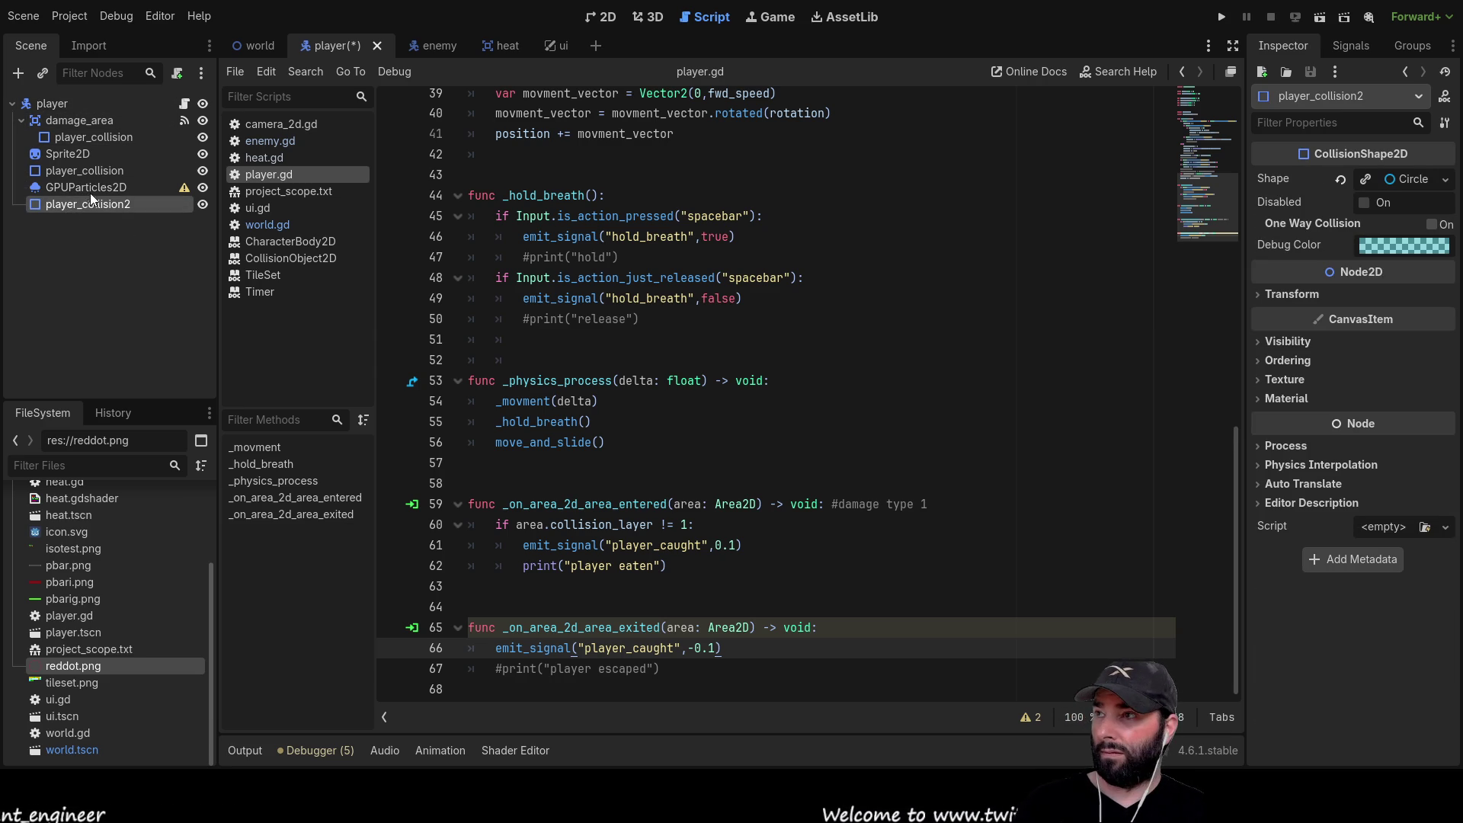
key(Delete)
click(108, 189)
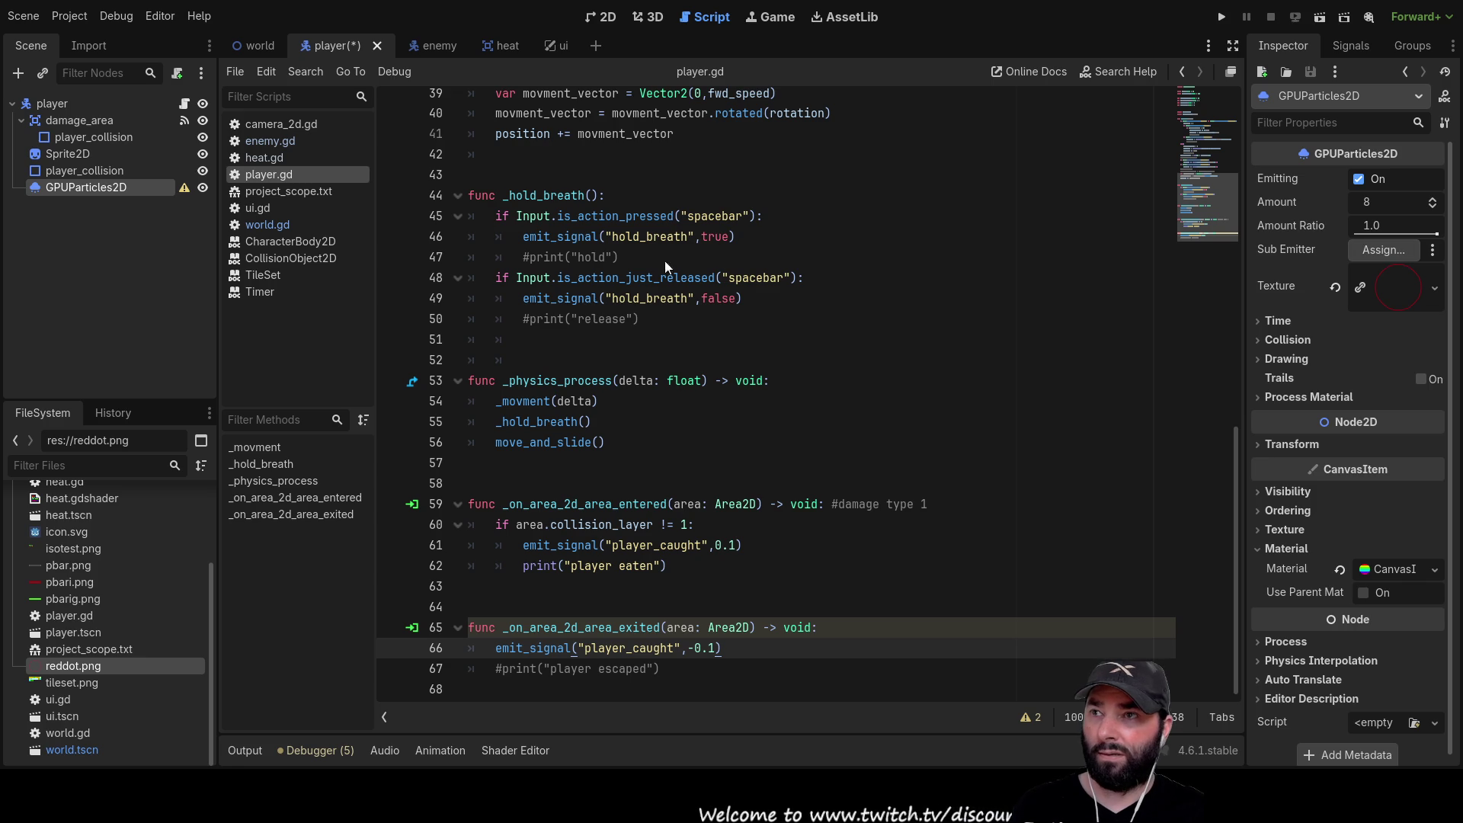
drag(85, 188, 1371, 251)
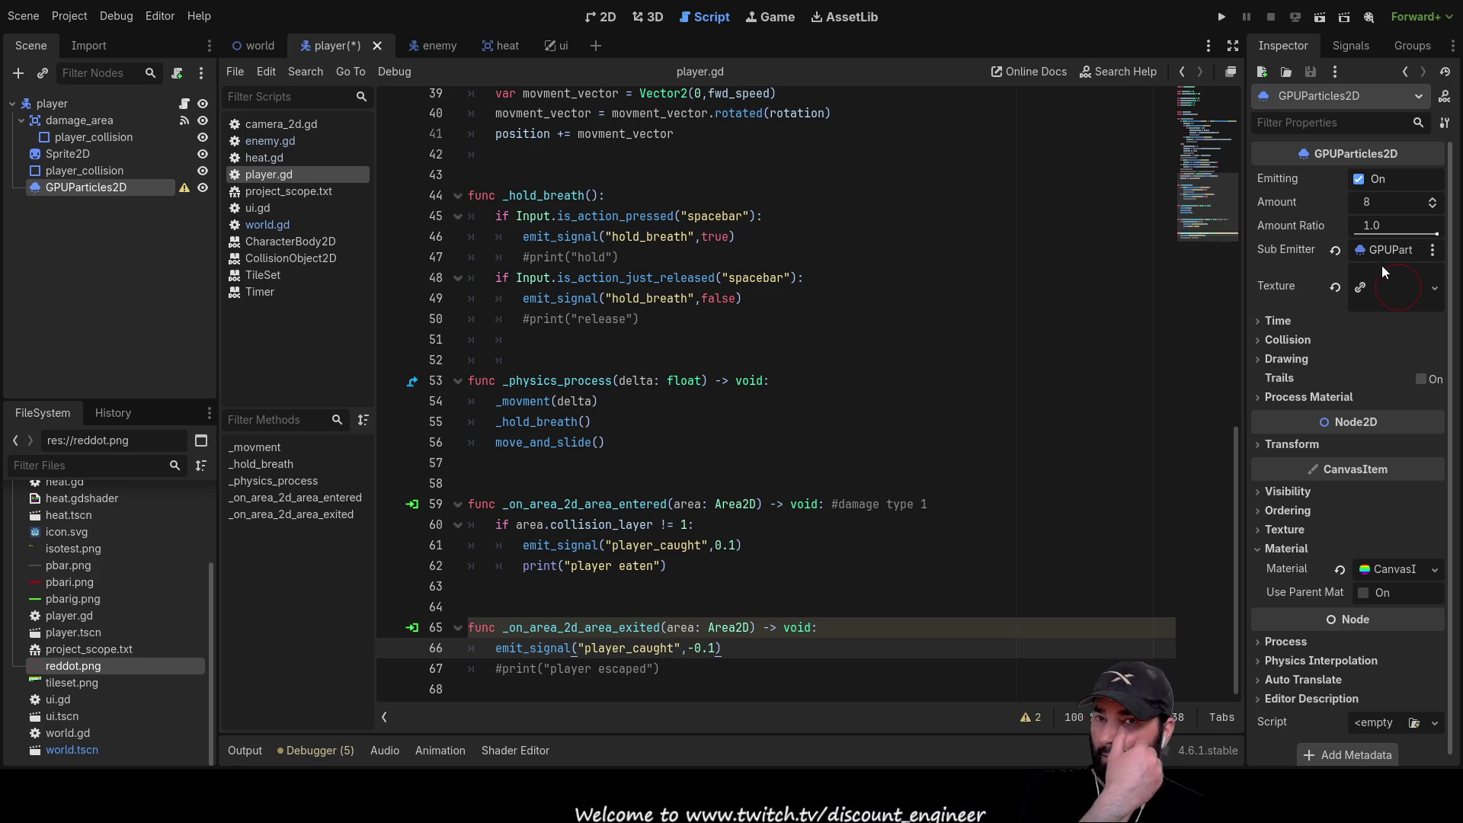
click(1265, 321)
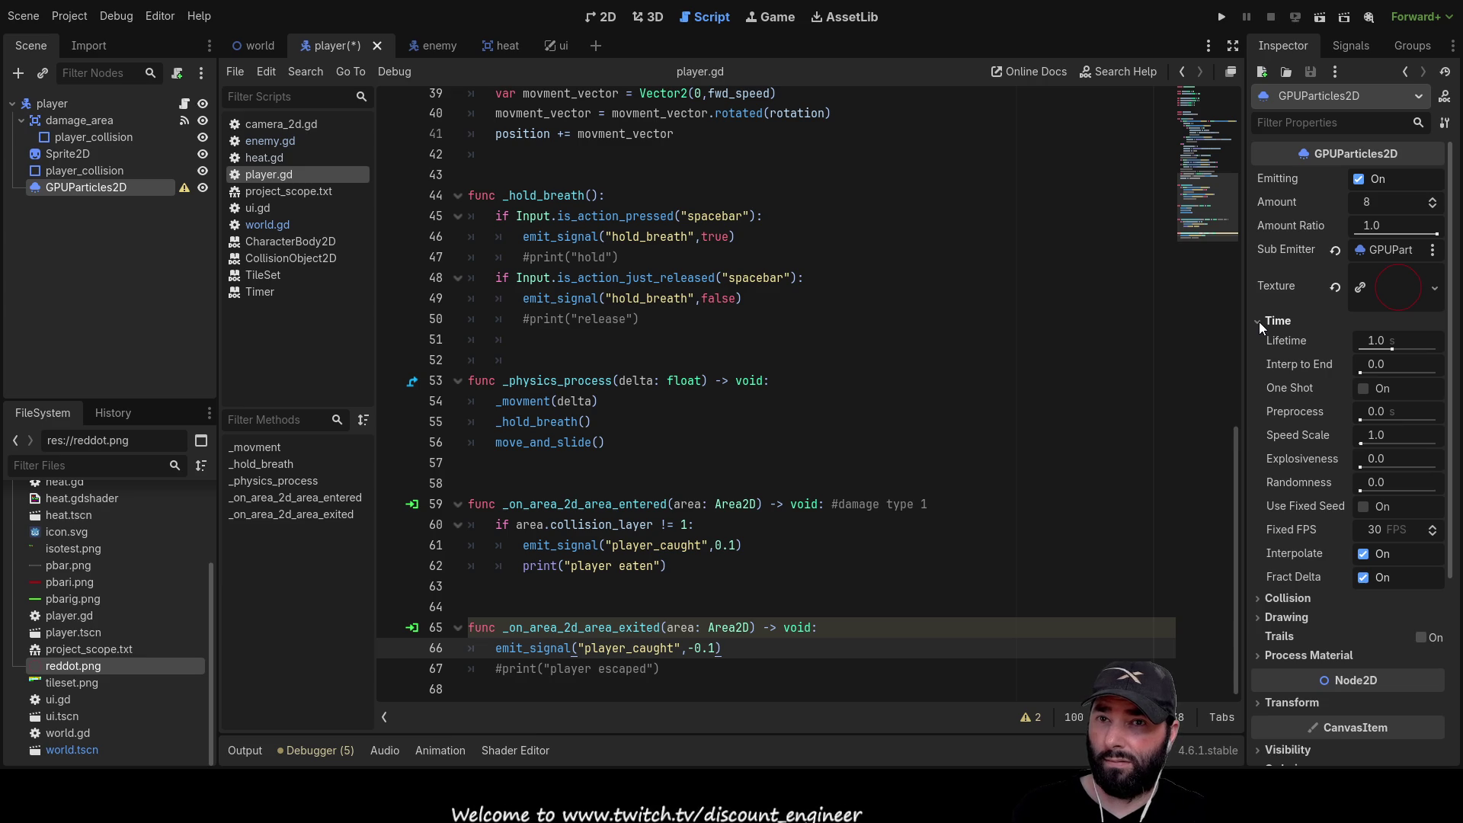
click(1258, 322)
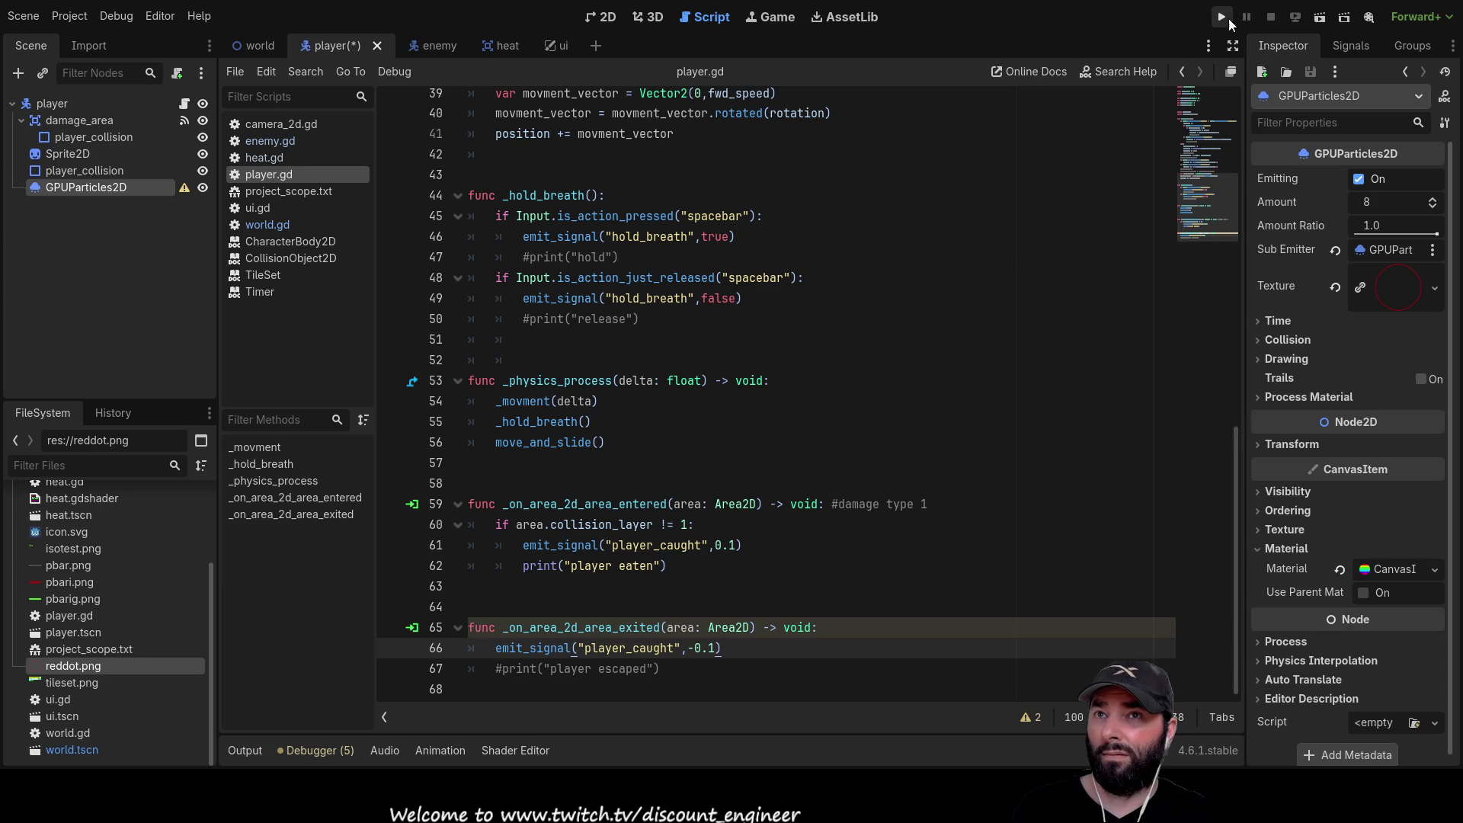
Run the game, nest GPUParticles2D2 under GPUParticles2D and give it the reddot.png texture
click(1221, 17)
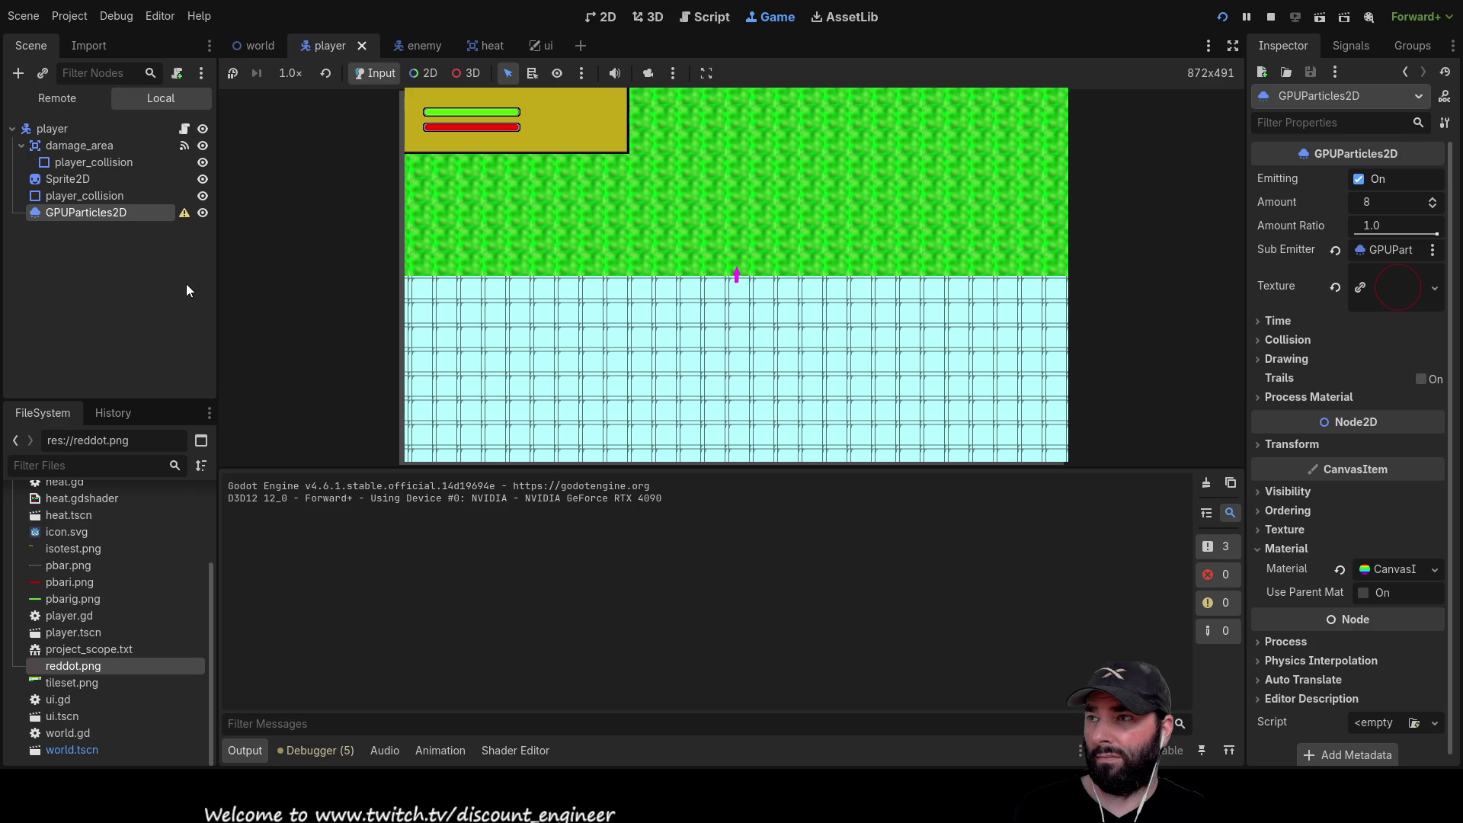
click(1394, 569)
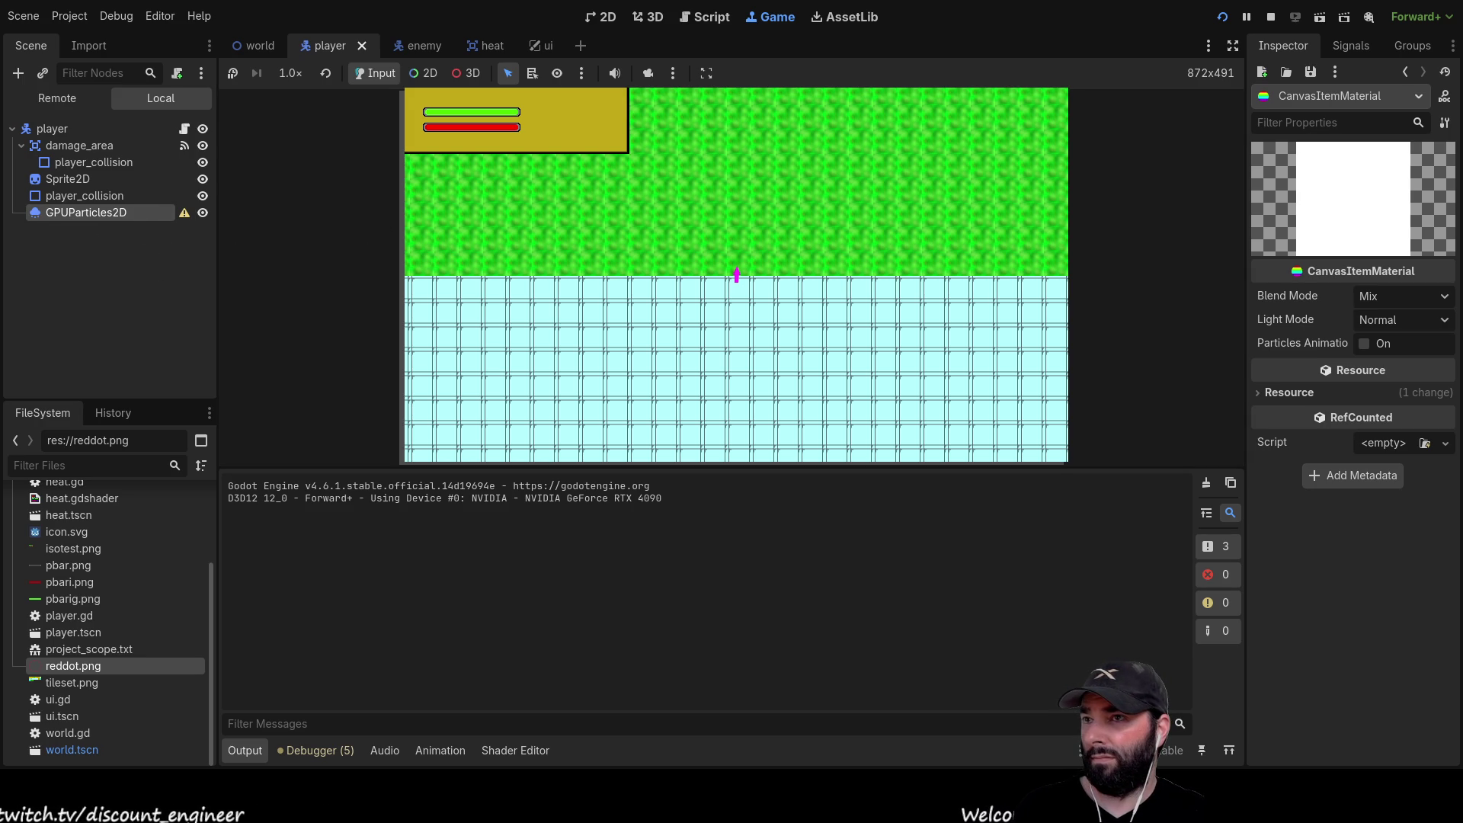
drag(76, 227, 93, 212)
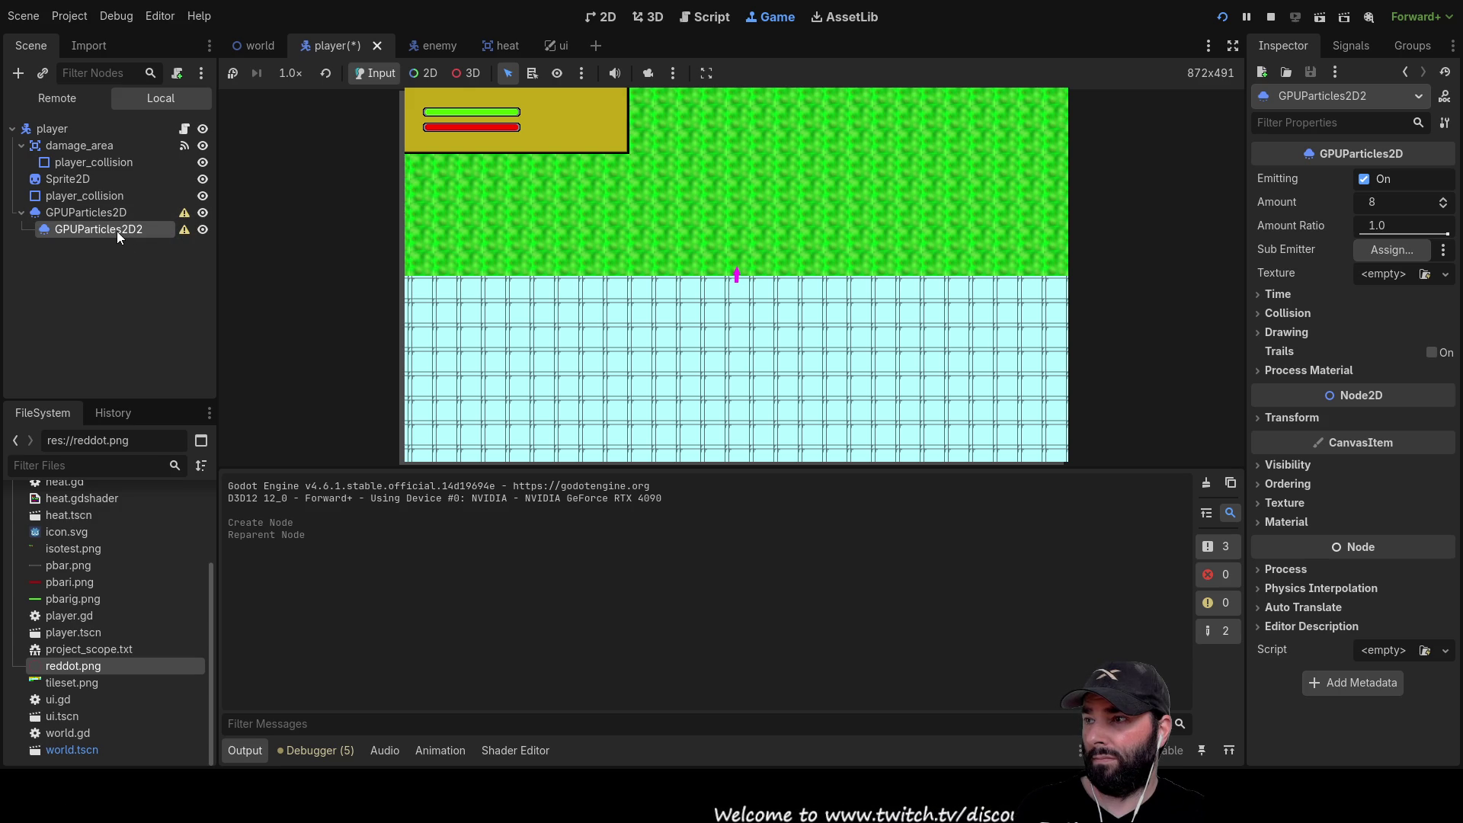
mouse_move(53, 665)
mouse_down()
mouse_move(176, 230)
mouse_move(145, 227)
mouse_up()
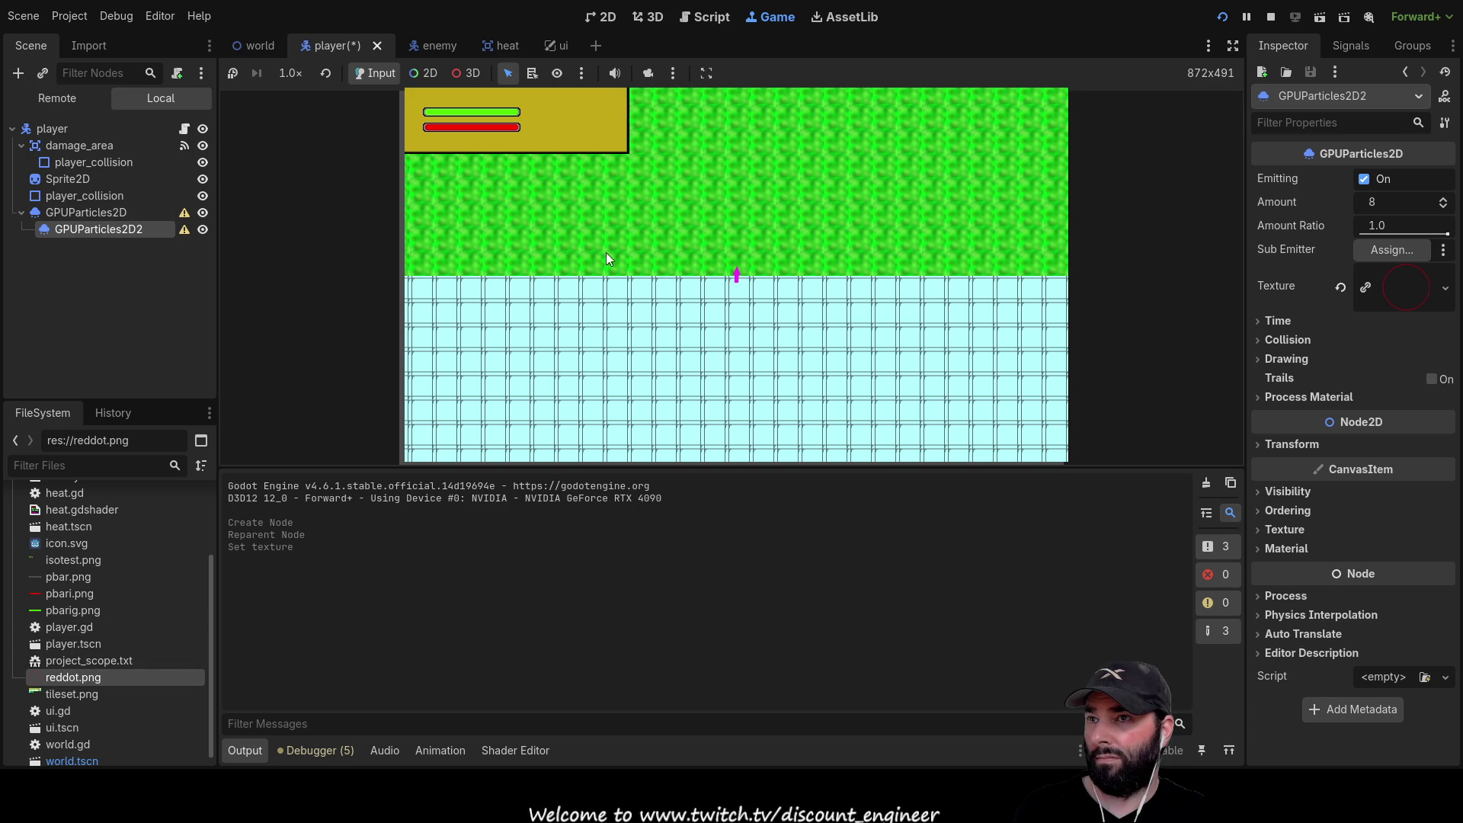
Restart the game and delete GPUParticles2D along with its child emitter
click(1222, 16)
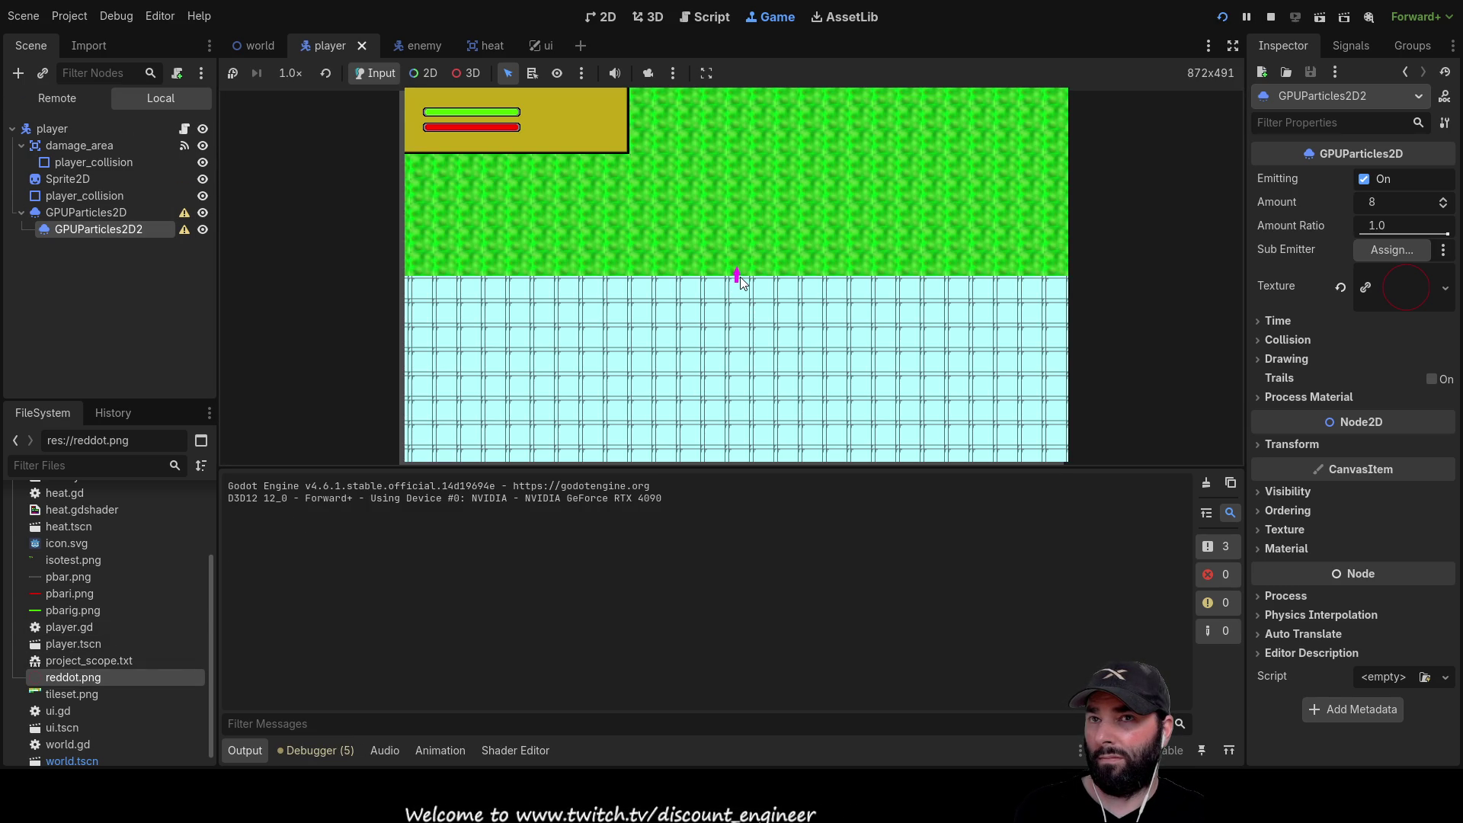
click(86, 211)
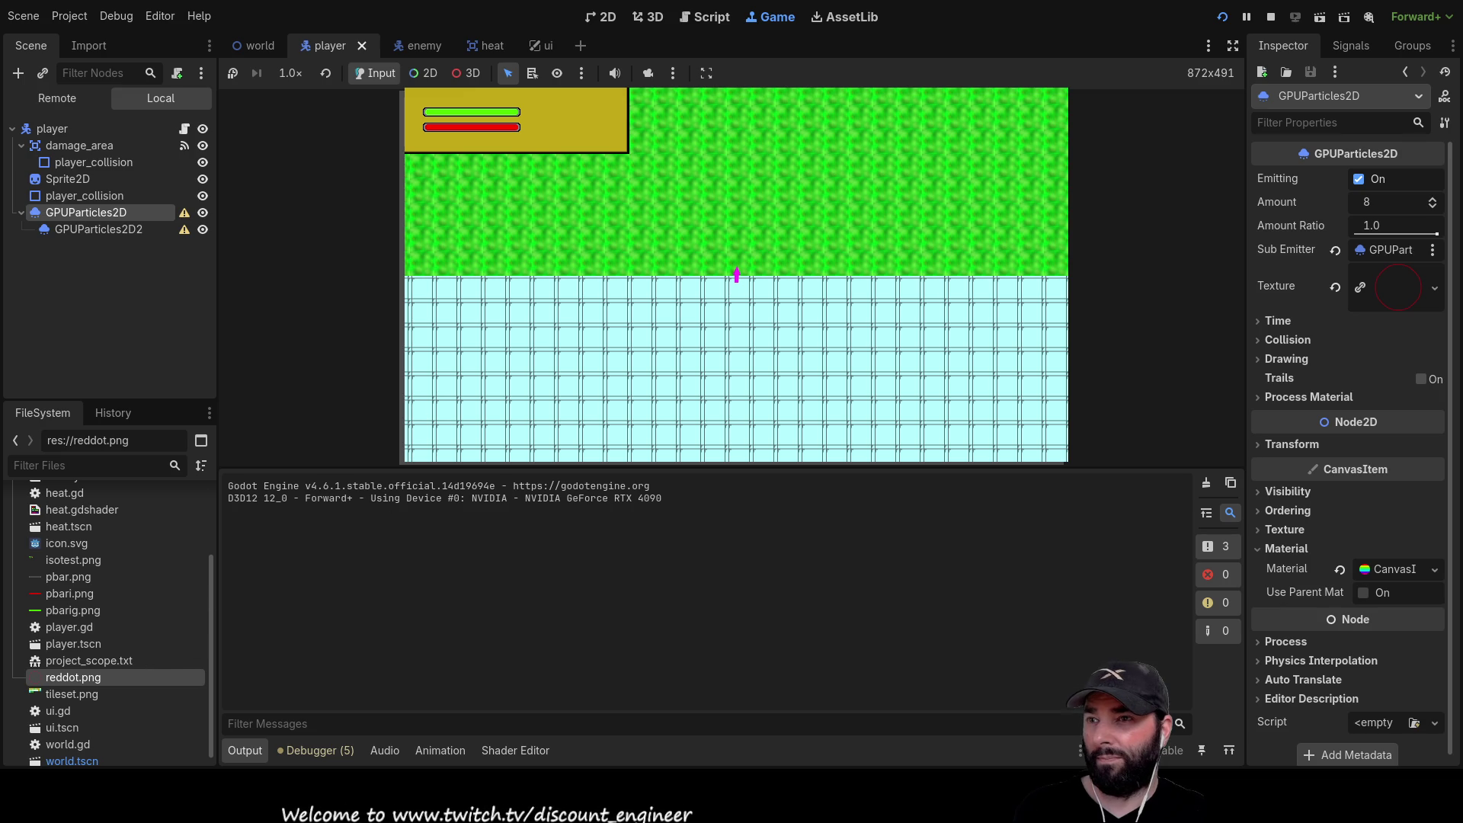
key(Delete)
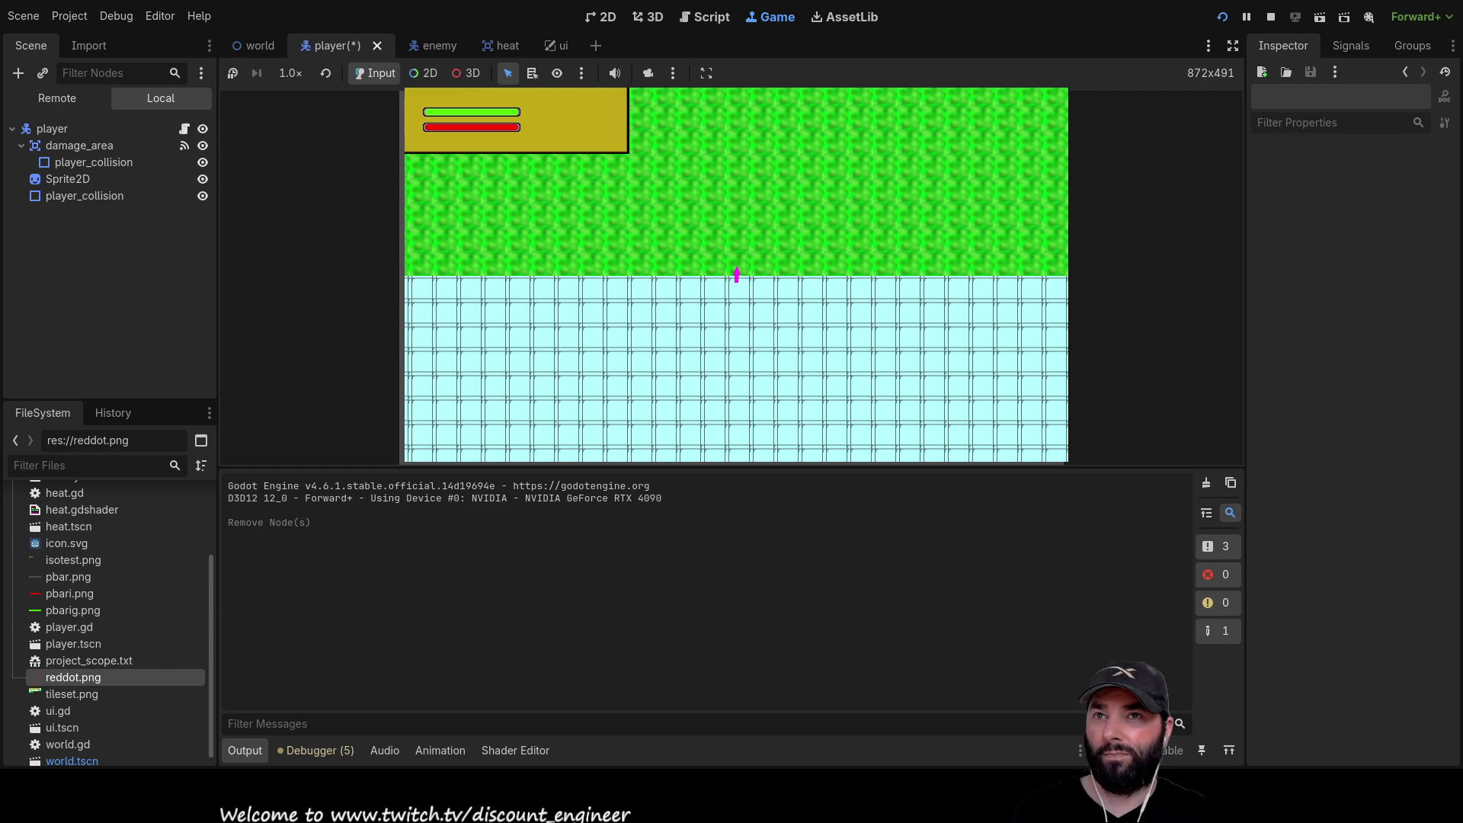
Stop the game, add a CPUParticles2D child under the player root, and view it in 2D
key(F8)
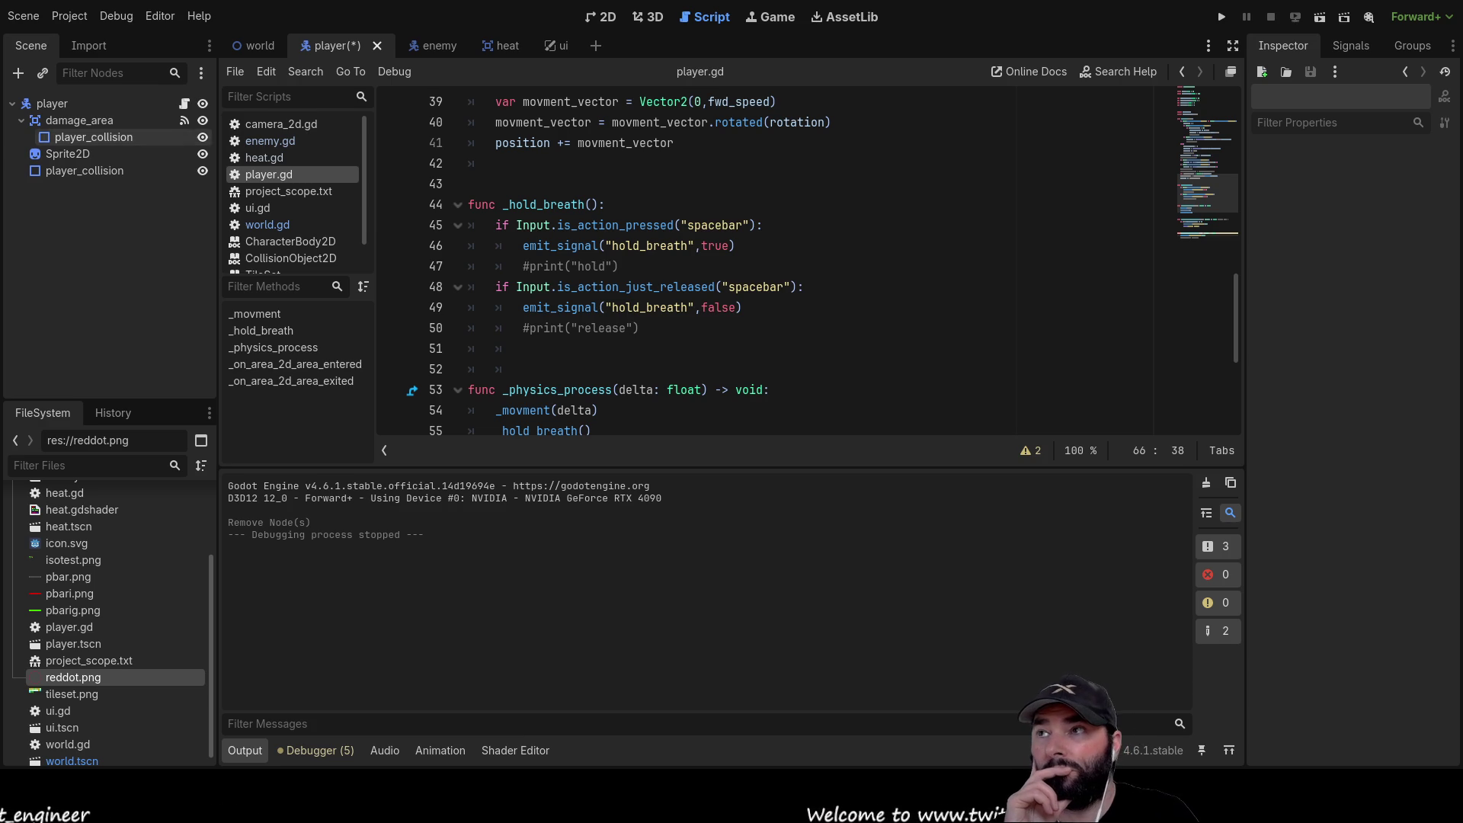
click(52, 103)
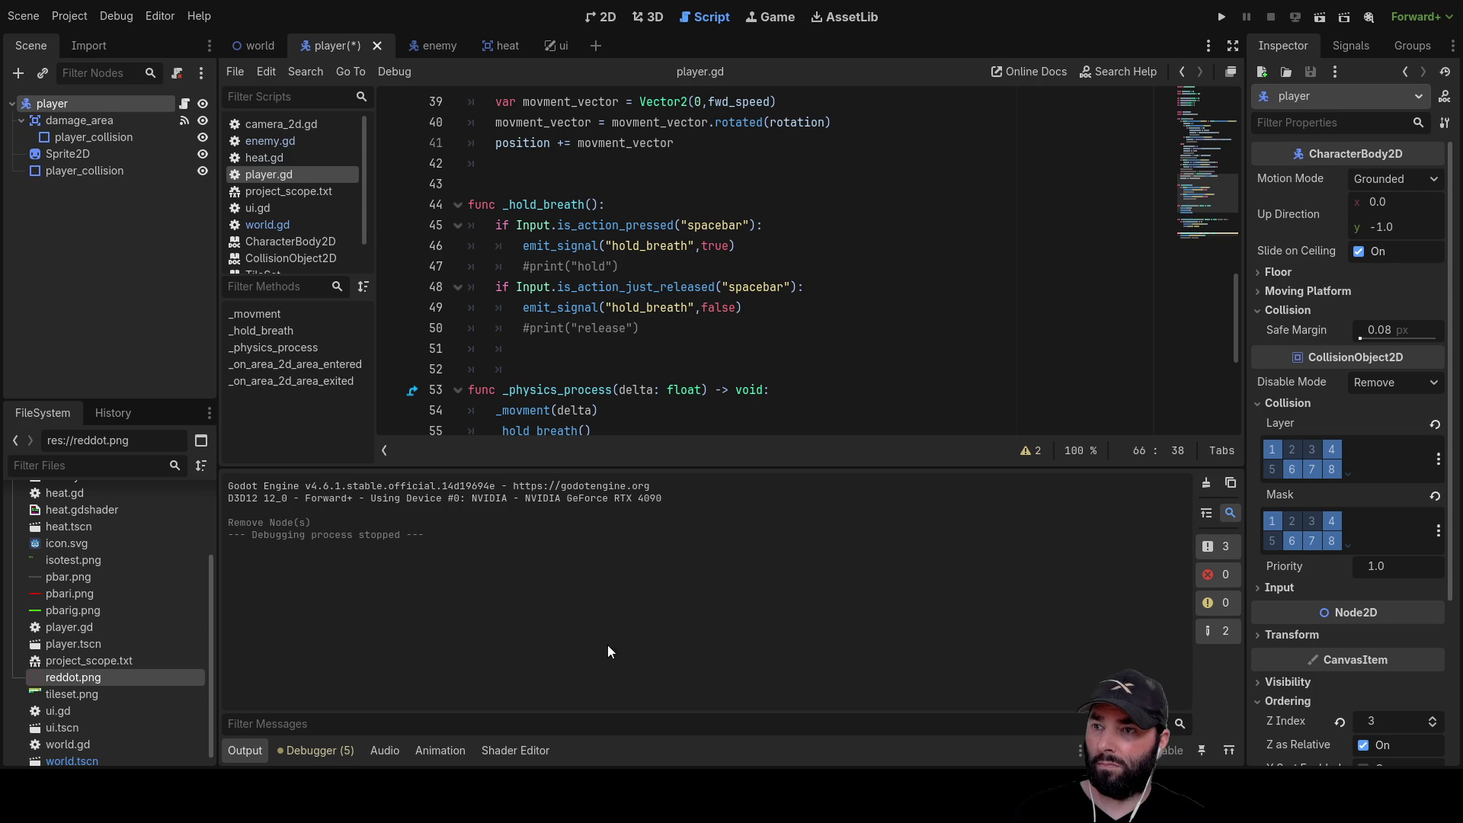
key(ctrl+a)
key(Return)
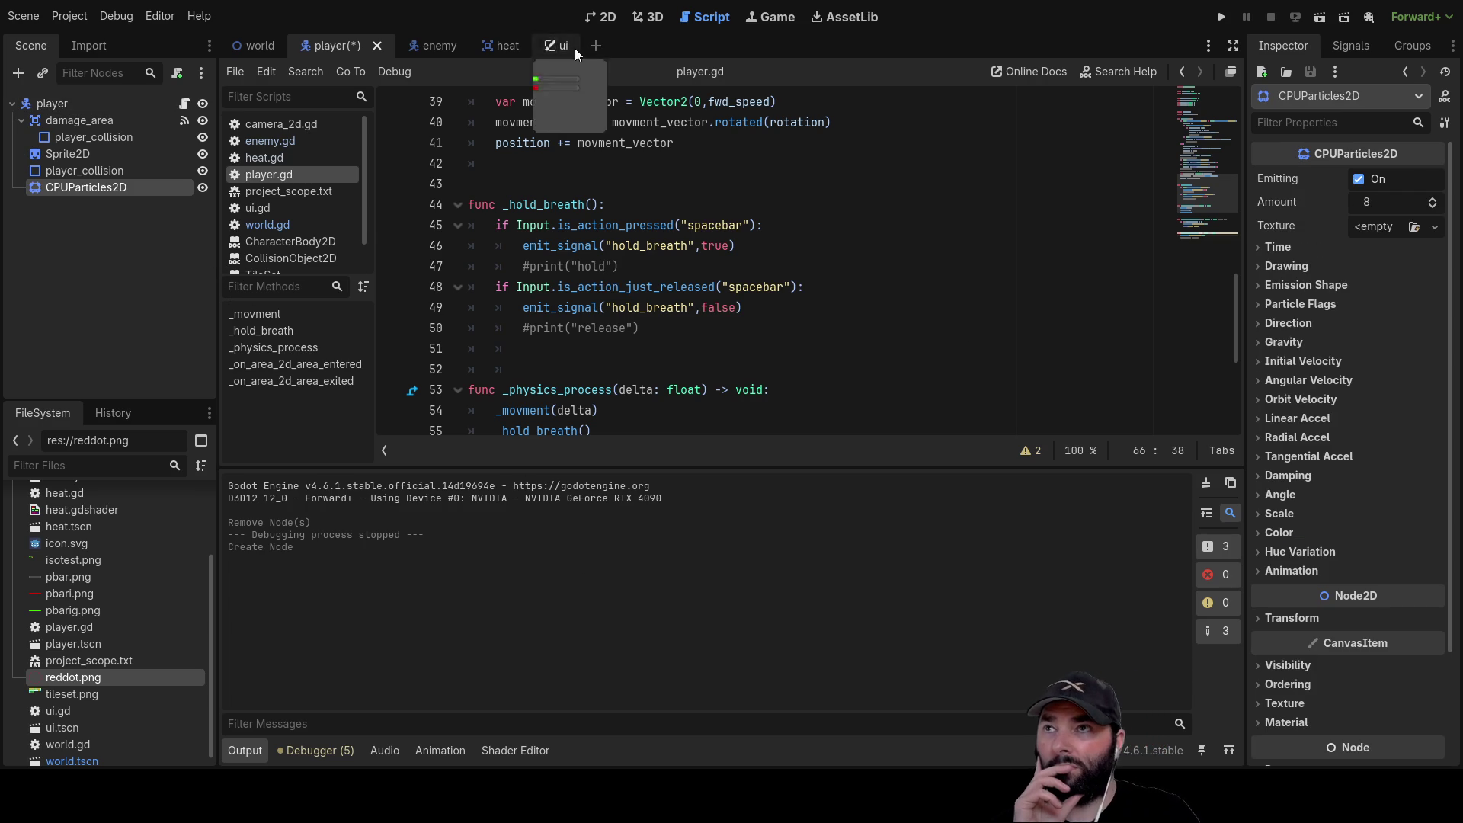
click(600, 17)
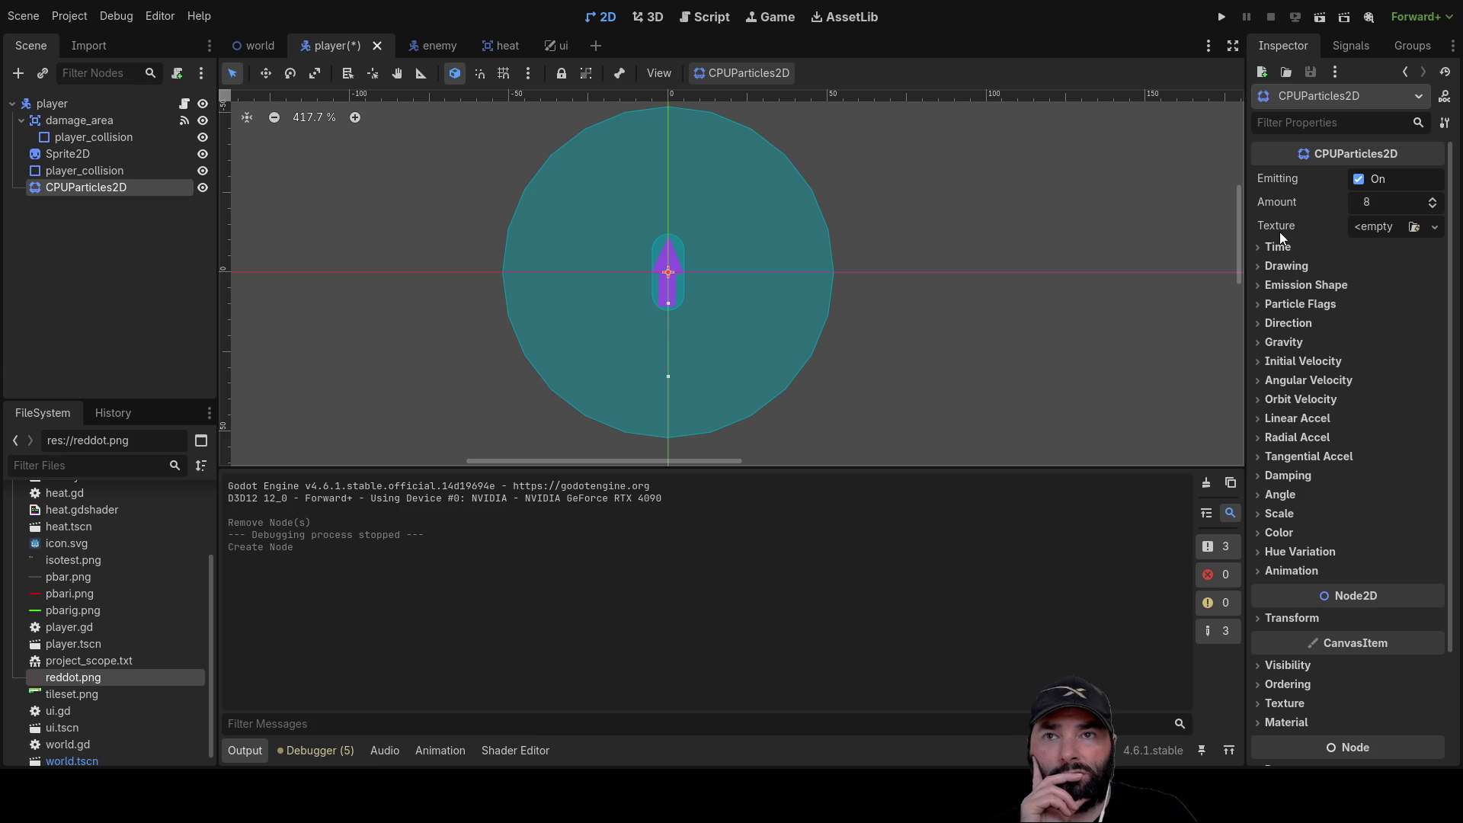
Set the CPUParticles2D gravity to x 100 and y 0
click(1257, 344)
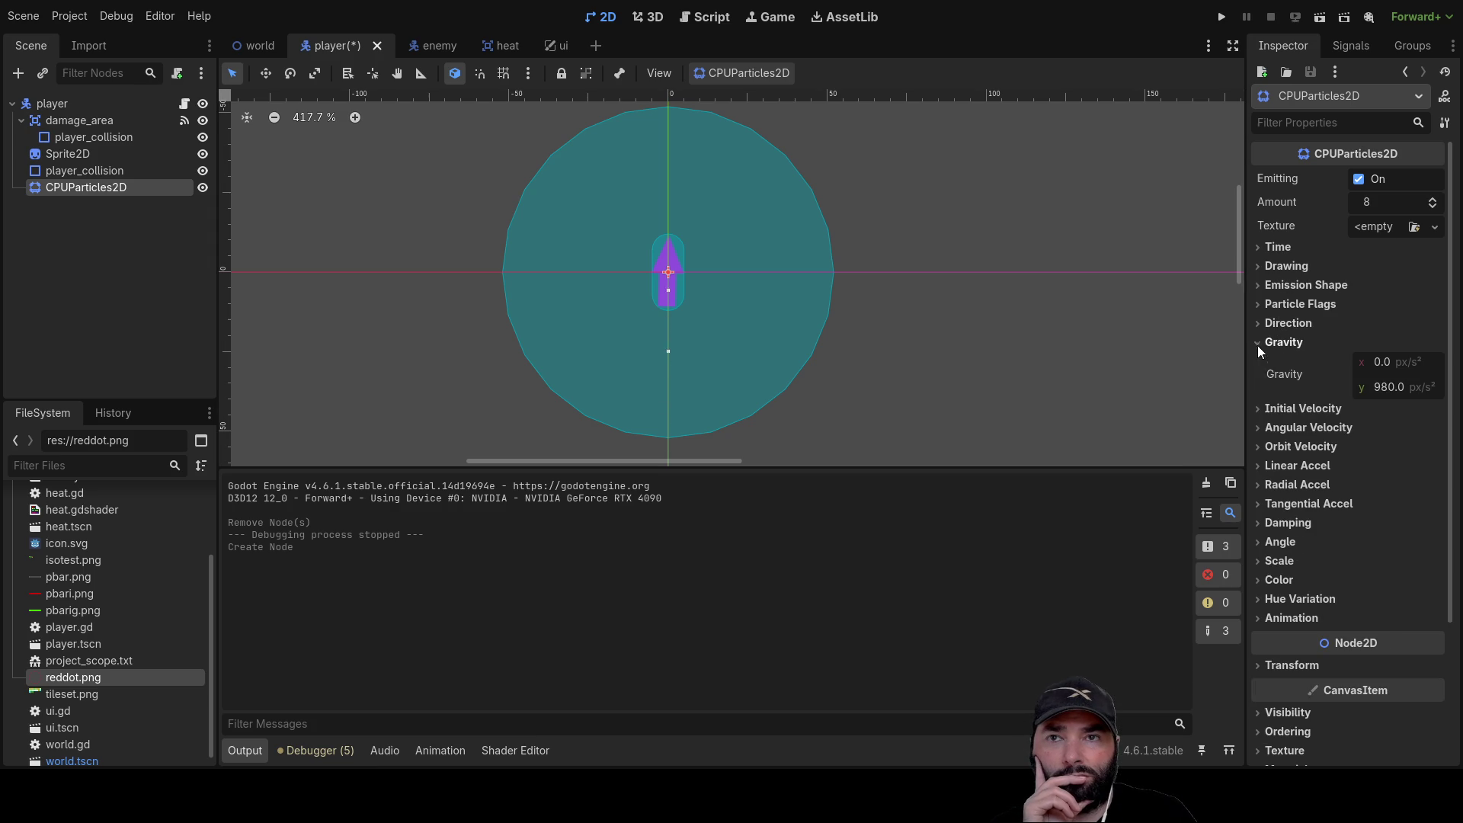
click(1377, 388)
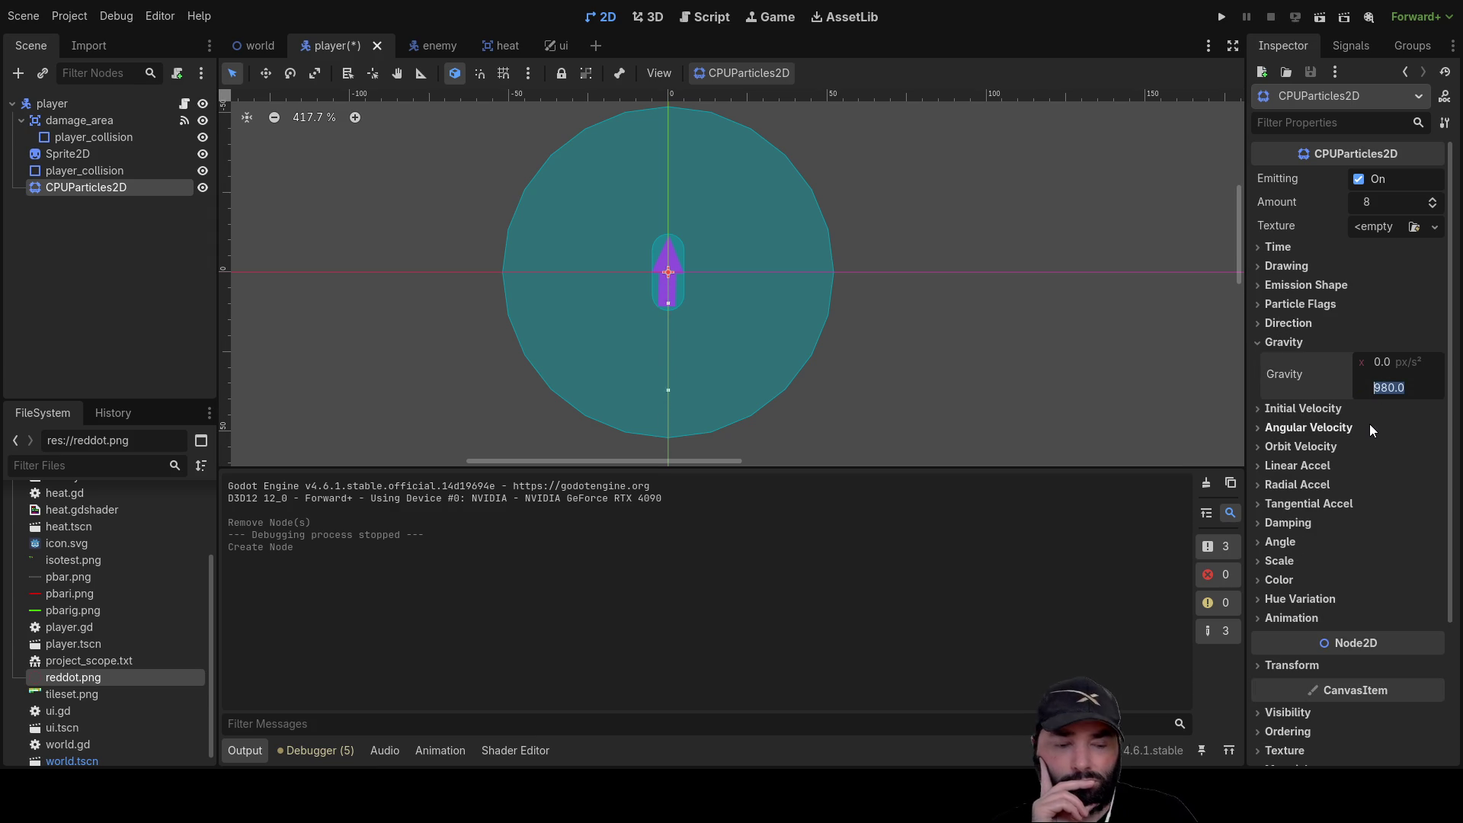
text(0)
key(Return)
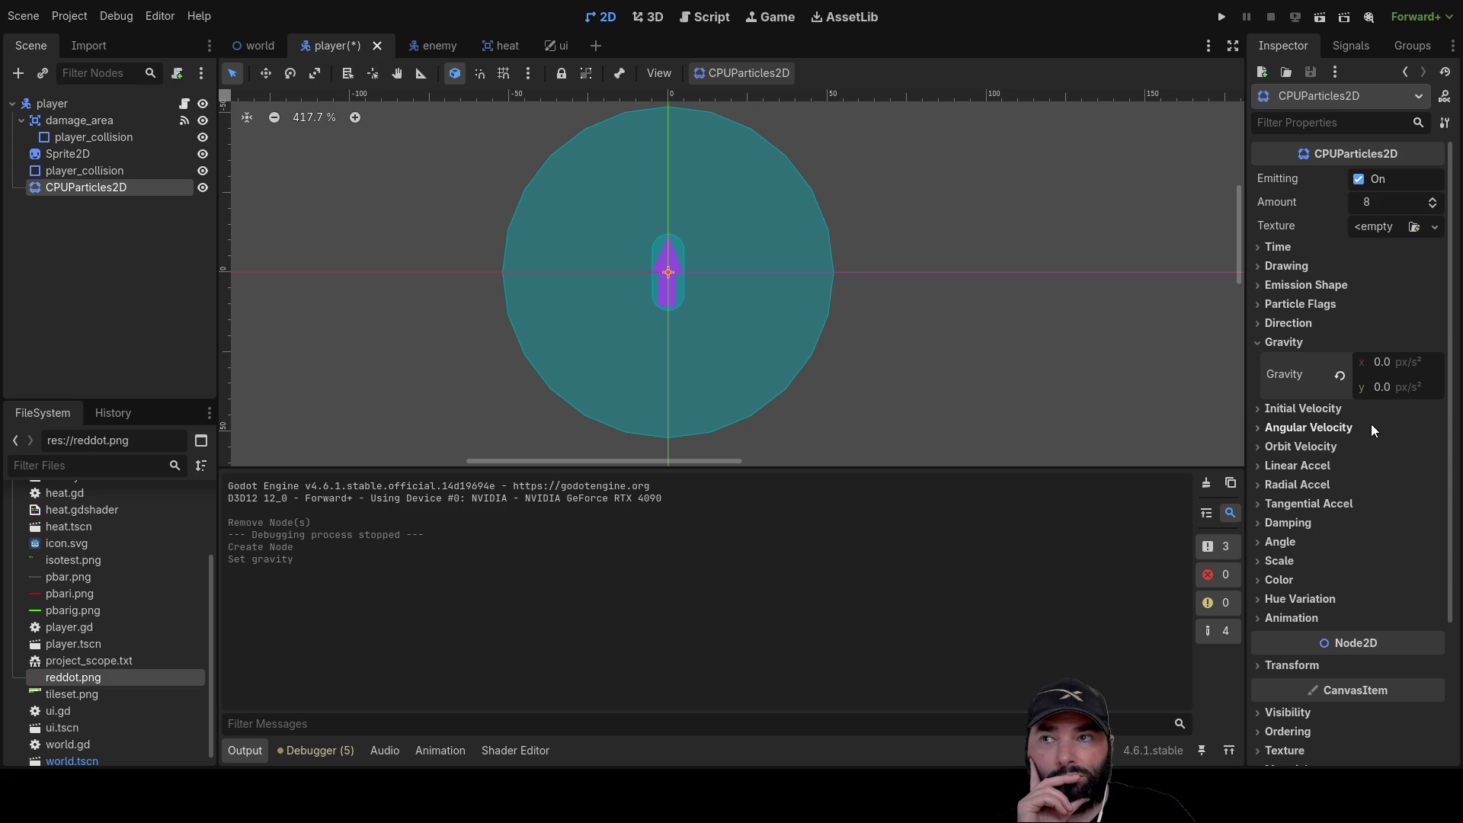
text(10)
key(Return)
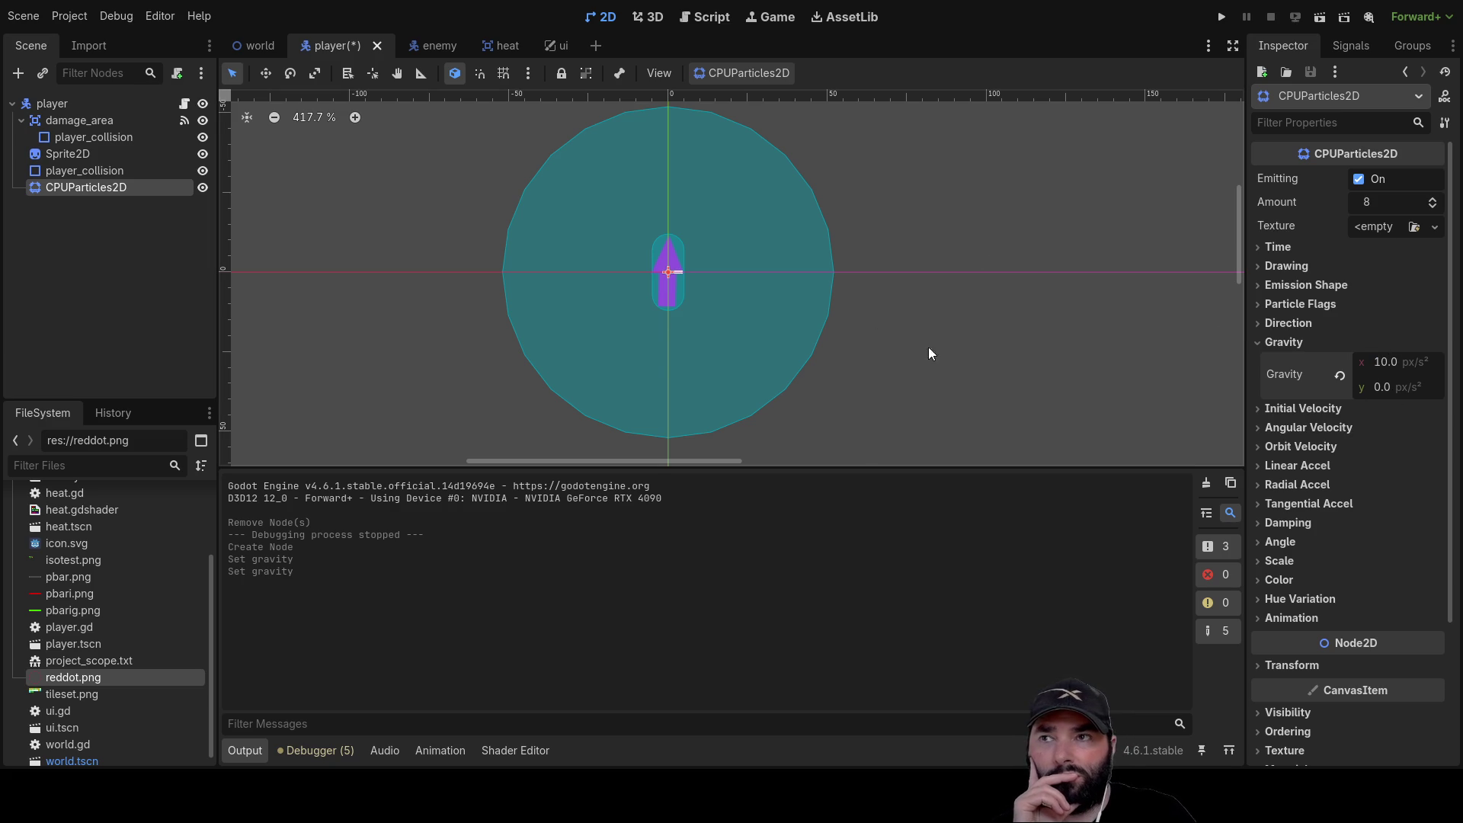
click(1384, 363)
text(0)
key(Return)
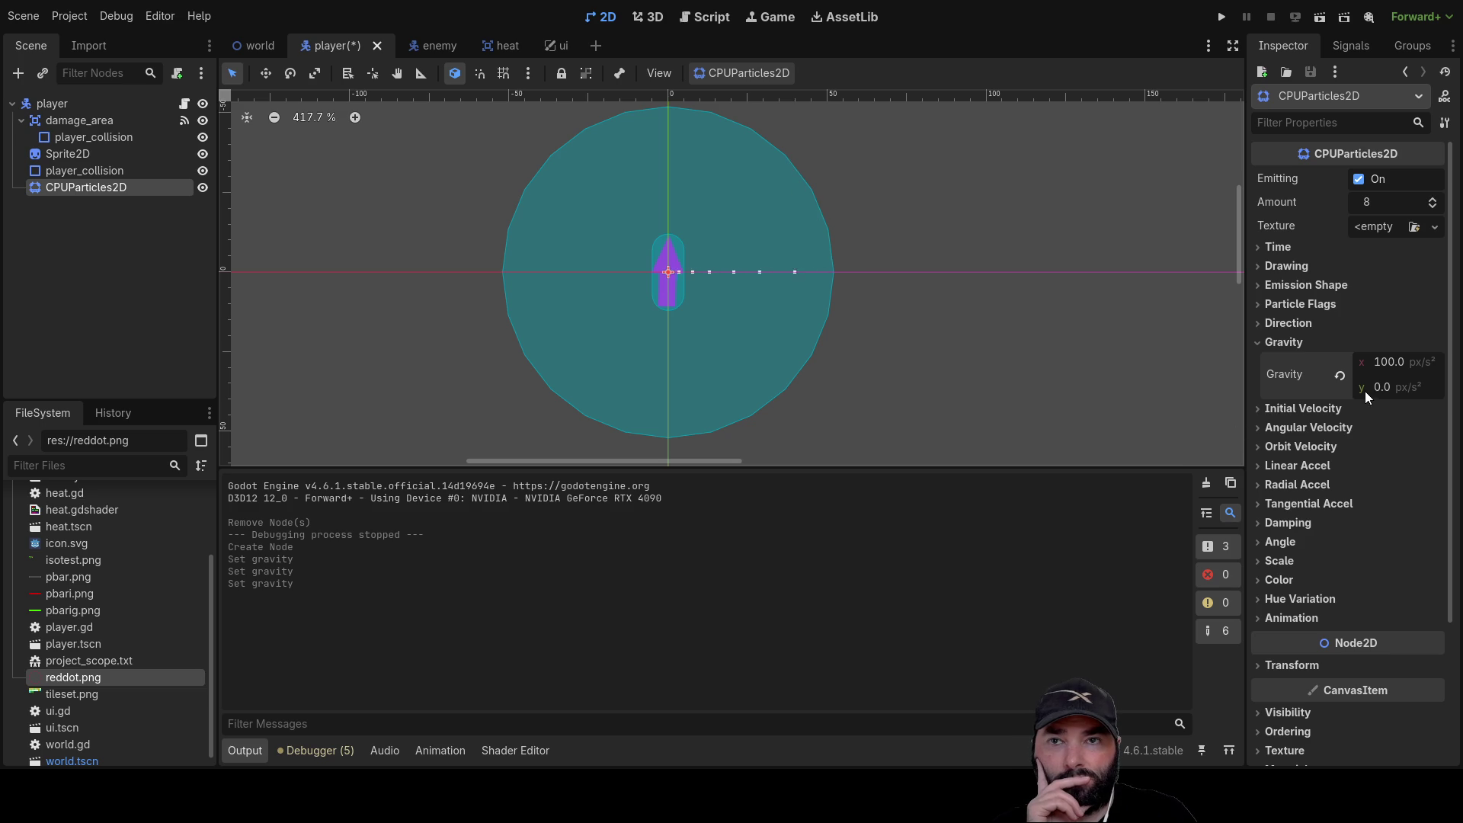
click(1257, 408)
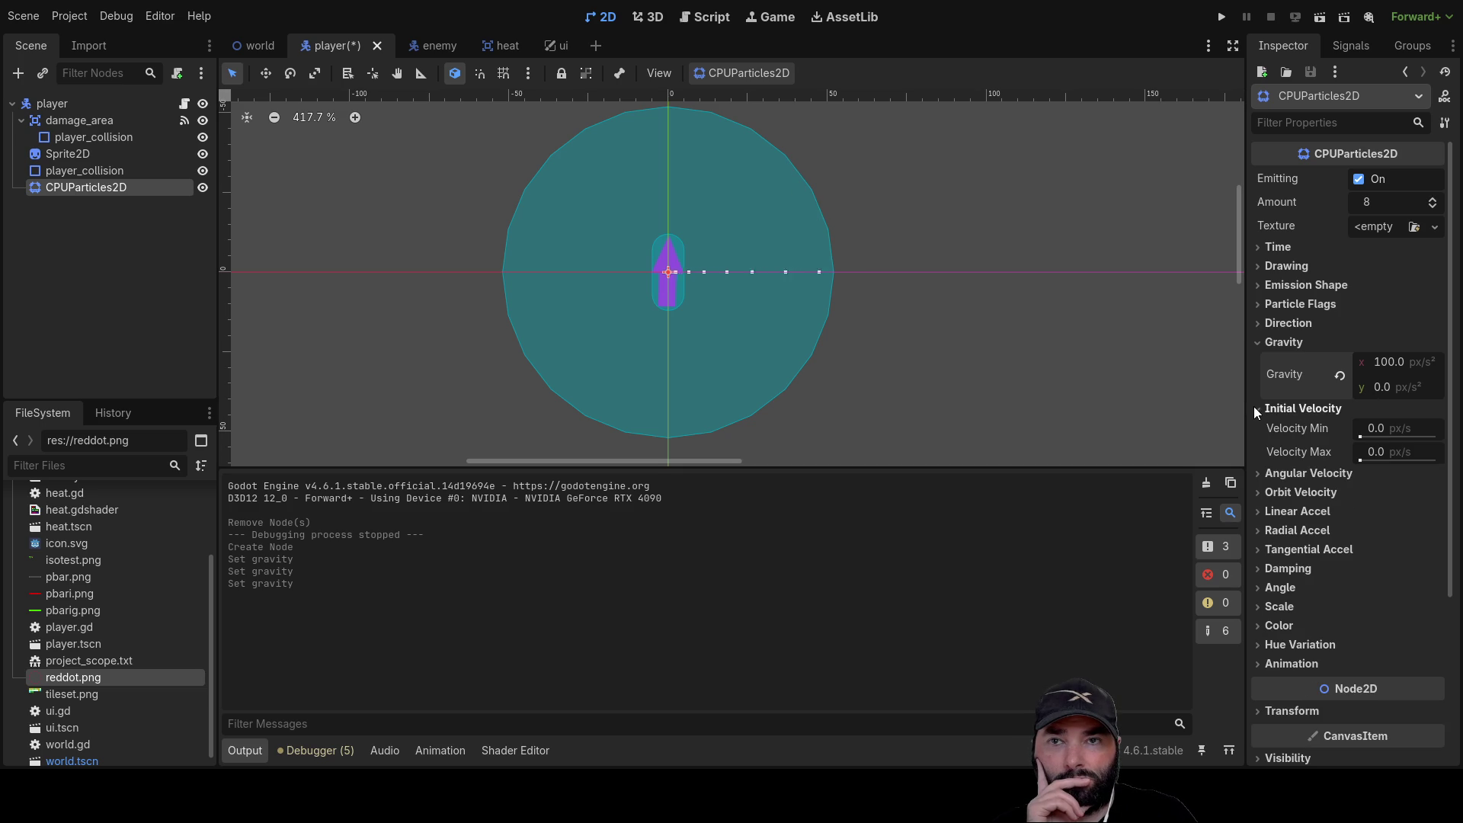
Set the initial Velocity Max to 20
click(1377, 428)
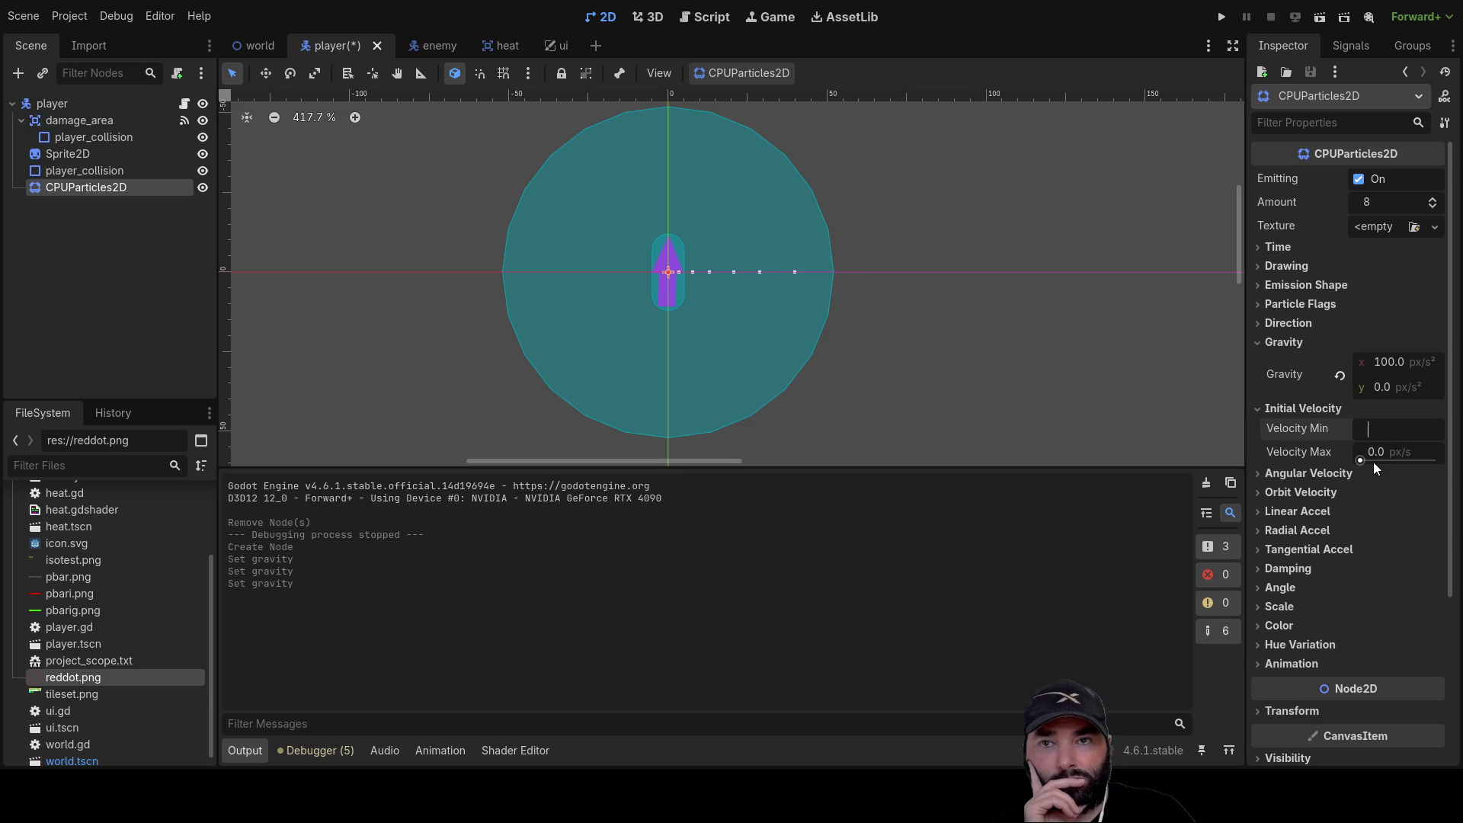
click(1377, 451)
text(100)
key(Return)
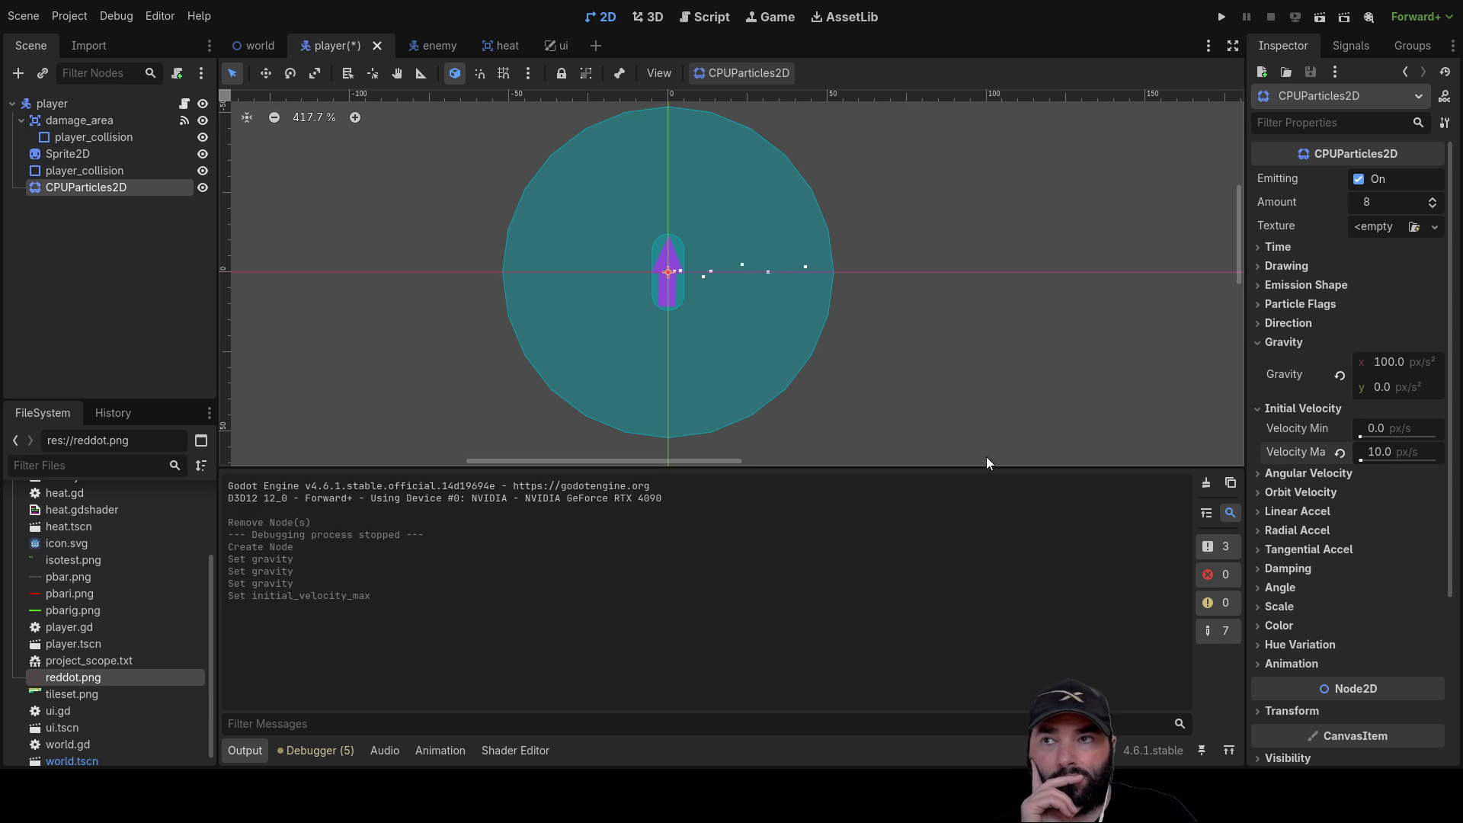
click(1374, 451)
text(20)
key(Return)
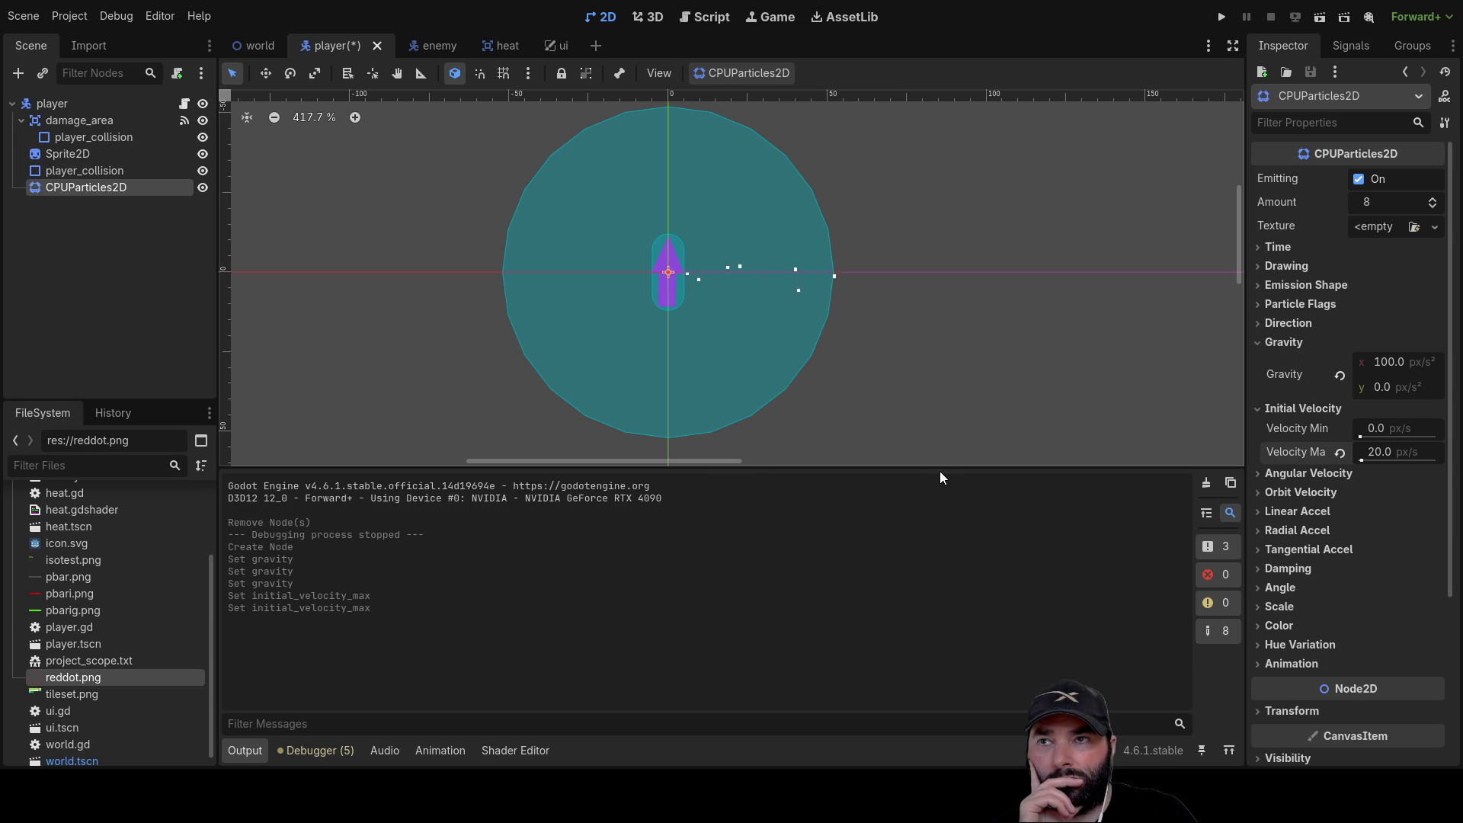
Change the horizontal gravity to -100 and switch to the enemy scene
click(1386, 363)
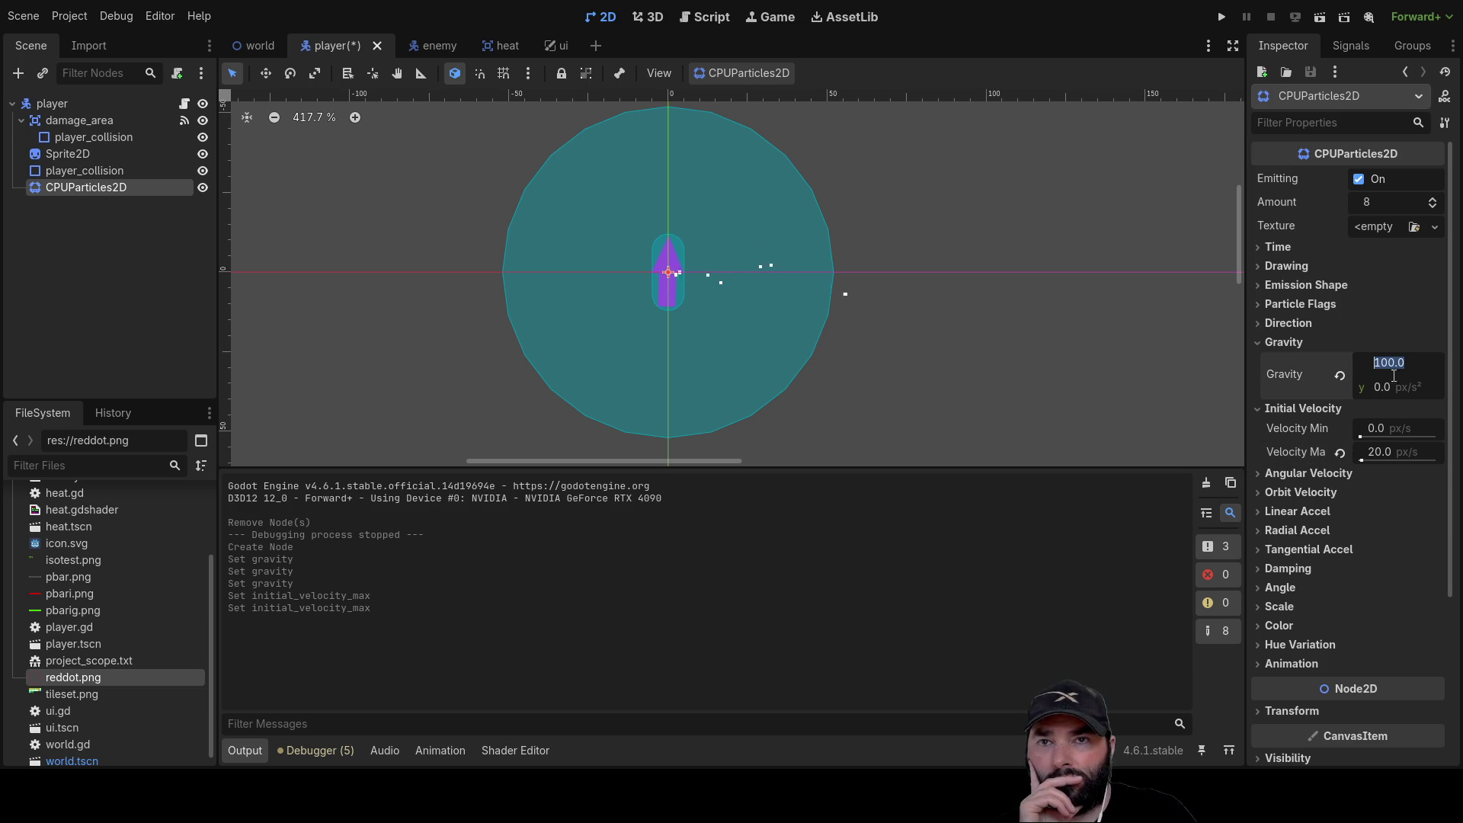
key(Home)
text(-)
key(Return)
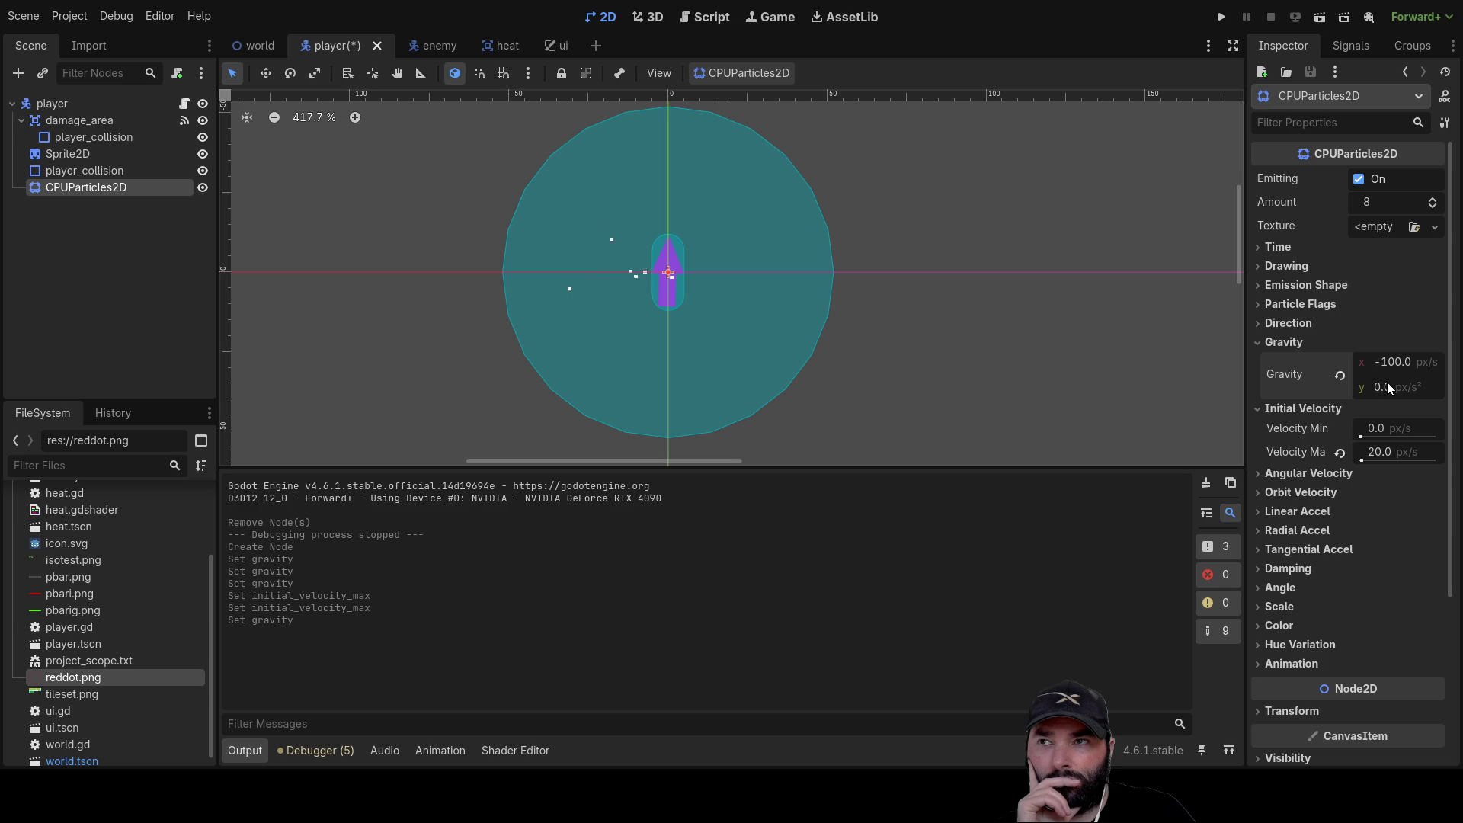
click(1375, 452)
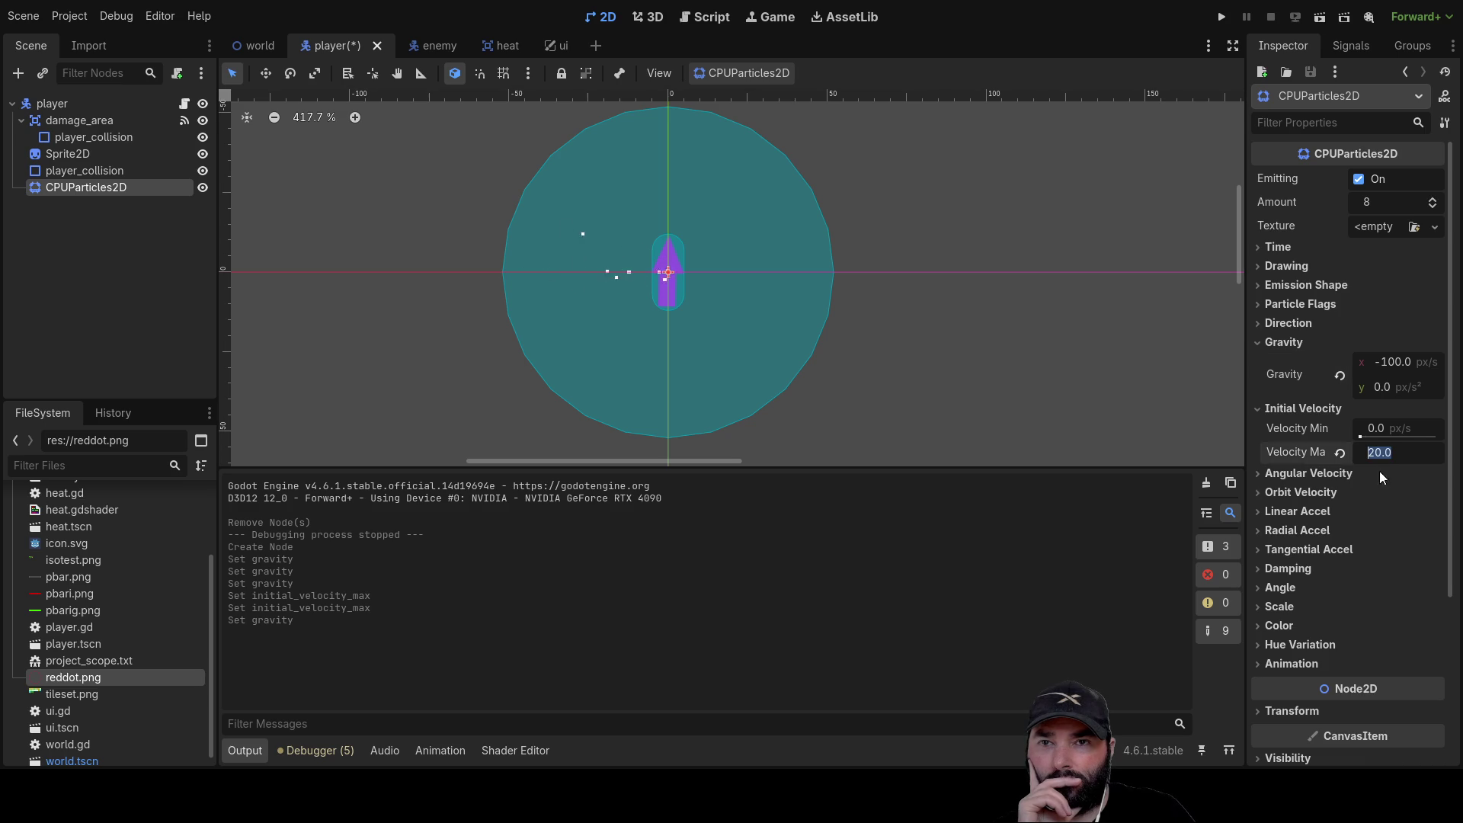
click(71, 187)
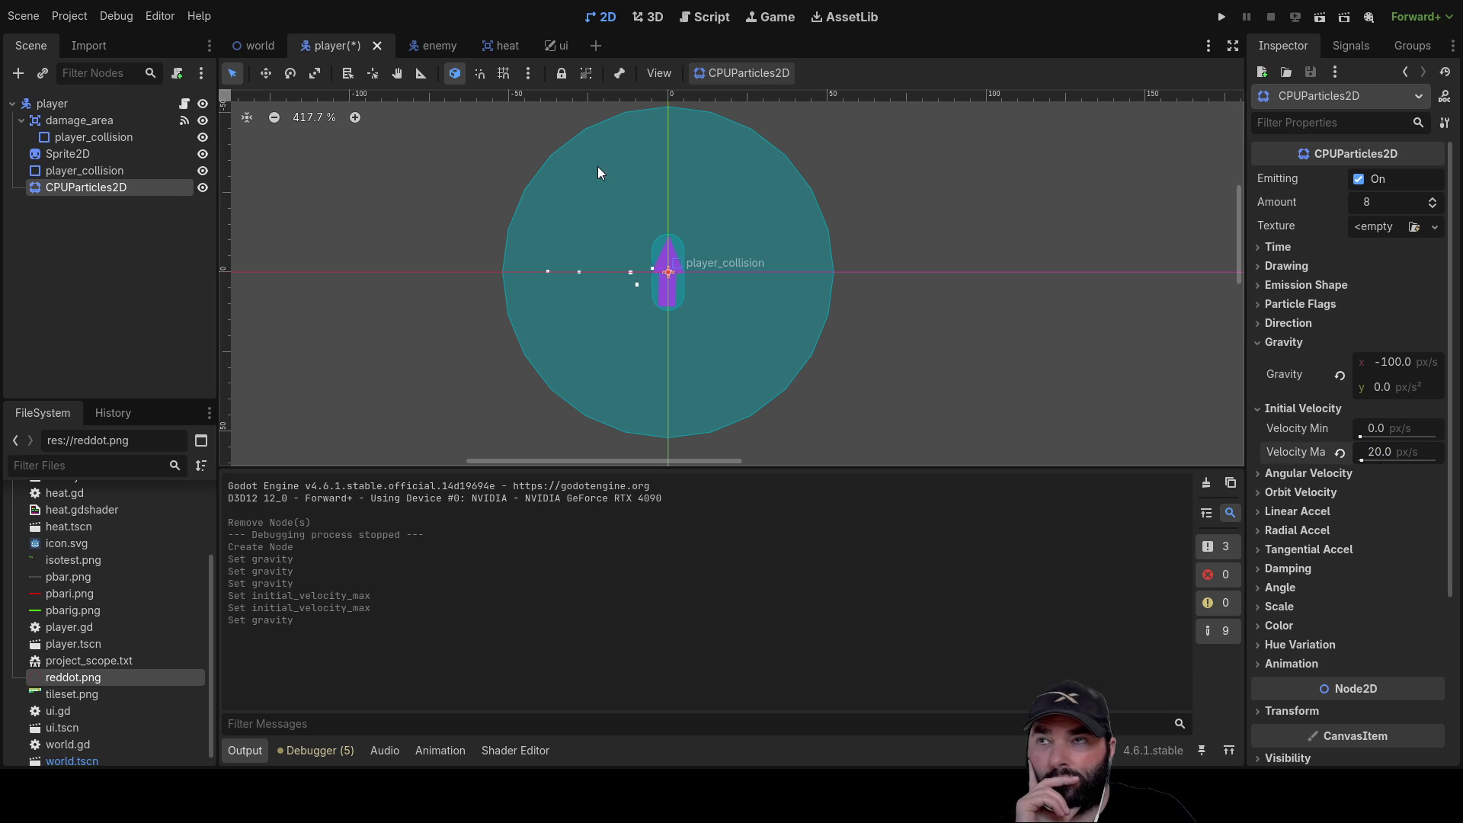
click(421, 47)
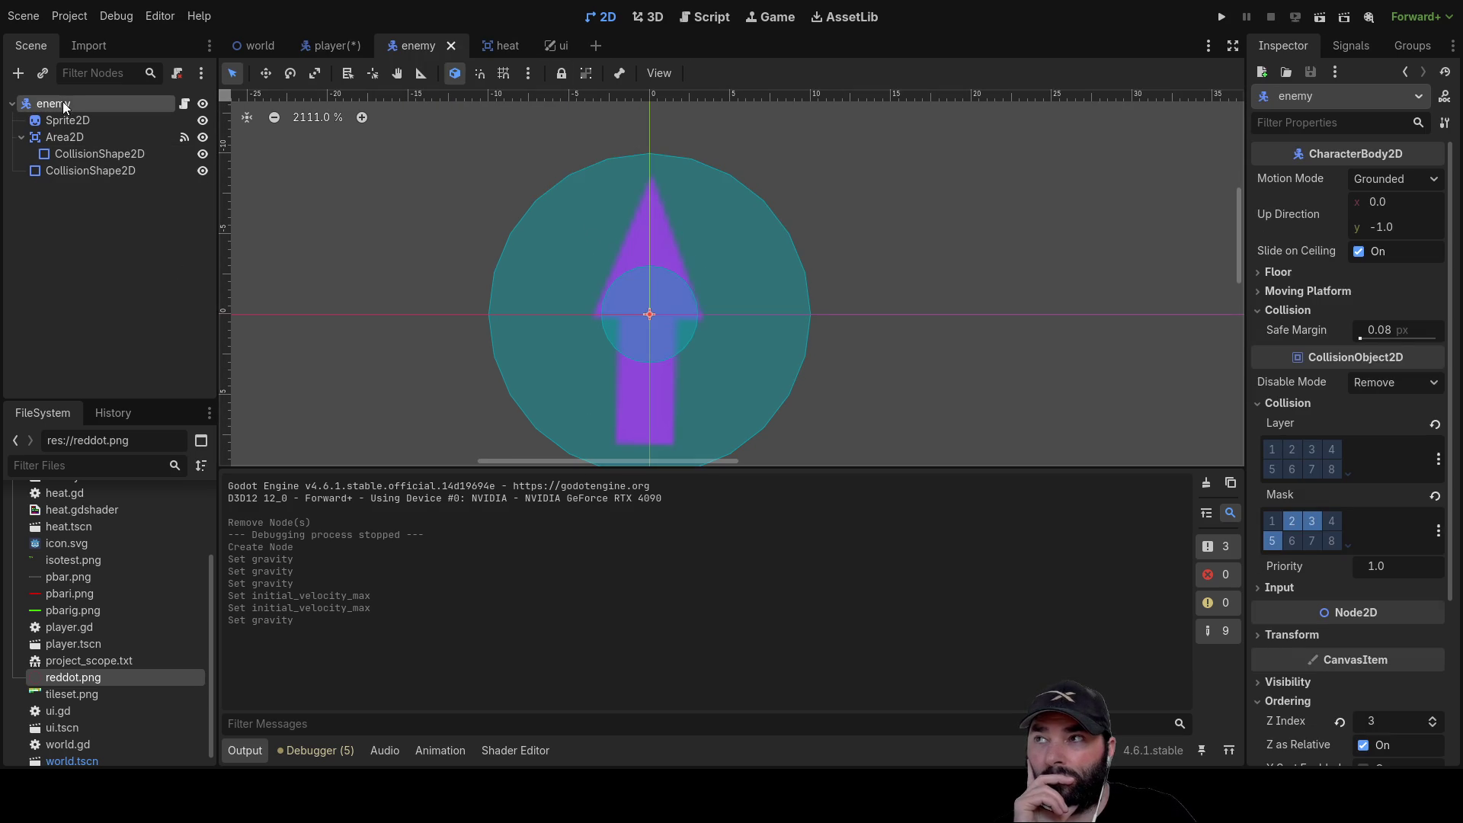
Paste the CPUParticles2D under enemy and move it to about (11, 0)
key(ctrl+v)
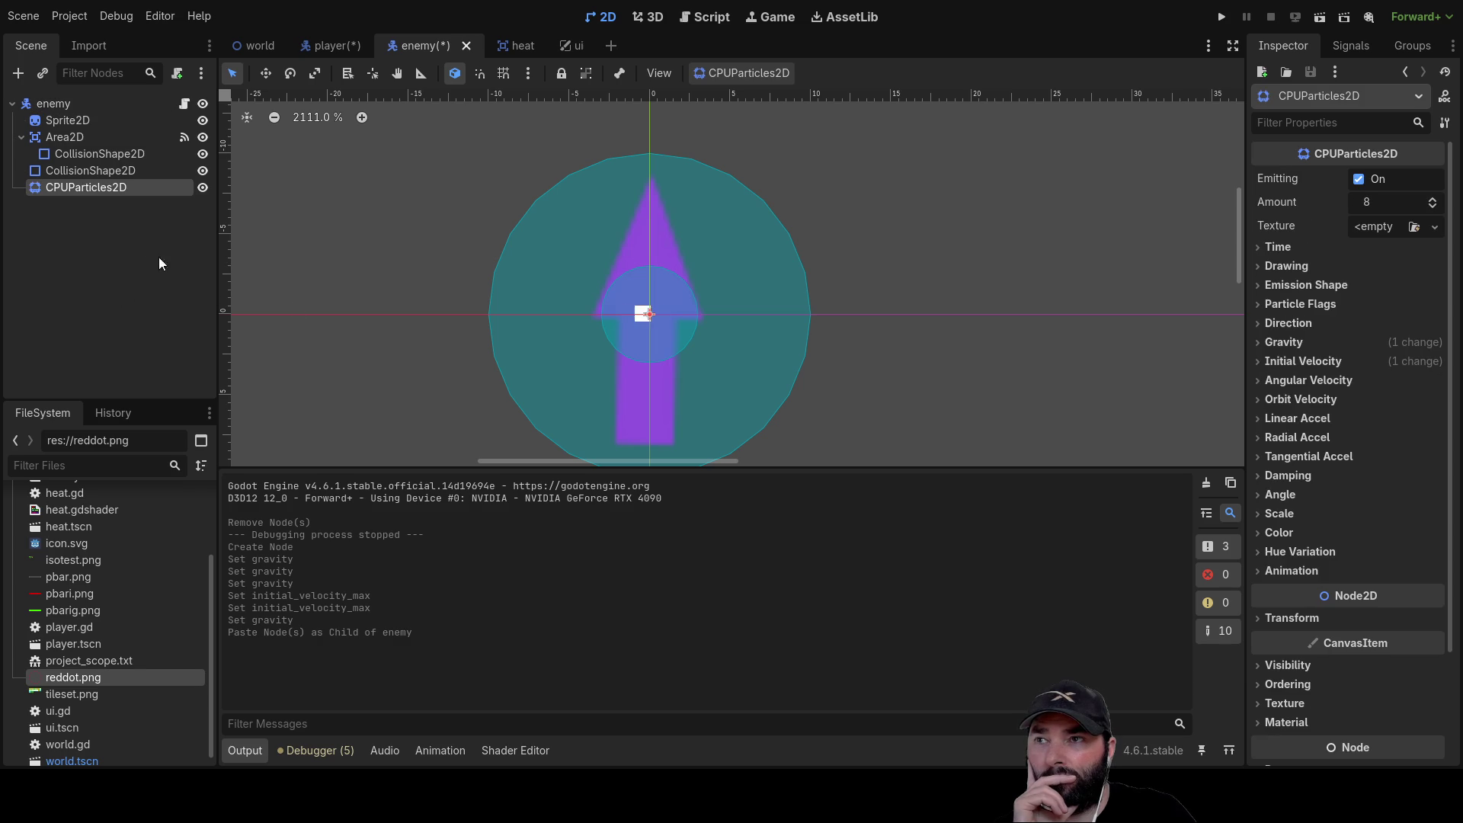
scroll(763, 328, down, 2)
scroll(764, 328, down, 4)
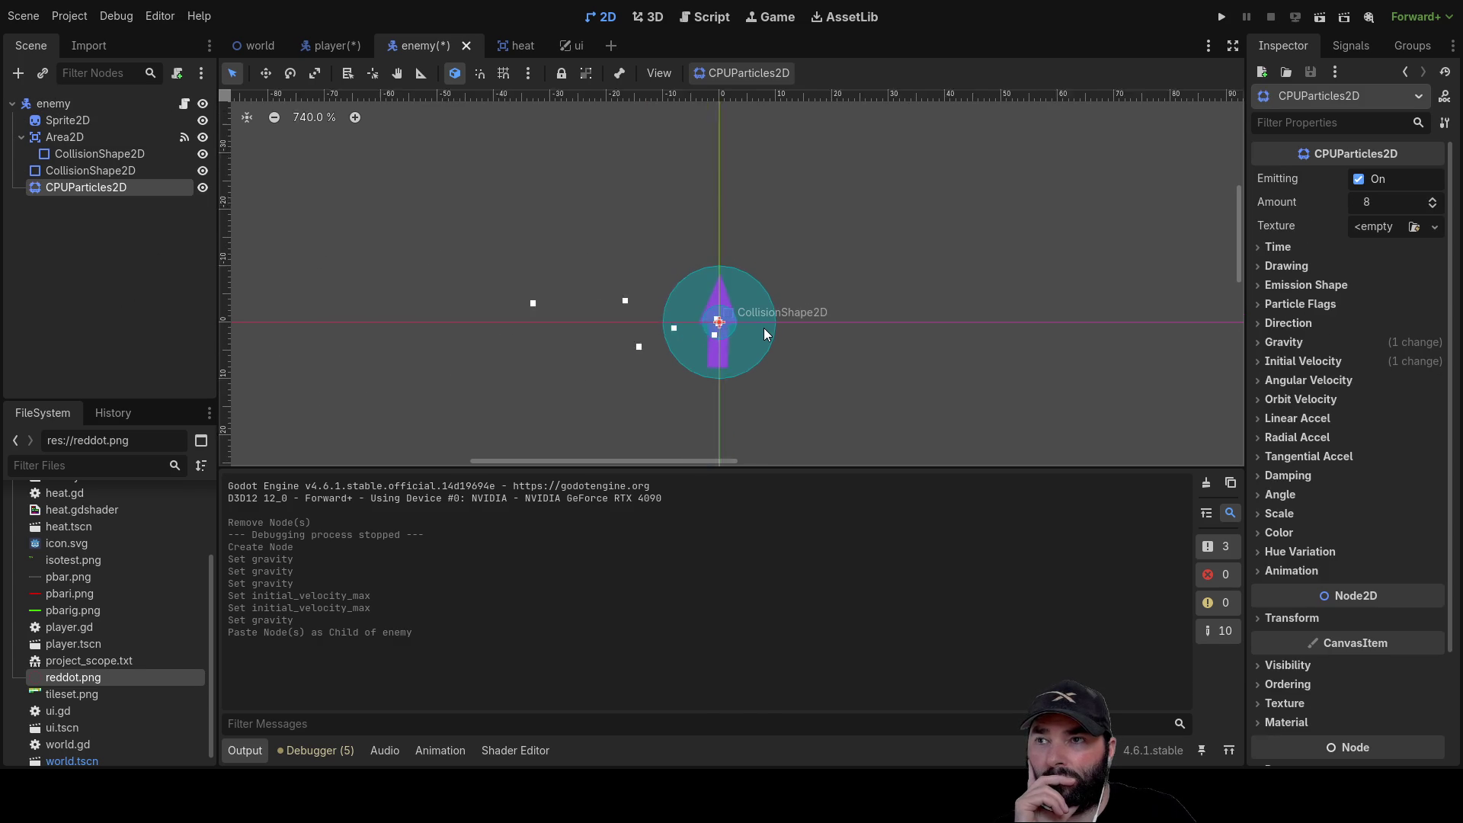
scroll(765, 331, up, 3)
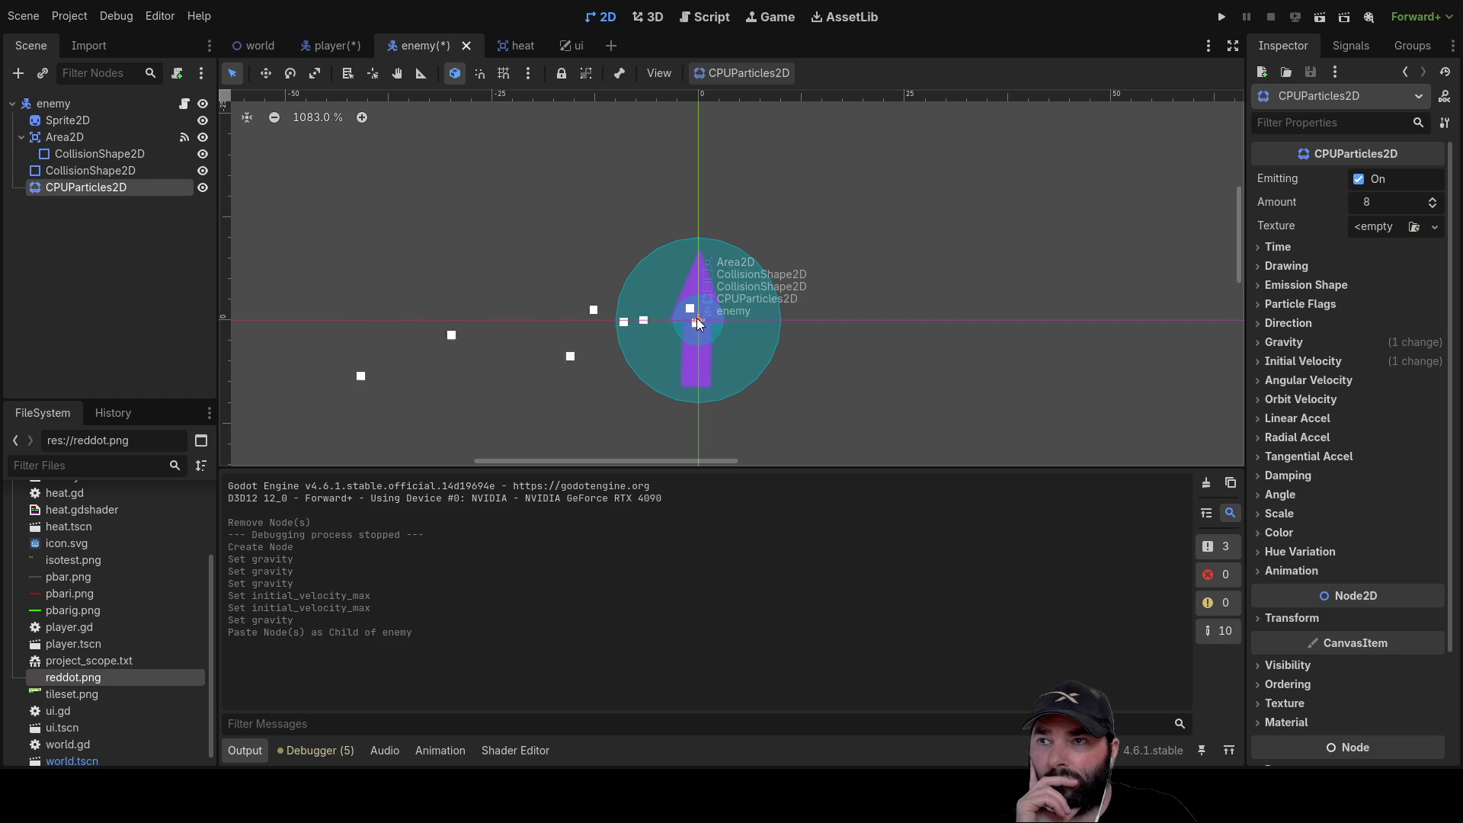
drag(707, 318, 790, 327)
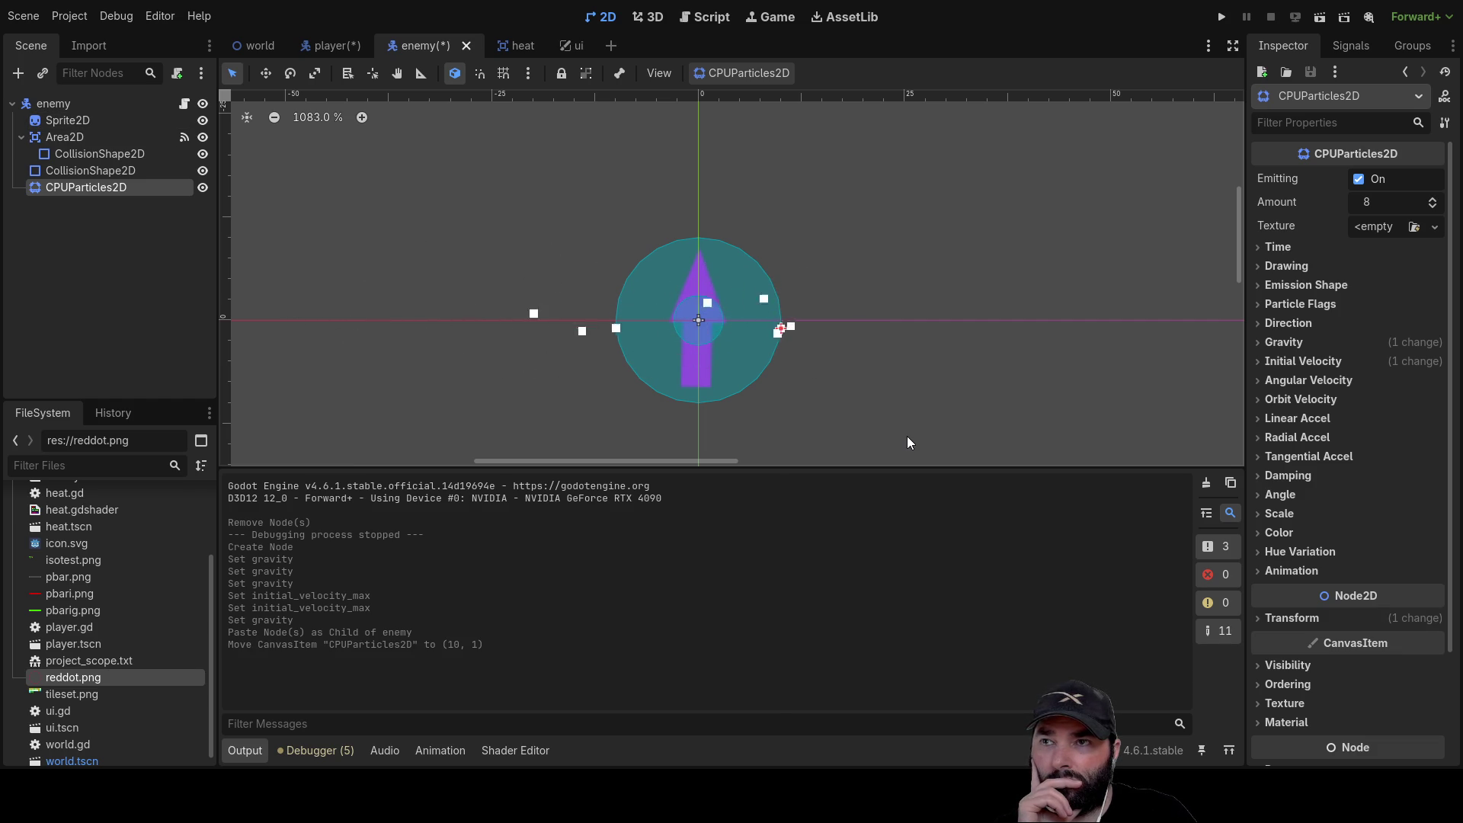
drag(778, 327, 786, 324)
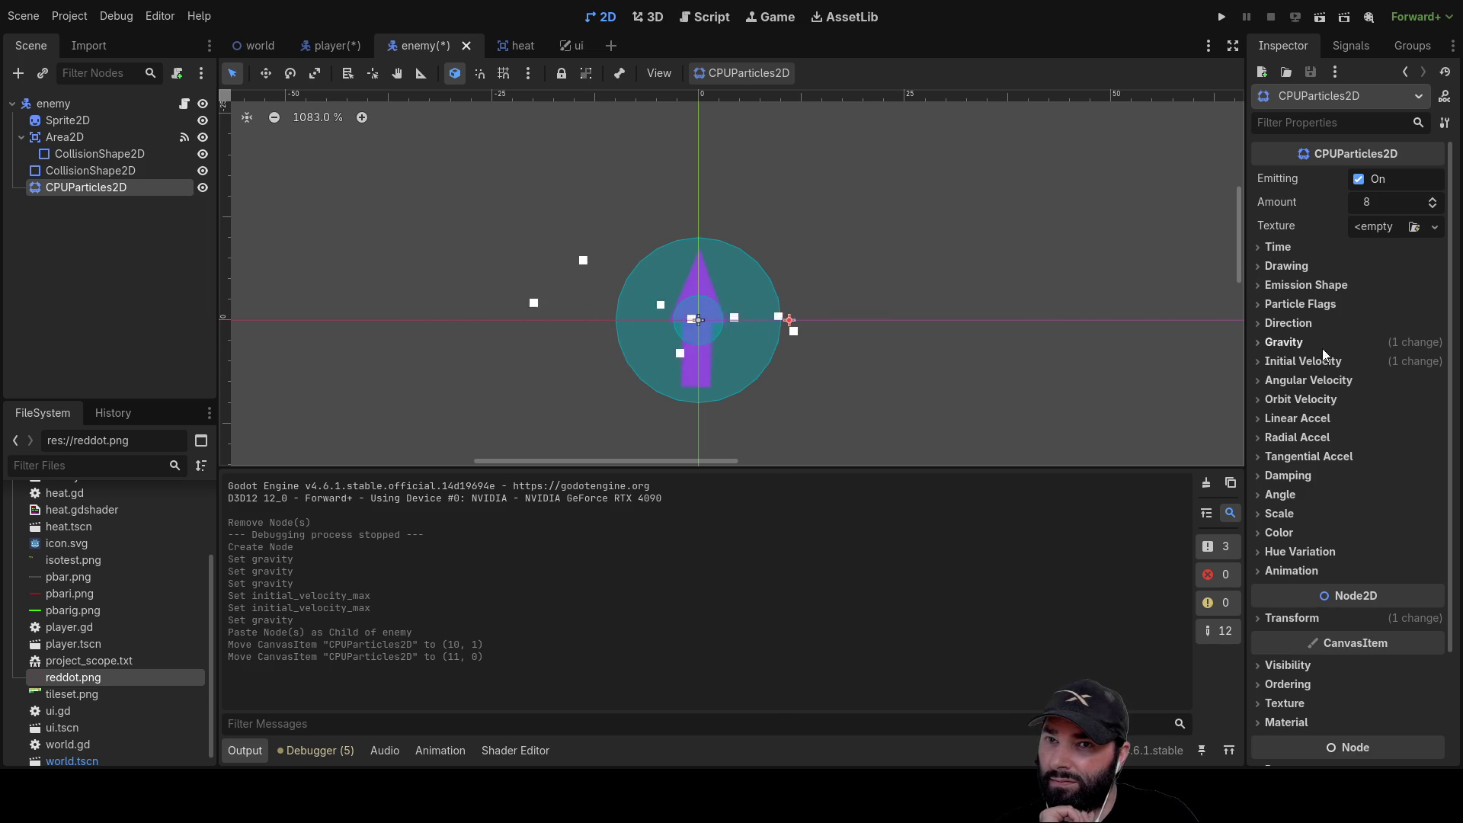
click(1258, 265)
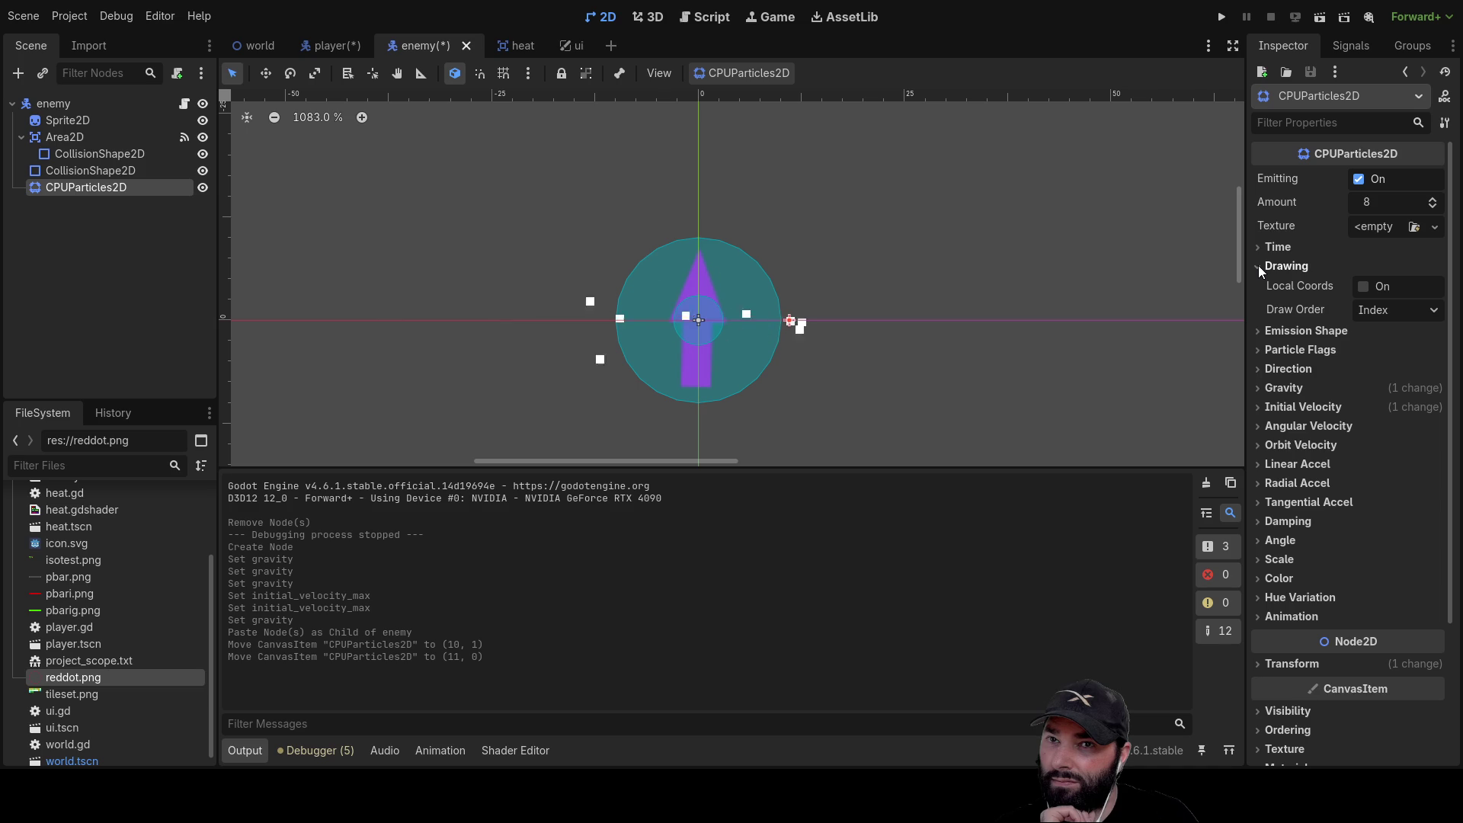
click(1259, 265)
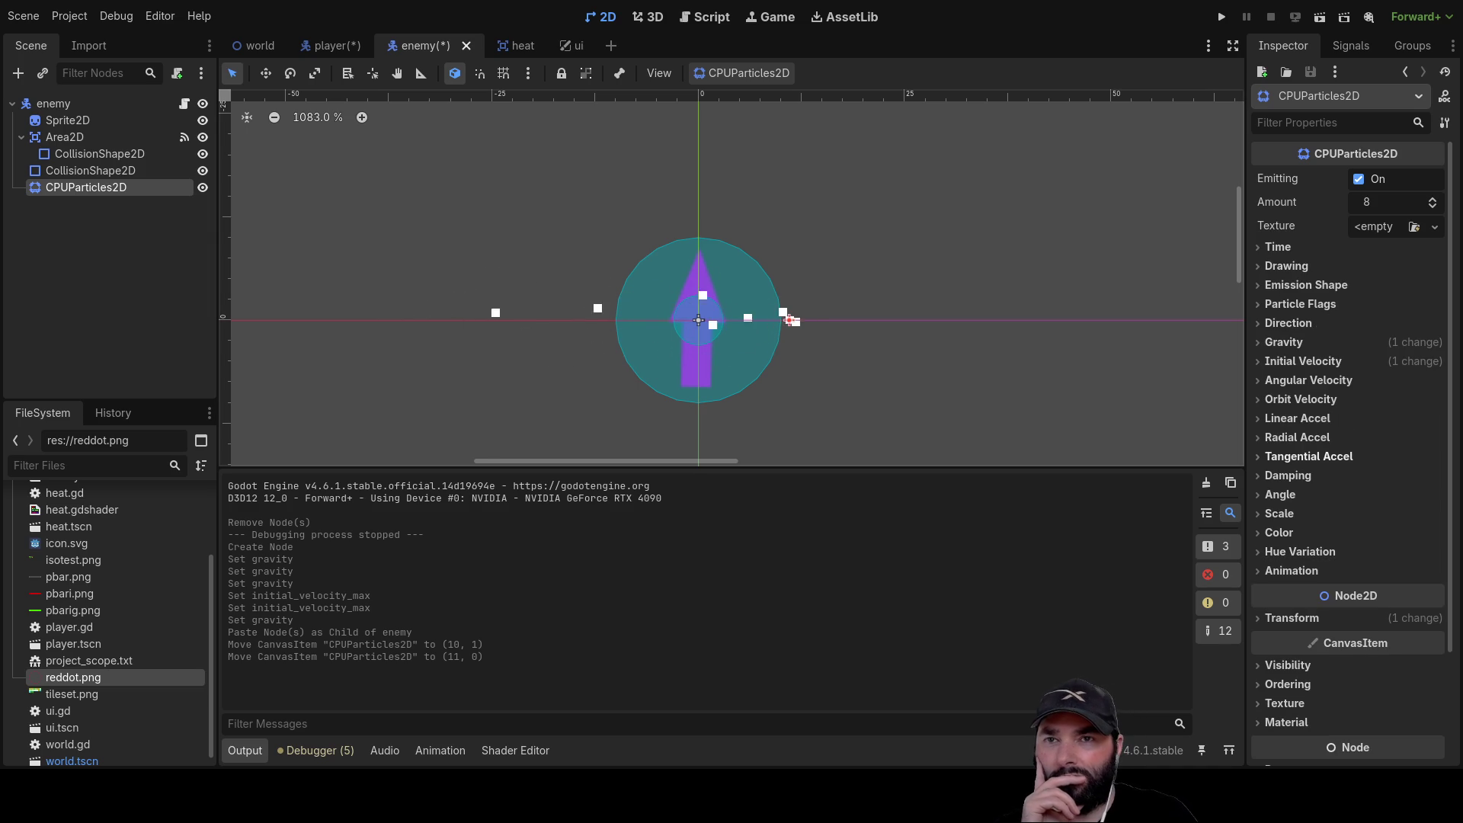
click(1259, 401)
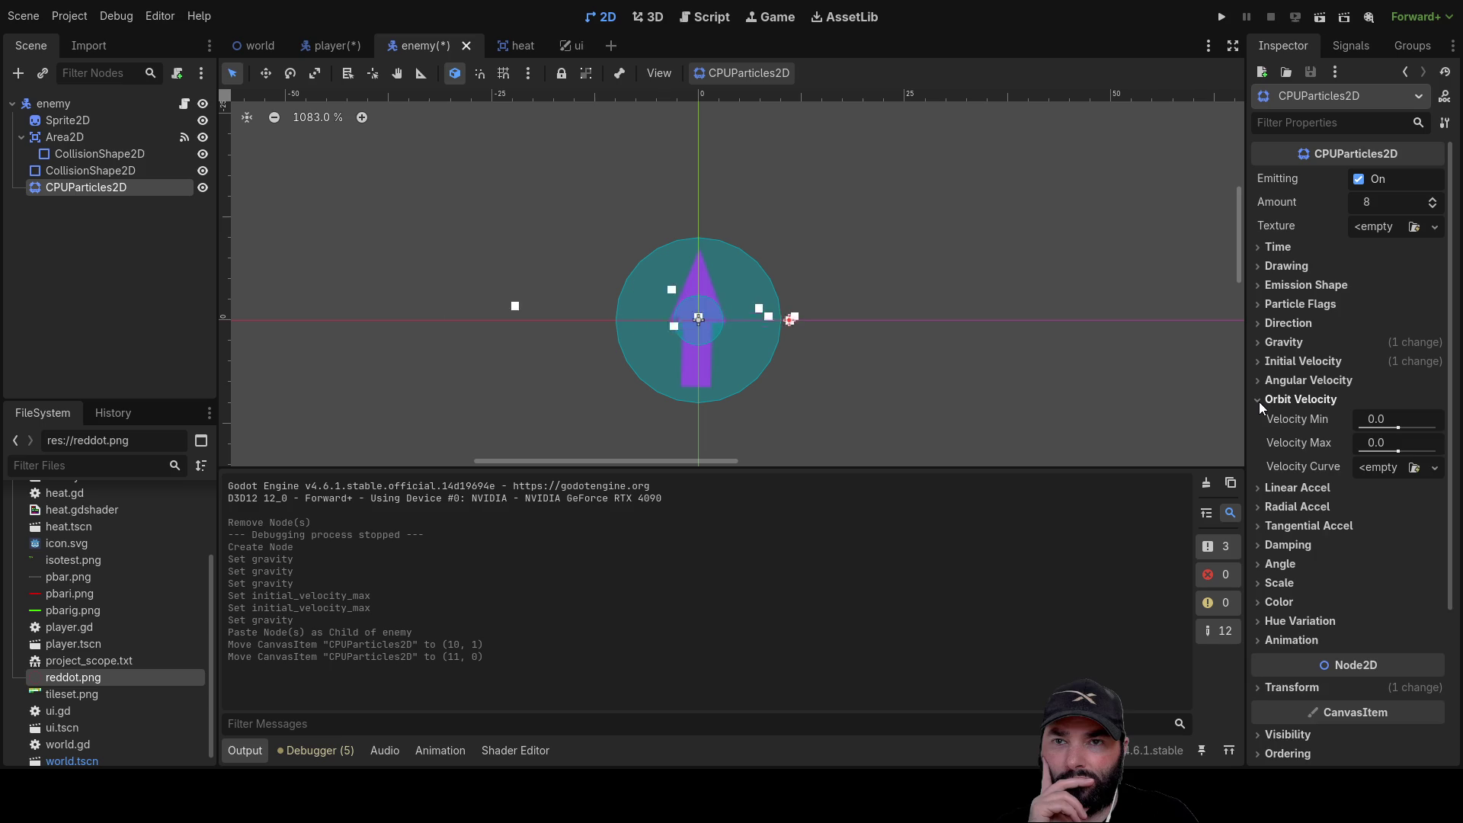
click(1259, 400)
click(1259, 417)
click(1259, 417)
click(1261, 440)
click(1259, 442)
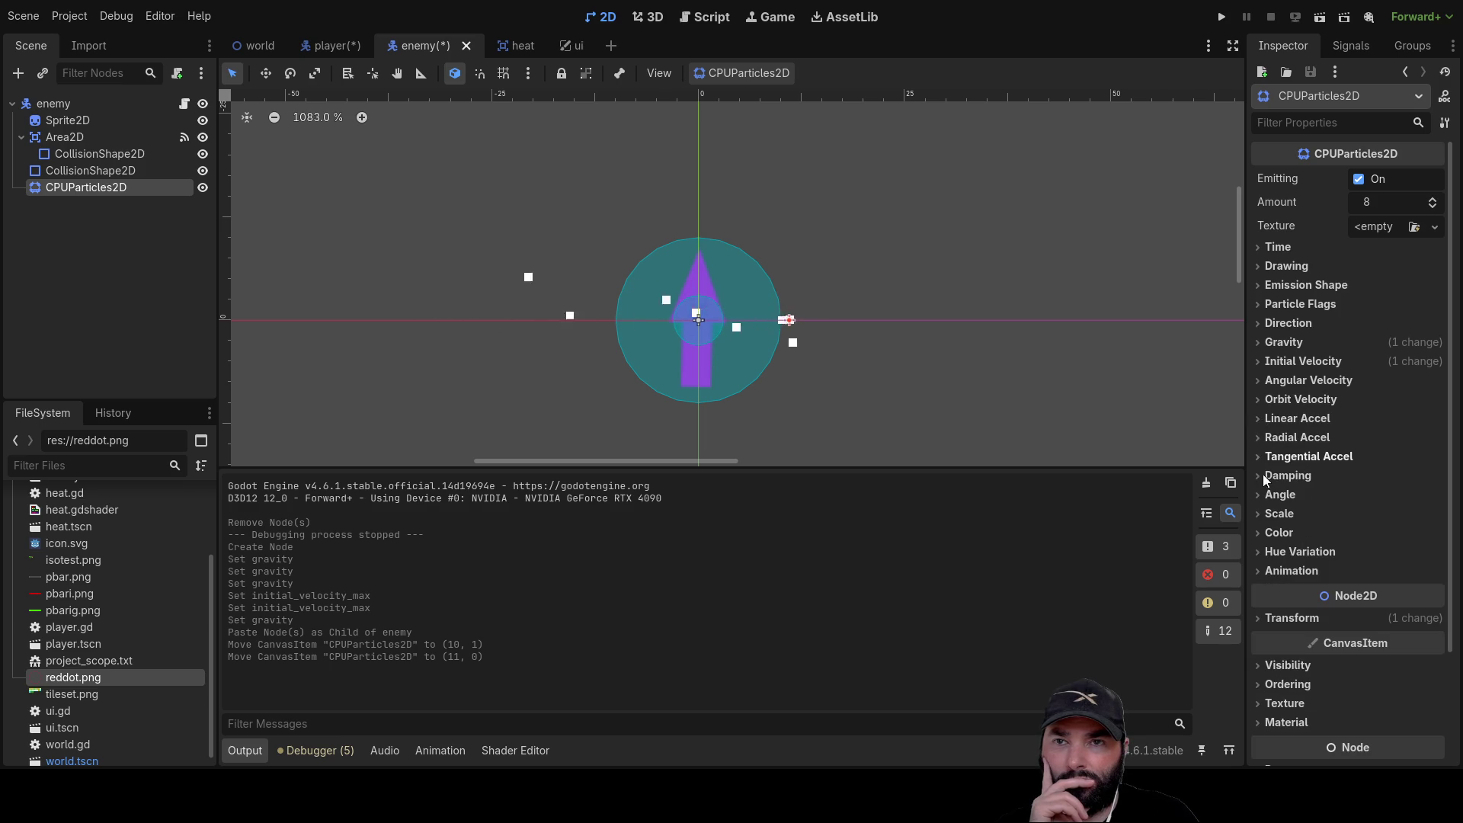
click(1261, 456)
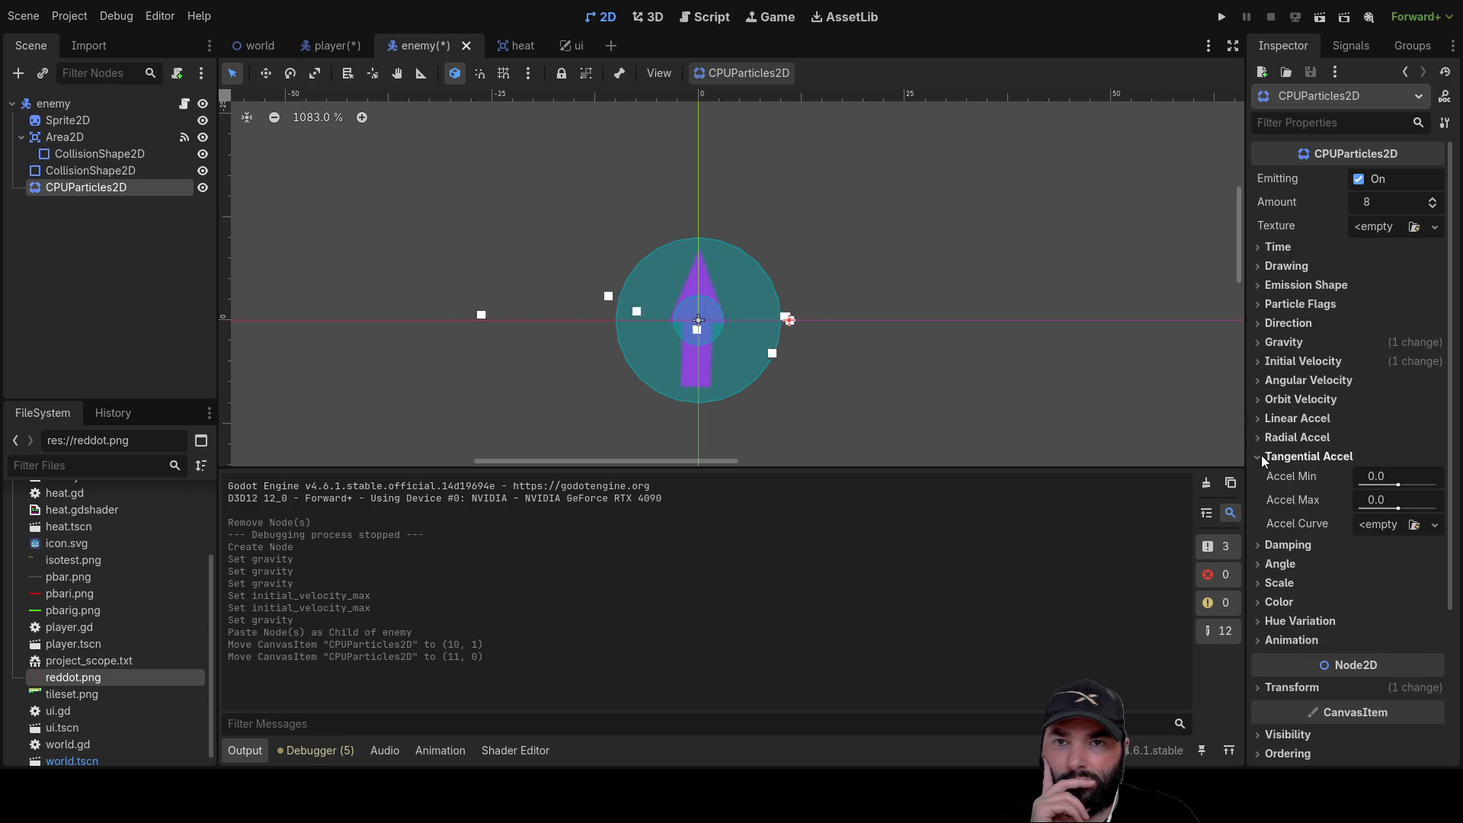
click(1260, 455)
click(1260, 475)
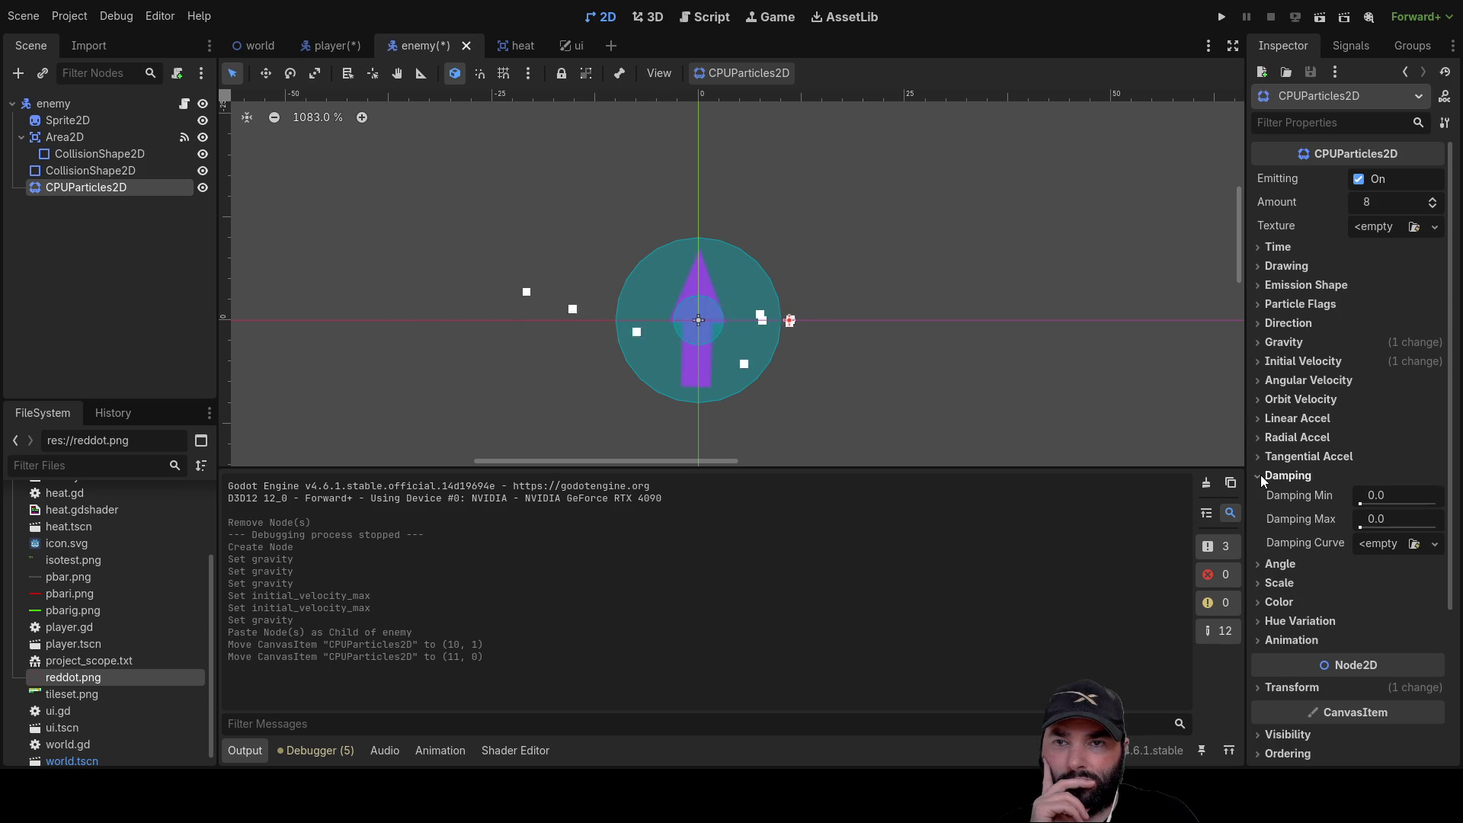
click(1260, 474)
click(1260, 513)
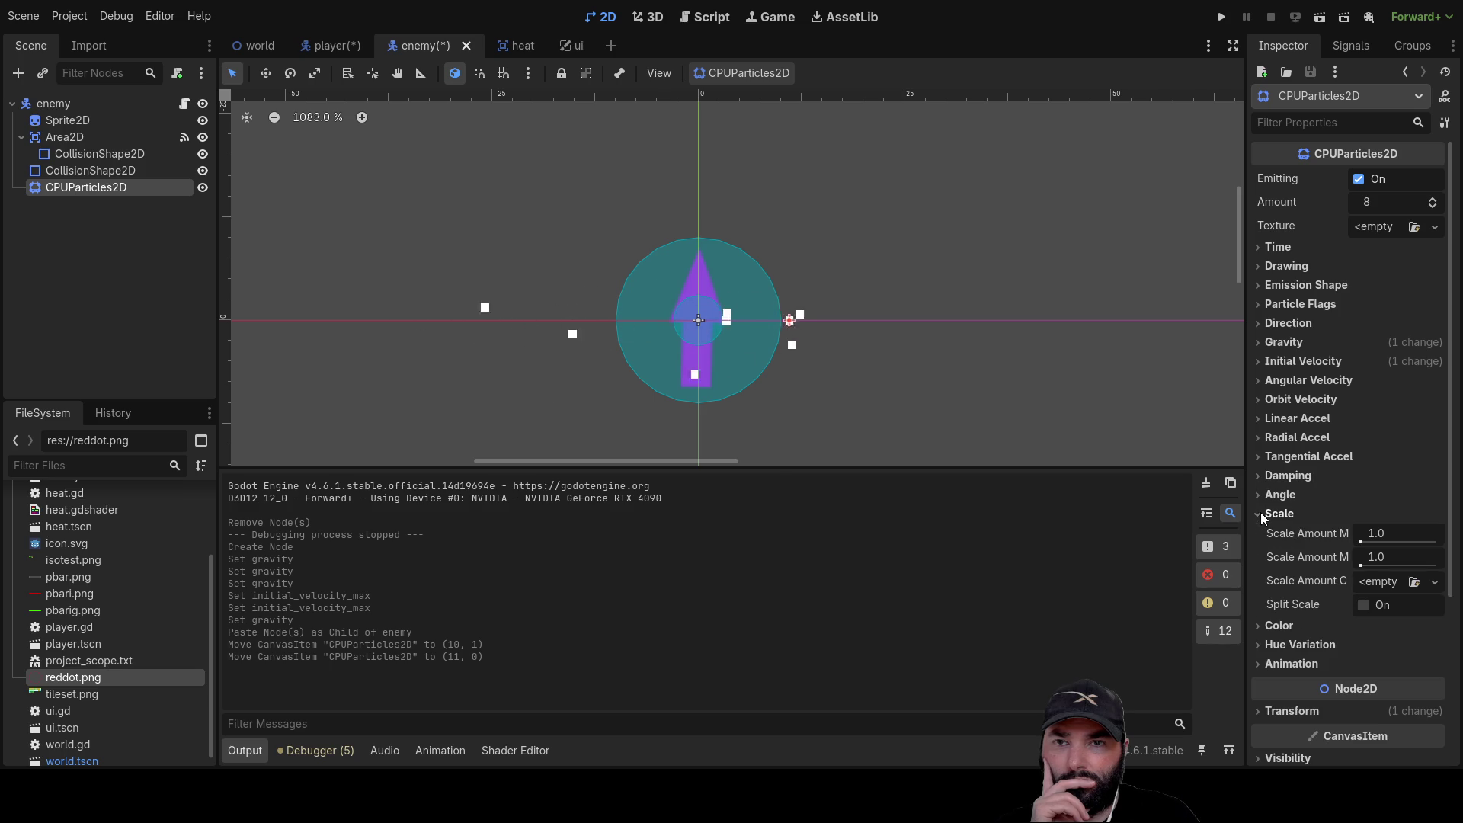
drag(1371, 535, 1409, 534)
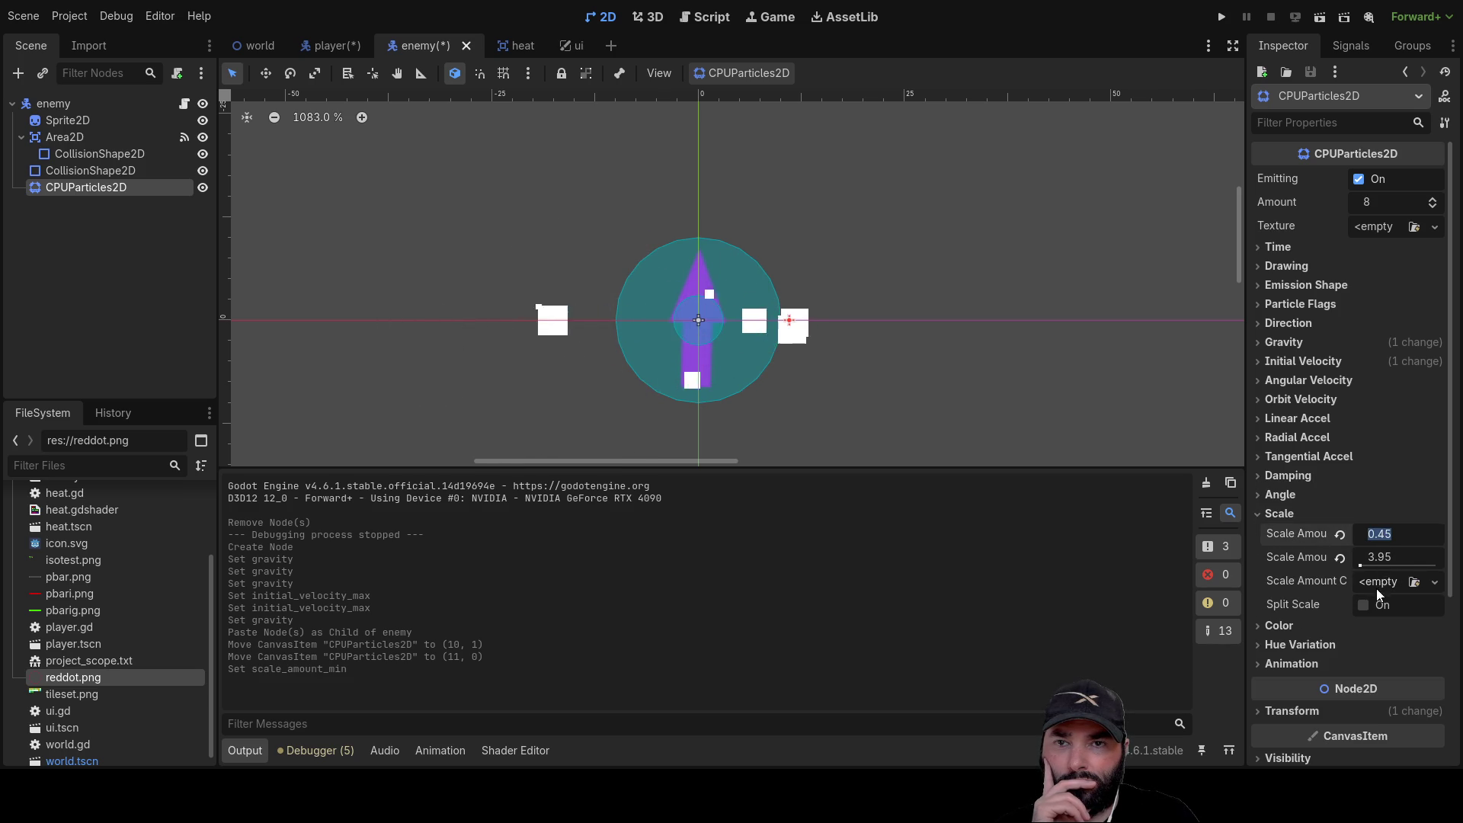
click(1340, 534)
click(1339, 558)
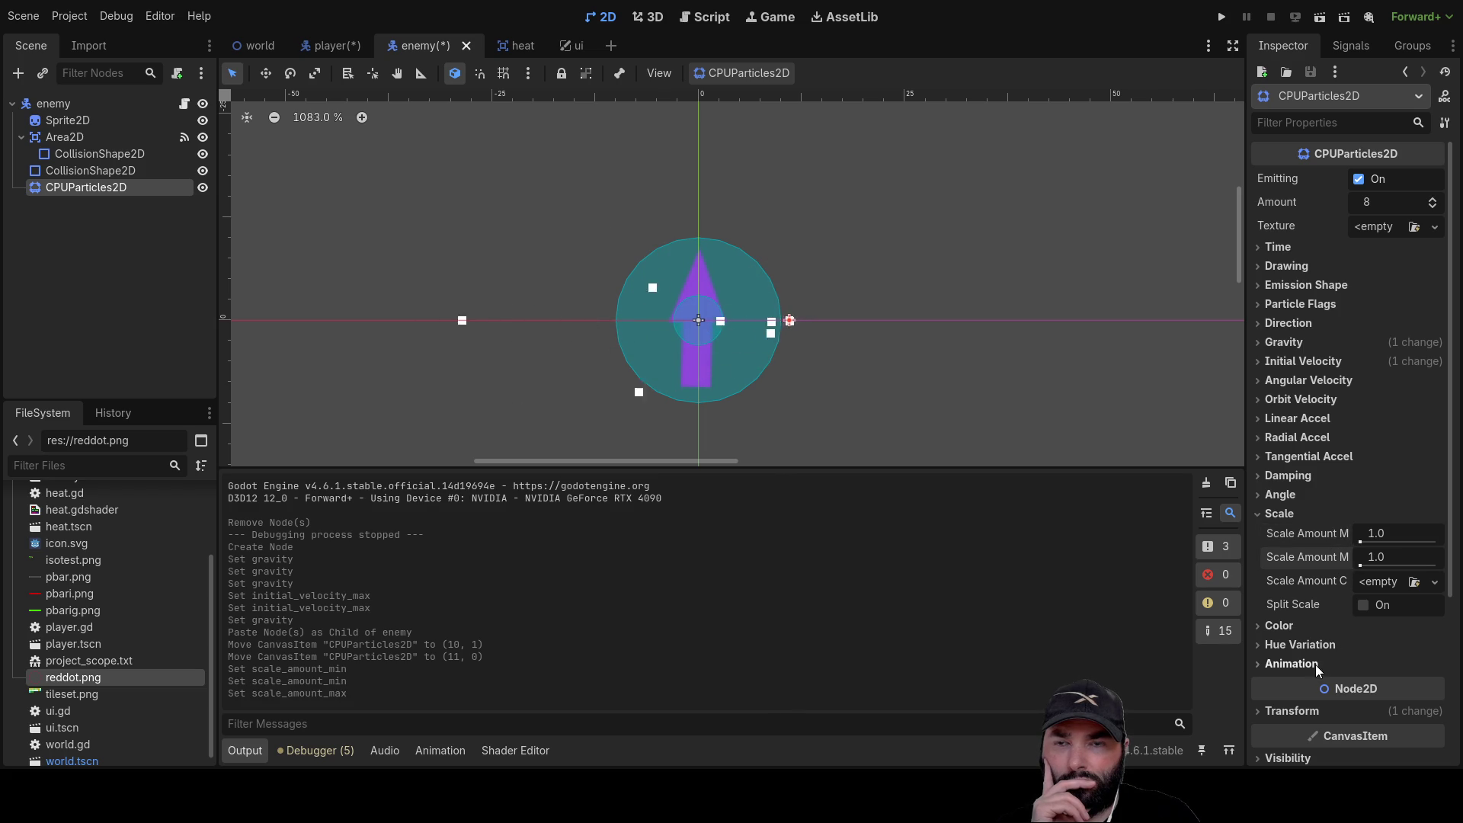
click(1264, 516)
click(1257, 246)
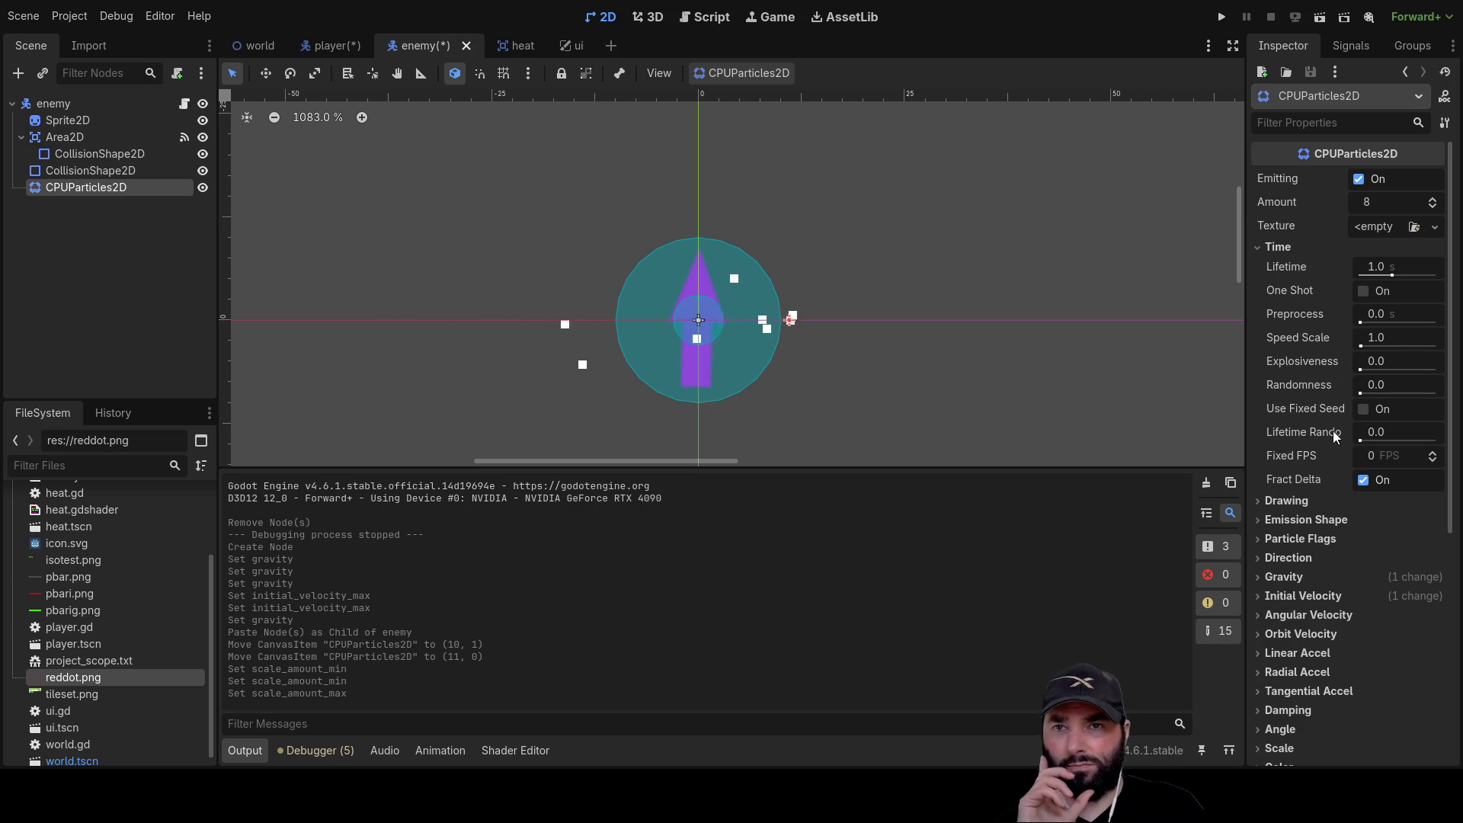
click(1259, 249)
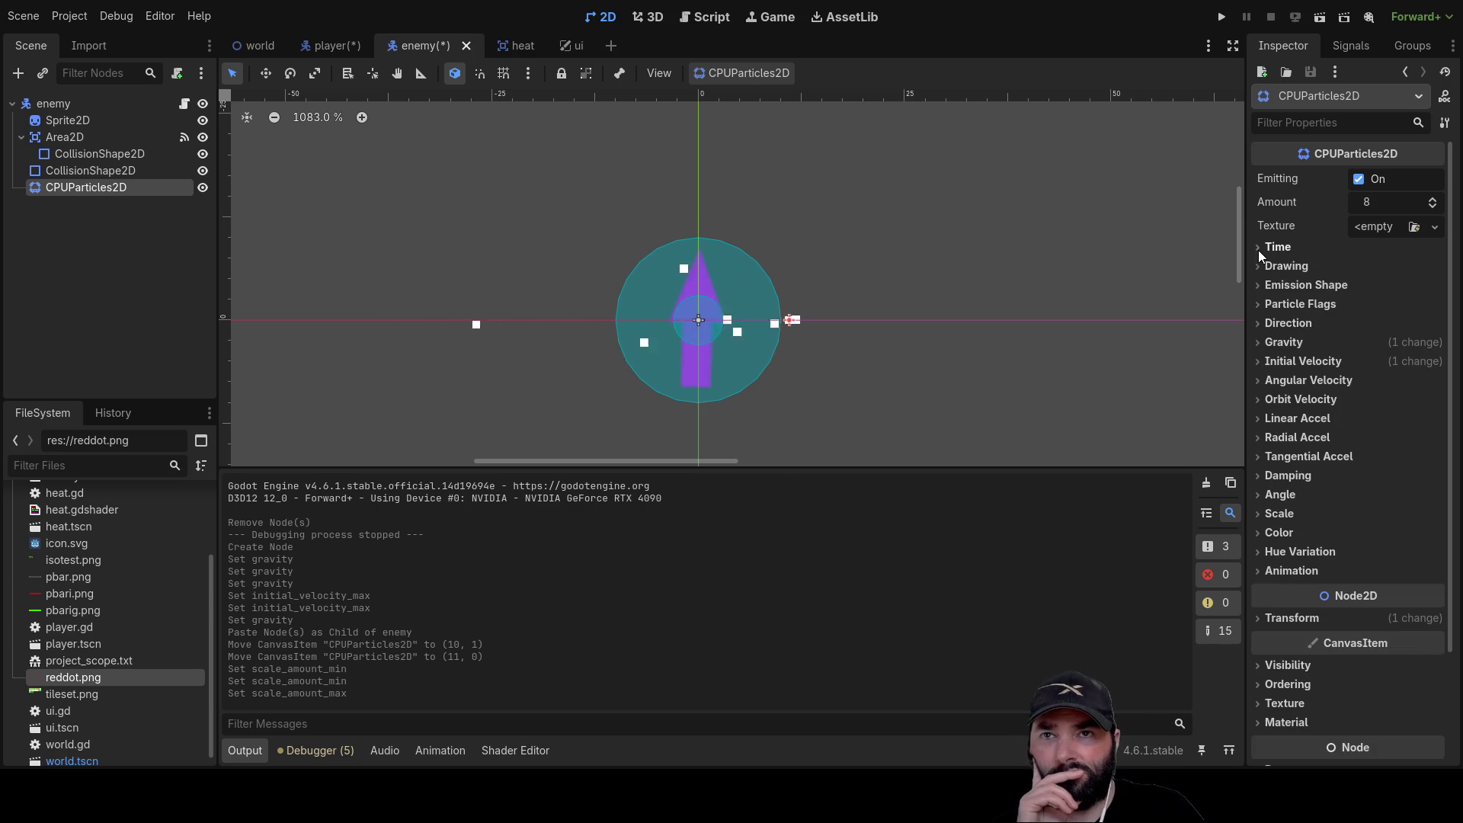
Toggle Local Coords on and off in Drawing, leaving it disabled
click(1257, 266)
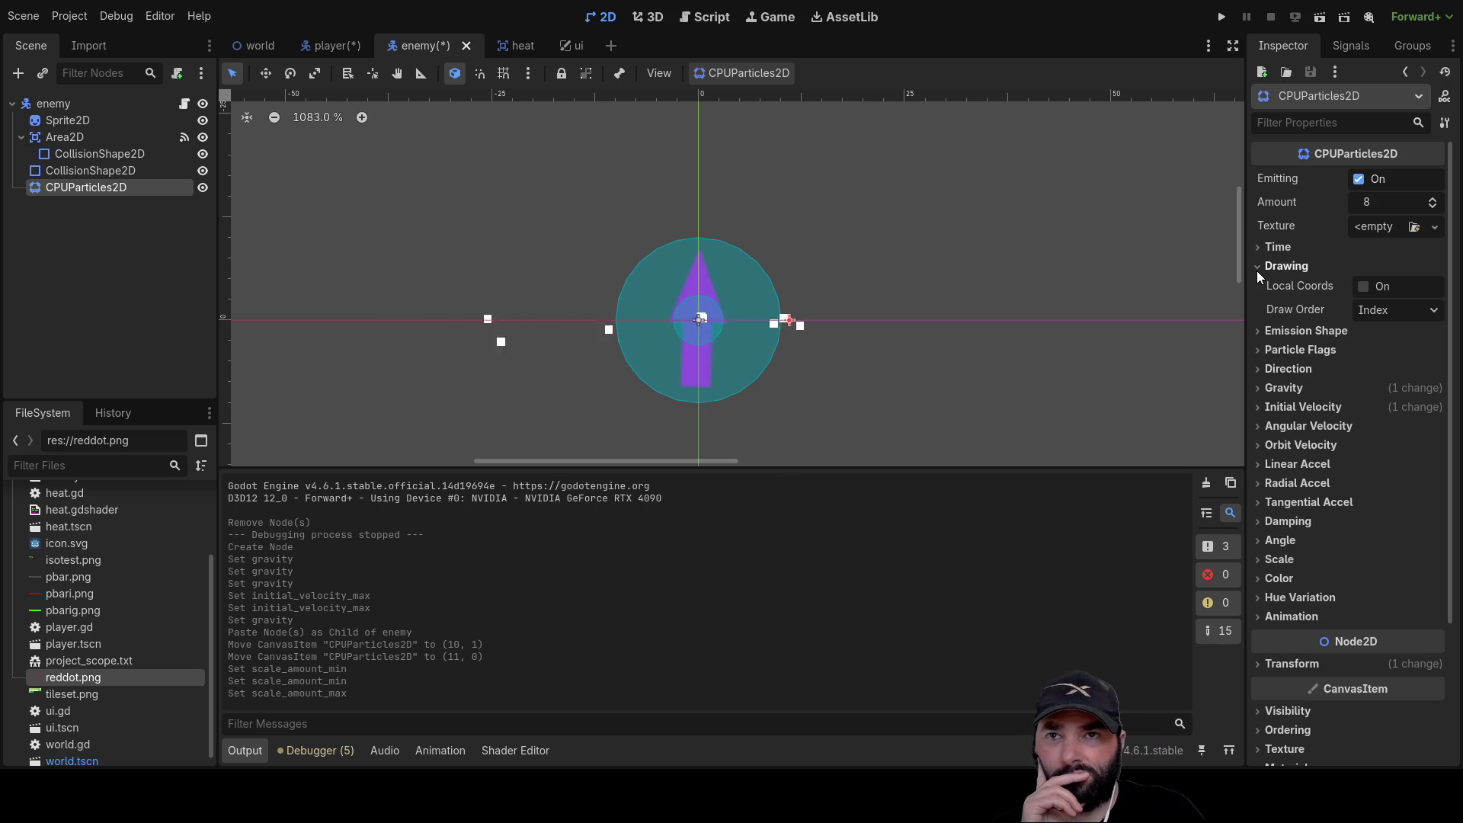
click(1364, 287)
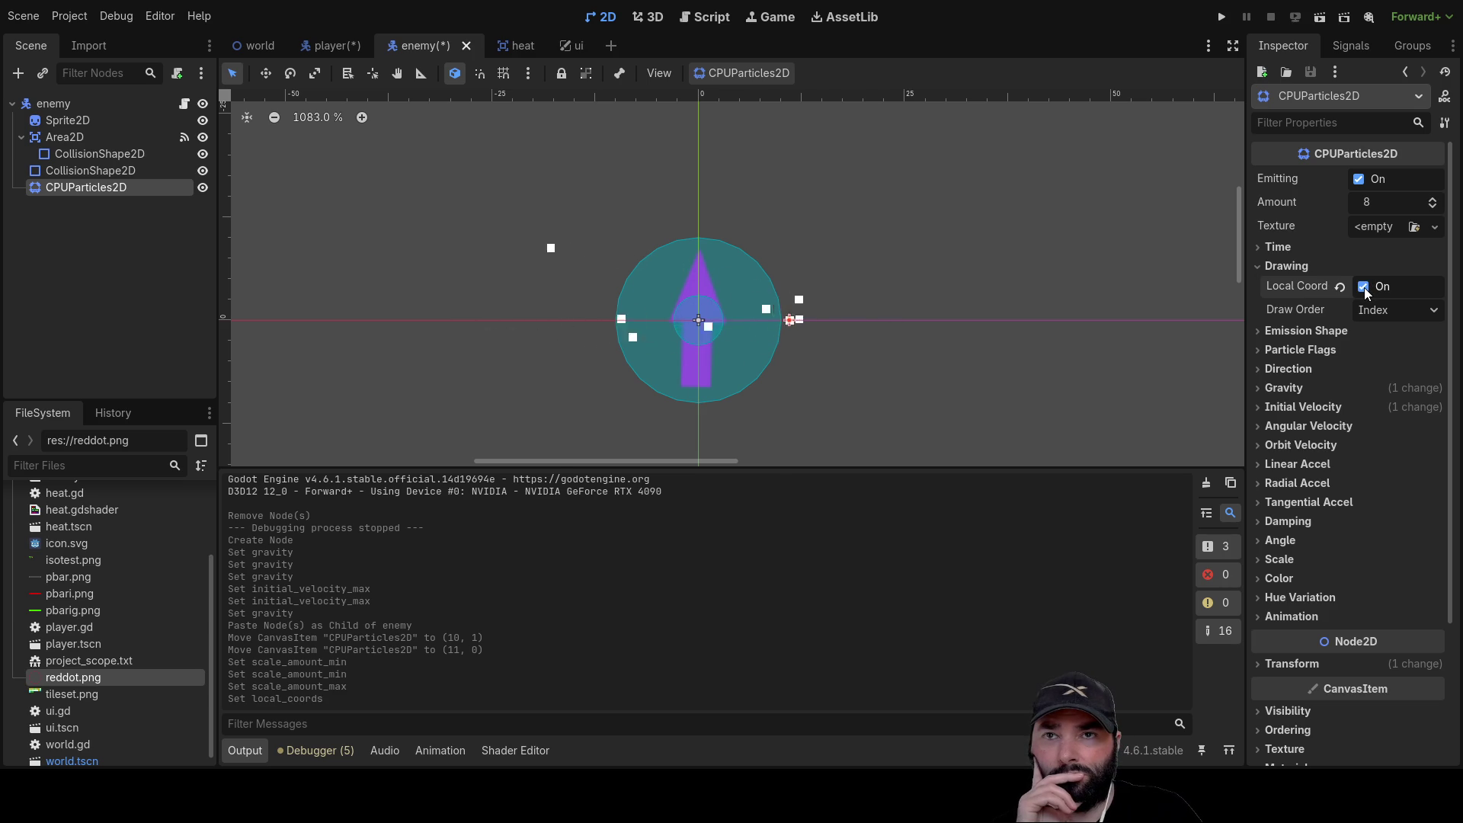
click(1363, 287)
click(1363, 286)
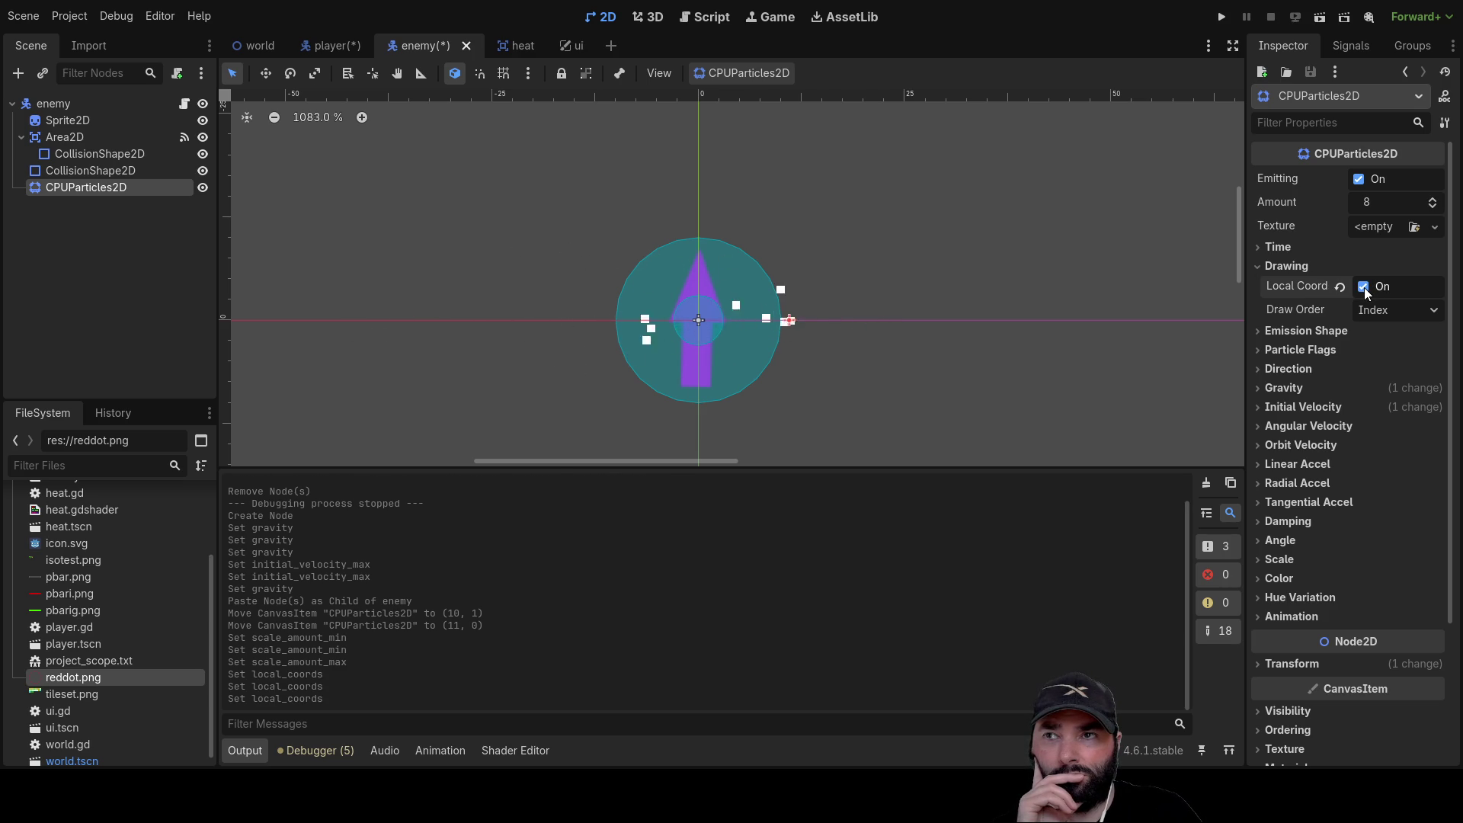
click(1364, 287)
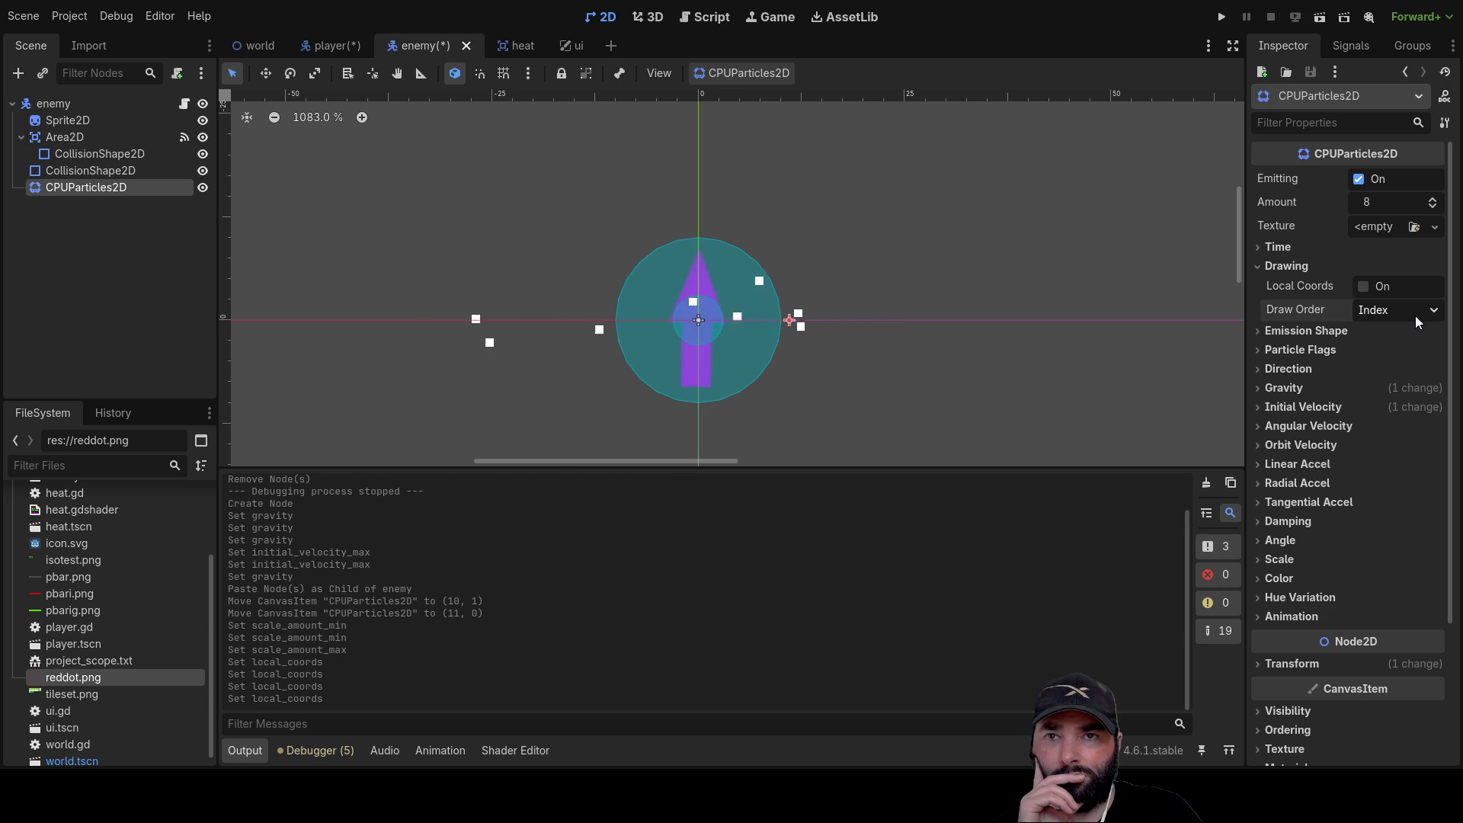
click(1260, 268)
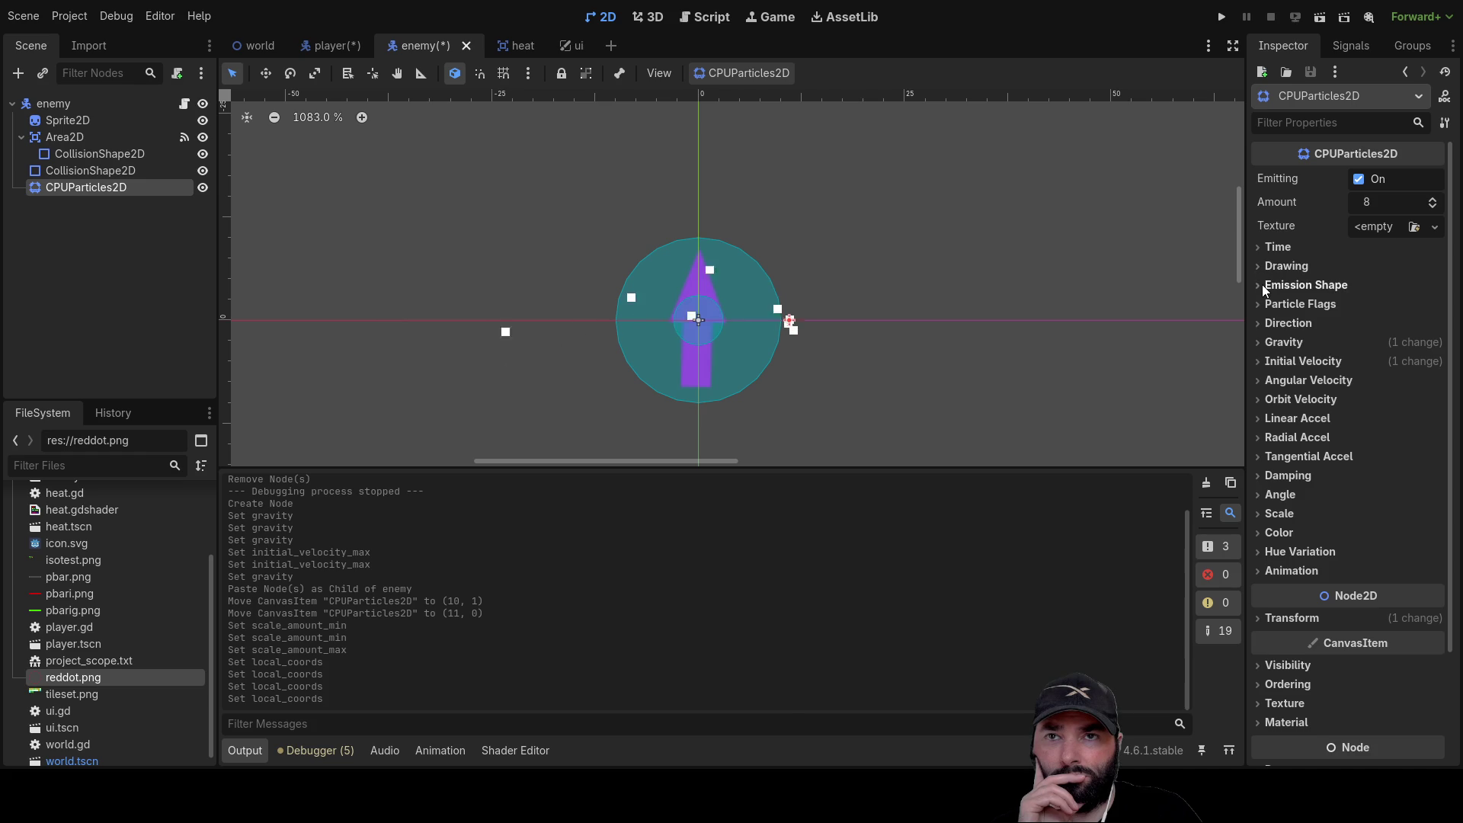
Try Sphere, Points and Directed Points shapes, then a Ring with inner radius 10
click(1262, 283)
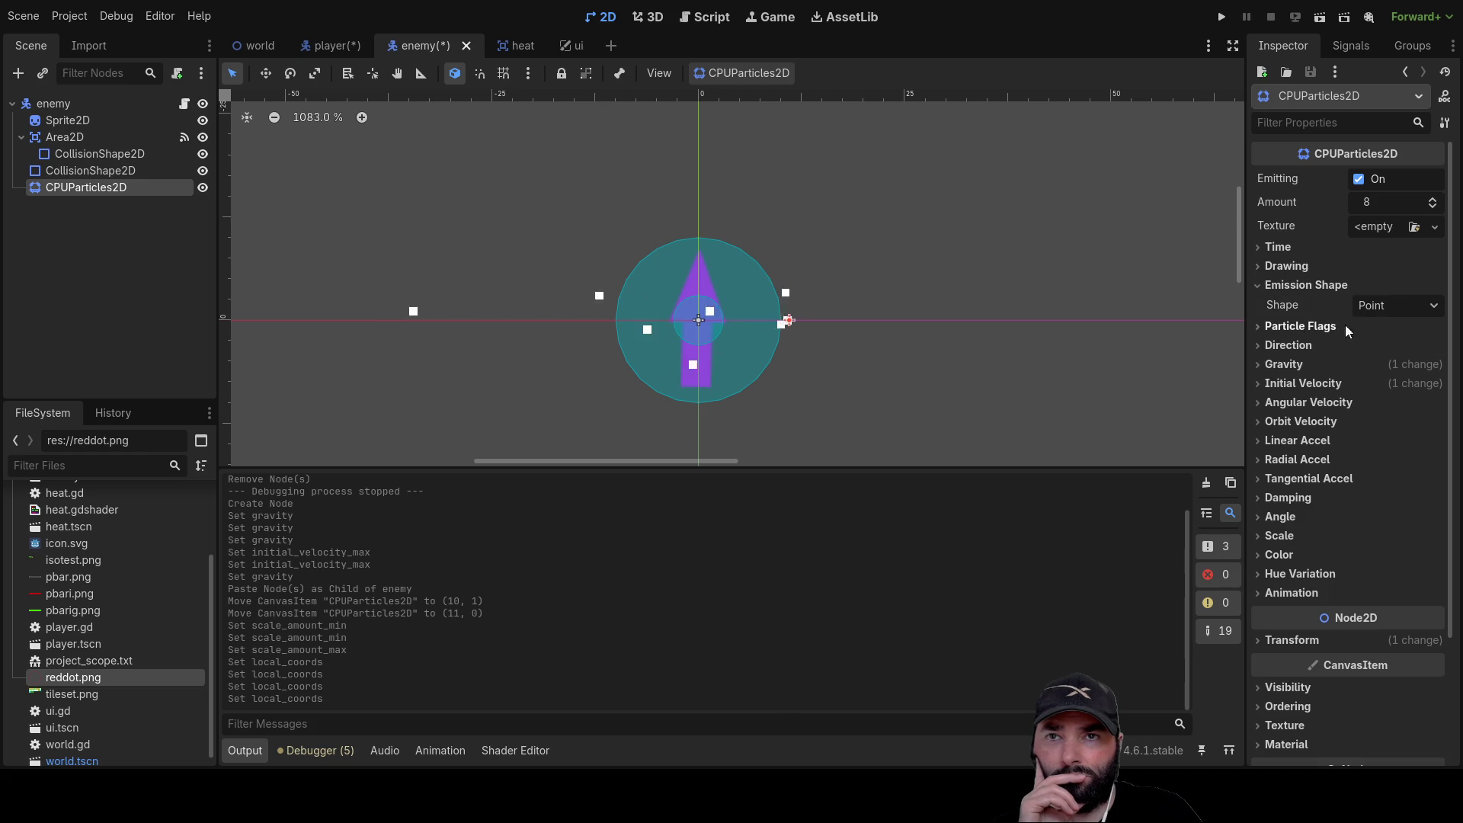
click(1387, 347)
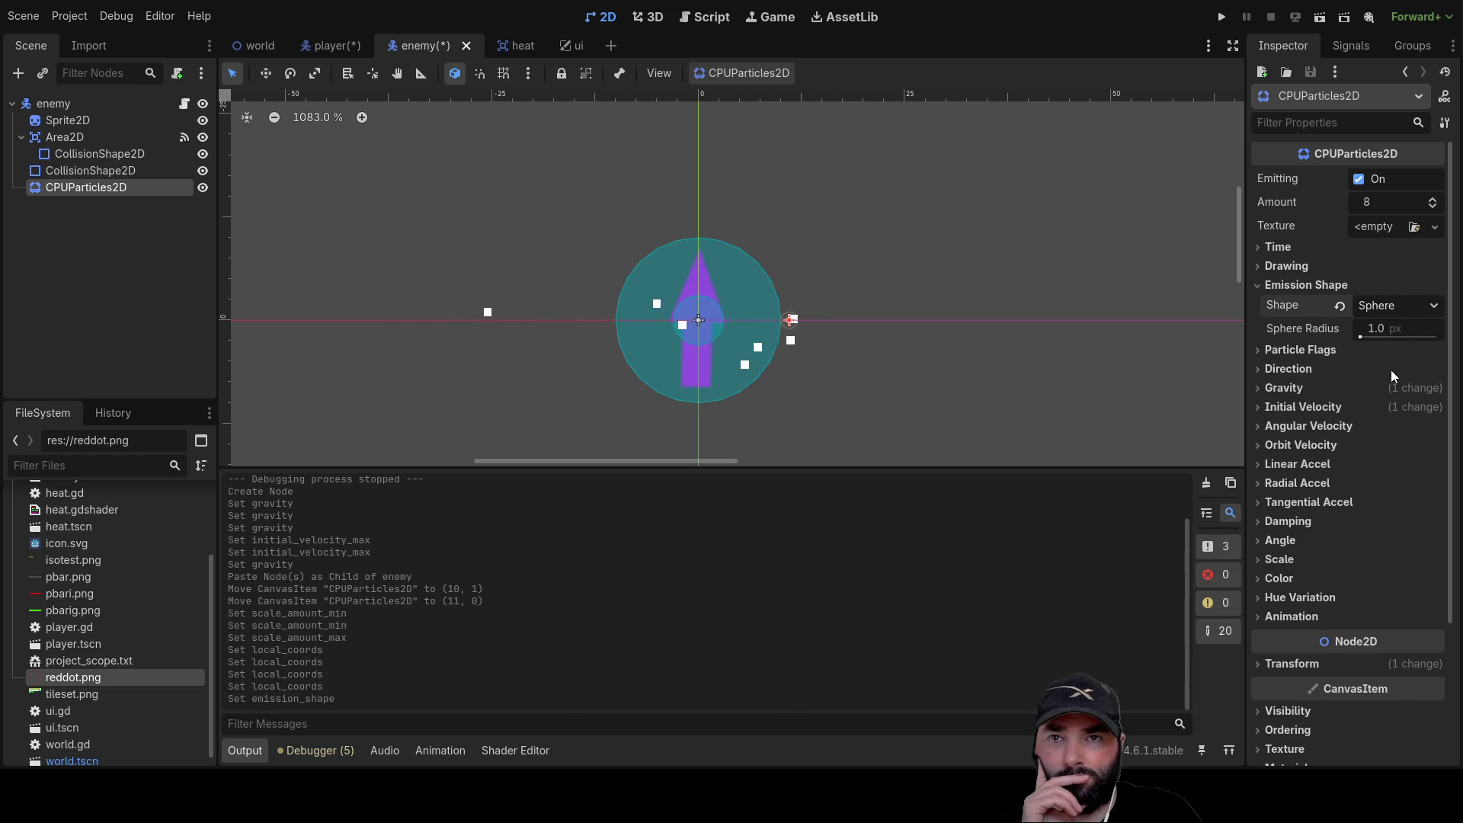
click(1388, 369)
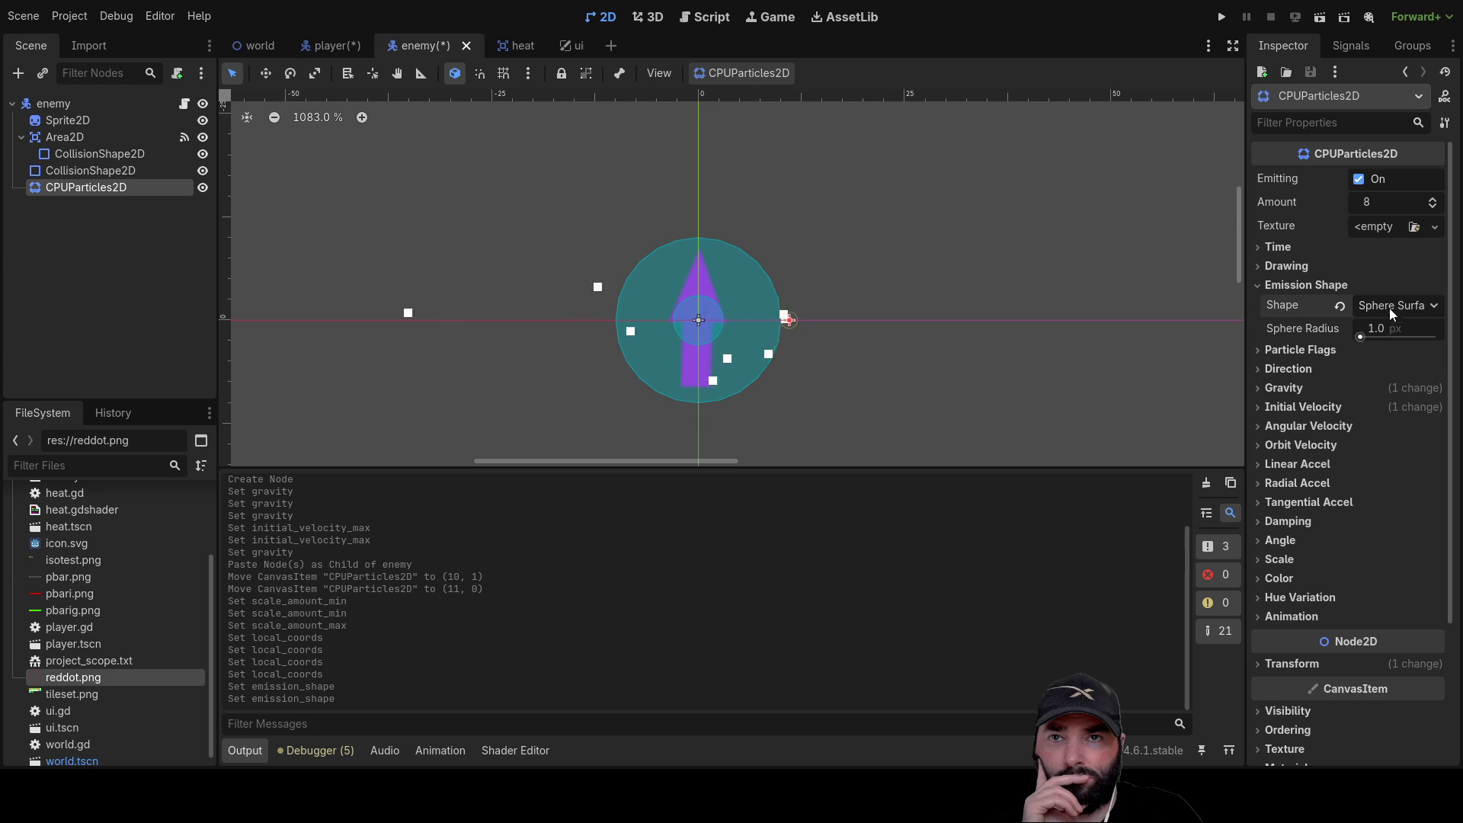
click(1376, 400)
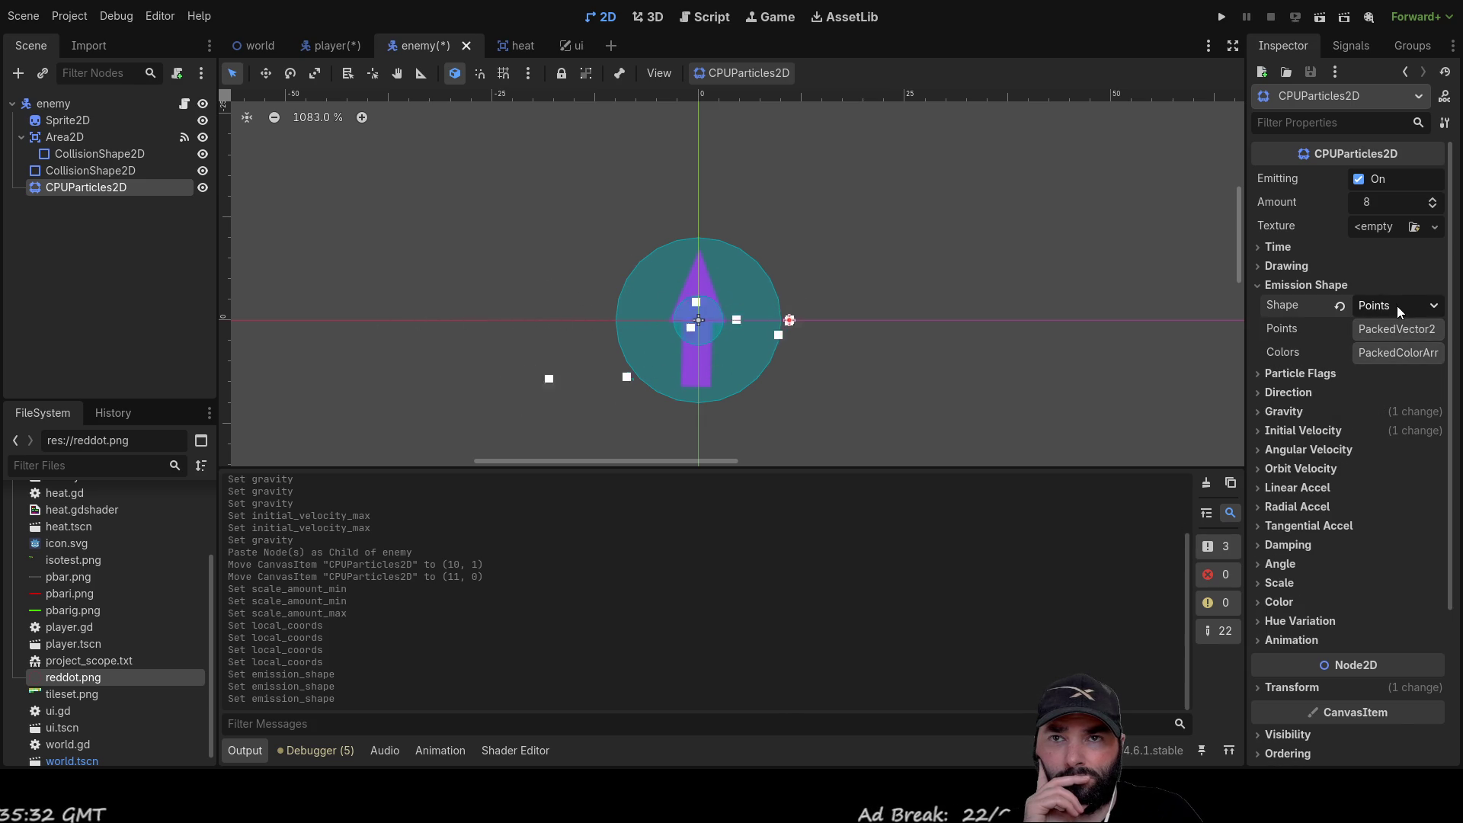
click(1388, 419)
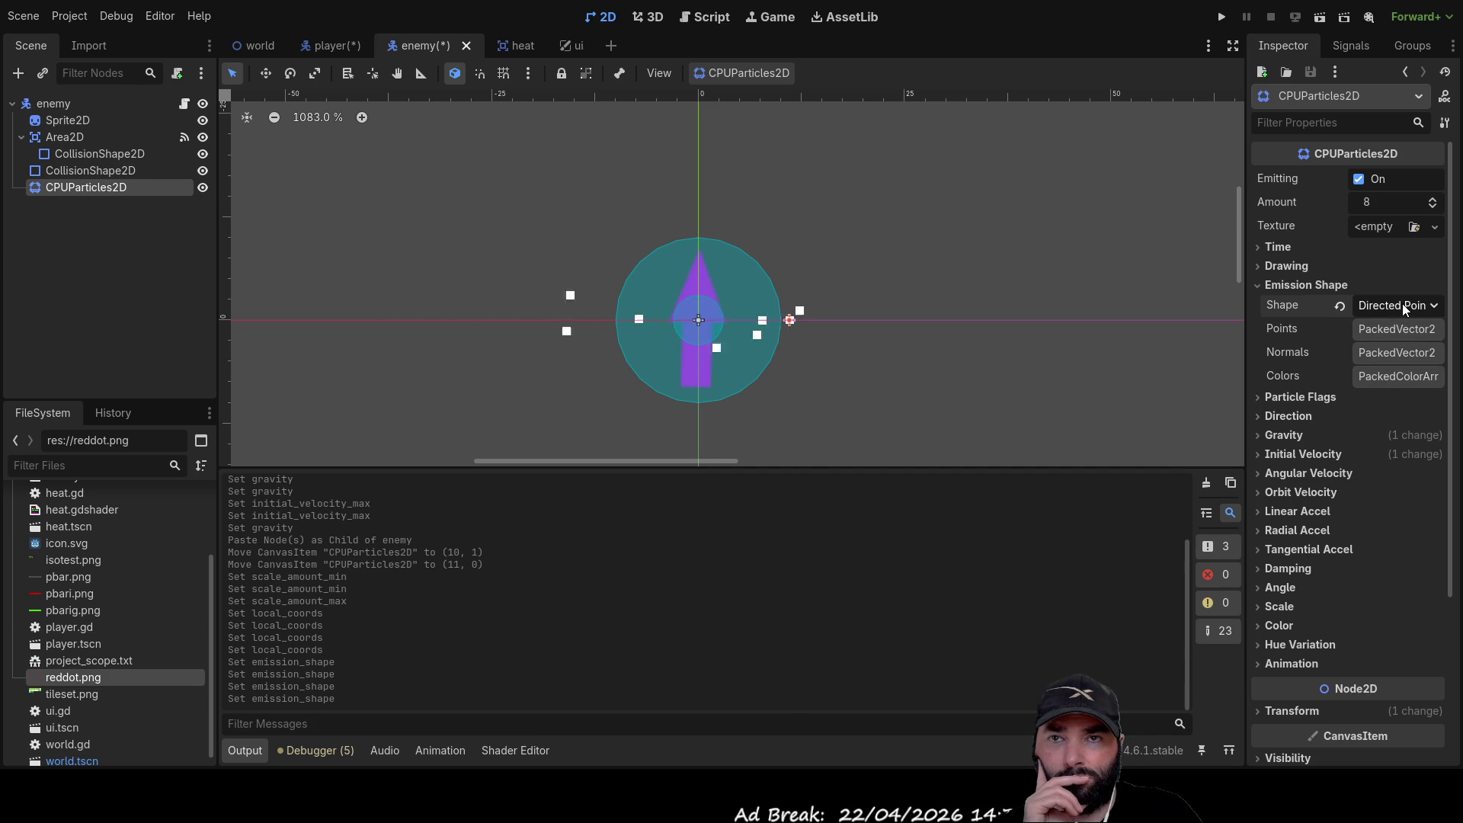
click(1376, 438)
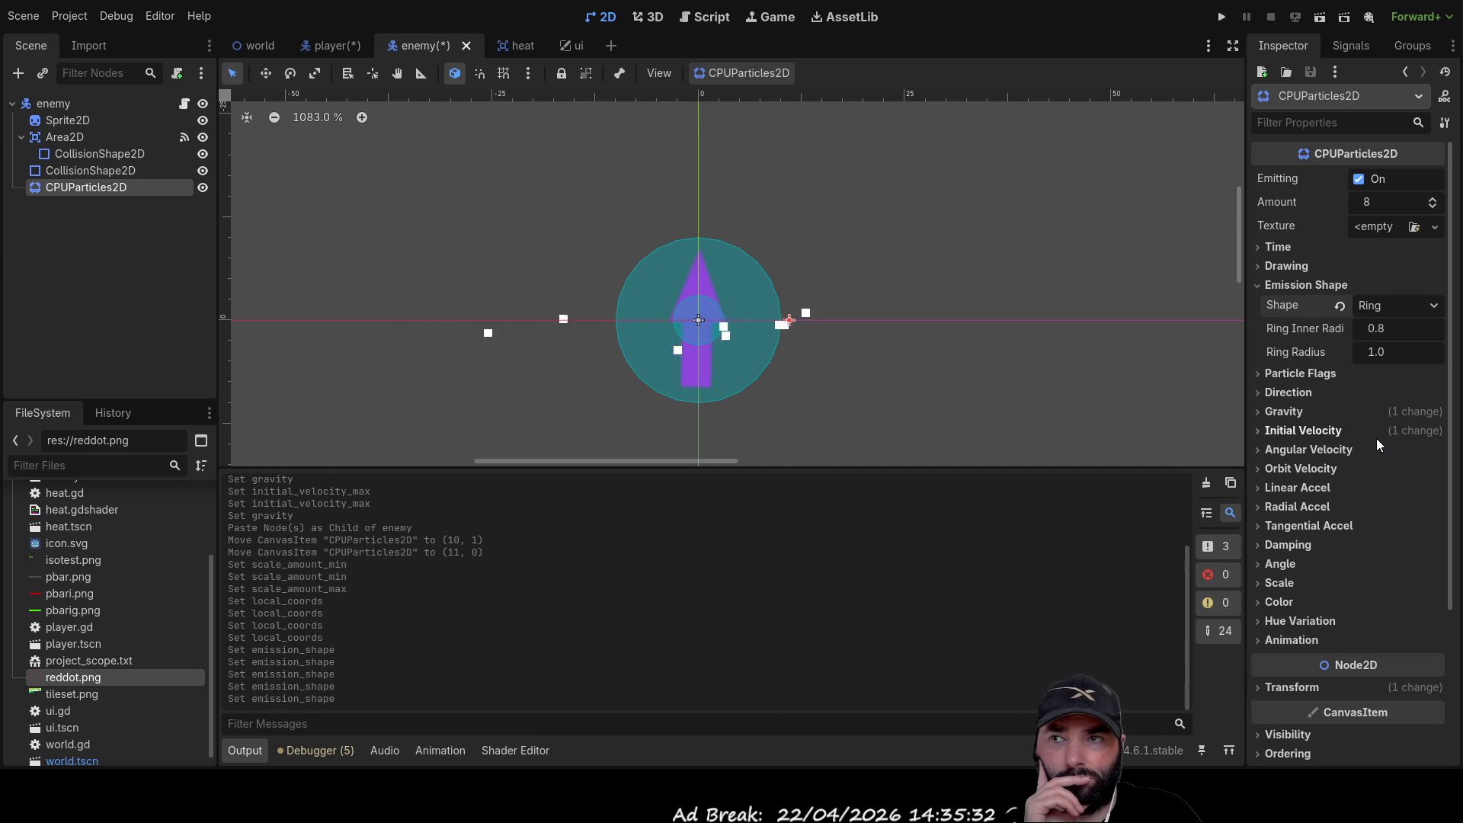
click(1387, 328)
text(10)
key(Return)
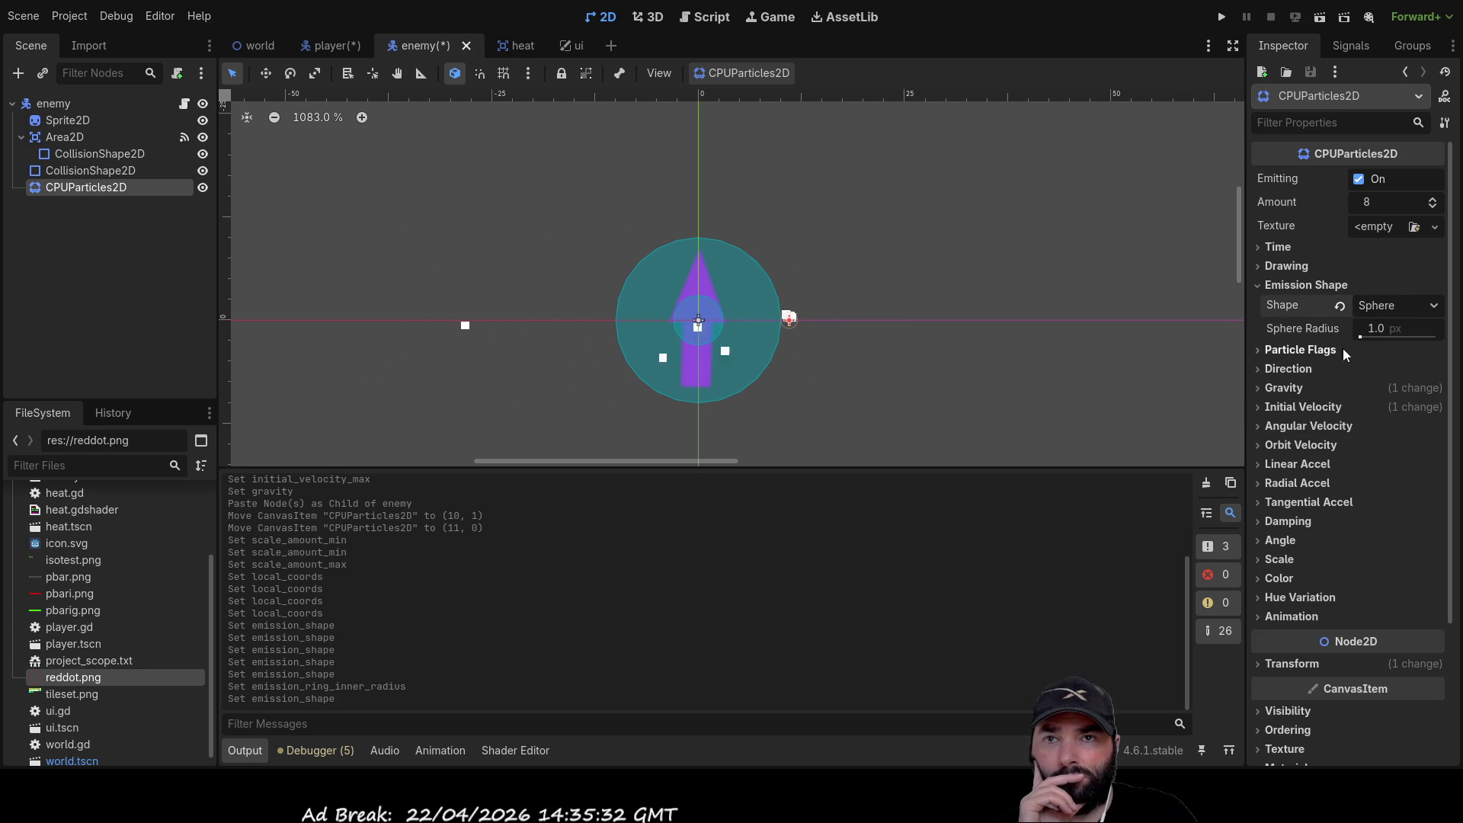
Set a 10 px sphere radius, then try Sphere Surface and a 10 px rectangle
click(1373, 327)
text(10)
key(Return)
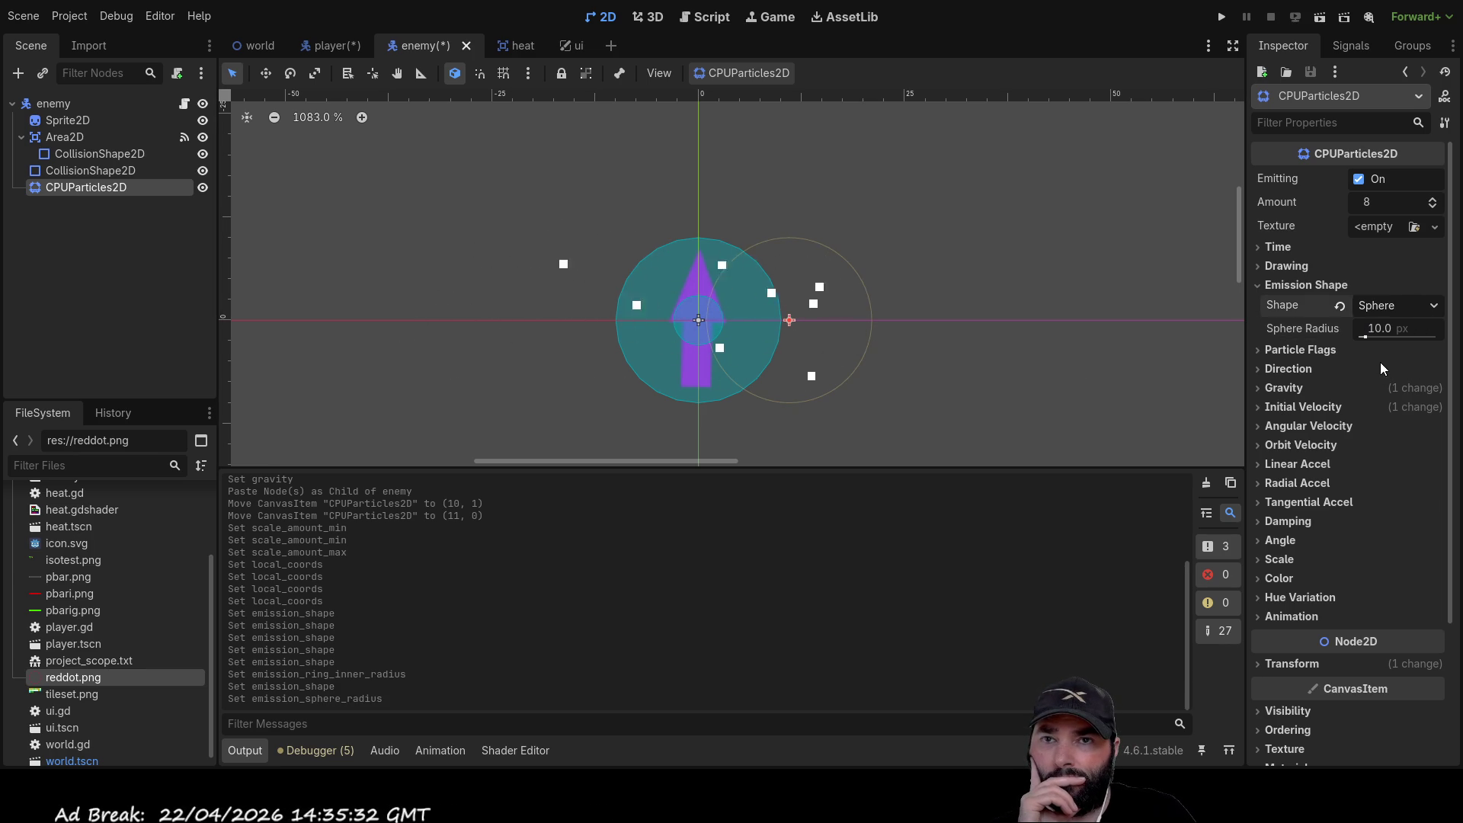
key(Down)
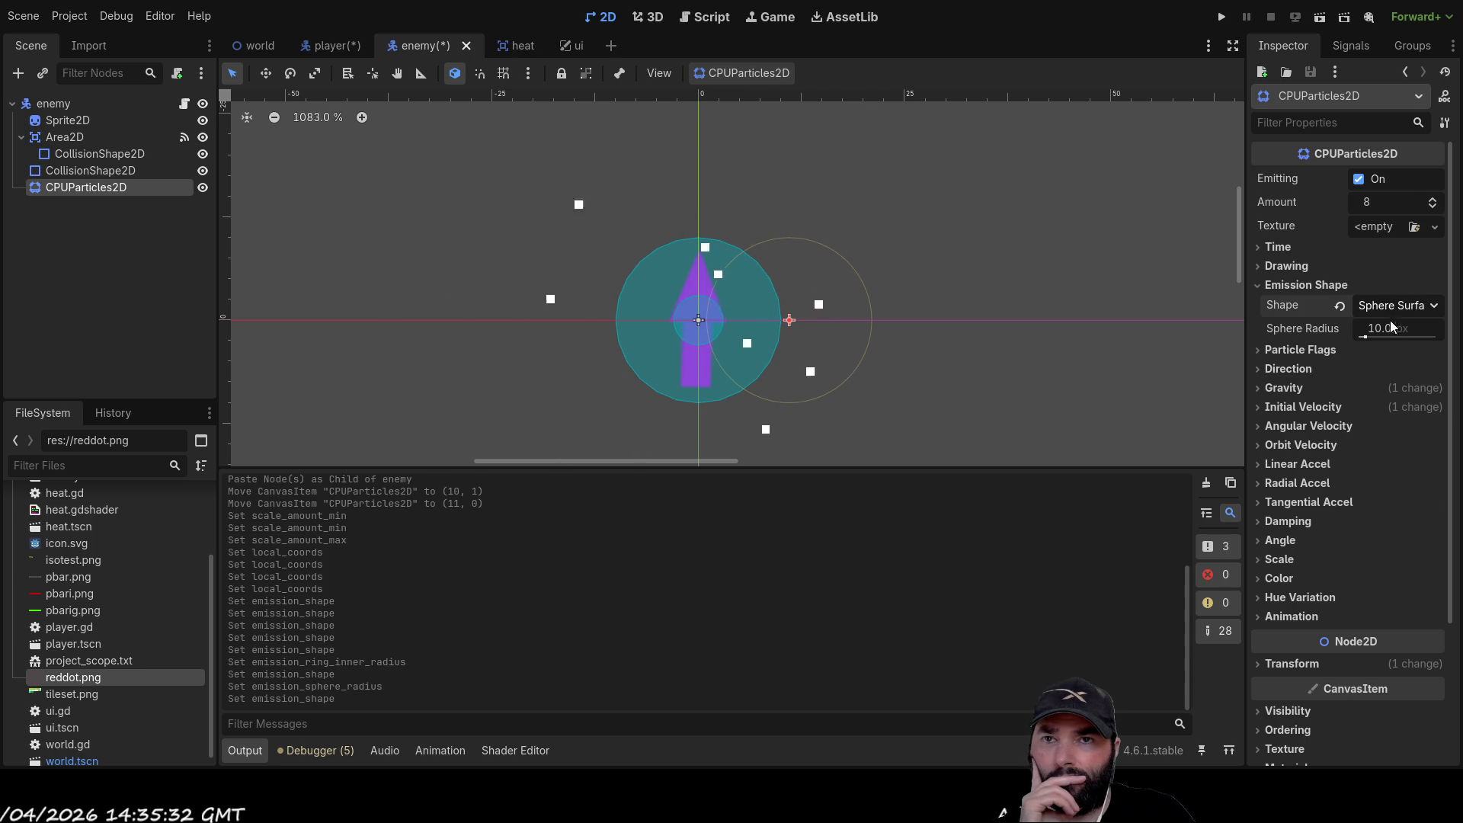
key(Down)
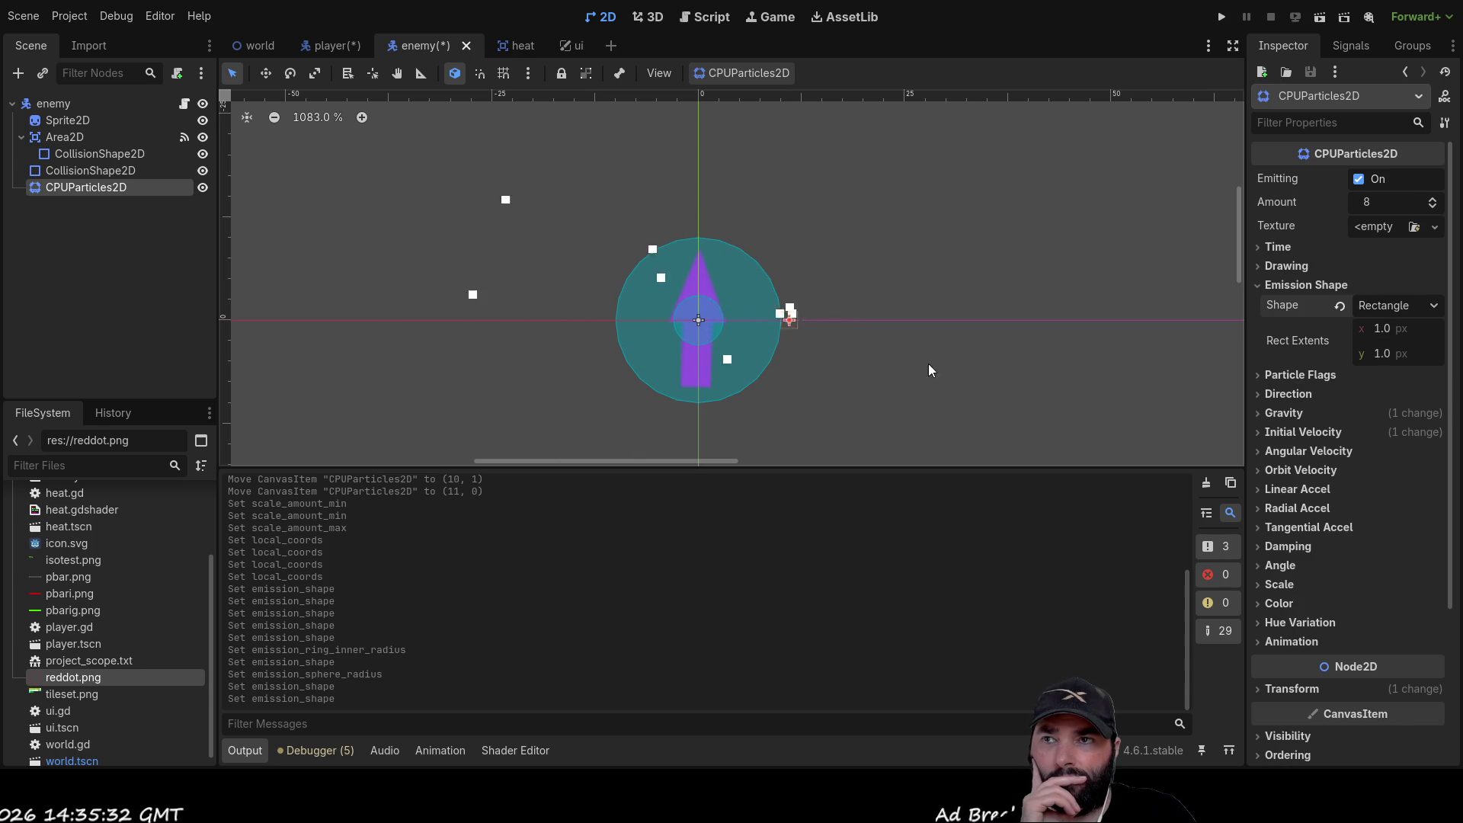
drag(1385, 338, 1410, 338)
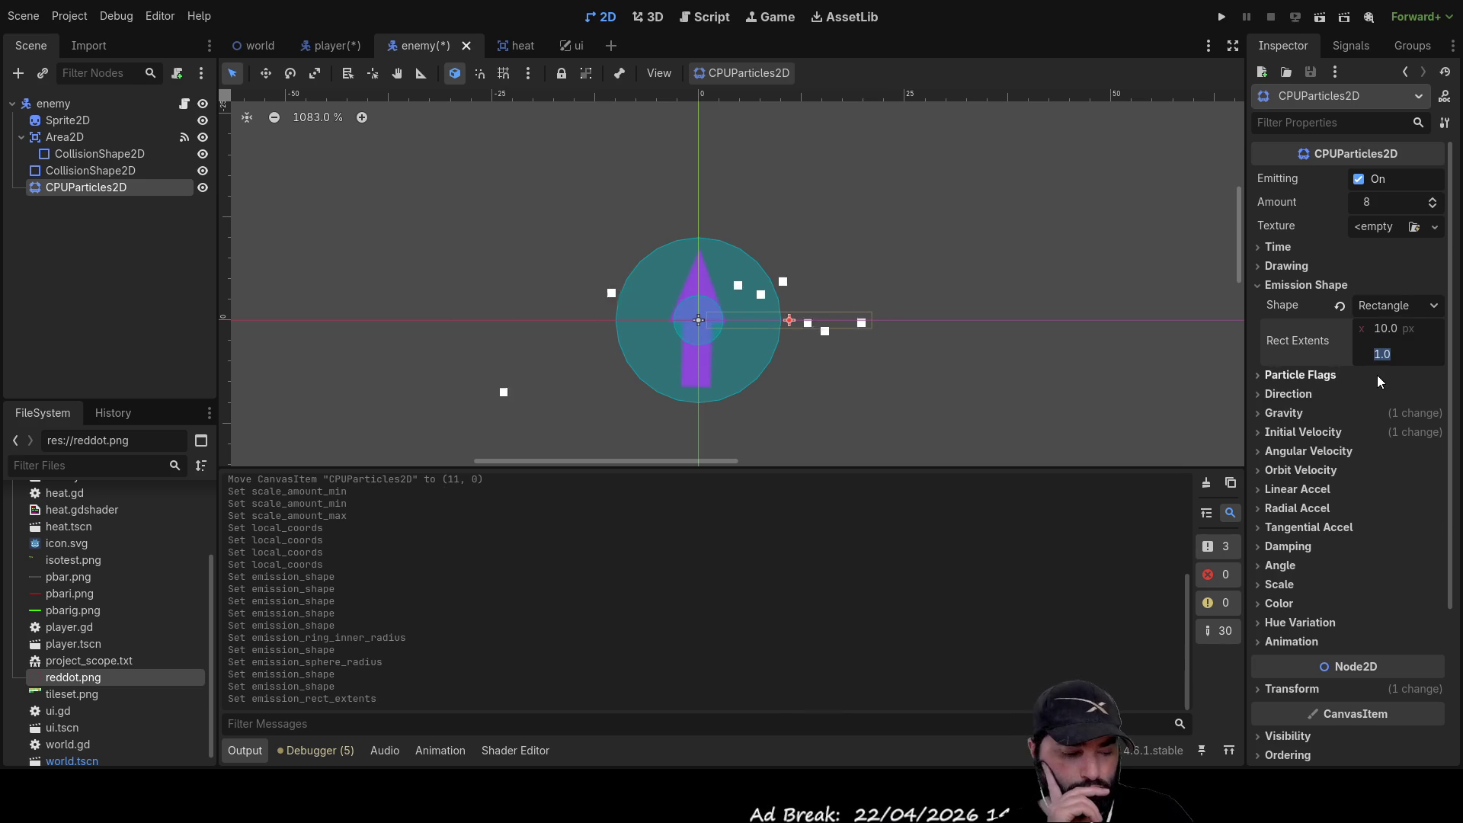
text(10)
key(Return)
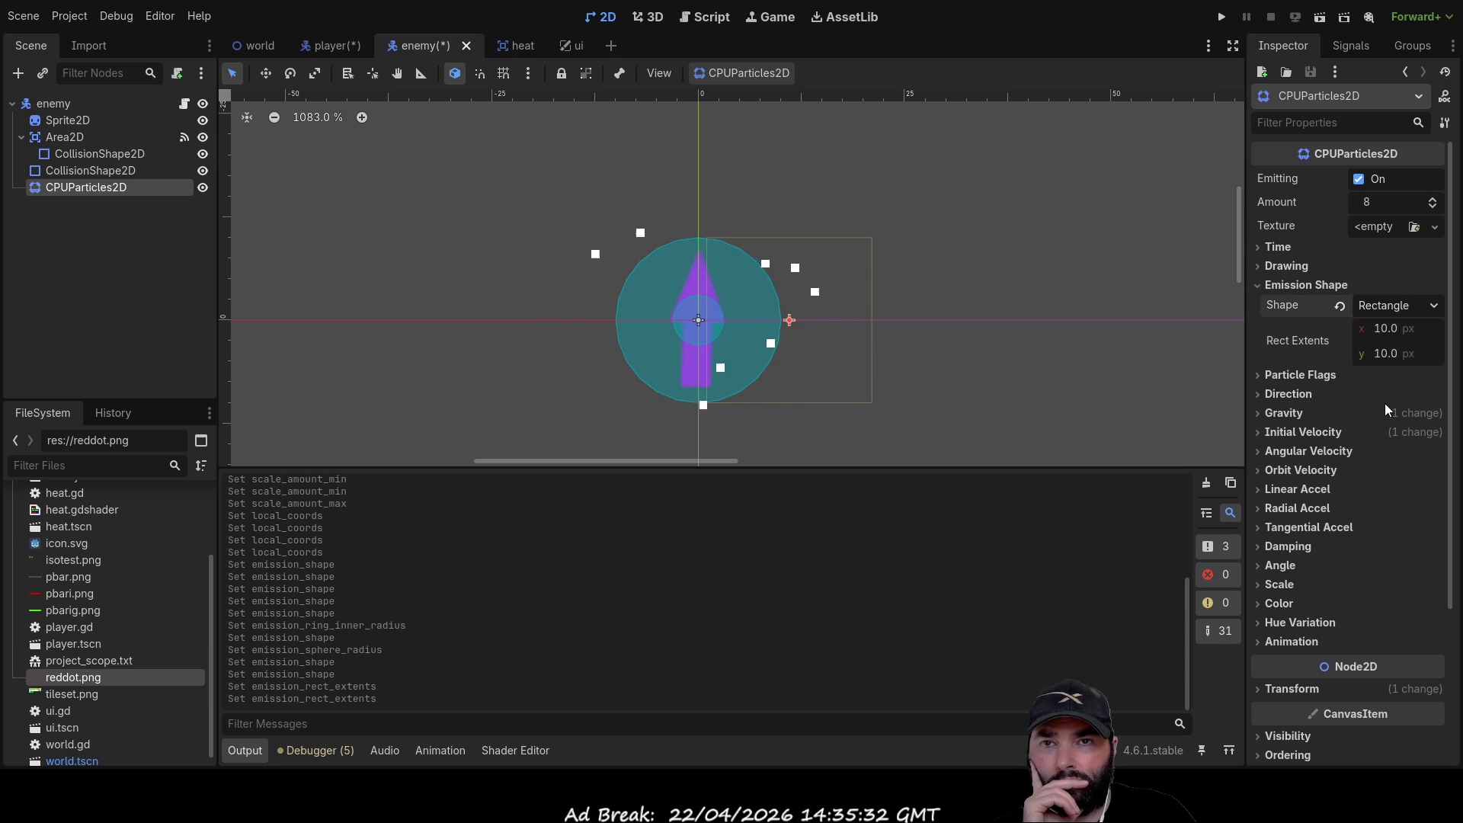
Cycle through Ring and Sphere Surface, settling on a filled Sphere emission shape
click(1398, 305)
click(1379, 457)
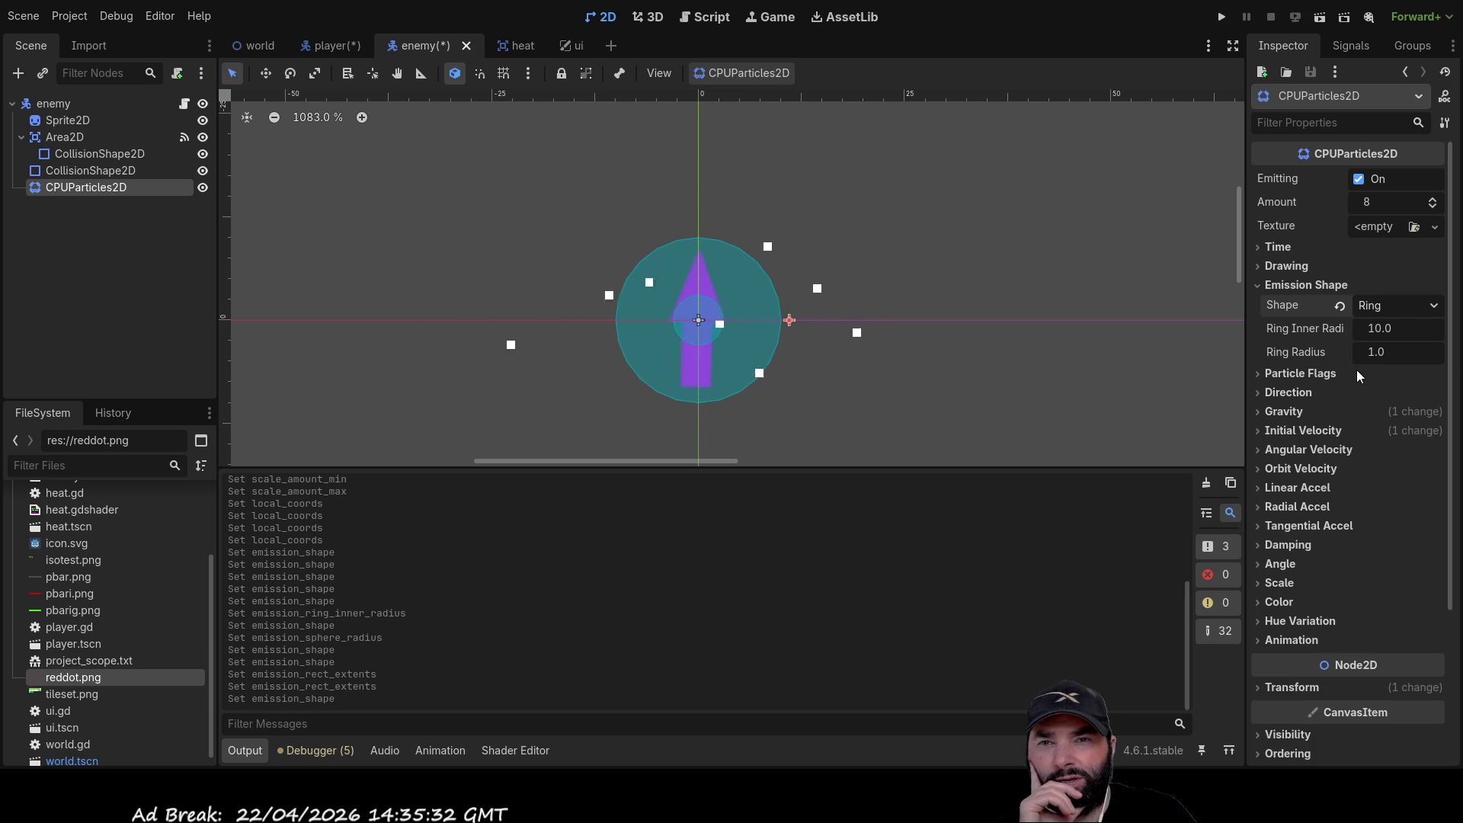
click(1397, 305)
click(1396, 359)
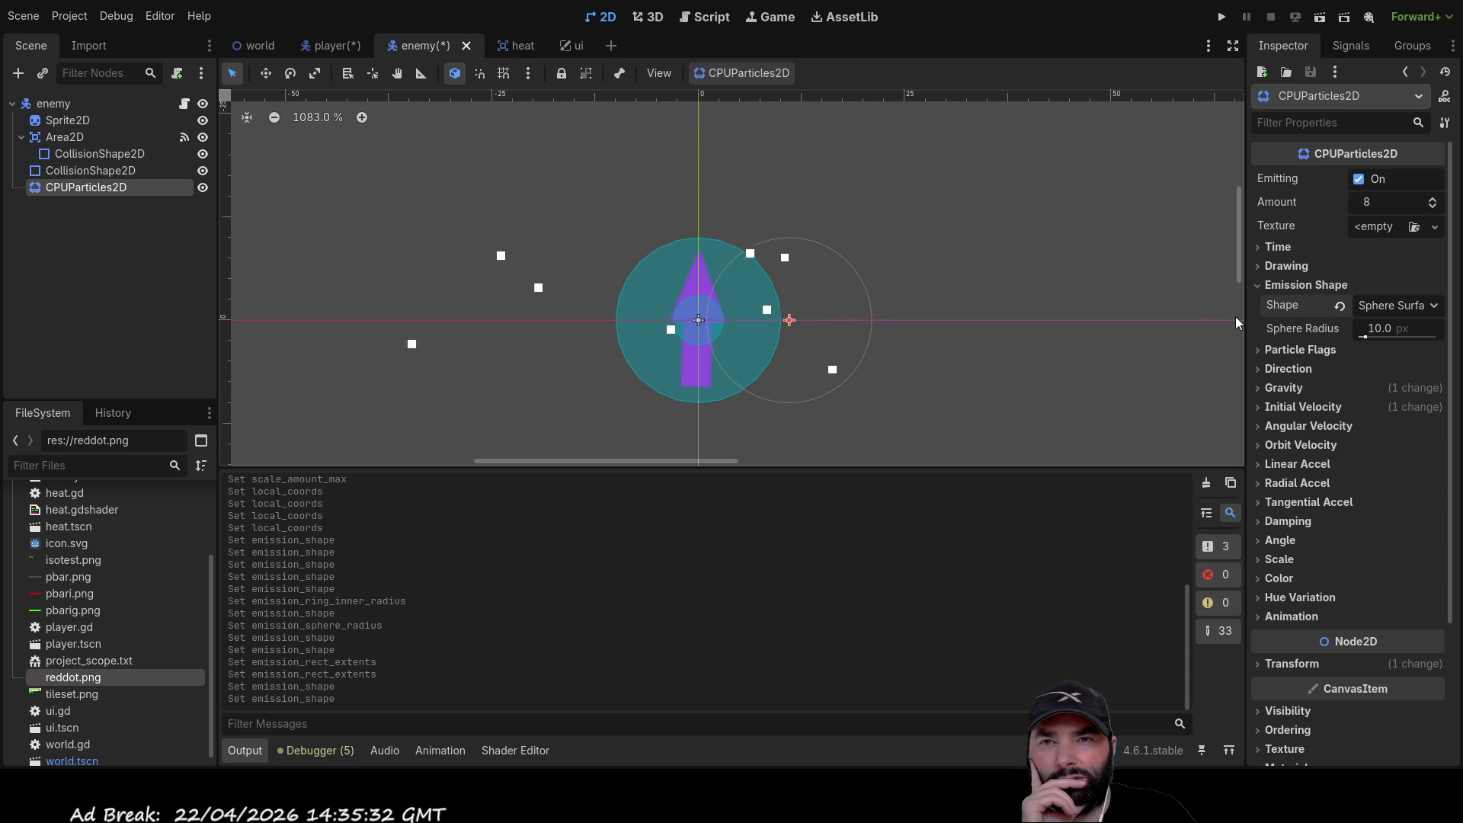
click(1382, 308)
click(1369, 346)
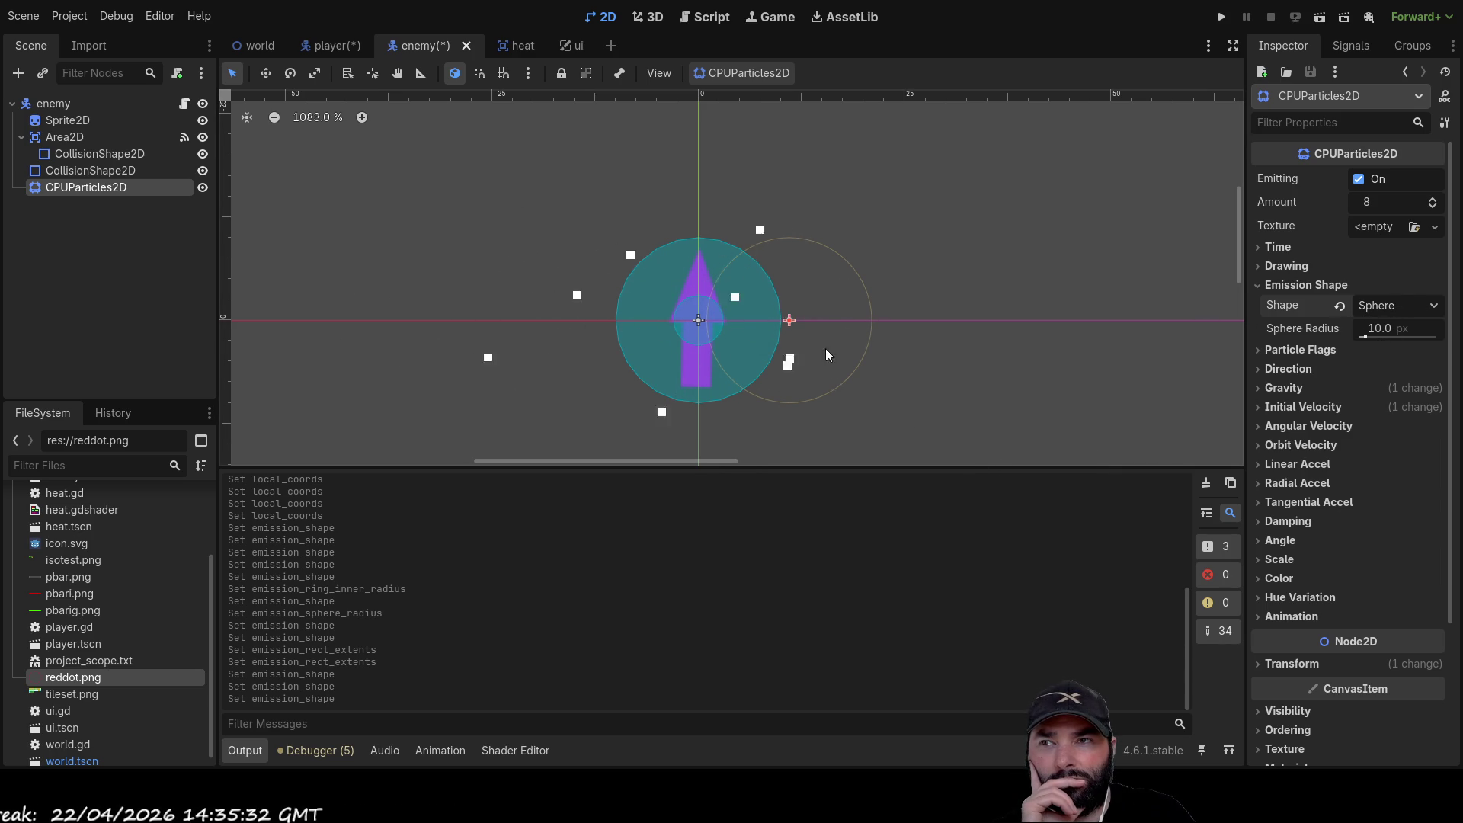
drag(828, 328, 784, 327)
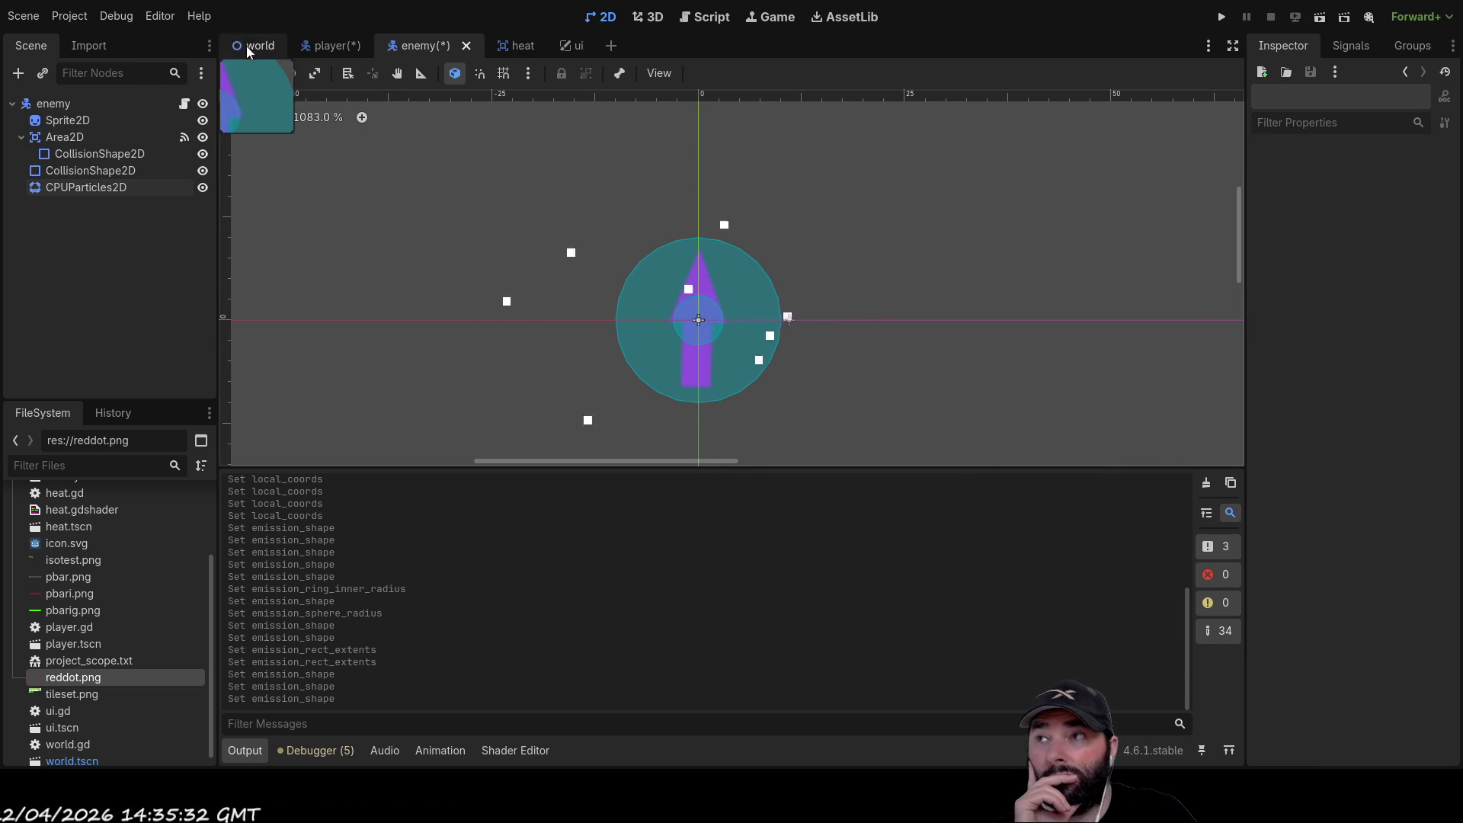
click(265, 74)
click(90, 185)
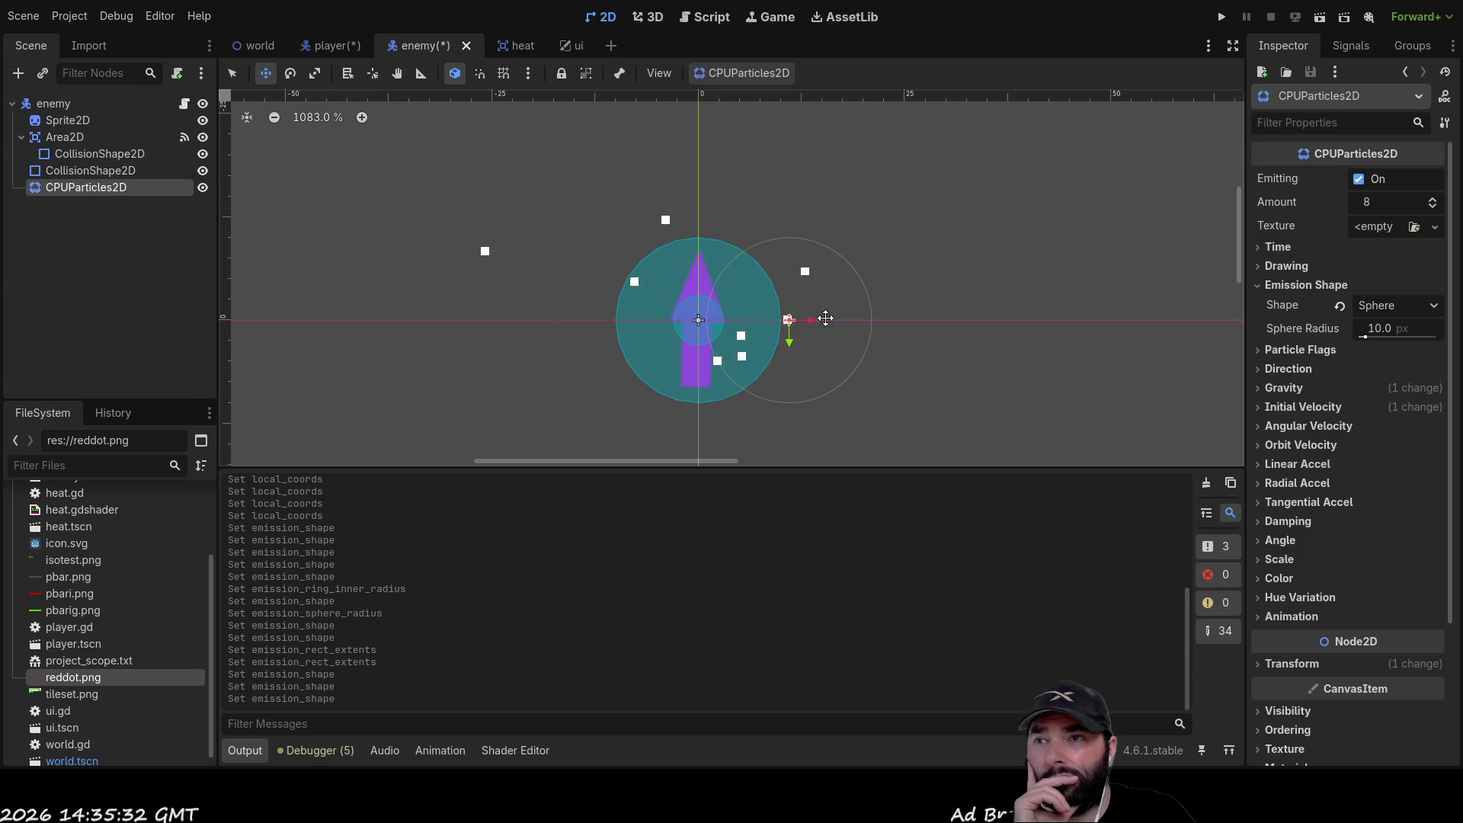
Move the particle emitter back to the enemy's centre at (0, 0)
drag(794, 324, 704, 324)
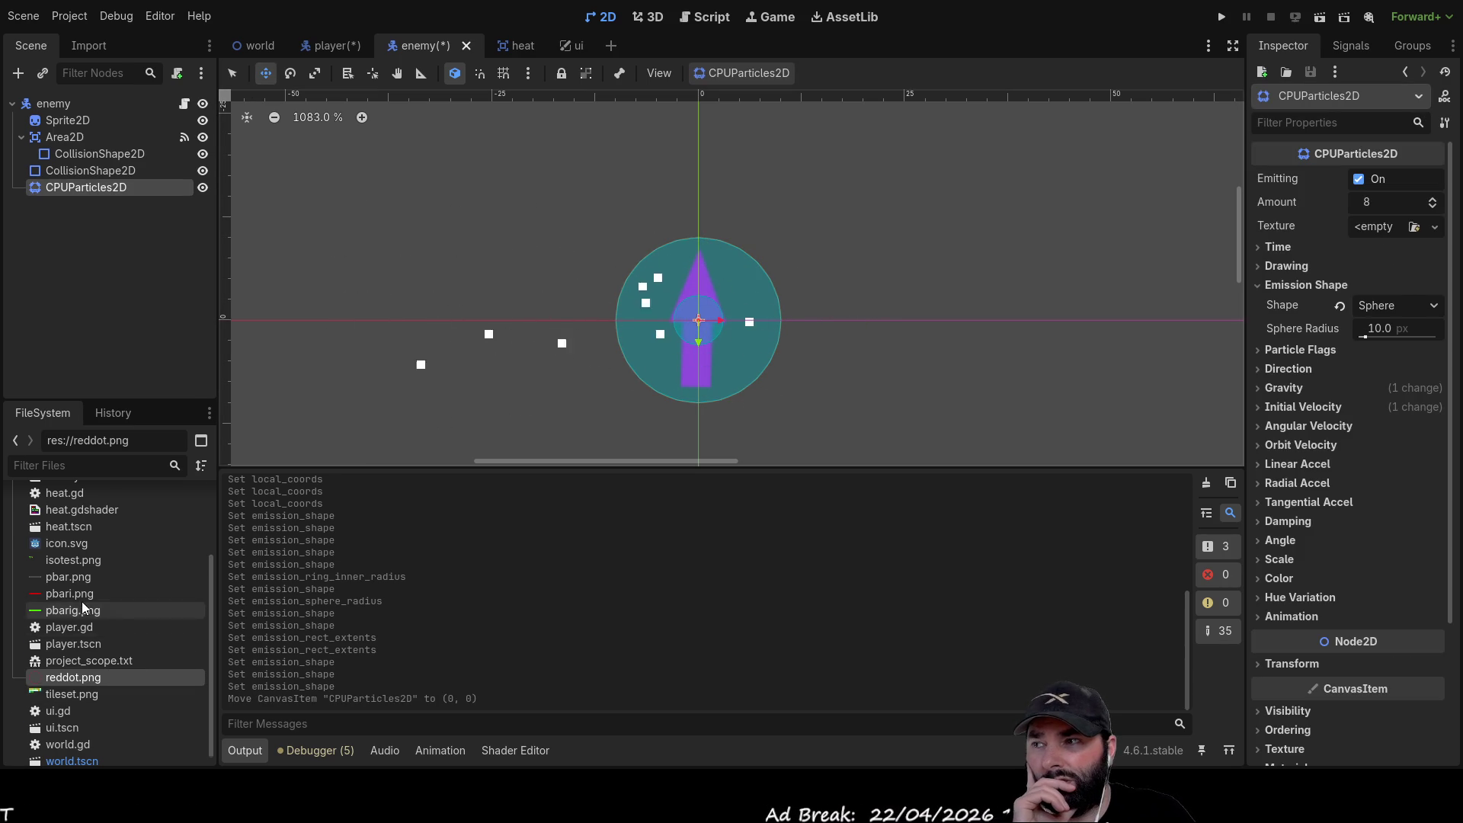
scroll(81, 601, up, 5)
scroll(75, 642, down, 5)
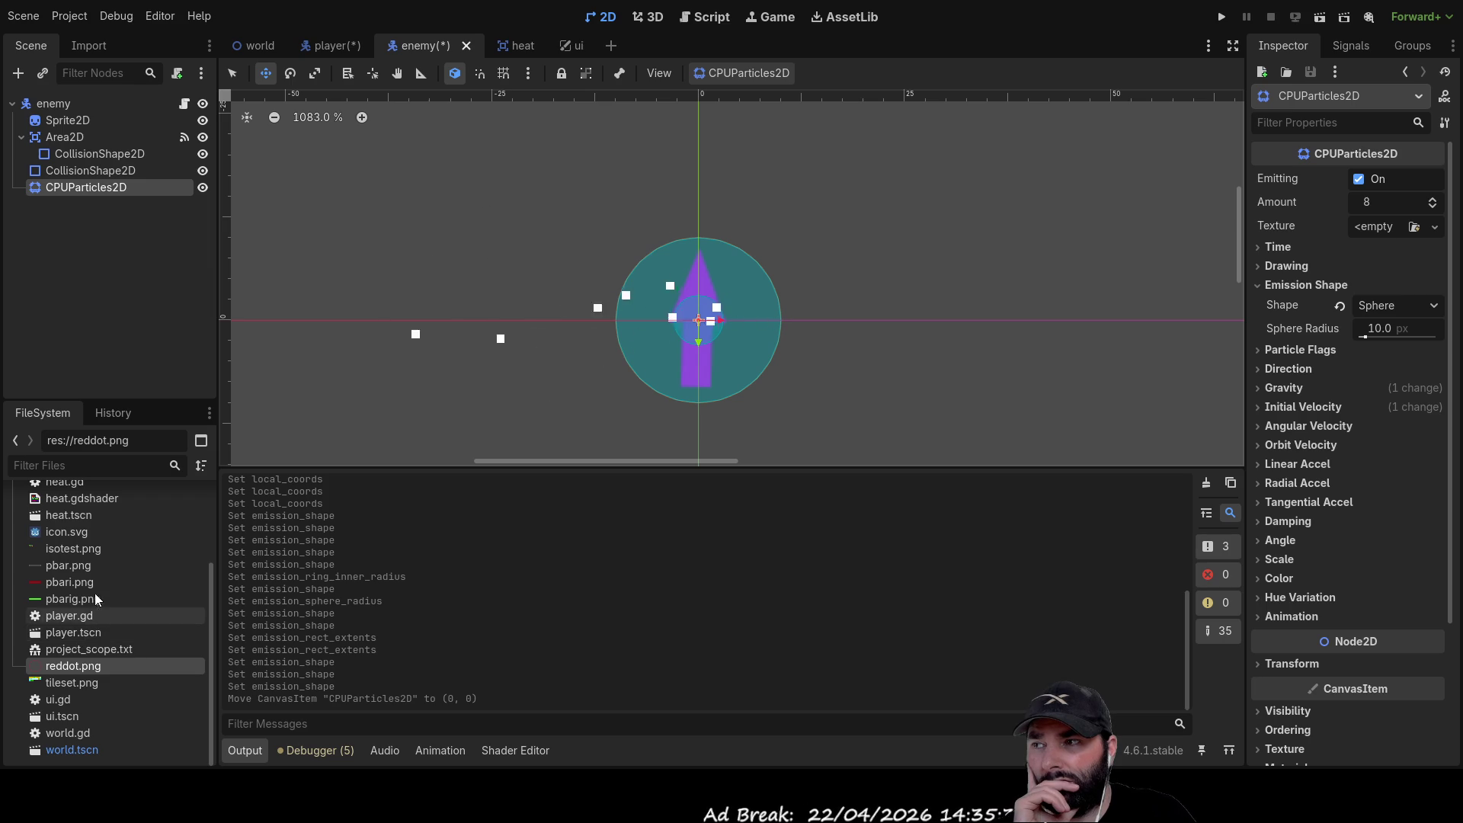
scroll(99, 614, up, 3)
scroll(100, 611, down, 3)
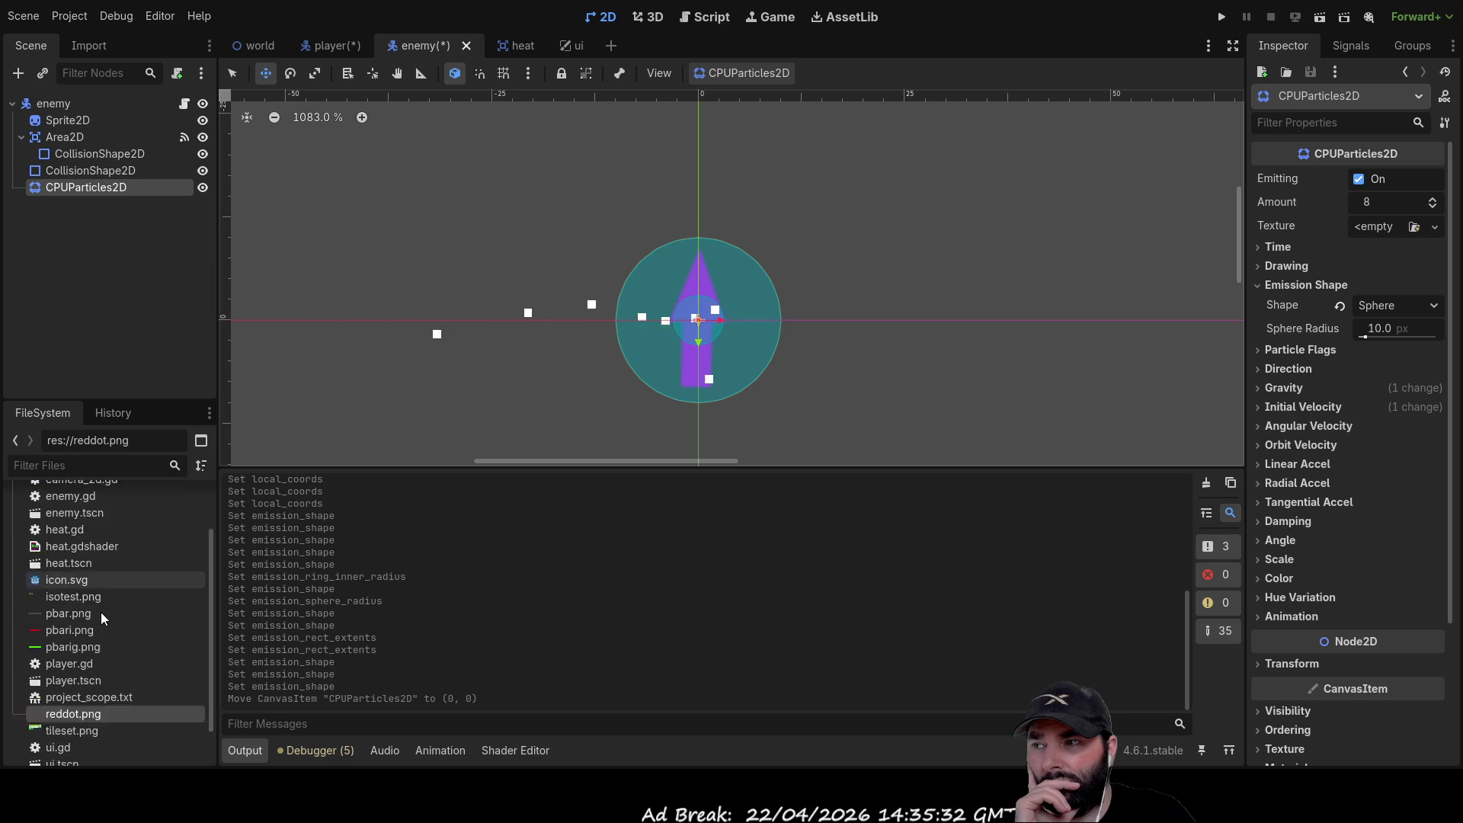
Drop reddot.png into the CPUParticles2D Texture slot and recentre the view on the enemy
mouse_move(73, 665)
mouse_down()
mouse_move(1208, 349)
mouse_move(1376, 226)
mouse_up()
scroll(823, 362, down, 2)
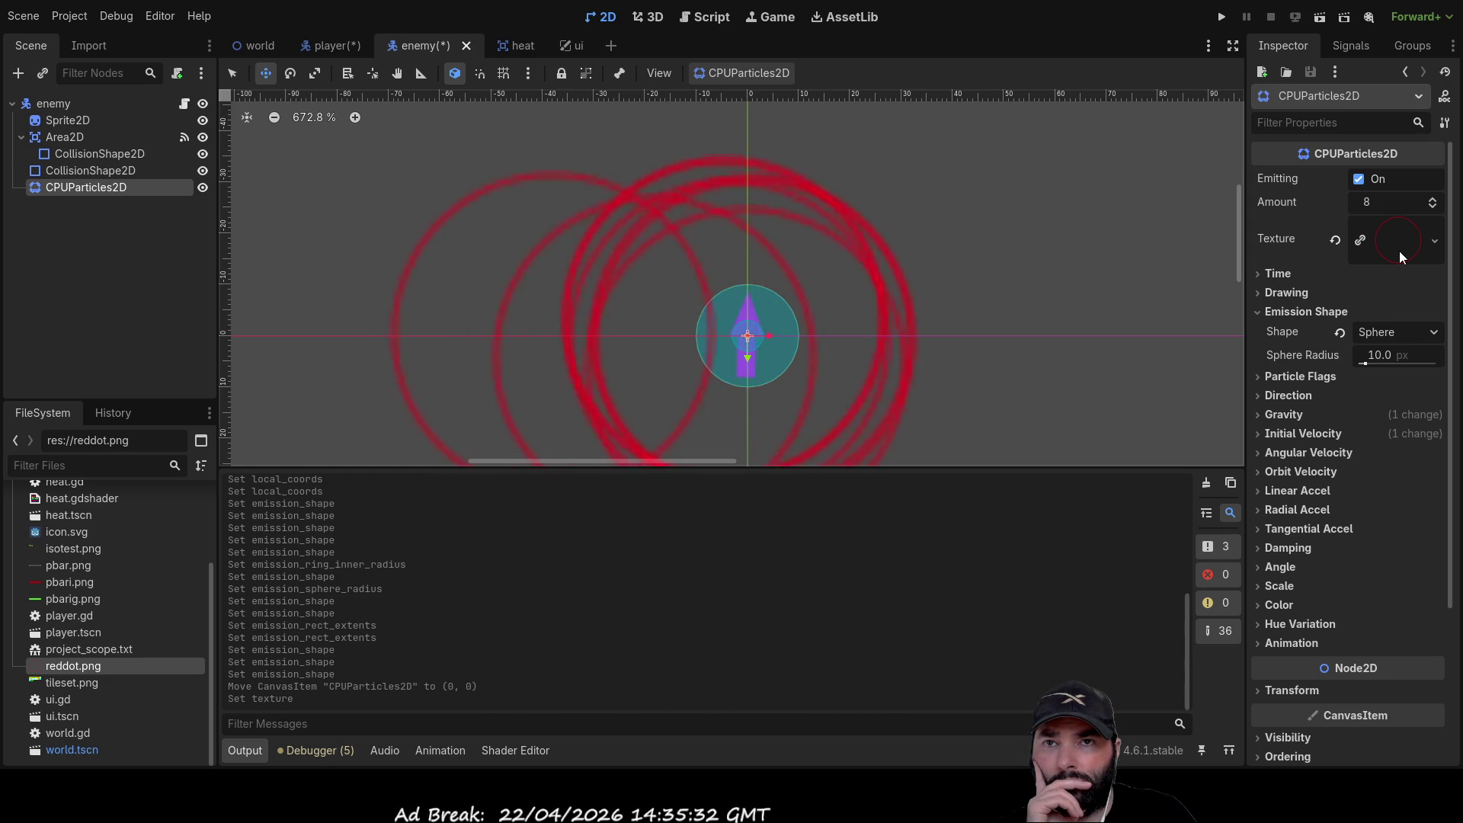
scroll(1029, 318, down, 1)
mouse_move(1010, 322)
mouse_down()
mouse_move(986, 259)
mouse_move(879, 265)
mouse_up()
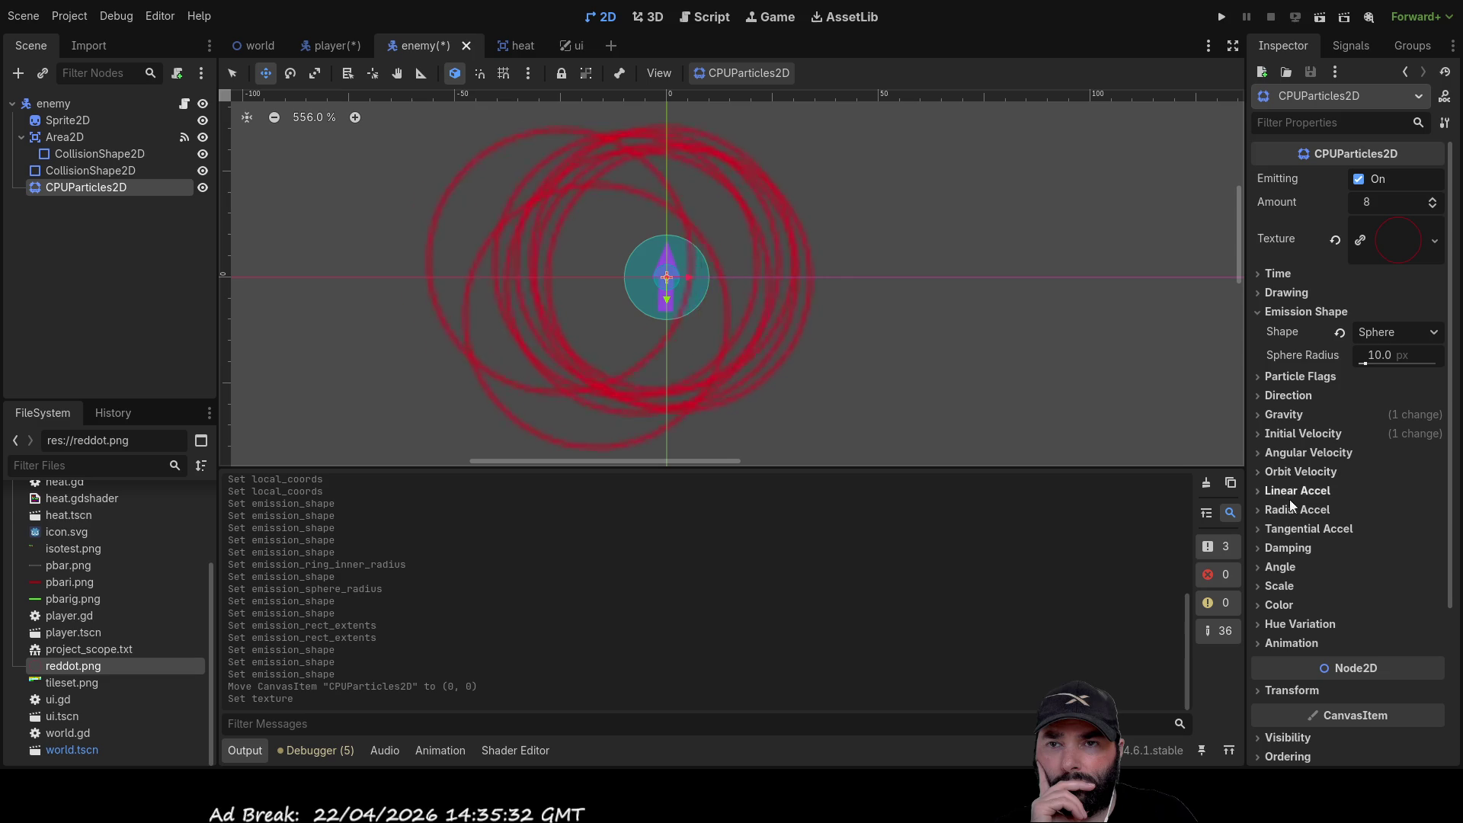
Expand the Scale section and set Scale Amount Min and Max to 0.1
click(1260, 588)
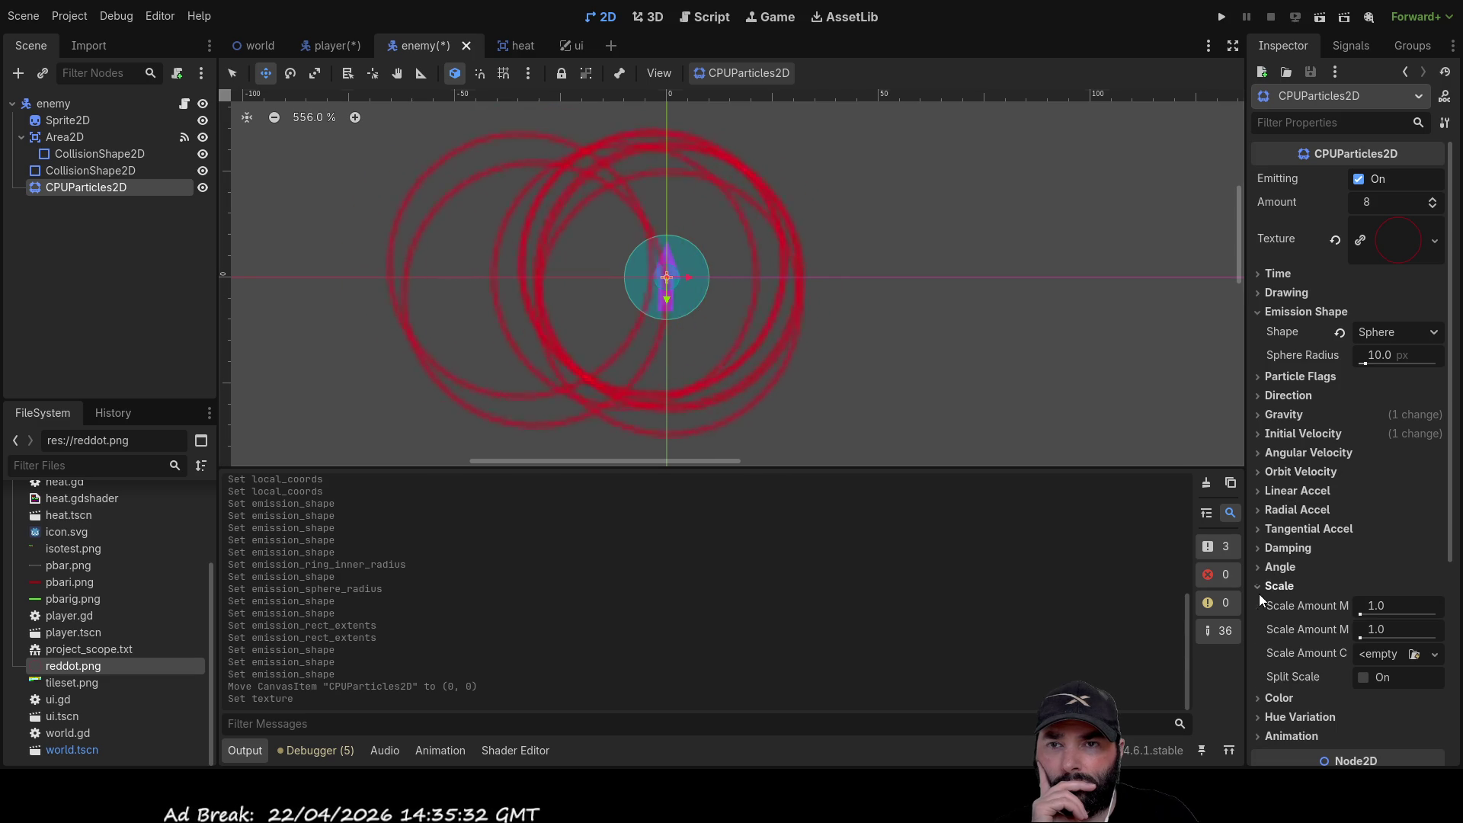
click(1379, 608)
text(0.1)
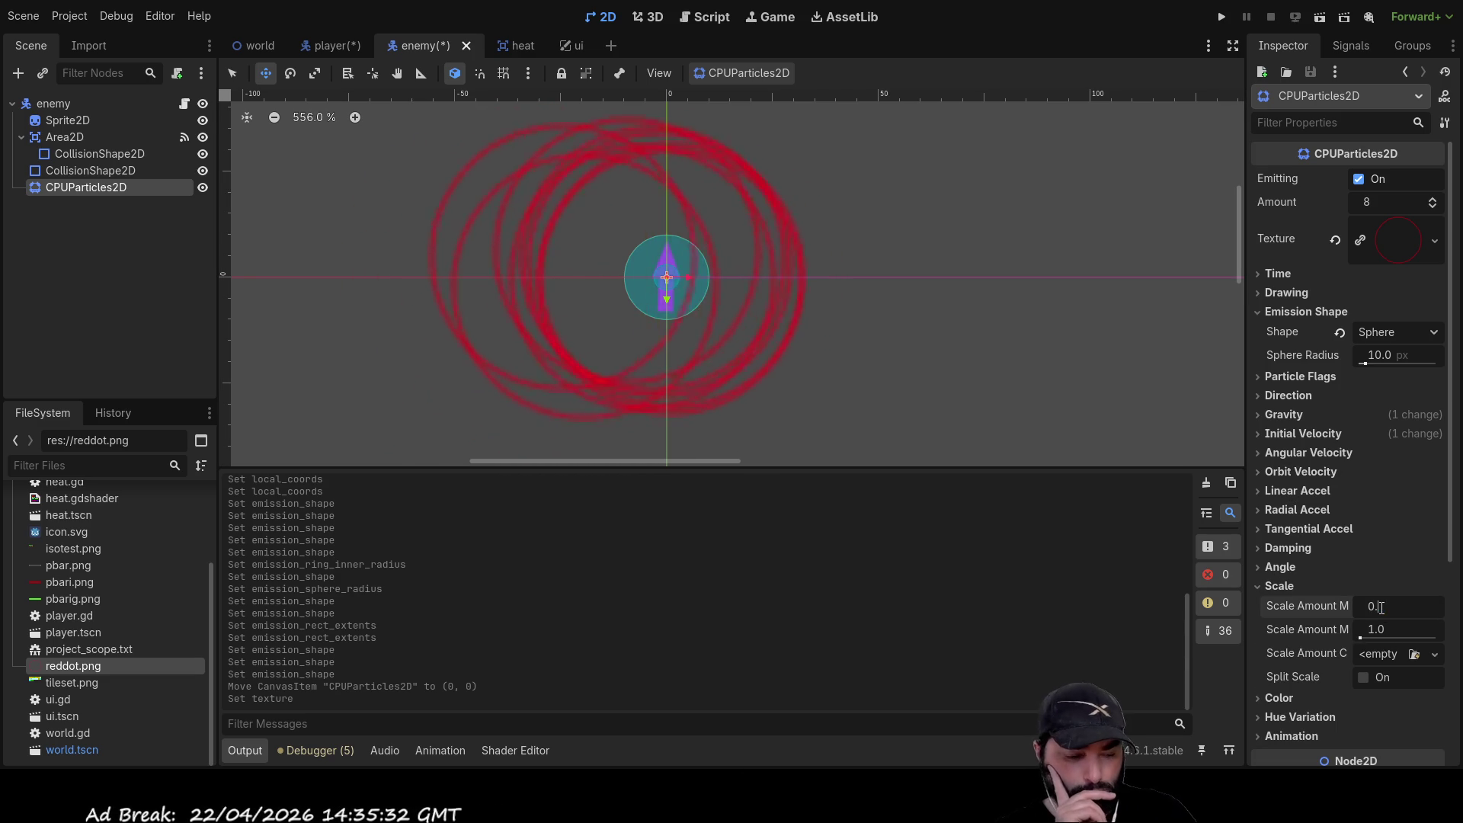
key(Return)
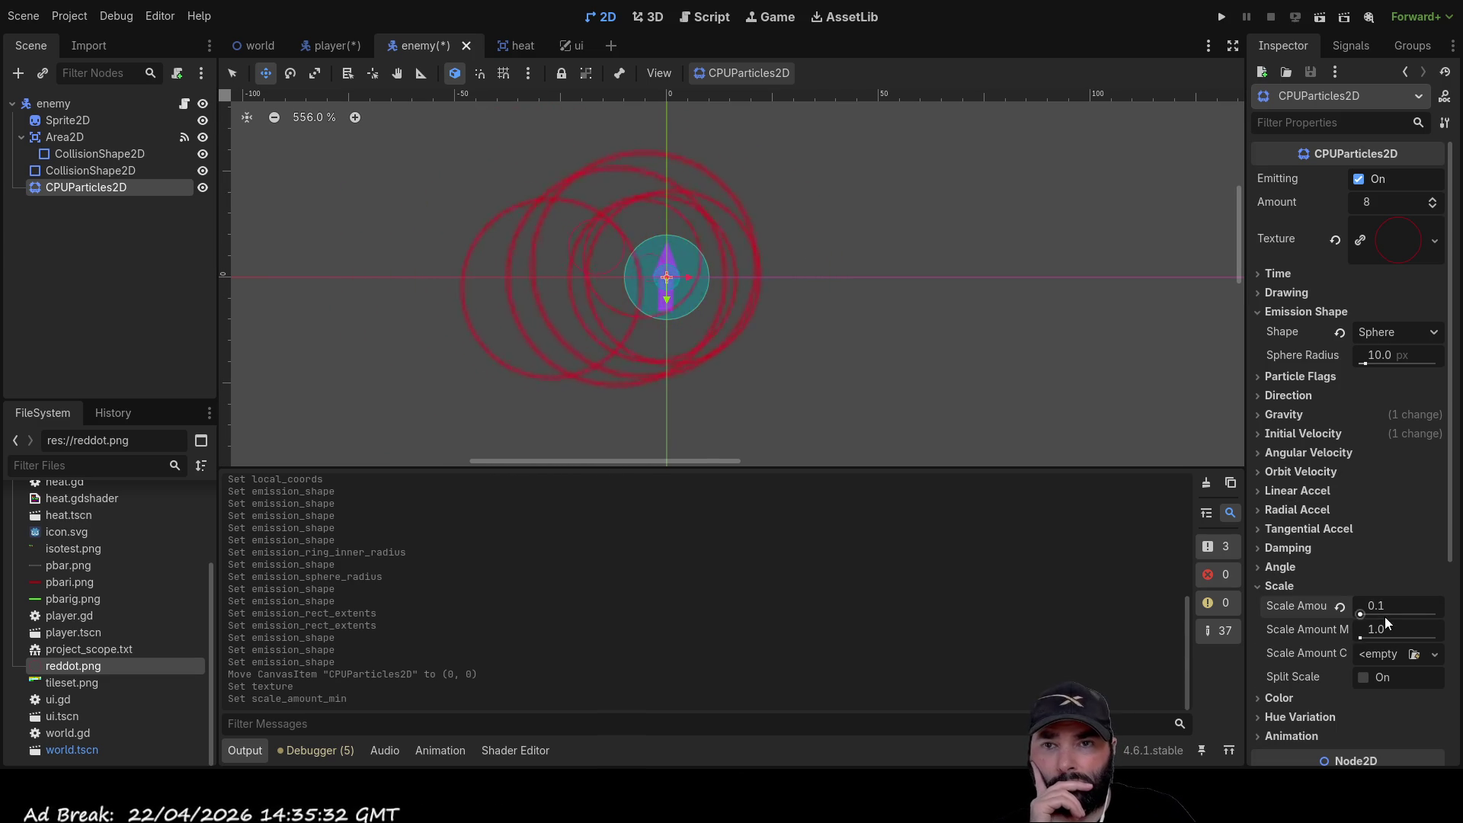
click(1380, 631)
text(0.1)
key(Return)
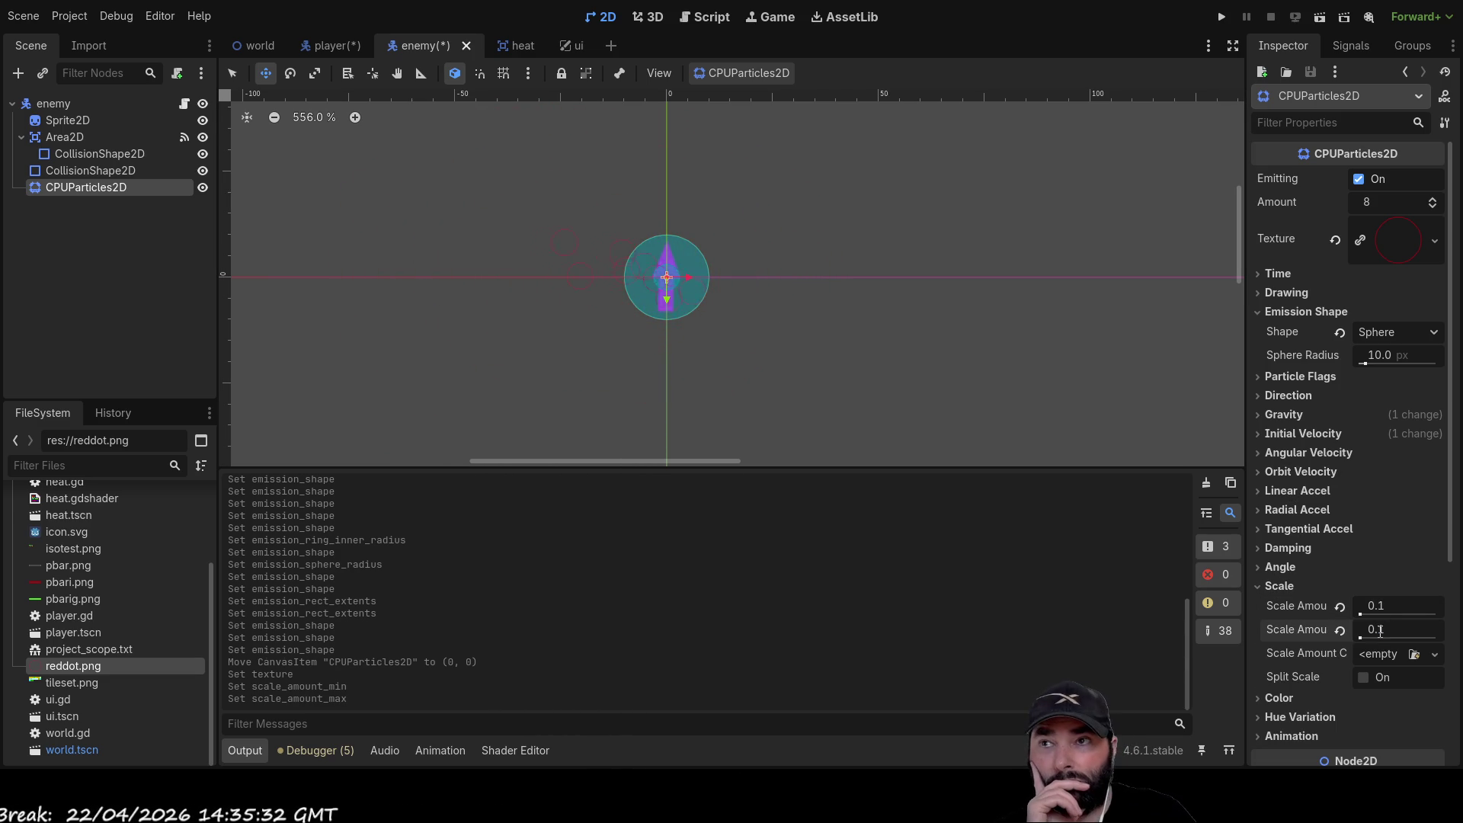
Reduce both Scale Amount Min and Max further to 0.01
scroll(724, 228, up, 5)
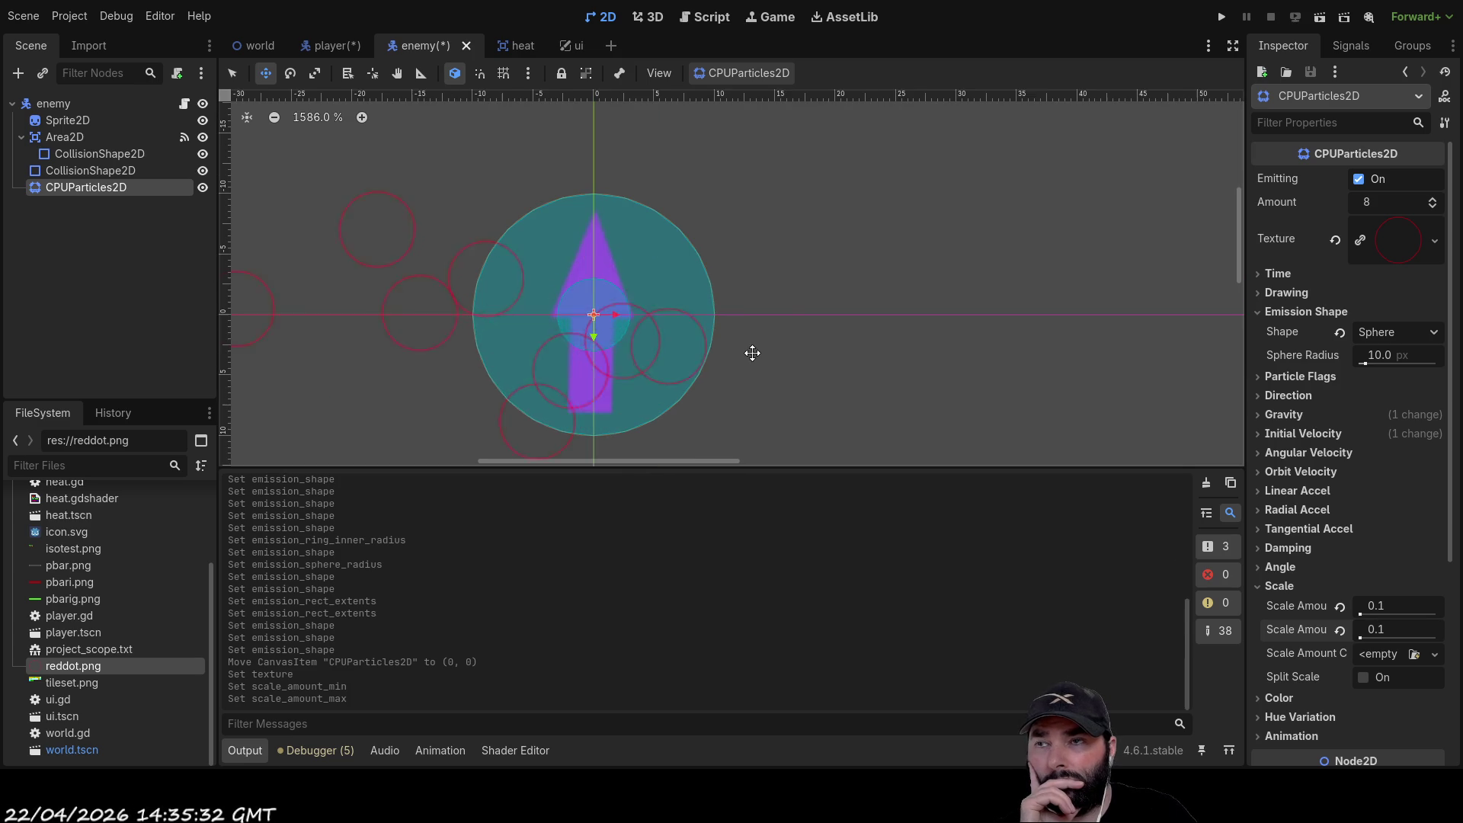
scroll(998, 203, left, 1)
click(1381, 604)
text(0.01)
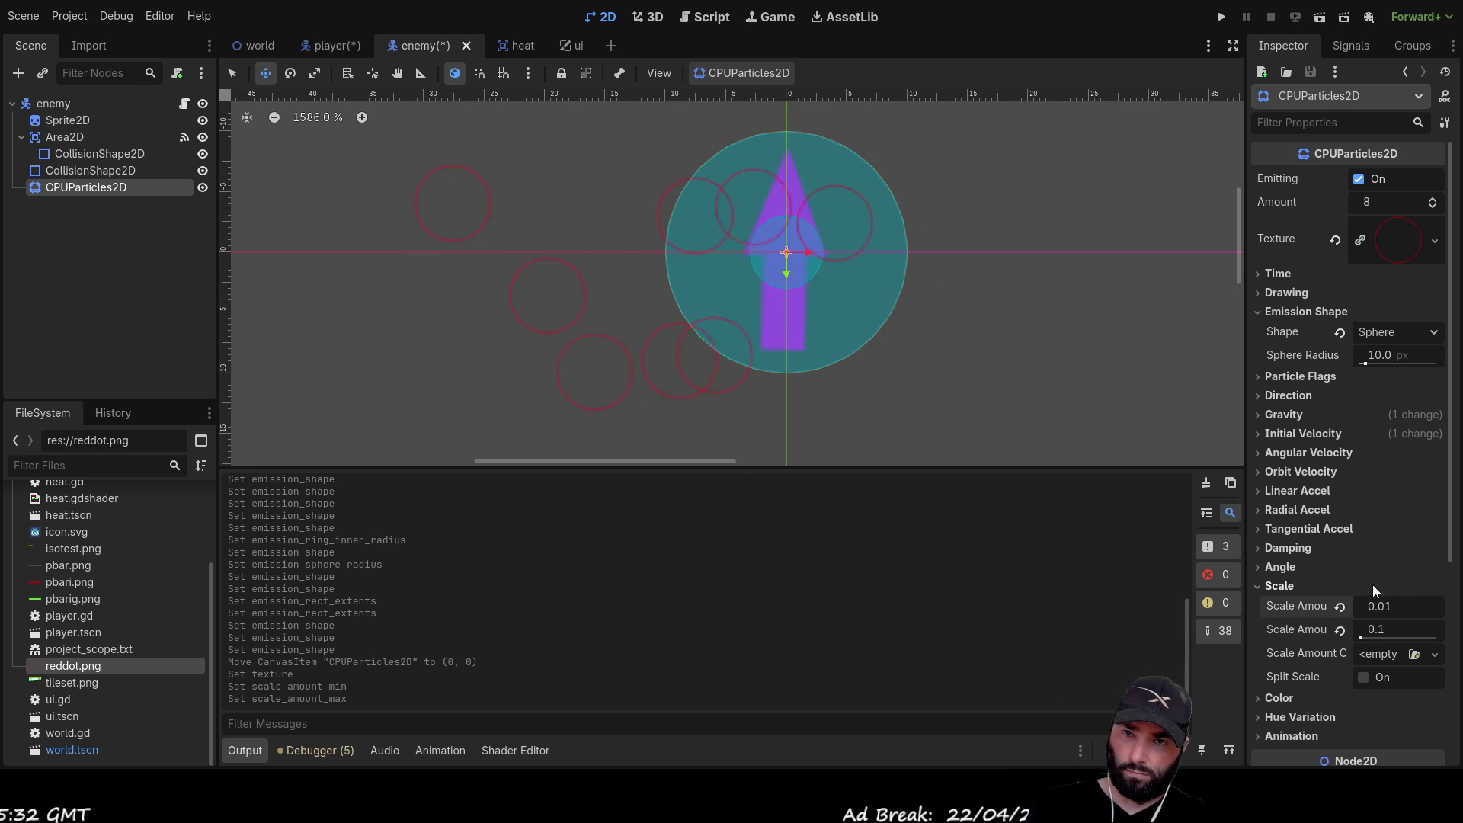
click(1381, 629)
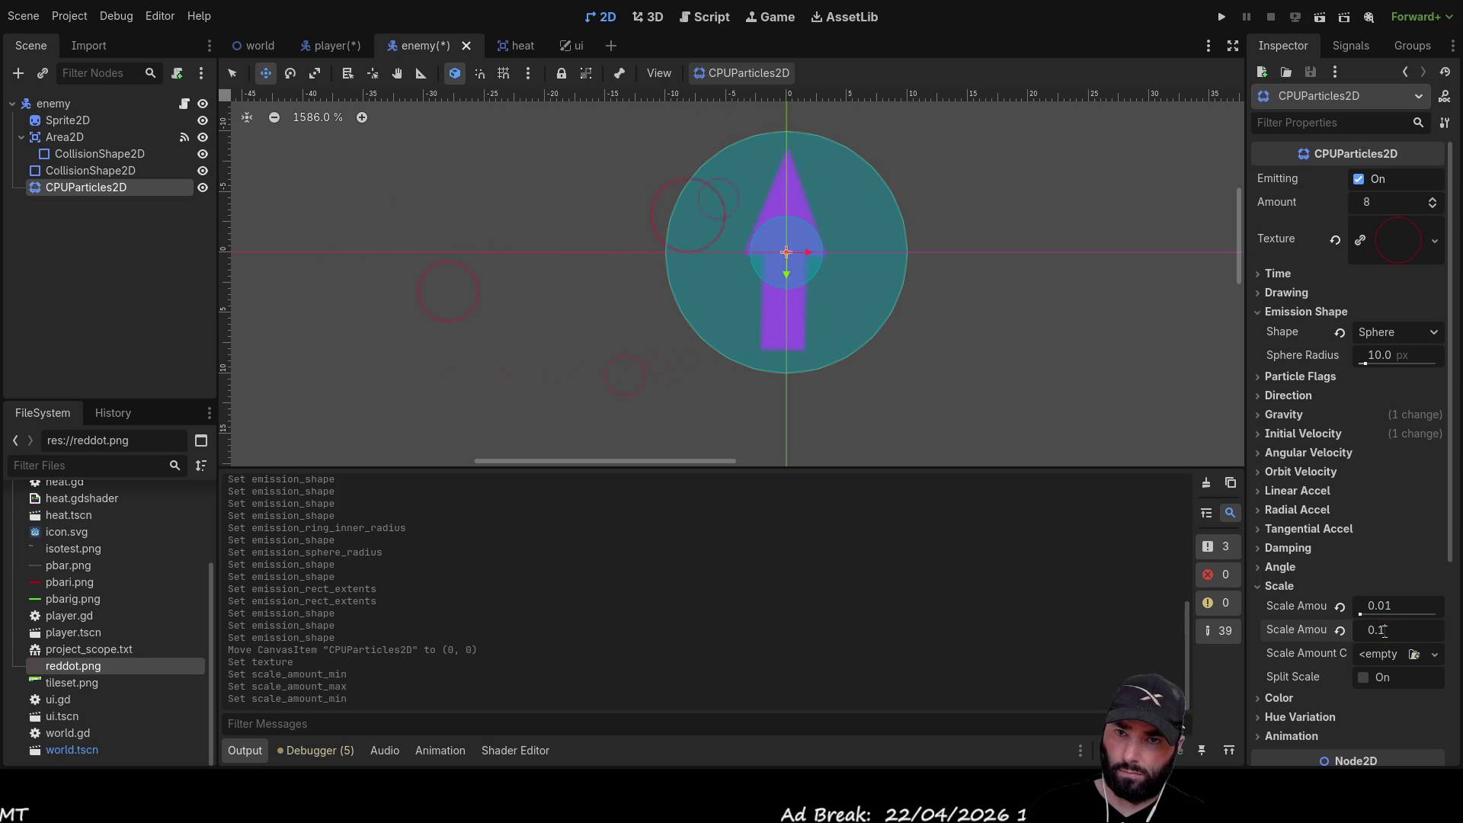
text(0.01)
key(Return)
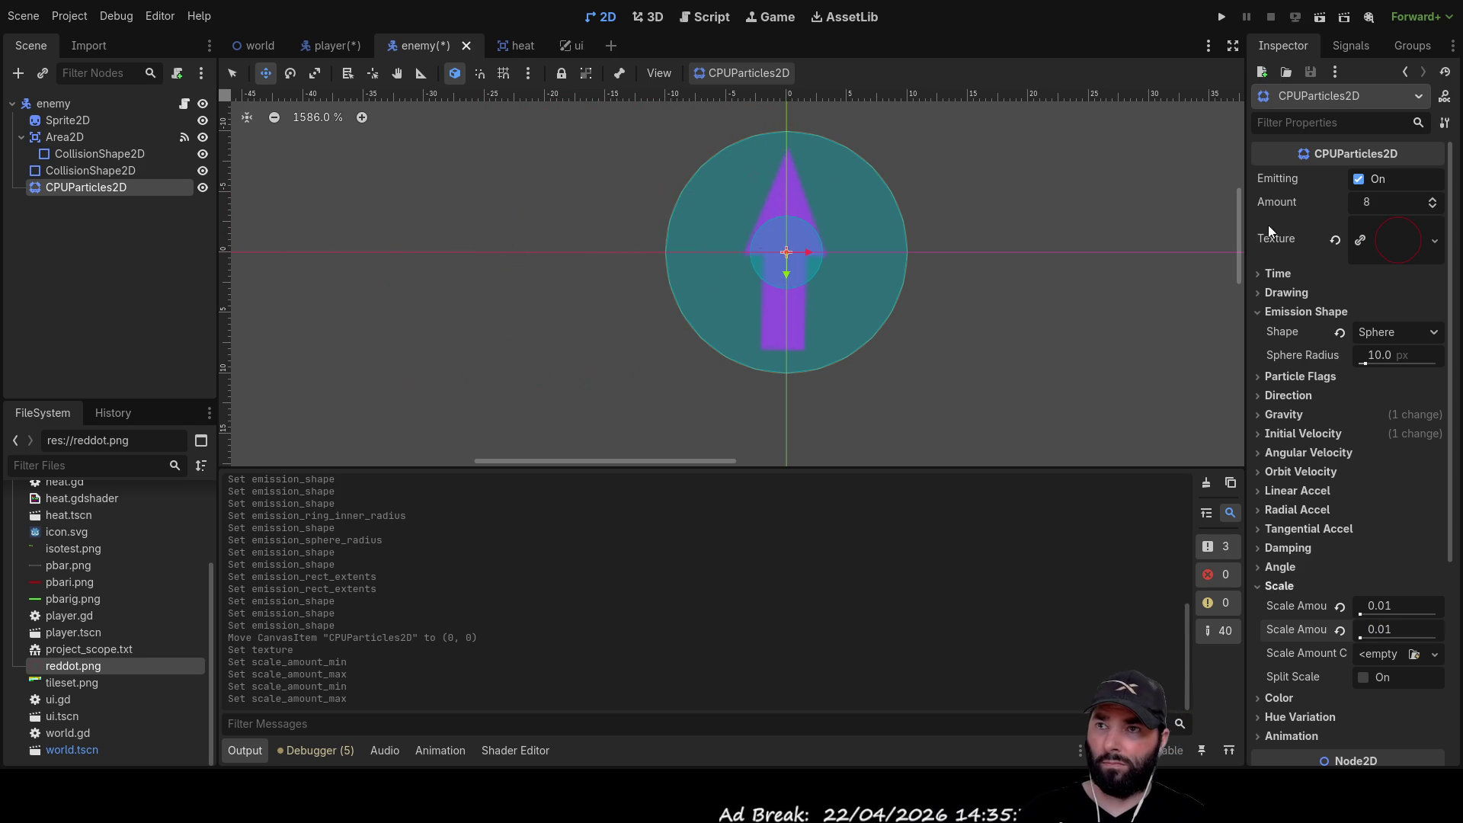
scroll(809, 248, up, 8)
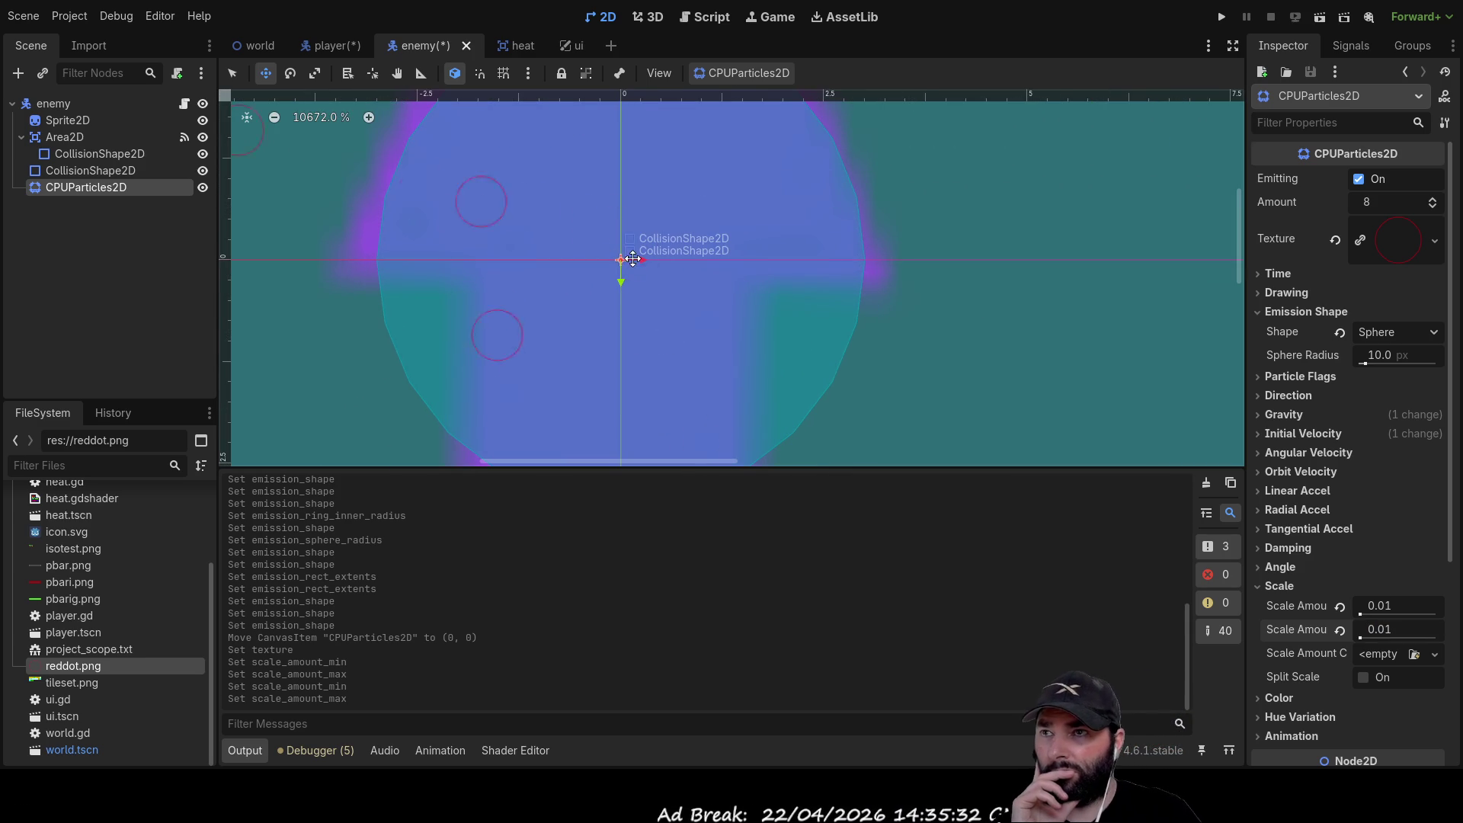
scroll(624, 282, down, 3)
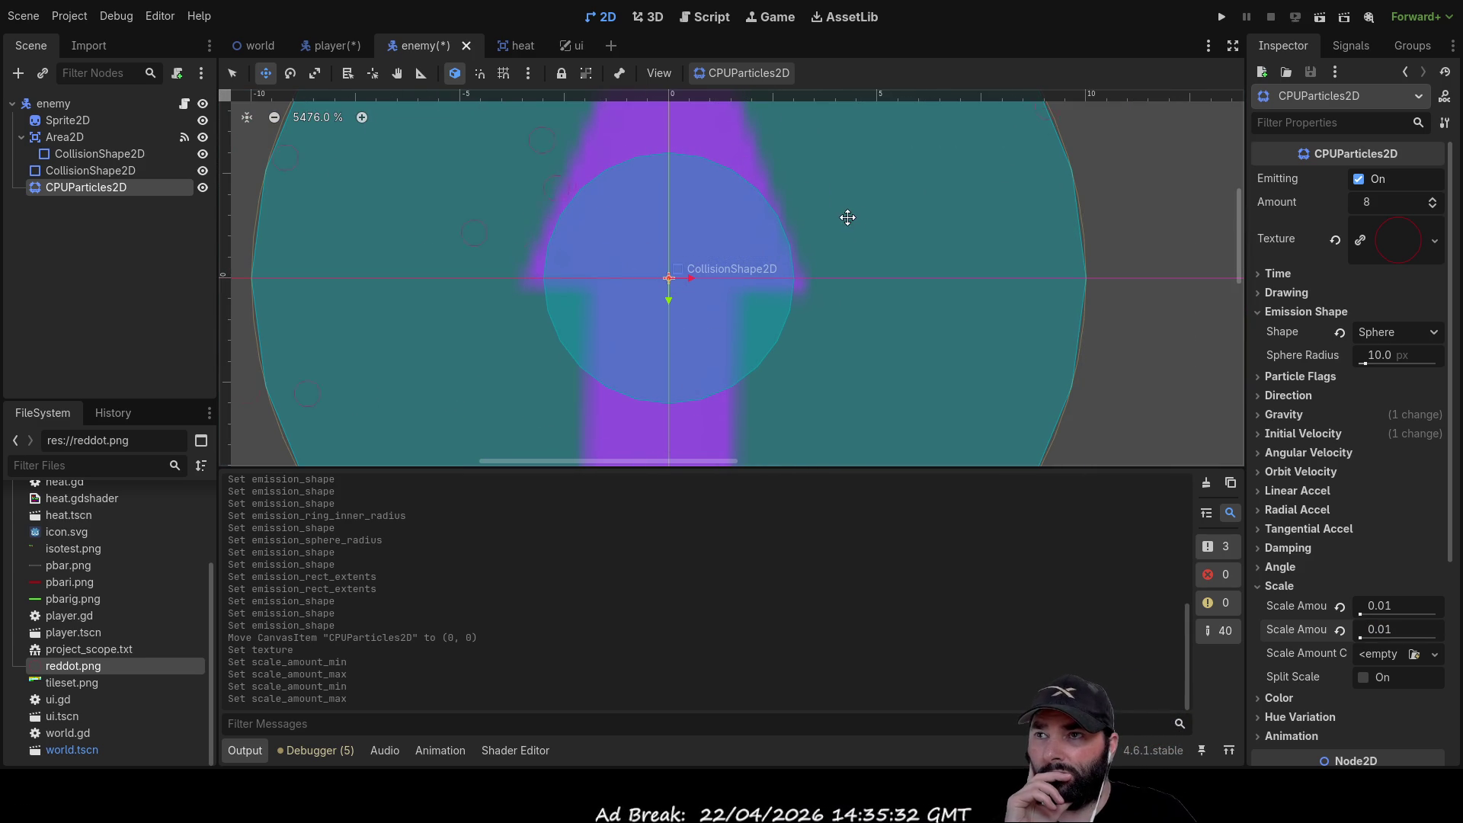
click(1387, 606)
key(Escape)
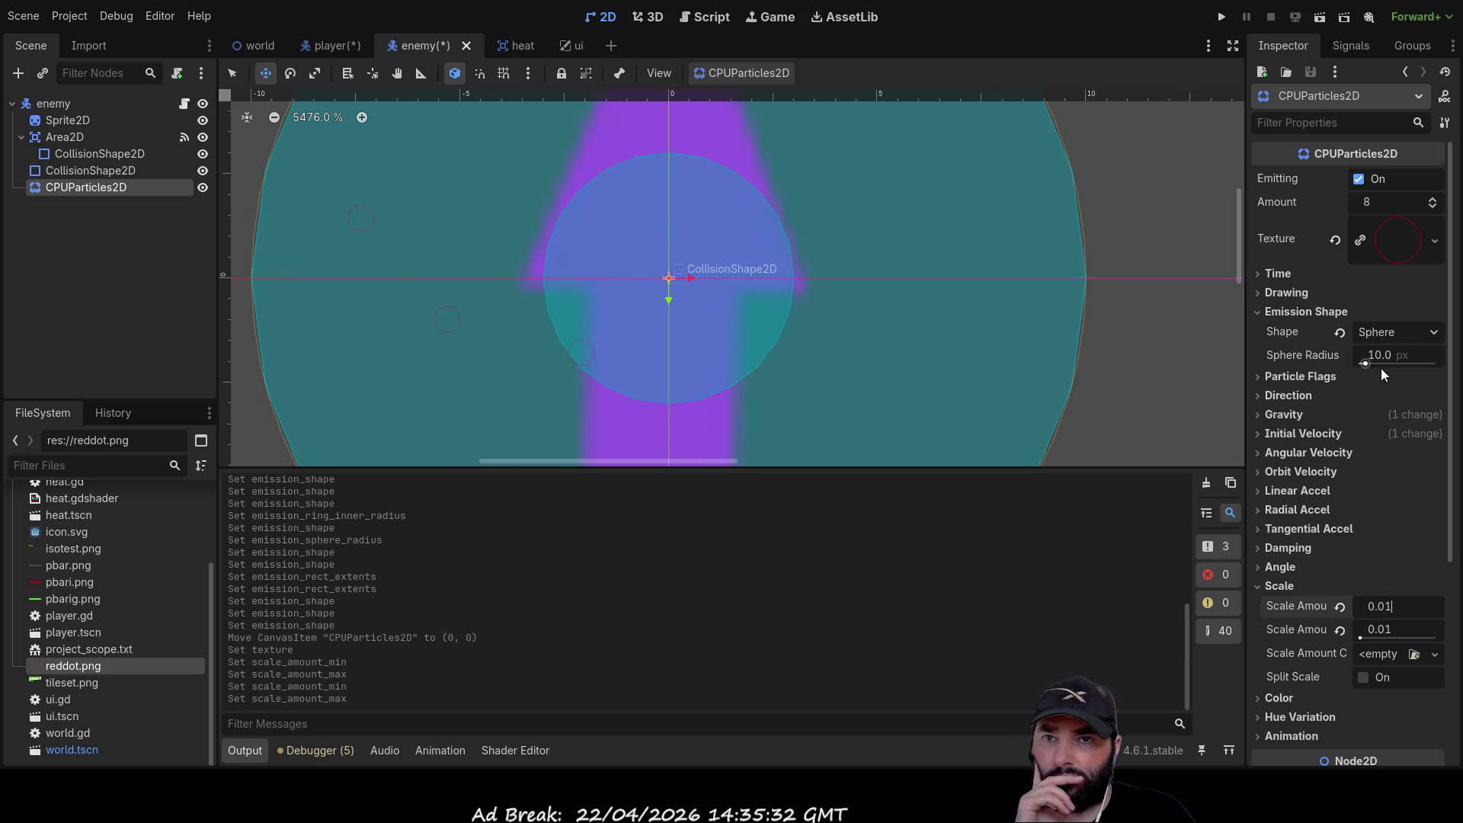
click(1371, 606)
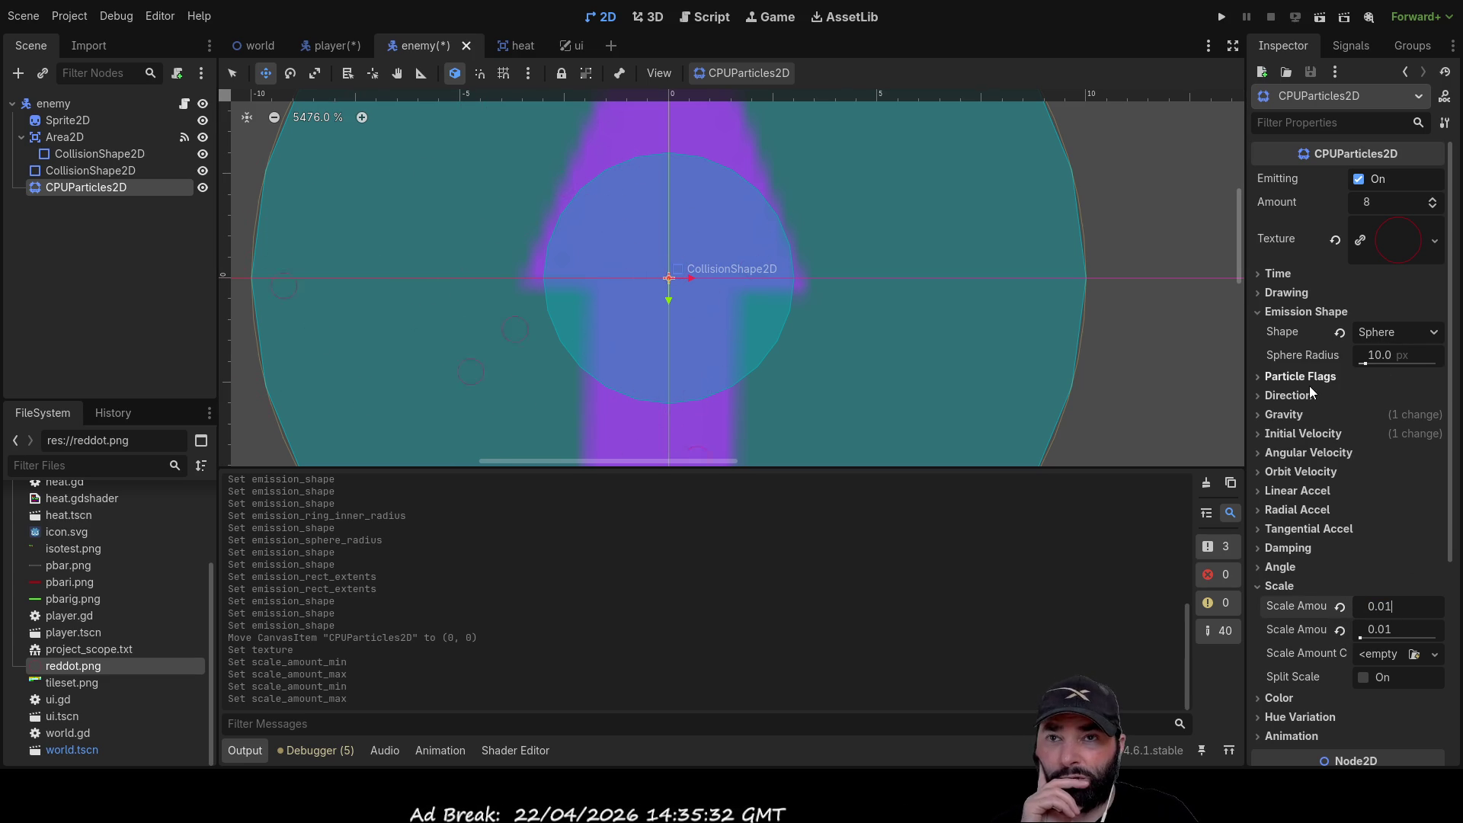
Expand the Gravity section and set its x value to -1000
click(1263, 415)
click(1393, 432)
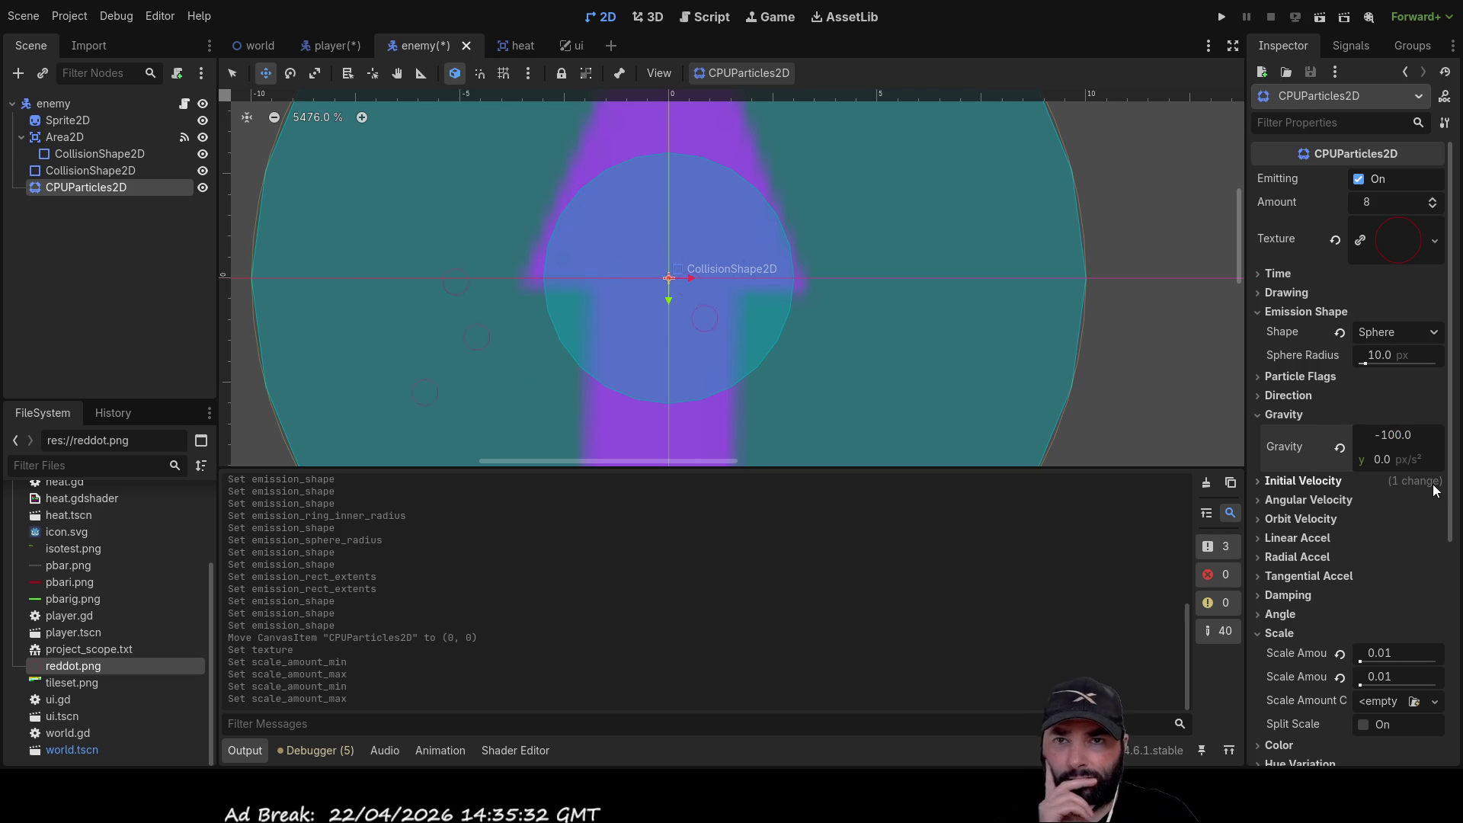
text(0)
key(Return)
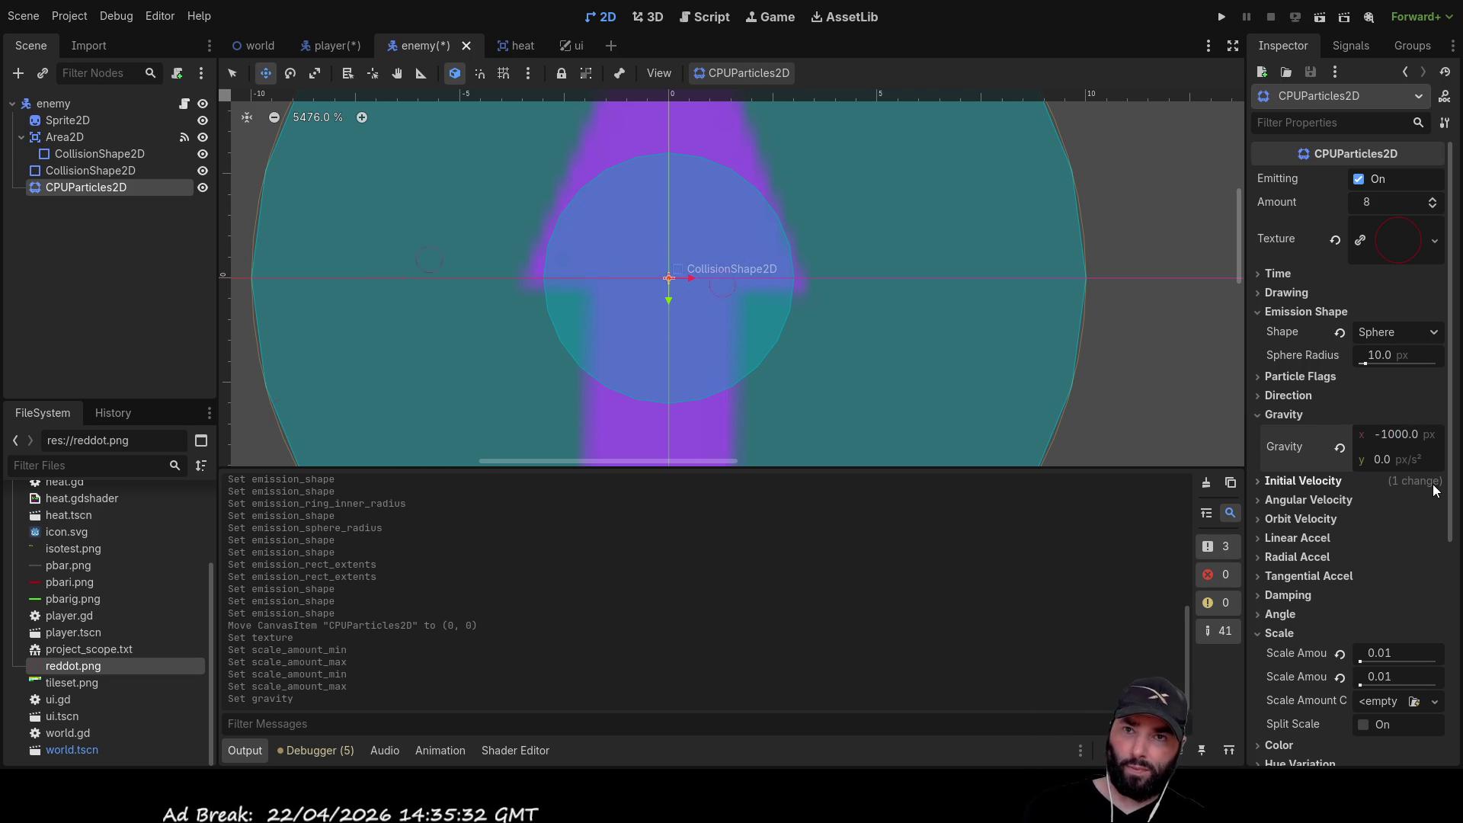
scroll(668, 335, down, 3)
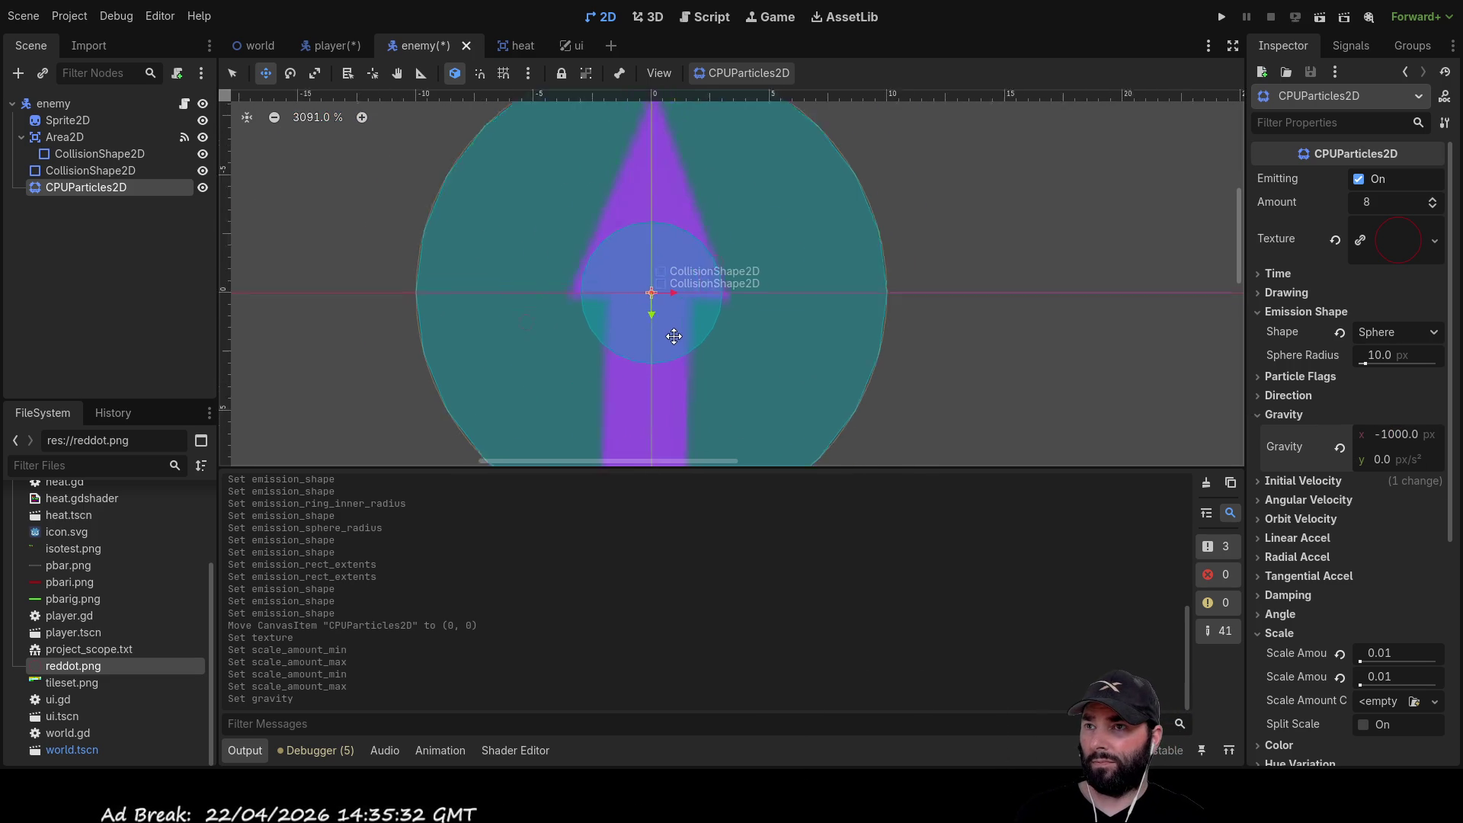
scroll(679, 320, up, 2)
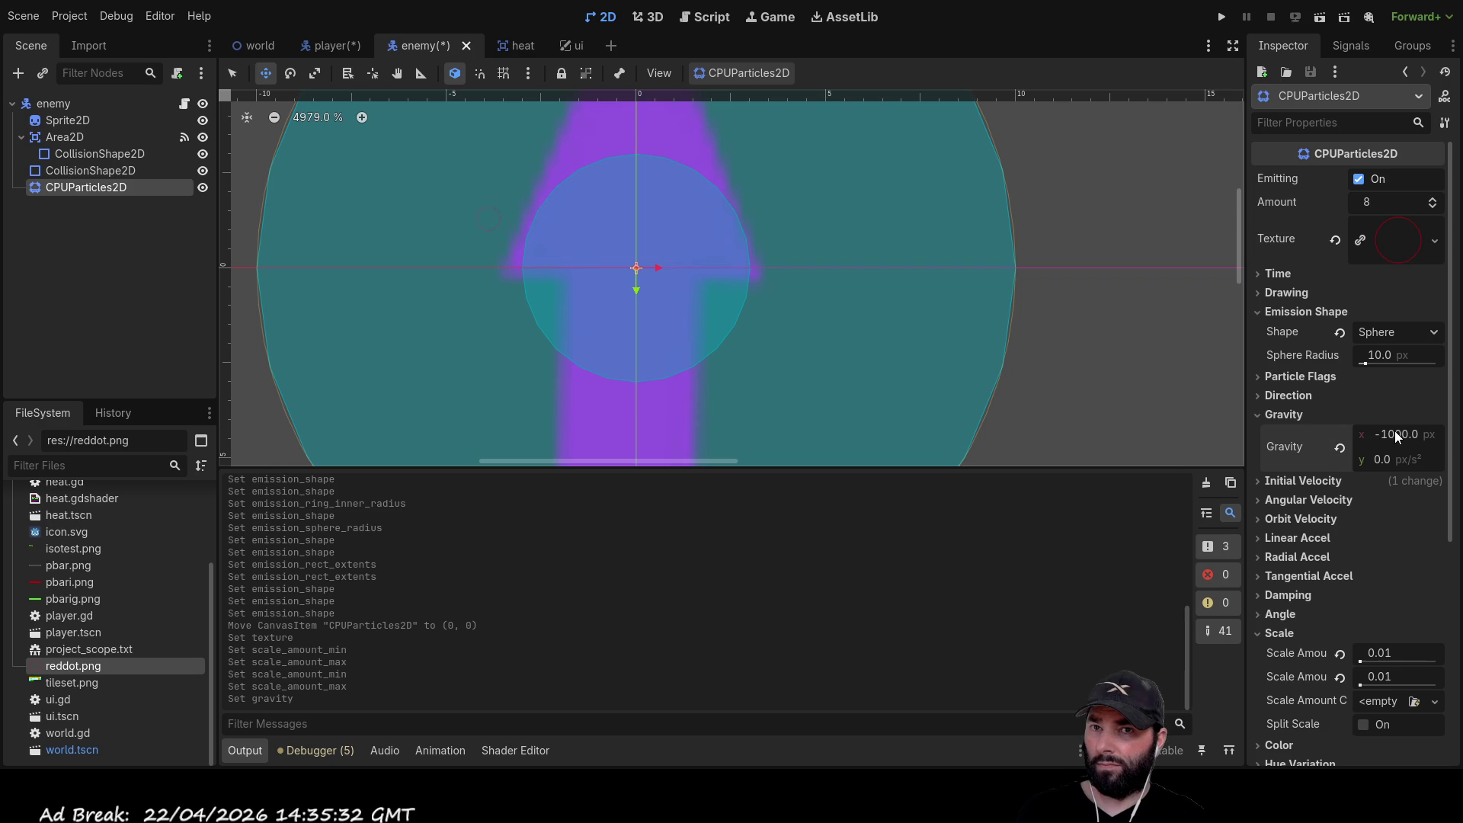
scroll(576, 385, down, 15)
scroll(623, 346, up, 13)
Revert the particle scale to its default 1.0
click(1340, 654)
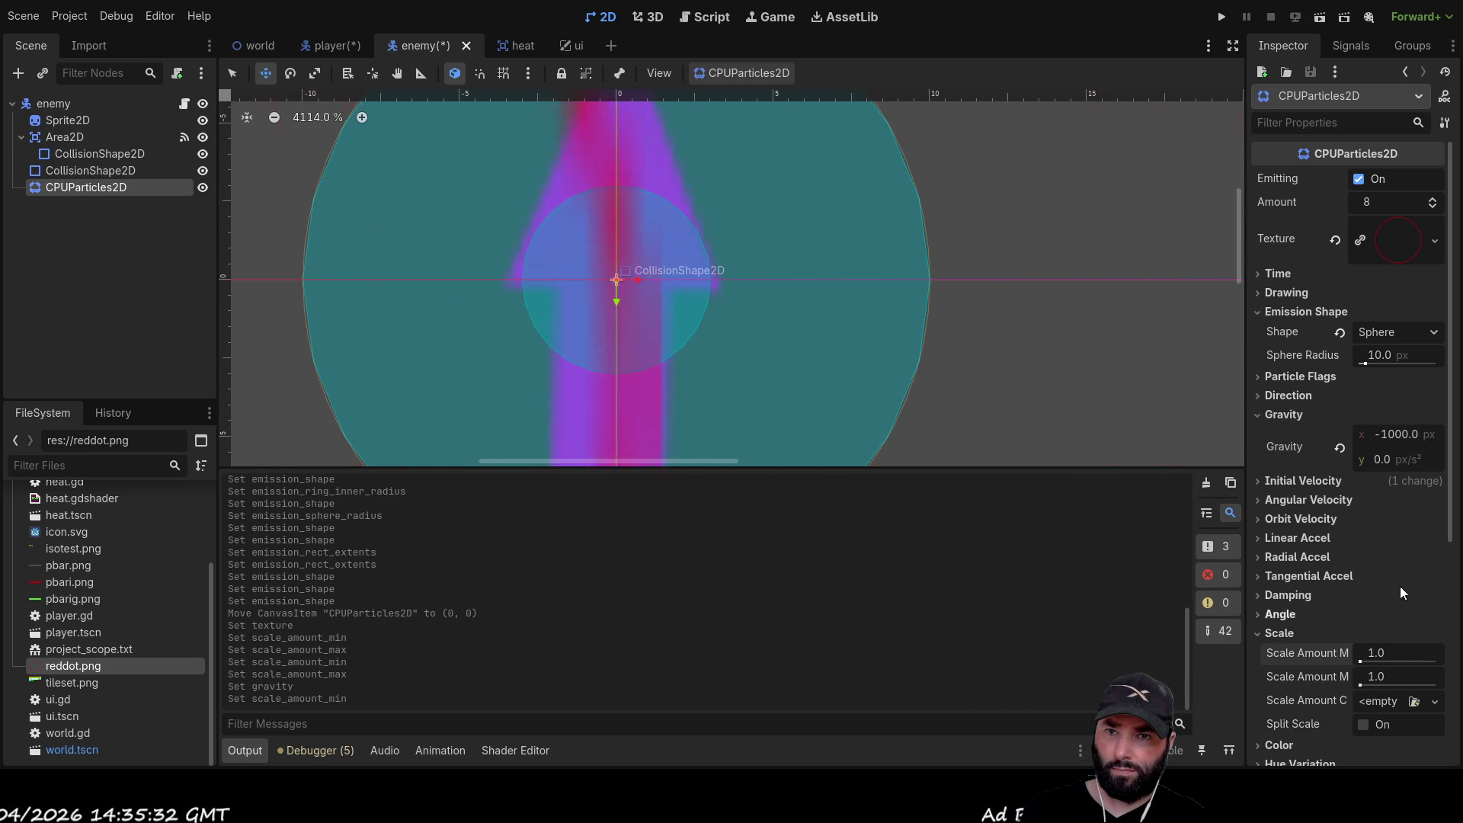
scroll(924, 411, down, 5)
scroll(854, 266, down, 5)
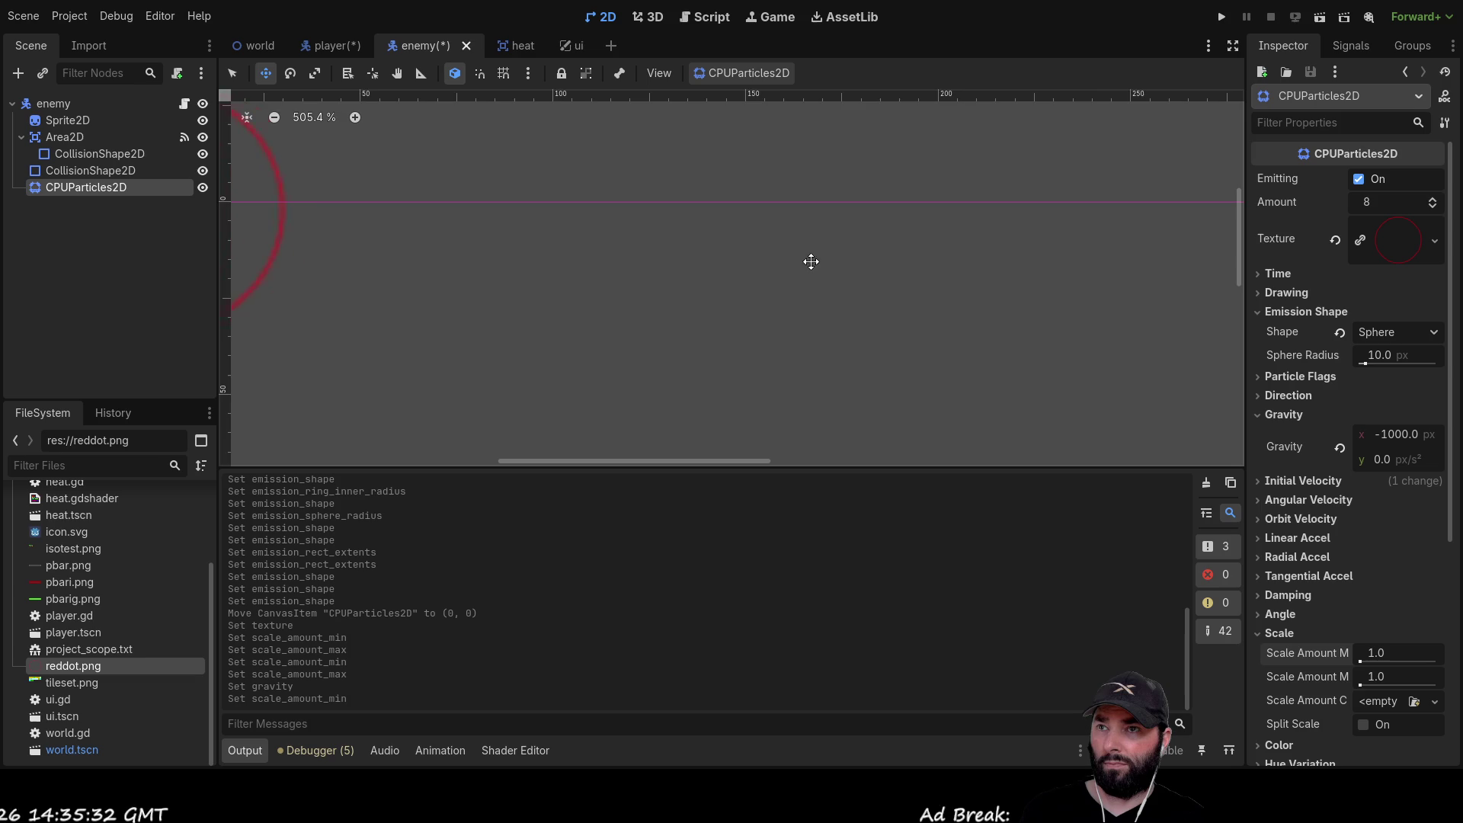
drag(608, 277, 1090, 346)
scroll(992, 316, down, 5)
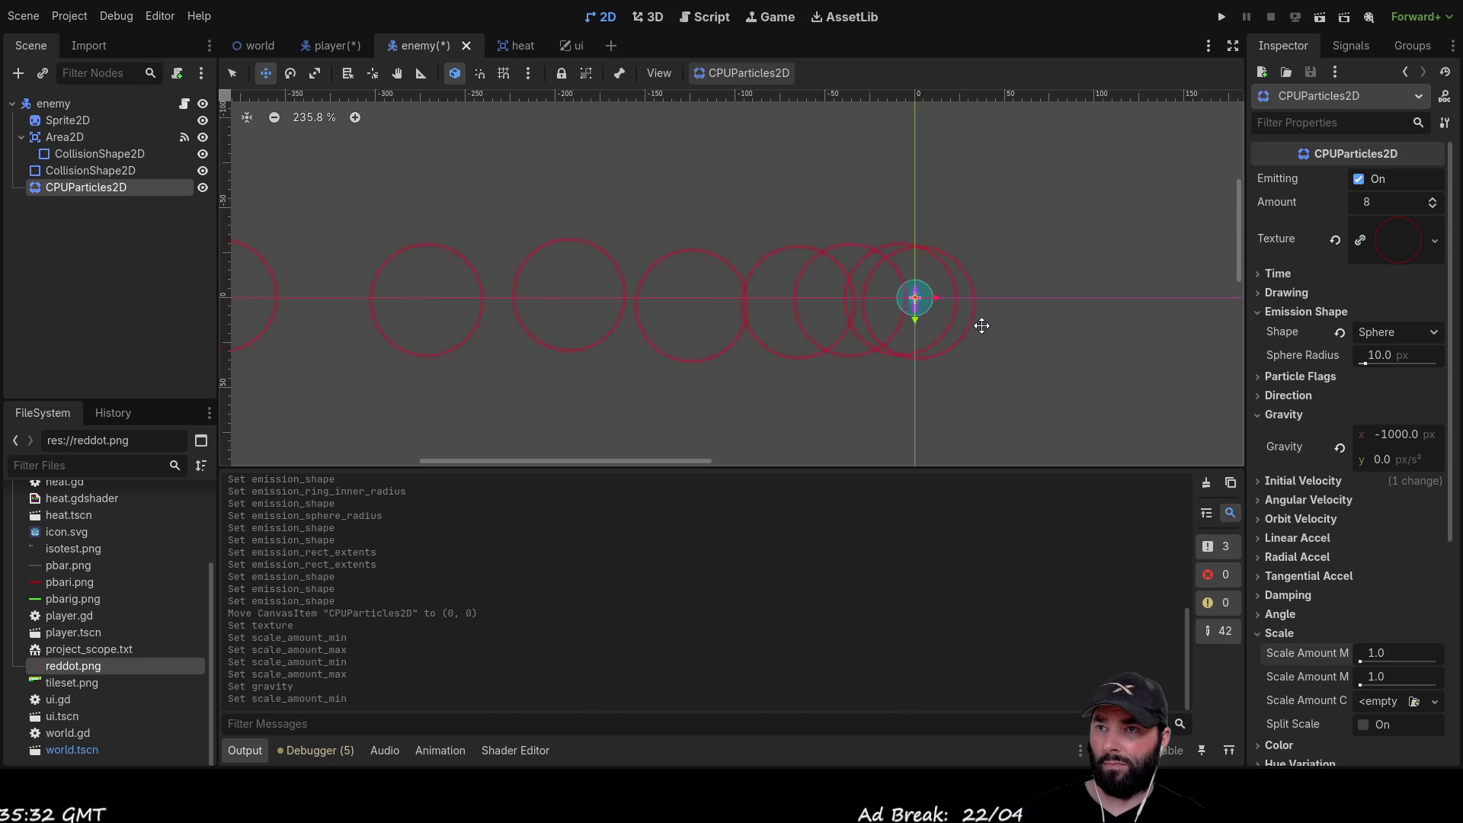
scroll(862, 274, up, 5)
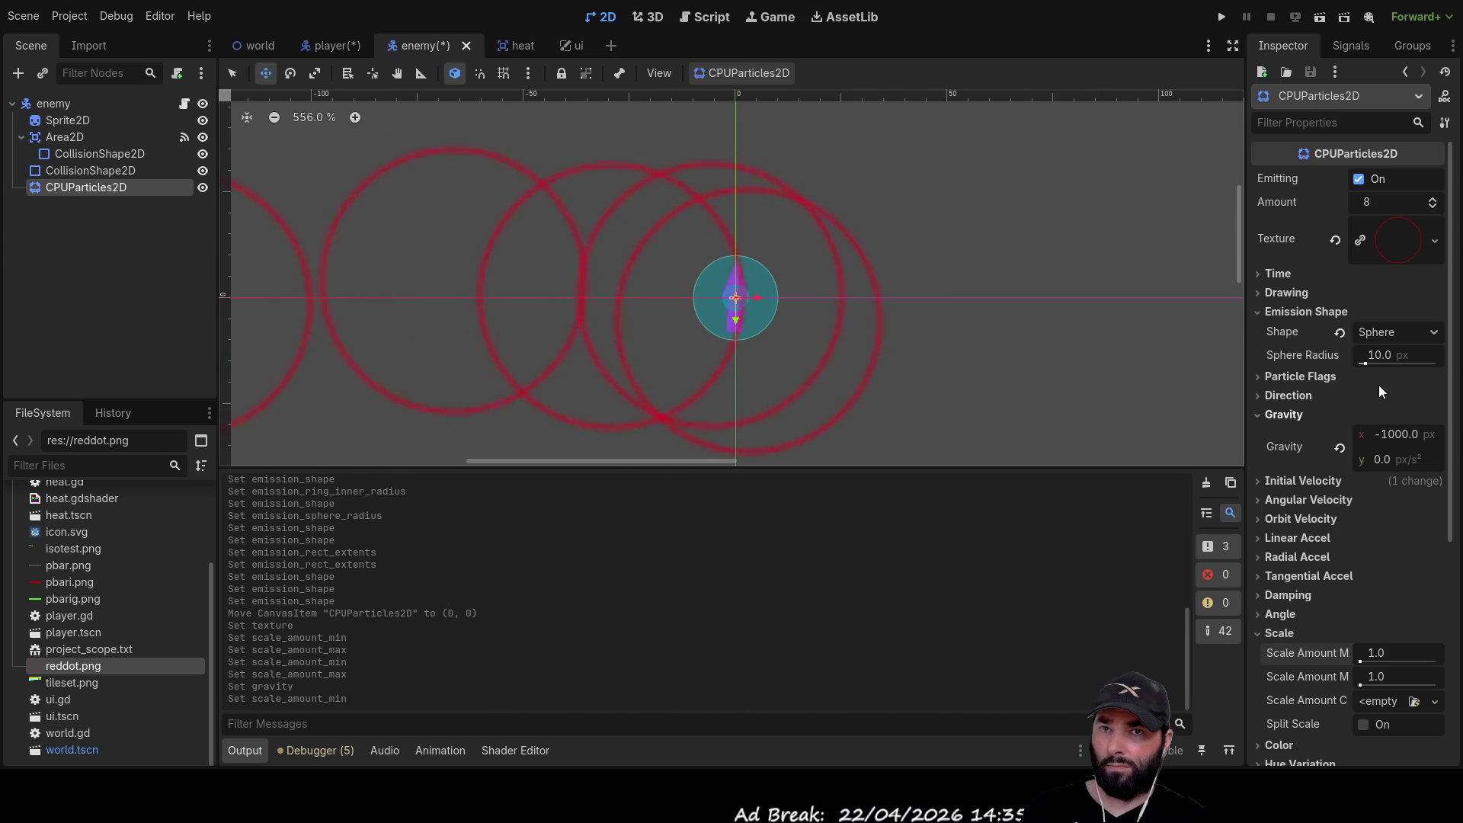
Set gravity x to 100 and clear the red ring texture
click(1394, 436)
text(100)
key(Return)
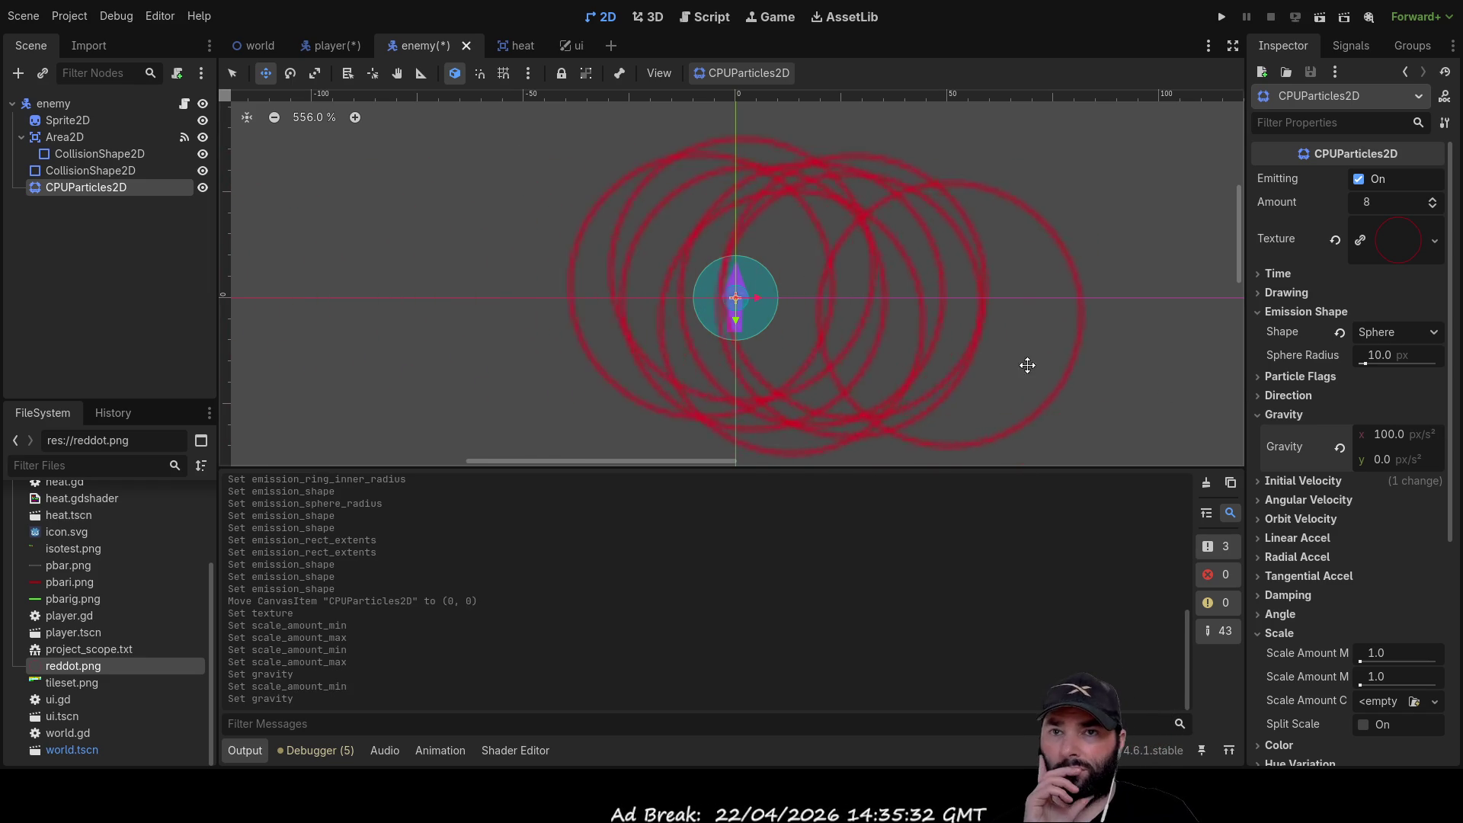
scroll(880, 320, up, 1)
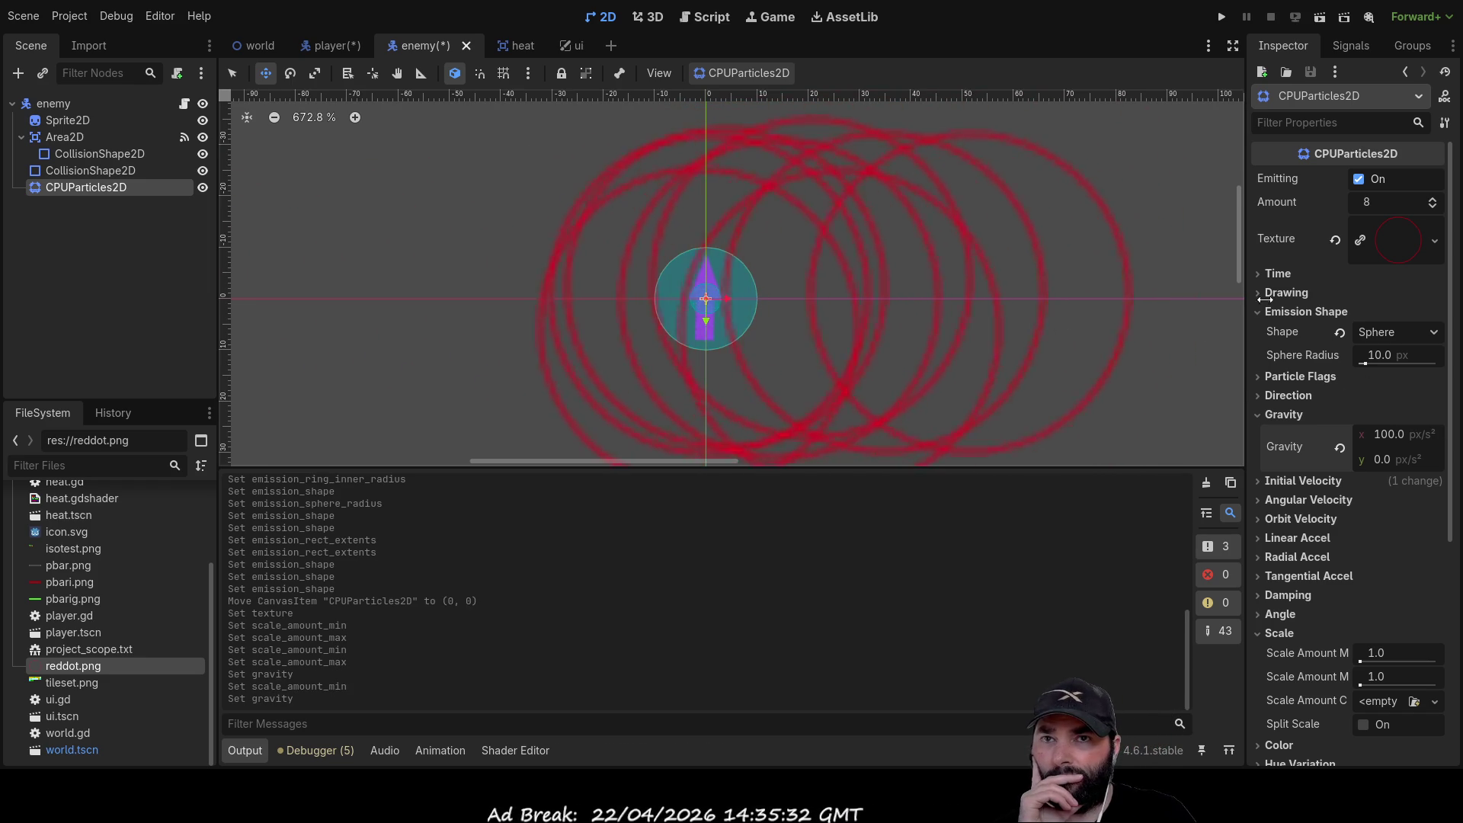
click(1334, 238)
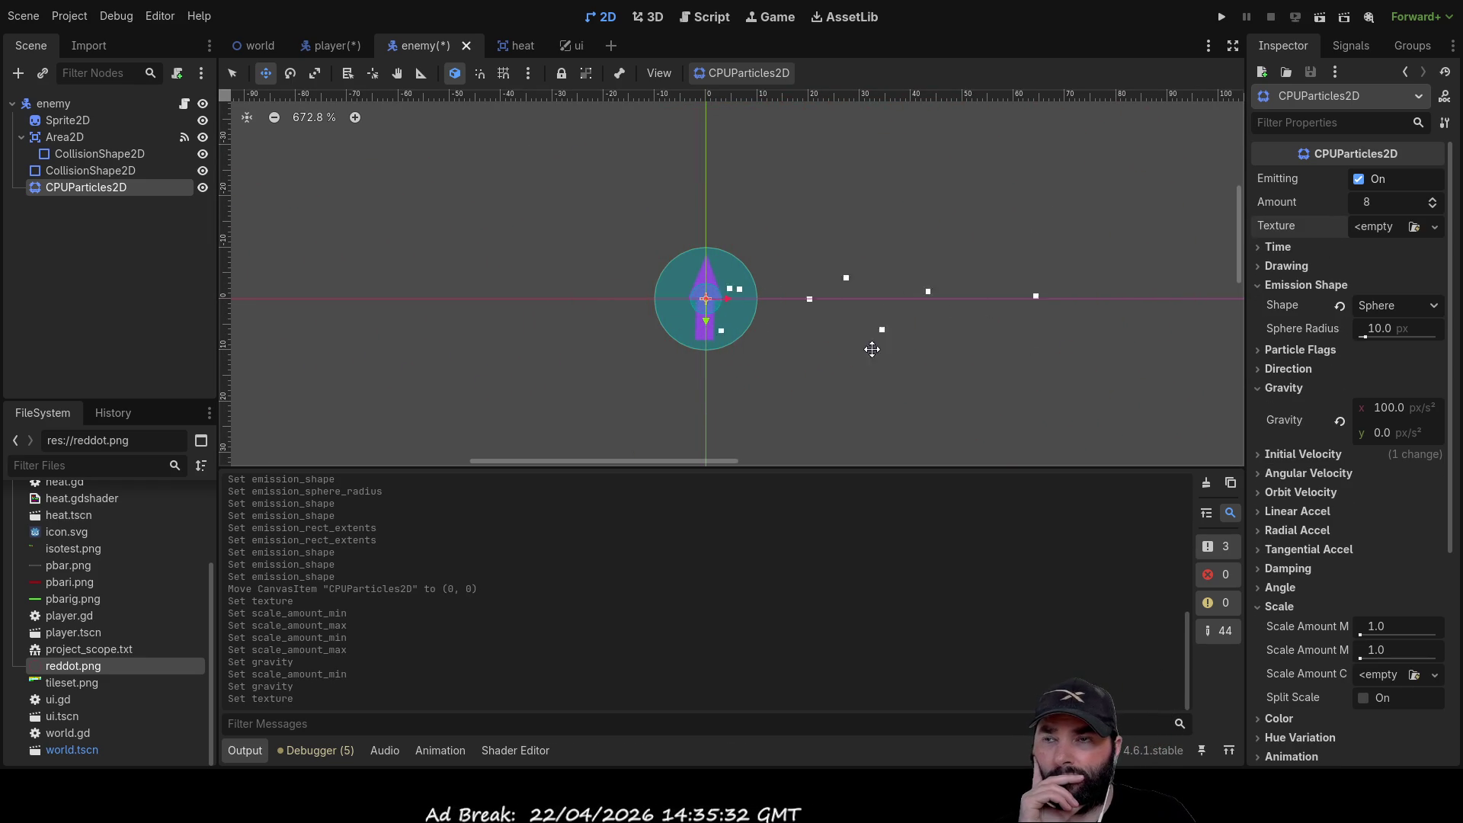
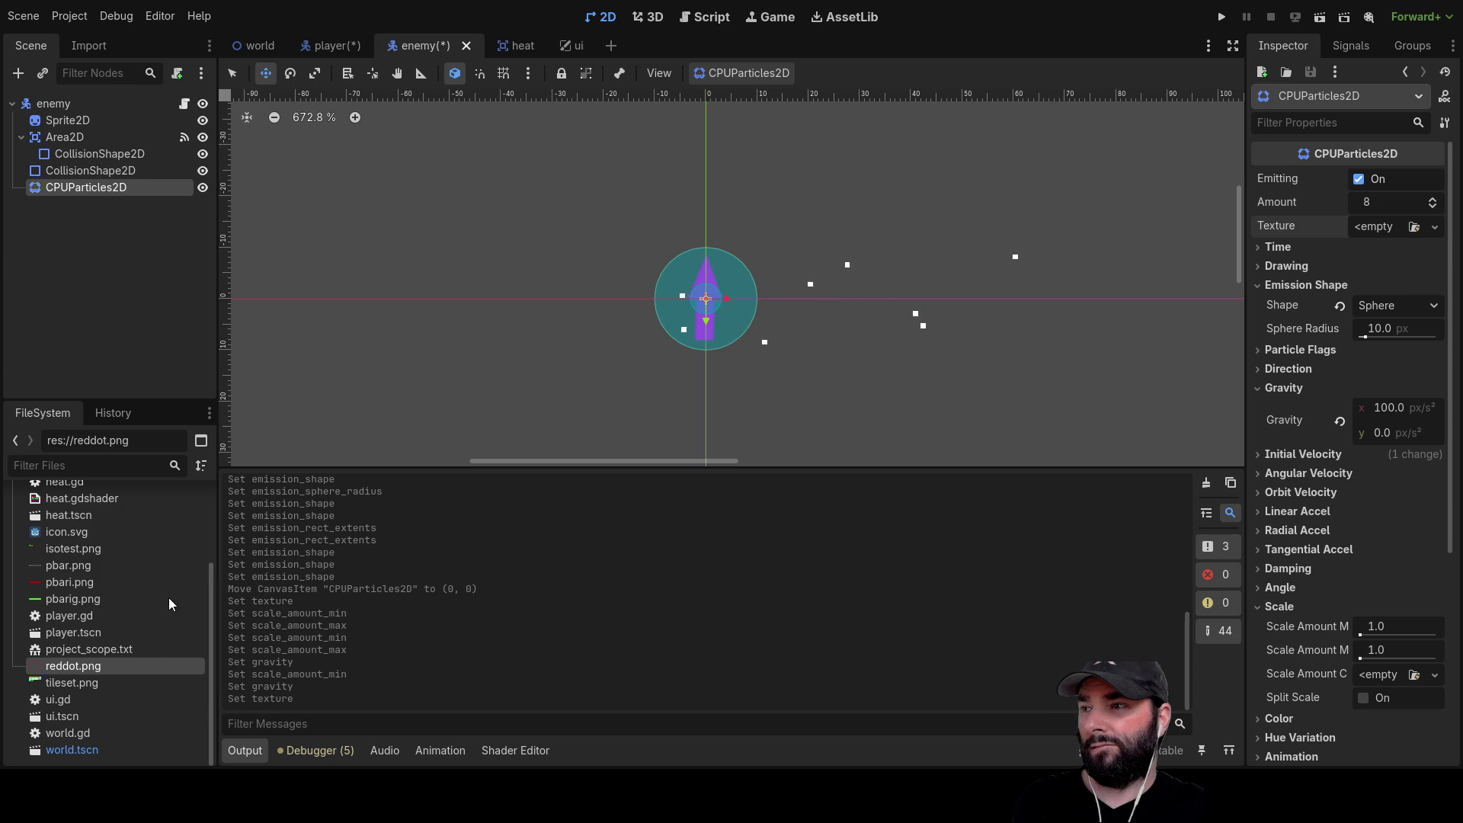
Replace the old CPUParticles2D with a new one under enemy, positioned up-left of the enemy
key(Delete)
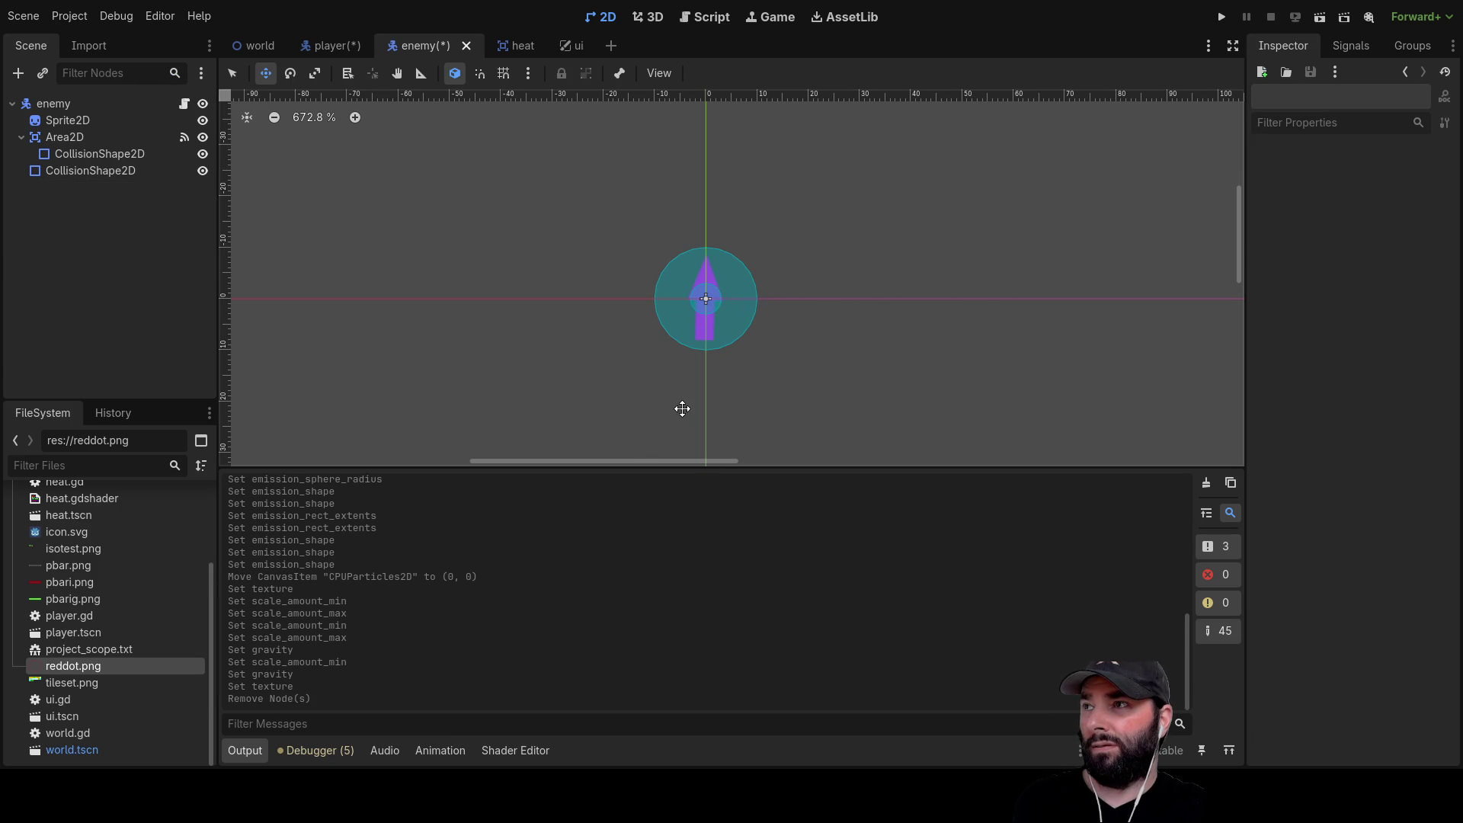
click(53, 105)
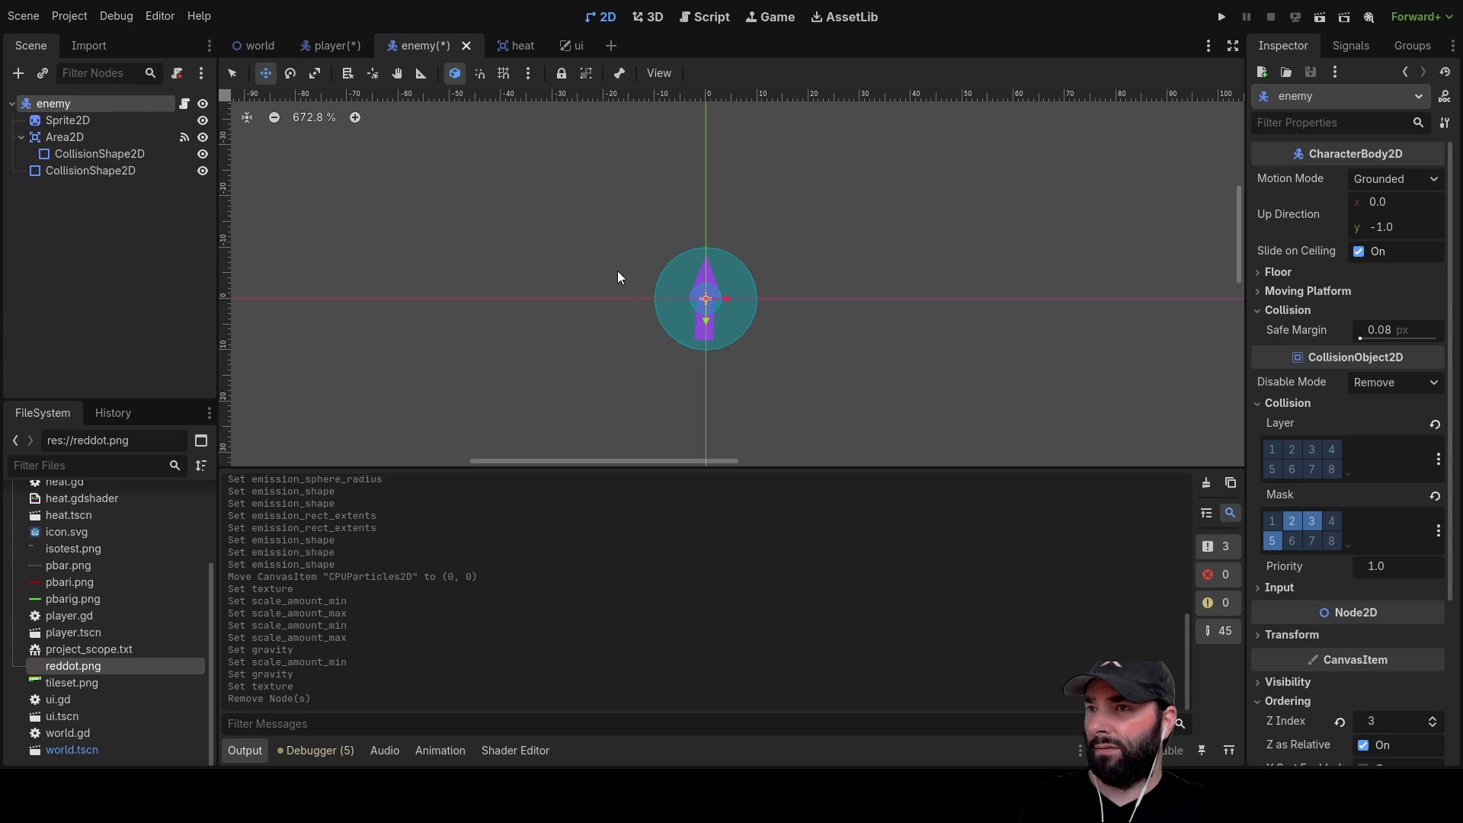
key(ctrl+z)
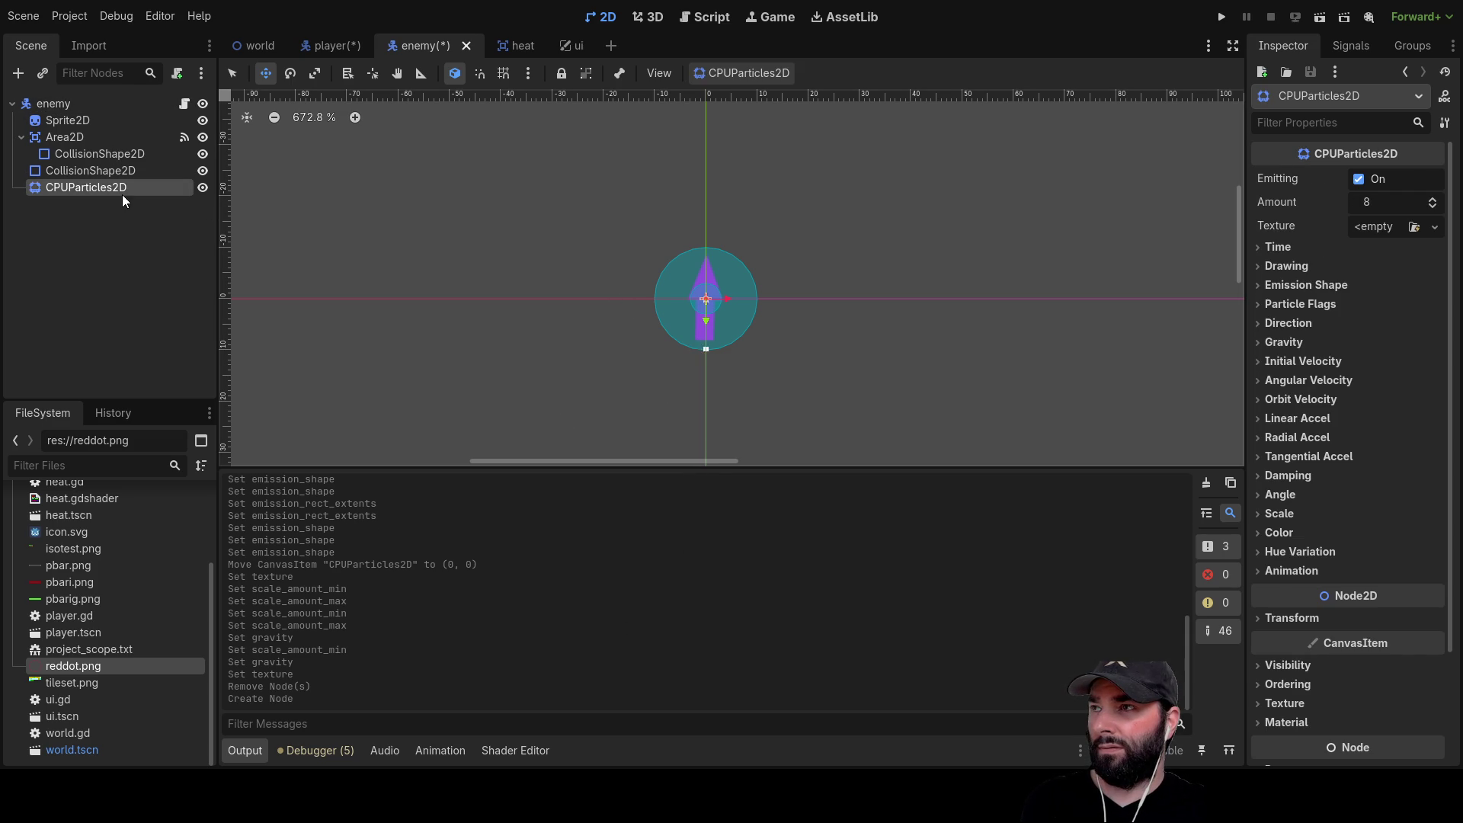
drag(673, 304, 695, 215)
mouse_move(670, 300)
mouse_down()
mouse_move(694, 156)
mouse_move(710, 157)
mouse_move(606, 191)
mouse_up()
Switch the new emitter's Emitting off, then bring up enemy.gd in the script editor
click(1263, 342)
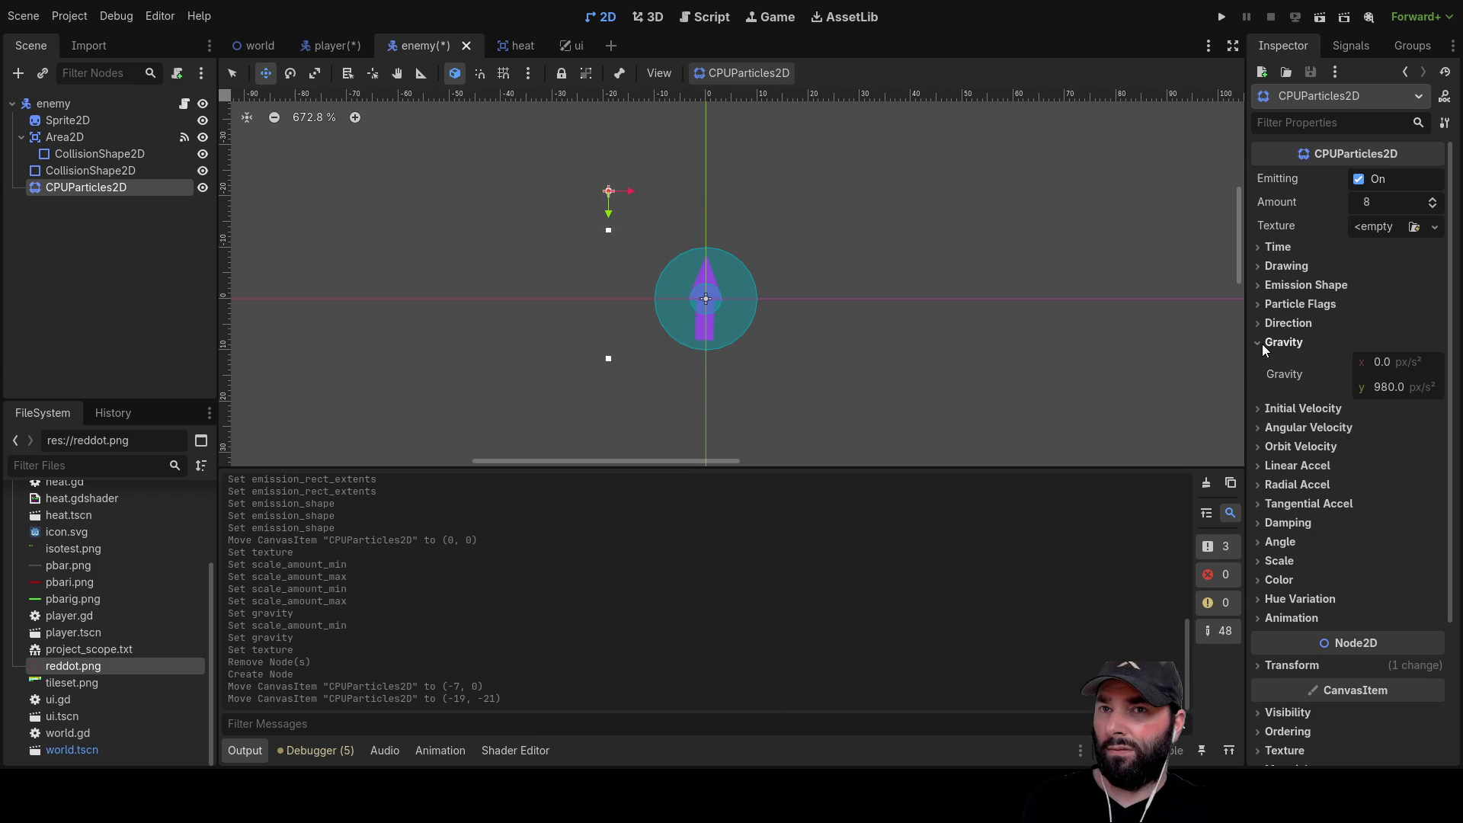
click(1380, 362)
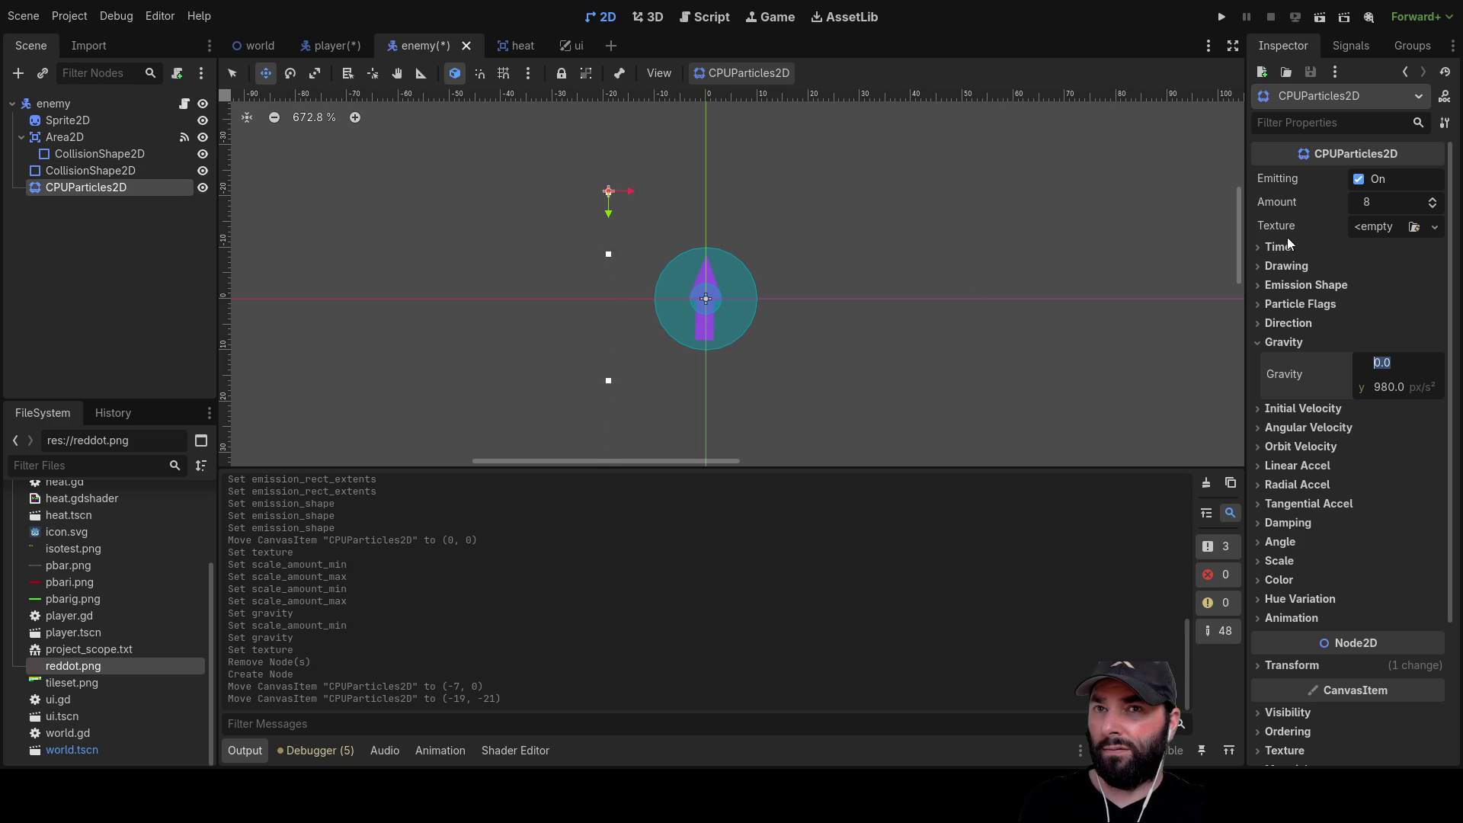
click(1359, 180)
click(1359, 180)
click(1359, 180)
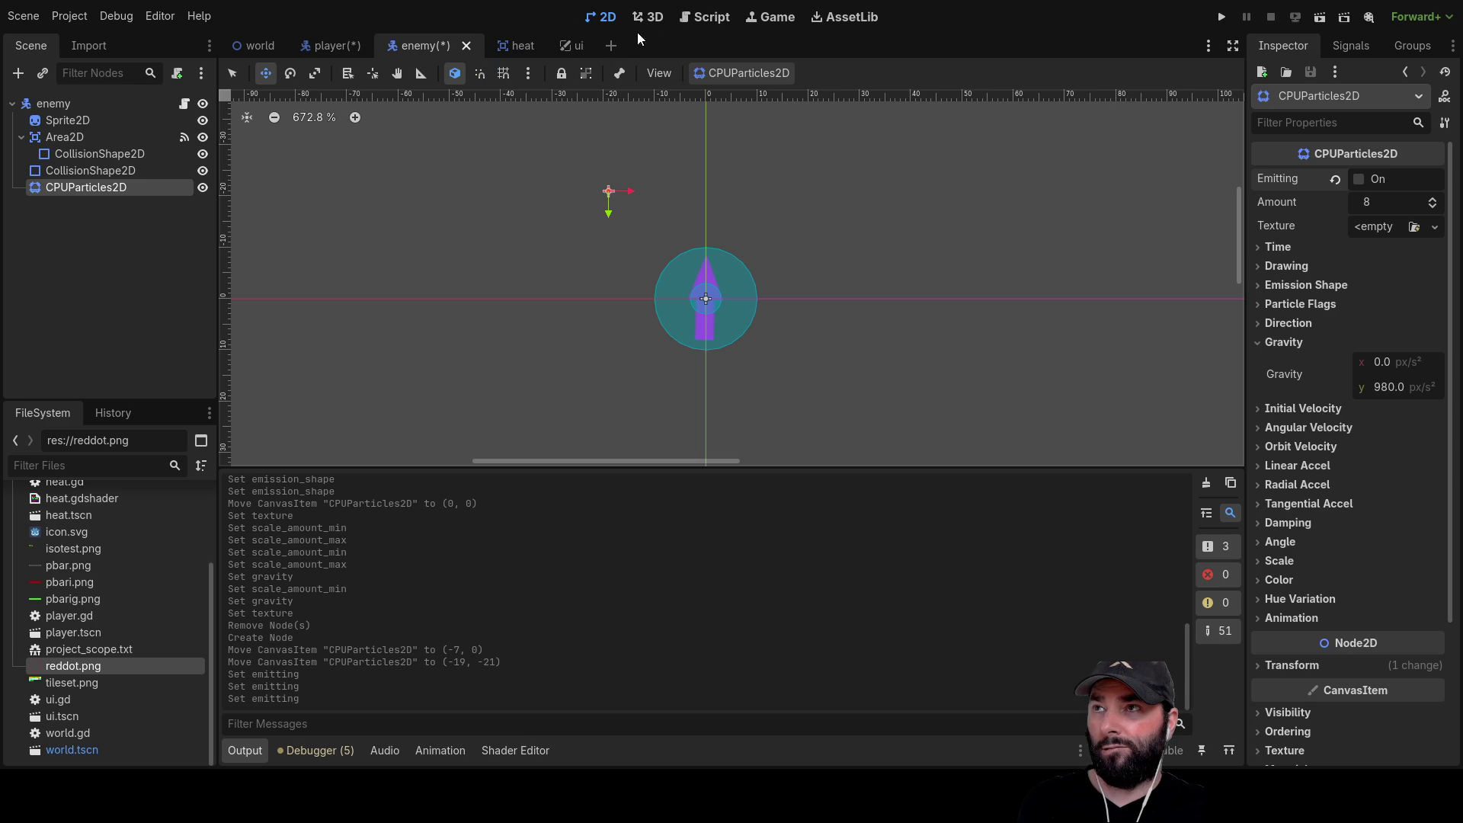
click(703, 17)
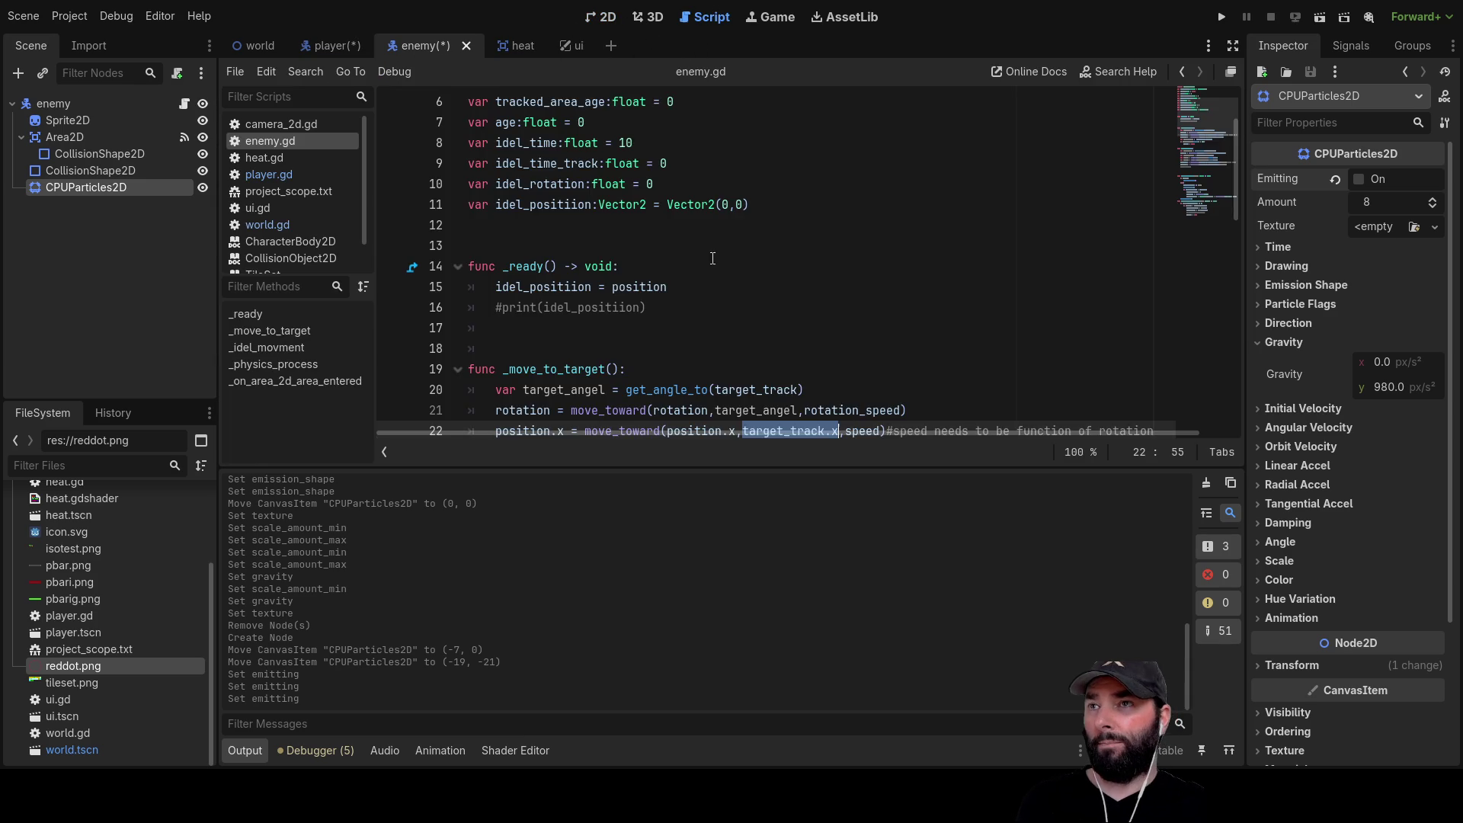
Review the area-entered handler at the end of enemy.gd
scroll(680, 333, down, 12)
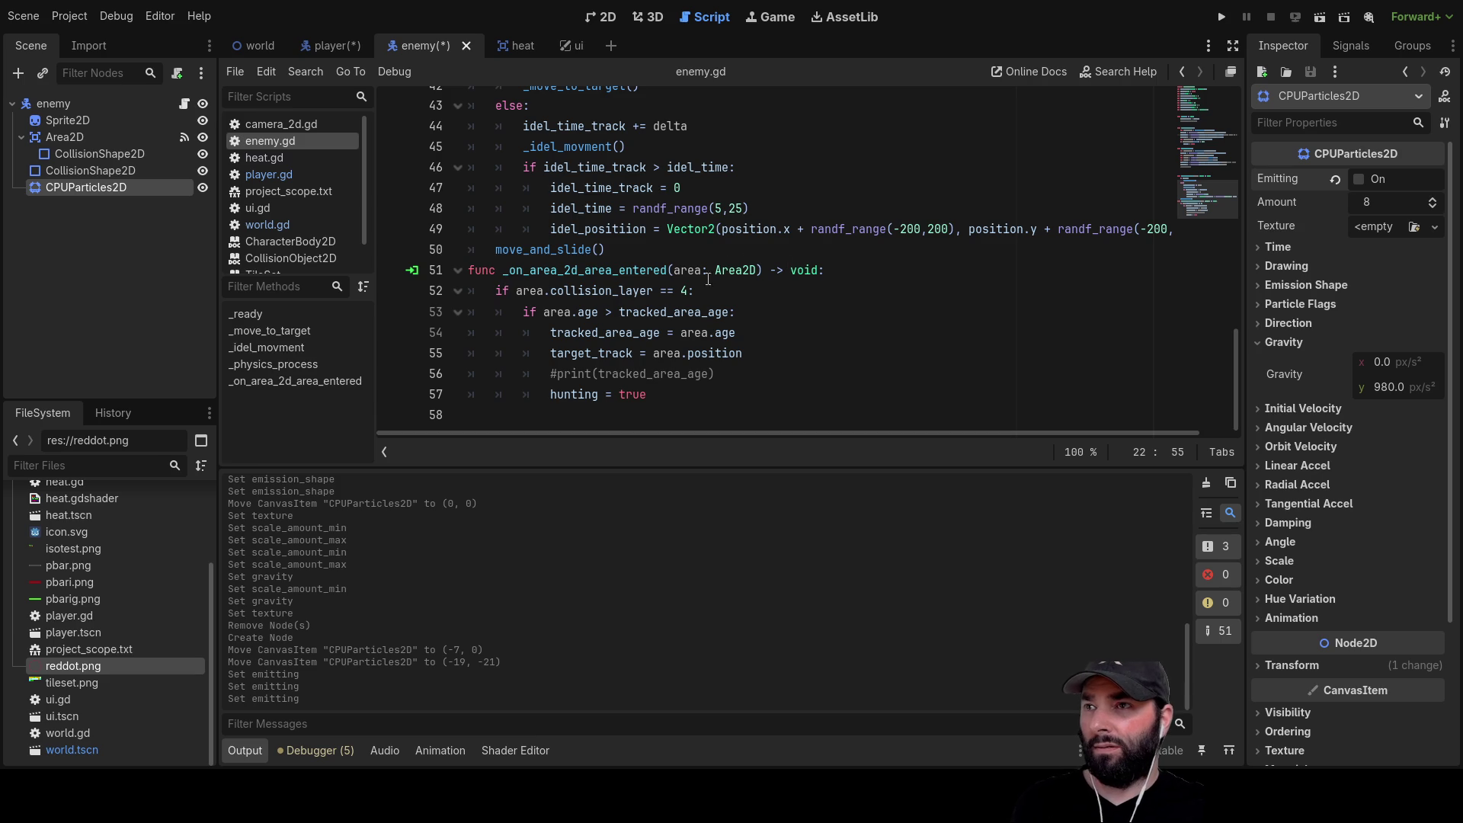
click(557, 413)
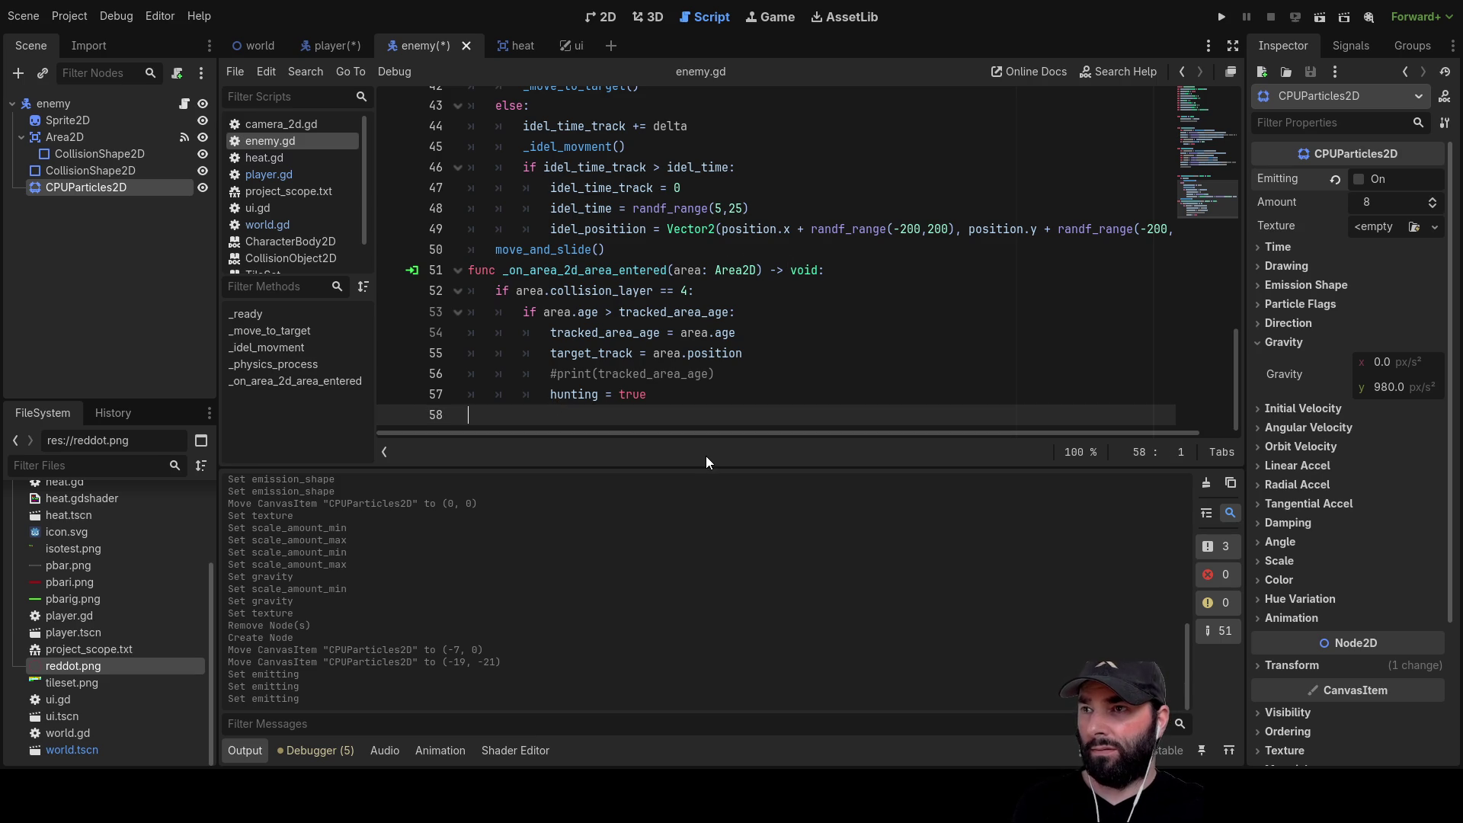
key(Up)
key(Up)
key(Up)
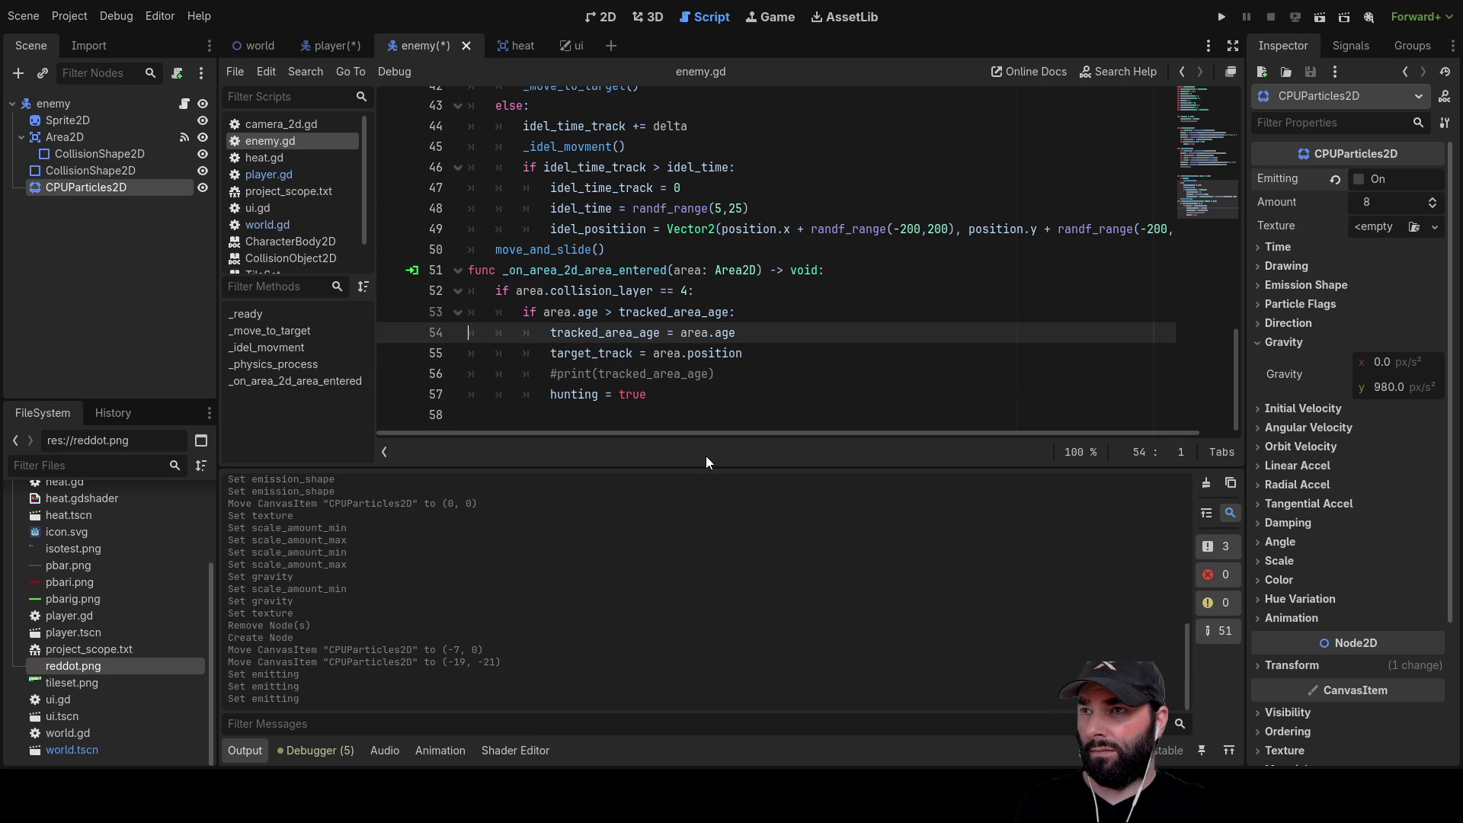
key(Down)
key(Down)
key(Down)
key(Up)
key(Up)
key(Up)
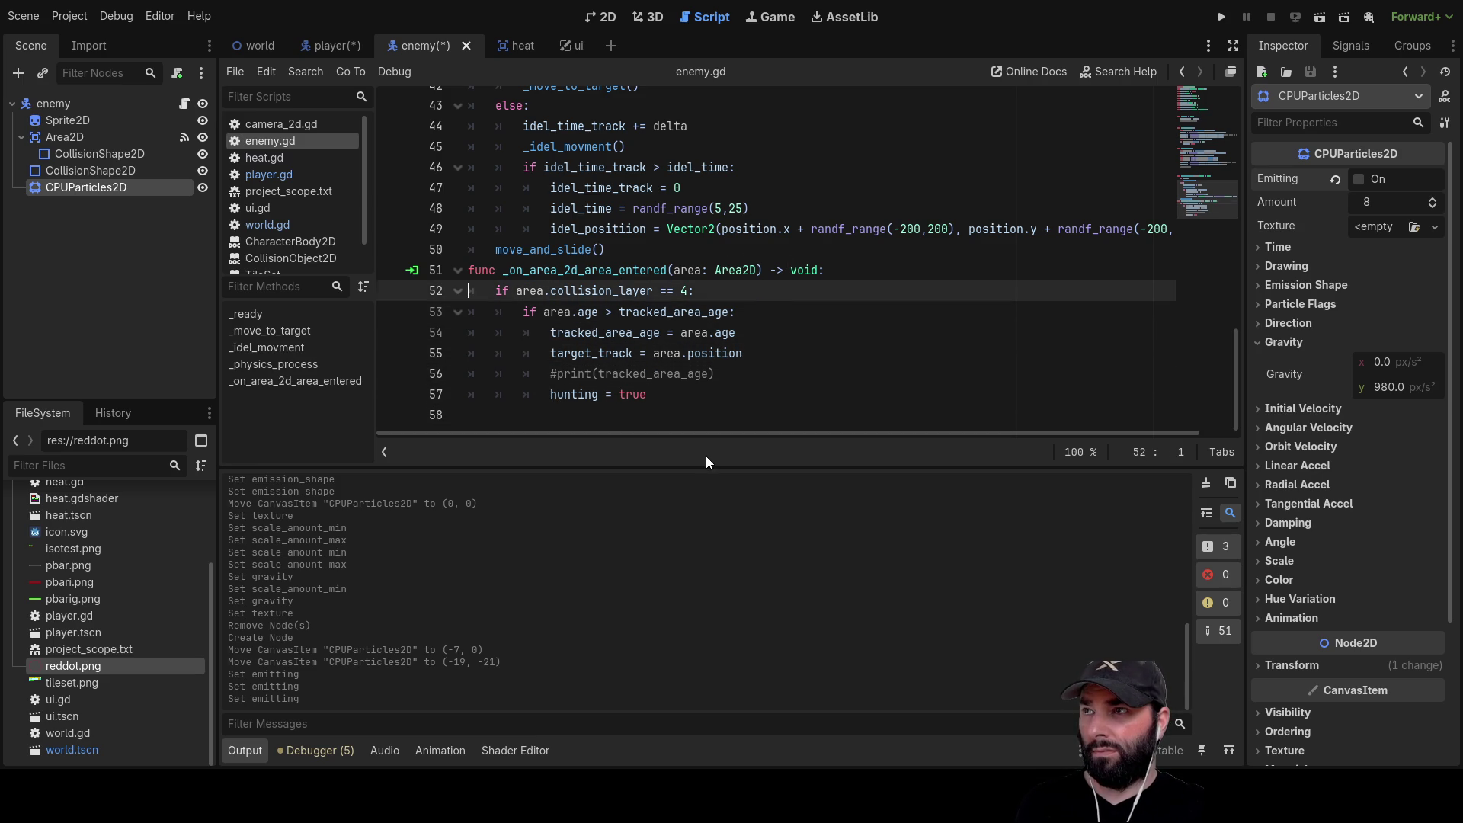
In player.gd, insert a blank line above the commented-out #print on line 67
click(340, 44)
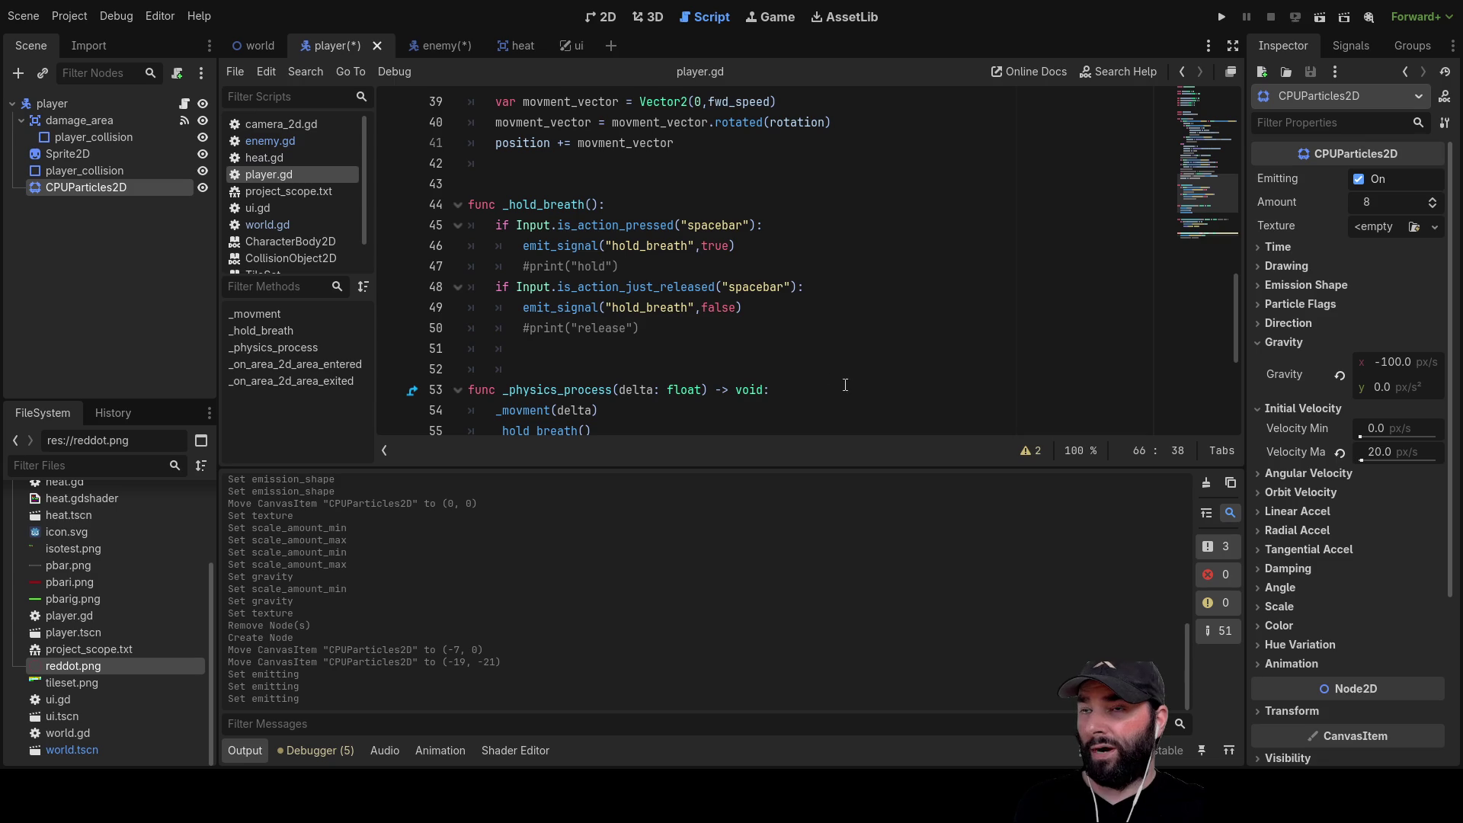
scroll(752, 374, down, 4)
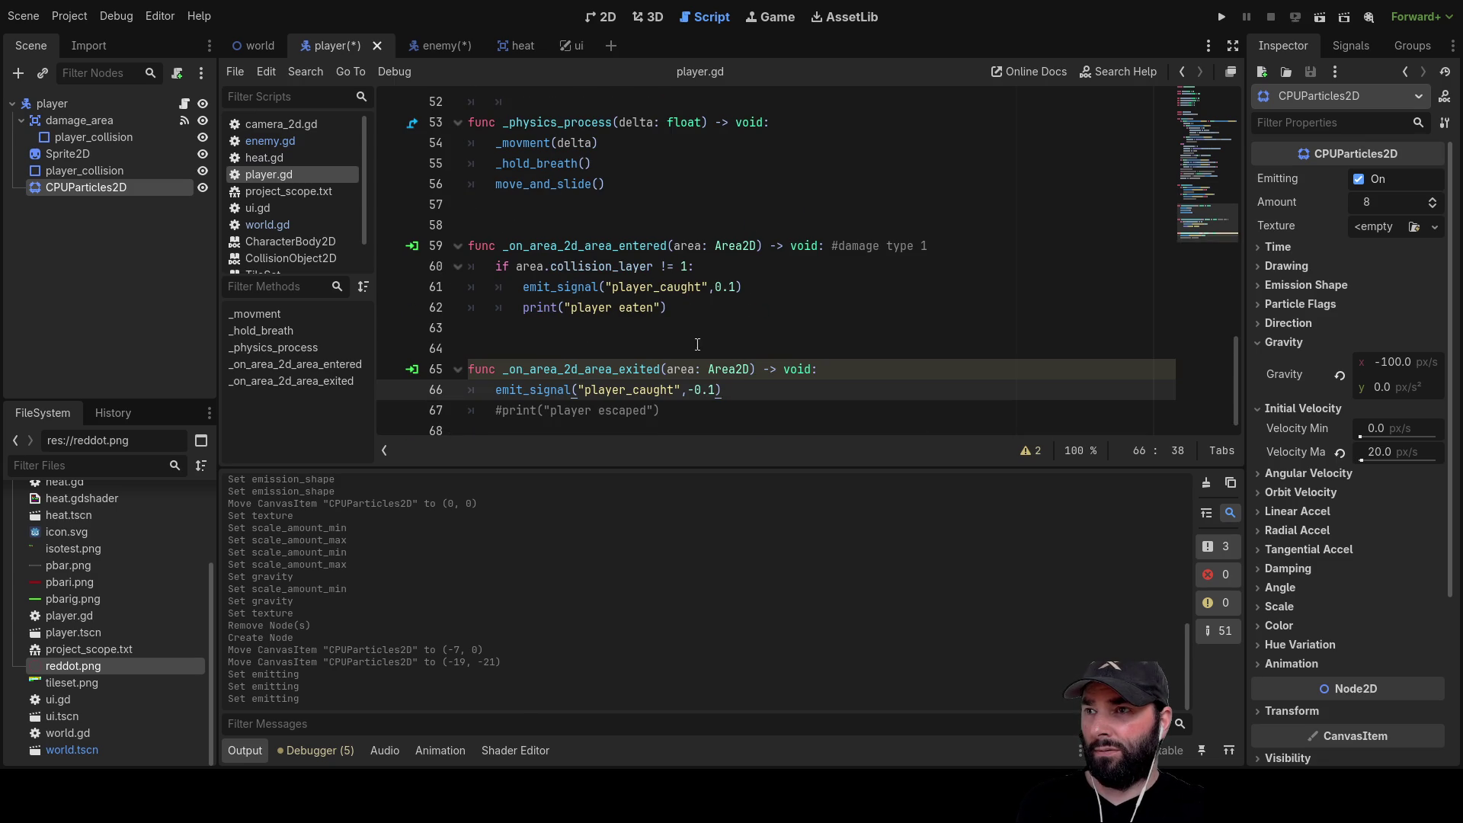
click(494, 410)
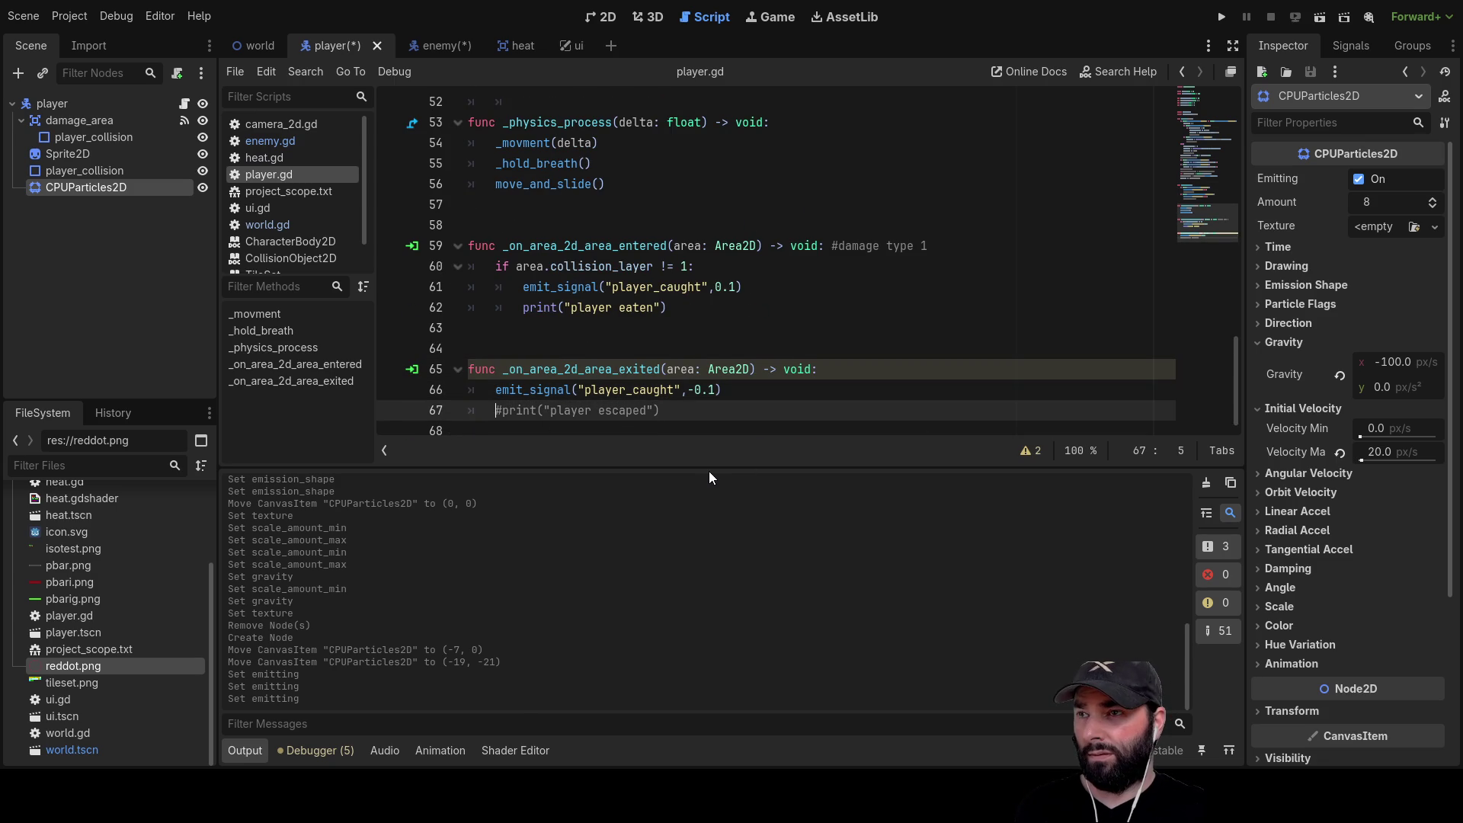
key(Return)
key(Up)
key(Up)
key(Right)
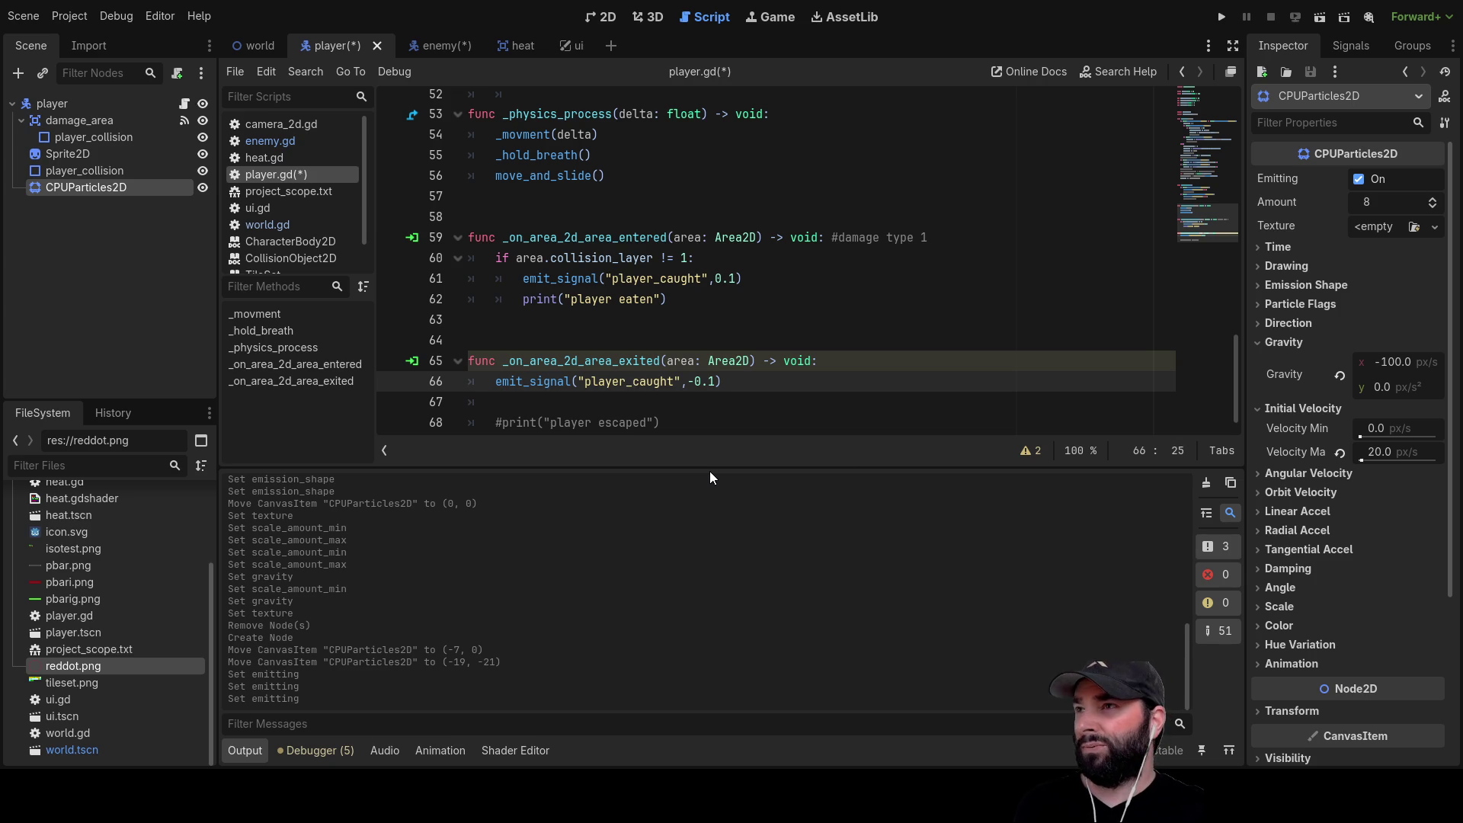
Select the player's damage_area node in the Scene tree, then go to the enemy scene
click(449, 41)
click(338, 46)
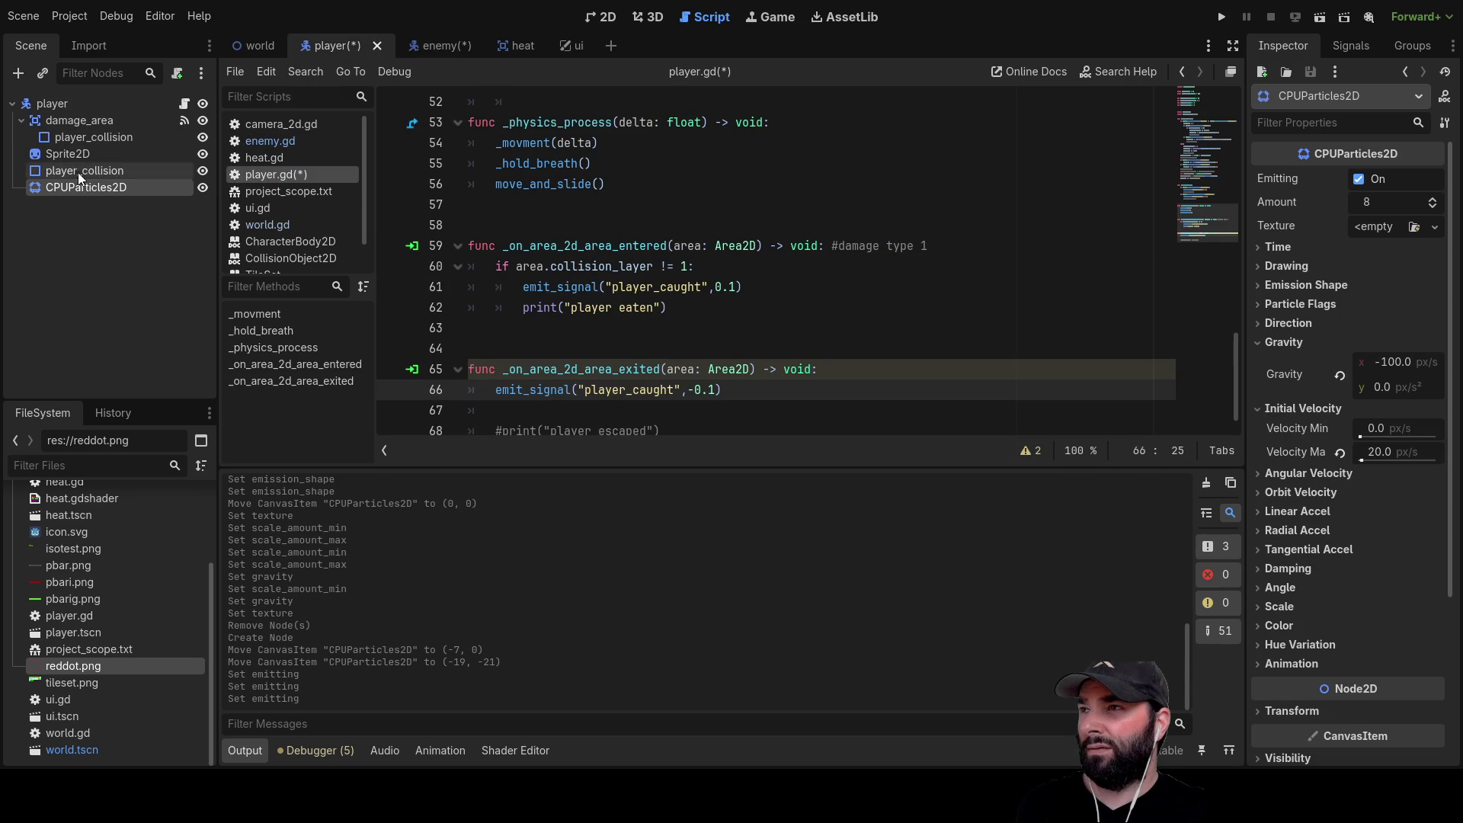
click(81, 119)
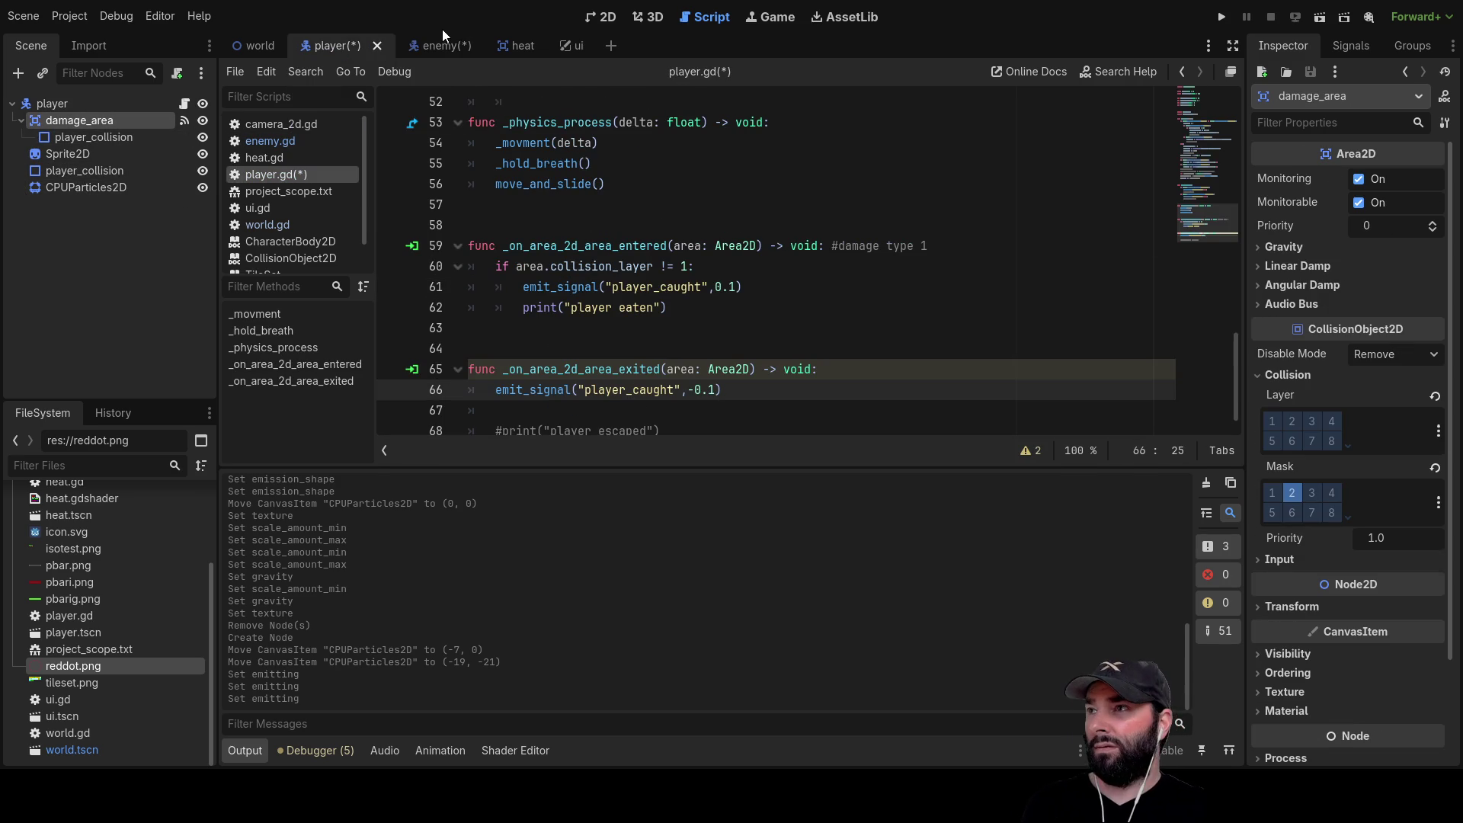
click(439, 46)
Paste damage_area under enemy and inspect the original Area2D's connected area-entered handler
click(61, 105)
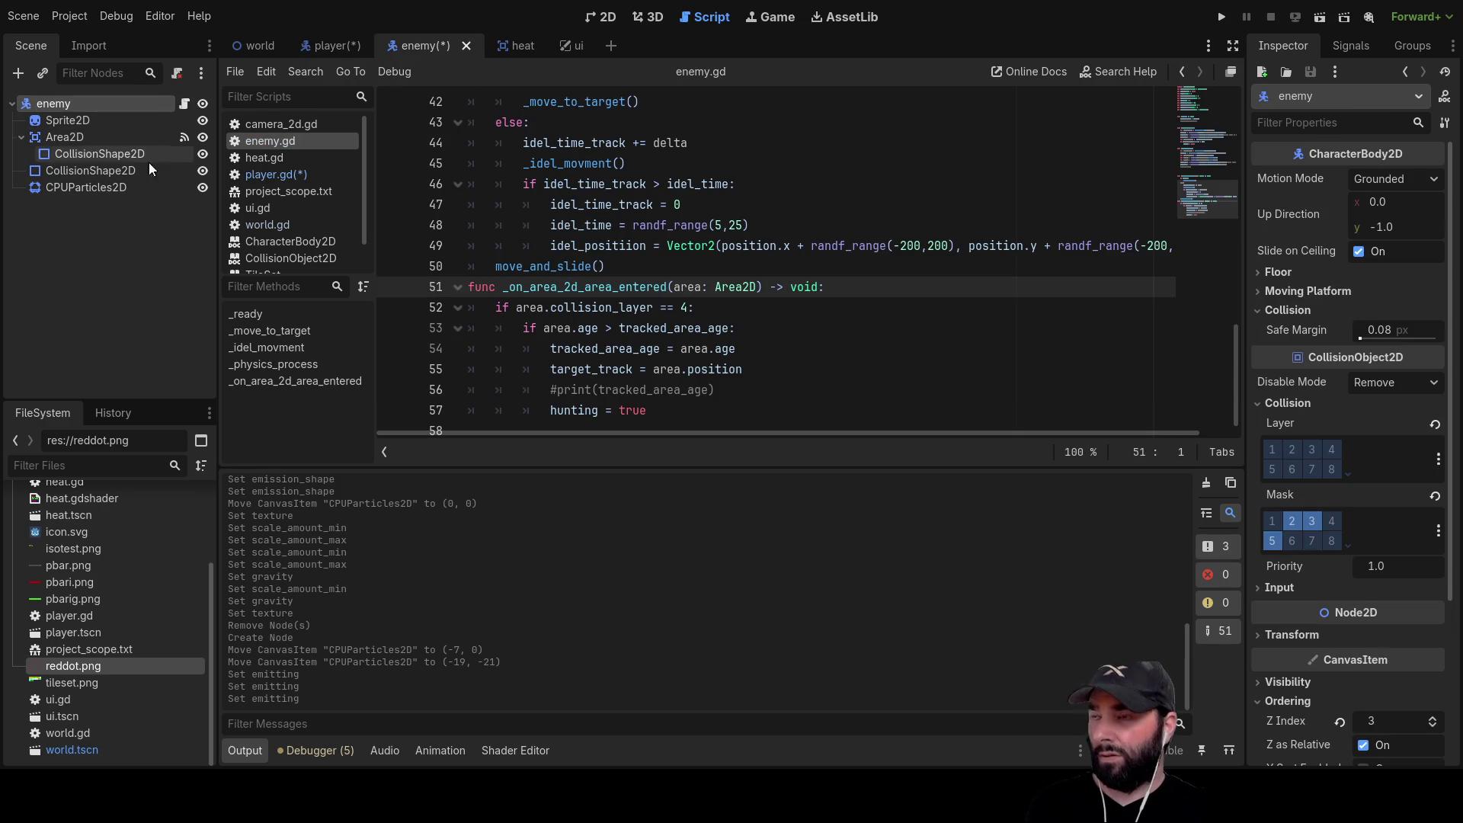
key(ctrl+v)
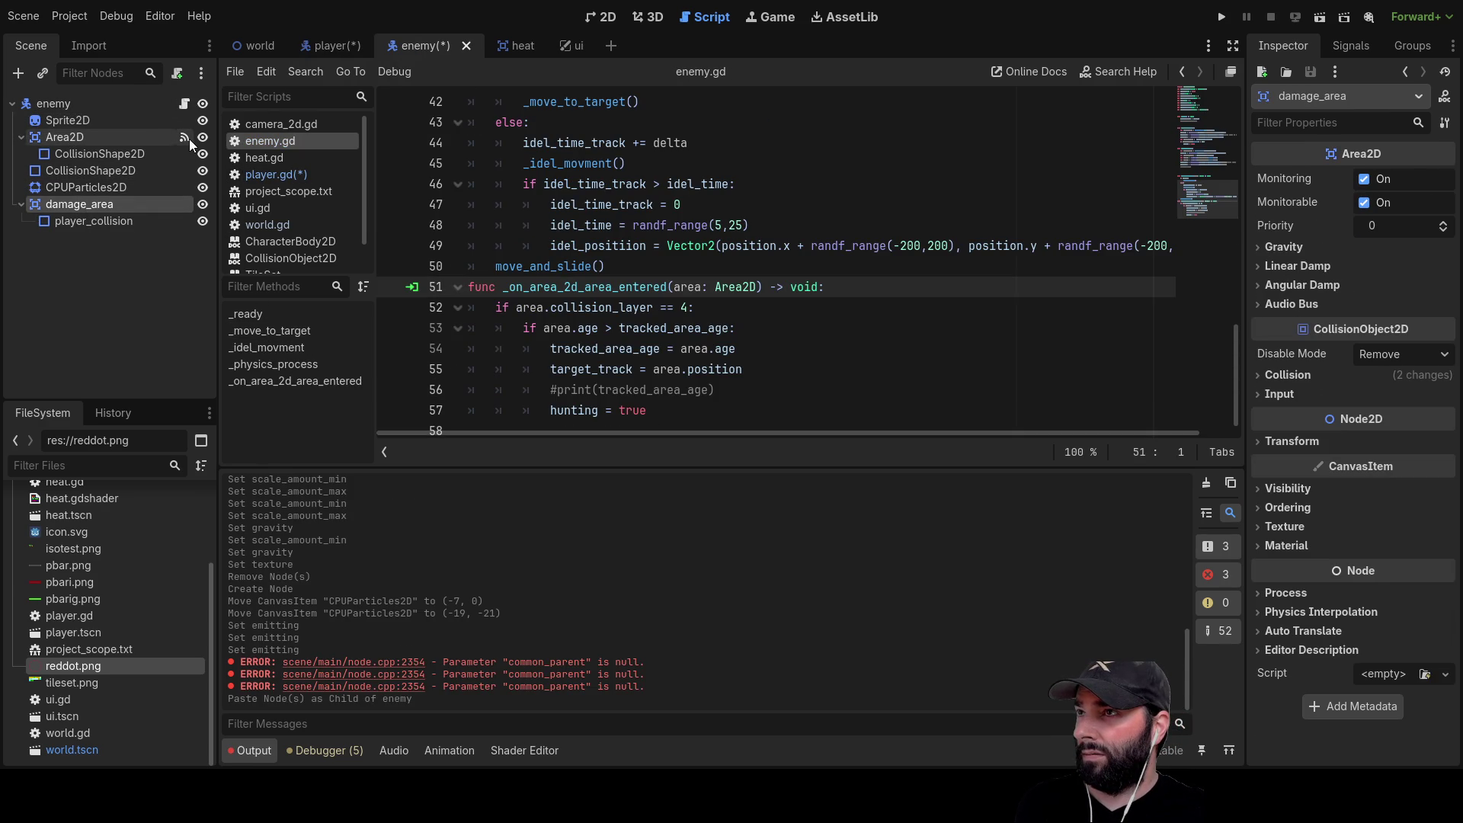
click(96, 141)
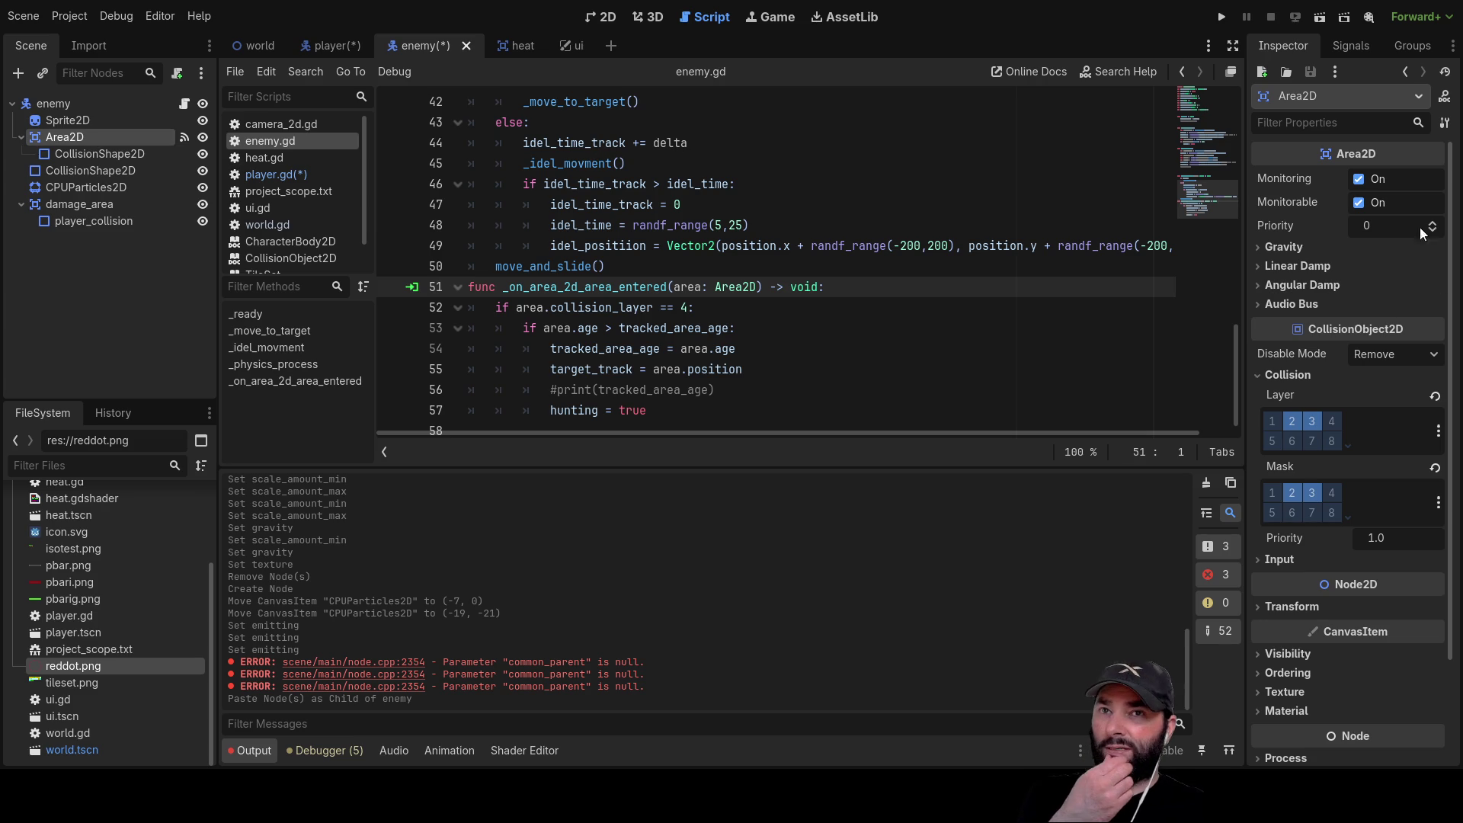
click(1352, 47)
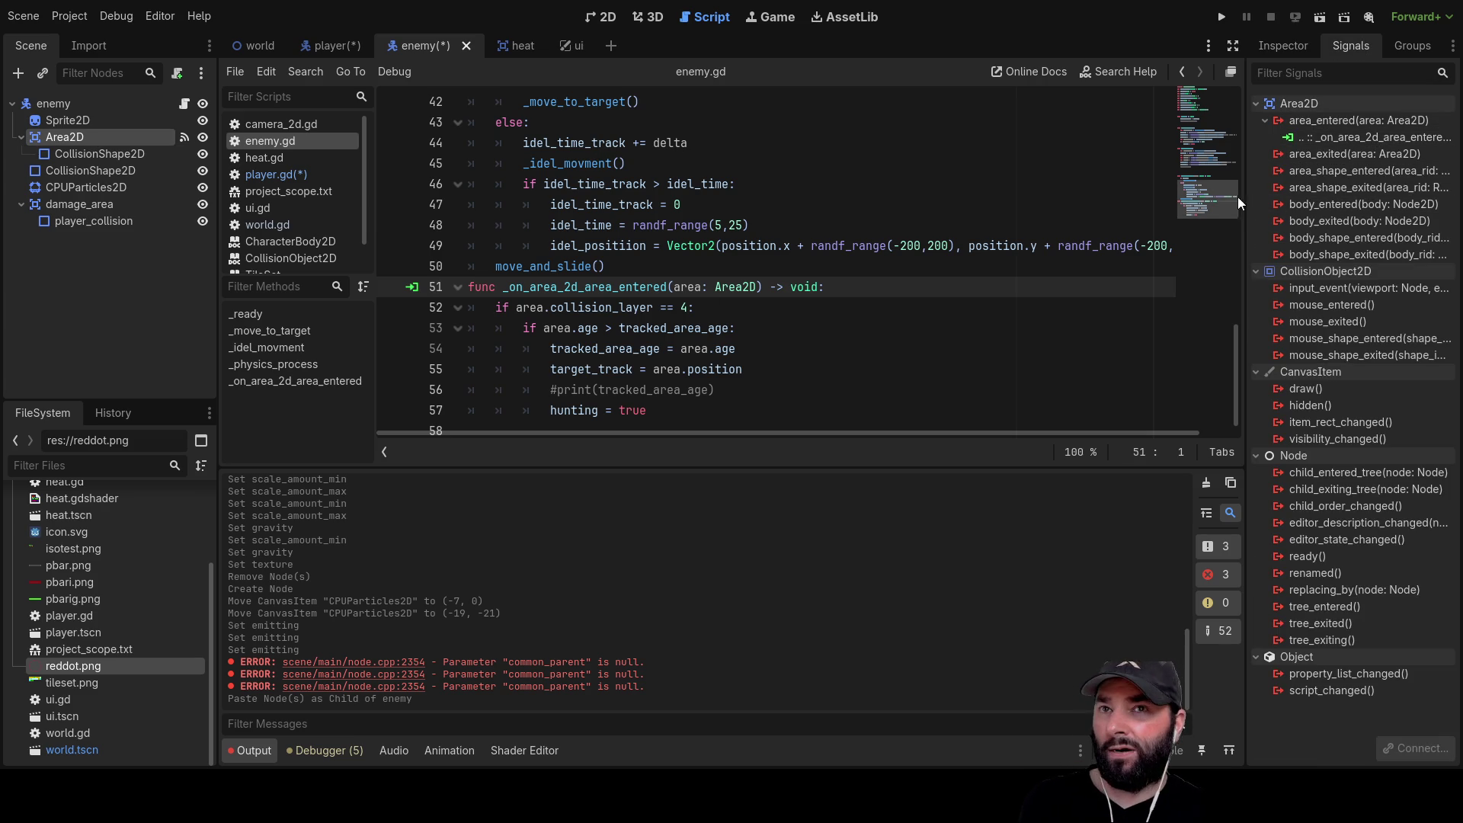
double_click(1337, 135)
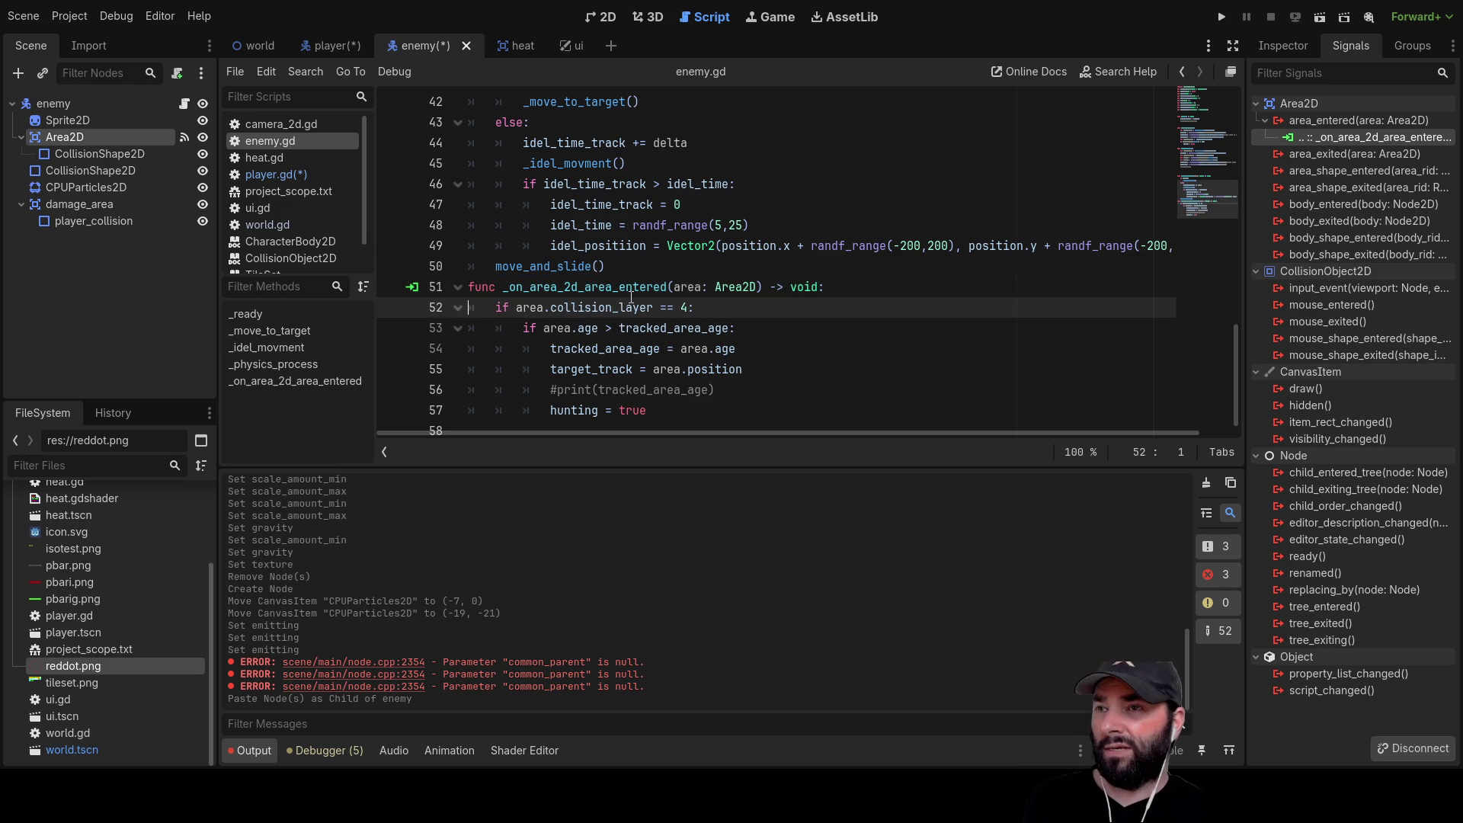
Select the collision-layer check on line 52 of enemy.gd, then return to the 2D canvas
drag(714, 307, 495, 311)
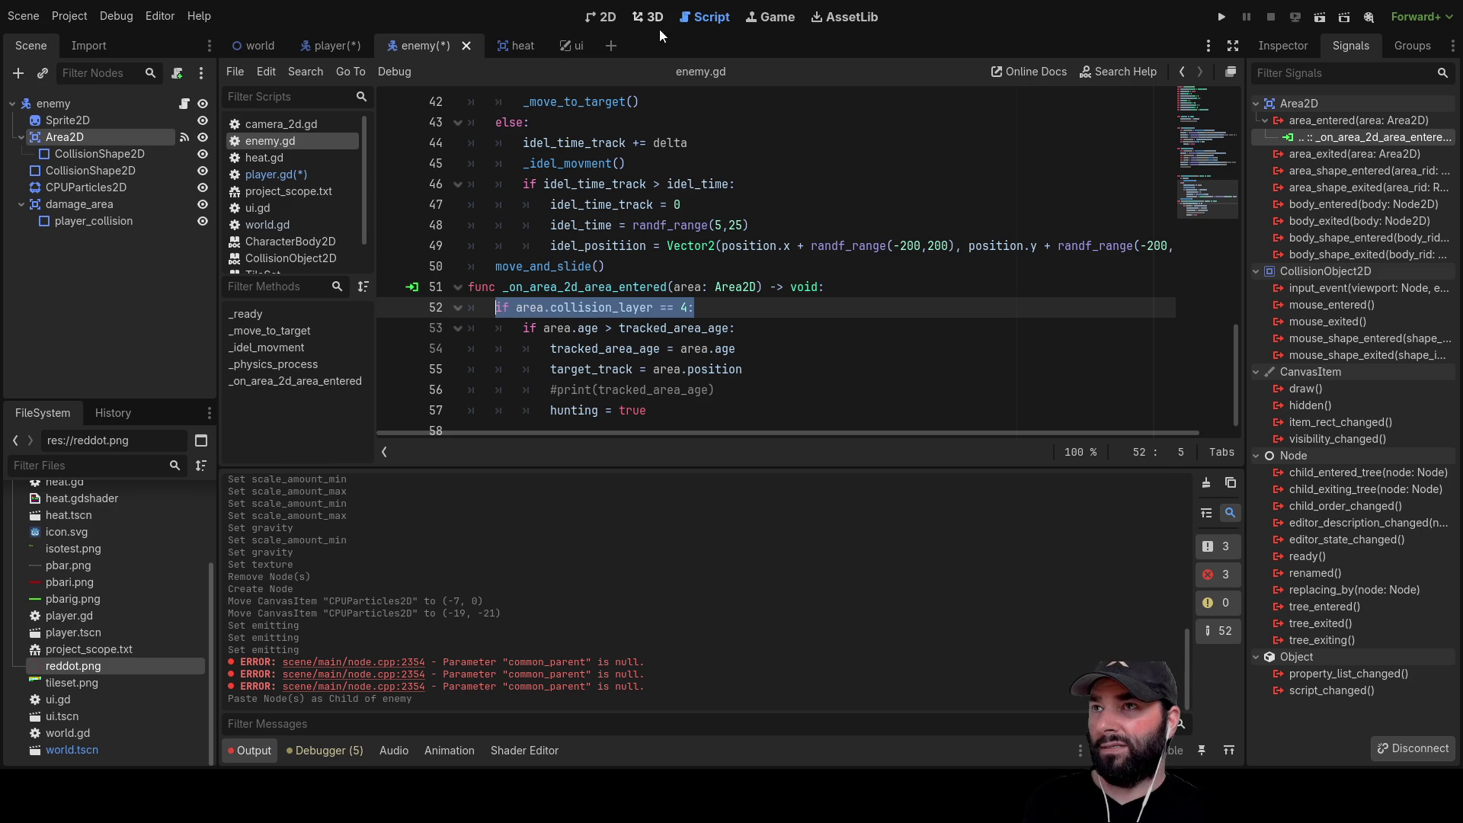
click(607, 17)
scroll(769, 313, up, 2)
scroll(648, 289, down, 3)
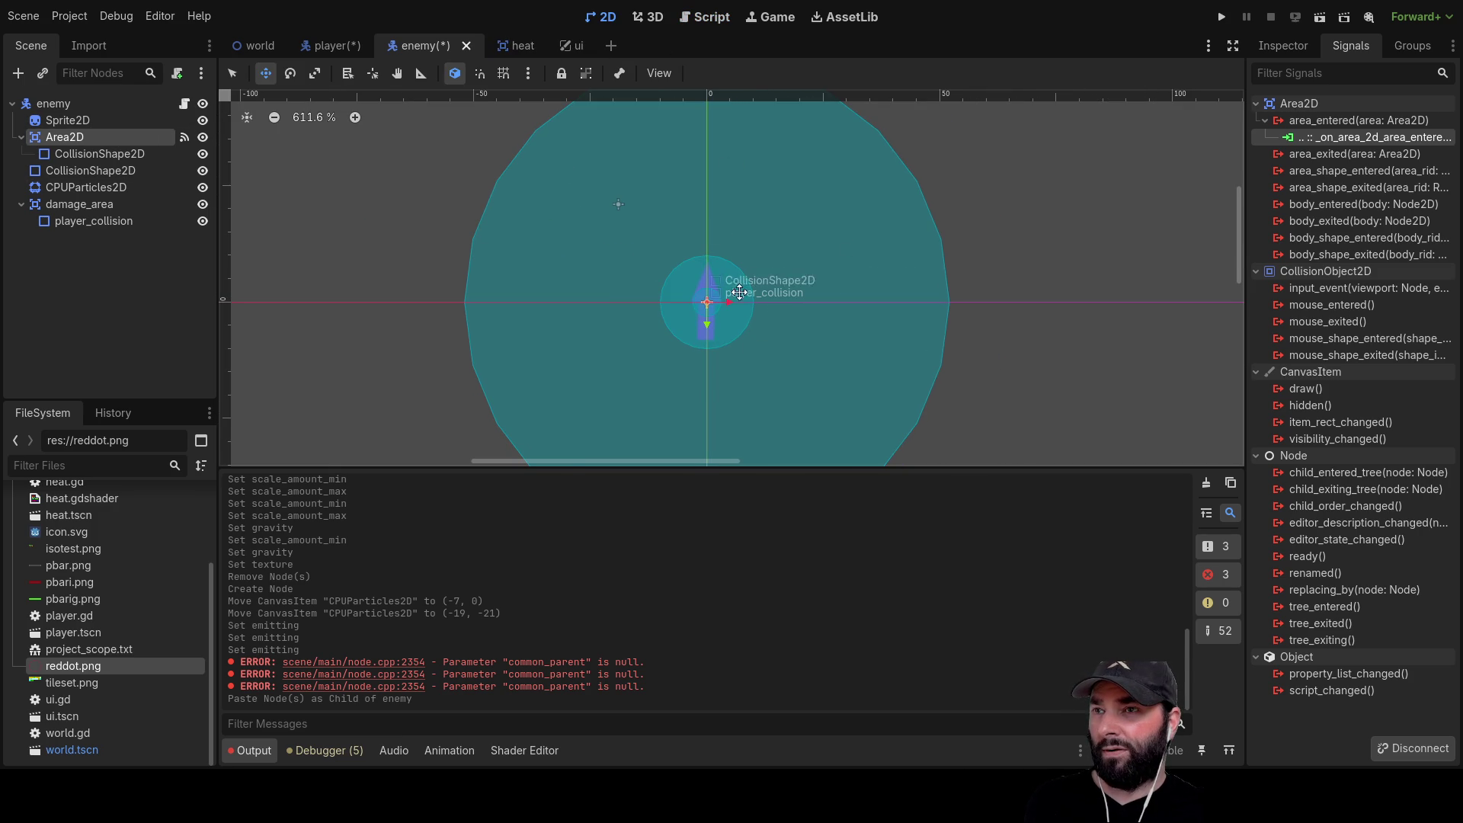
Rename the enemy's Area2D to heat_detection and the pasted damage_area to weapons_range
scroll(751, 280, down, 3)
scroll(752, 279, up, 1)
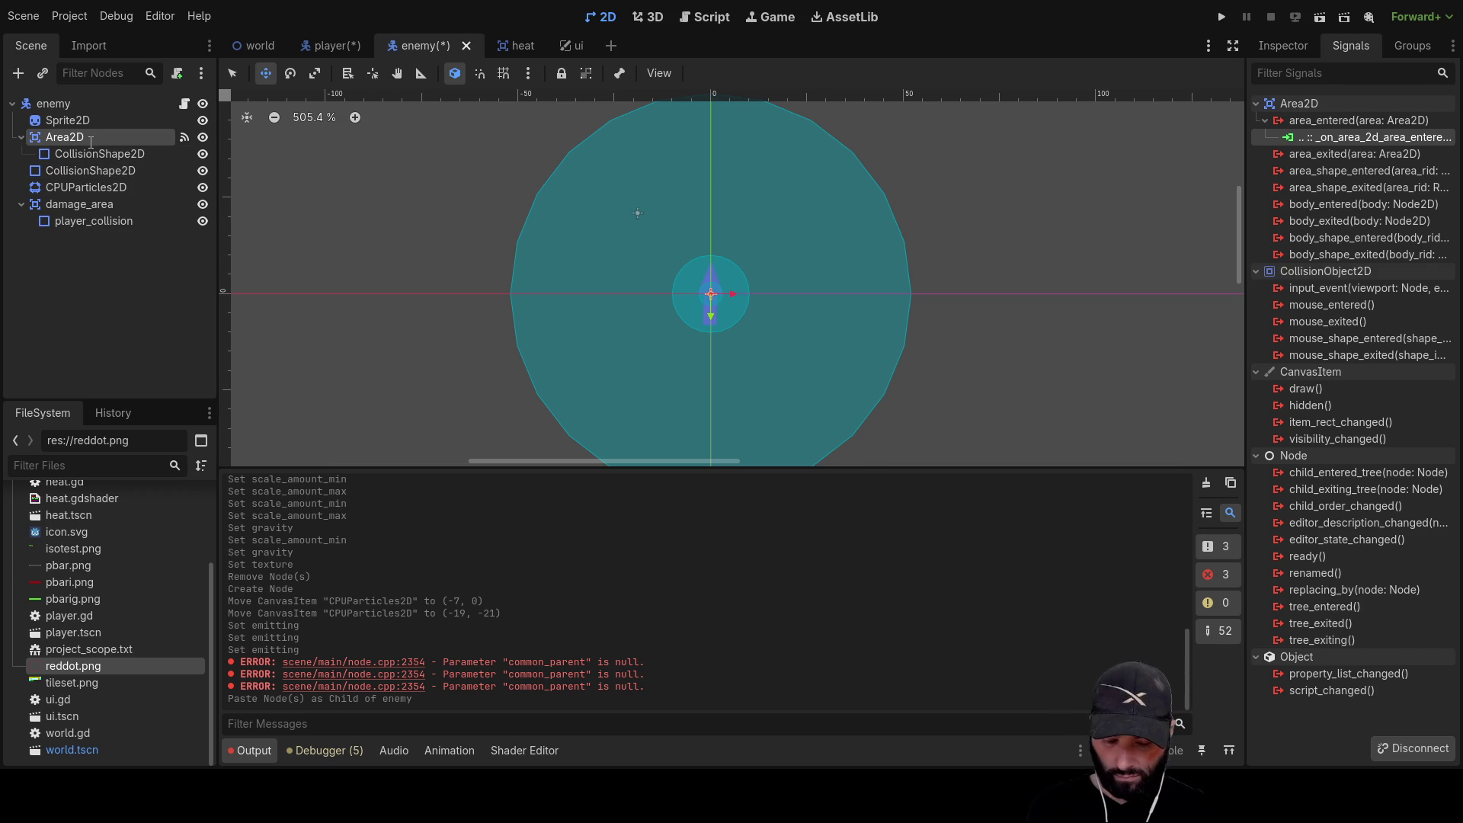
text(heat_detection)
key(Return)
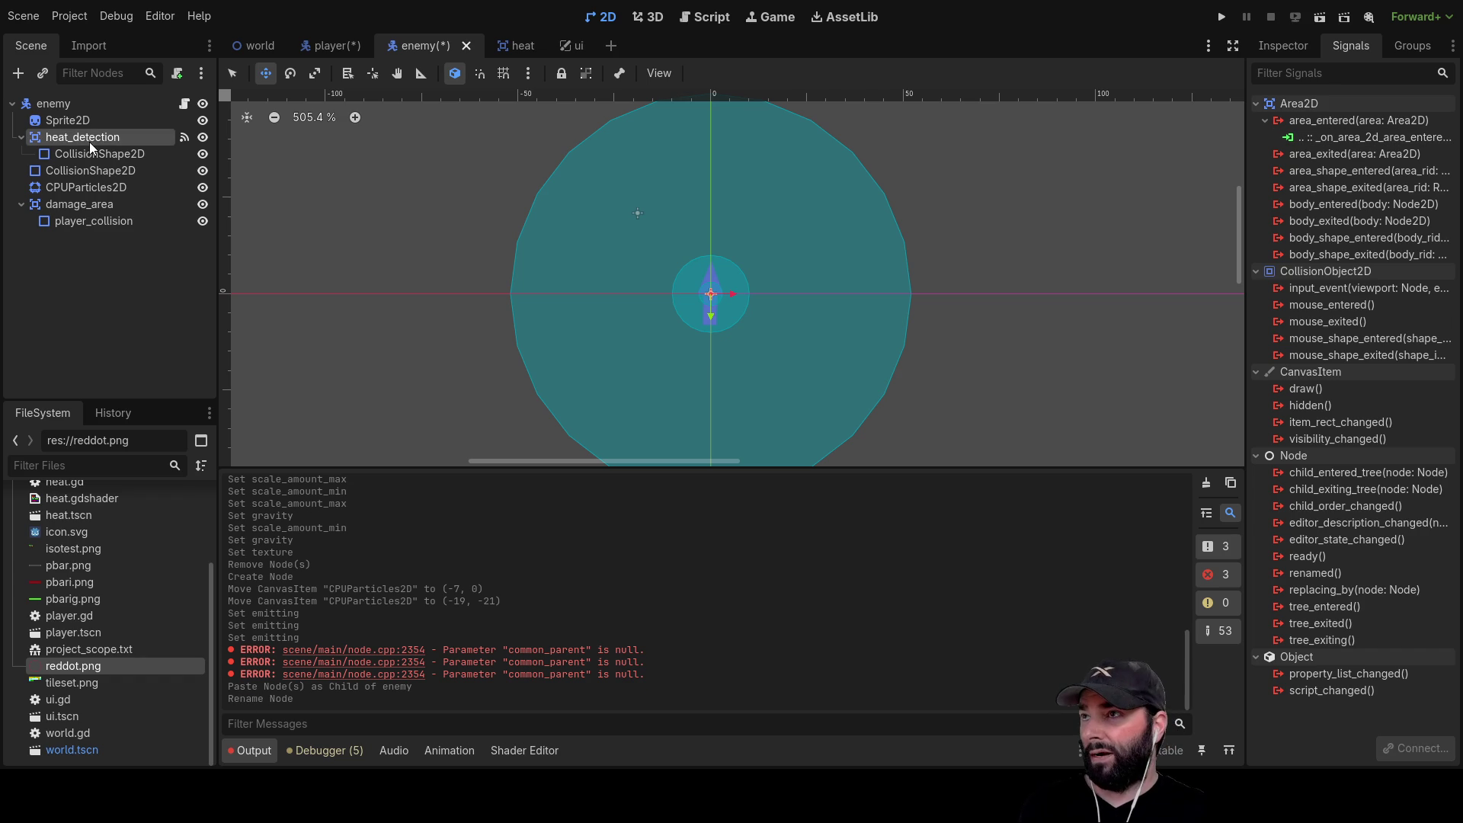
click(96, 205)
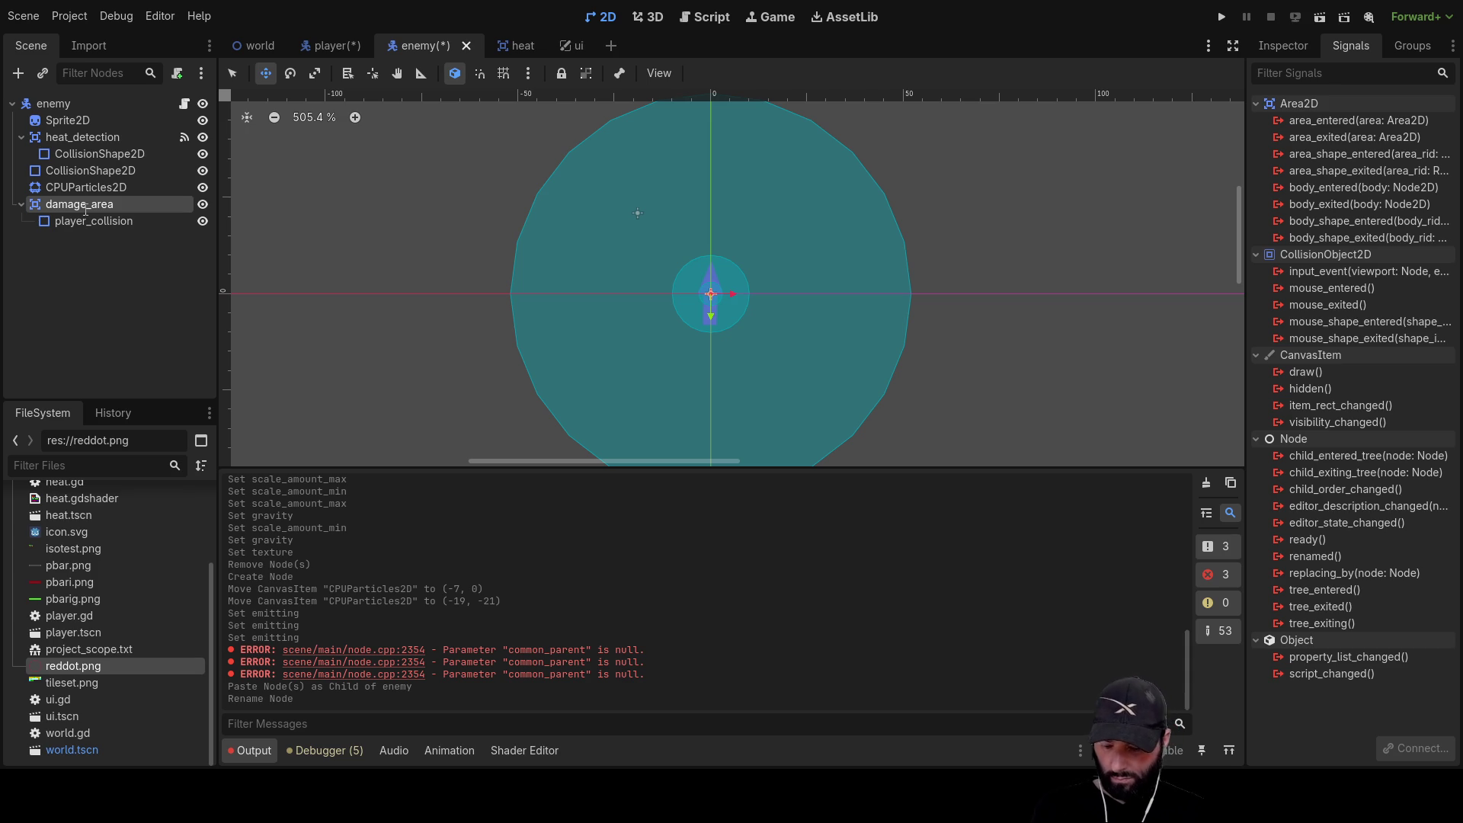
text(weapons_range)
key(Return)
click(87, 221)
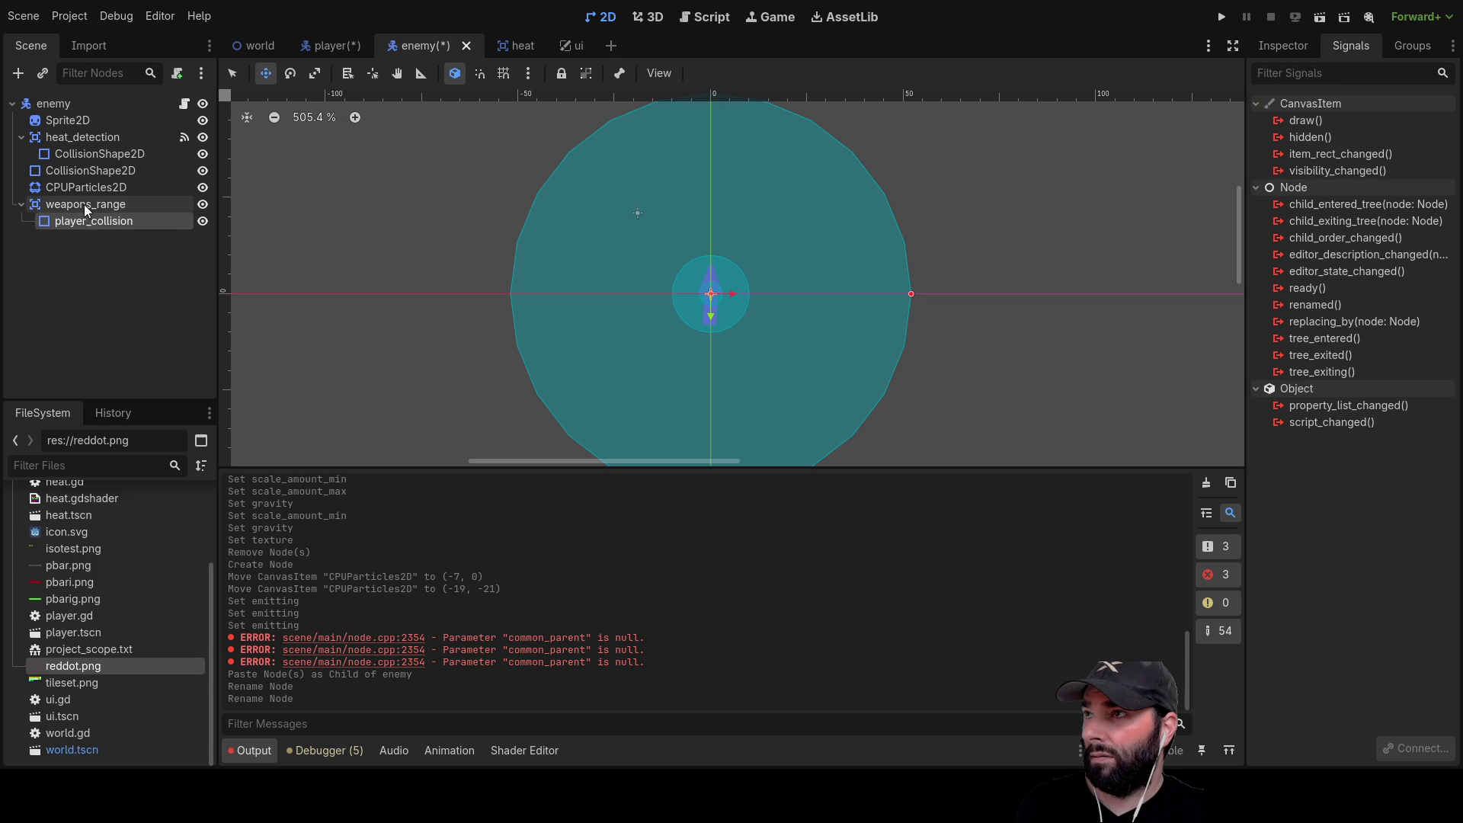
Shrink the radius of weapons_range's player_collision circle in the viewport
click(83, 204)
click(232, 74)
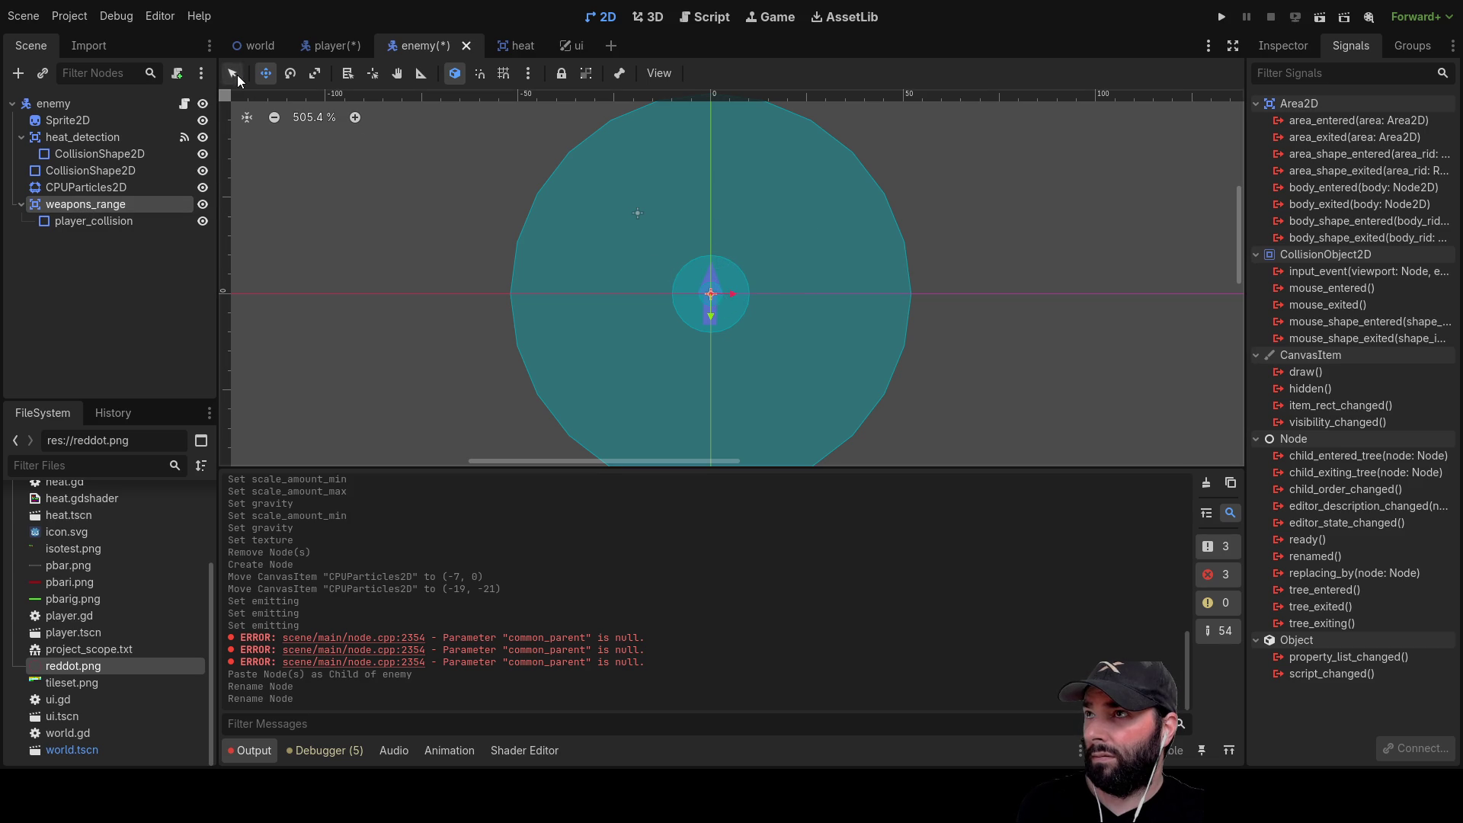
click(89, 220)
click(80, 201)
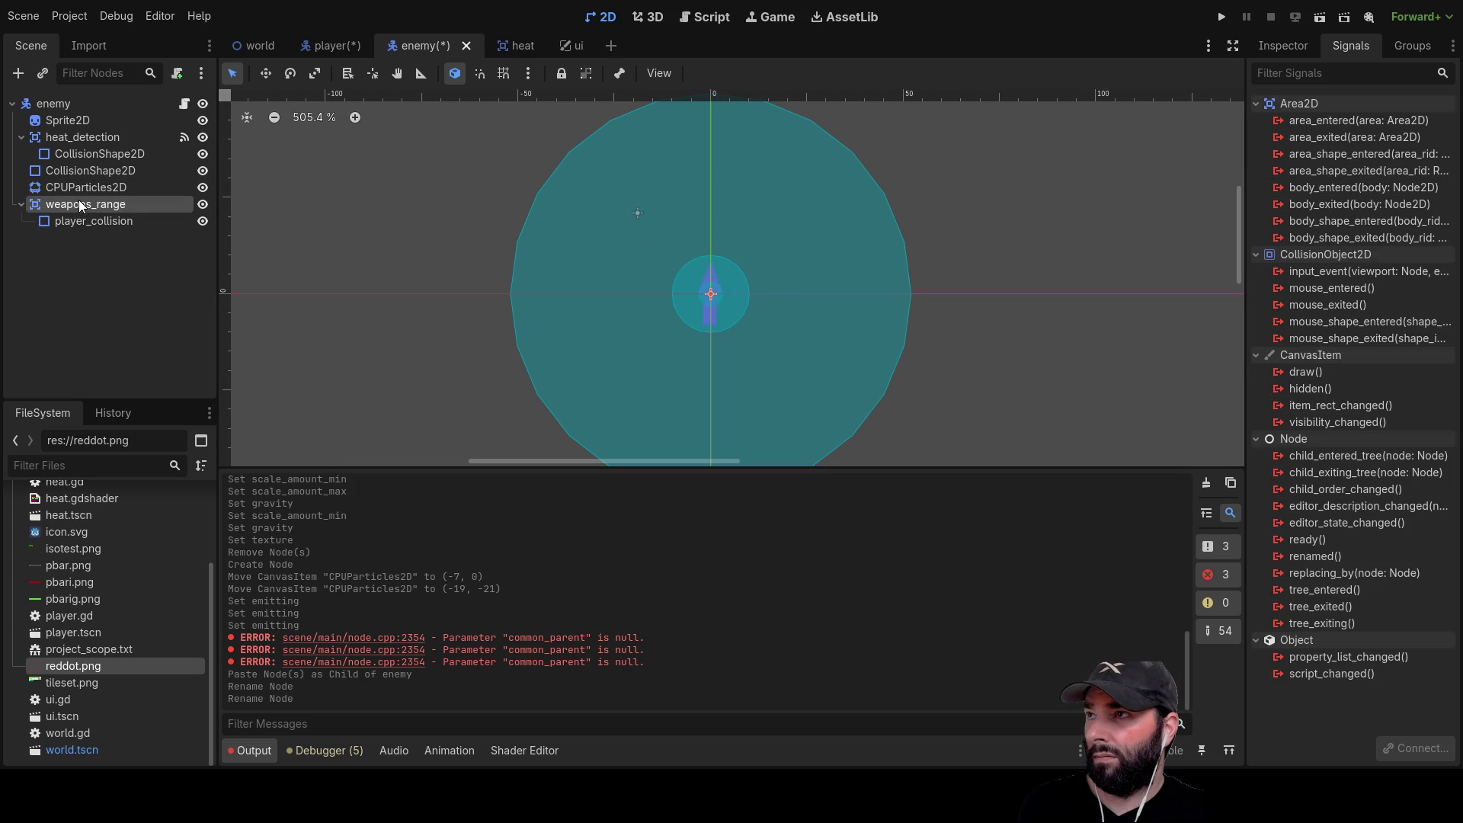
click(84, 216)
mouse_move(910, 294)
mouse_down()
mouse_move(848, 294)
mouse_move(860, 294)
mouse_up()
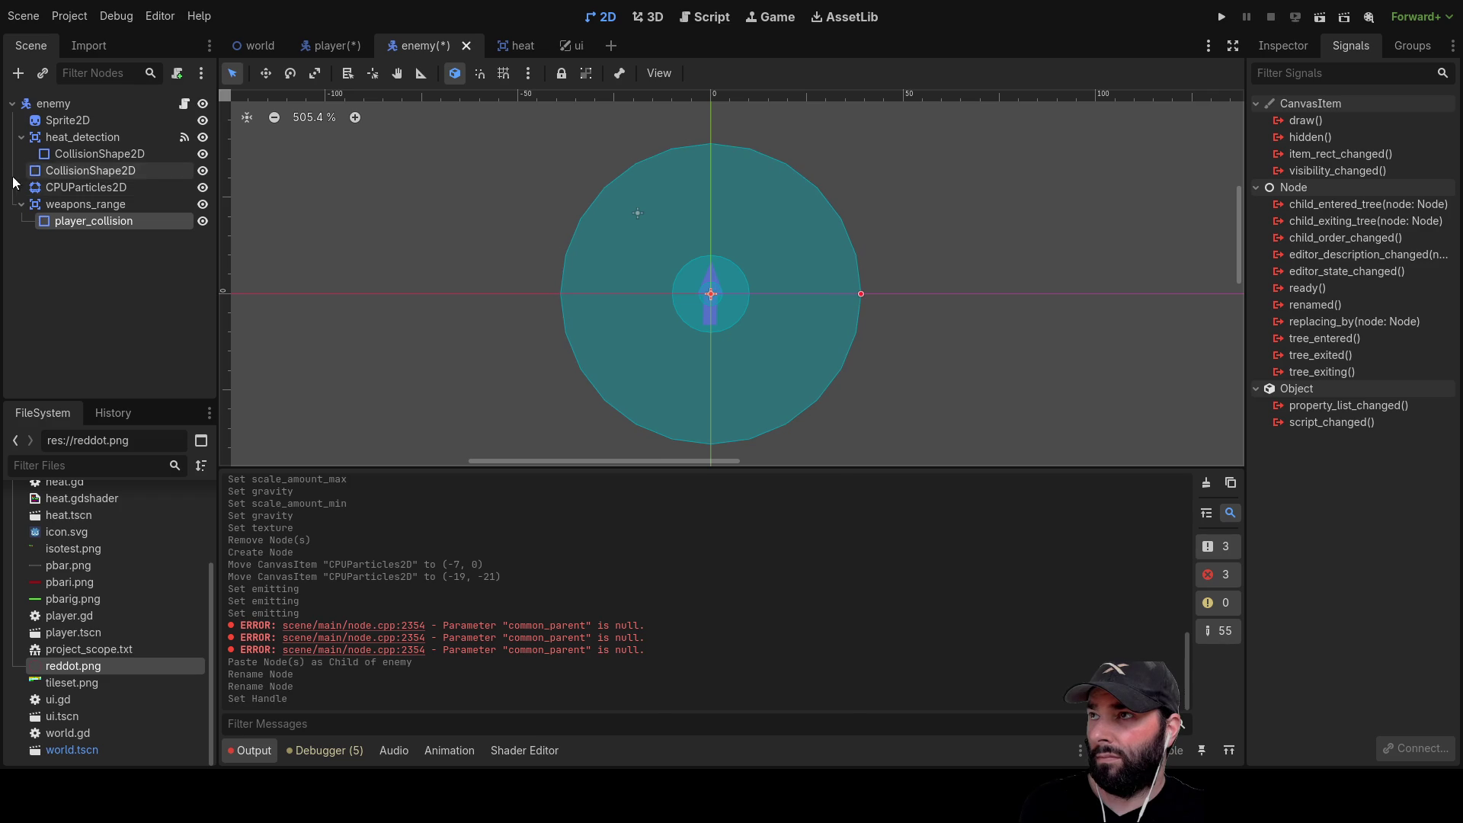
Compare with heat_detection's shape and enlarge the weapons_range circle slightly
click(73, 140)
click(73, 154)
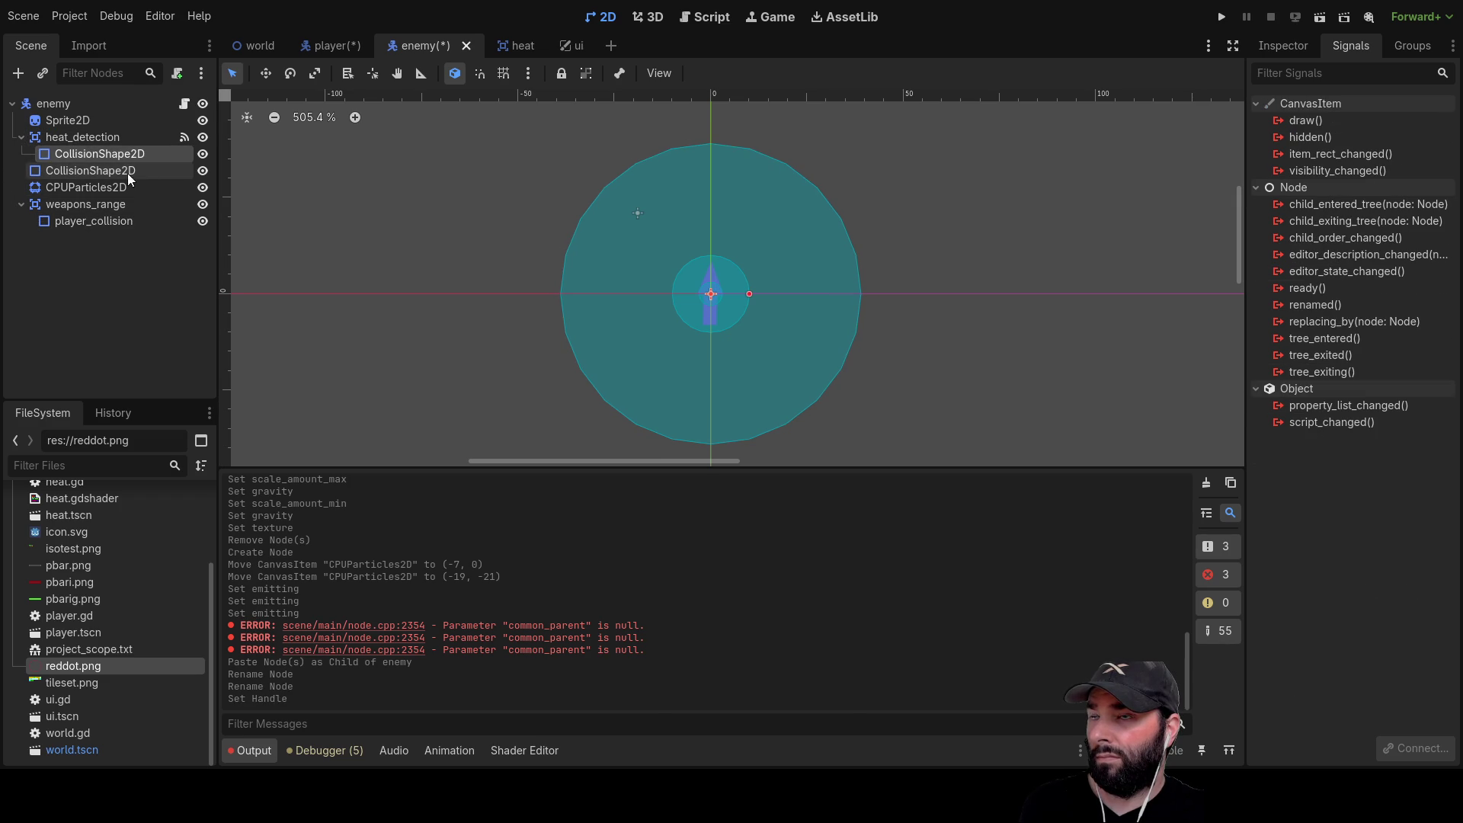
click(88, 138)
click(88, 153)
click(77, 202)
click(80, 220)
drag(858, 295, 868, 294)
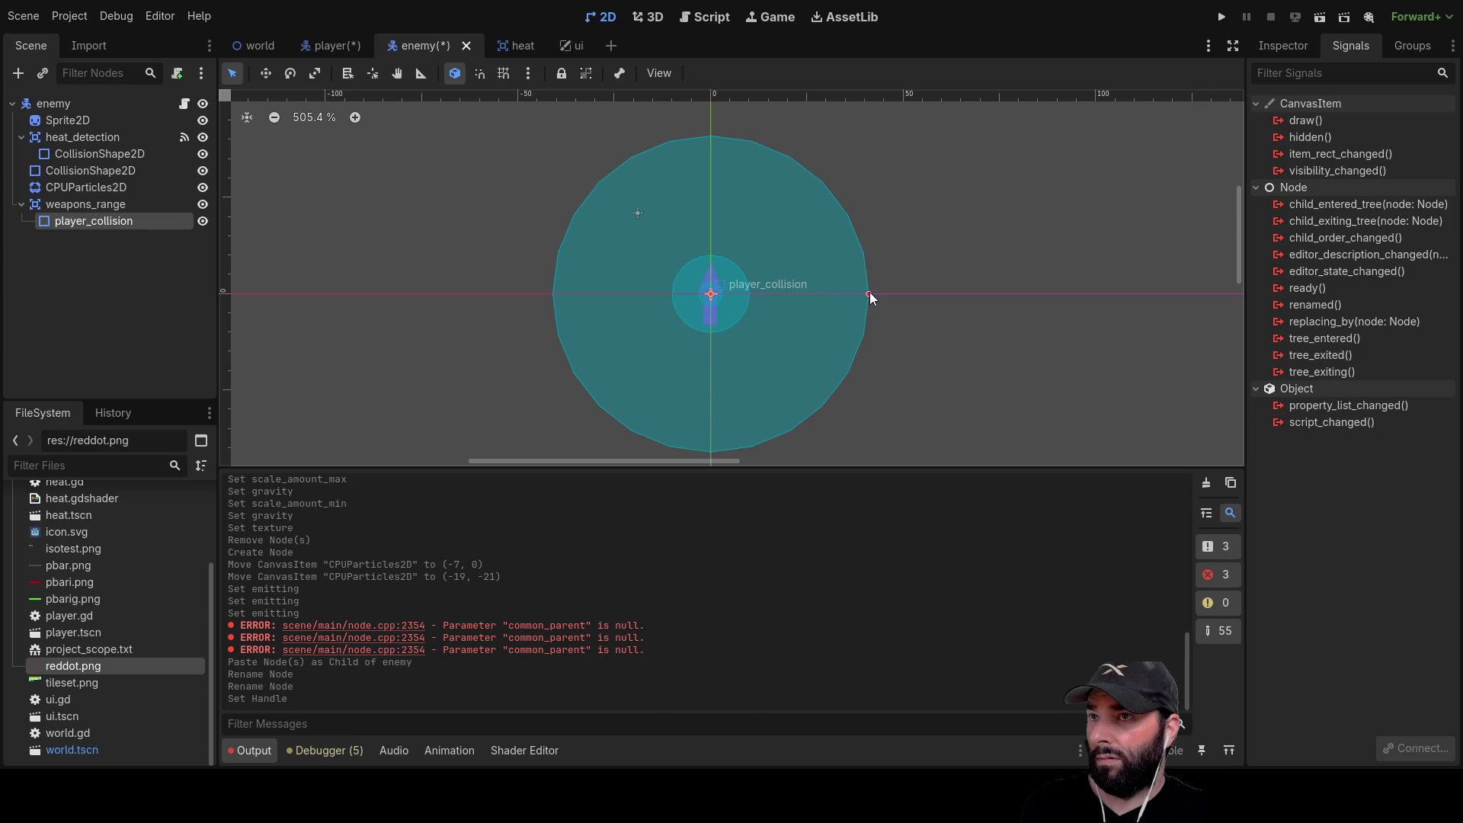
click(869, 295)
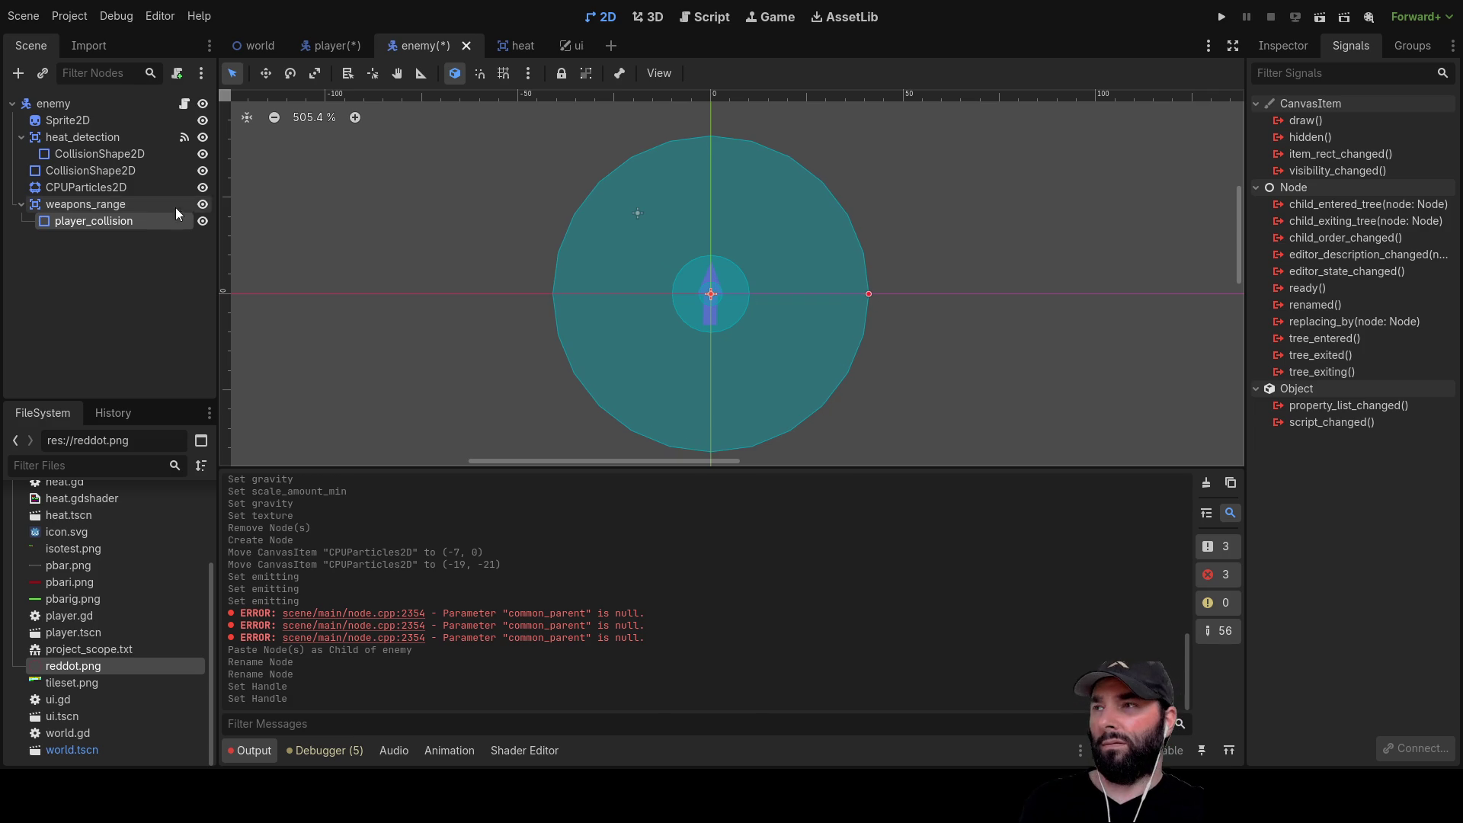
click(85, 203)
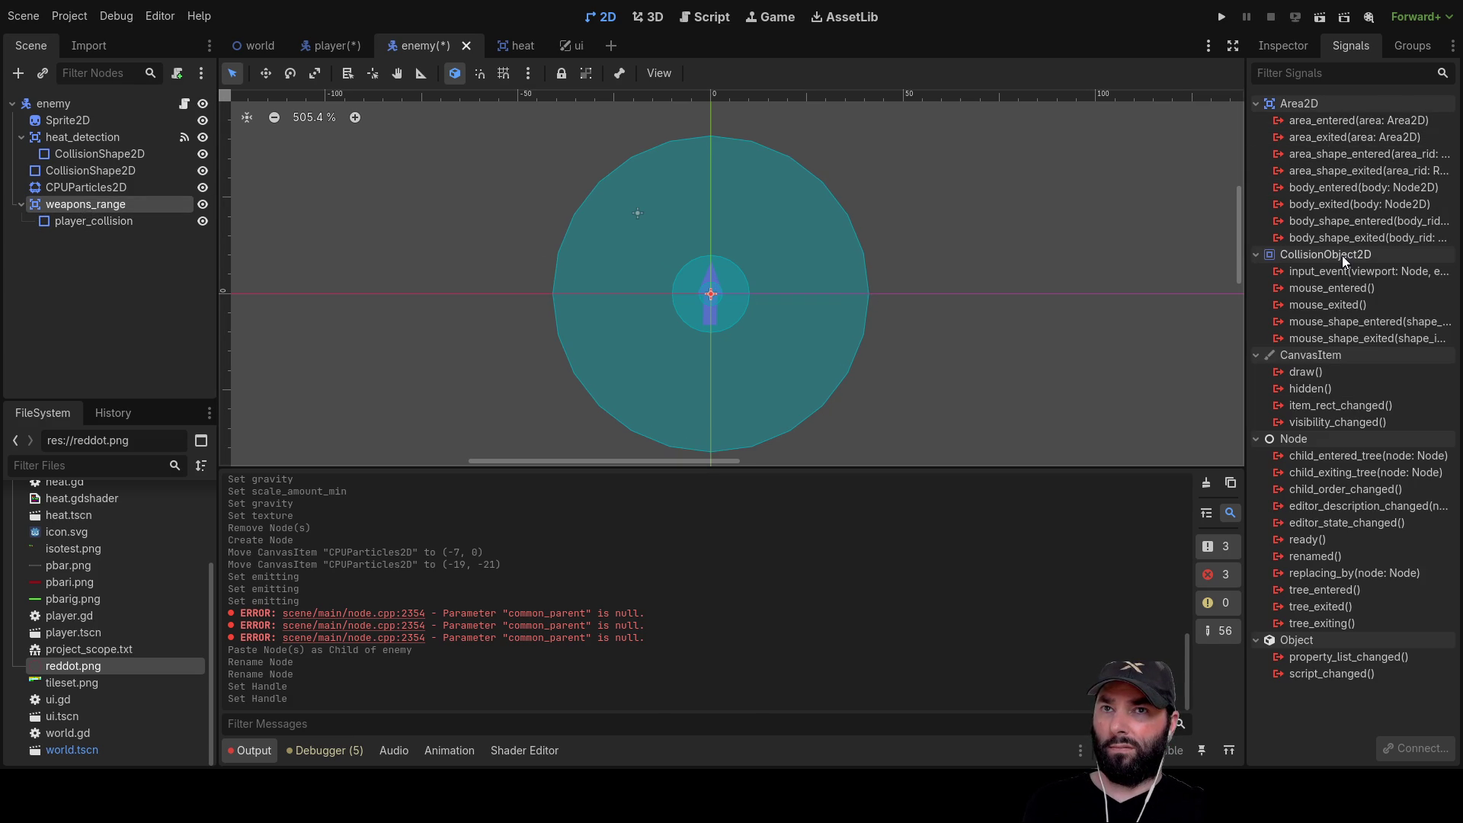
Connect weapons_range's body_entered to enemy.gd and paste the collision-layer check into the new handler
click(1328, 189)
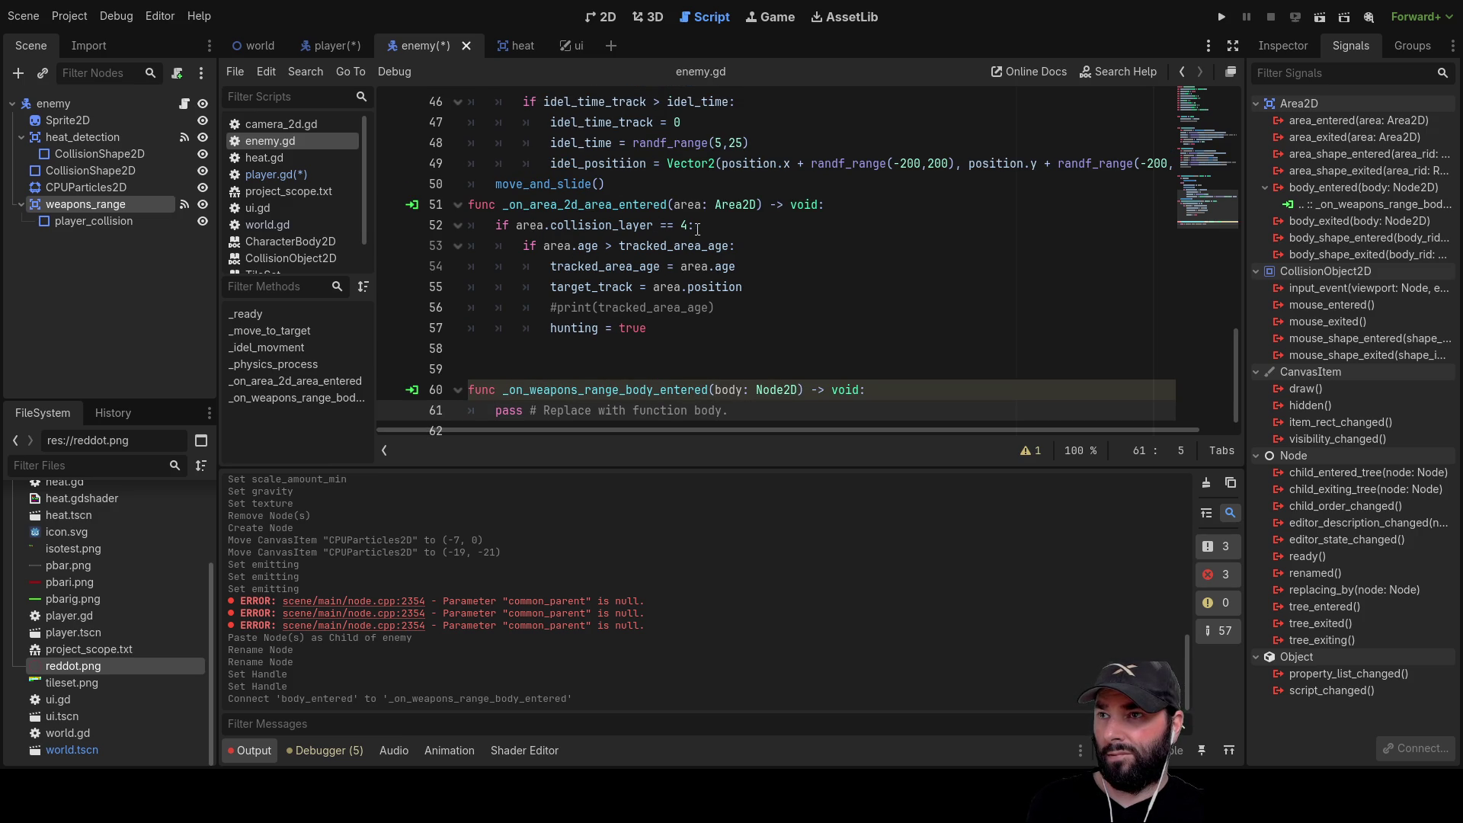
drag(498, 225, 708, 227)
key(ctrl+c)
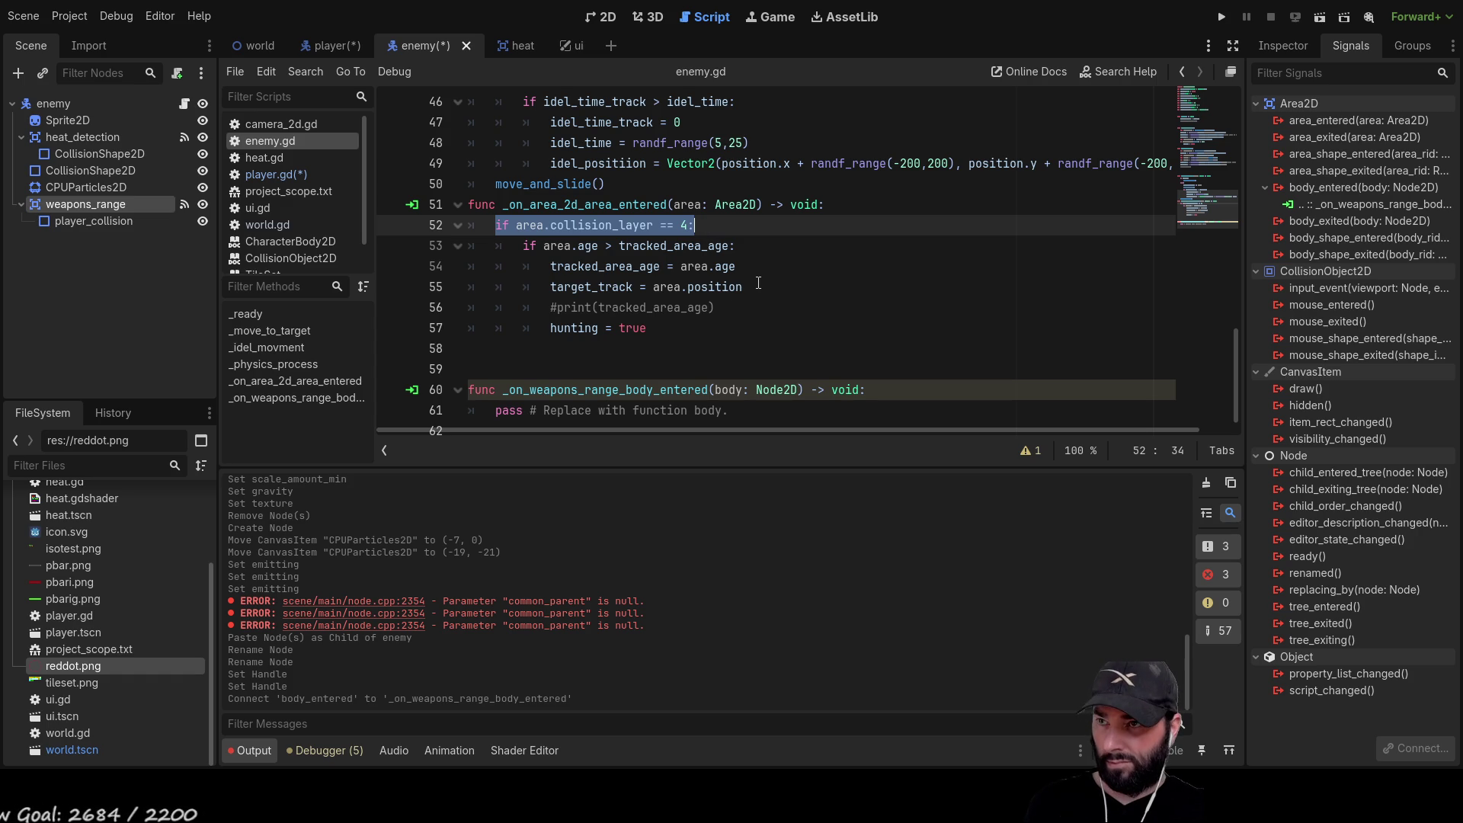
drag(495, 411, 720, 410)
key(ctrl+v)
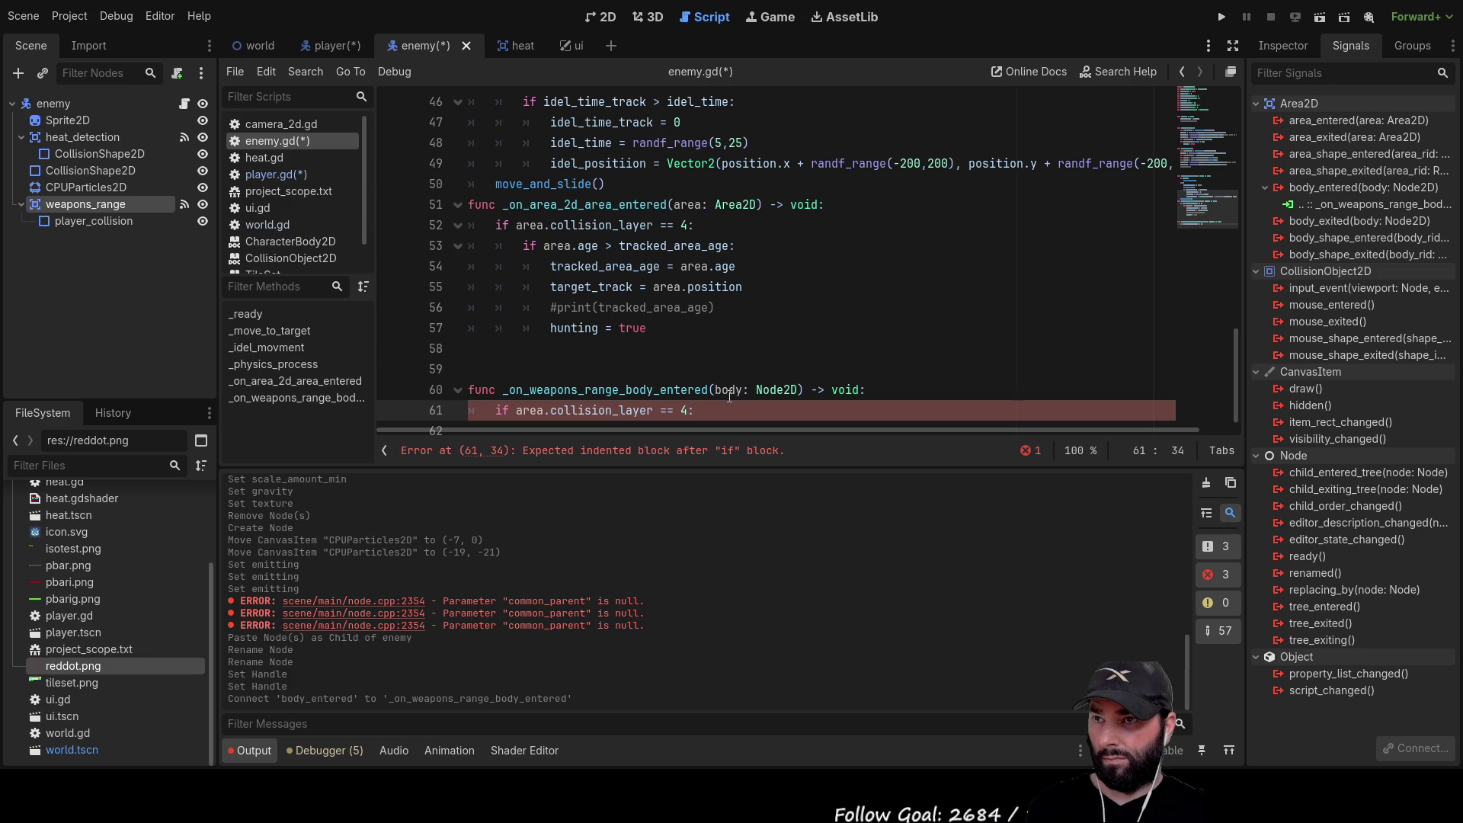
key(Return)
text(pass)
key(Up)
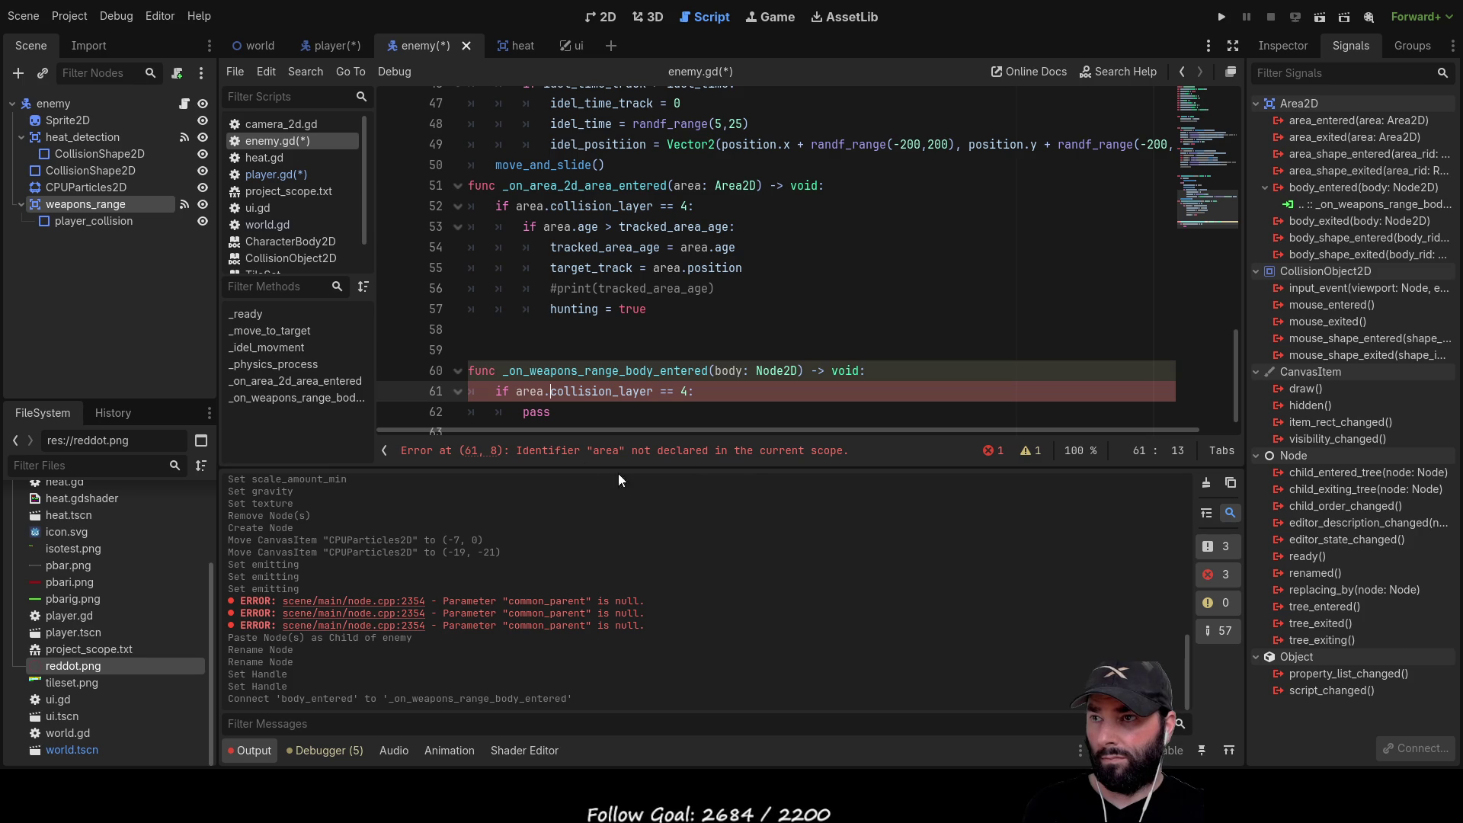
Rewrite the body_entered handler so it simply calls print(body)
double_click(722, 369)
key(ctrl+c)
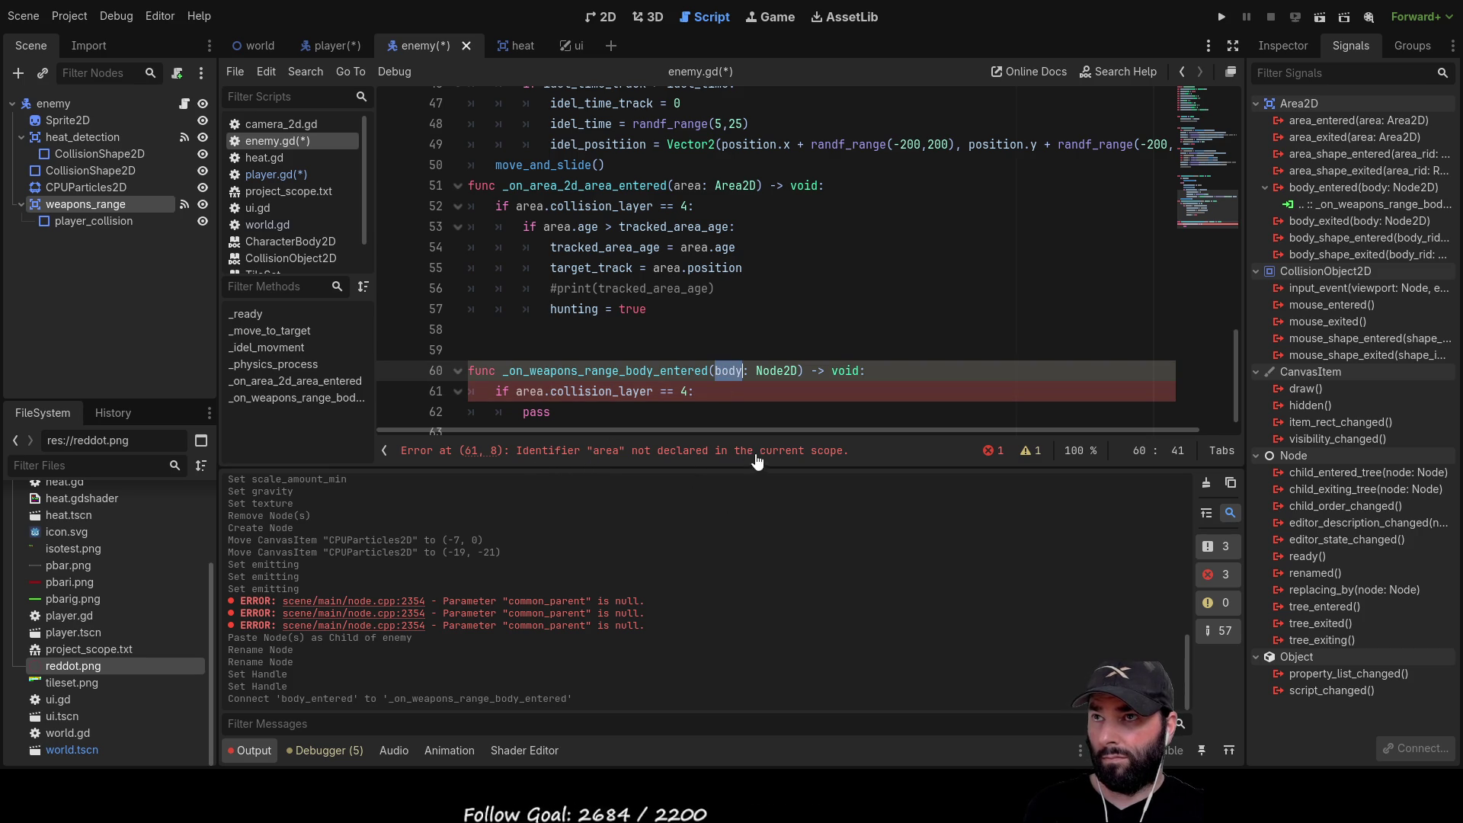
double_click(539, 391)
key(ctrl+v)
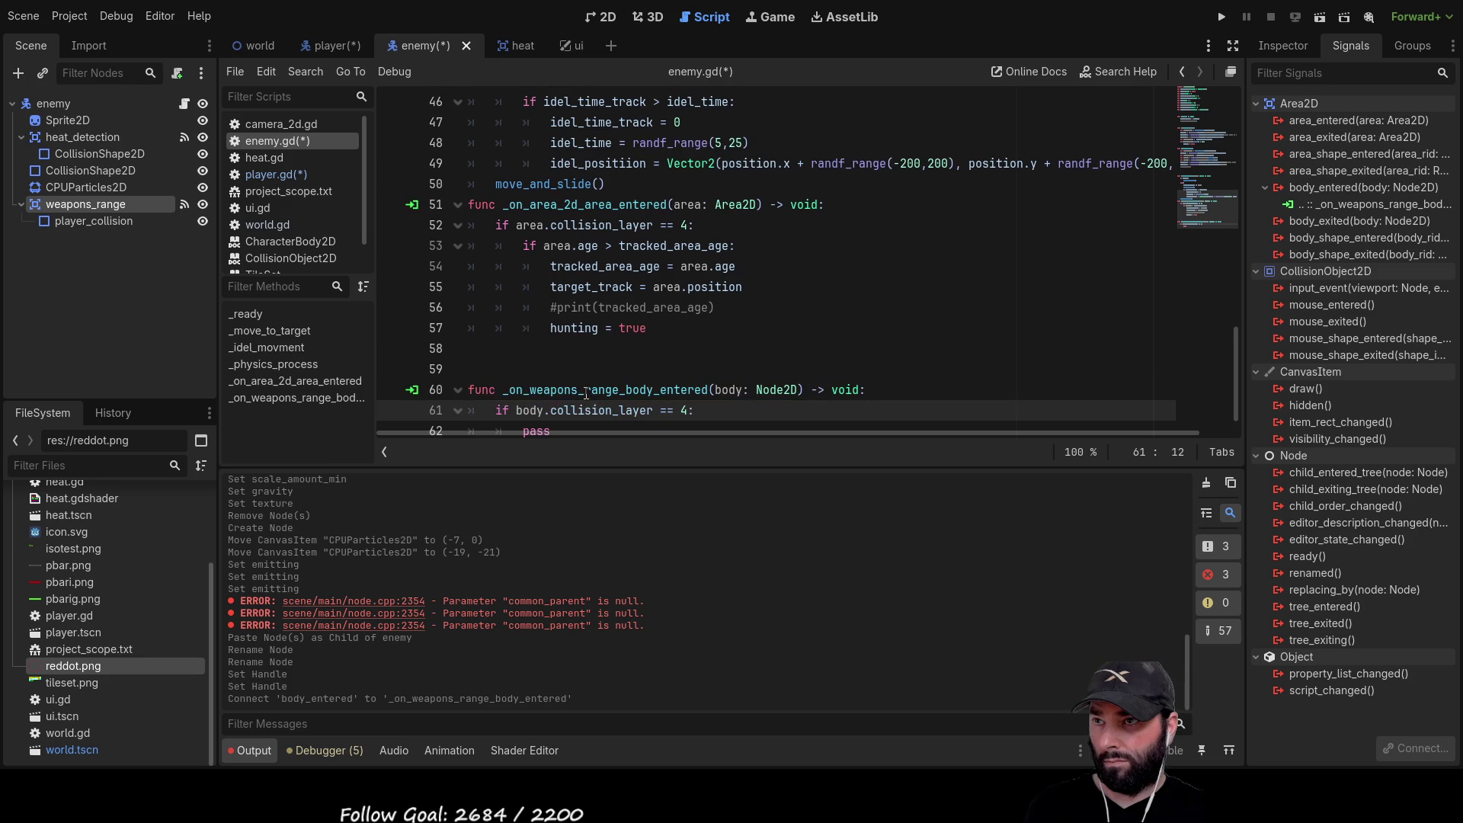
drag(550, 410, 652, 413)
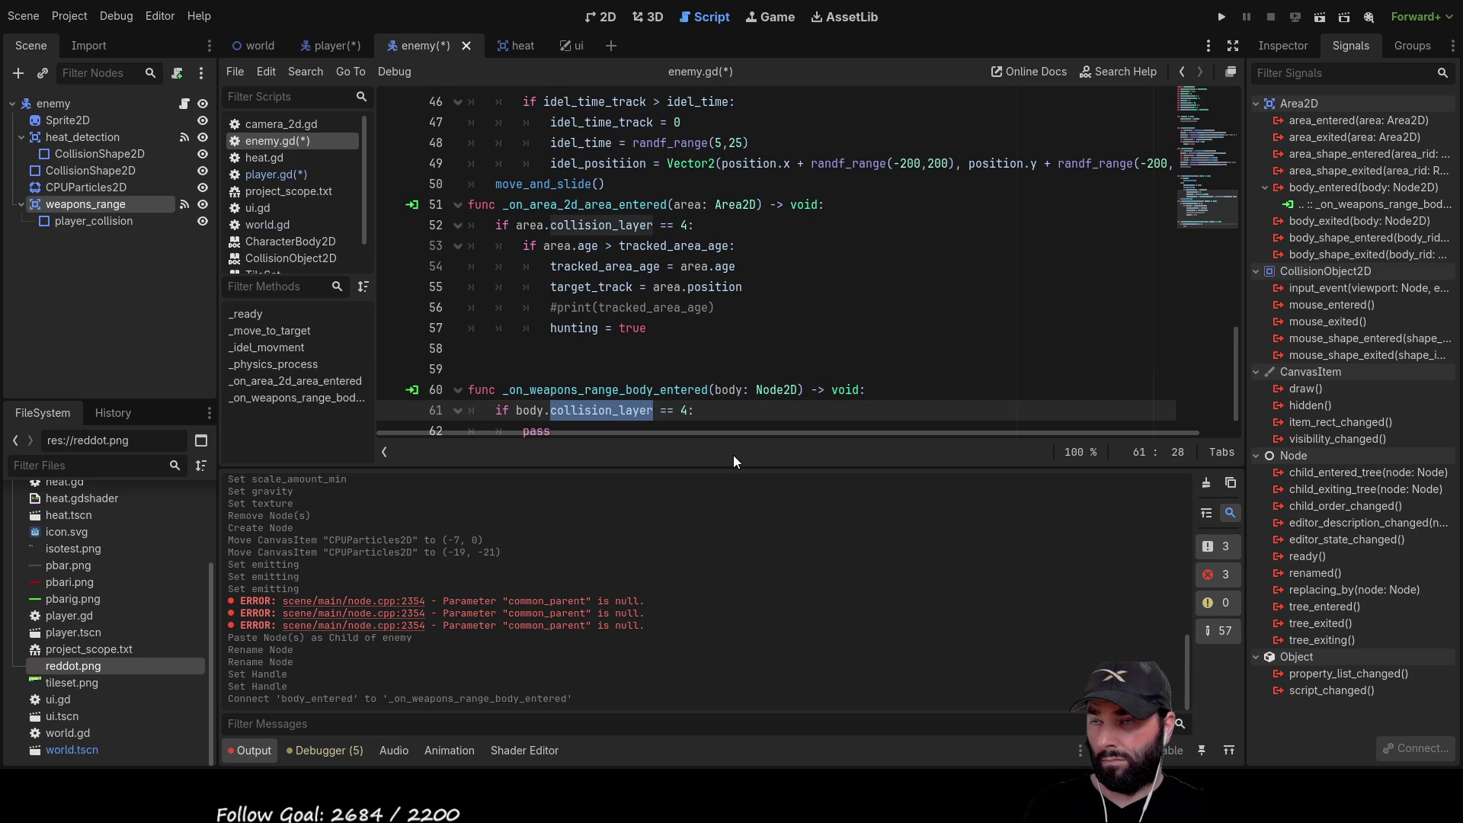
key(BackSpace)
key(BackSpace)
key(BackSpace)
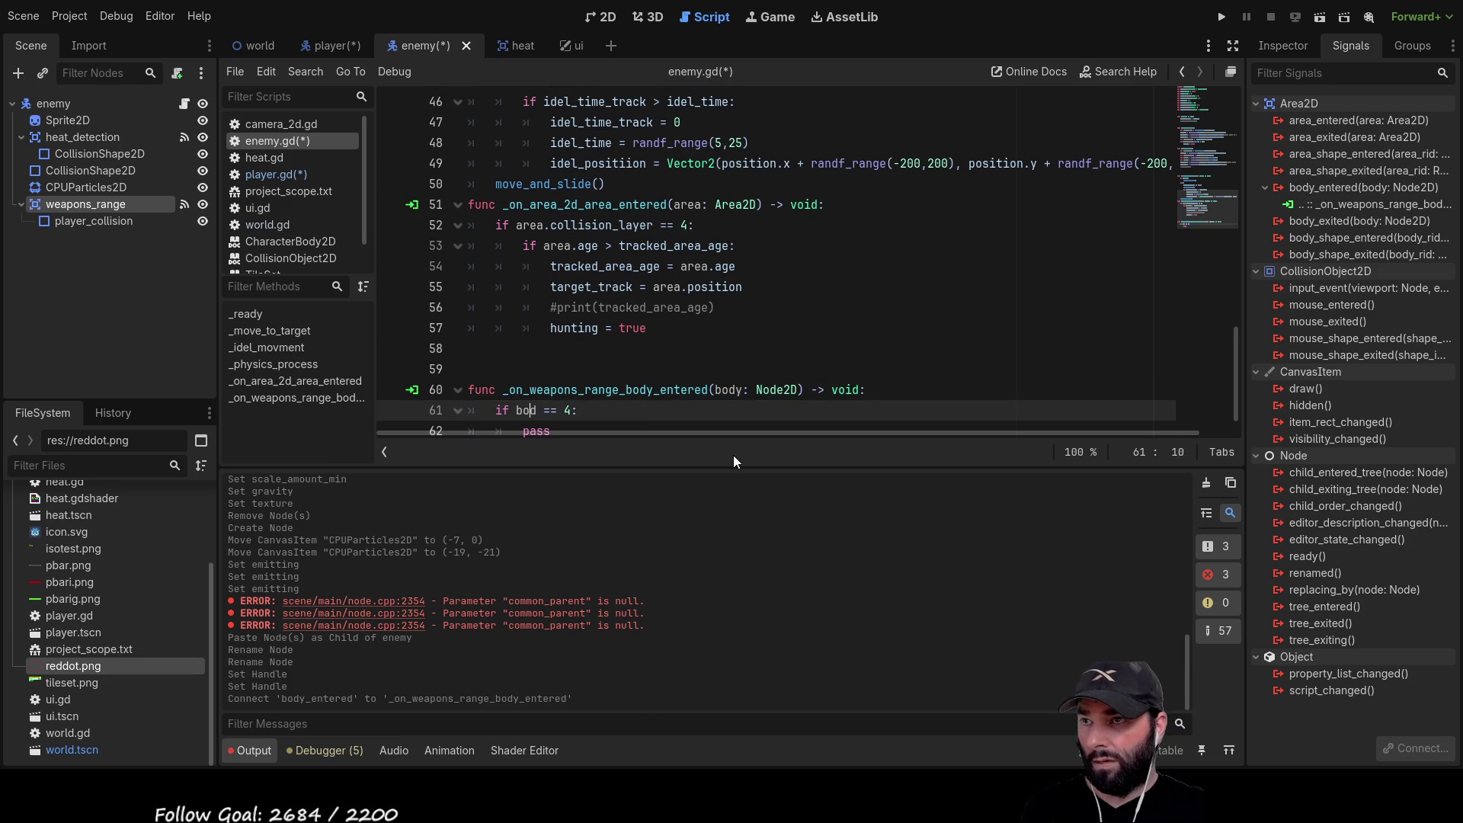
key(shift+Down)
key(shift+Right)
key(shift+Right)
key(BackSpace)
text(prin)
key(Return)
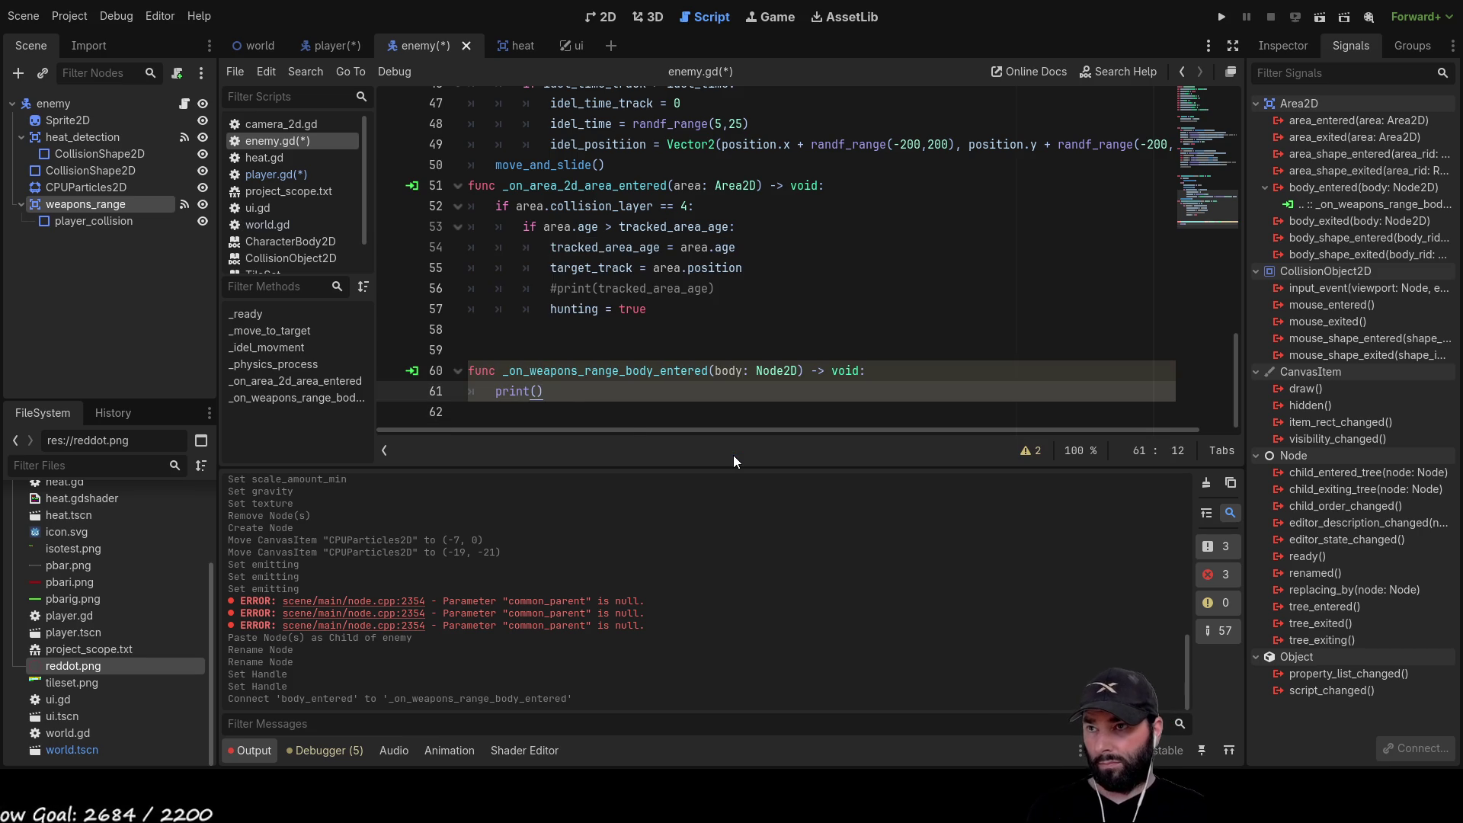
text(body)
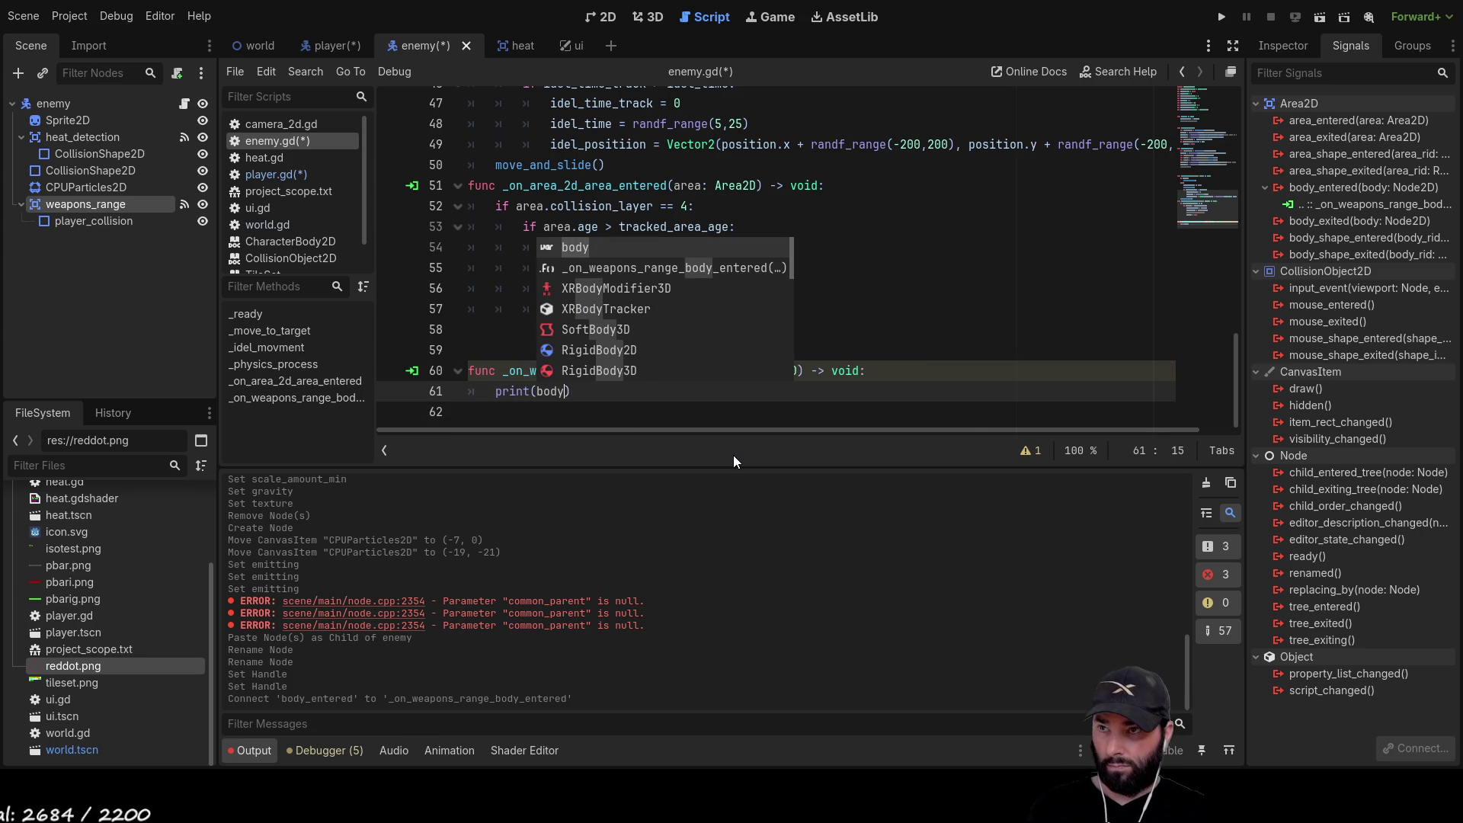
Test-run the game with F5, stop it, and switch to the player scene
key(F5)
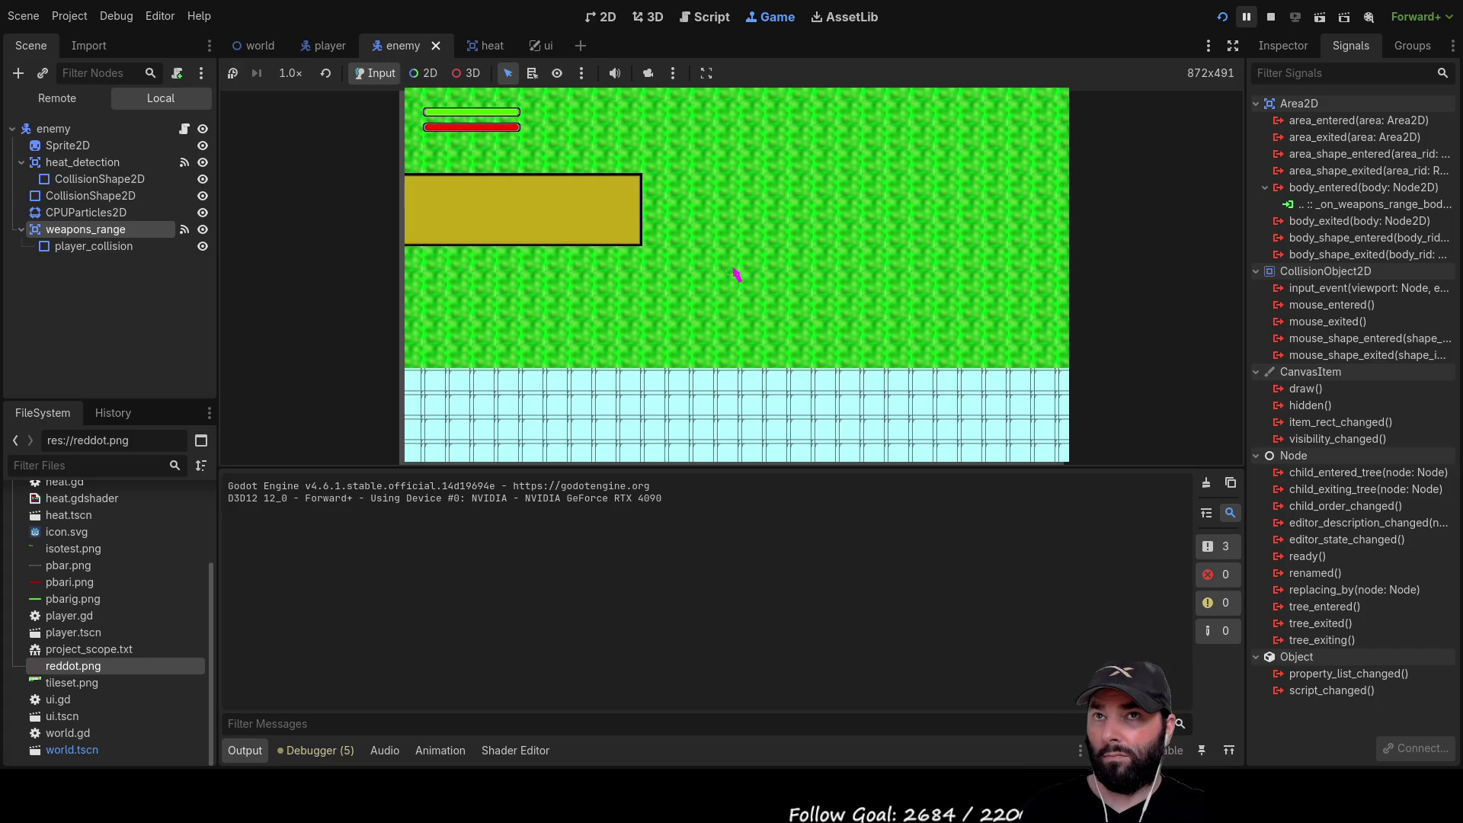
click(1266, 16)
click(358, 45)
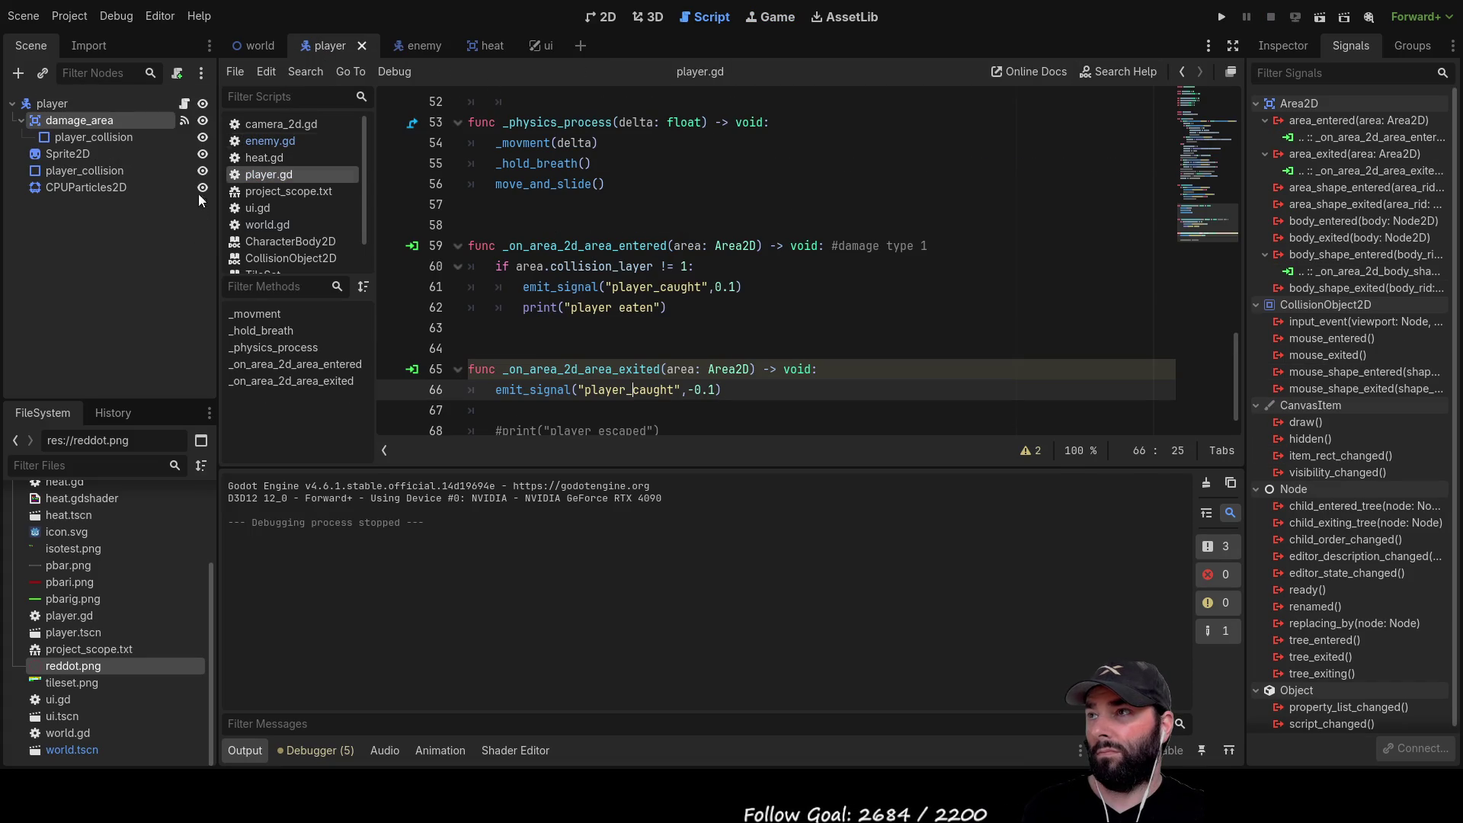
Delete the player's CPUParticles2D and move the enemy's CPUParticles2D to the bottom of its tree
click(93, 191)
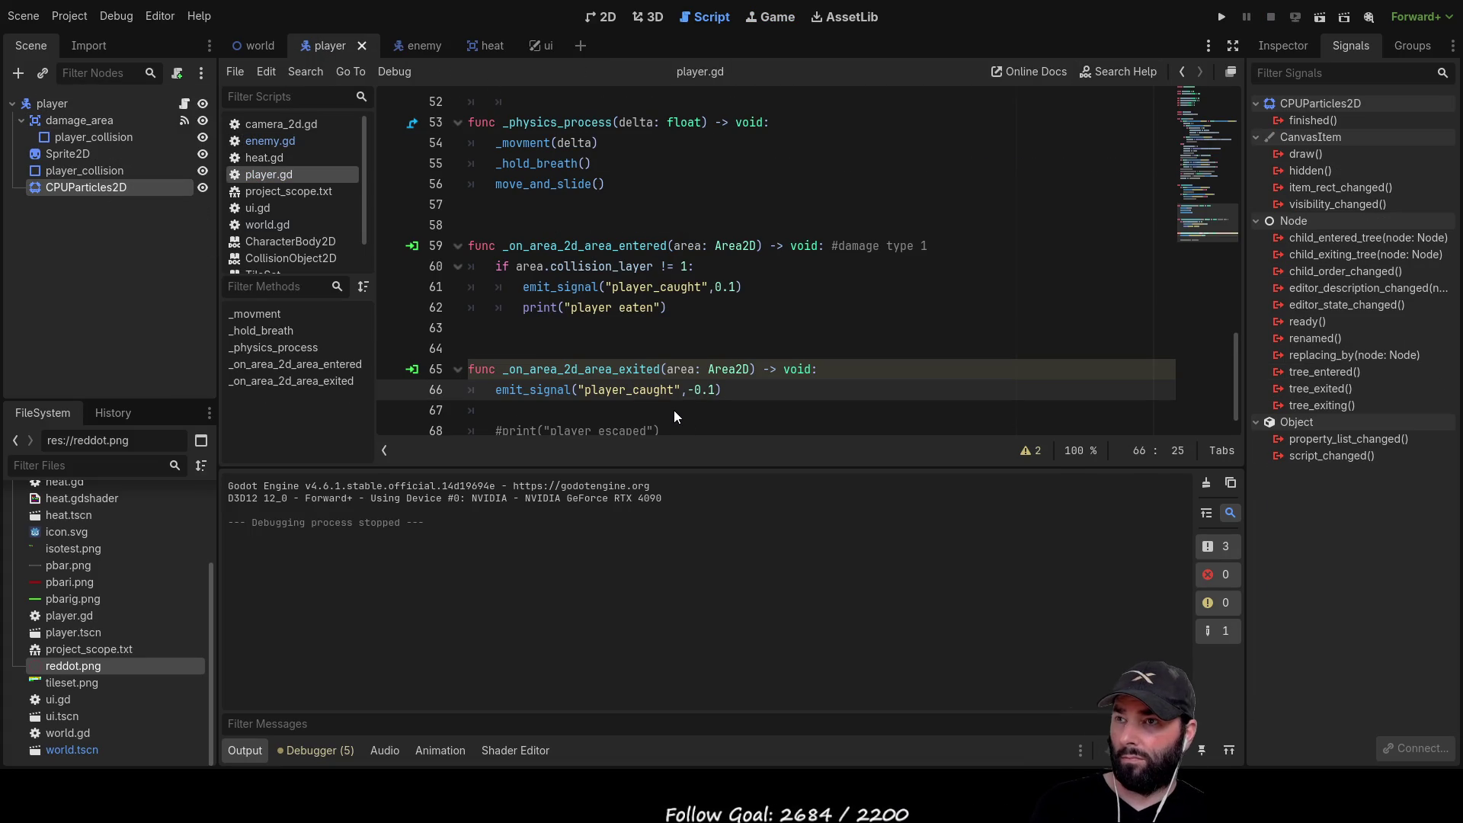
key(Delete)
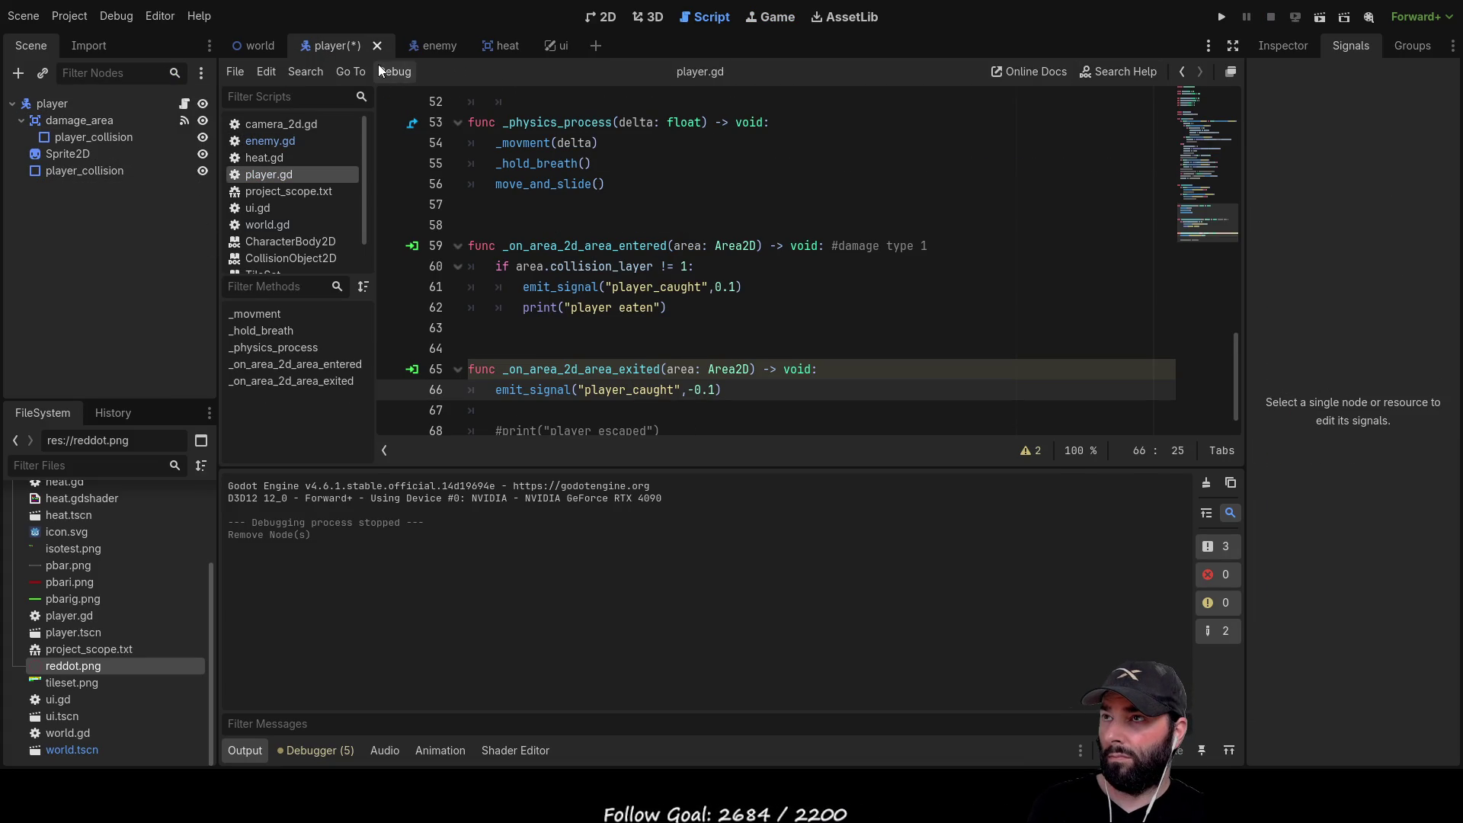
click(428, 48)
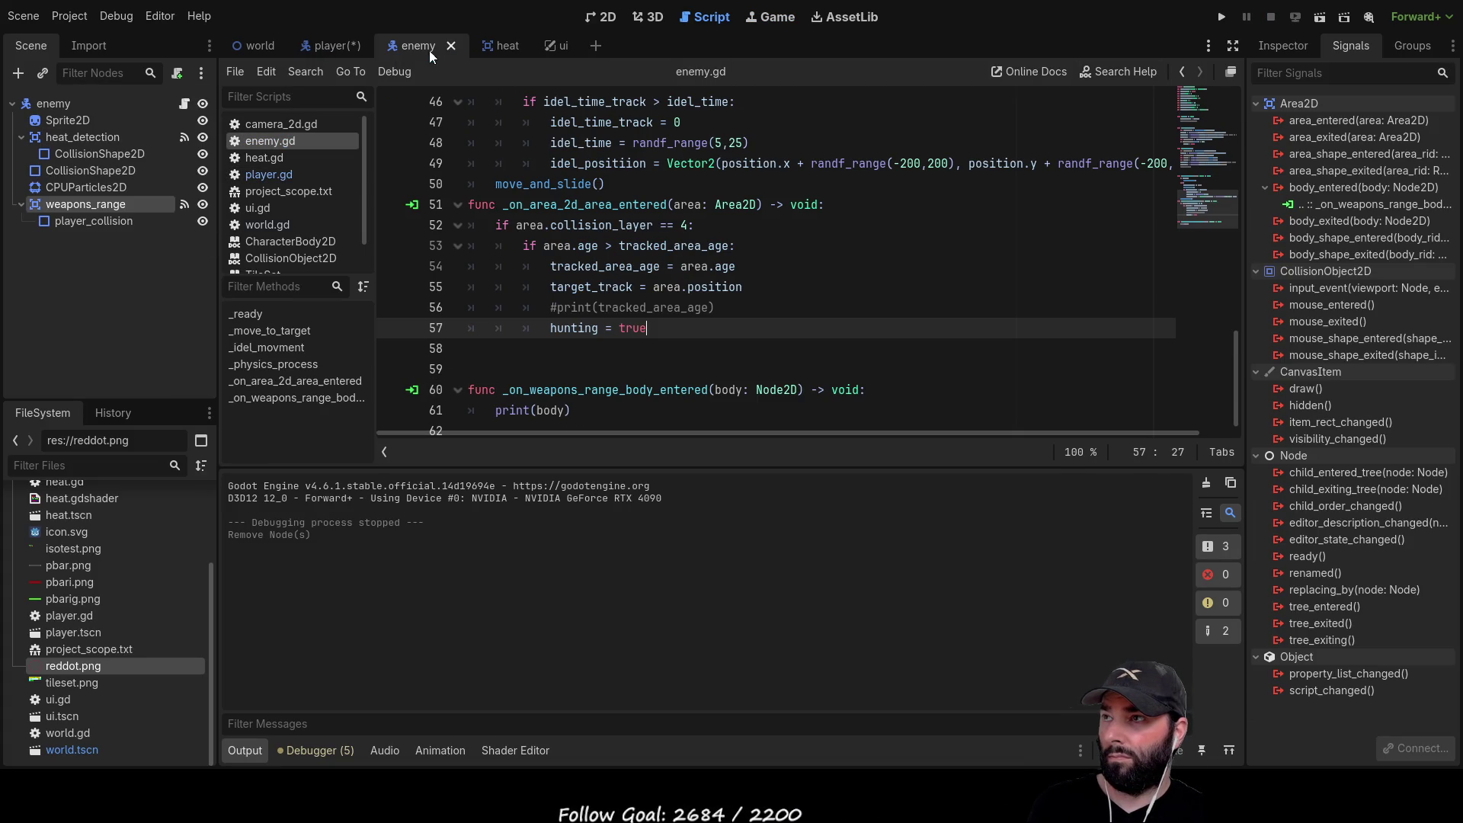
click(83, 221)
click(102, 186)
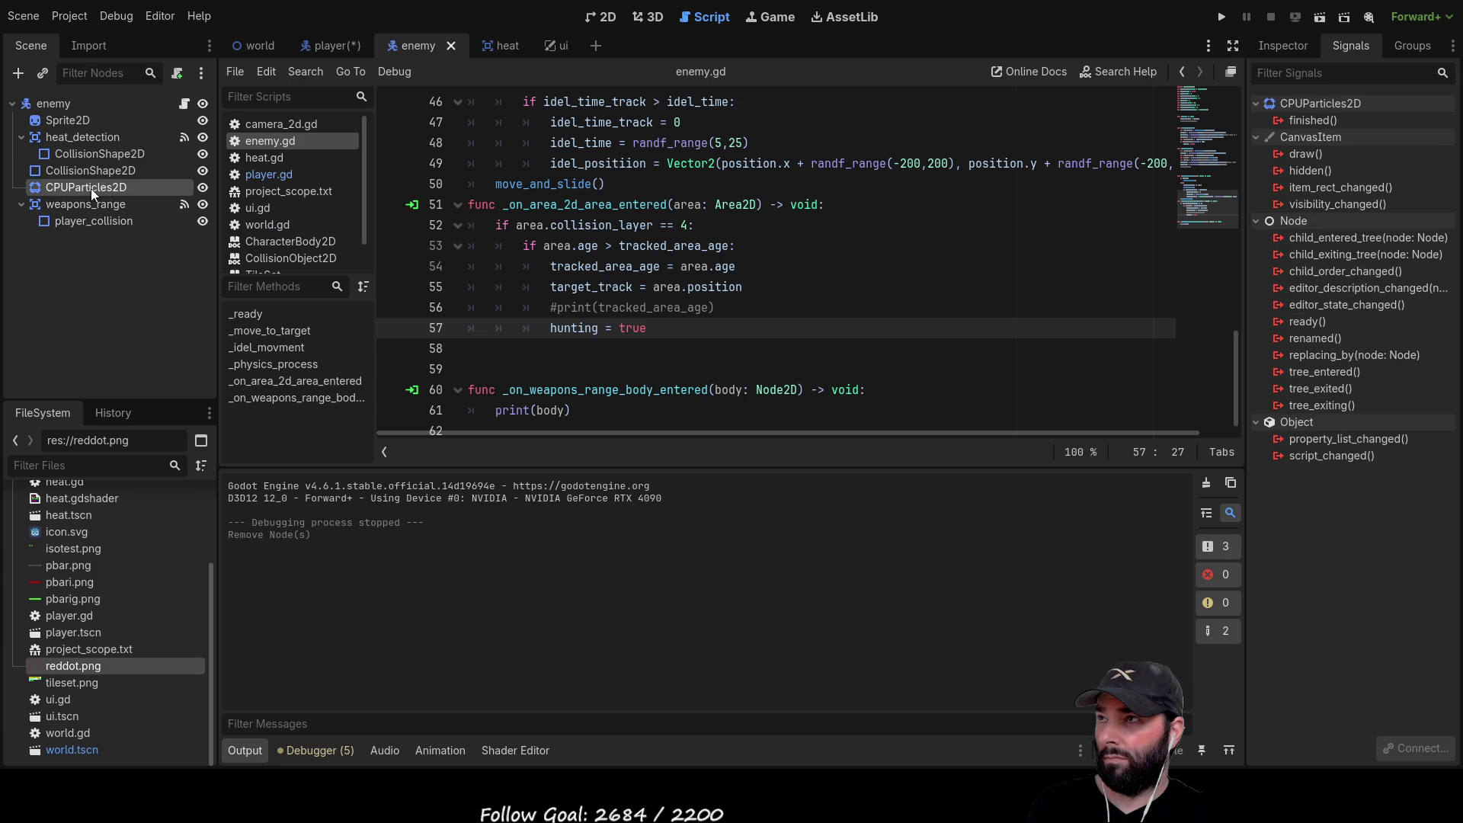
mouse_move(61, 184)
mouse_down()
mouse_move(73, 204)
mouse_move(52, 247)
mouse_move(44, 104)
mouse_up()
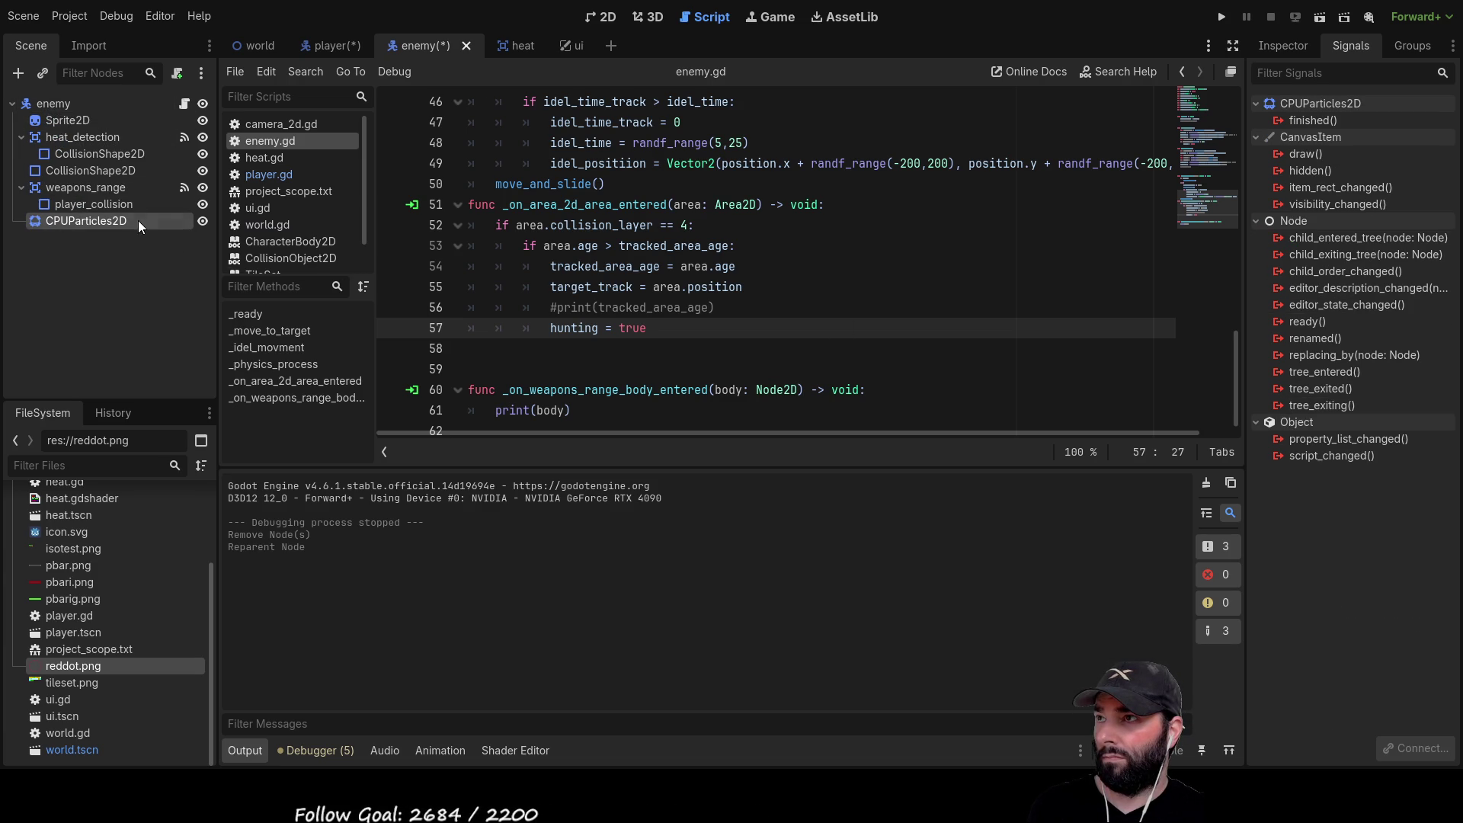
Run the game with F5 to watch bodies being printed, then stop it with F8
click(107, 191)
click(104, 206)
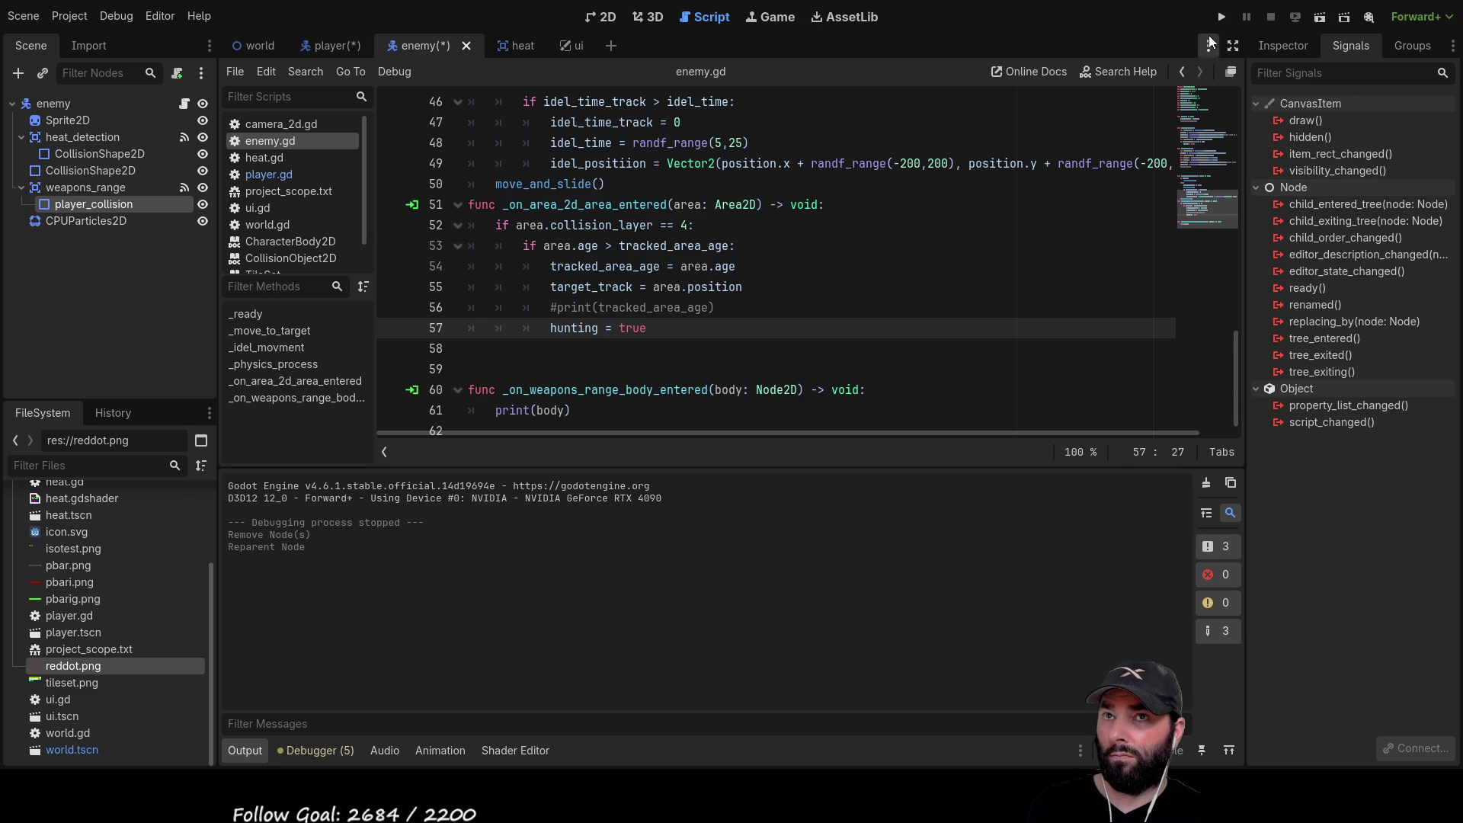
key(F5)
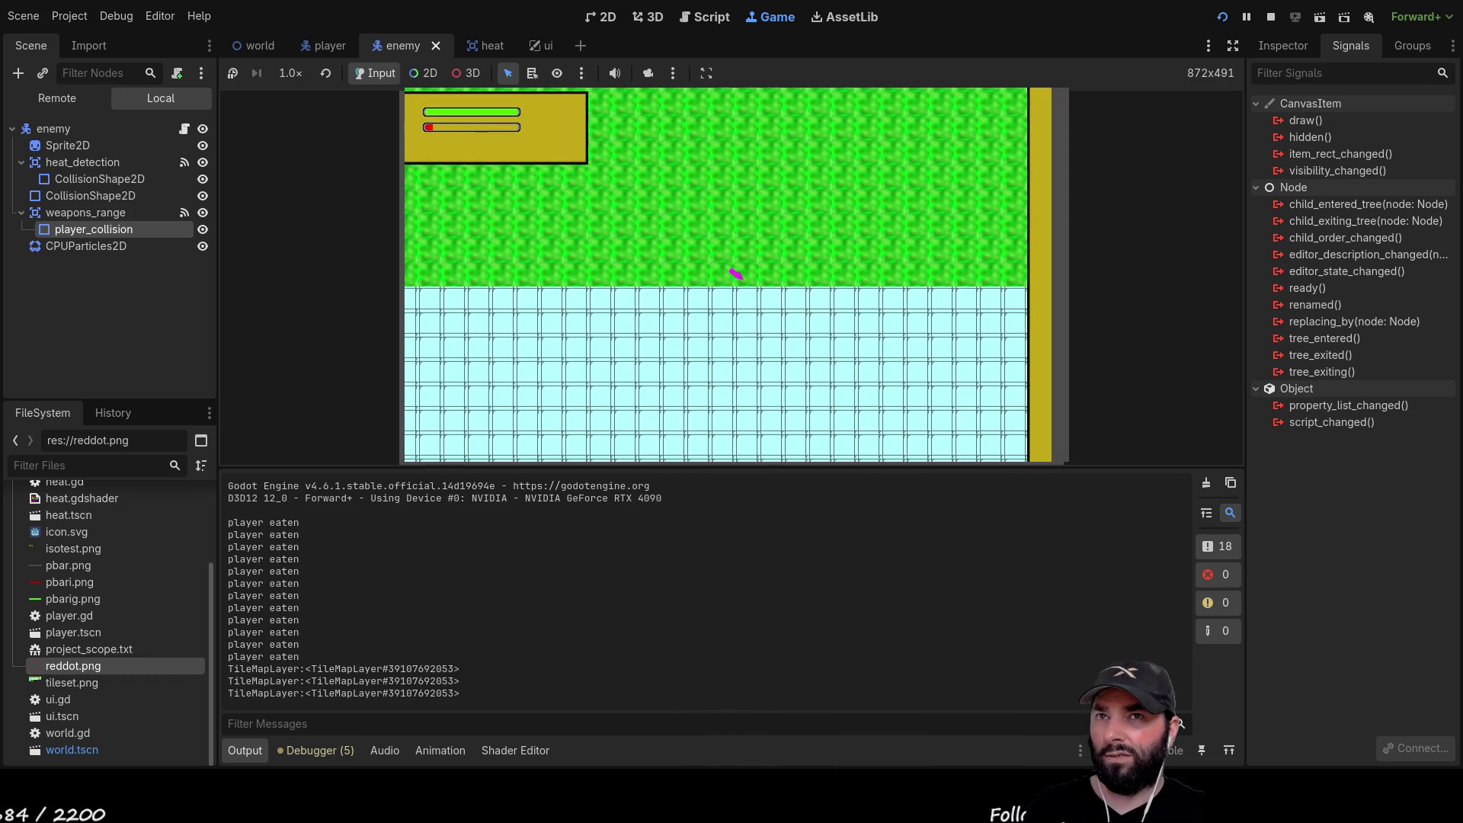
key(F8)
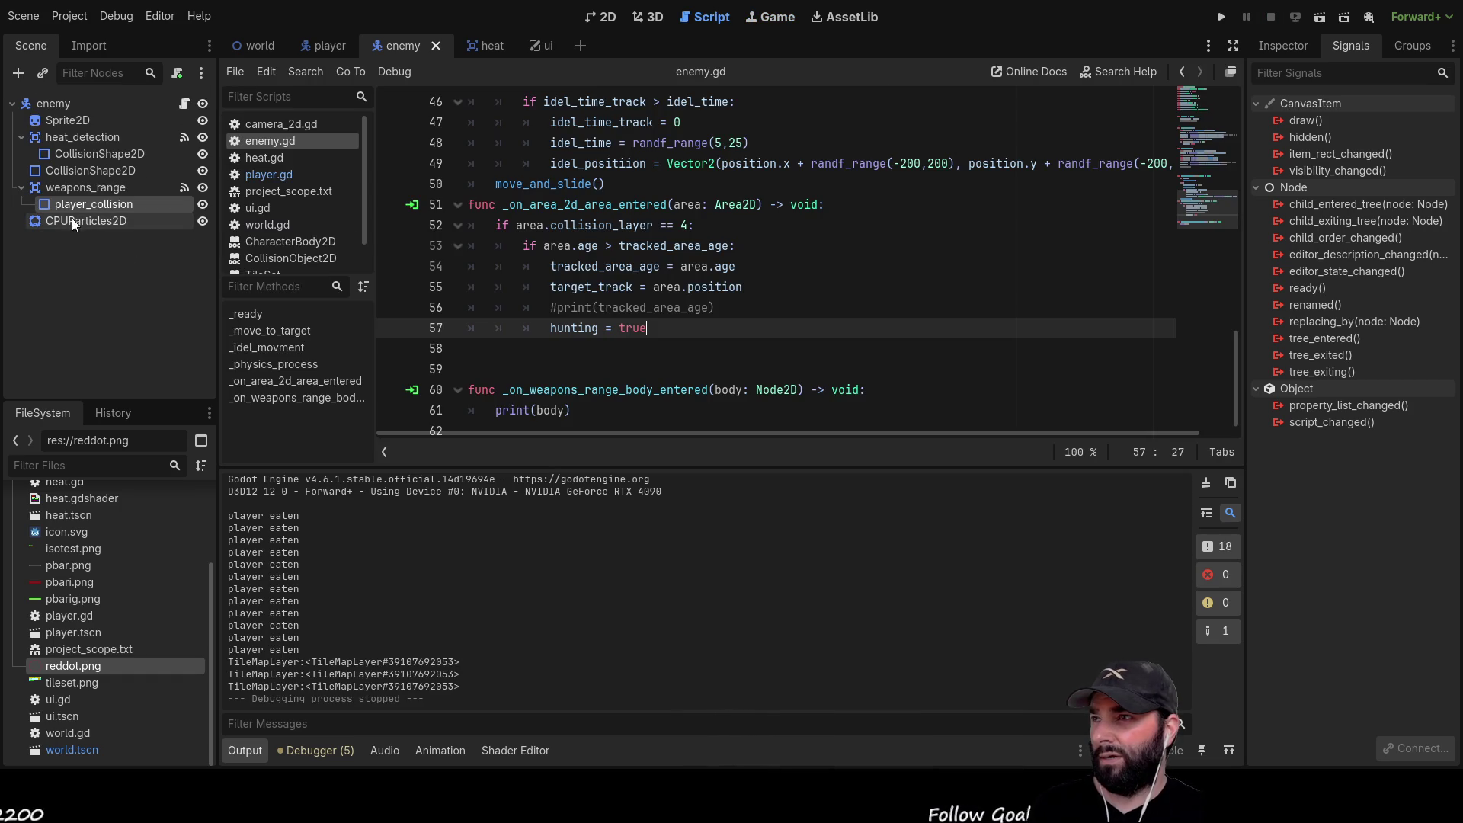
Change weapons_range's collision mask from layer 2 to layer 1
click(84, 190)
click(87, 202)
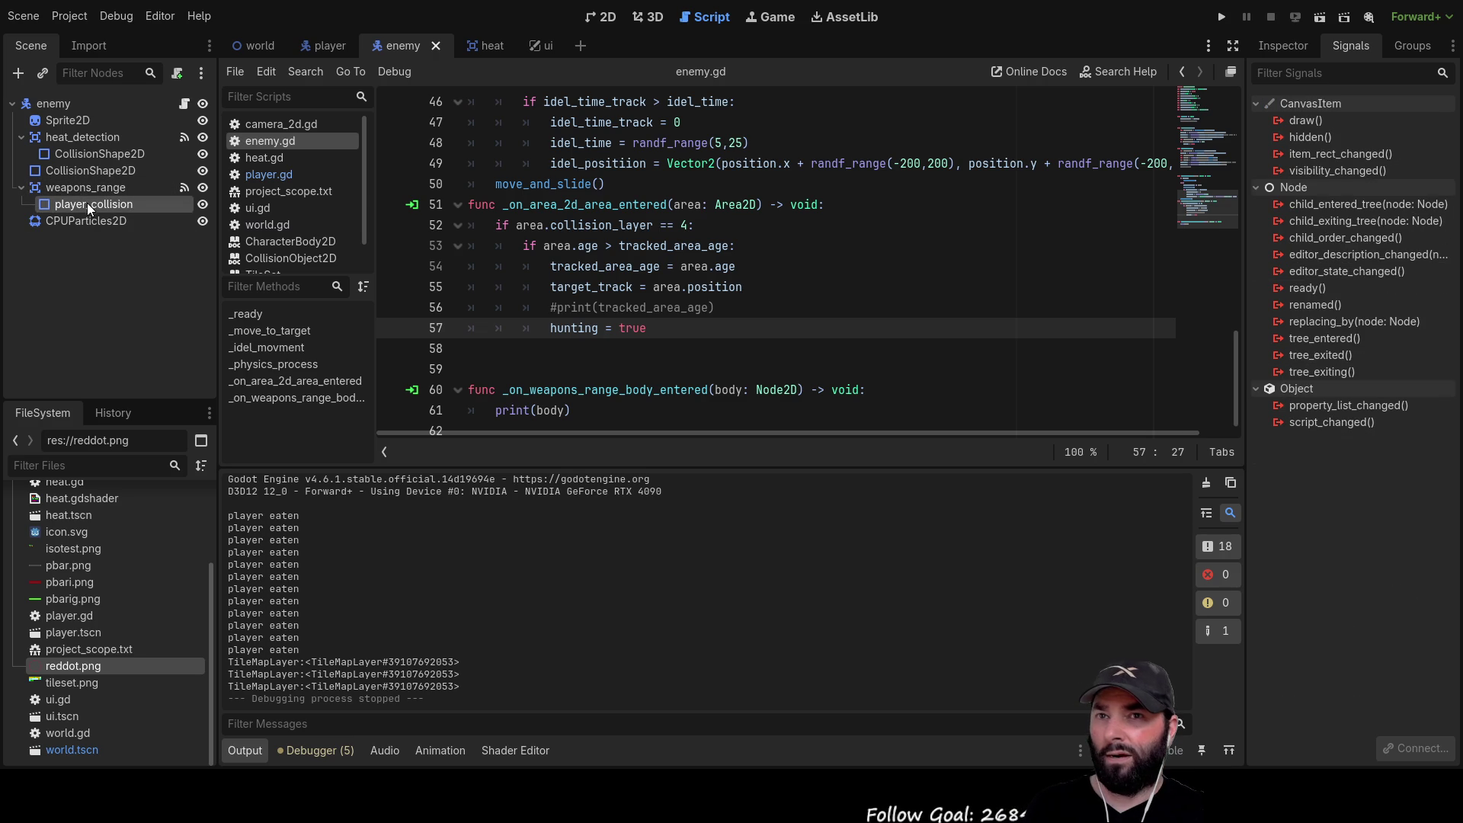
click(1295, 47)
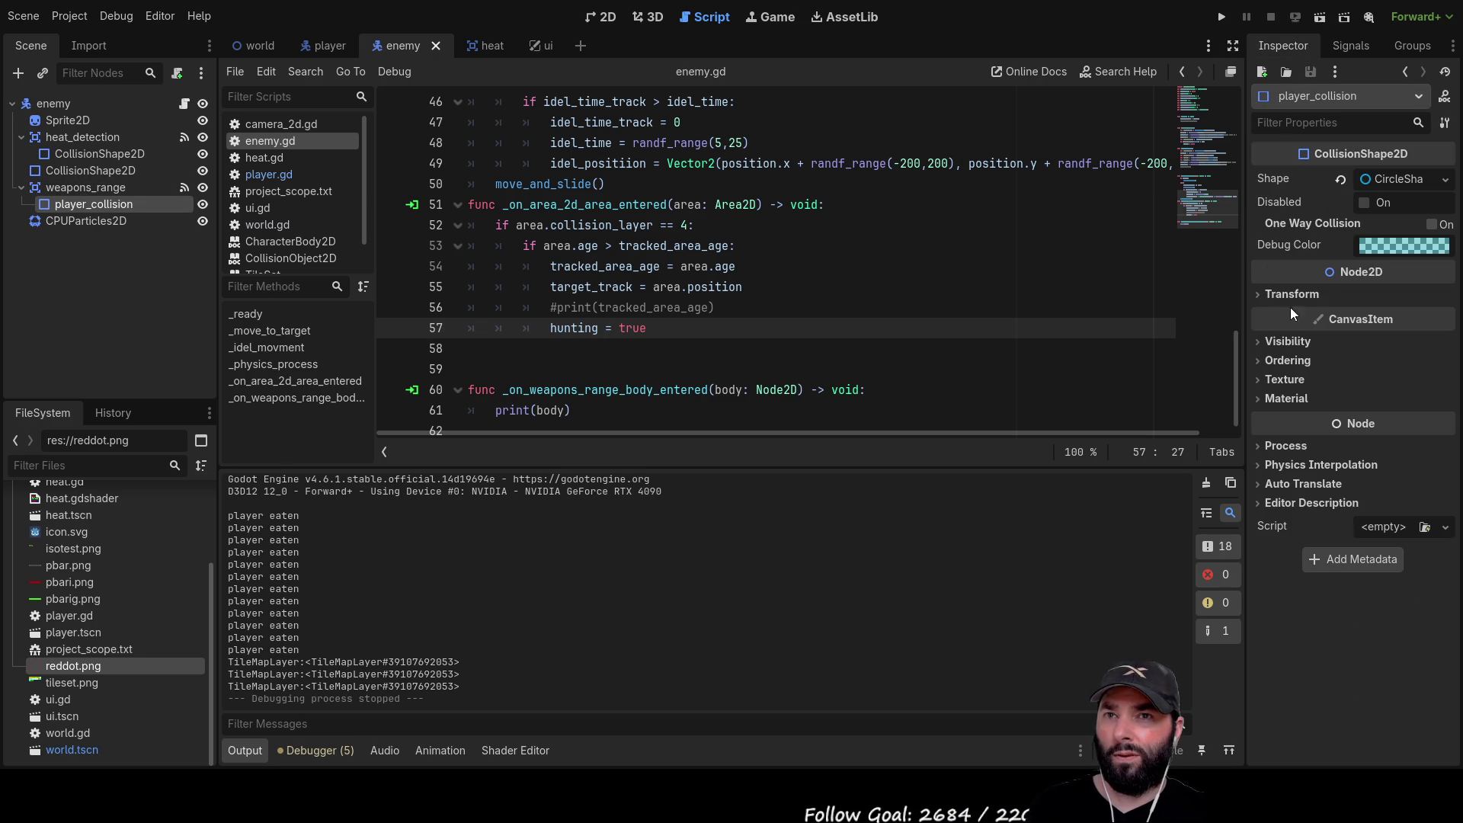
click(95, 187)
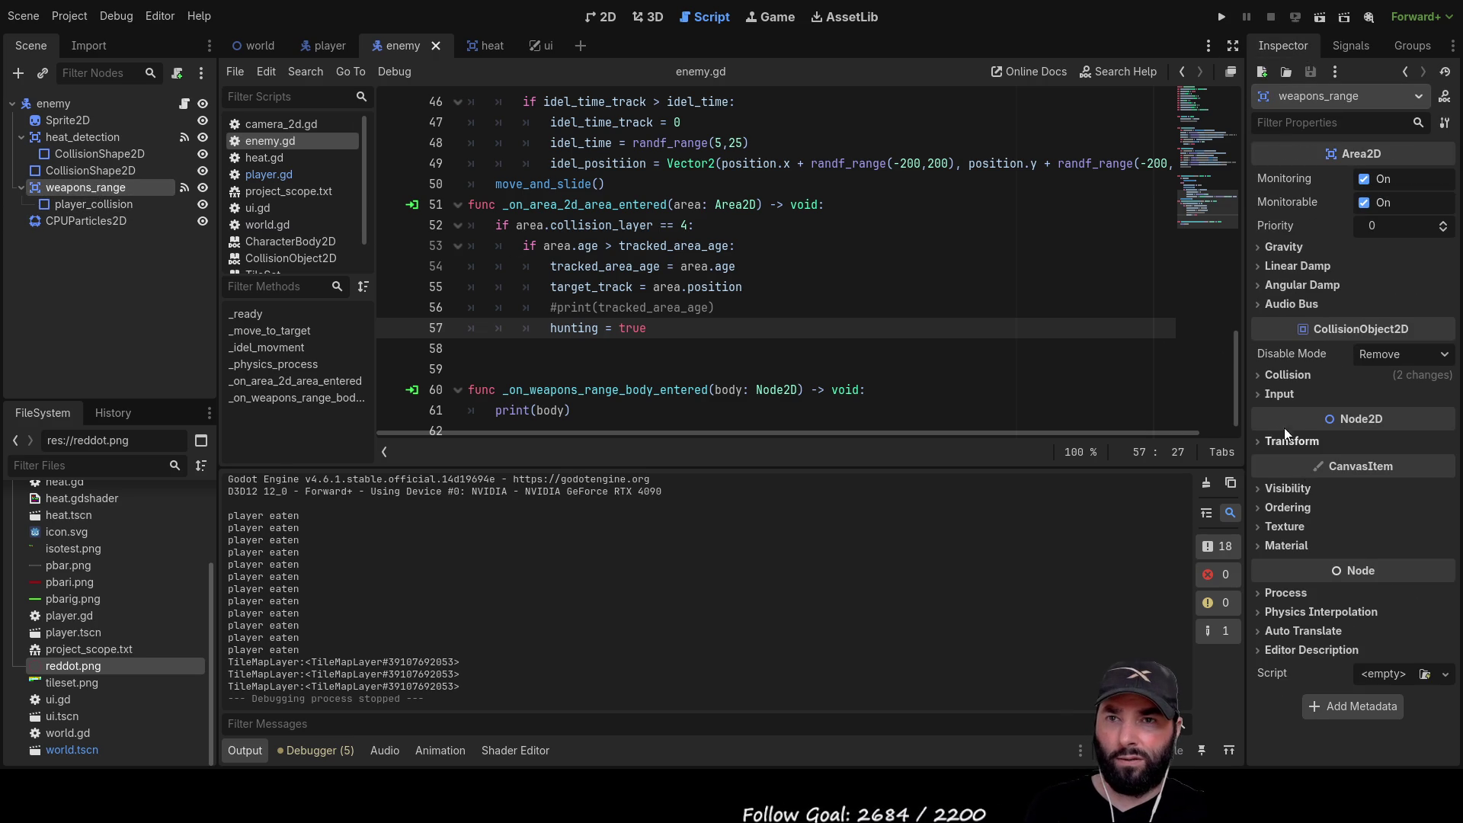
click(1259, 373)
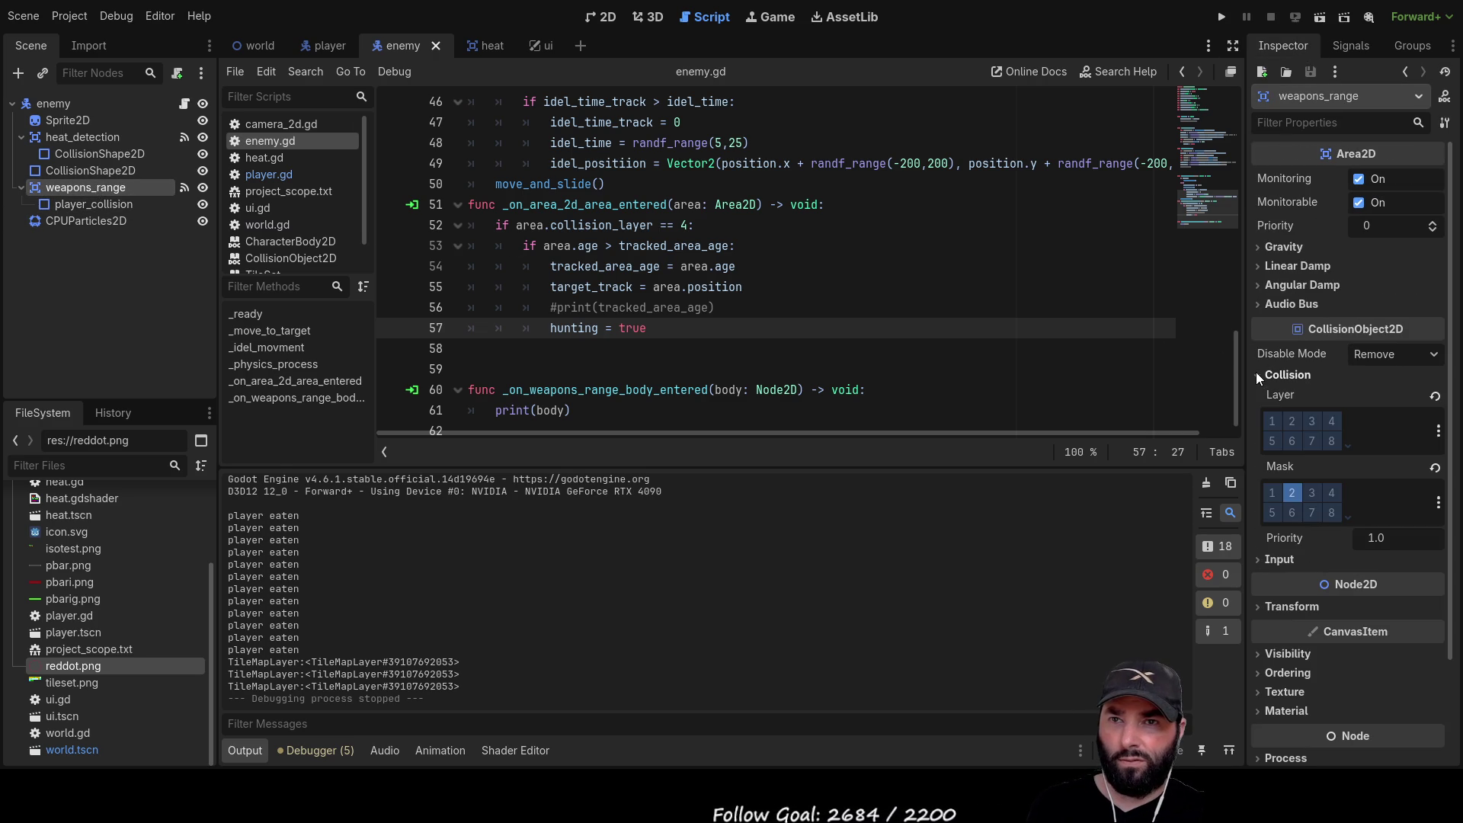
click(1291, 492)
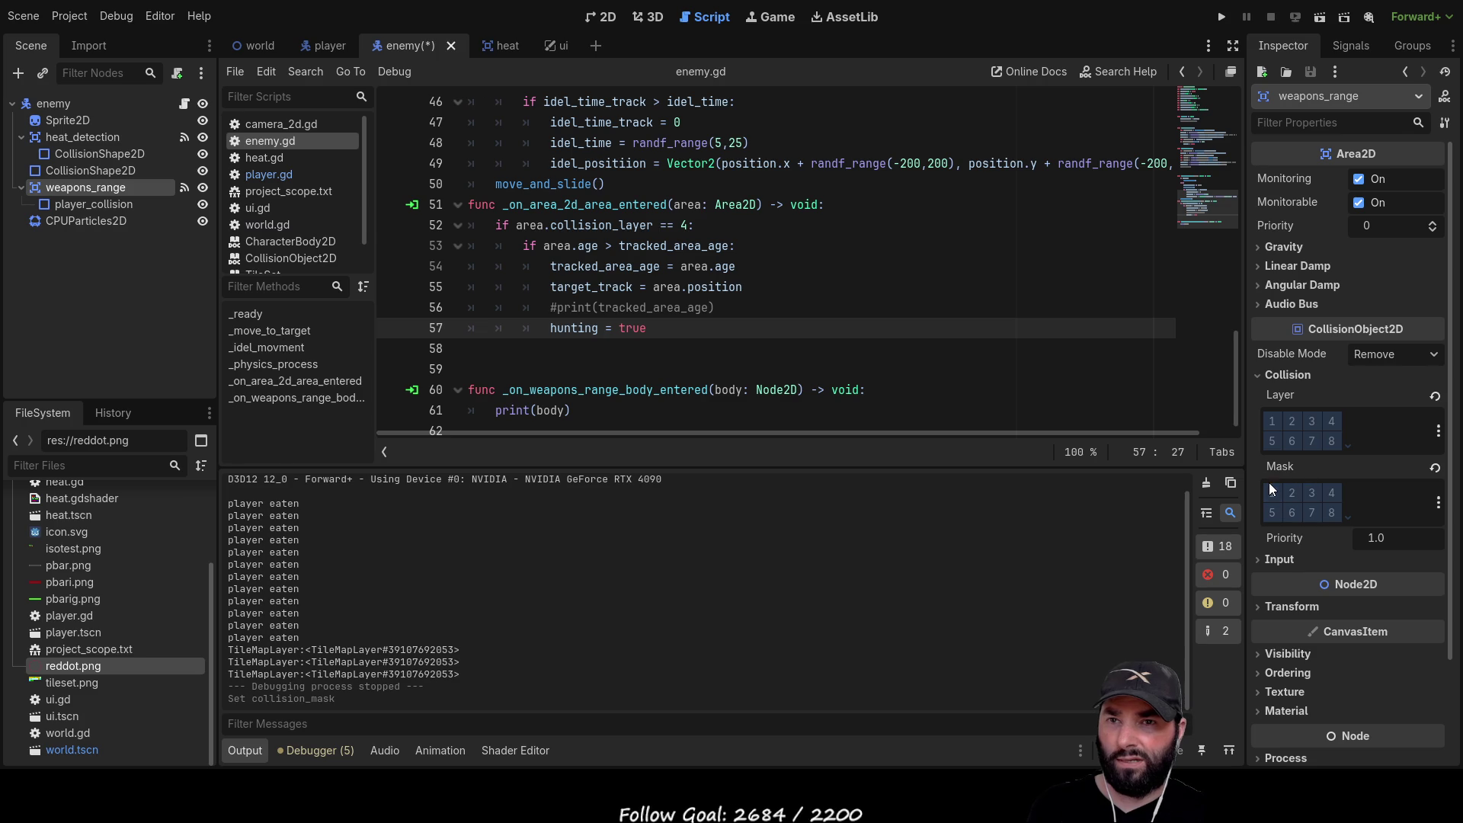
click(1272, 491)
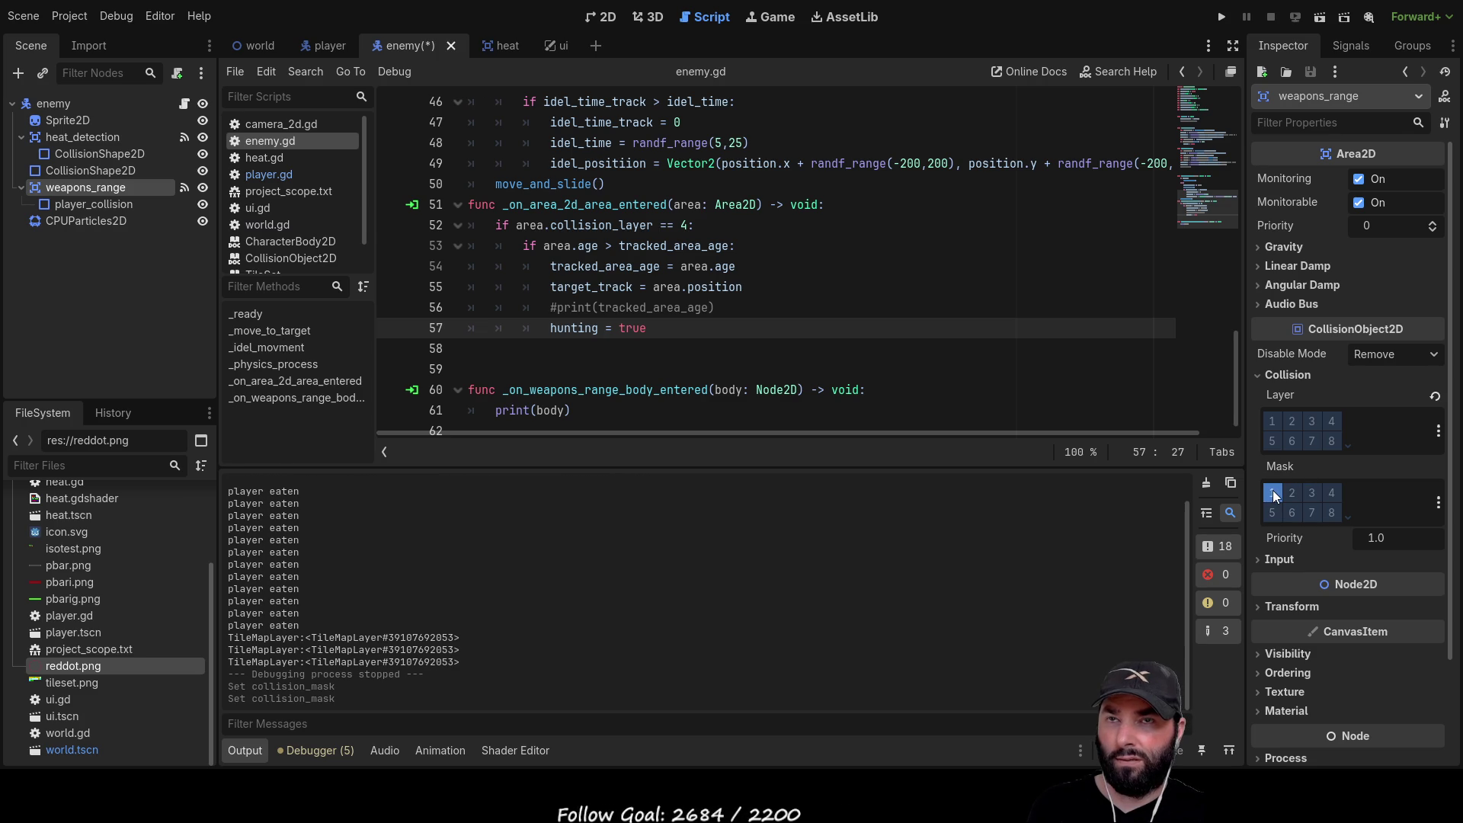
Run the game, walk the player over to the enemy to test detection, then stop with F8
click(1222, 16)
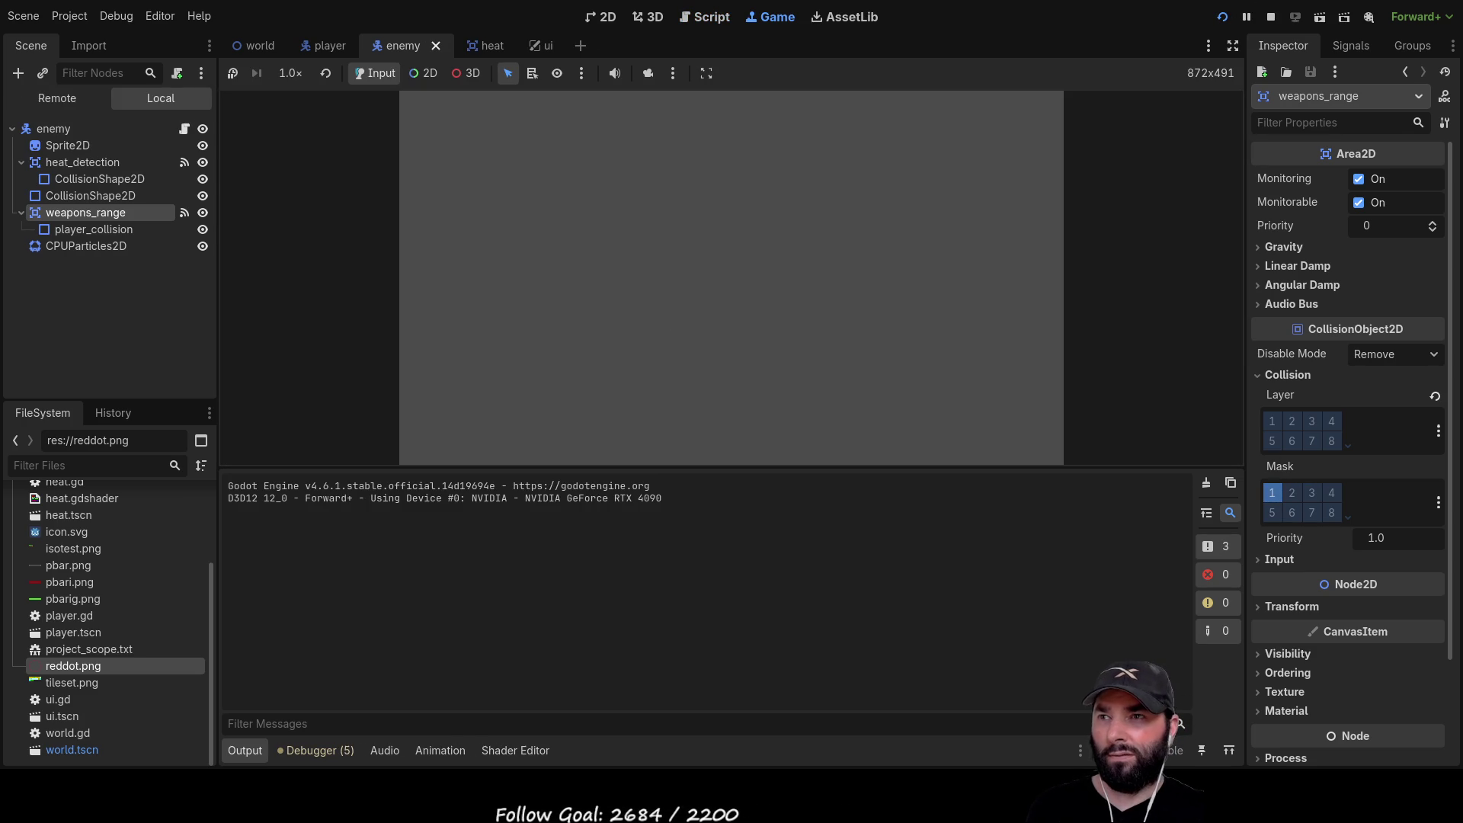
key(Up)
key(Left)
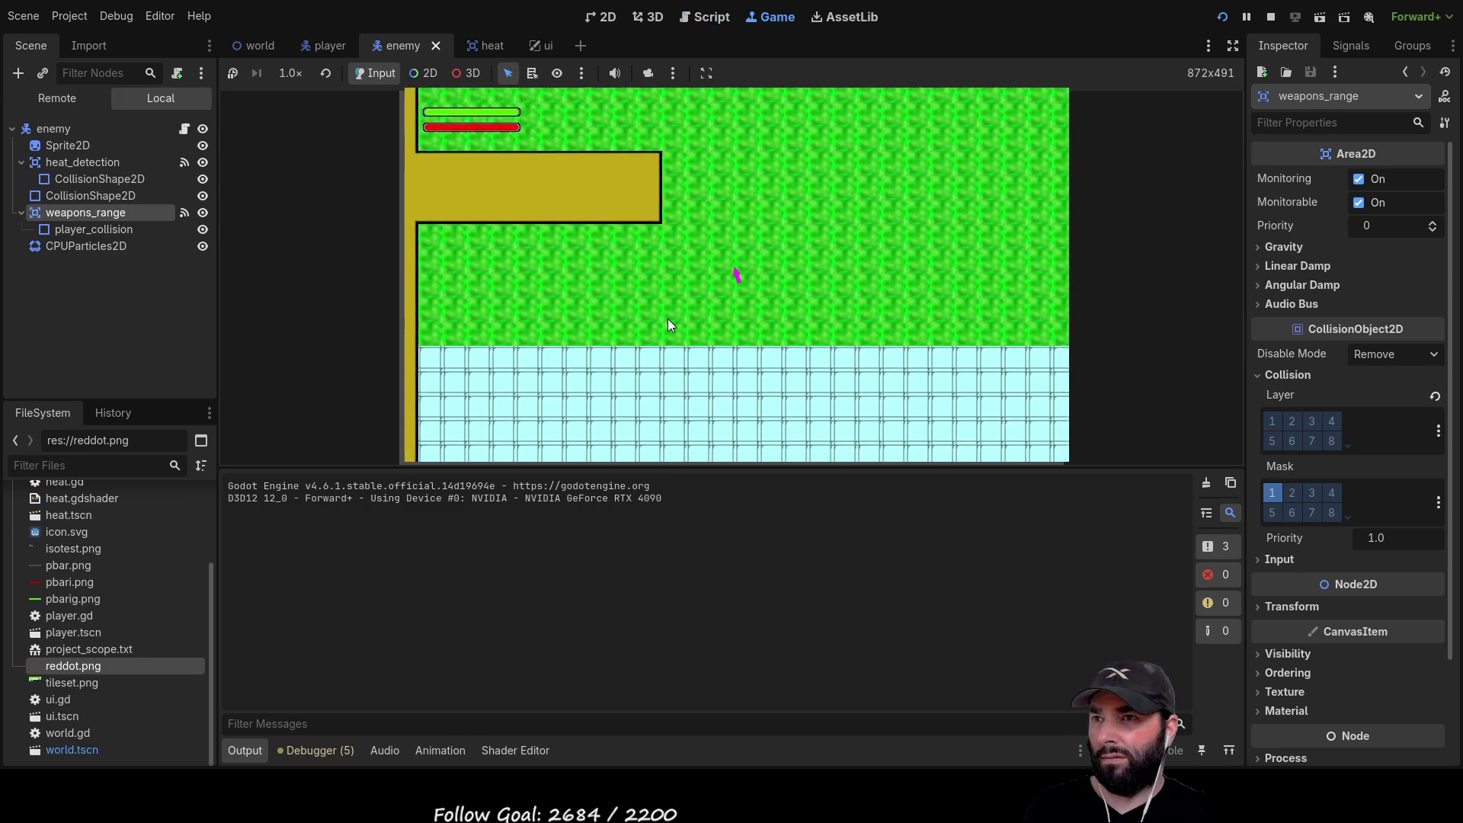
key(Up)
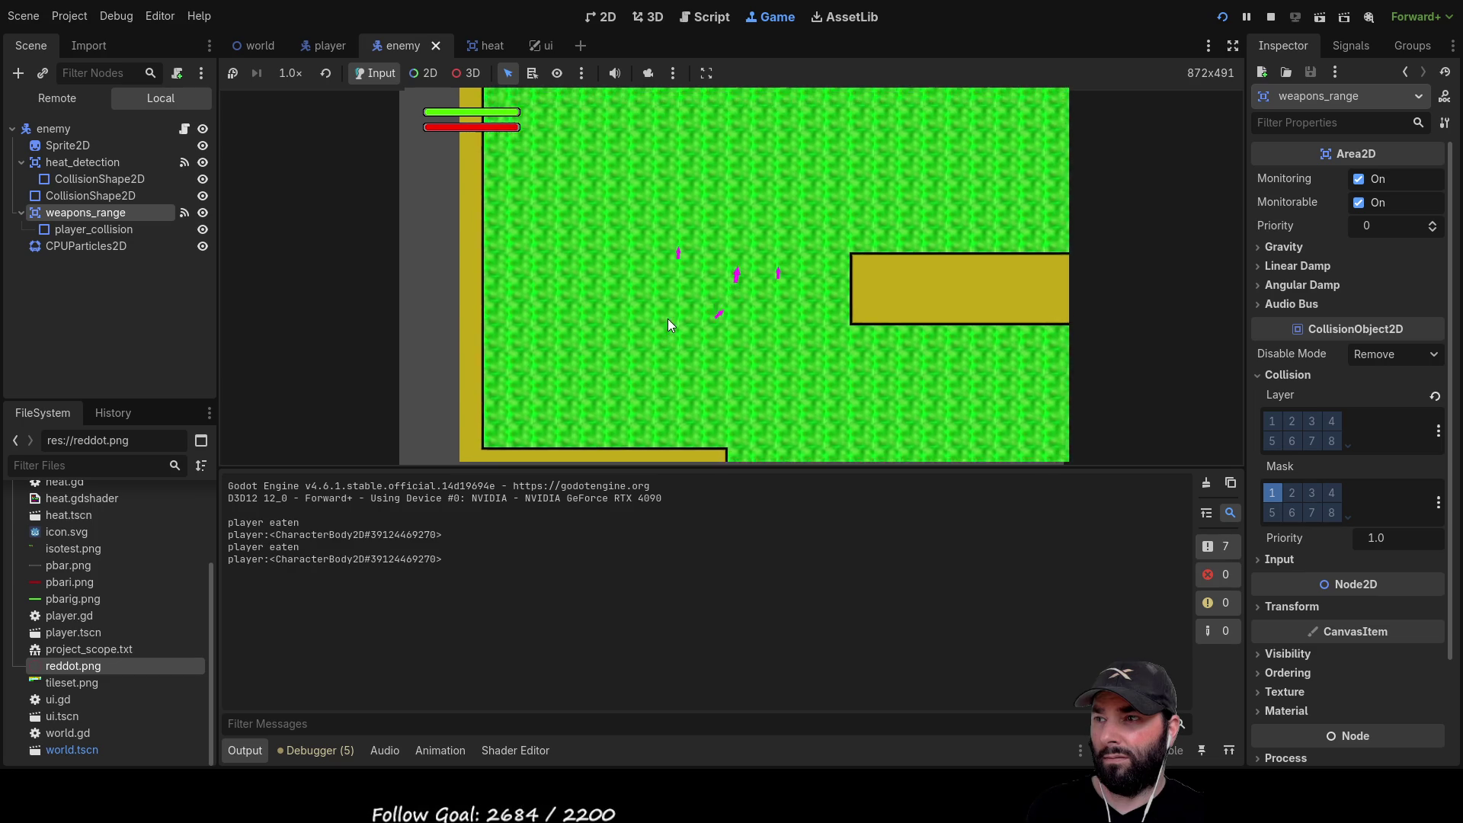
key(Right)
key(Down)
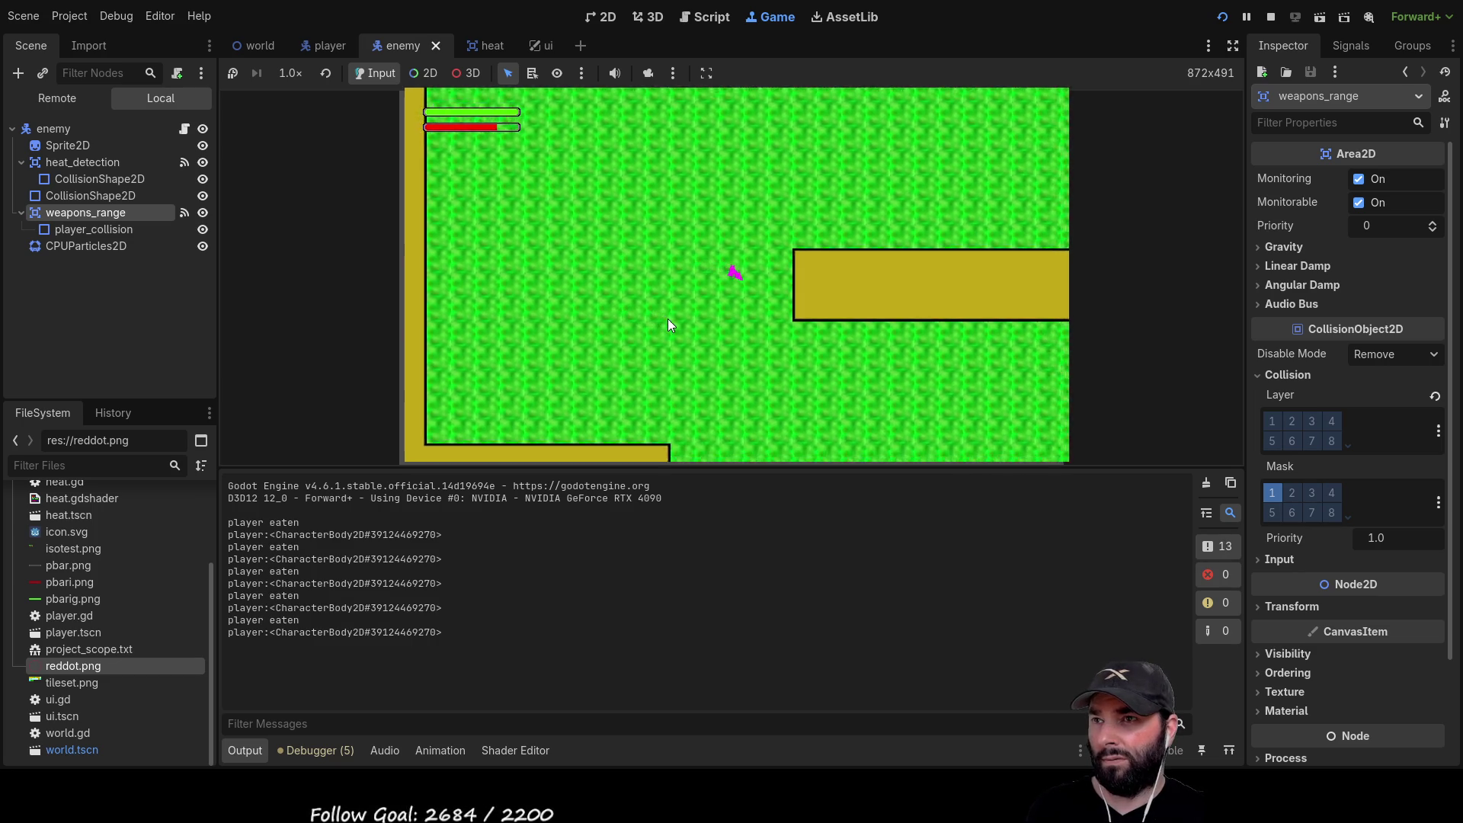
key(Down)
key(Right)
key(Down)
key(Left)
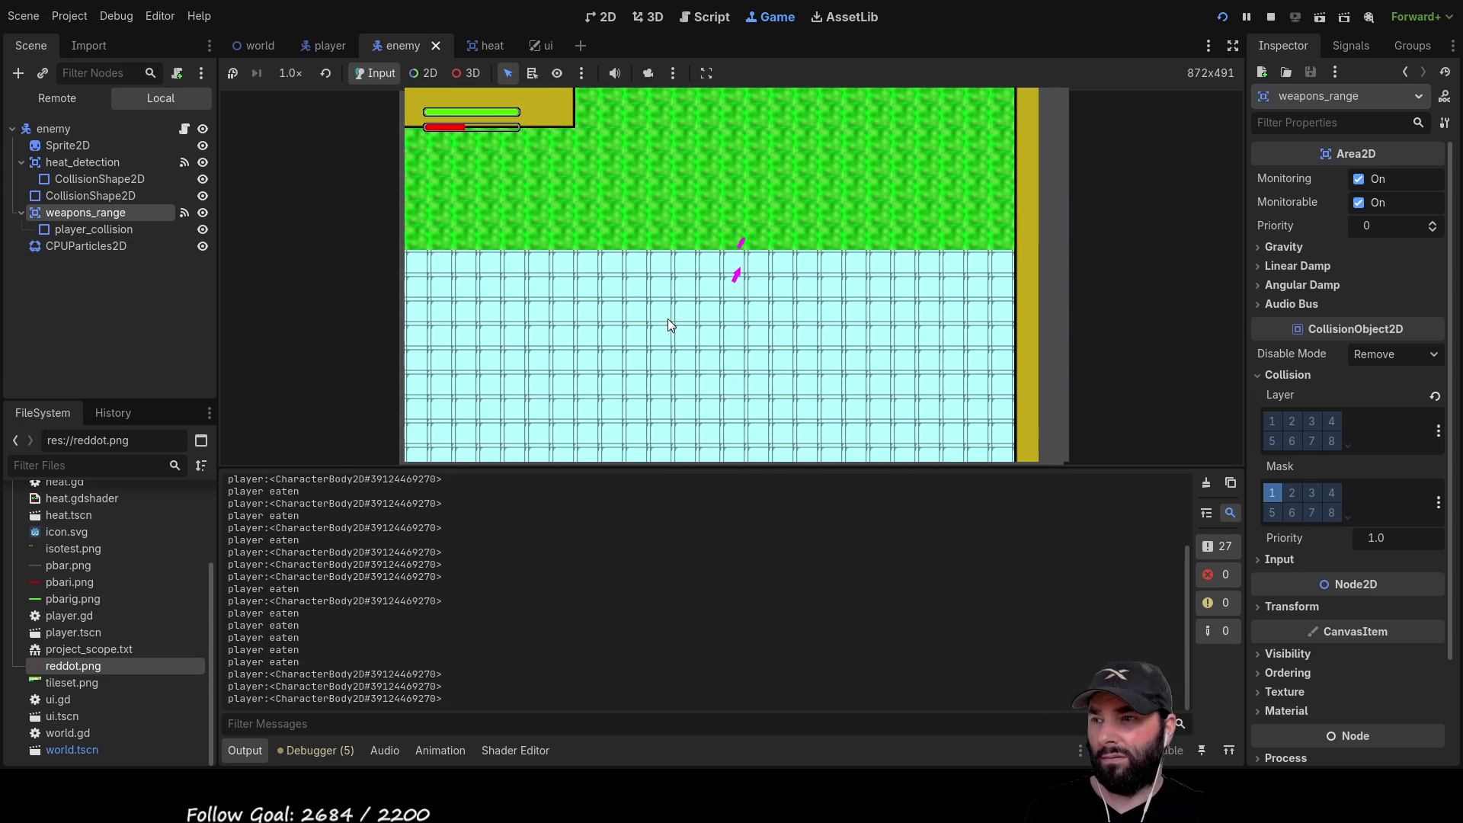
click(733, 236)
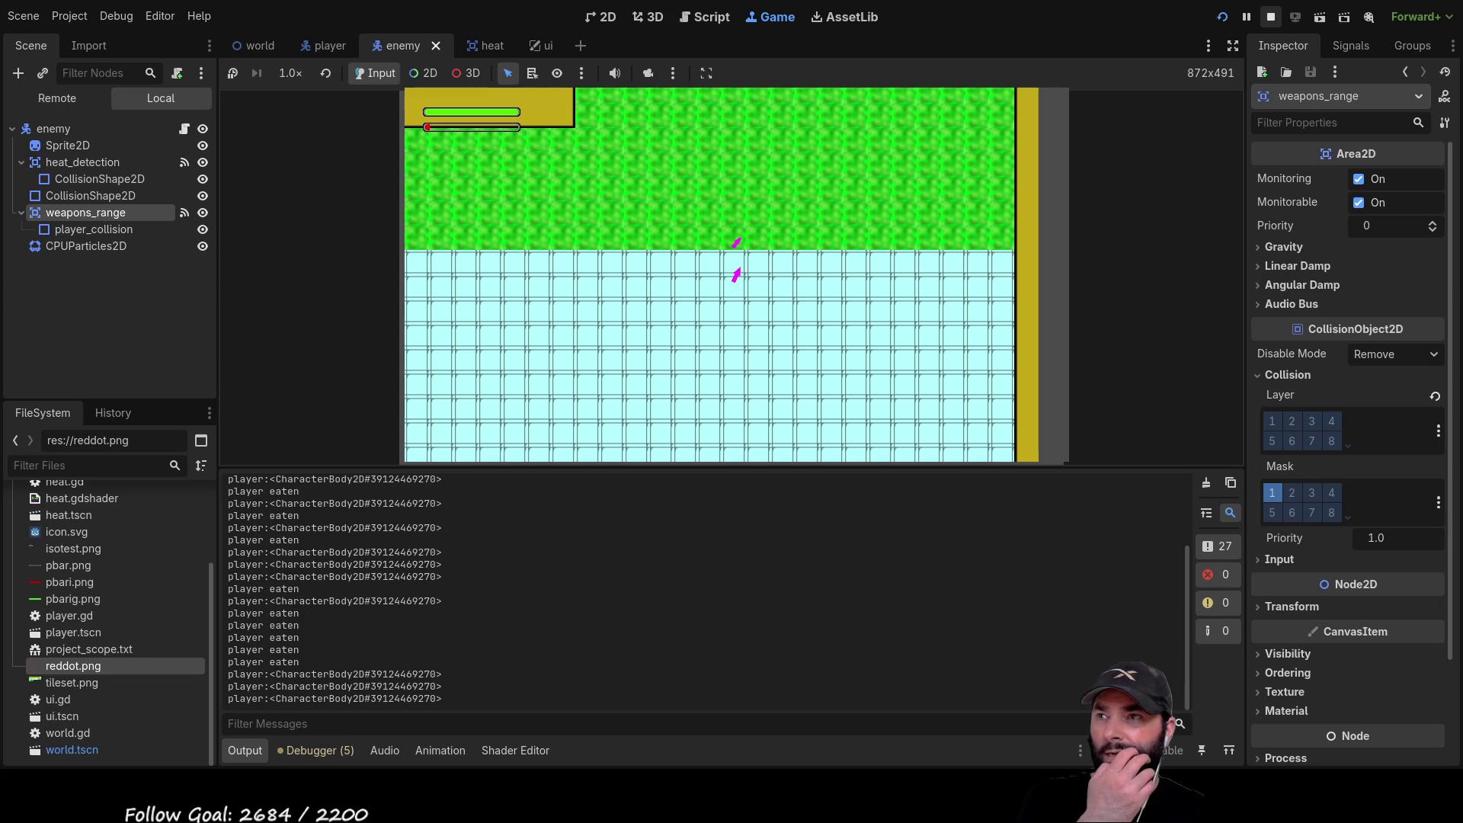
key(Down)
key(Left)
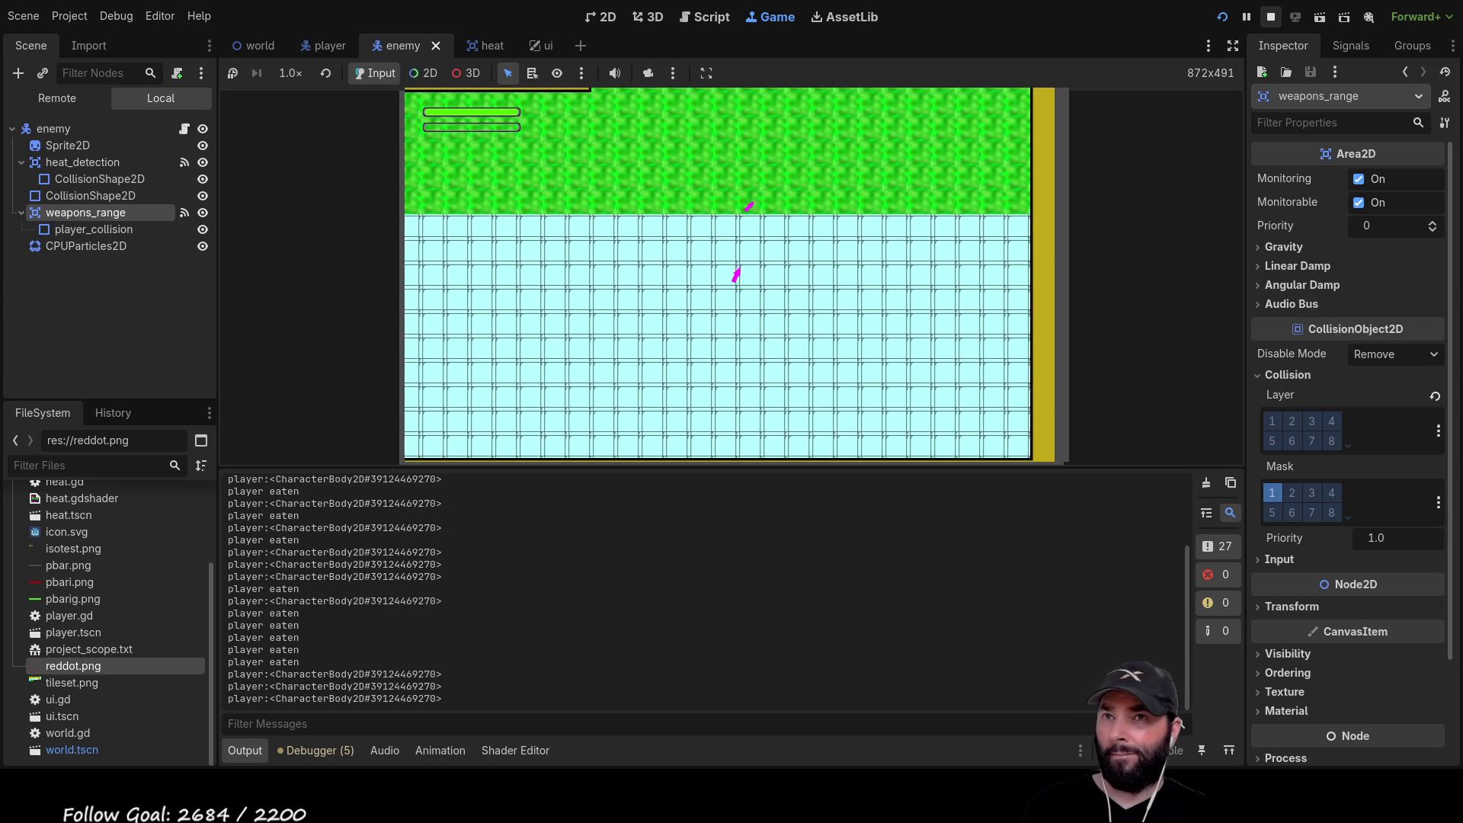
key(F8)
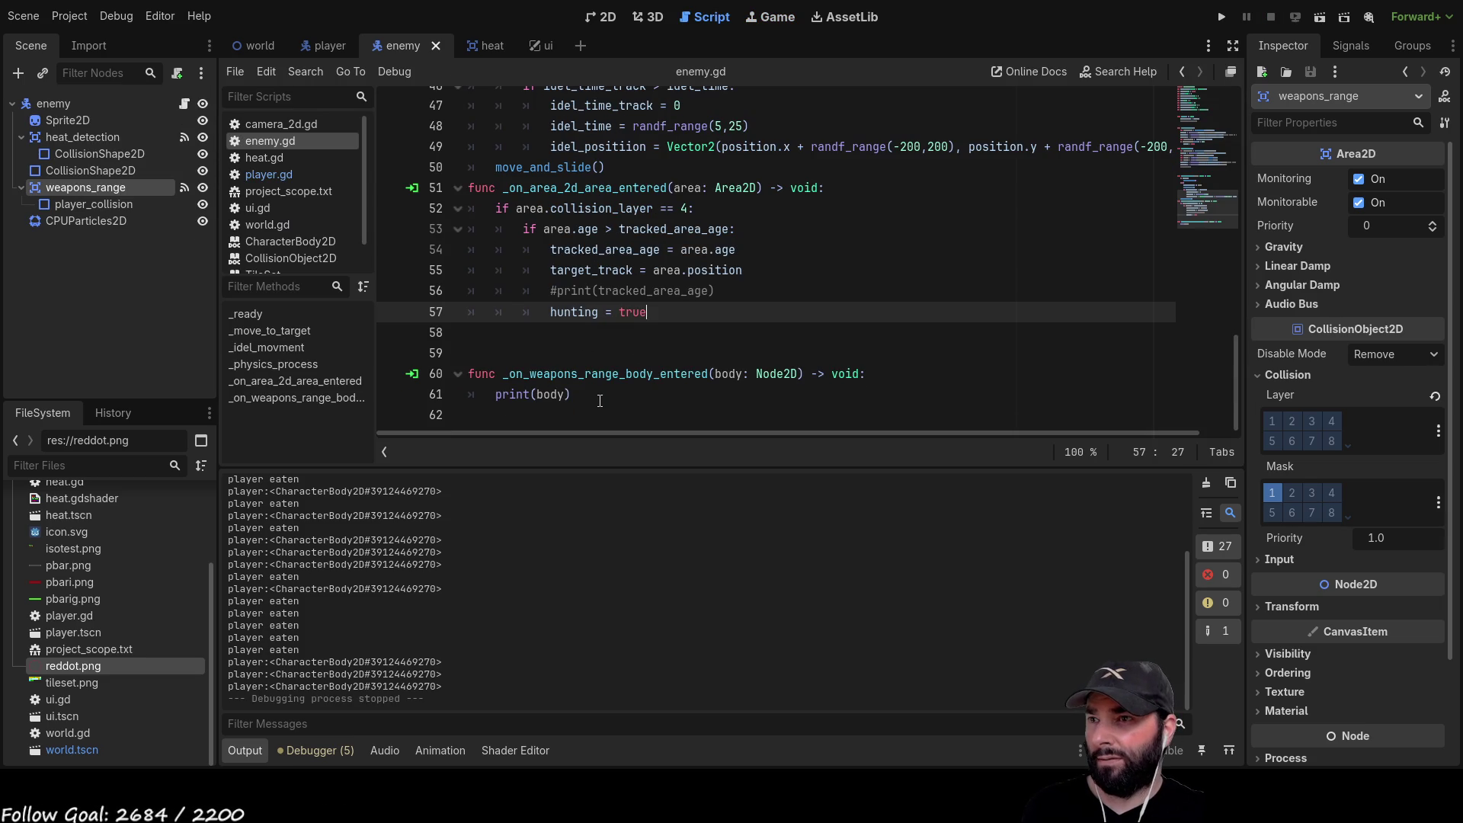
Delete print(body) and connect weapons_range's body_exited signal to a new enemy.gd handler
drag(497, 394, 571, 394)
key(BackSpace)
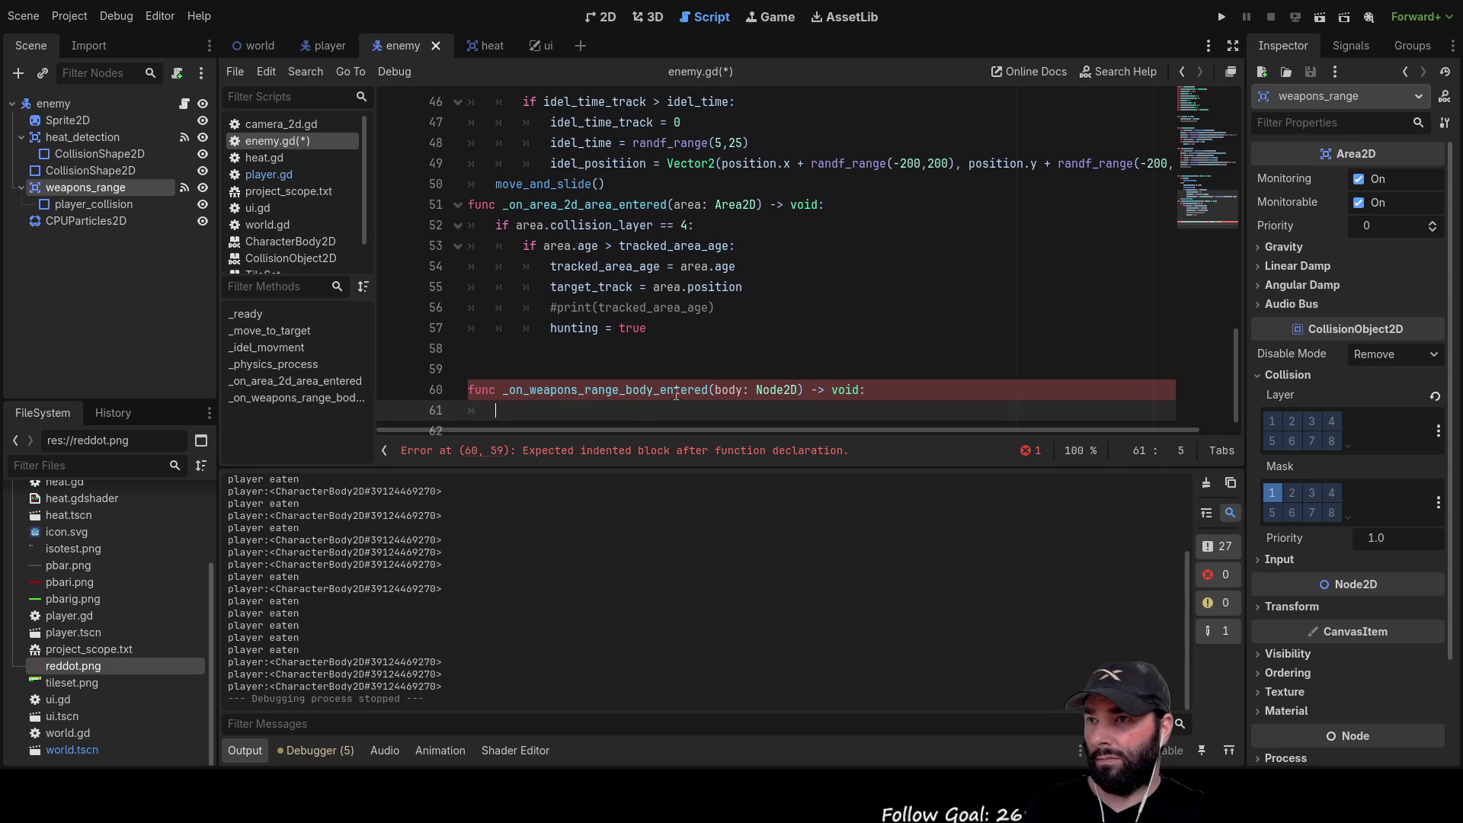
scroll(674, 394, down, 1)
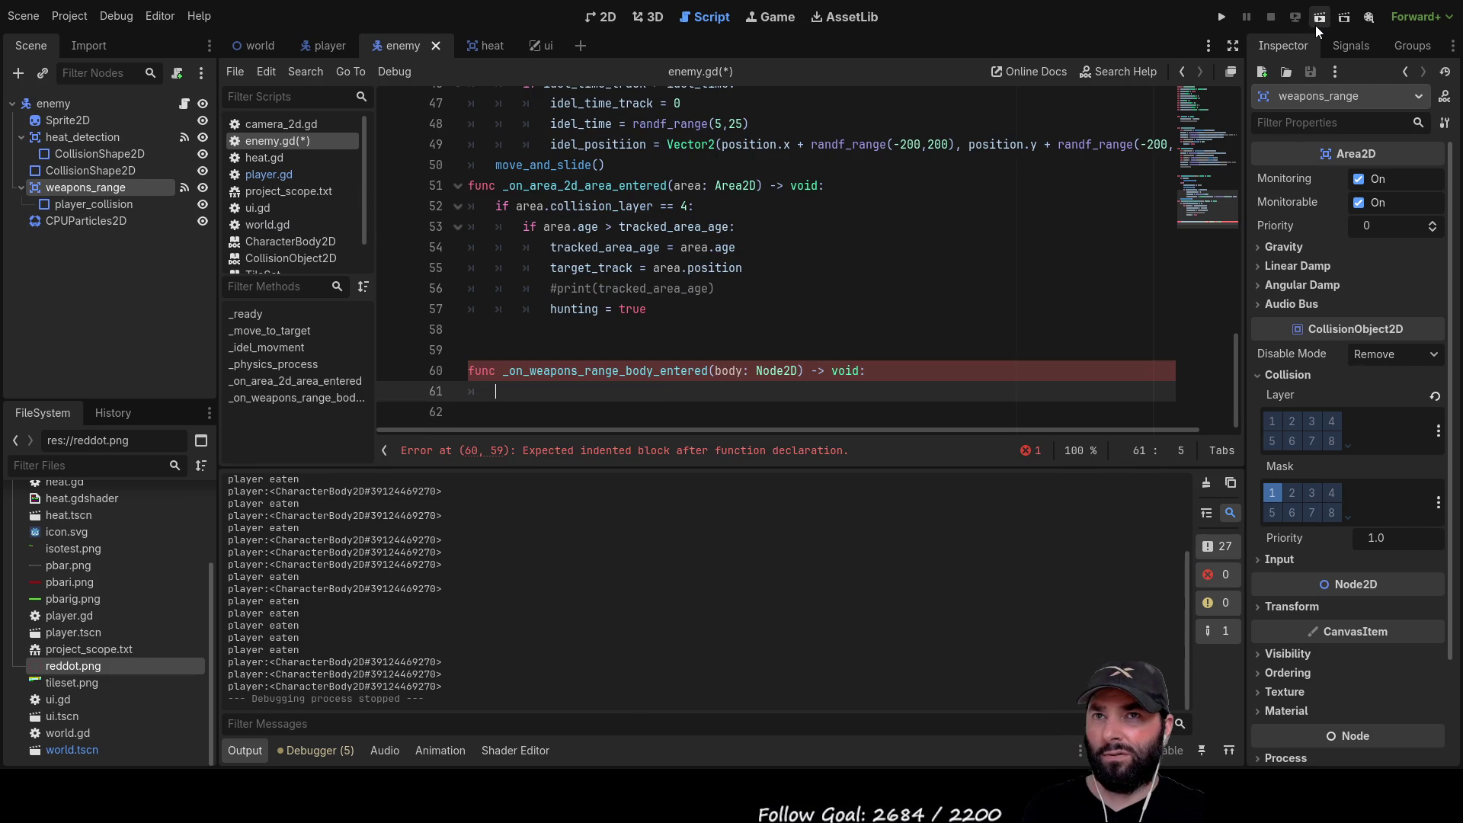
click(90, 206)
click(85, 187)
click(1350, 46)
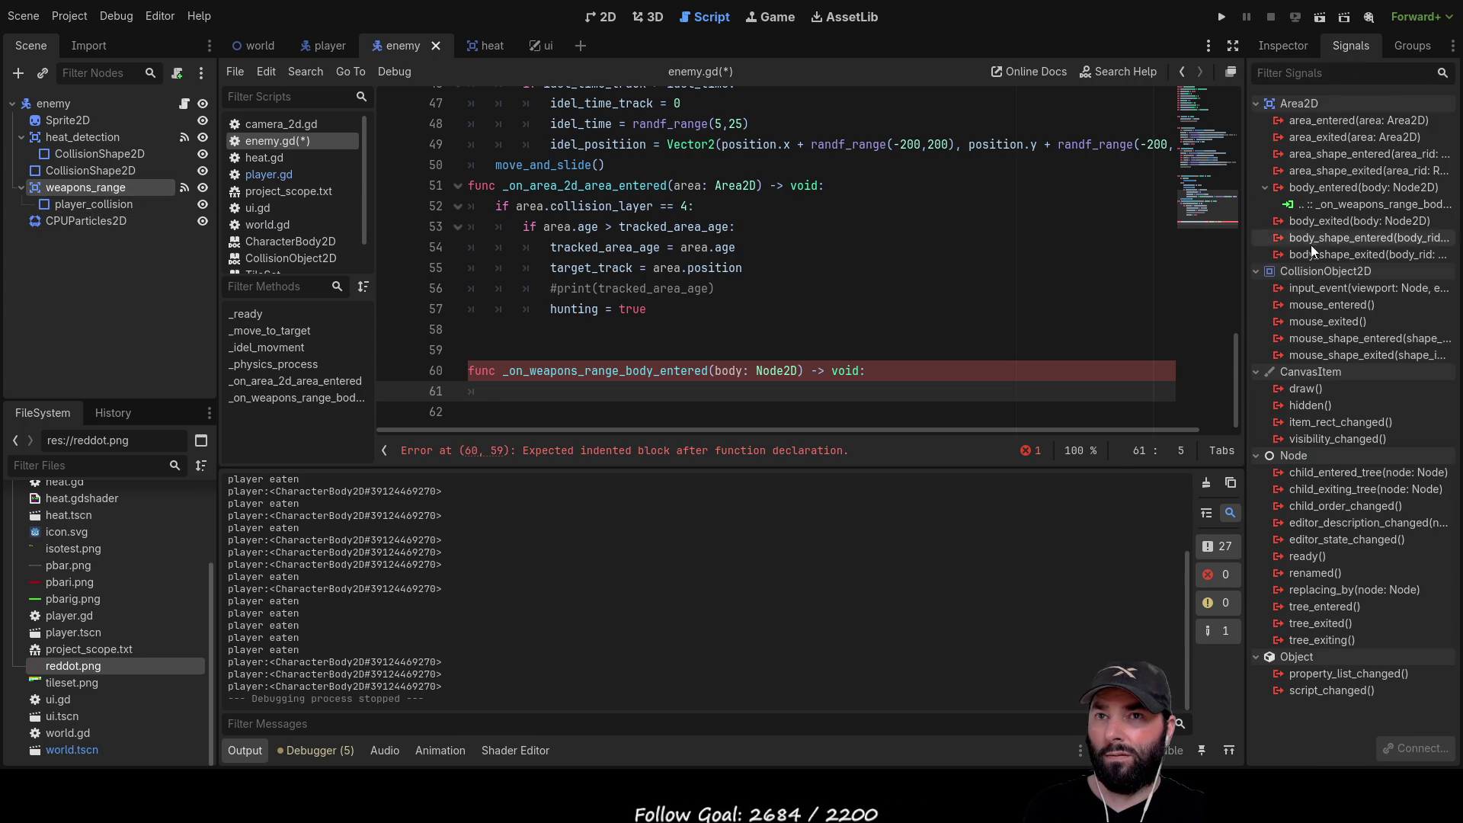
click(1327, 222)
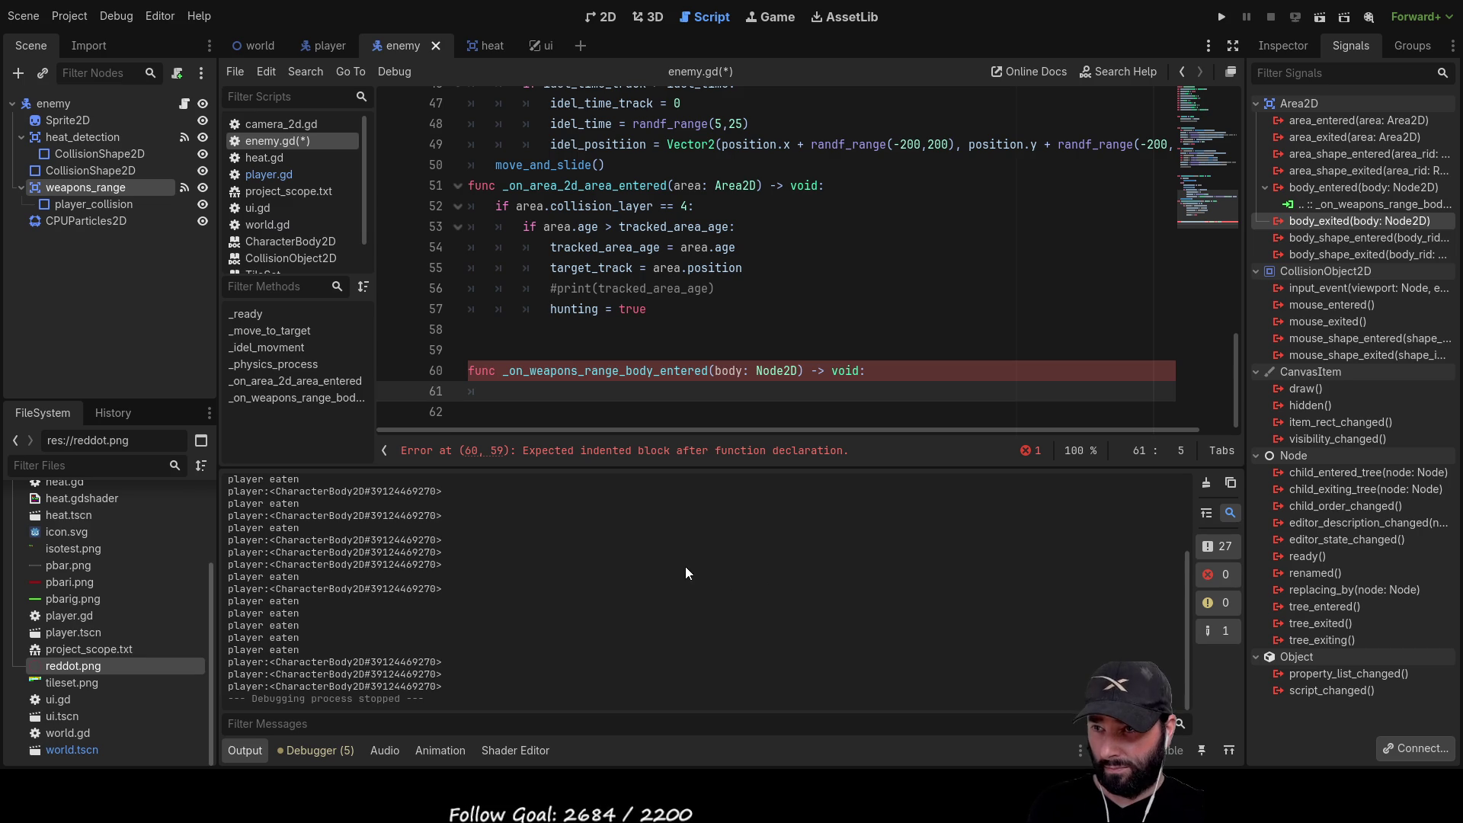
key(Return)
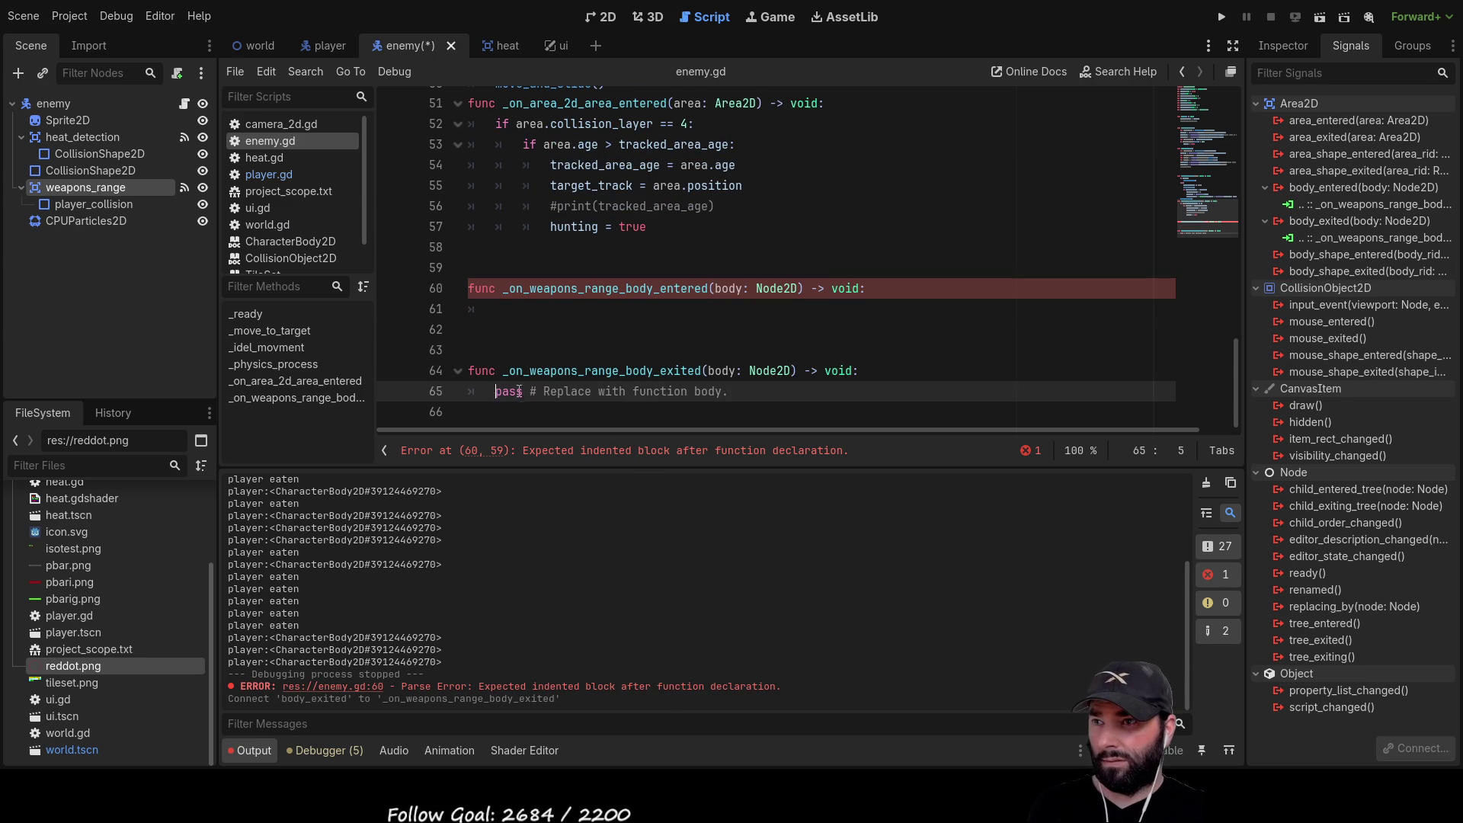
Set $CPUParticles2D.emitting = true in the body_entered handler
key(shift+End)
key(BackSpace)
click(545, 309)
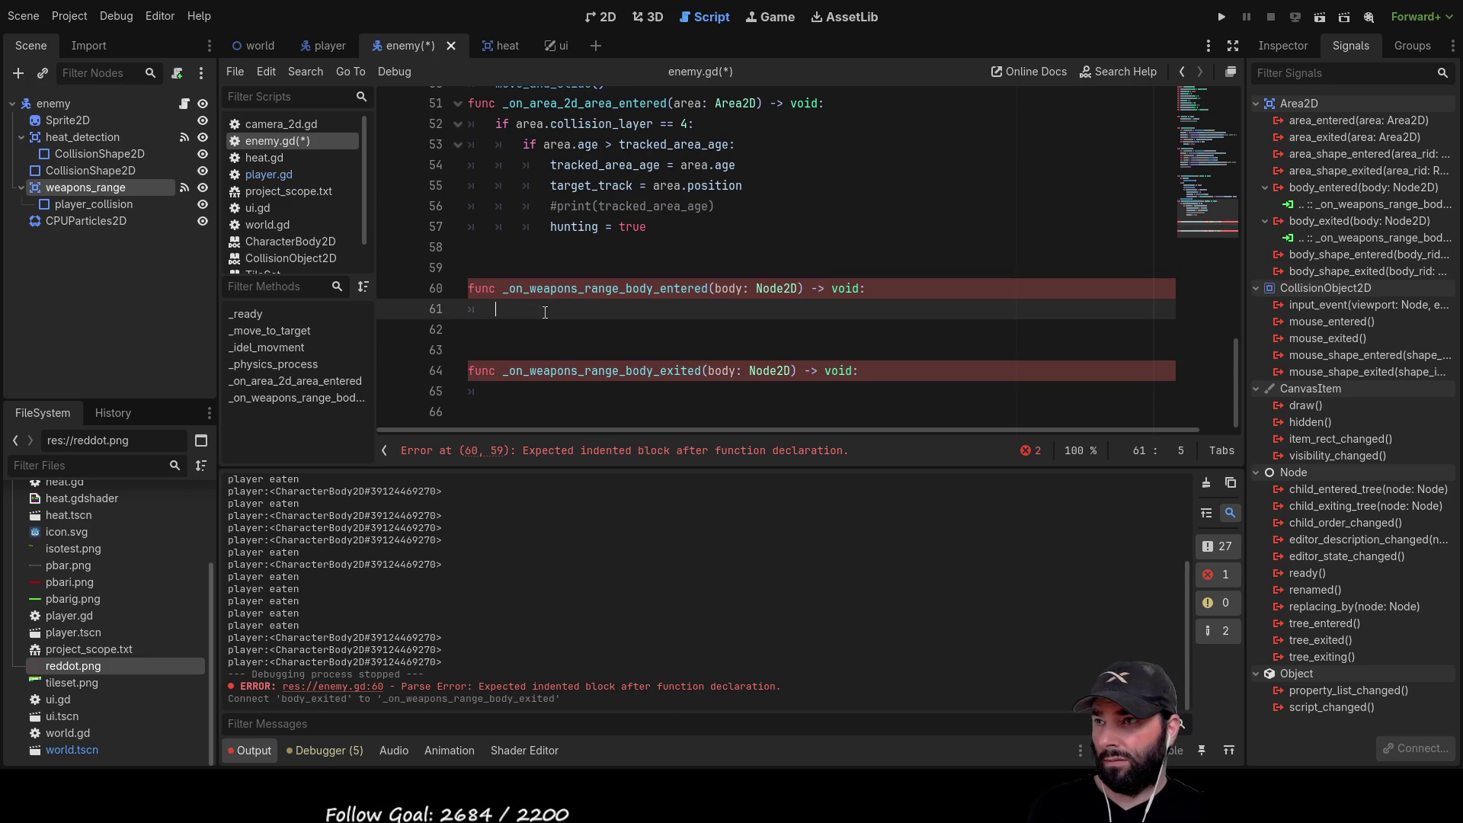
mouse_move(61, 219)
mouse_down()
mouse_move(592, 356)
mouse_move(552, 311)
mouse_up()
click(1282, 45)
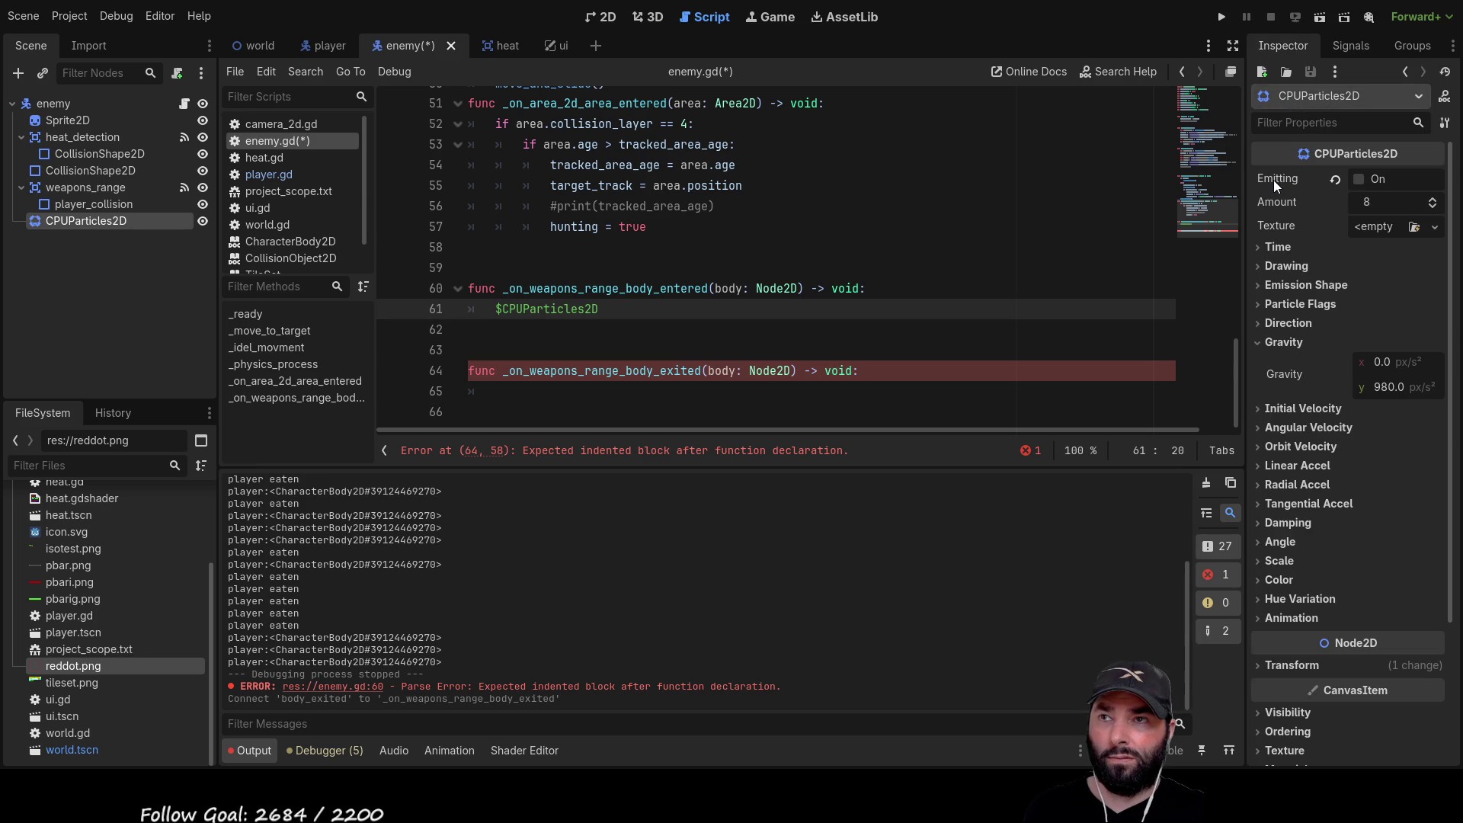
mouse_move(1273, 180)
mouse_down()
mouse_move(731, 349)
mouse_move(671, 317)
mouse_up()
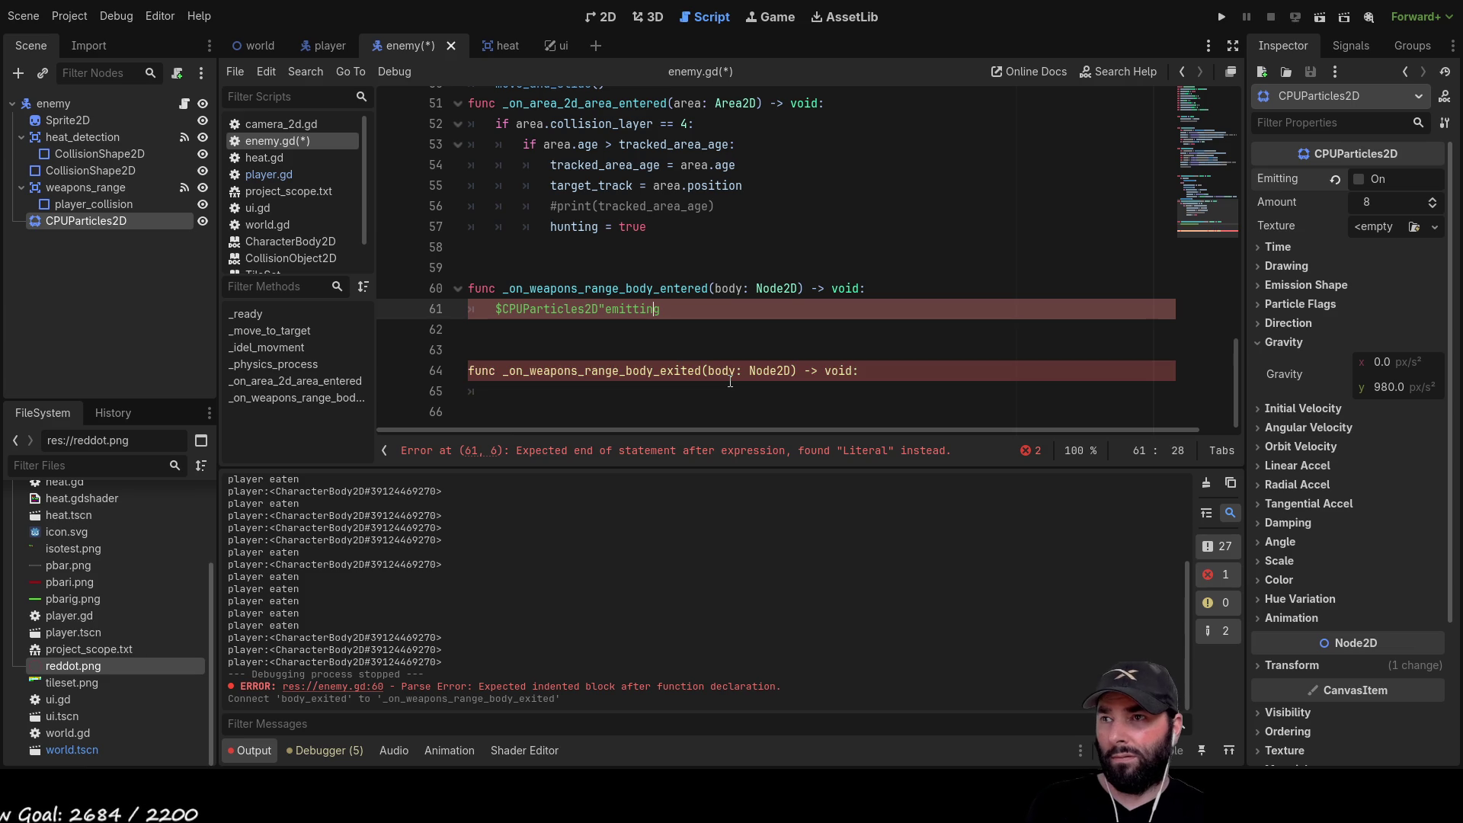
key(ctrl+Left)
text(.)
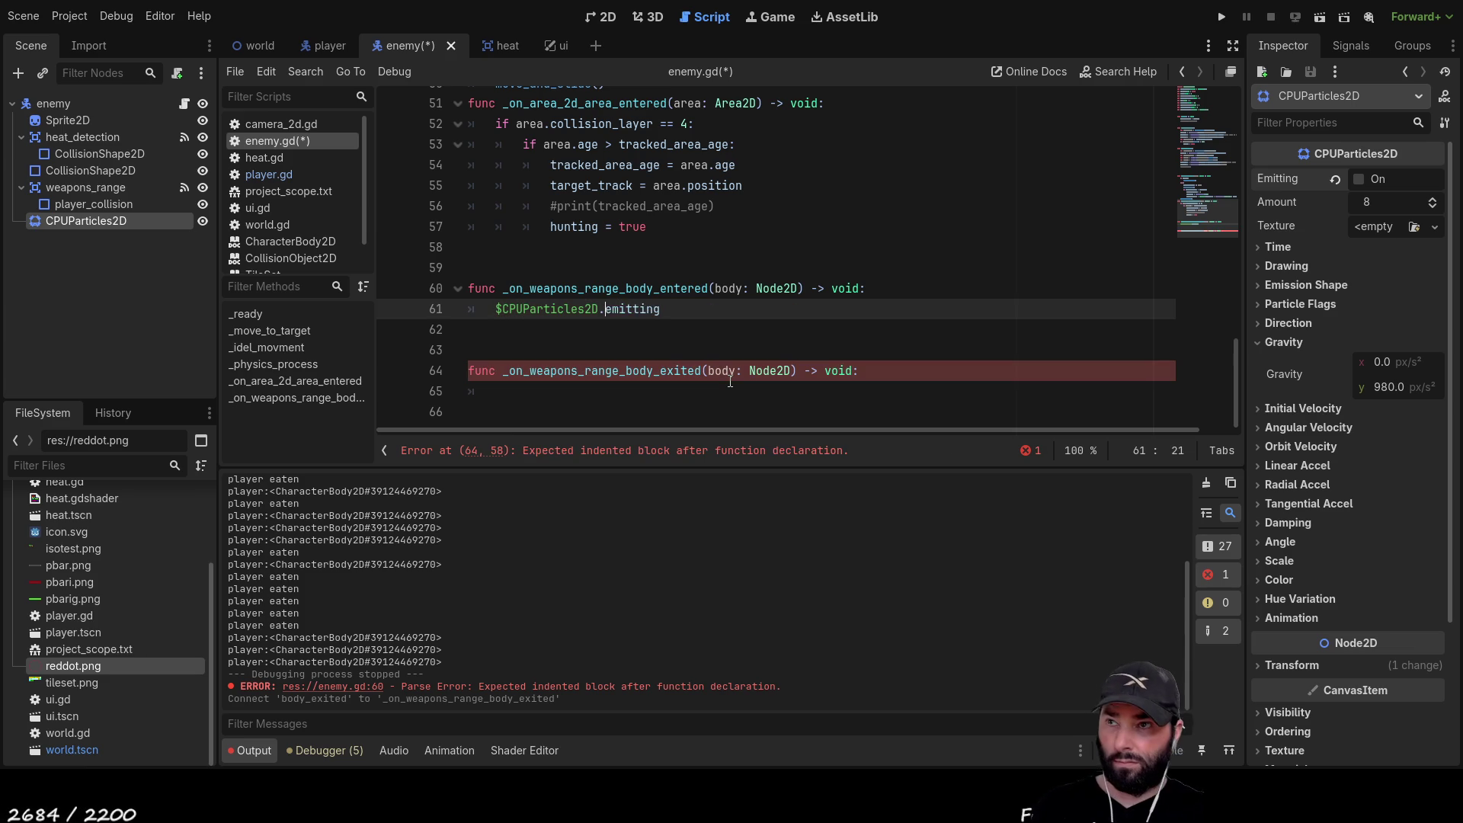
key(Right)
key(Right)
key(Right)
key(Right)
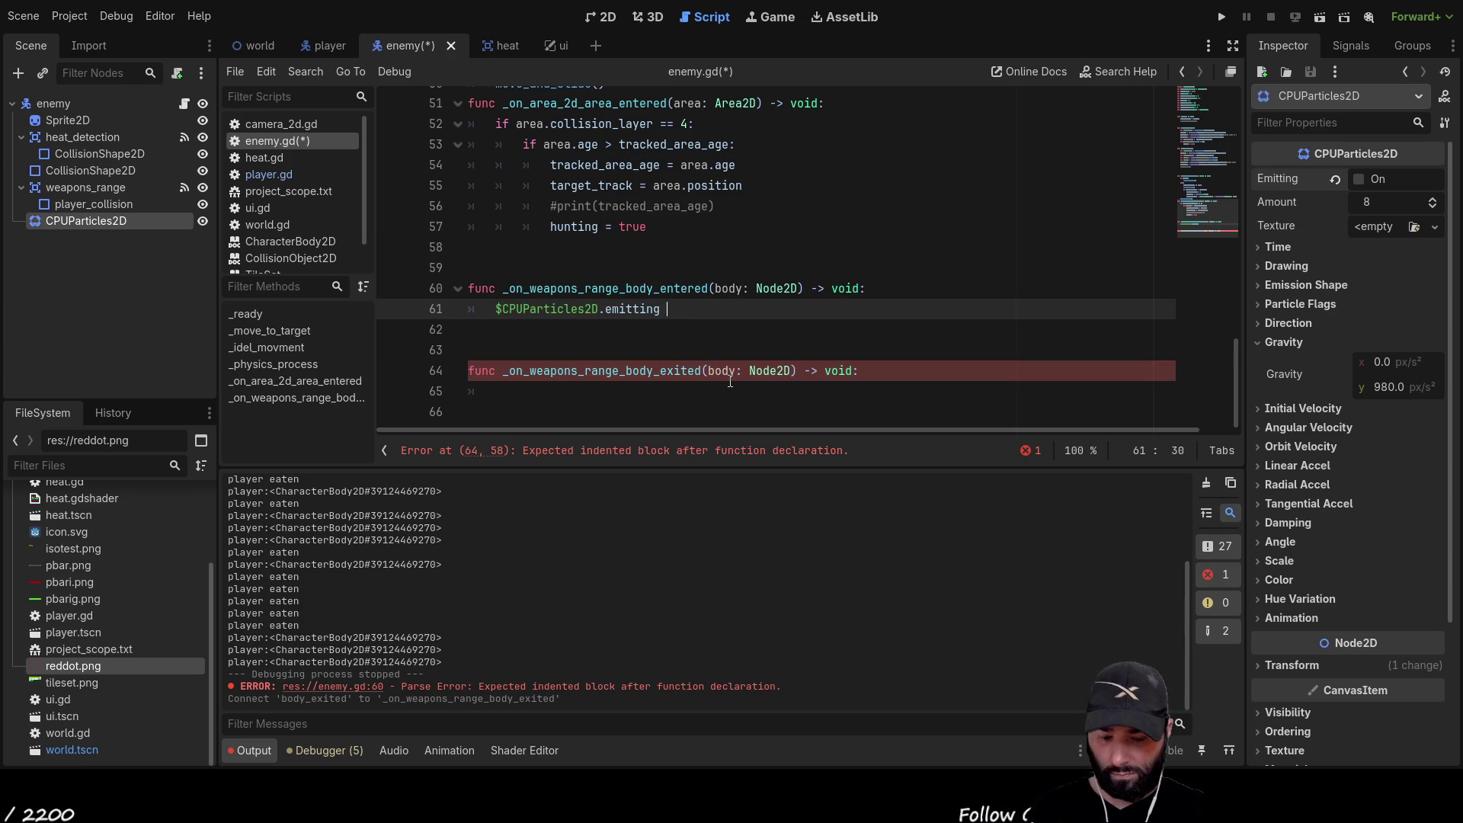
text(= true)
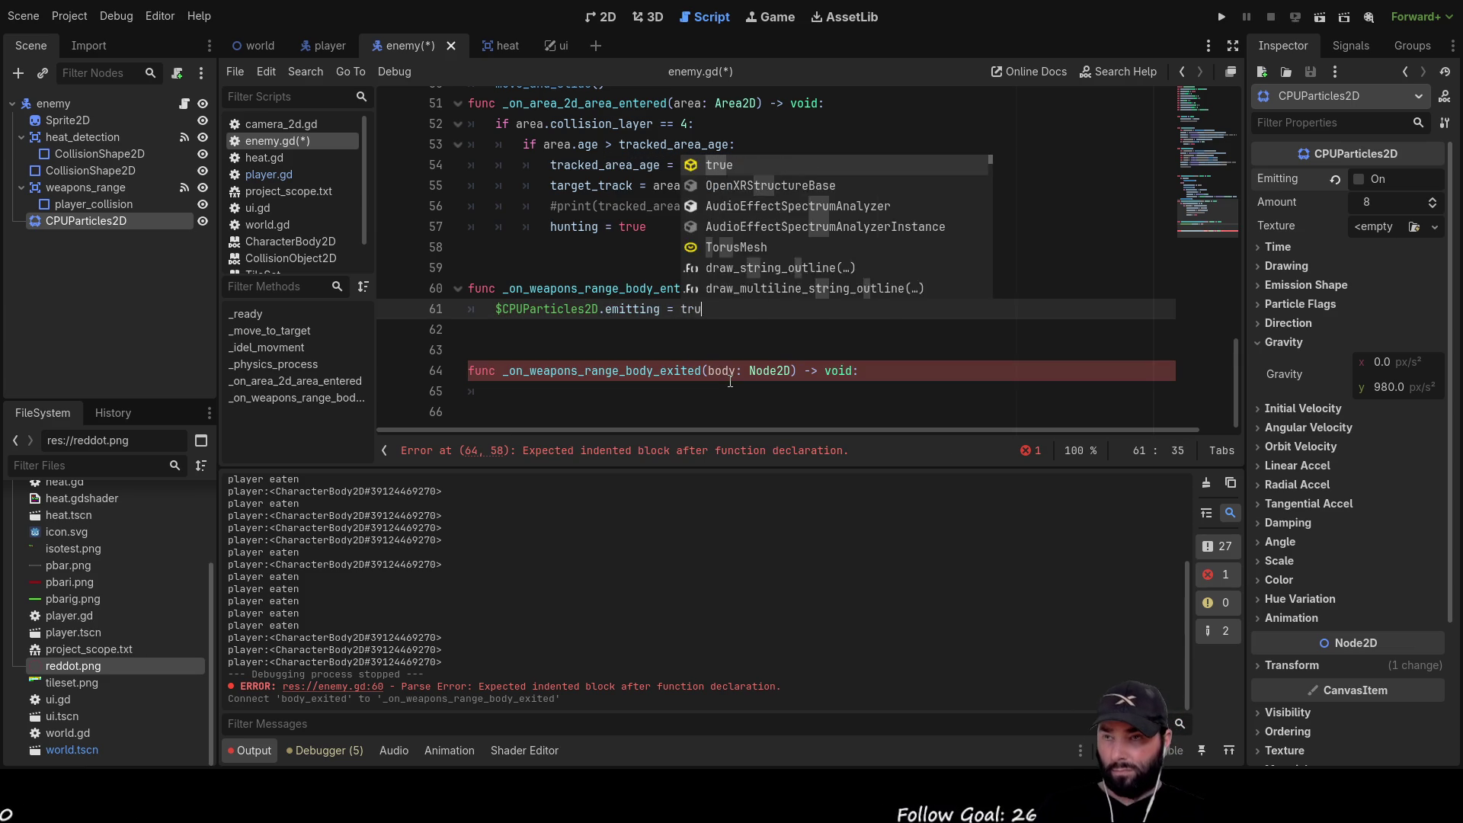
Add $CPUParticles2D.emitting = false to the body_exited handler, then run the game
drag(708, 308, 496, 309)
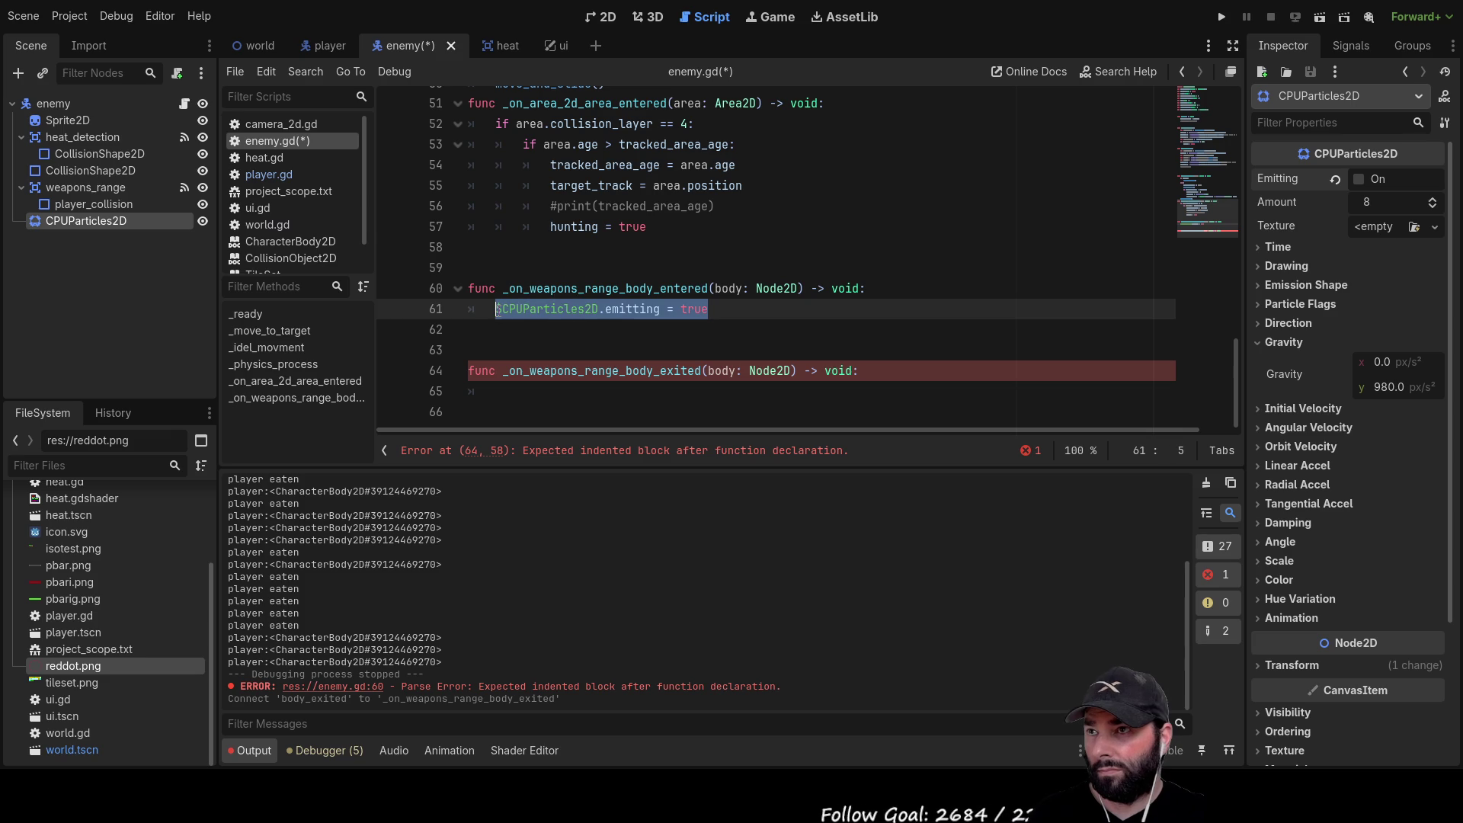
key(ctrl+c)
click(532, 400)
key(ctrl+v)
key(BackSpace)
key(BackSpace)
key(BackSpace)
text(false)
click(715, 331)
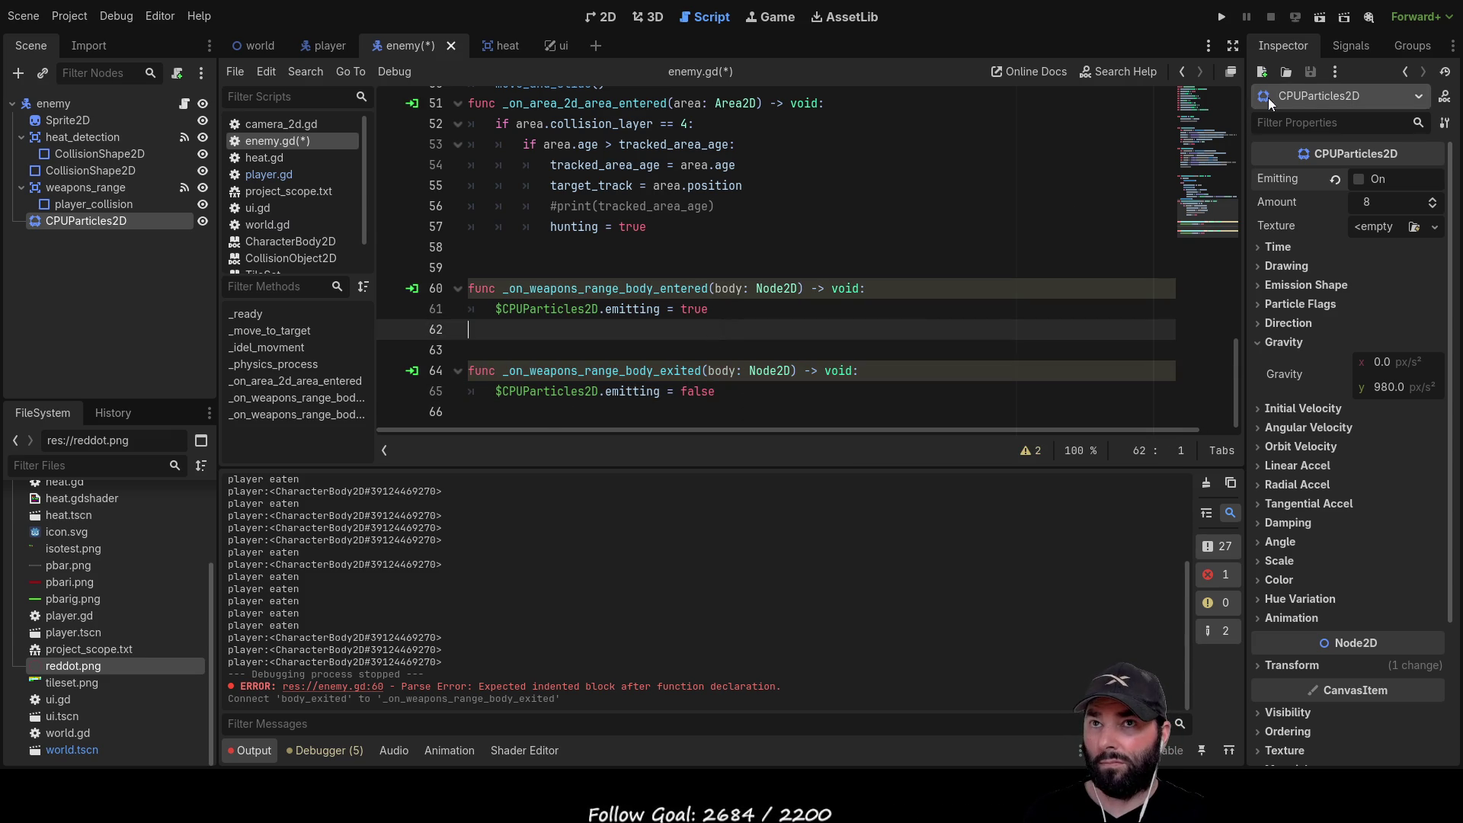
click(1221, 17)
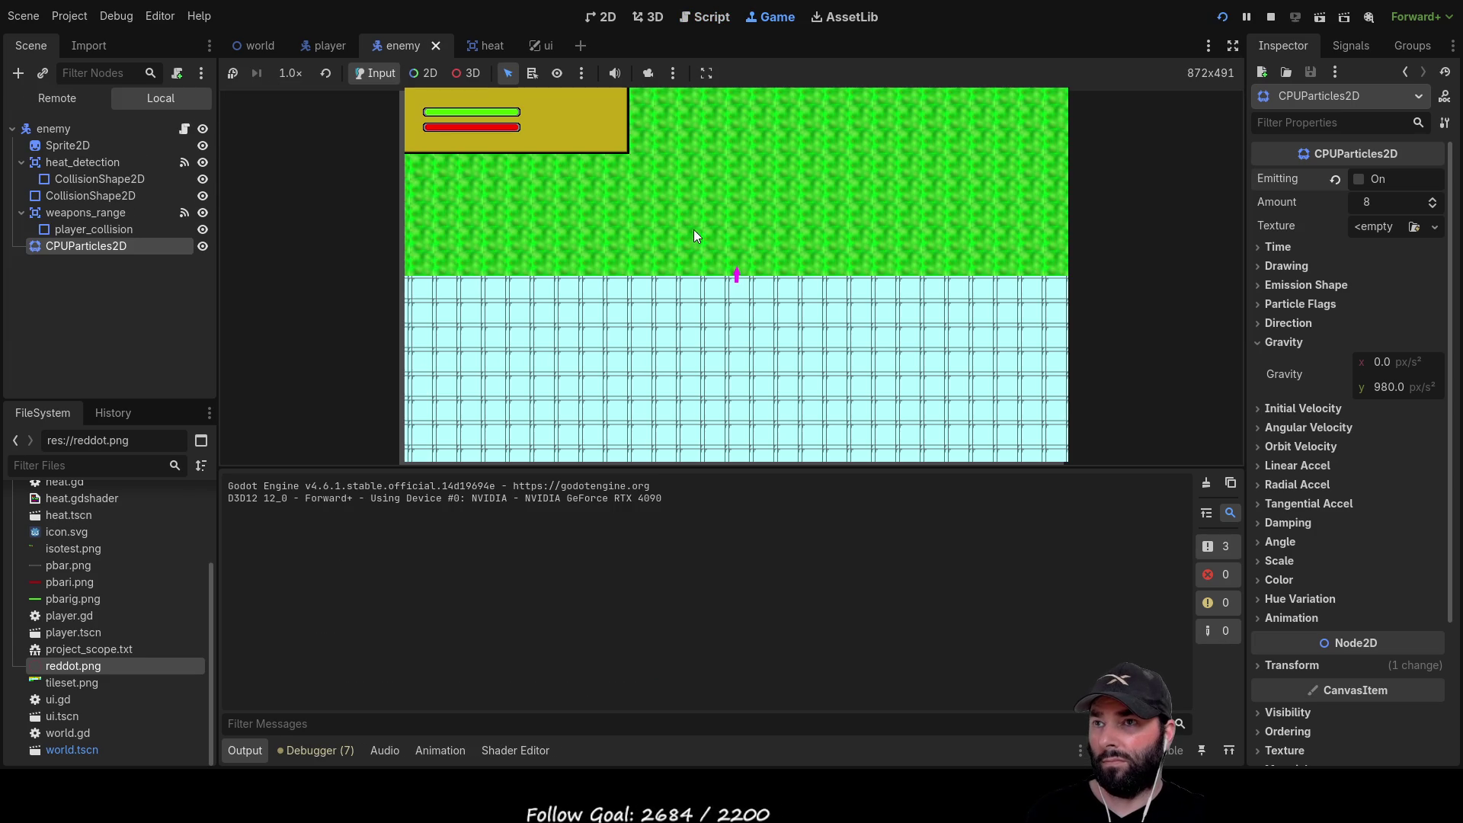
Steer the player around the level toward the enemy with WASD, then stop the playtest
key(w)
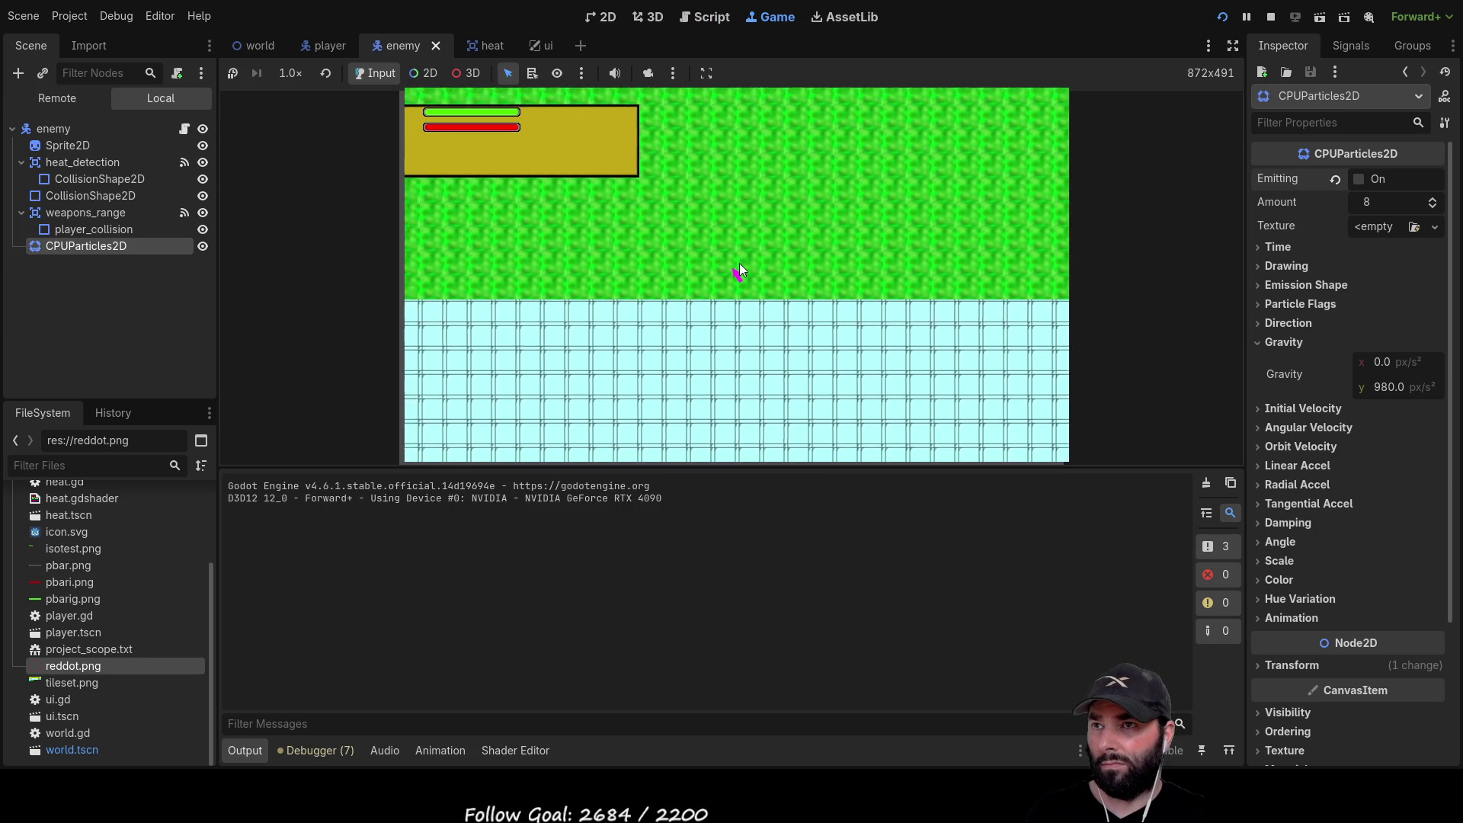
key(a)
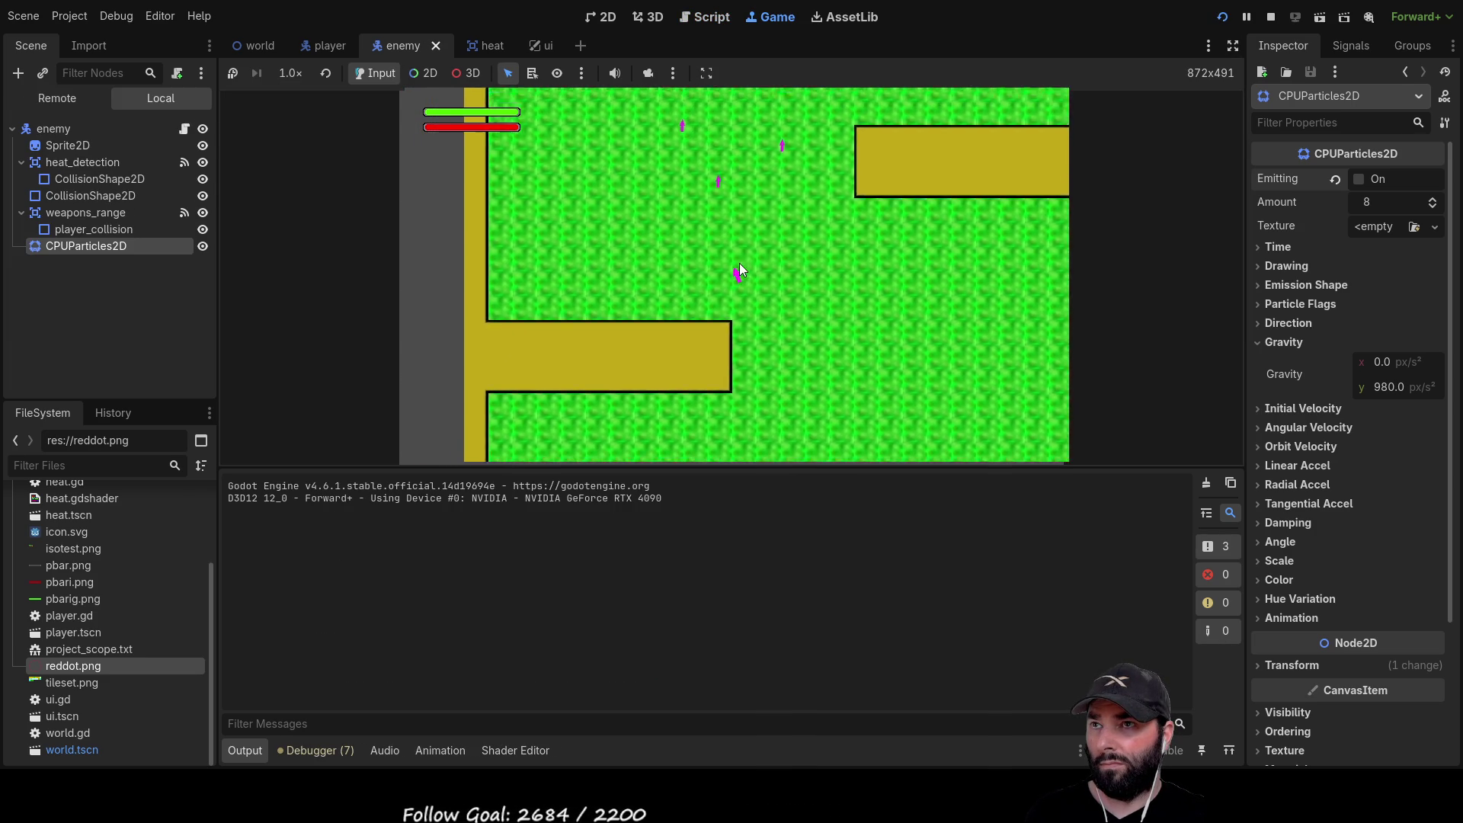
key(w)
key(a)
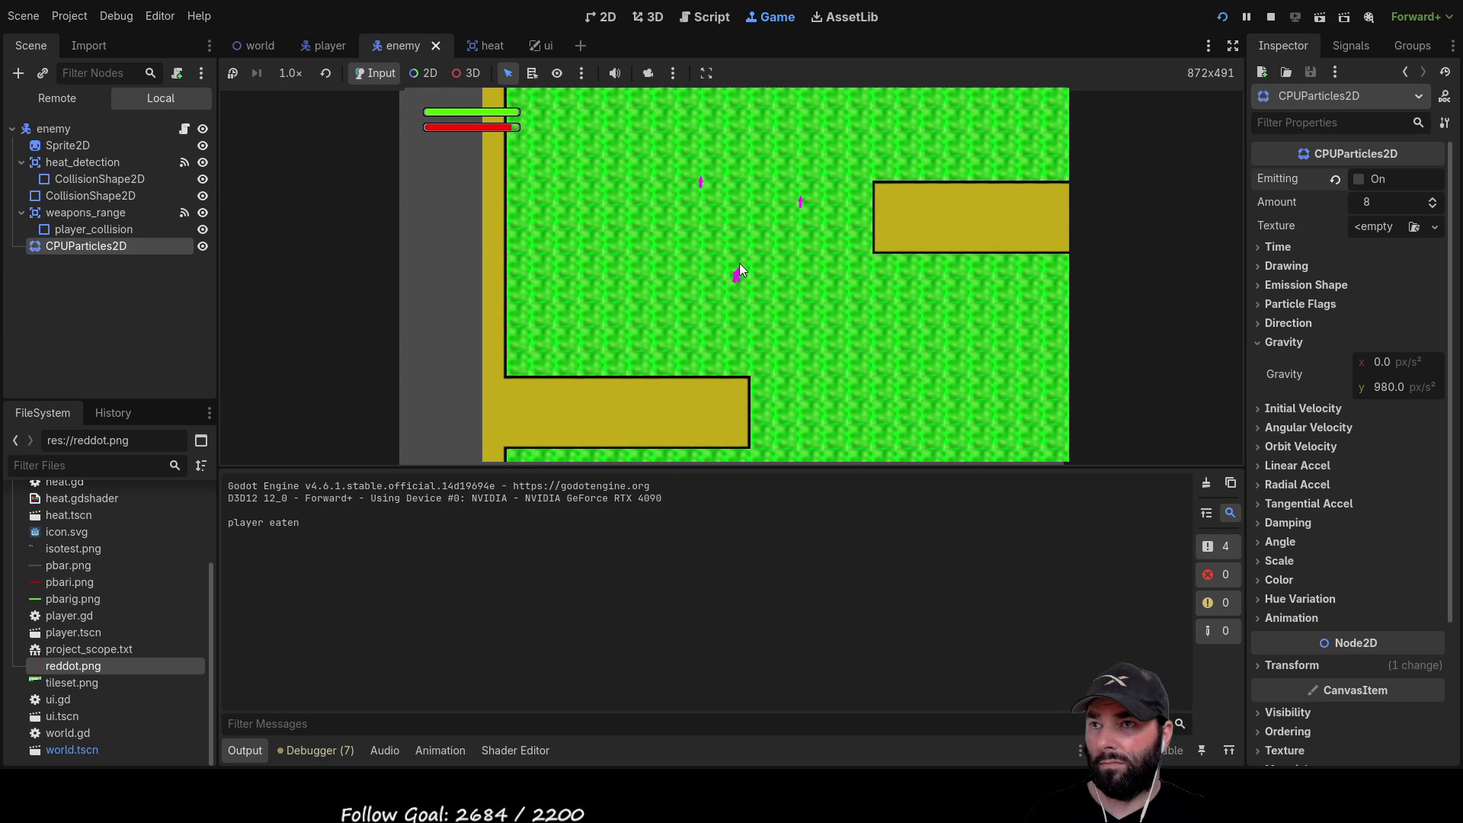
key(d)
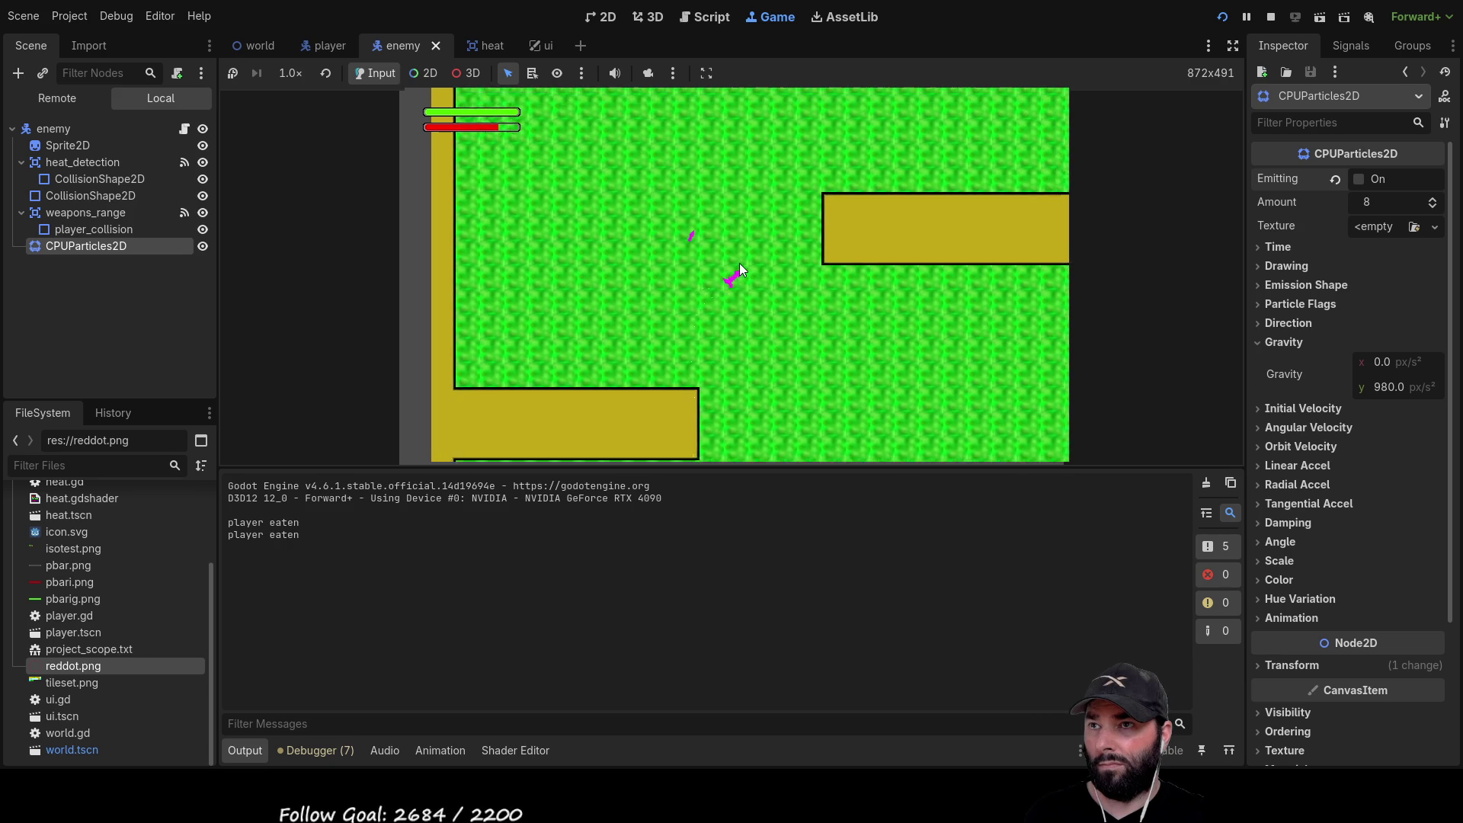
key(s)
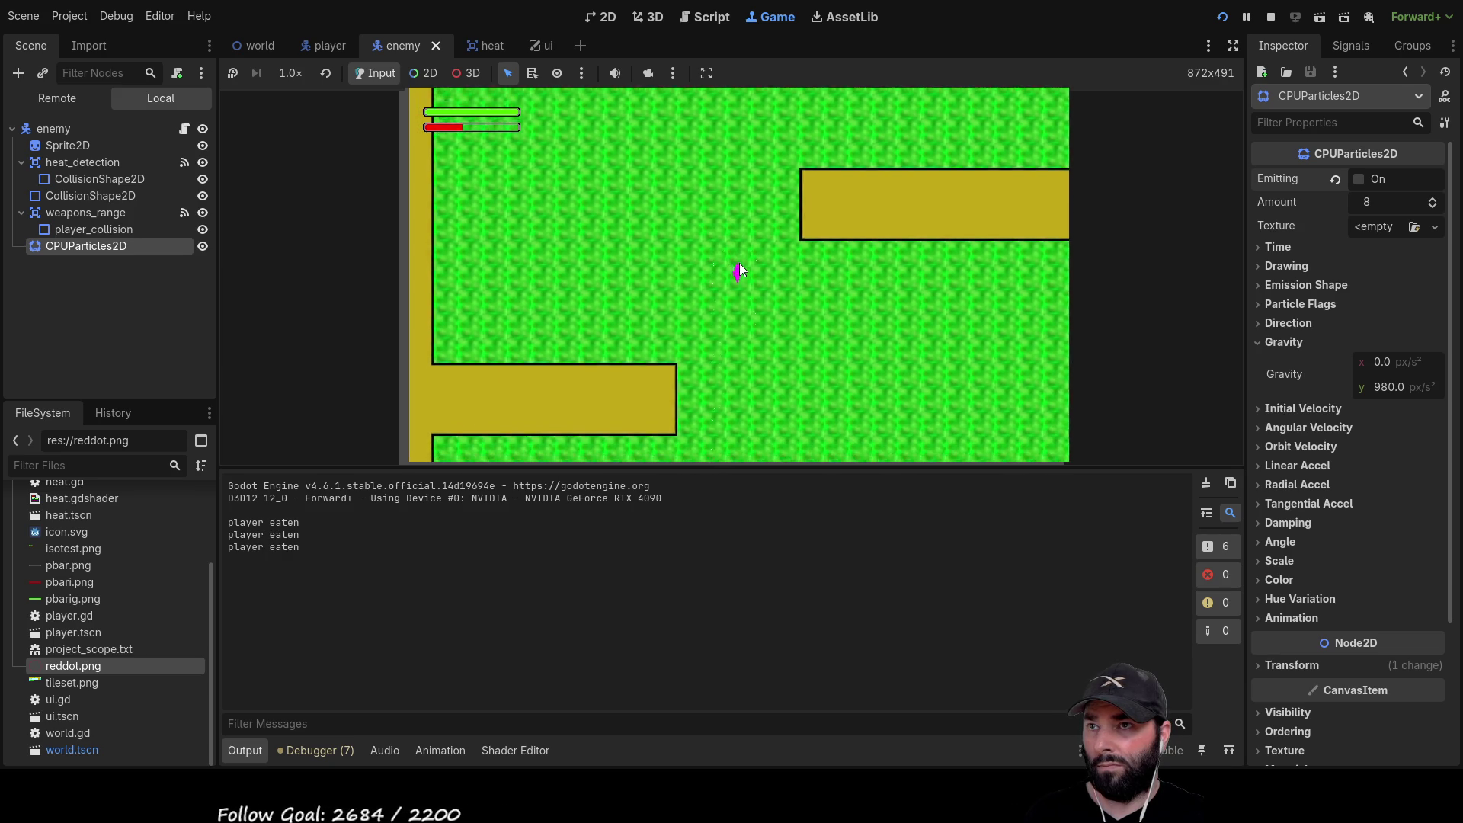
key(s)
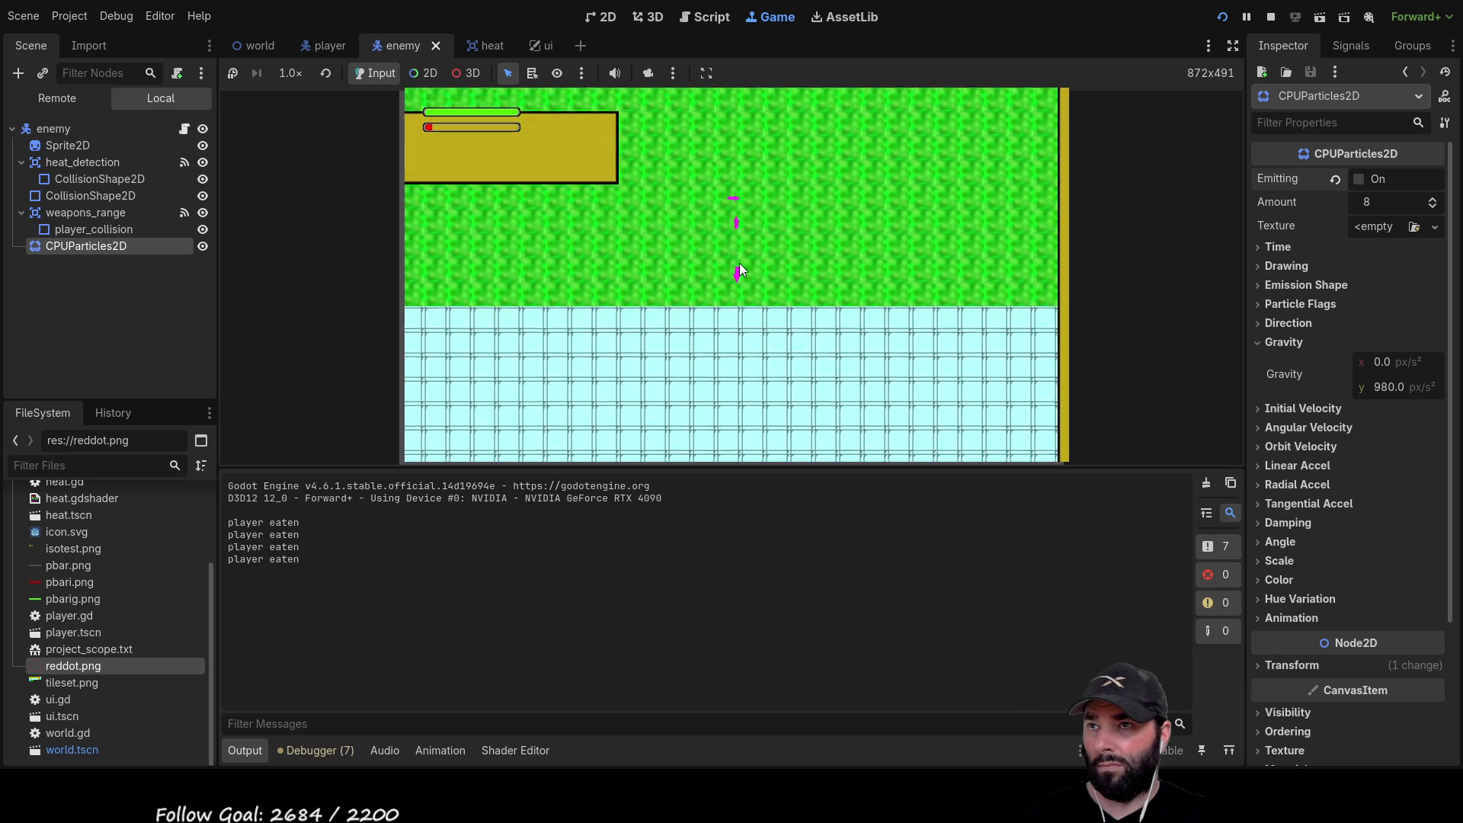
key(s)
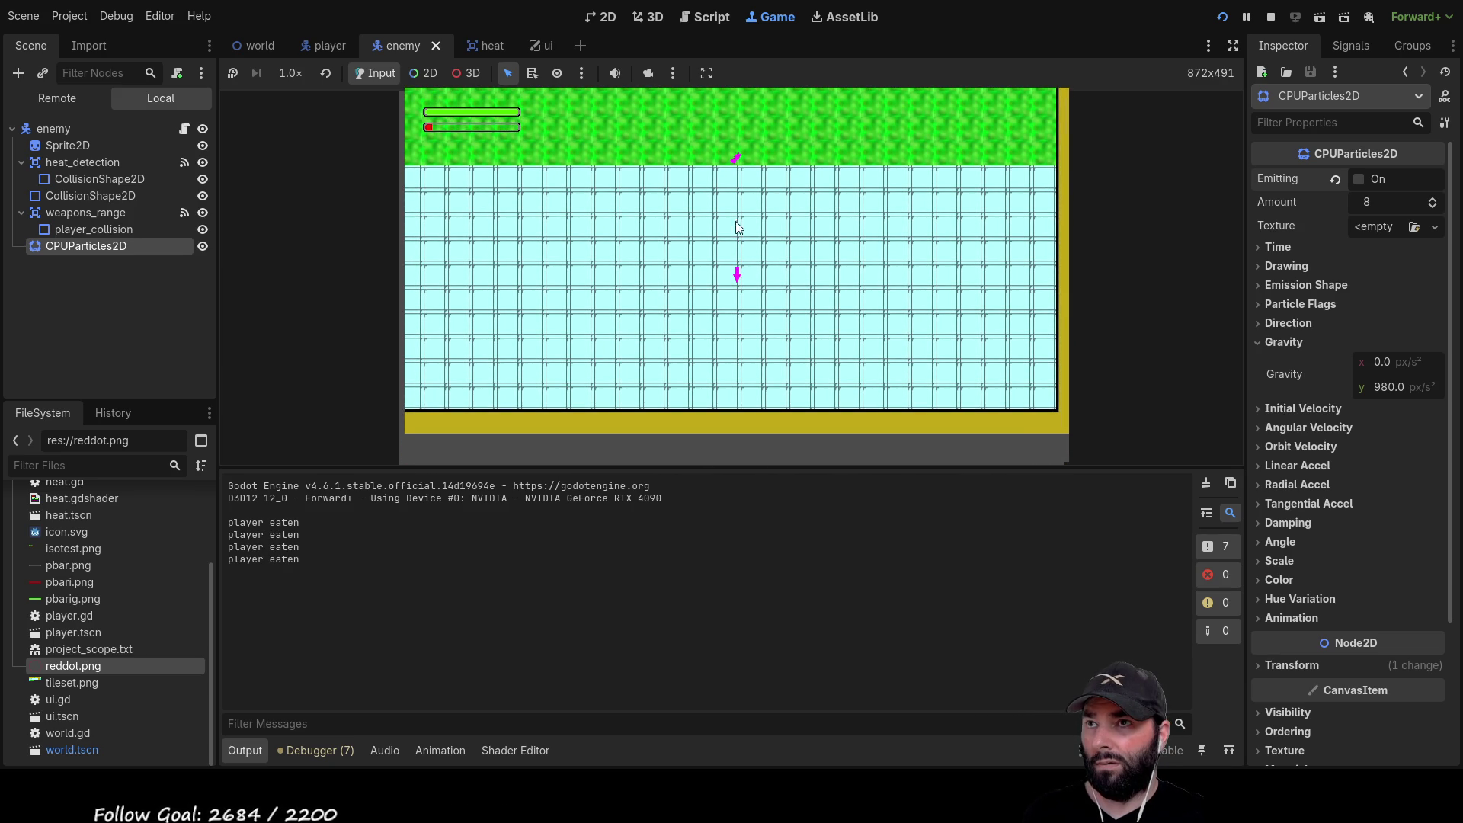
click(1270, 16)
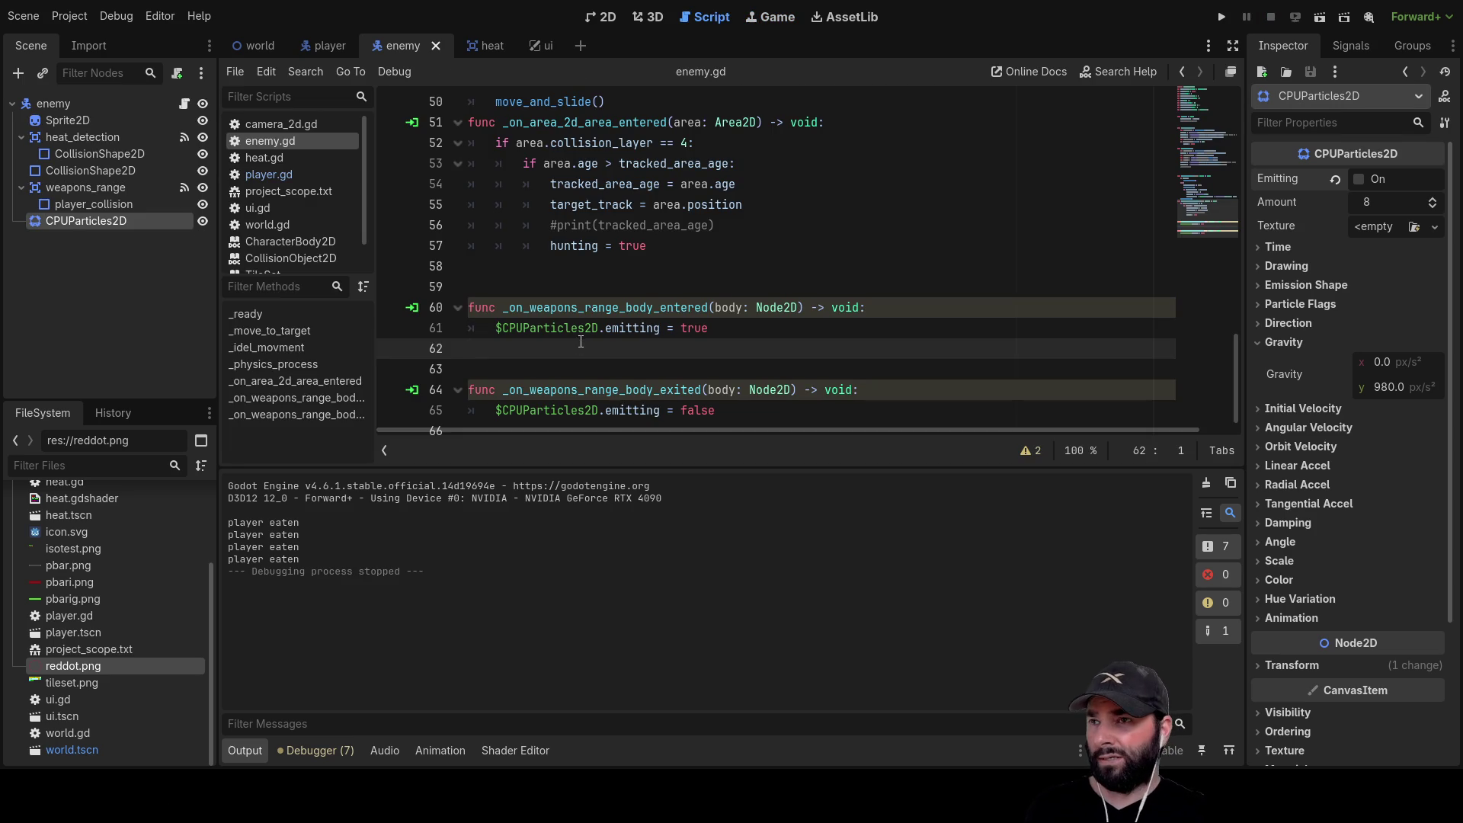
Review the CPUParticles2D Emission Shape and Particle Flags settings, then return to the 2D view
click(118, 204)
click(61, 222)
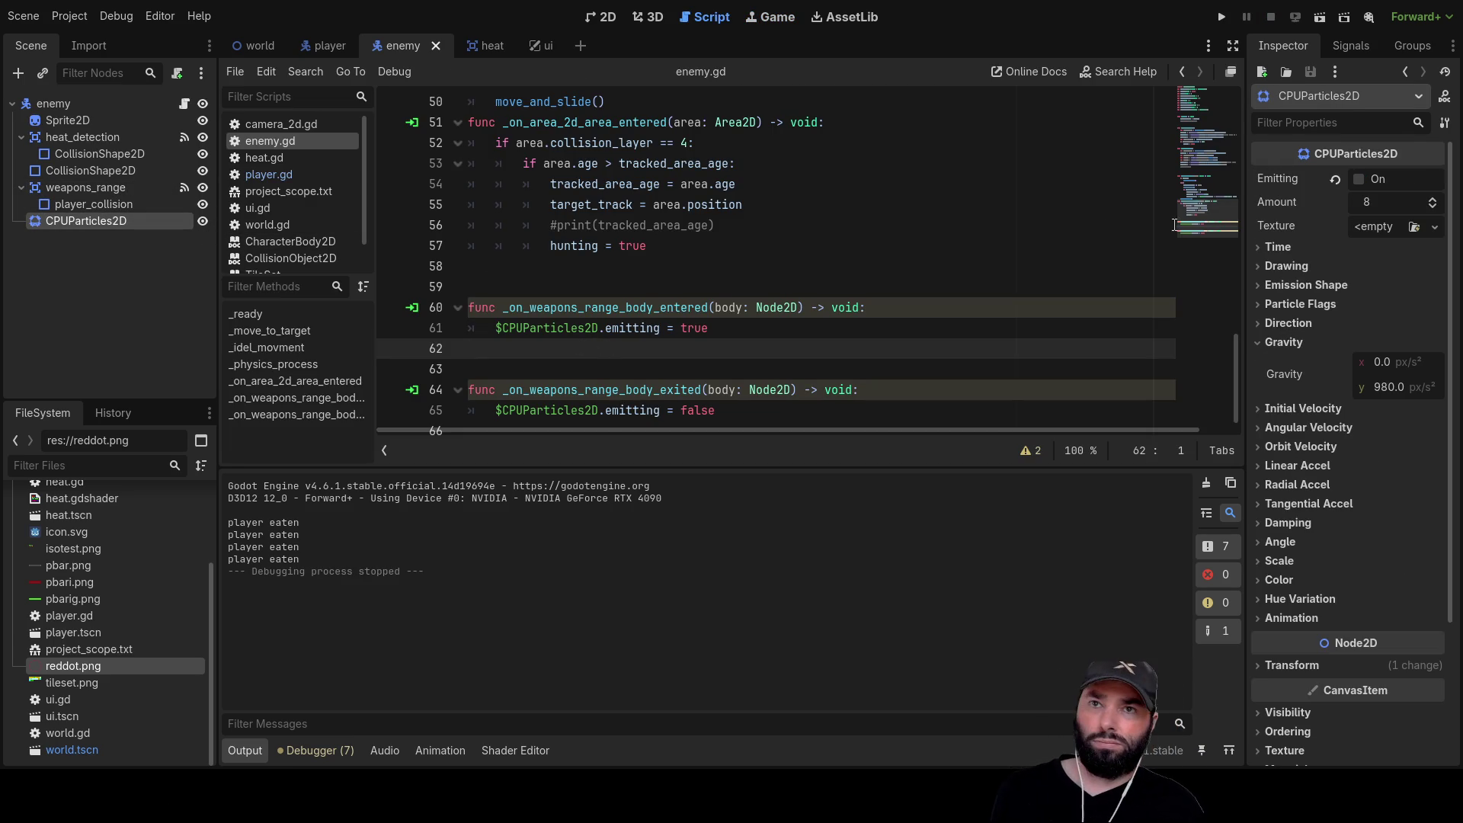
click(1258, 286)
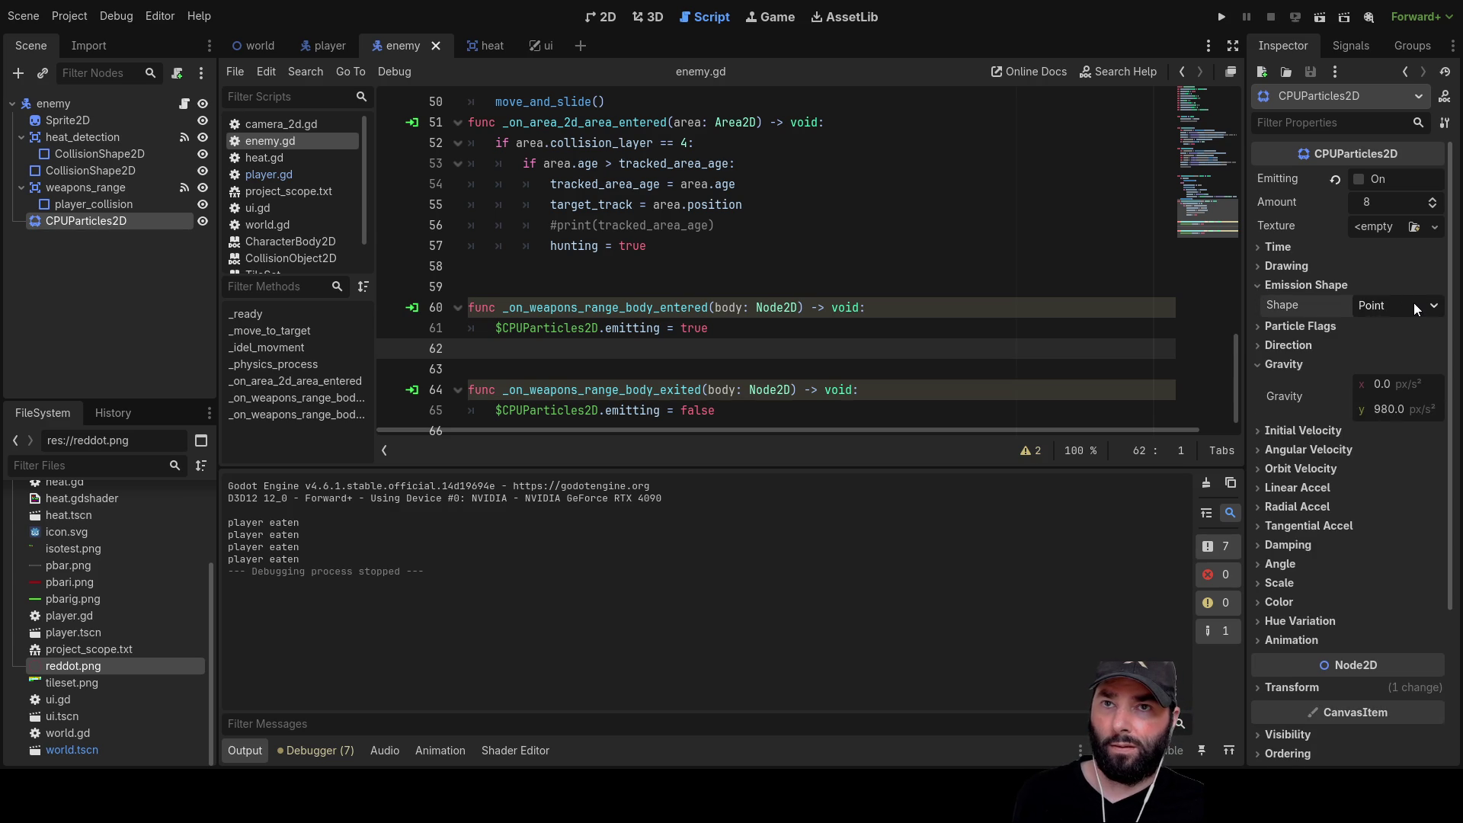
click(1261, 326)
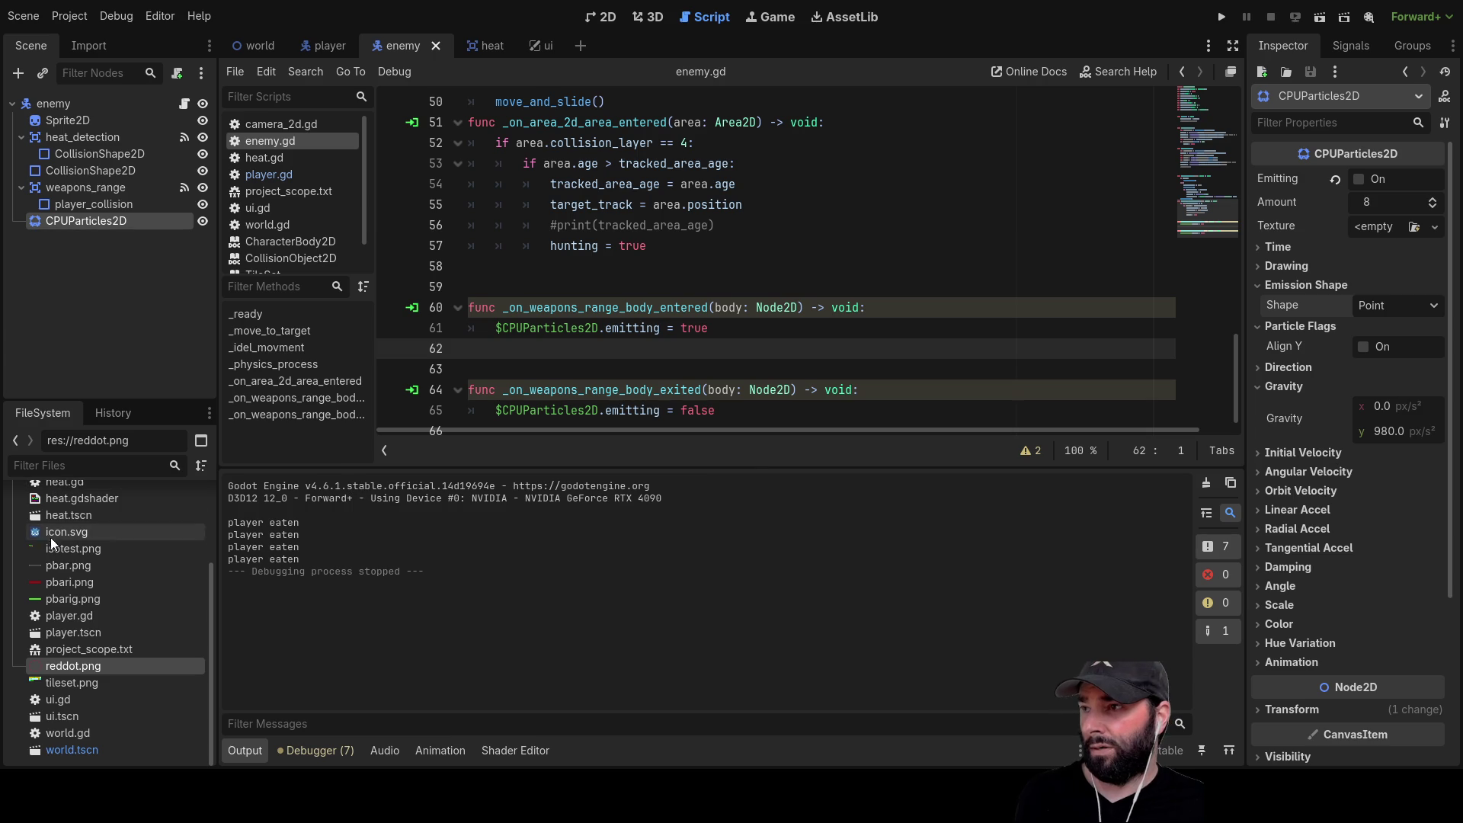
scroll(92, 637, up, 3)
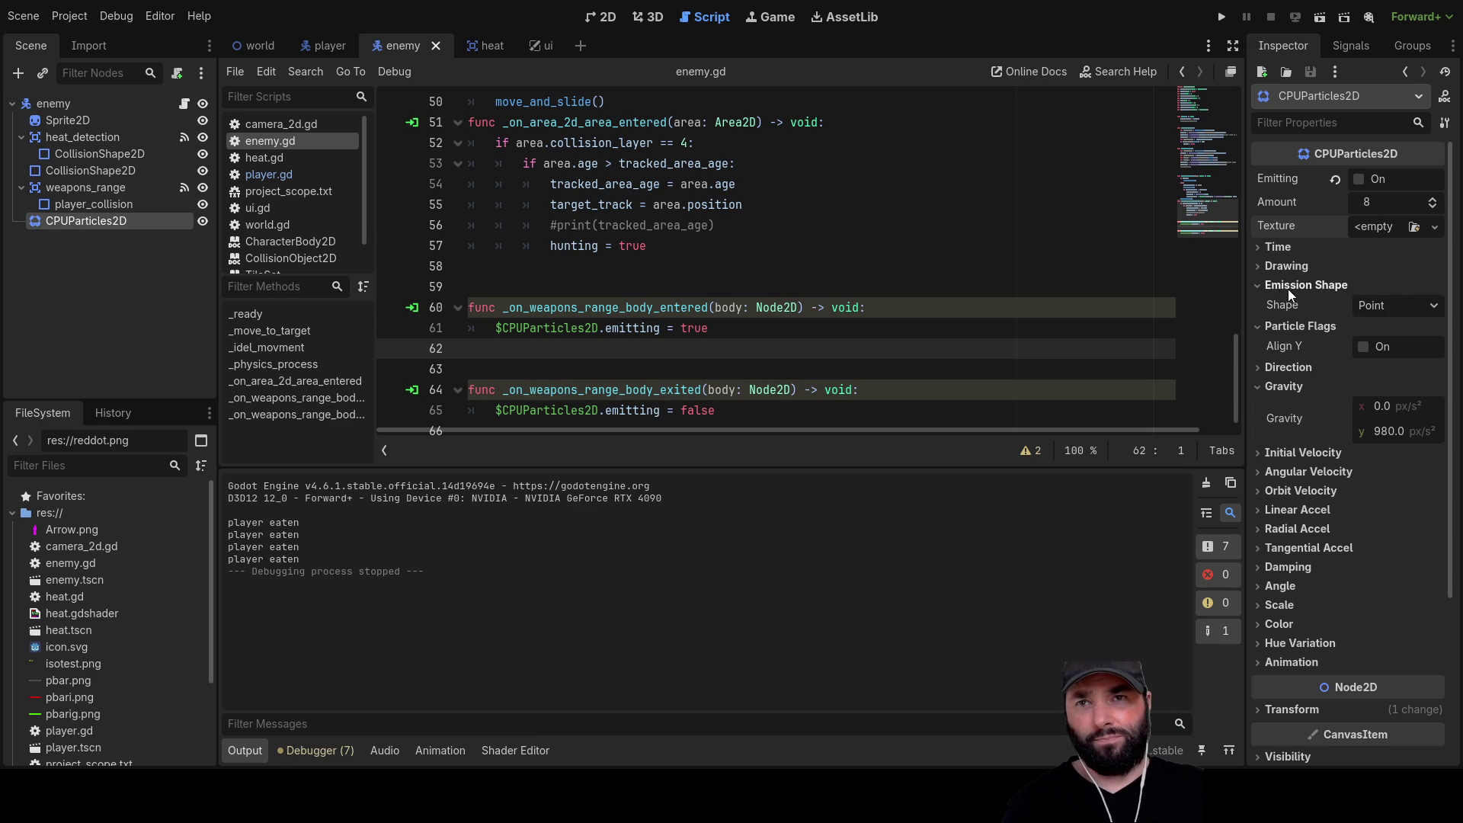
click(1255, 285)
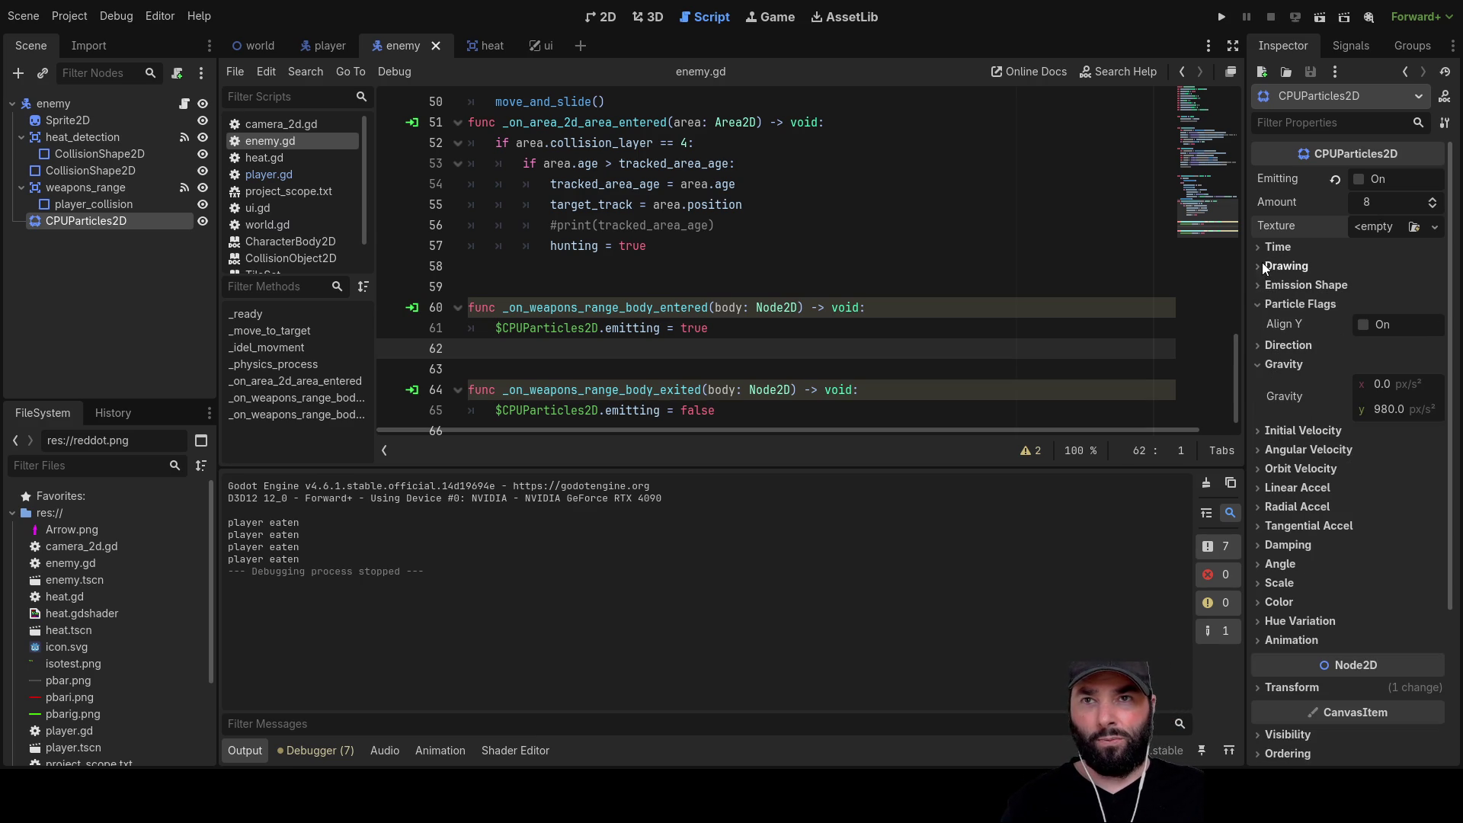
click(1256, 304)
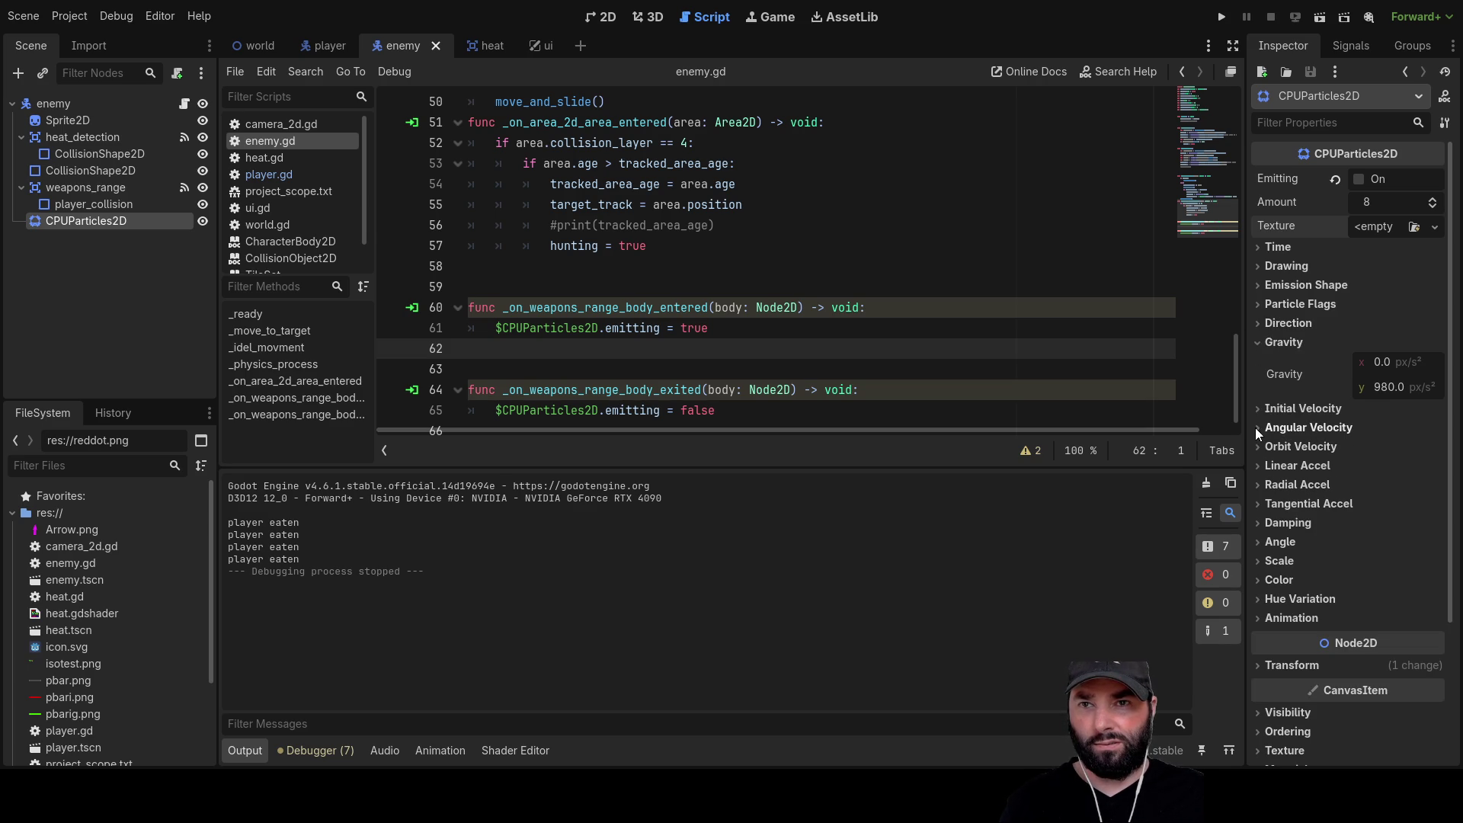
click(601, 17)
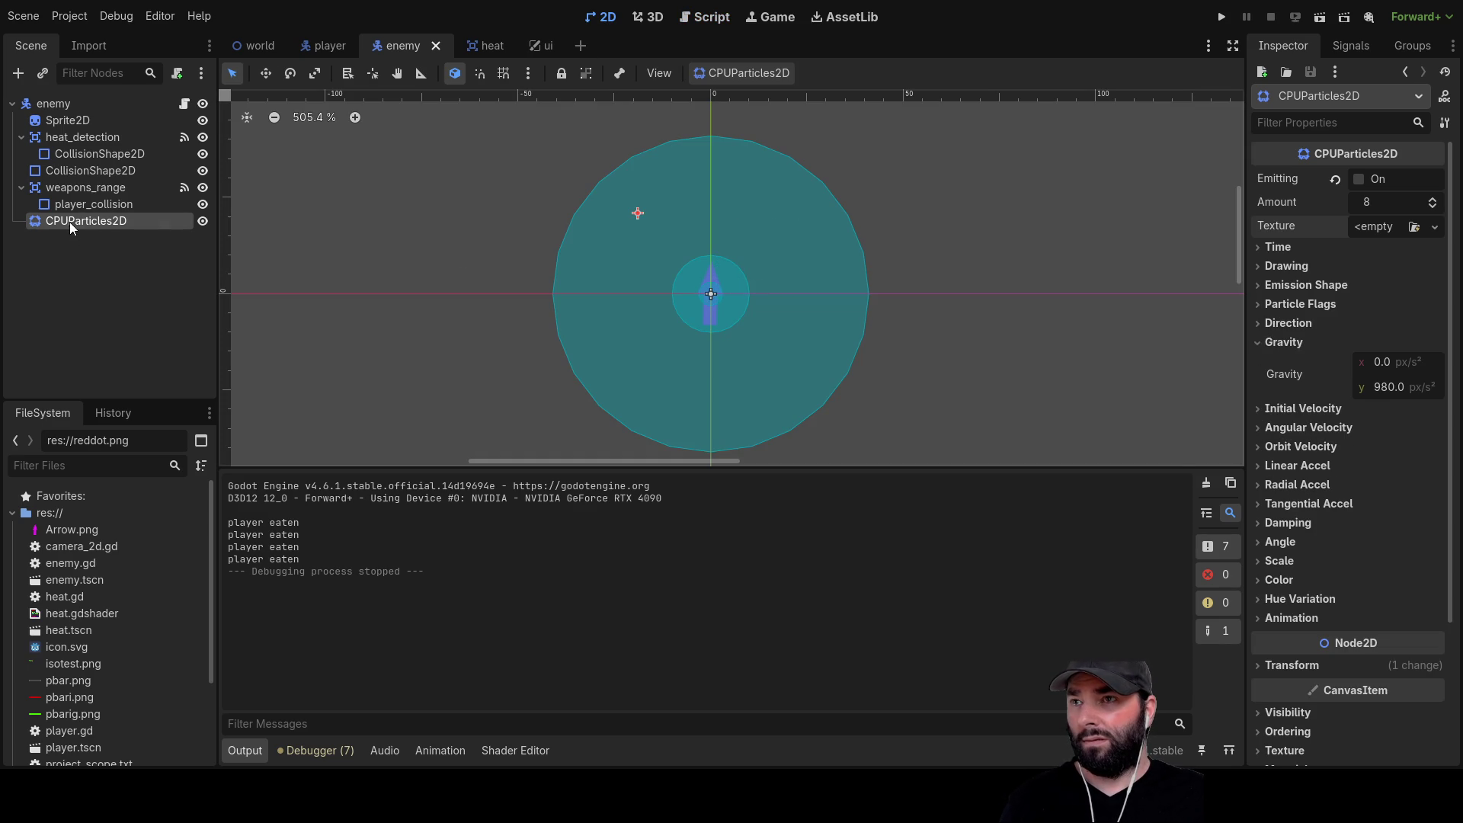
Drag the CPUParticles2D emitter to the range circle's right edge at (38, -7) and check its Transform
mouse_move(713, 294)
mouse_down()
mouse_move(797, 272)
mouse_move(711, 295)
mouse_up()
click(89, 222)
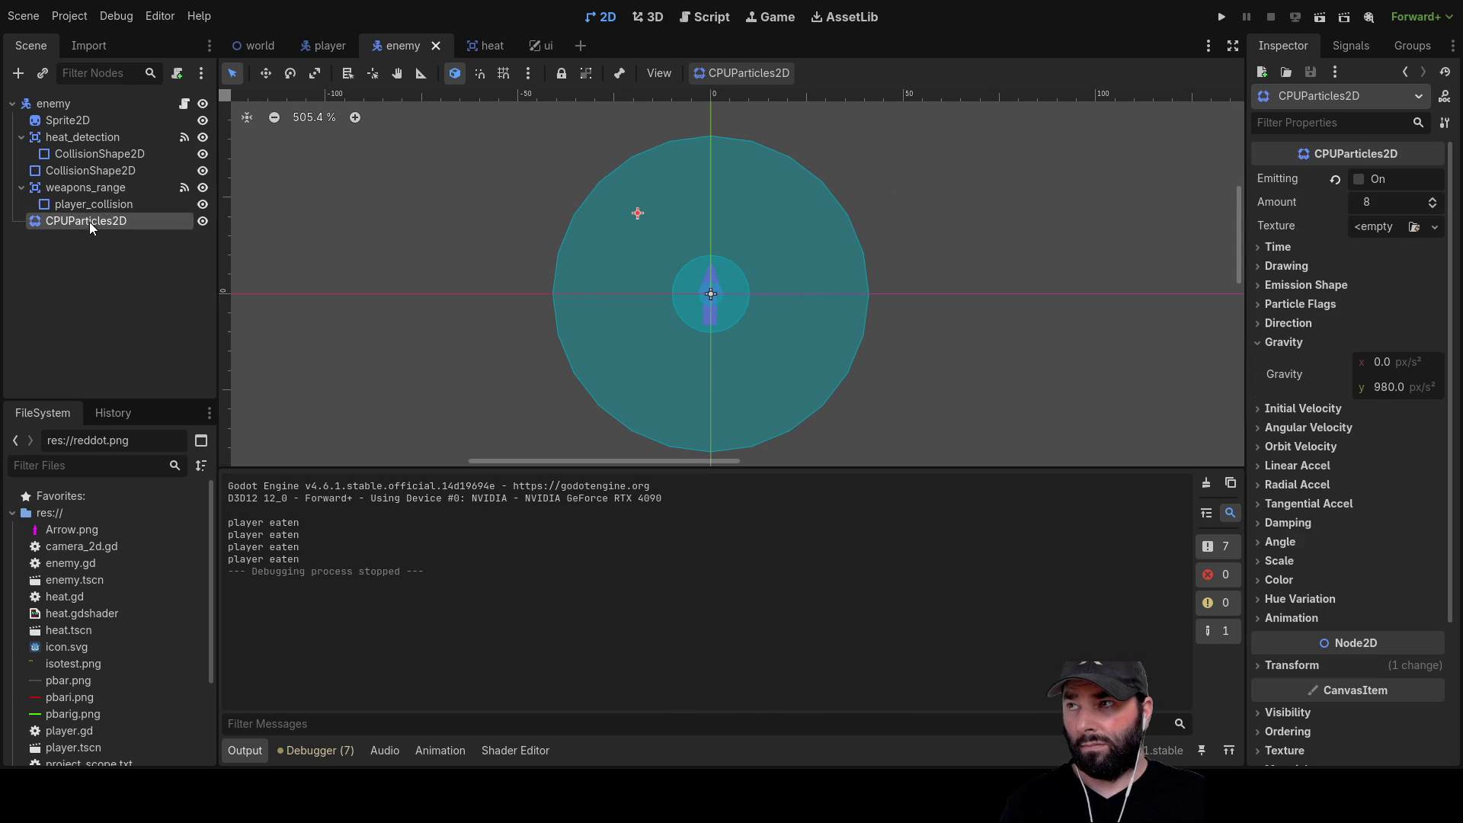
mouse_move(637, 213)
mouse_down()
mouse_move(720, 184)
mouse_move(870, 254)
mouse_move(869, 278)
mouse_move(787, 178)
mouse_move(567, 343)
mouse_move(857, 266)
mouse_up()
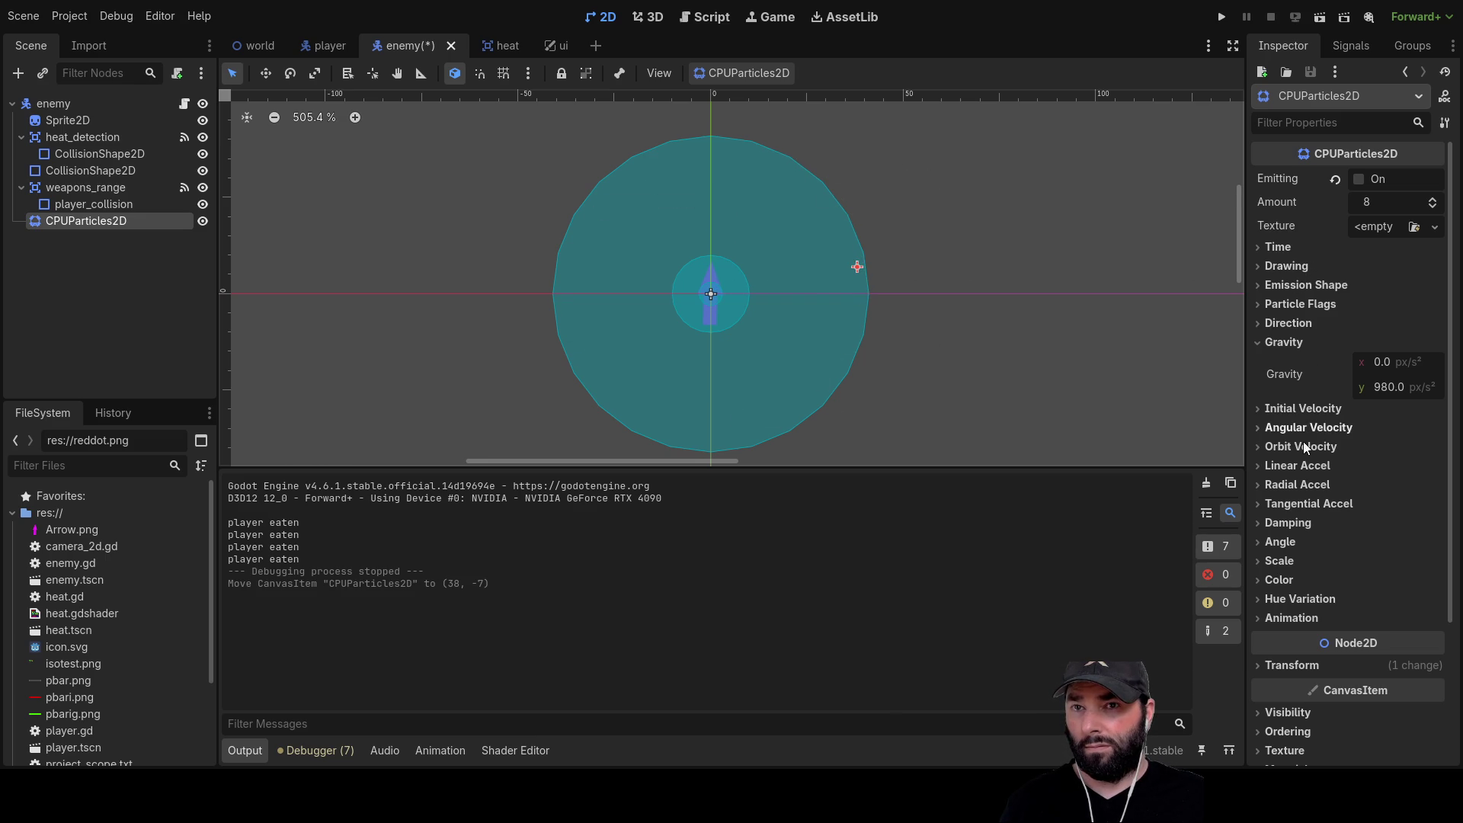
scroll(1299, 556, down, 5)
click(1262, 482)
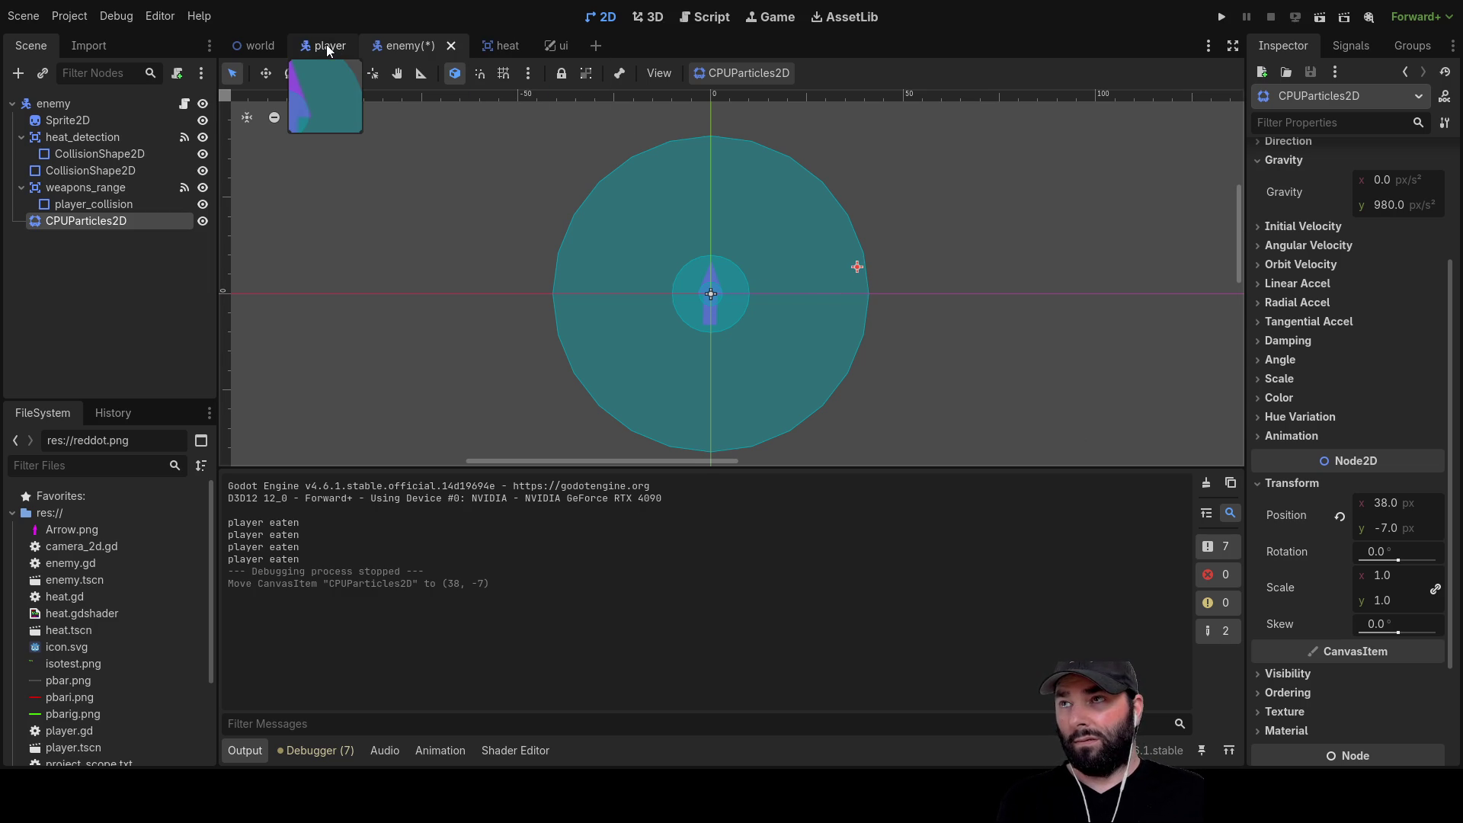
click(708, 17)
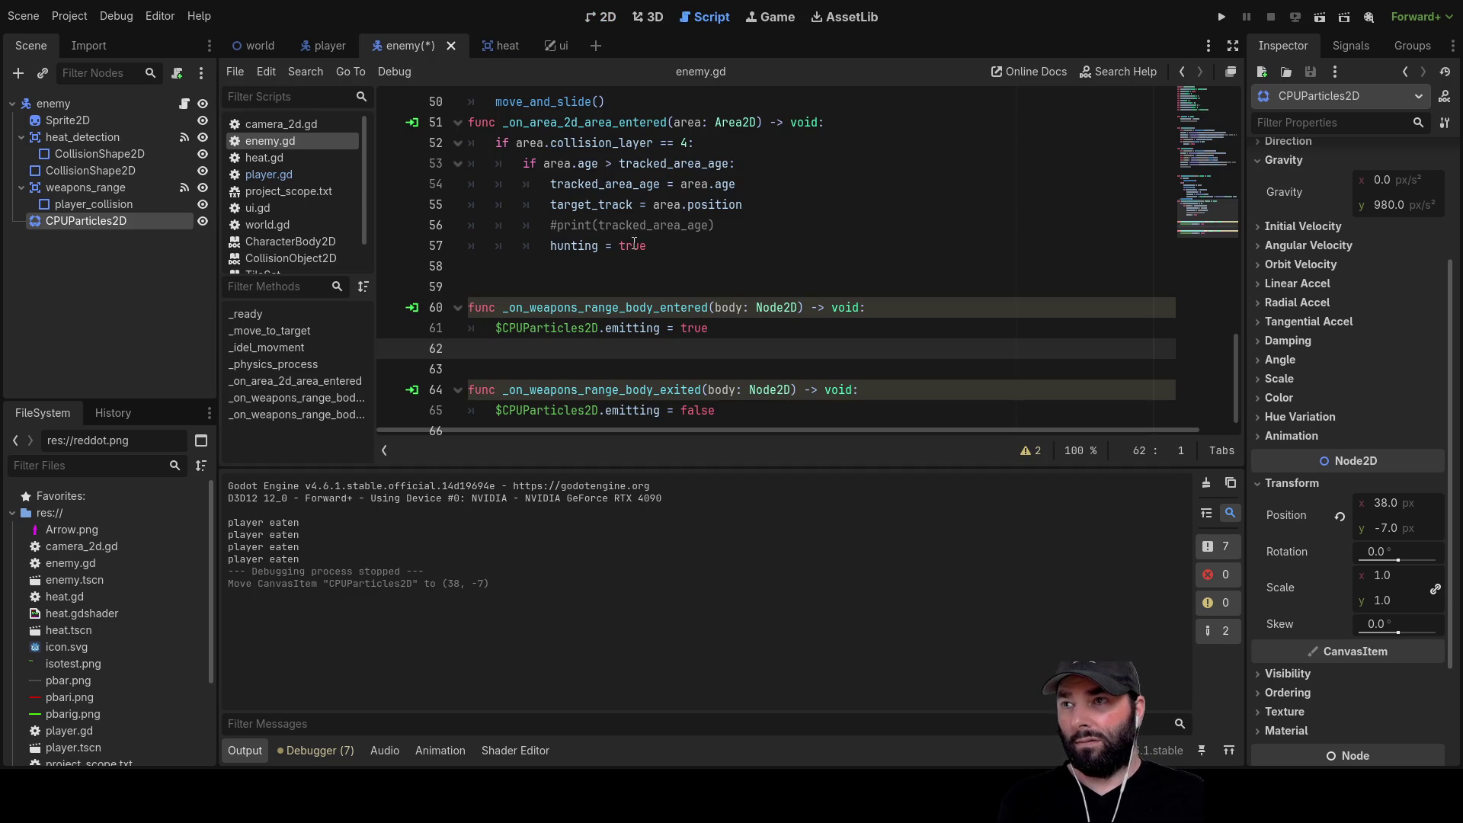
Write the line '$CPUParticles2D.position = body.position' in enemy.gd
scroll(606, 261, down, 1)
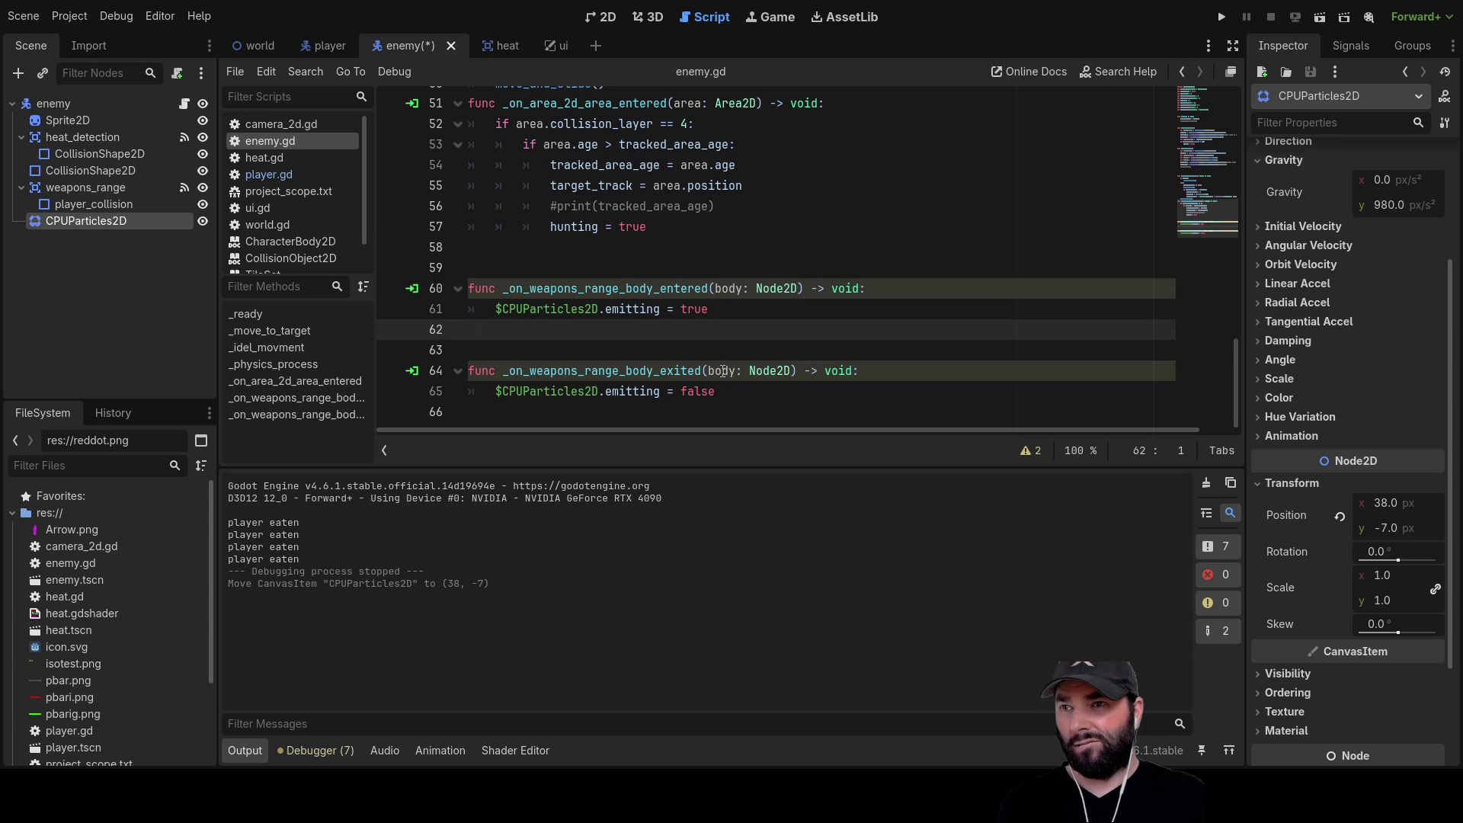
click(522, 409)
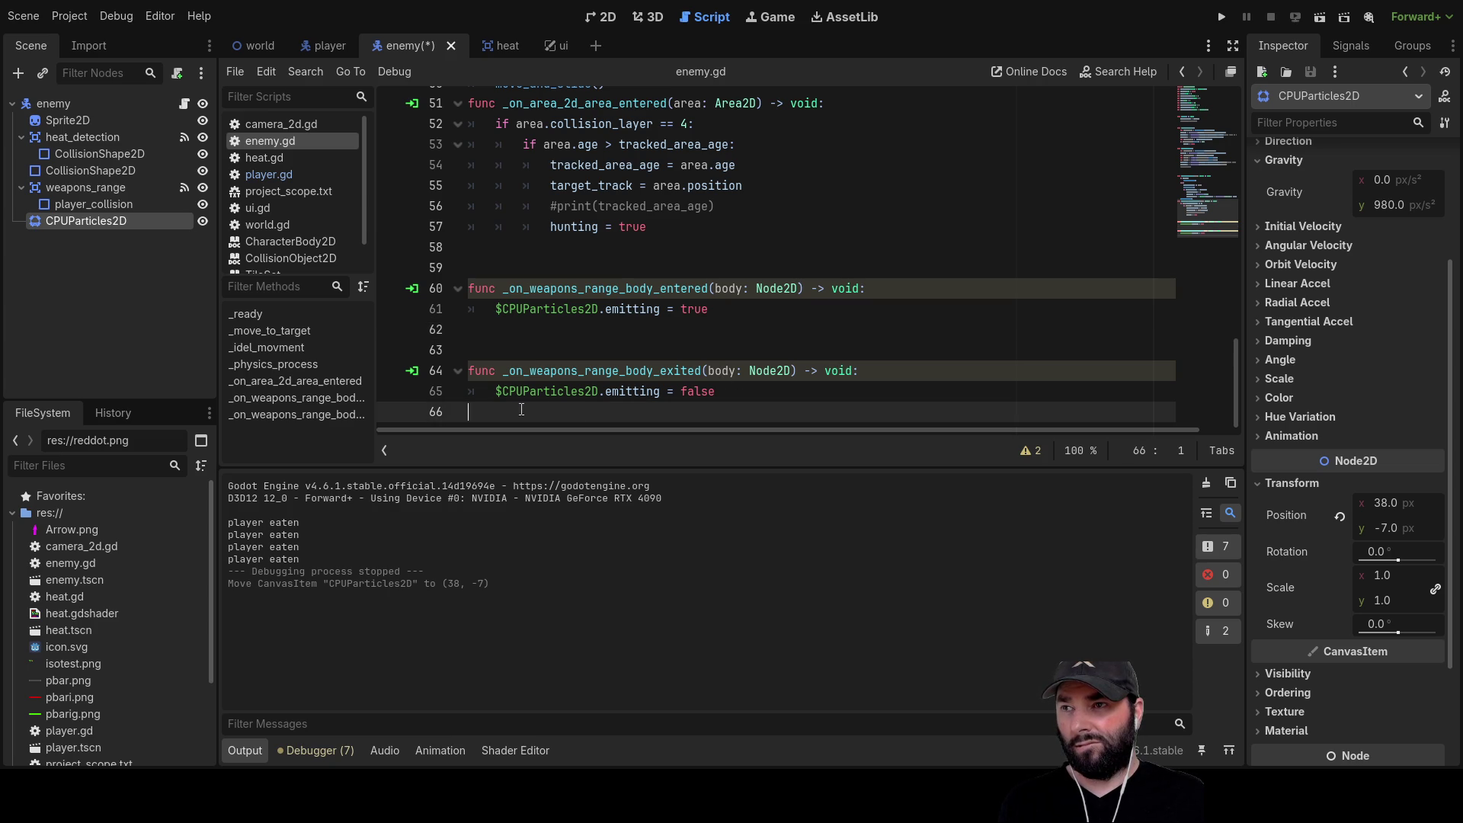
key(Tab)
mouse_move(497, 390)
mouse_down()
mouse_move(606, 391)
mouse_move(599, 407)
mouse_up()
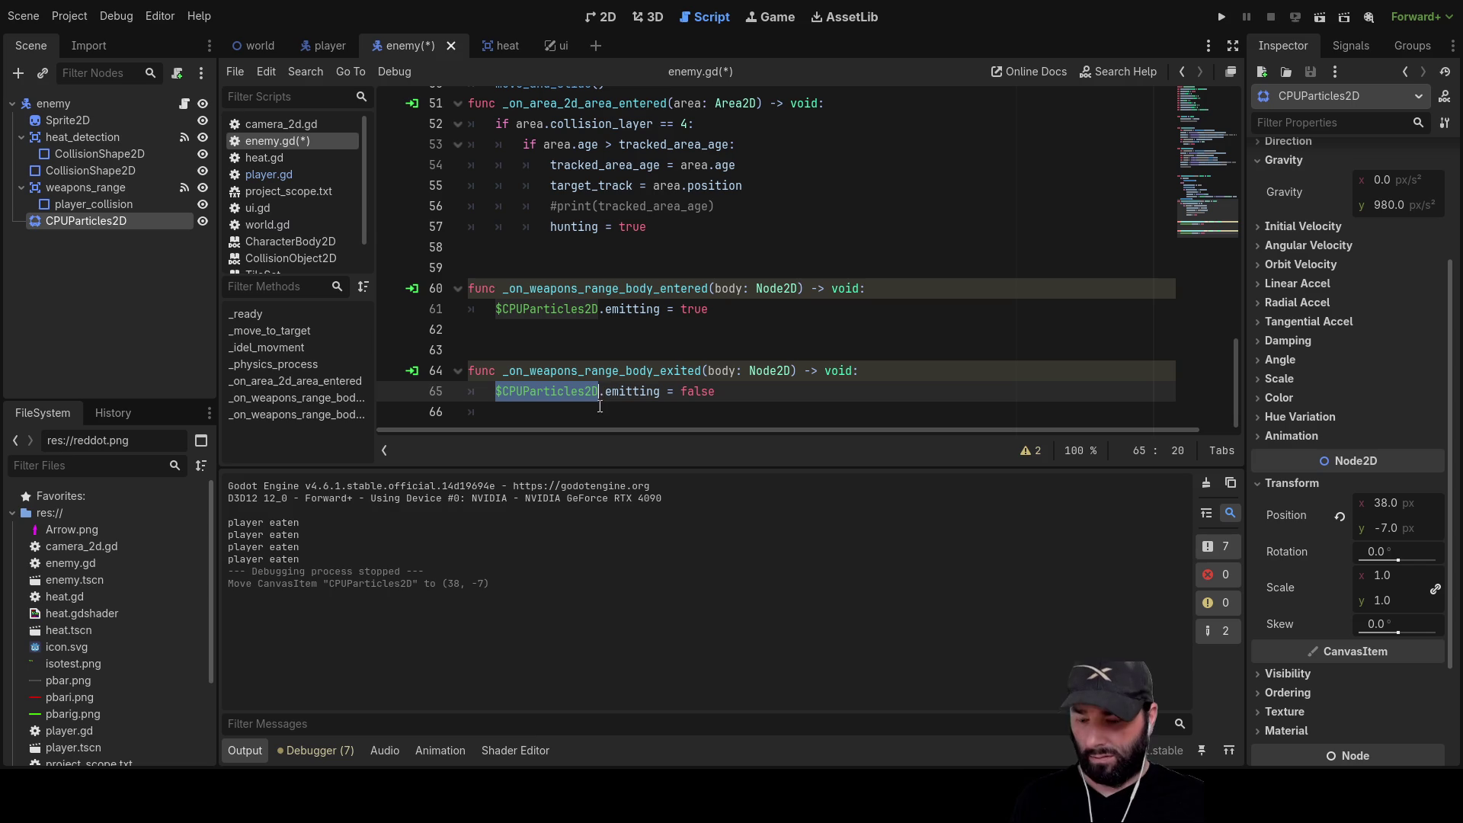
key(ctrl+c)
click(522, 415)
key(ctrl+v)
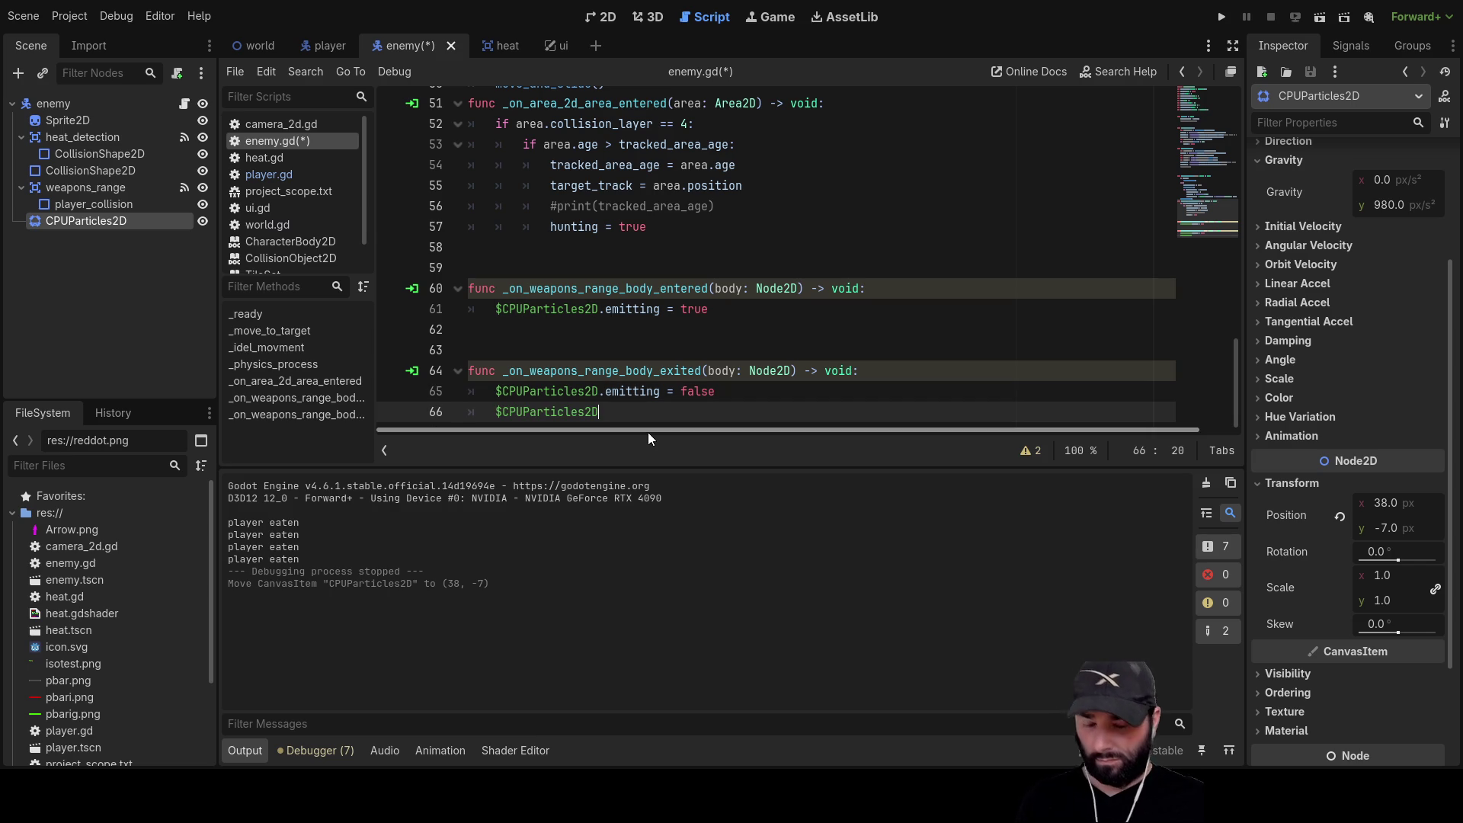
text(.pos)
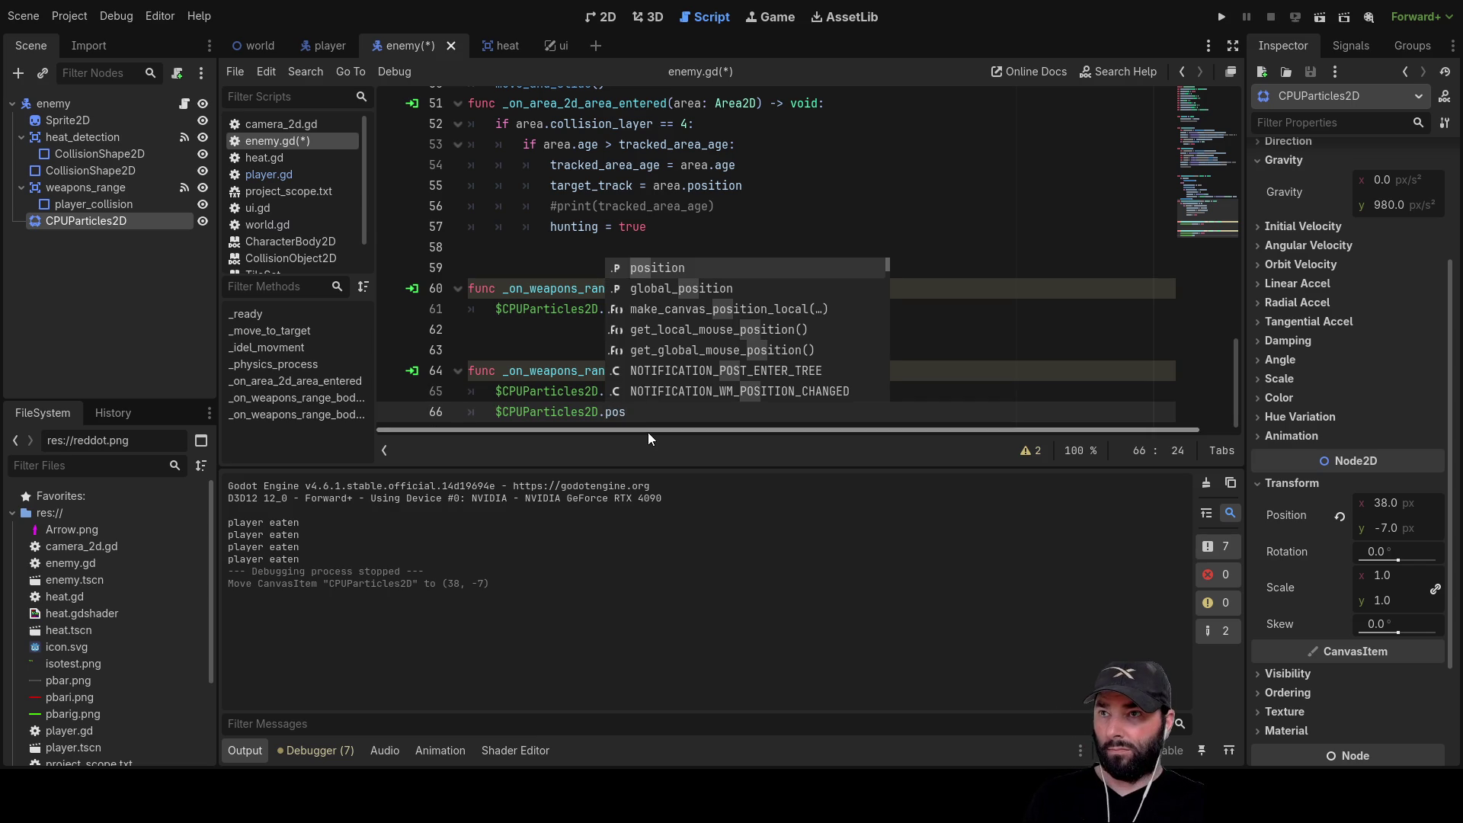
double_click(665, 267)
text(= body)
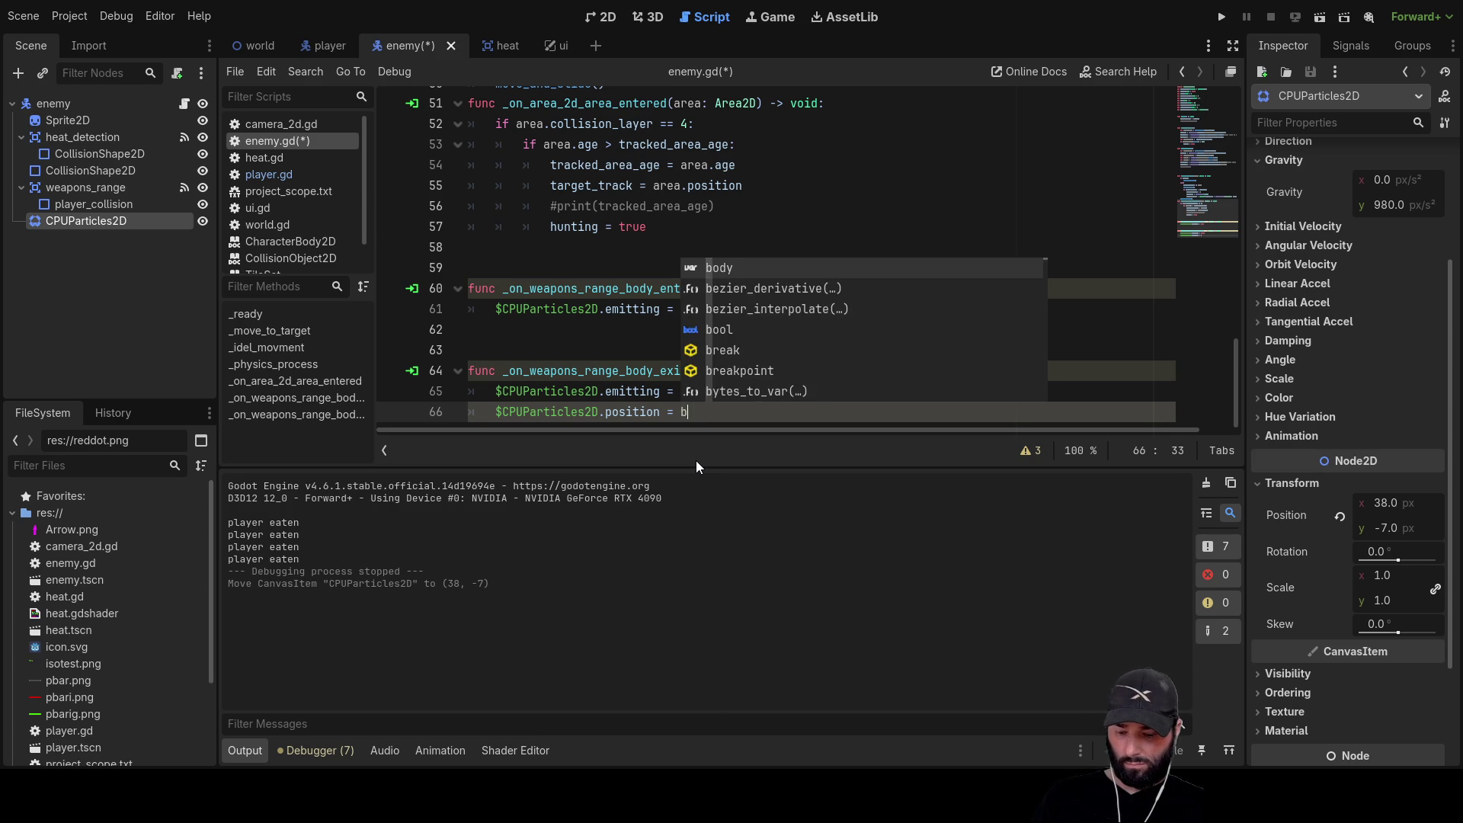
text(.pos)
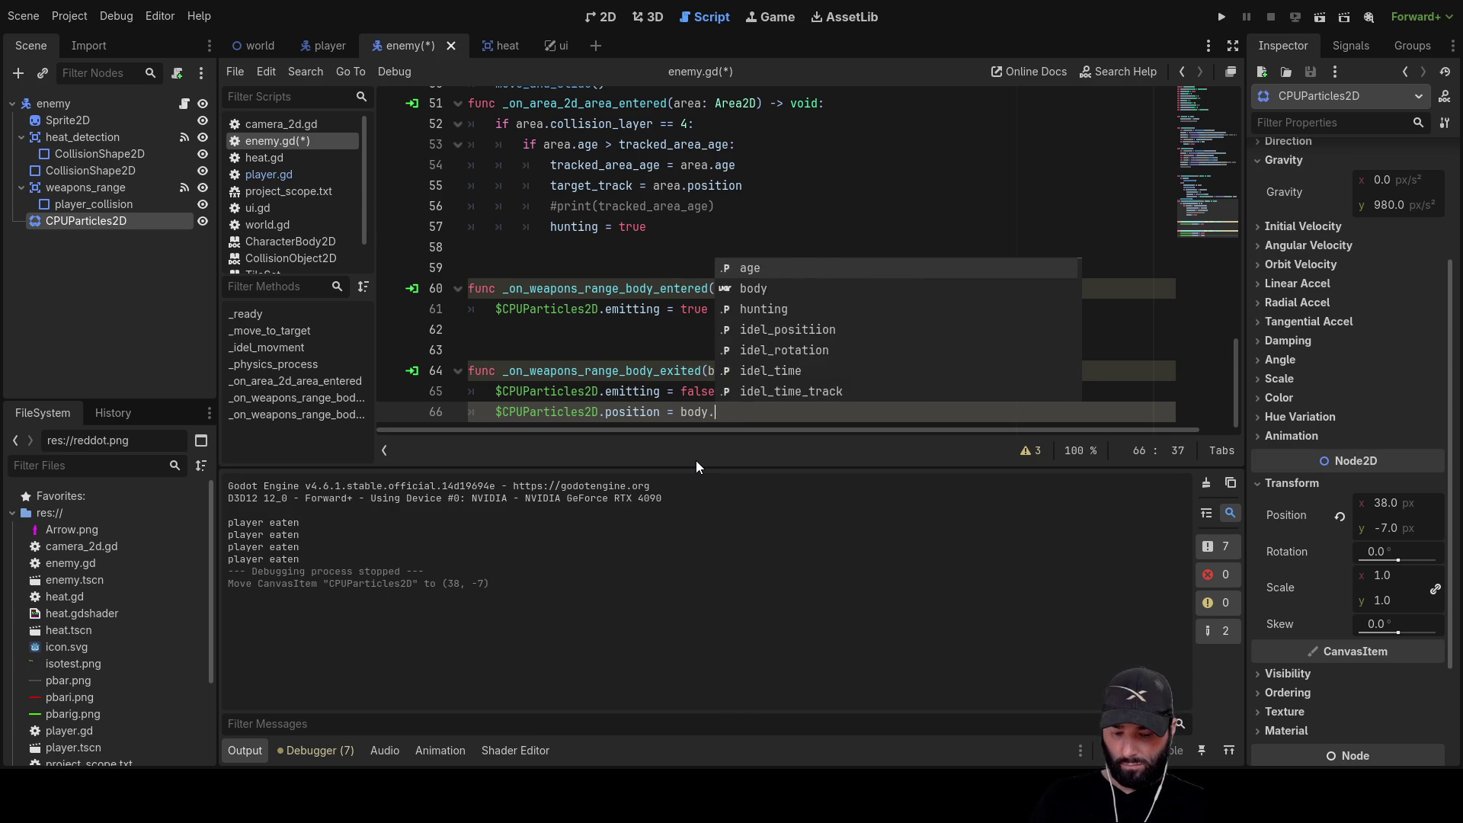
key(Return)
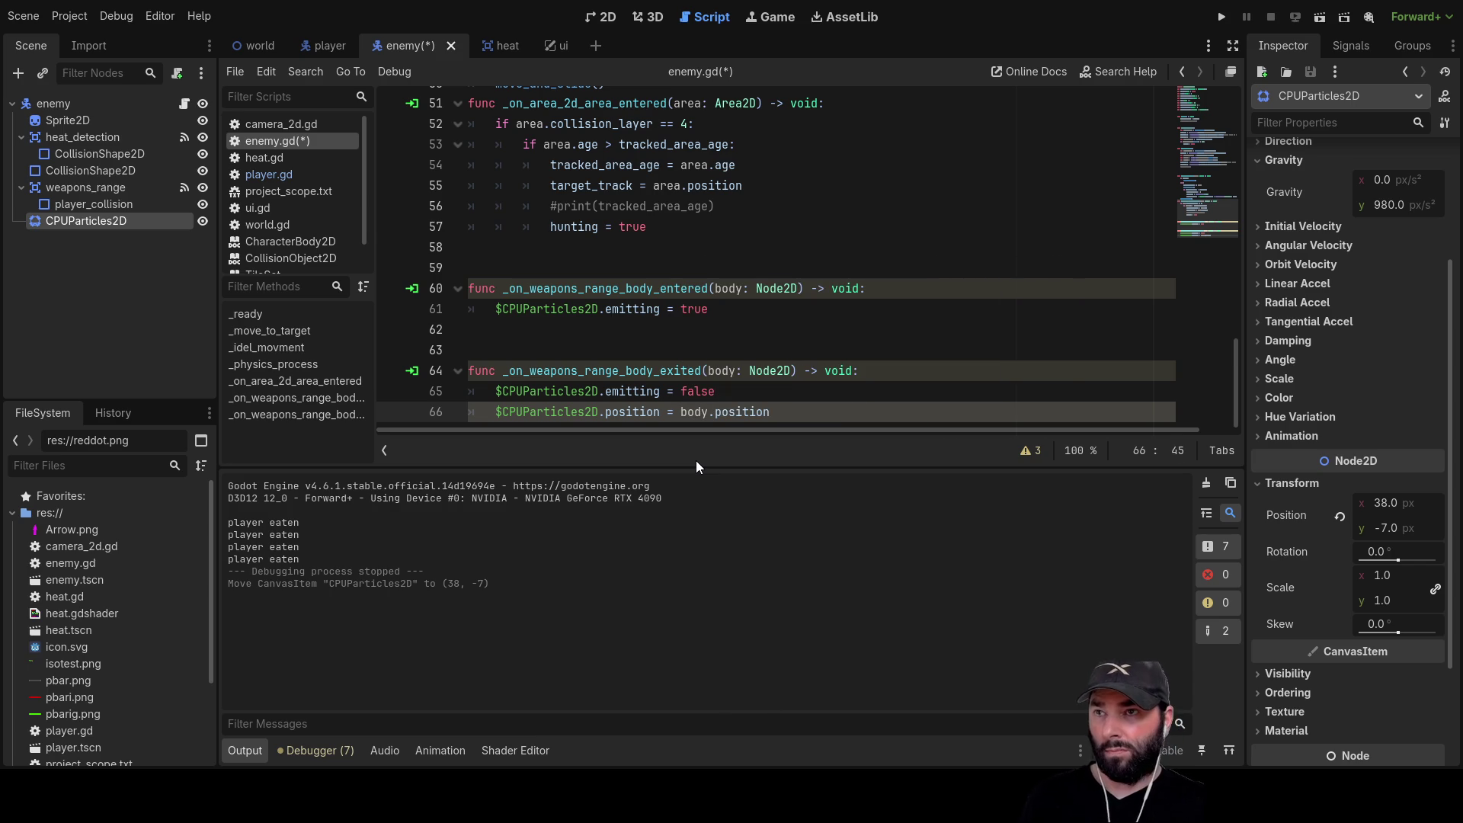
key(Return)
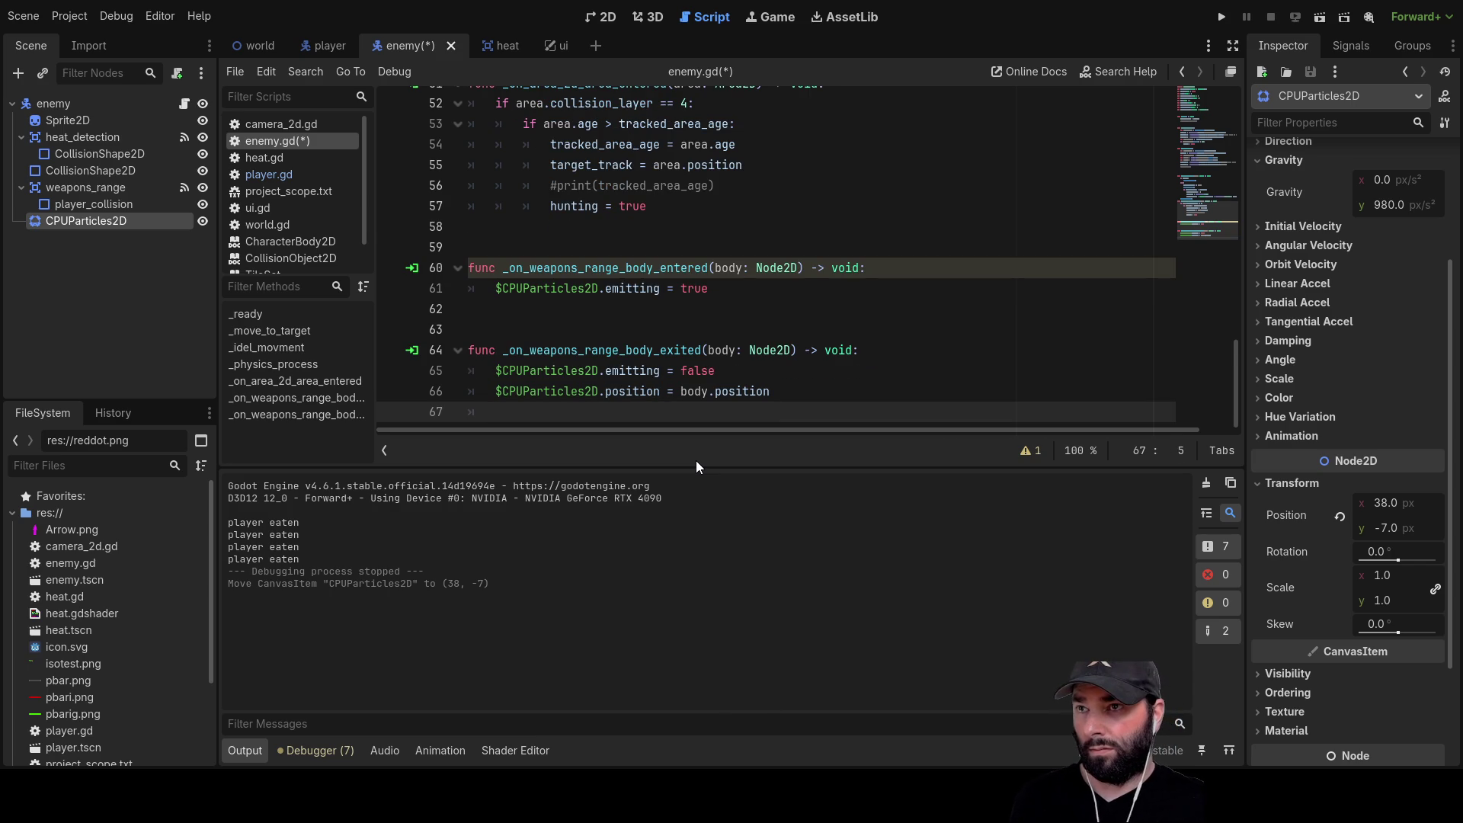
Move that assignment into _on_weapons_range_body_entered and delete the stray 'var' text and empty lines
text(var)
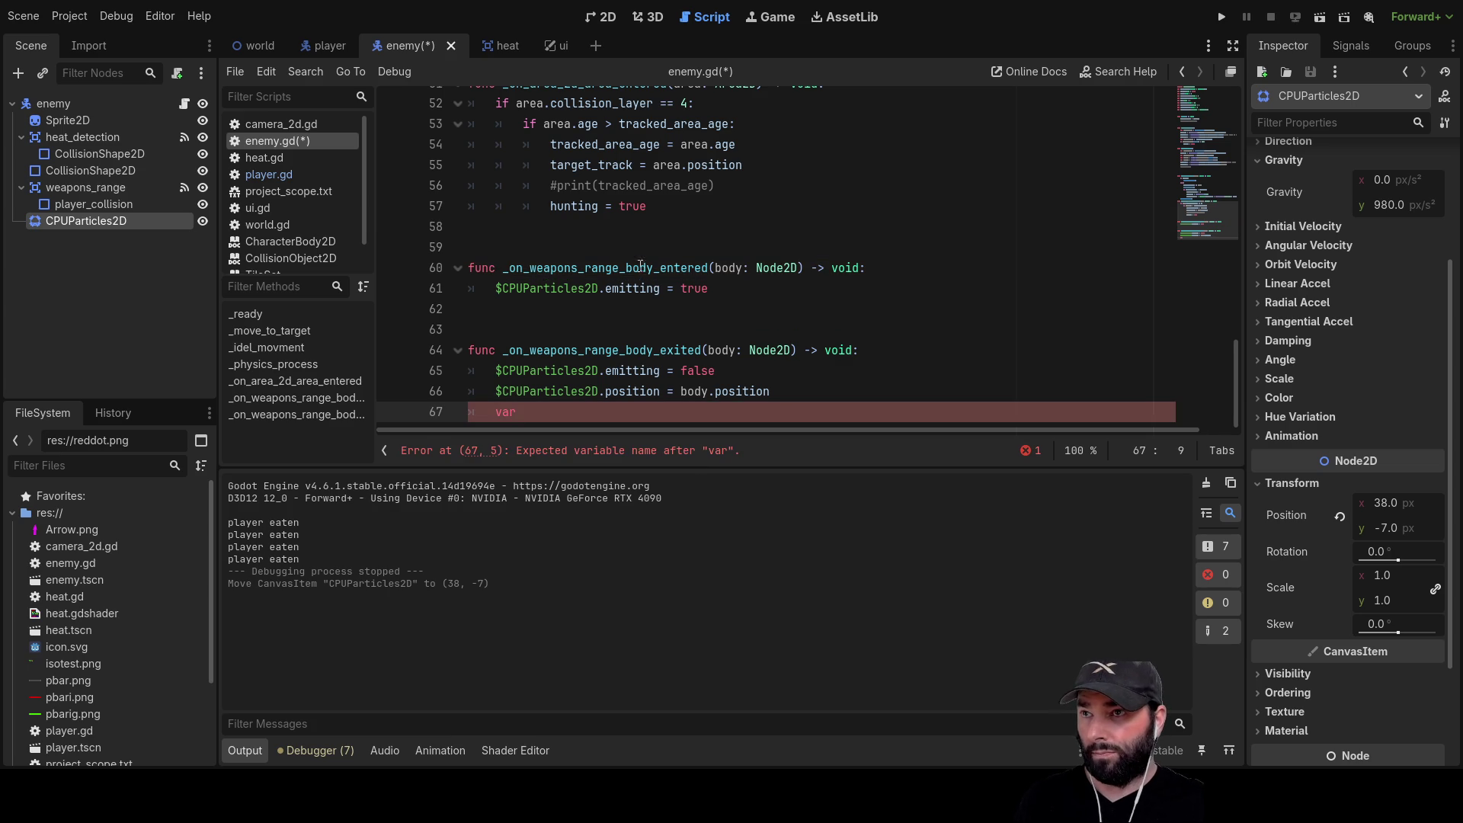
drag(792, 395, 498, 400)
key(ctrl+x)
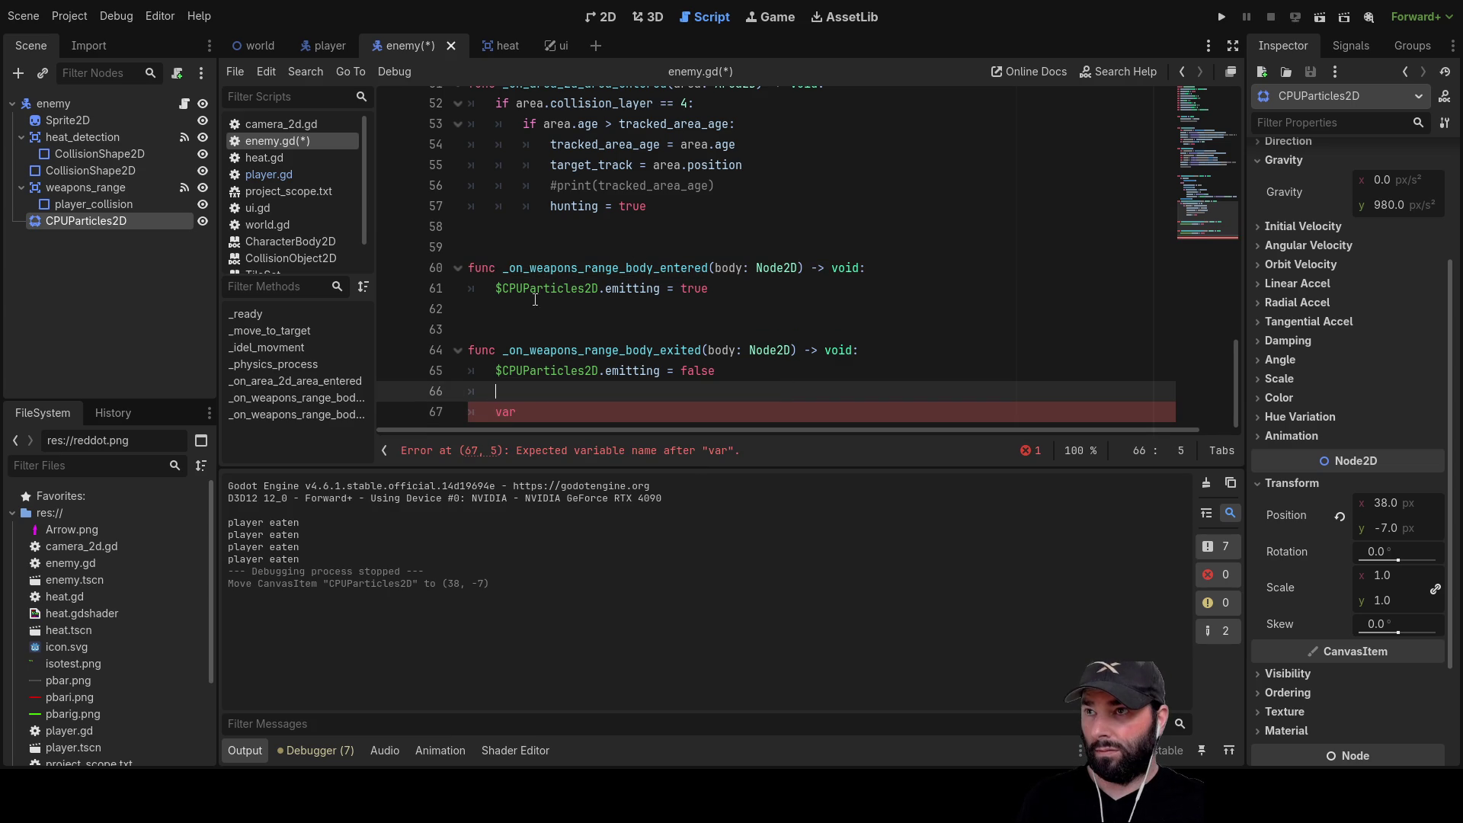
click(522, 304)
key(ctrl+v)
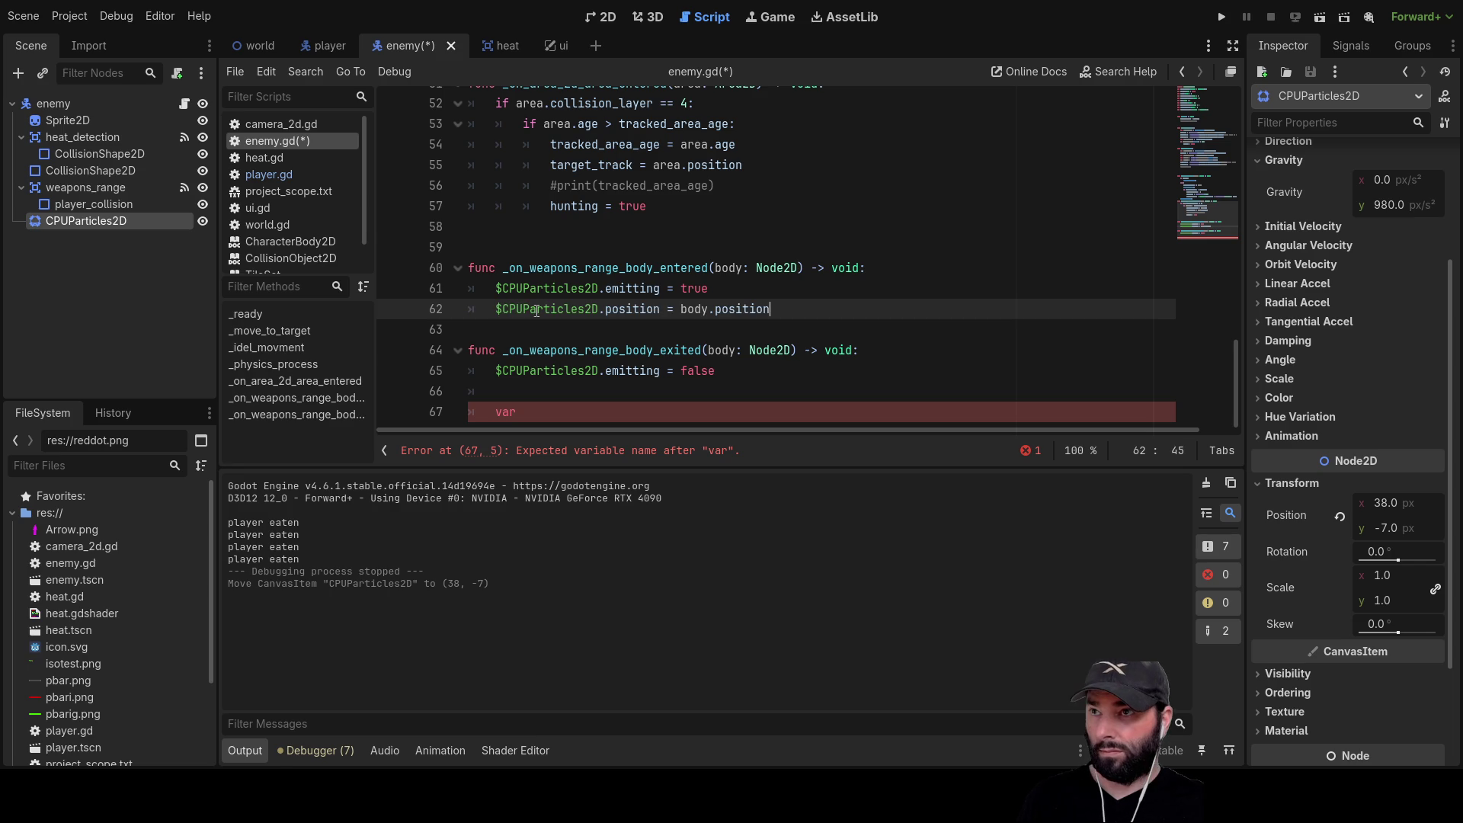
click(560, 412)
key(BackSpace)
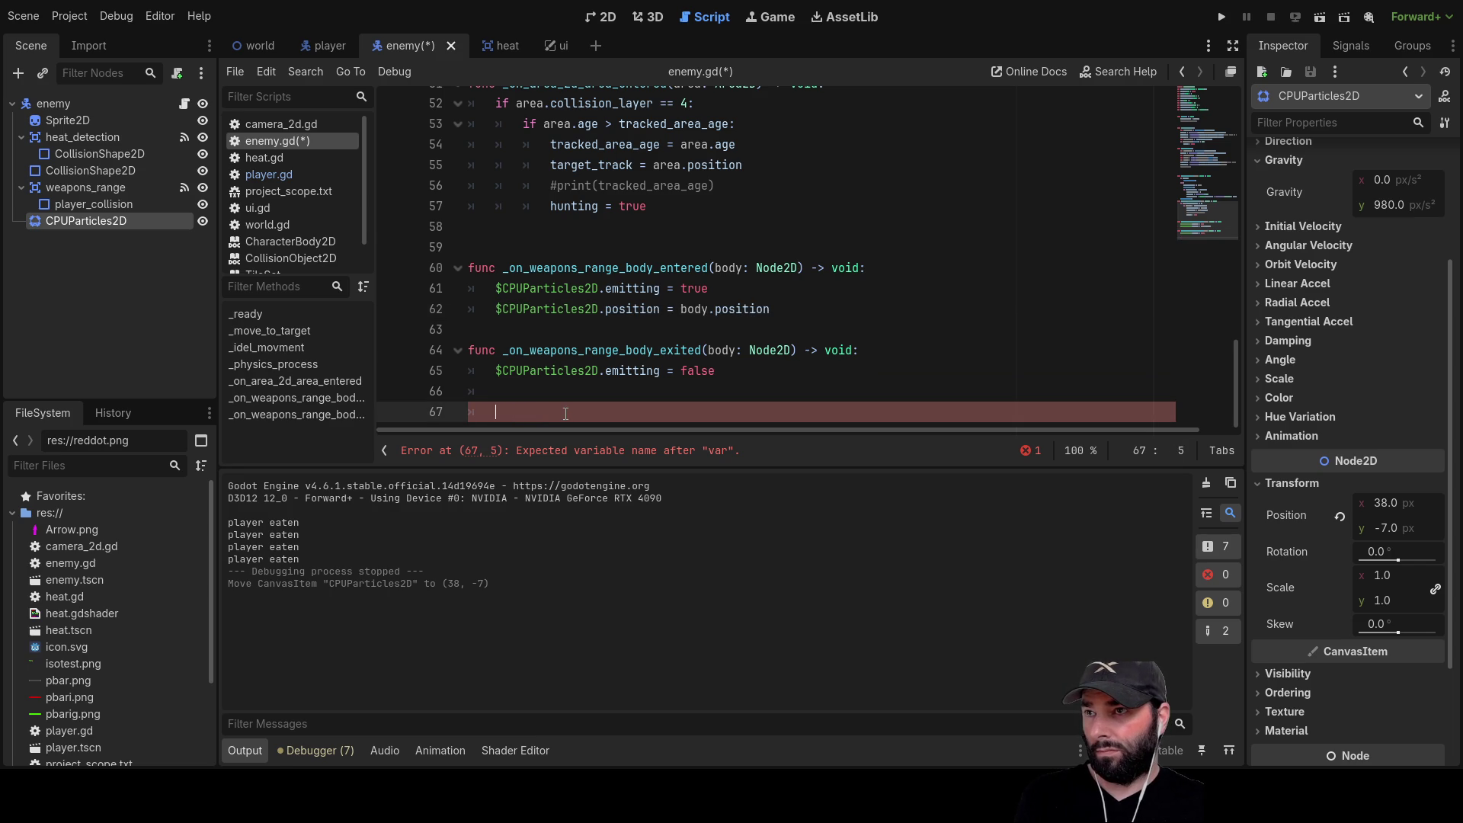
key(BackSpace)
key(BackSpace)
key(BackSpace)
click(516, 324)
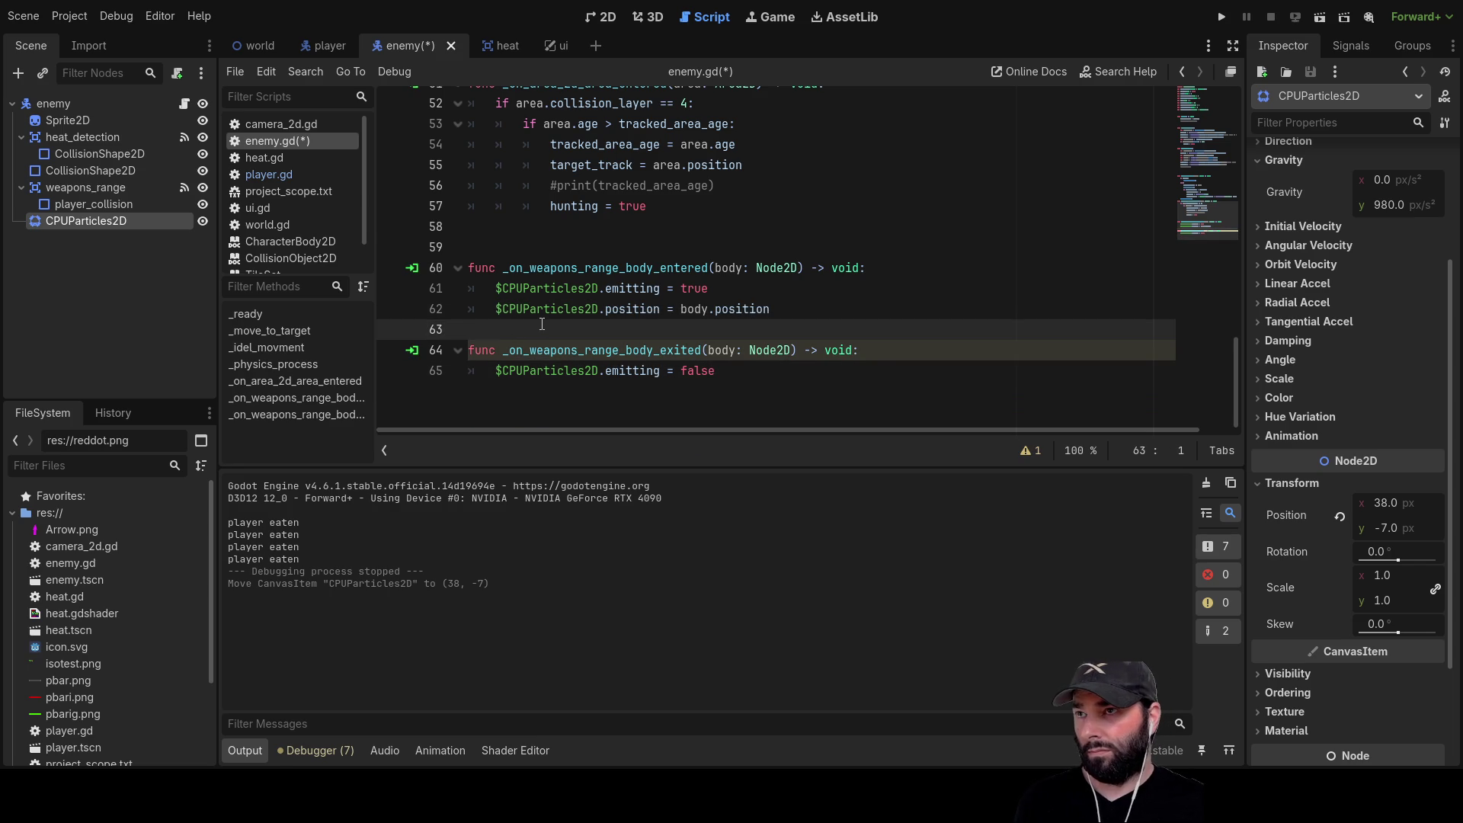
Add 'var local_vector = $CPUParticles2D.position - body.position' below the position assignment
key(Return)
key(Up)
key(Tab)
text(var local_)
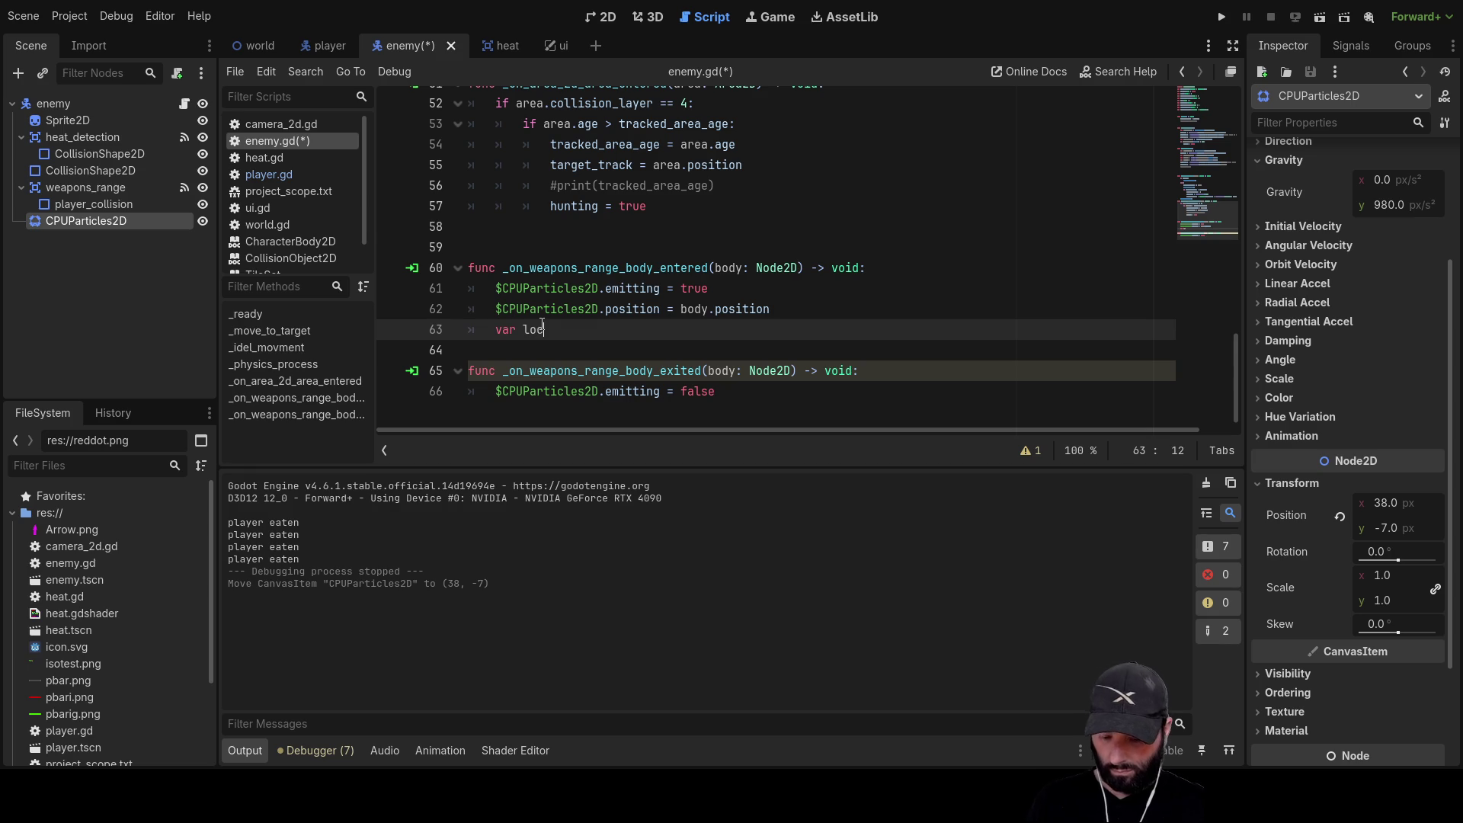
text(vector )
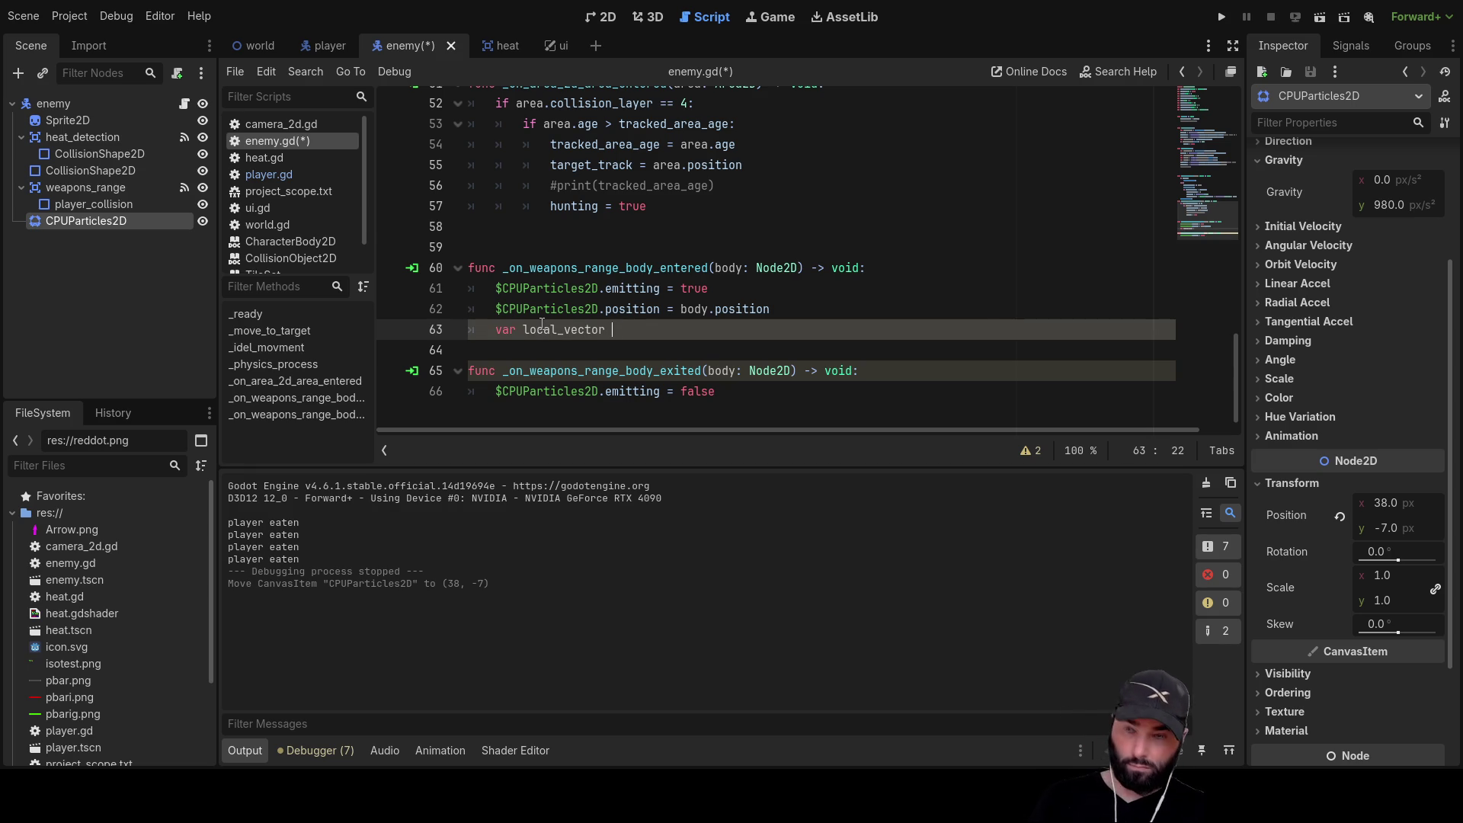
text(=)
click(570, 334)
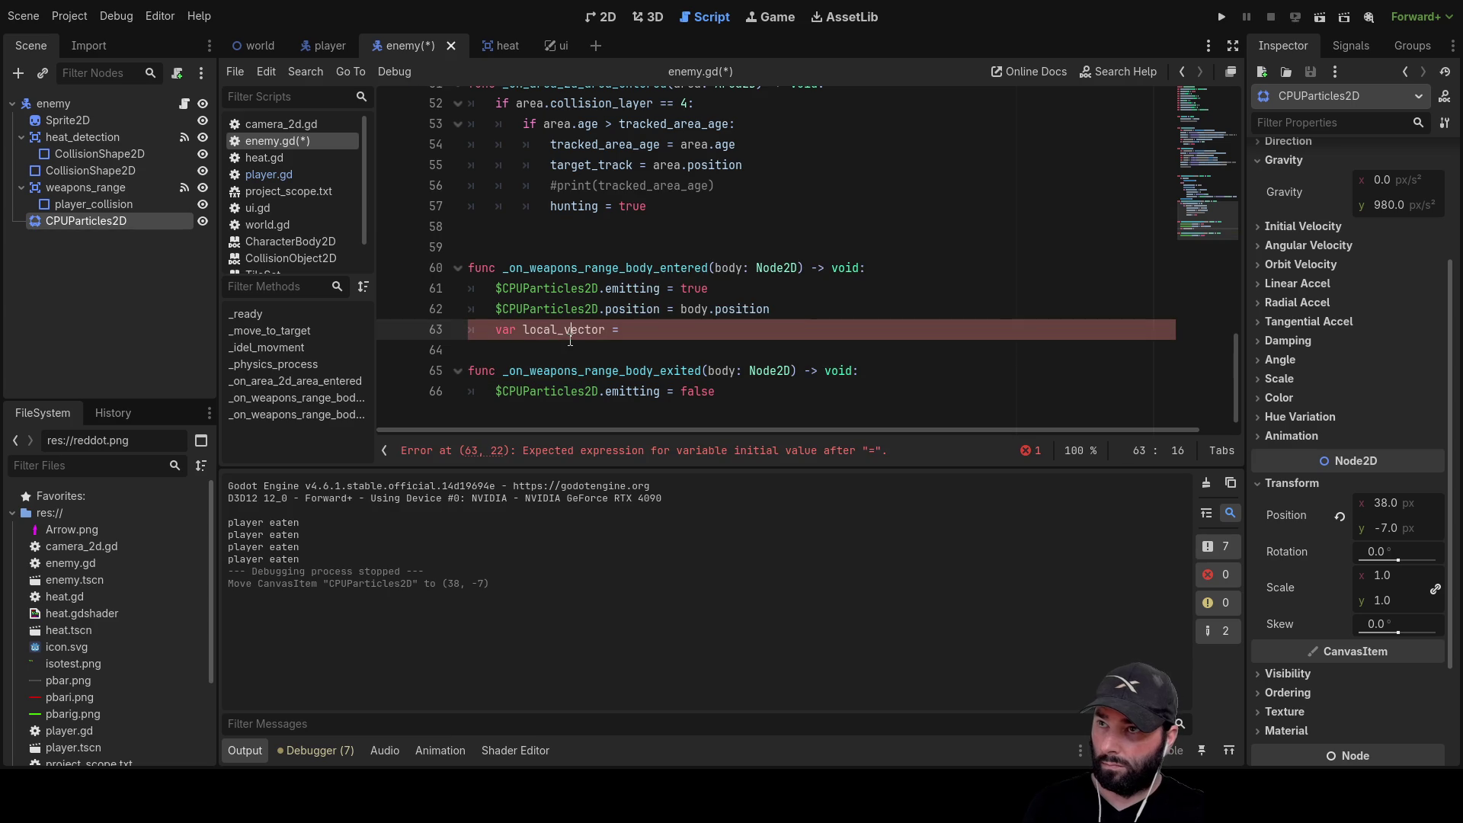
drag(497, 309, 661, 309)
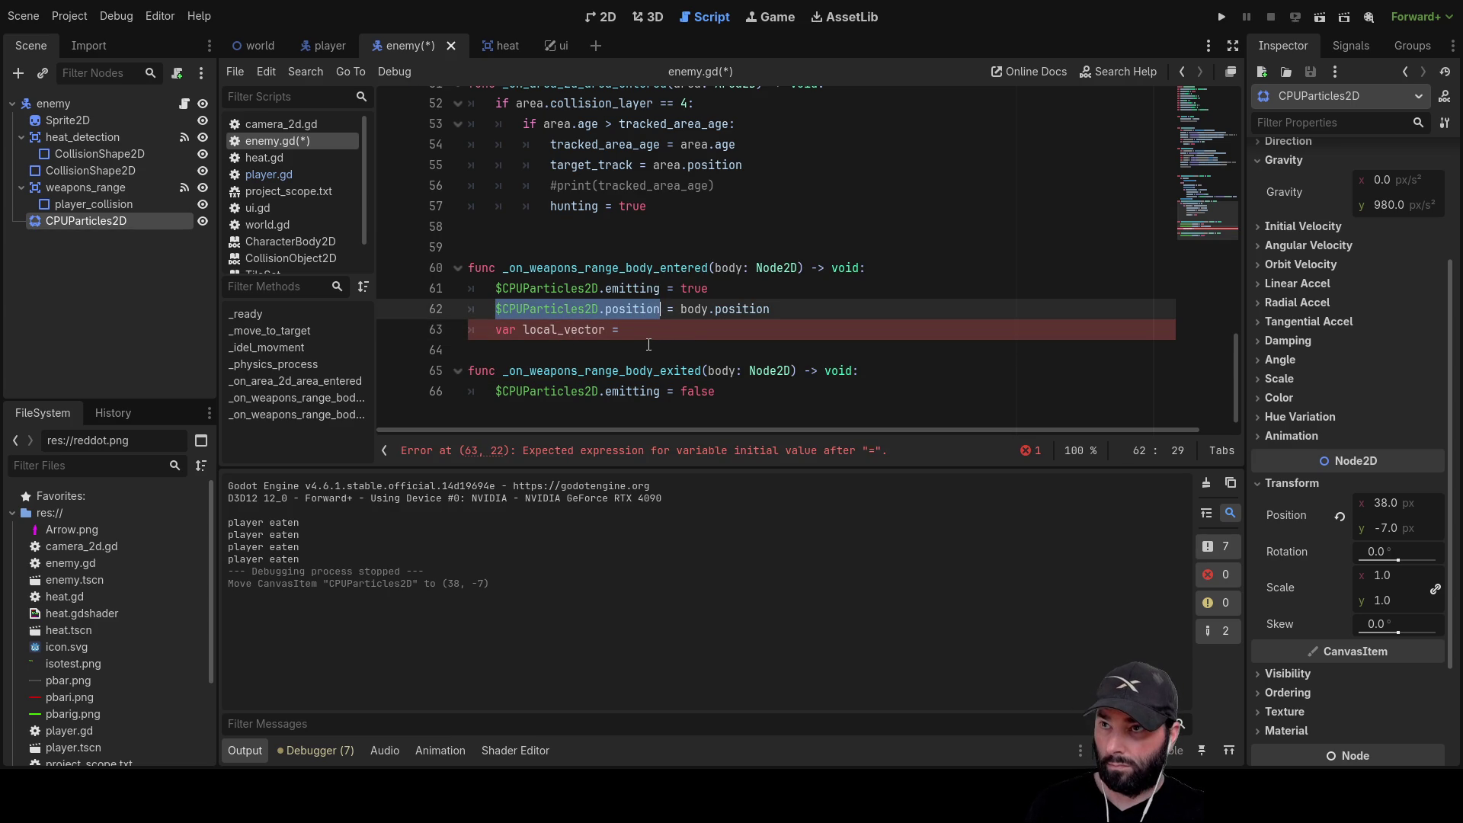
key(ctrl+c)
click(664, 331)
key(ctrl+v)
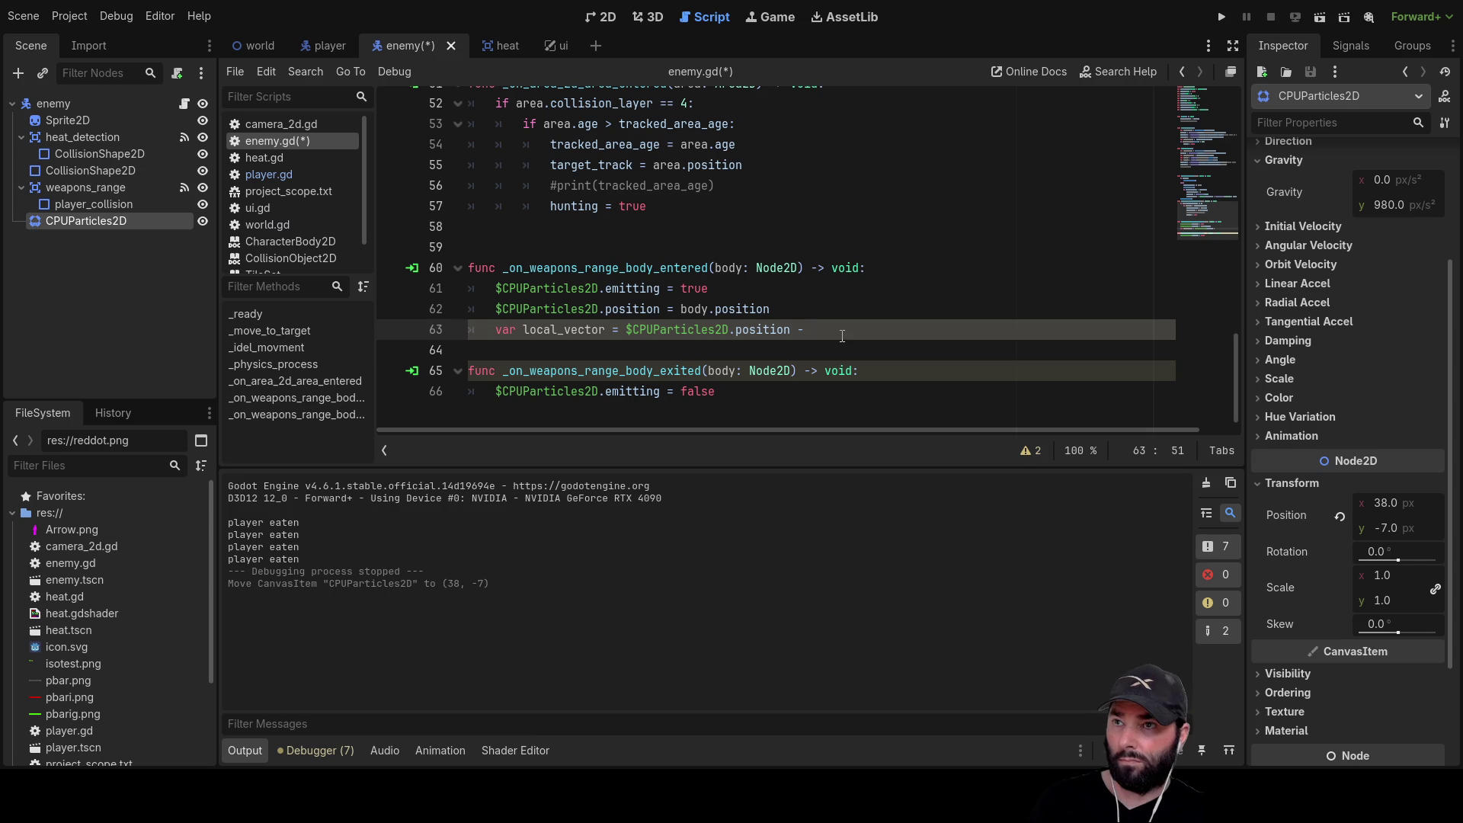
drag(770, 311, 680, 316)
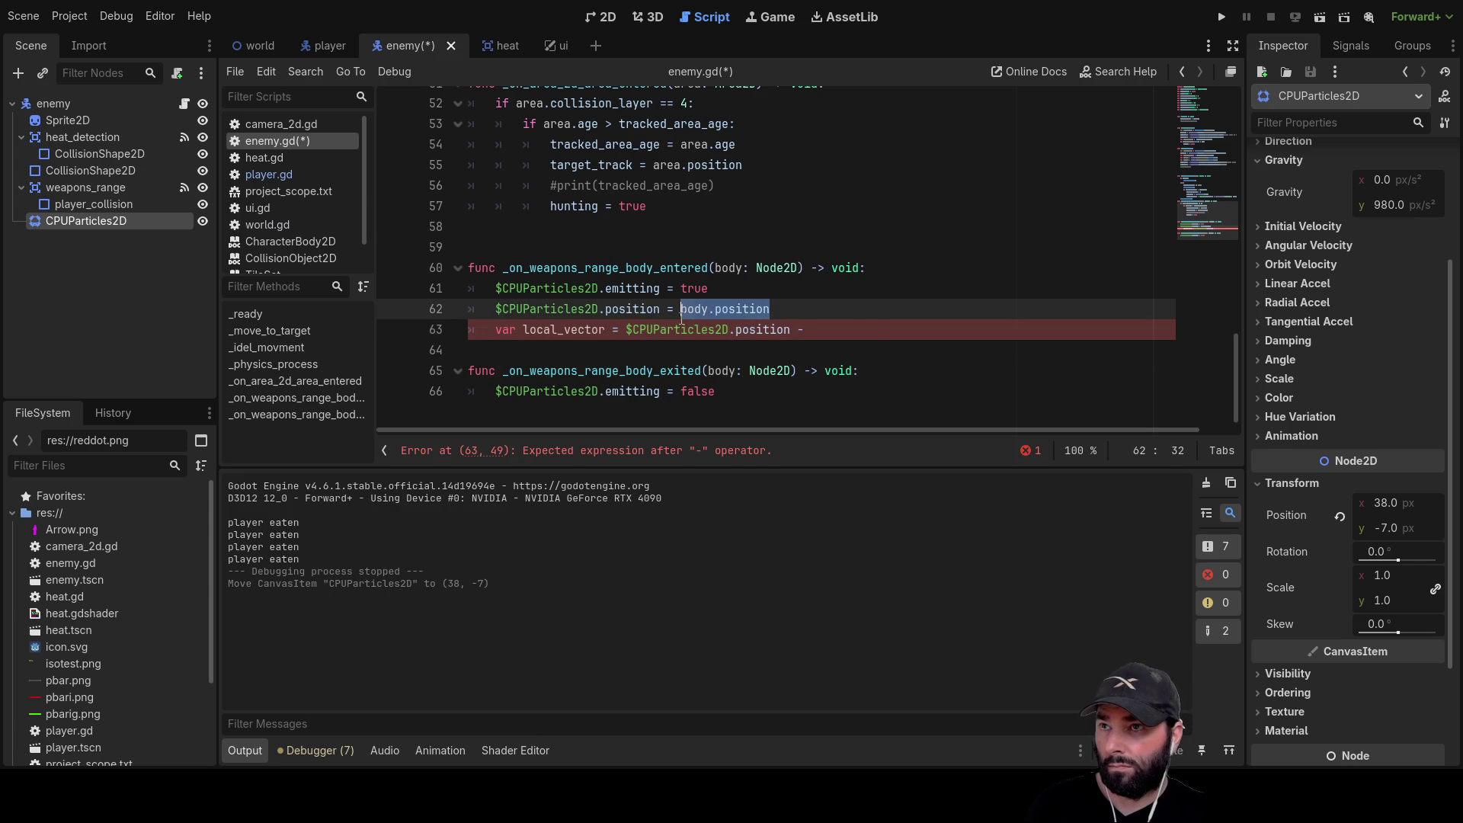
key(ctrl+c)
click(814, 330)
key(ctrl+v)
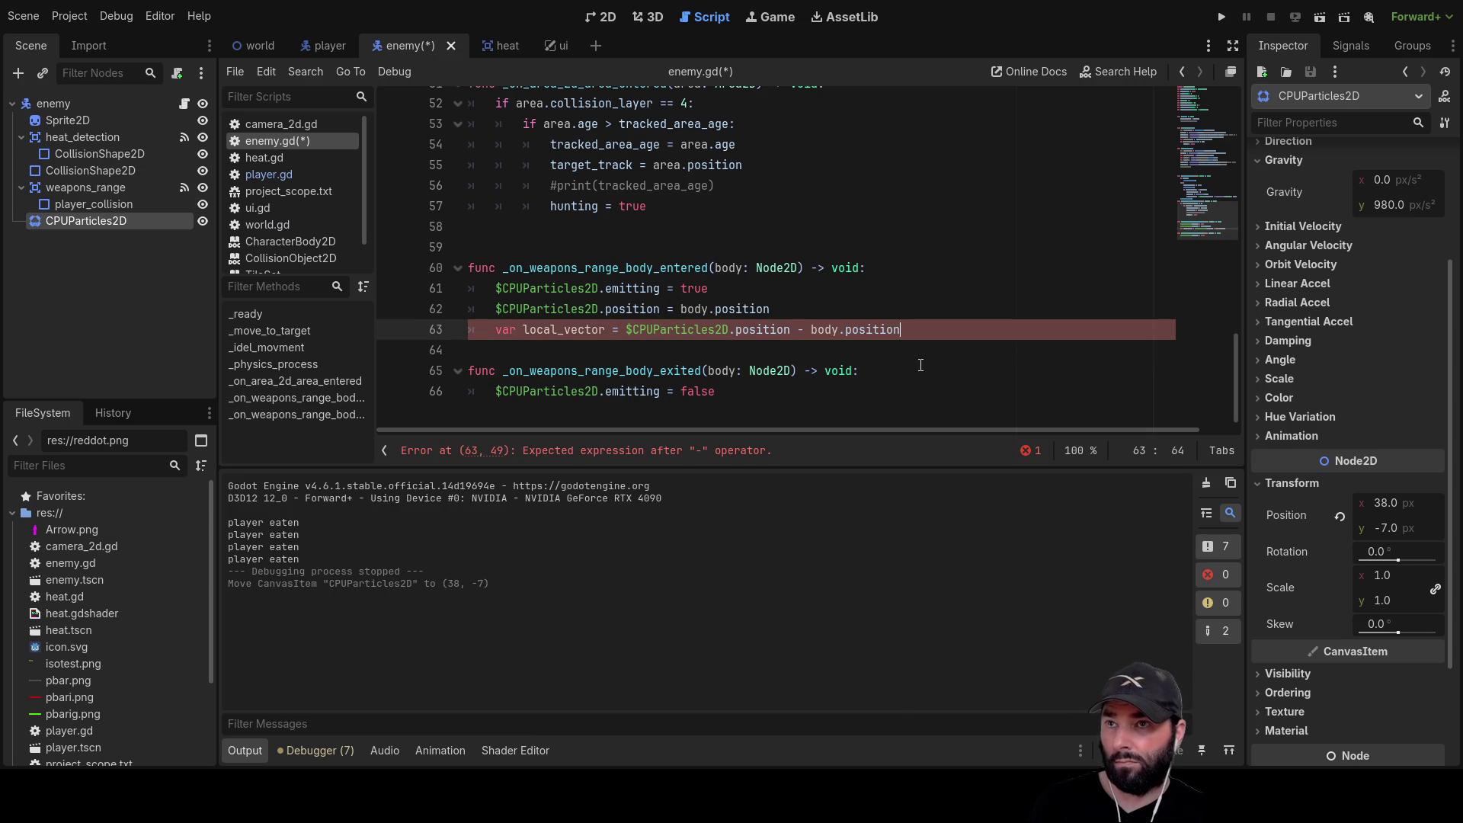
Add '$CPUParticles2D.gravity = local_vector' and launch the game to test
key(Return)
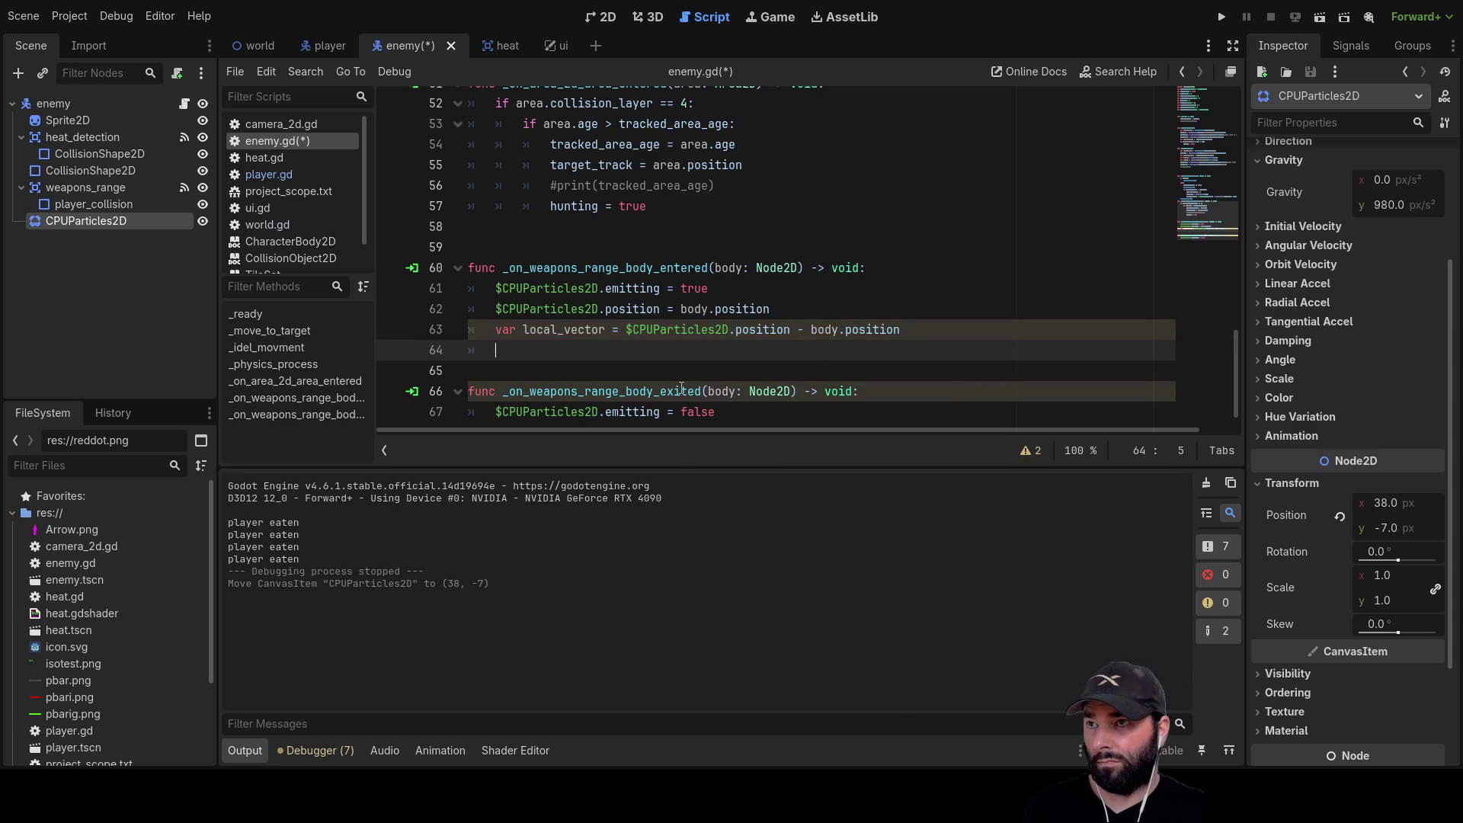
drag(495, 311, 600, 308)
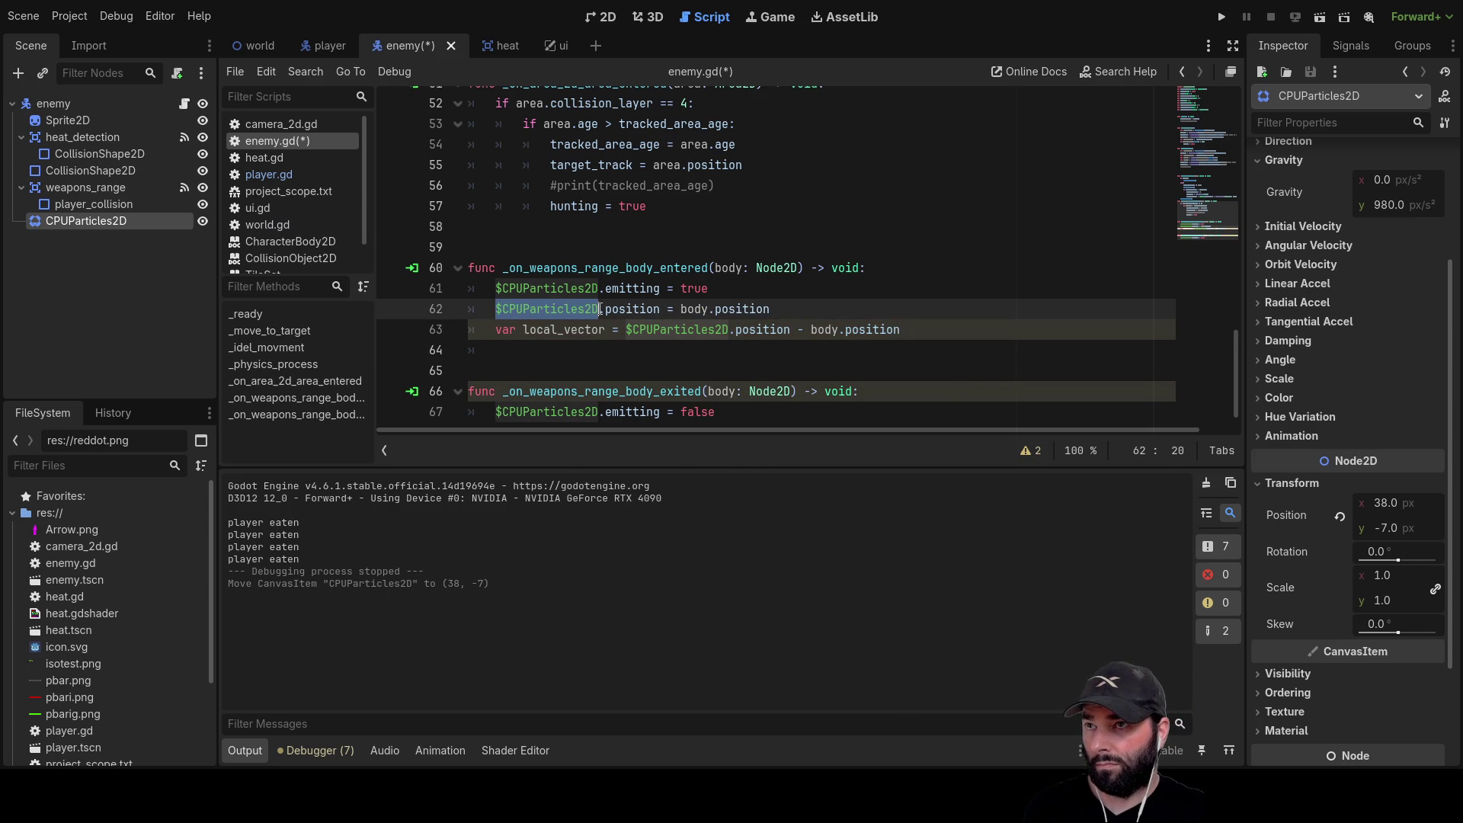
key(ctrl+c)
click(530, 352)
key(ctrl+v)
text(.gr)
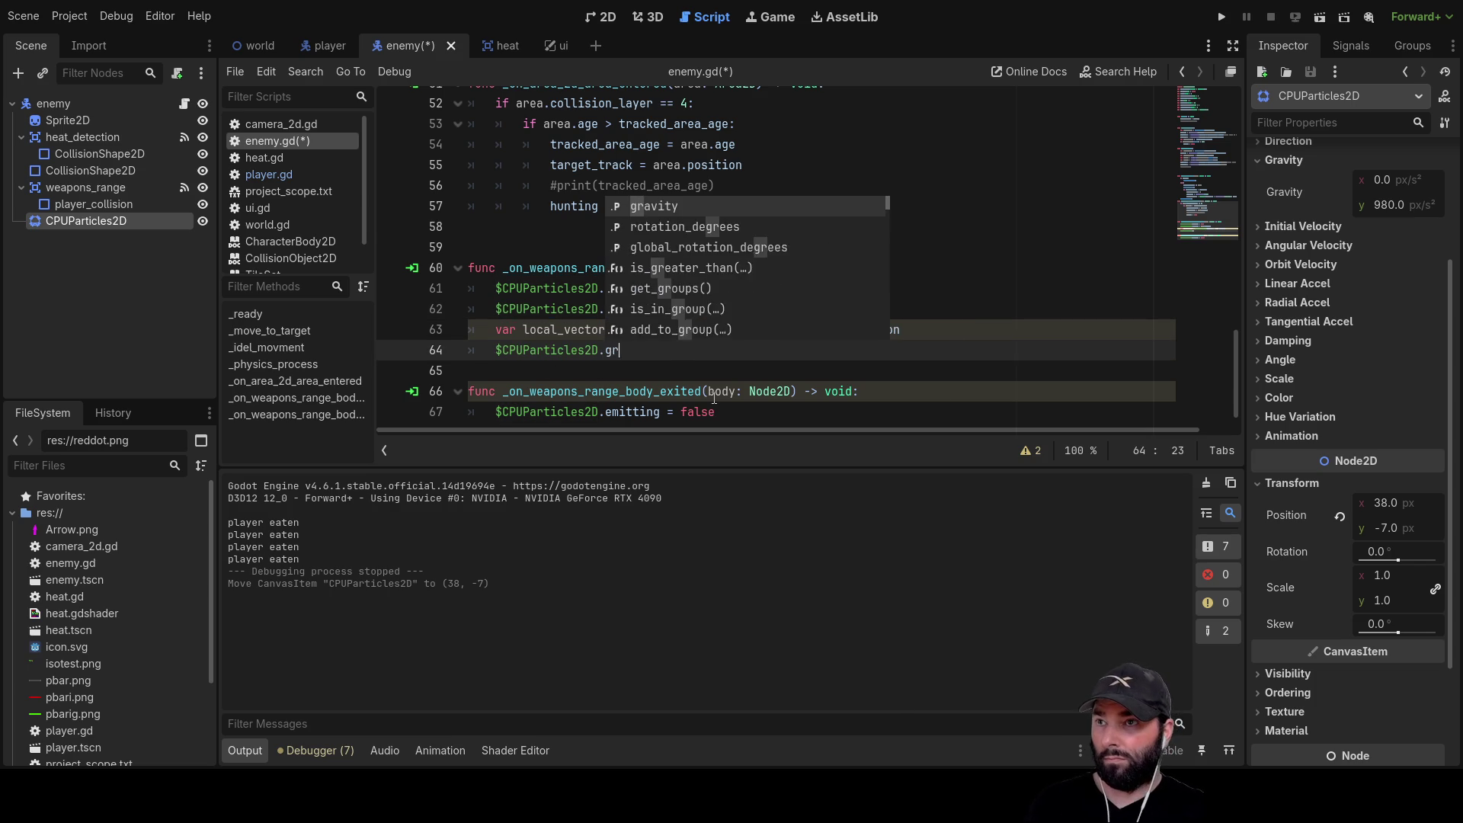
text(avity =)
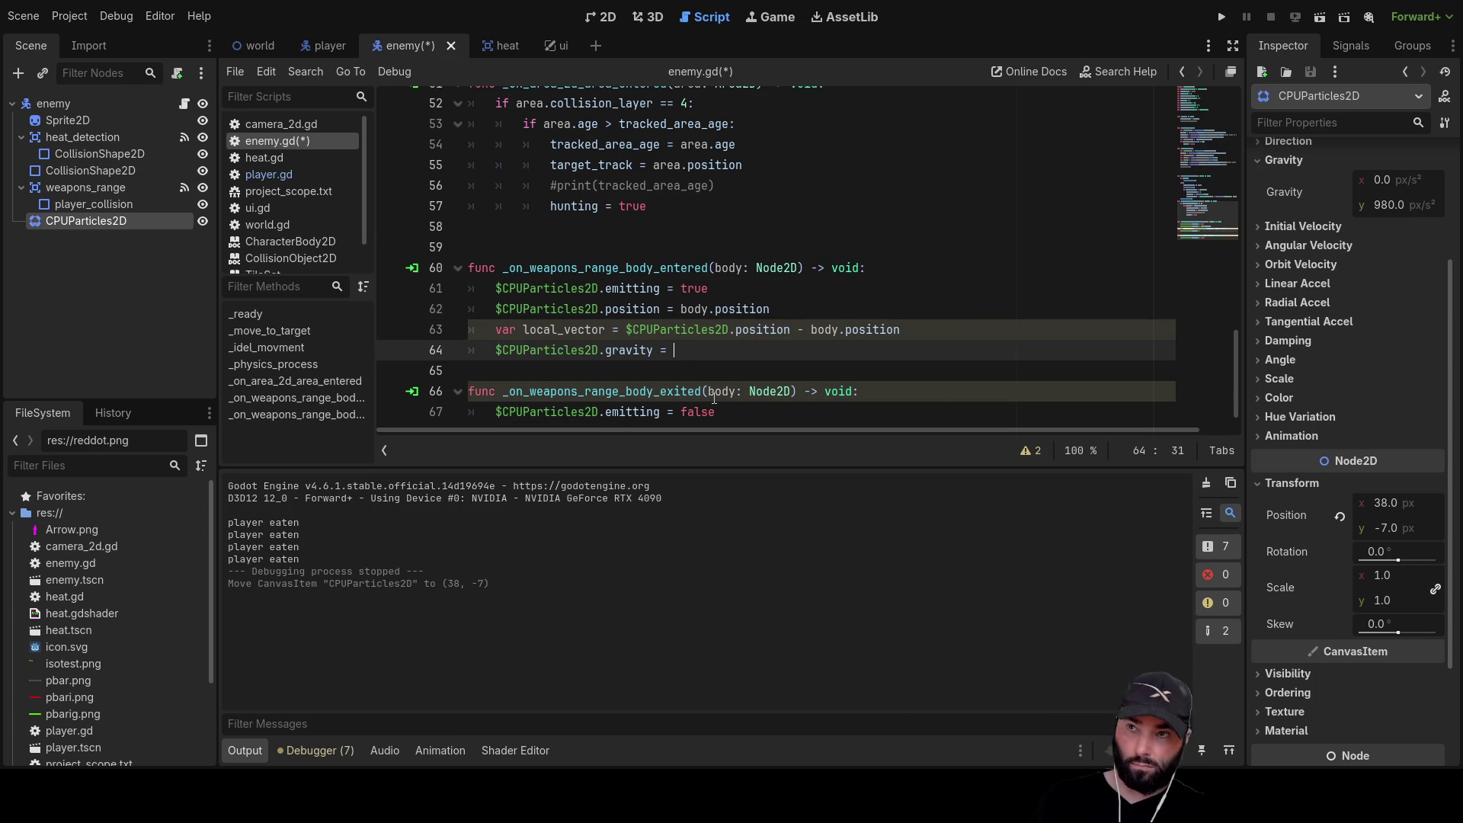
double_click(578, 326)
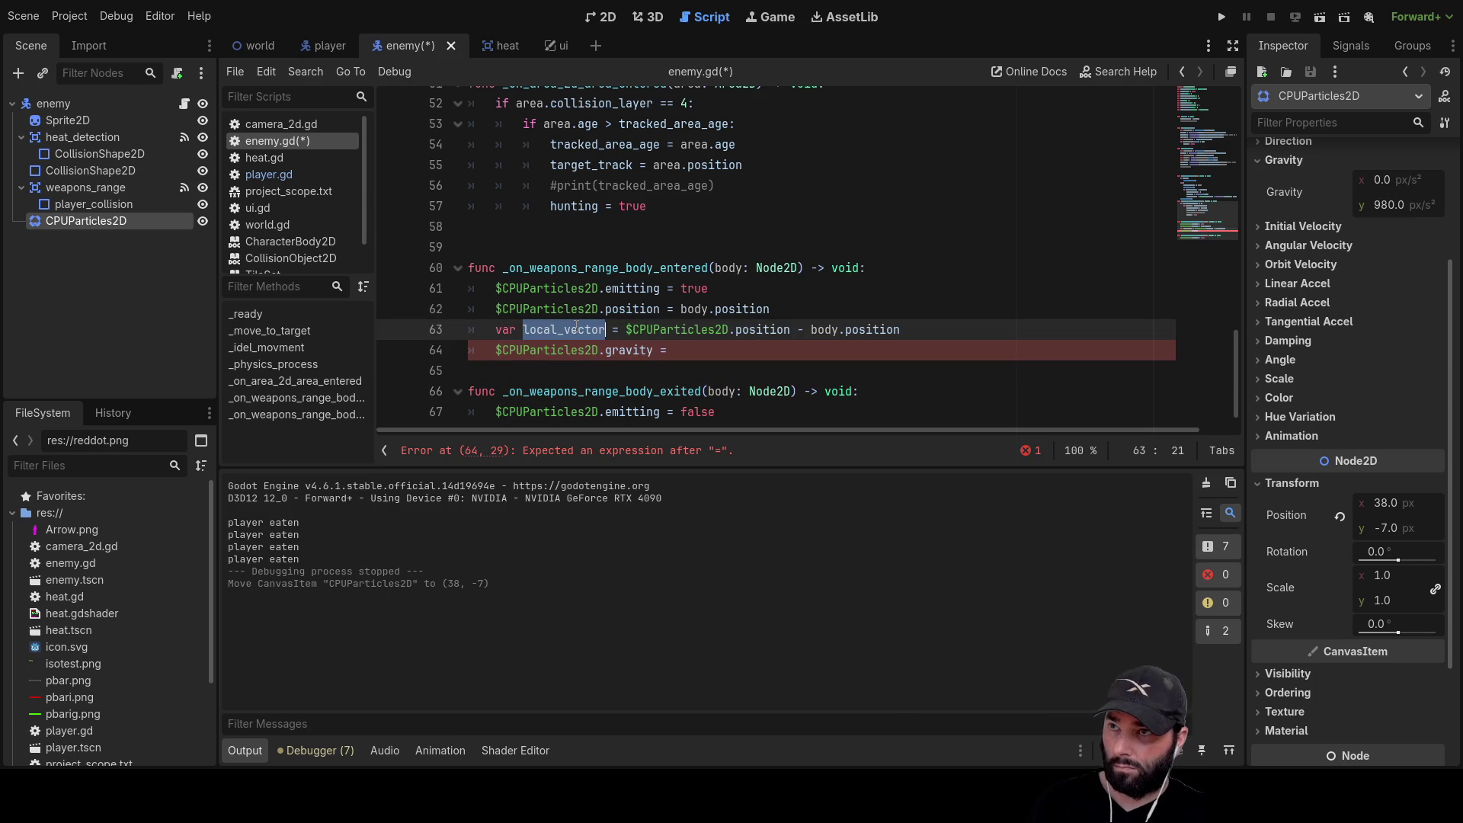
key(ctrl+c)
click(685, 350)
key(ctrl+v)
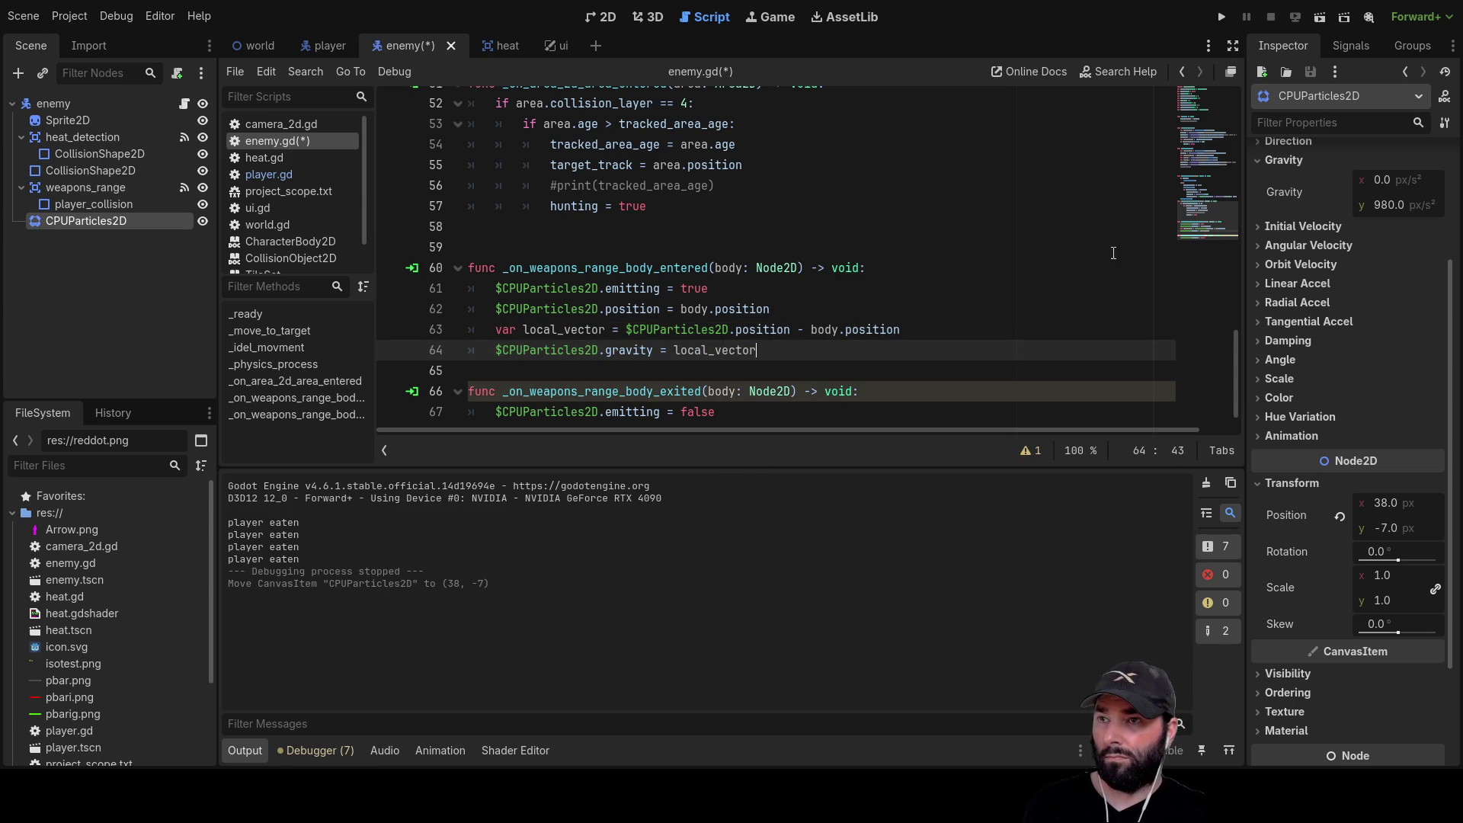
click(1222, 17)
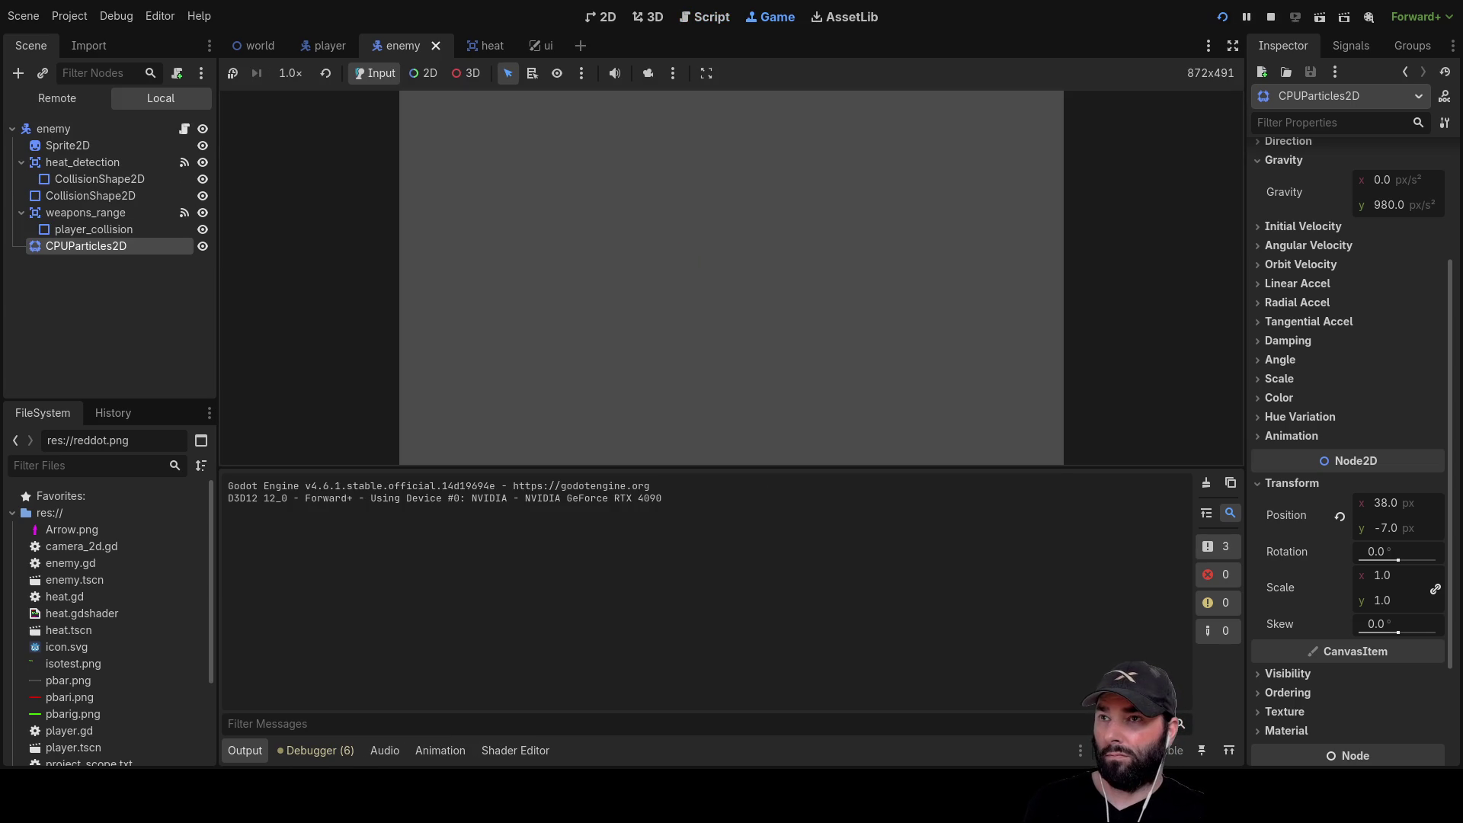
Move the player around the enemy with WASD to watch the magenta particles, then stop the game
key(w)
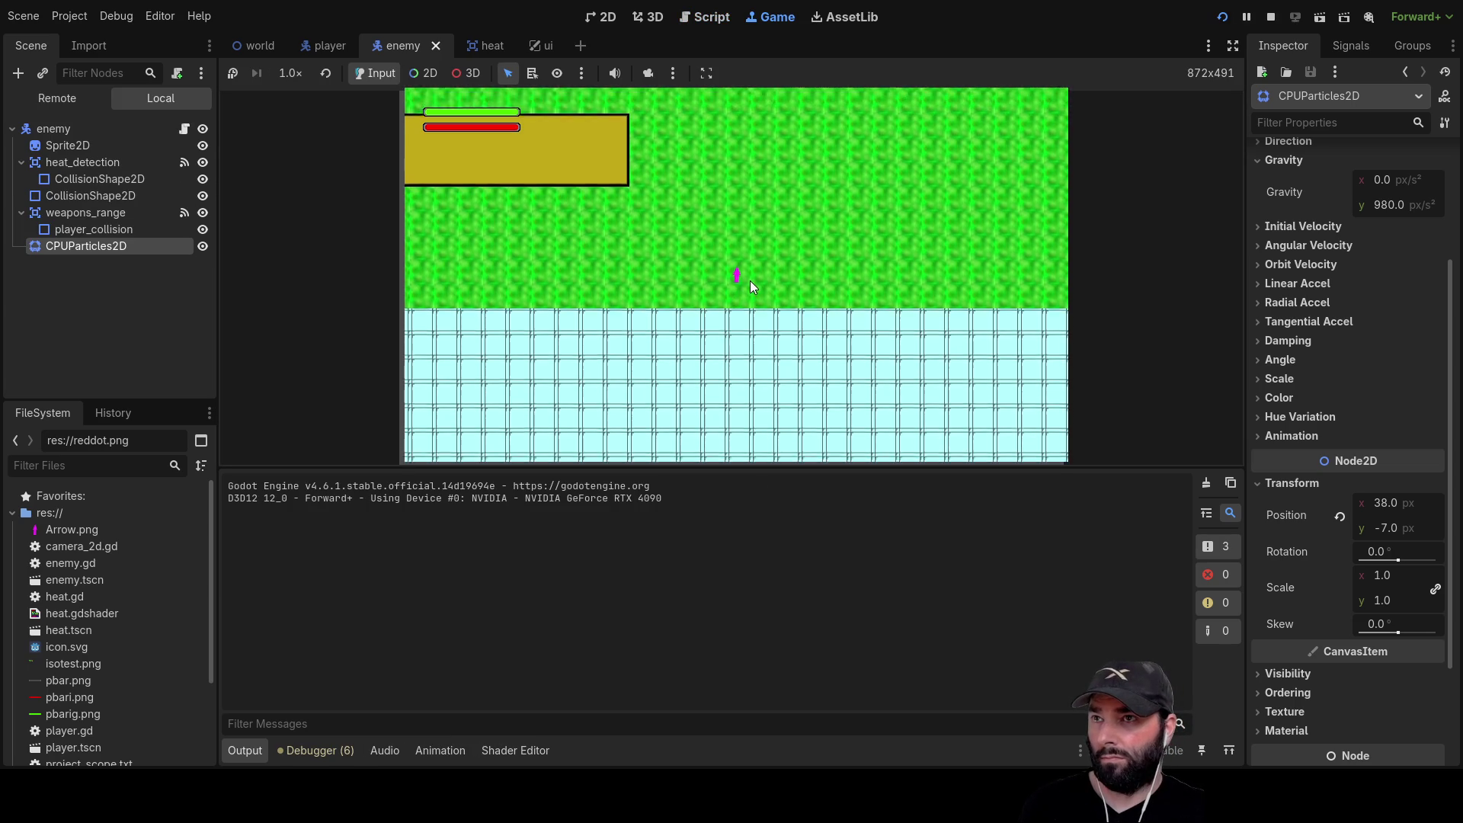
key(w)
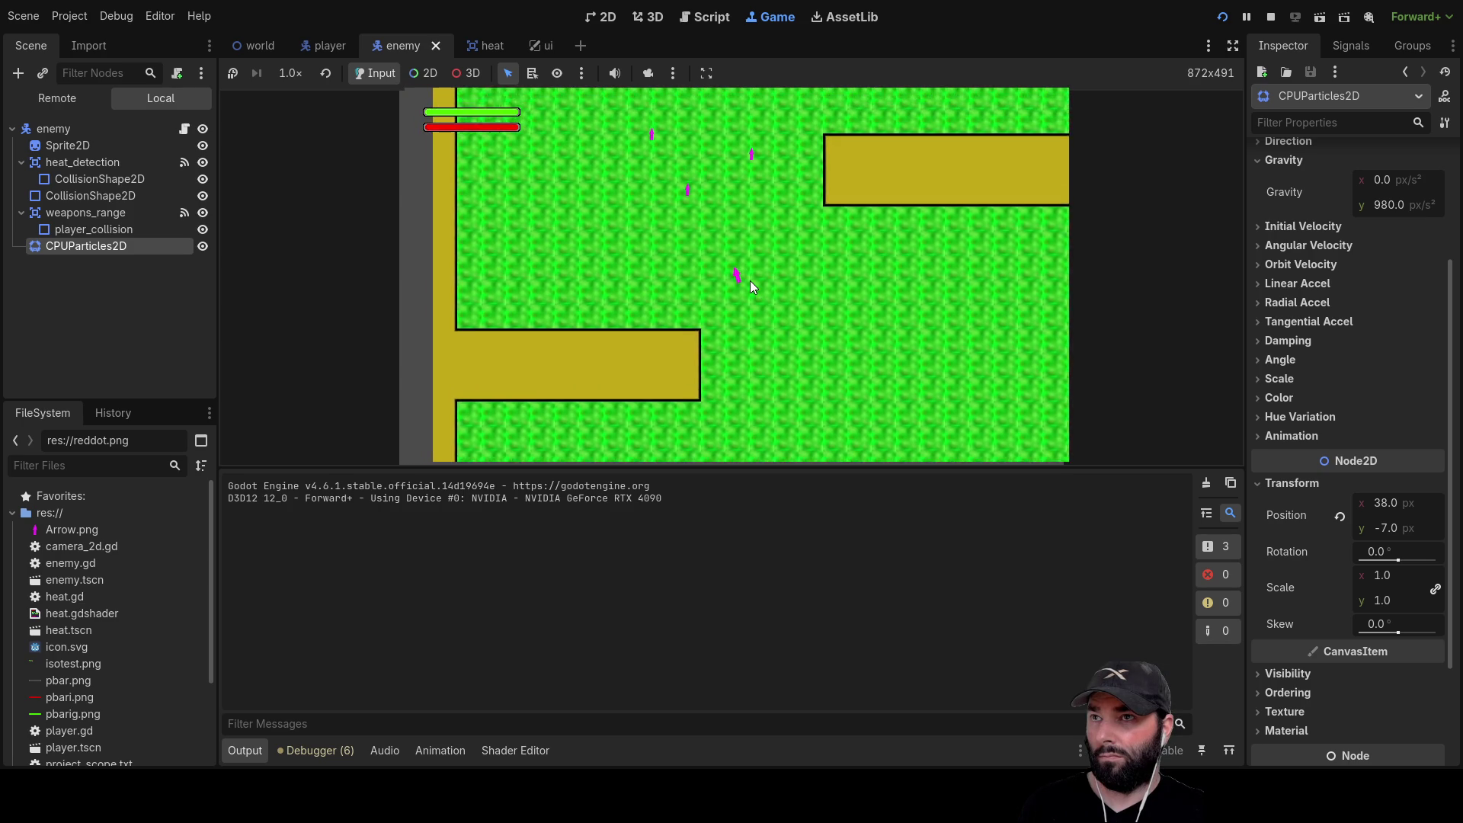
key(w)
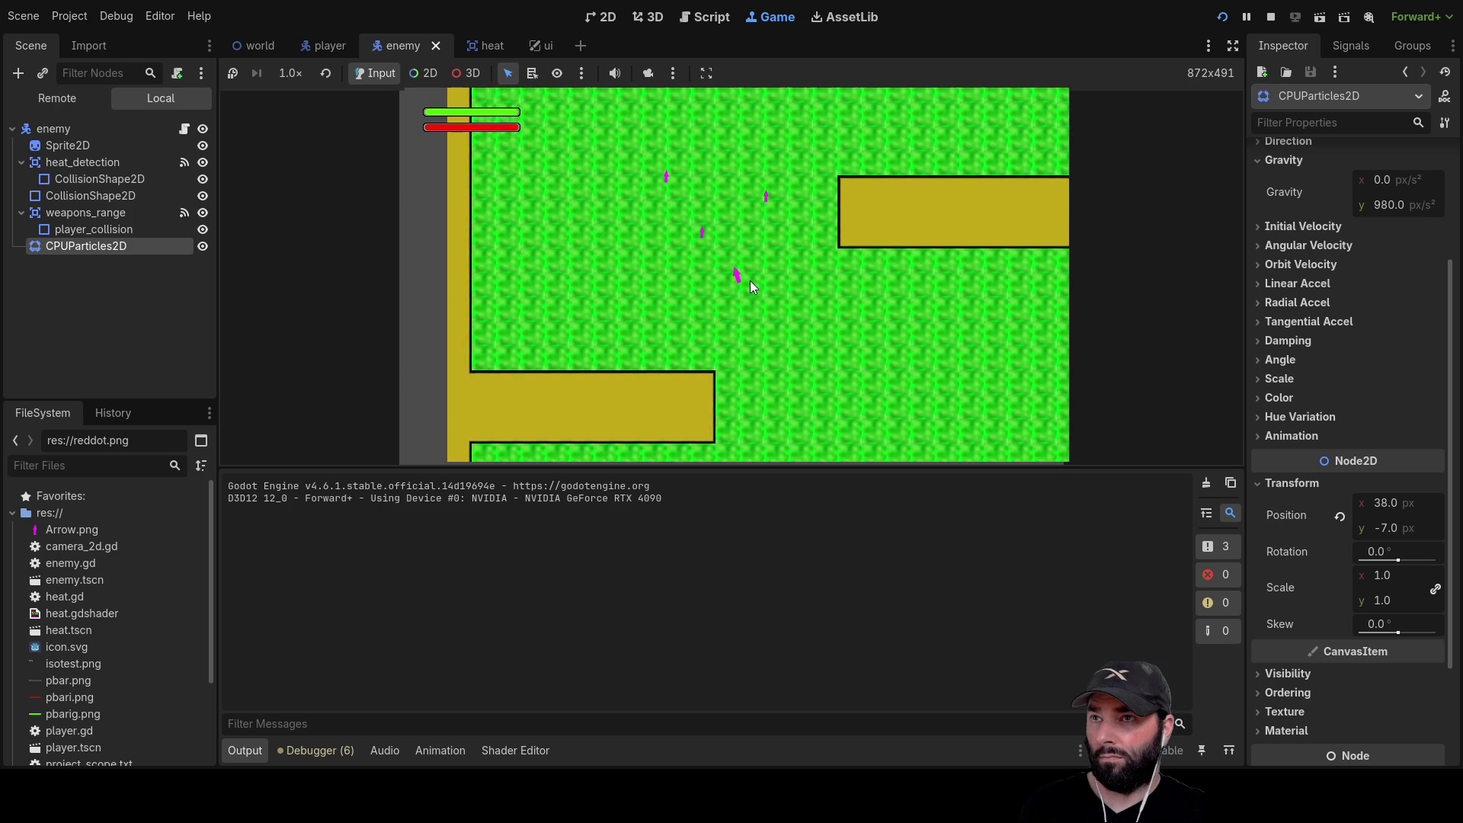
key(w)
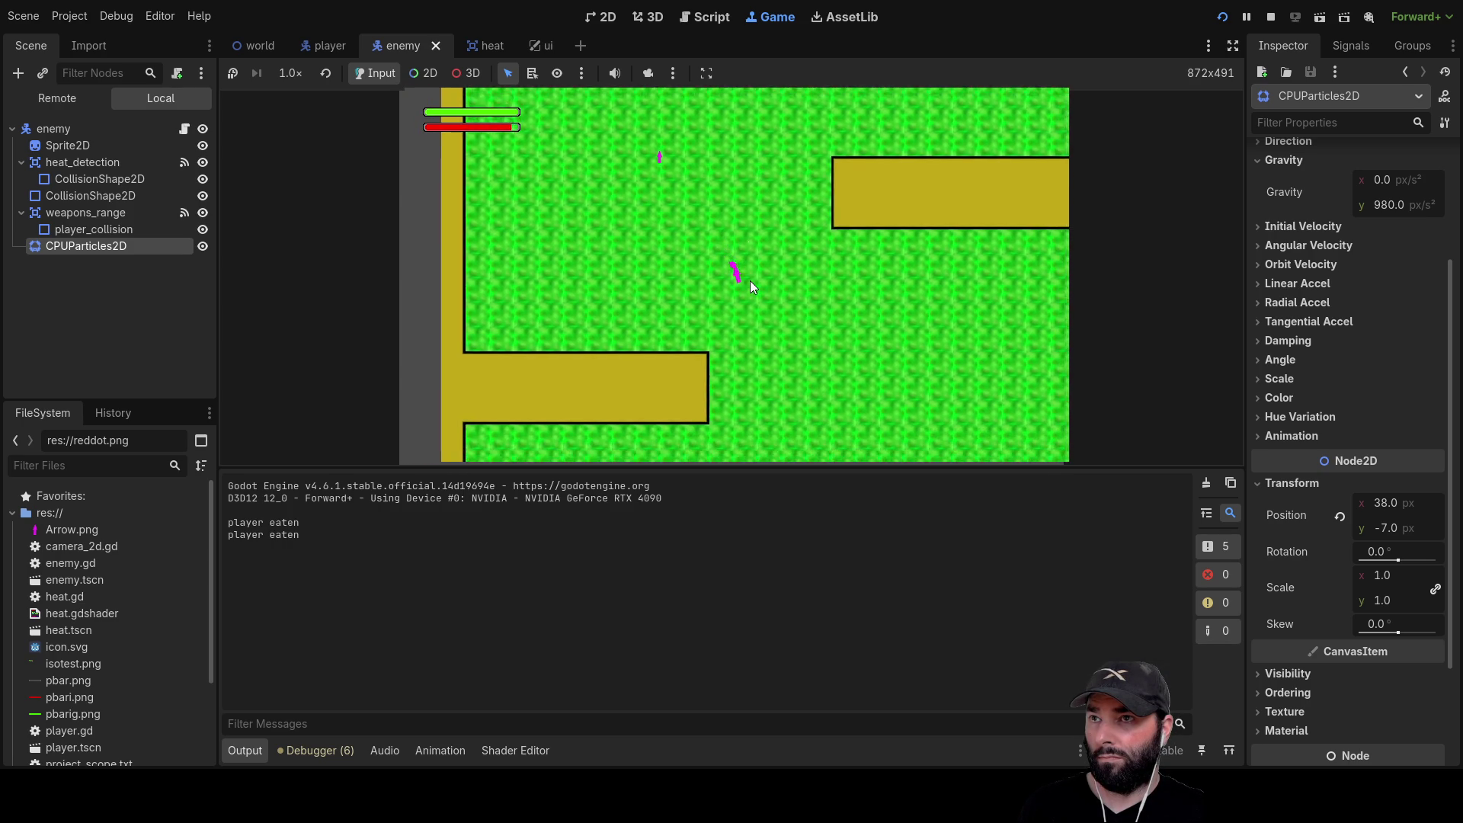
key(s)
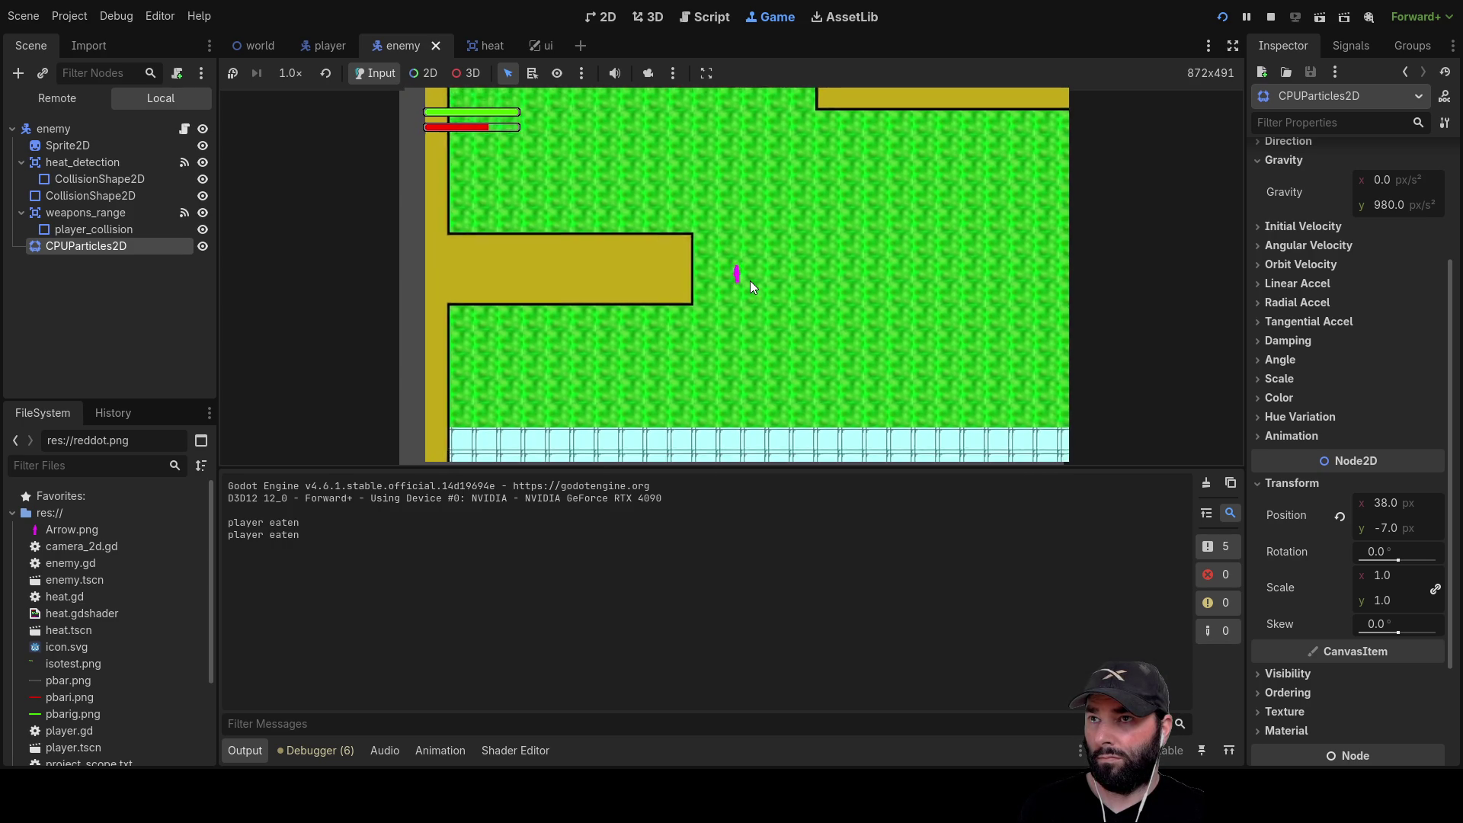
key(s)
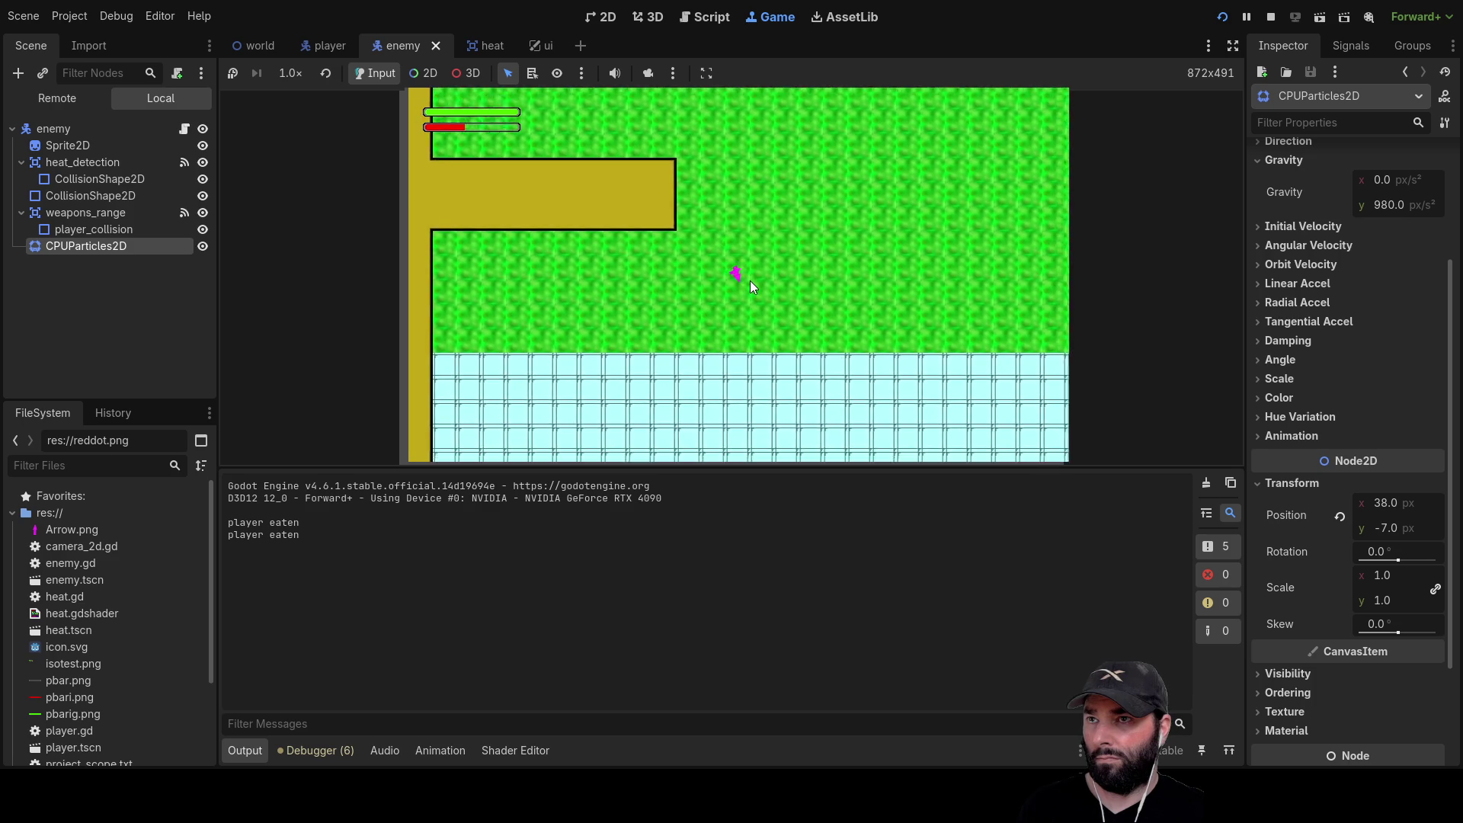
key(s)
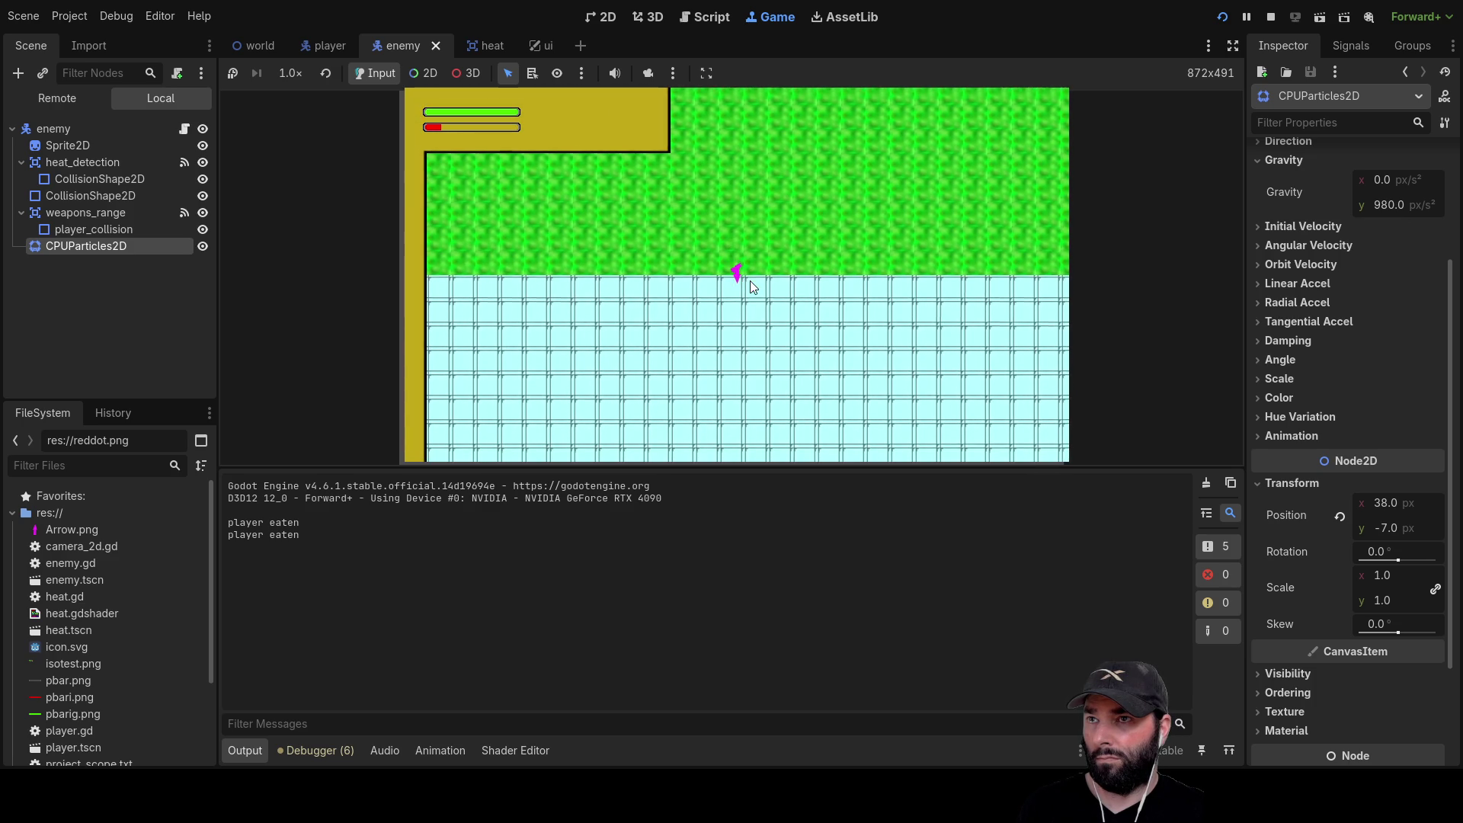
key(d)
key(d)
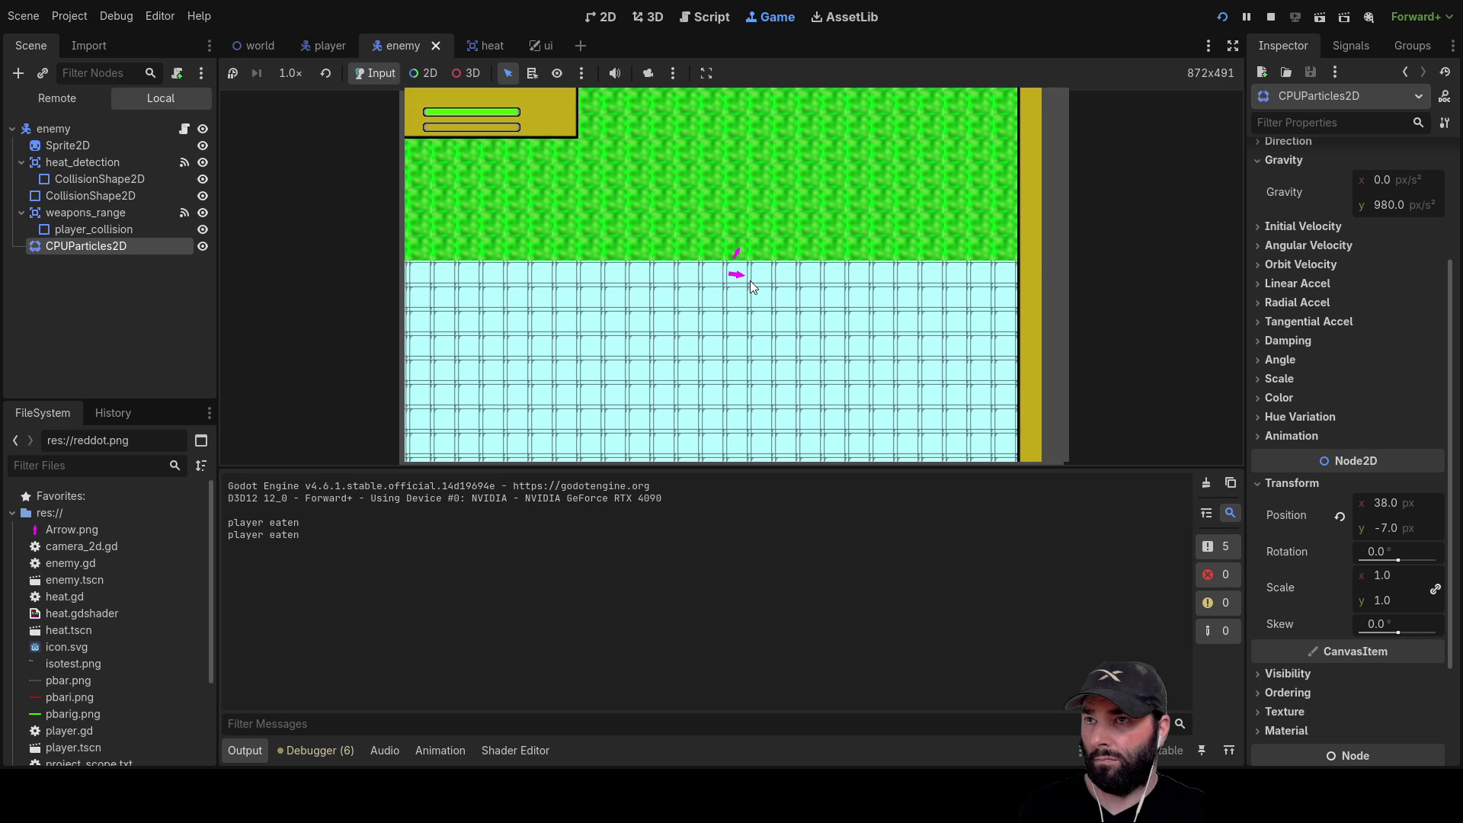
key(w)
key(d)
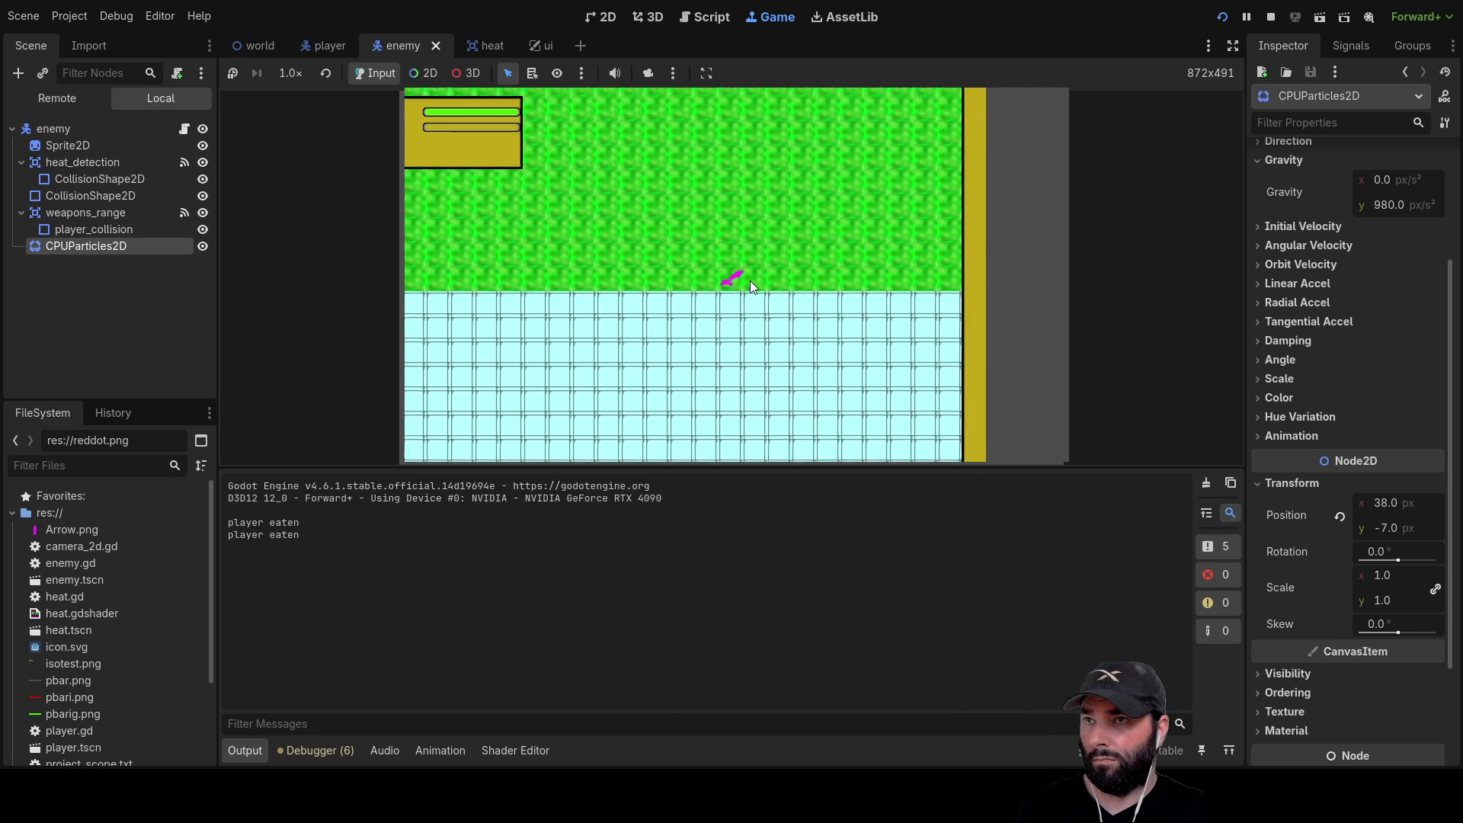
key(a)
key(w)
key(a)
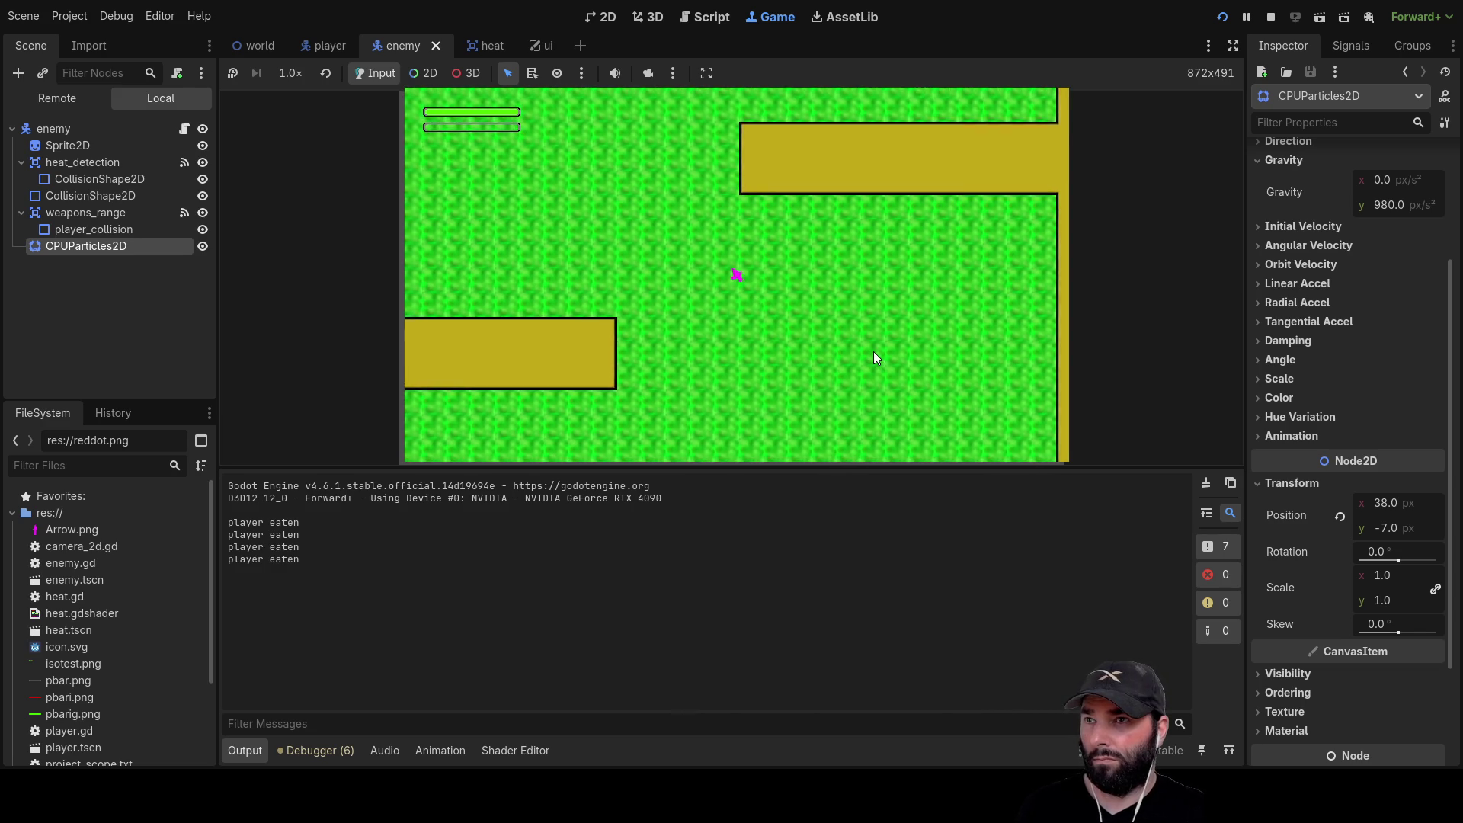
key(a)
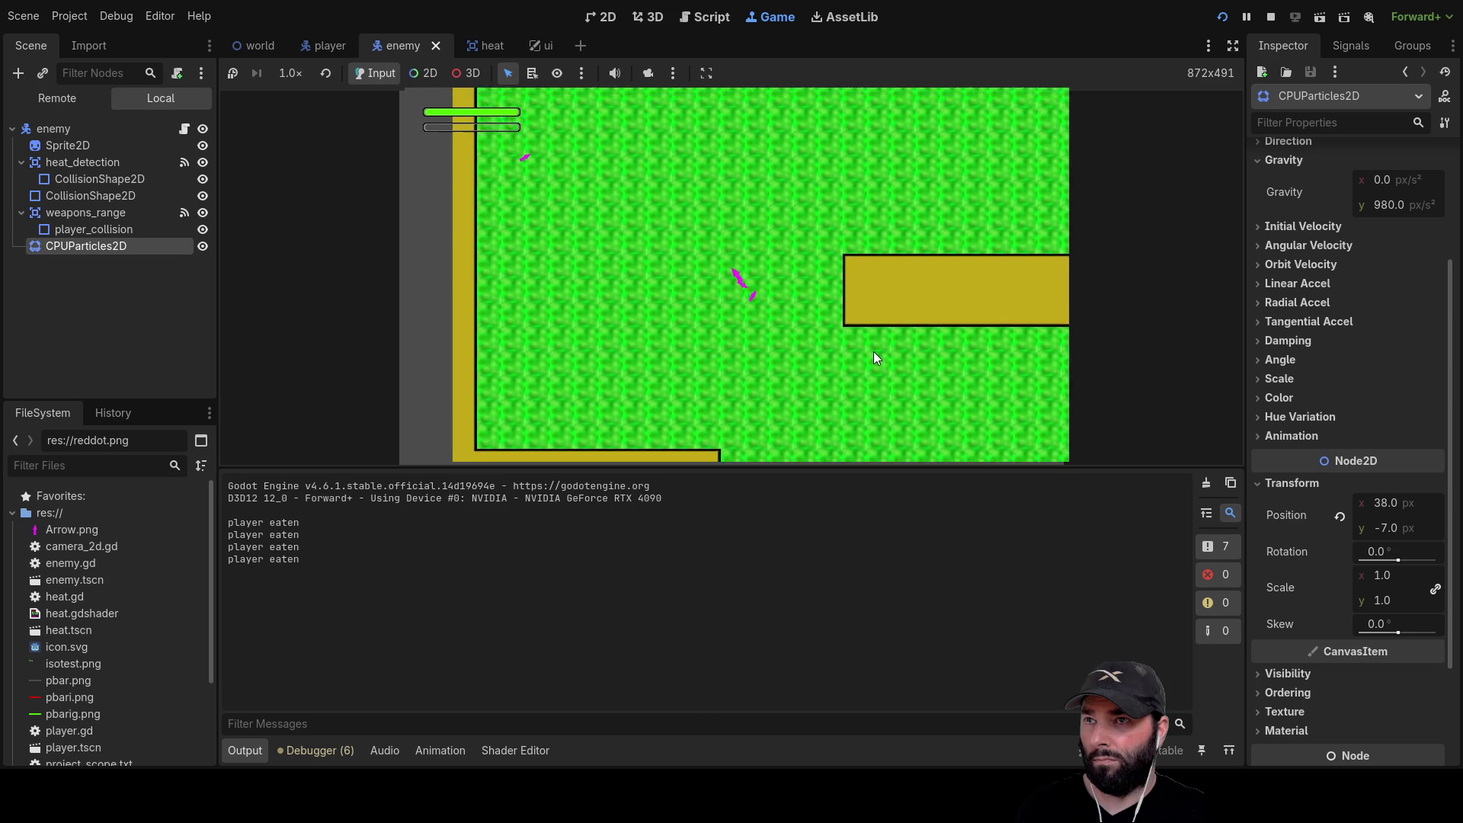
key(d)
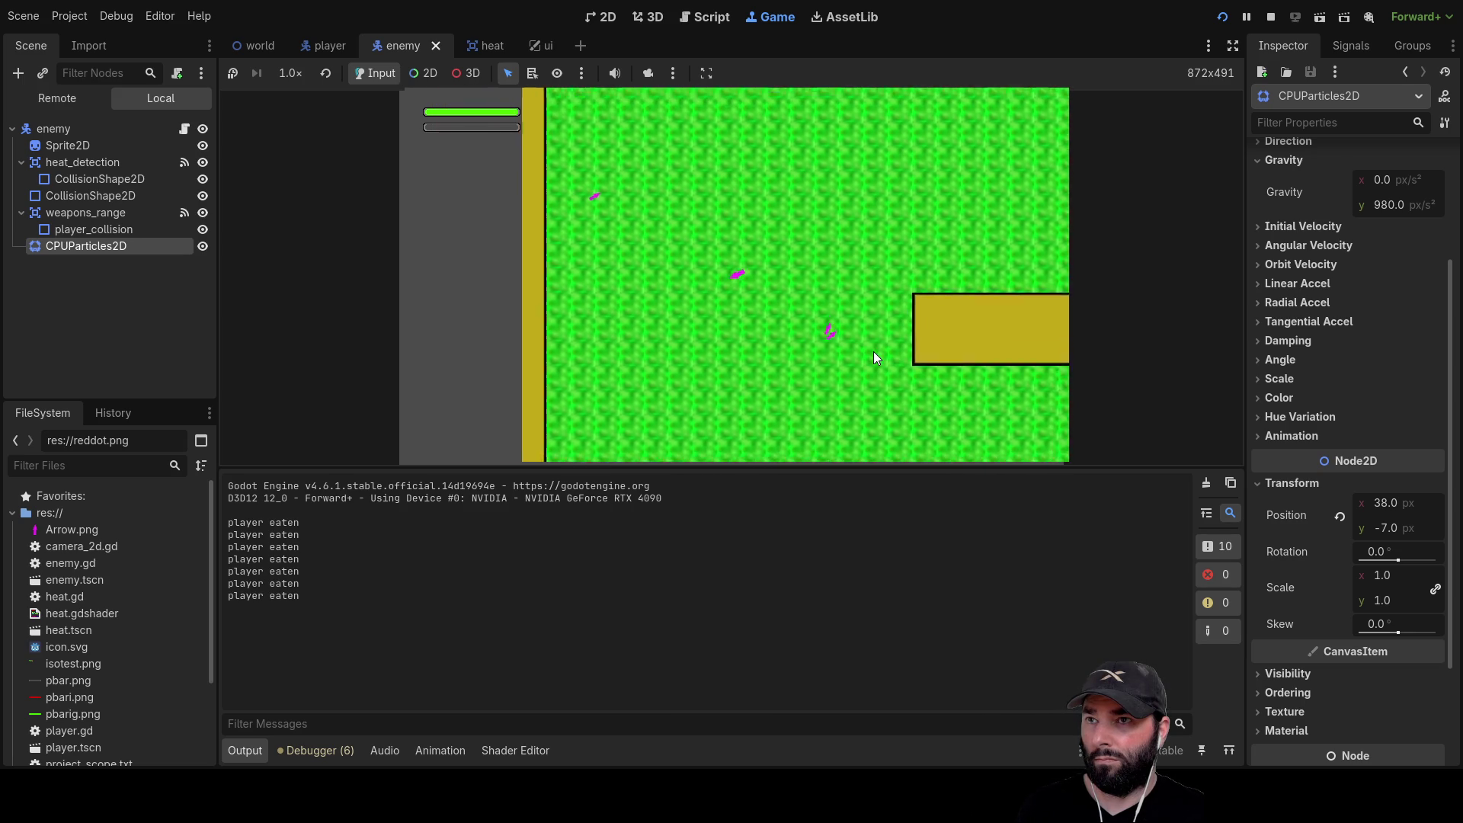
key(s)
key(a)
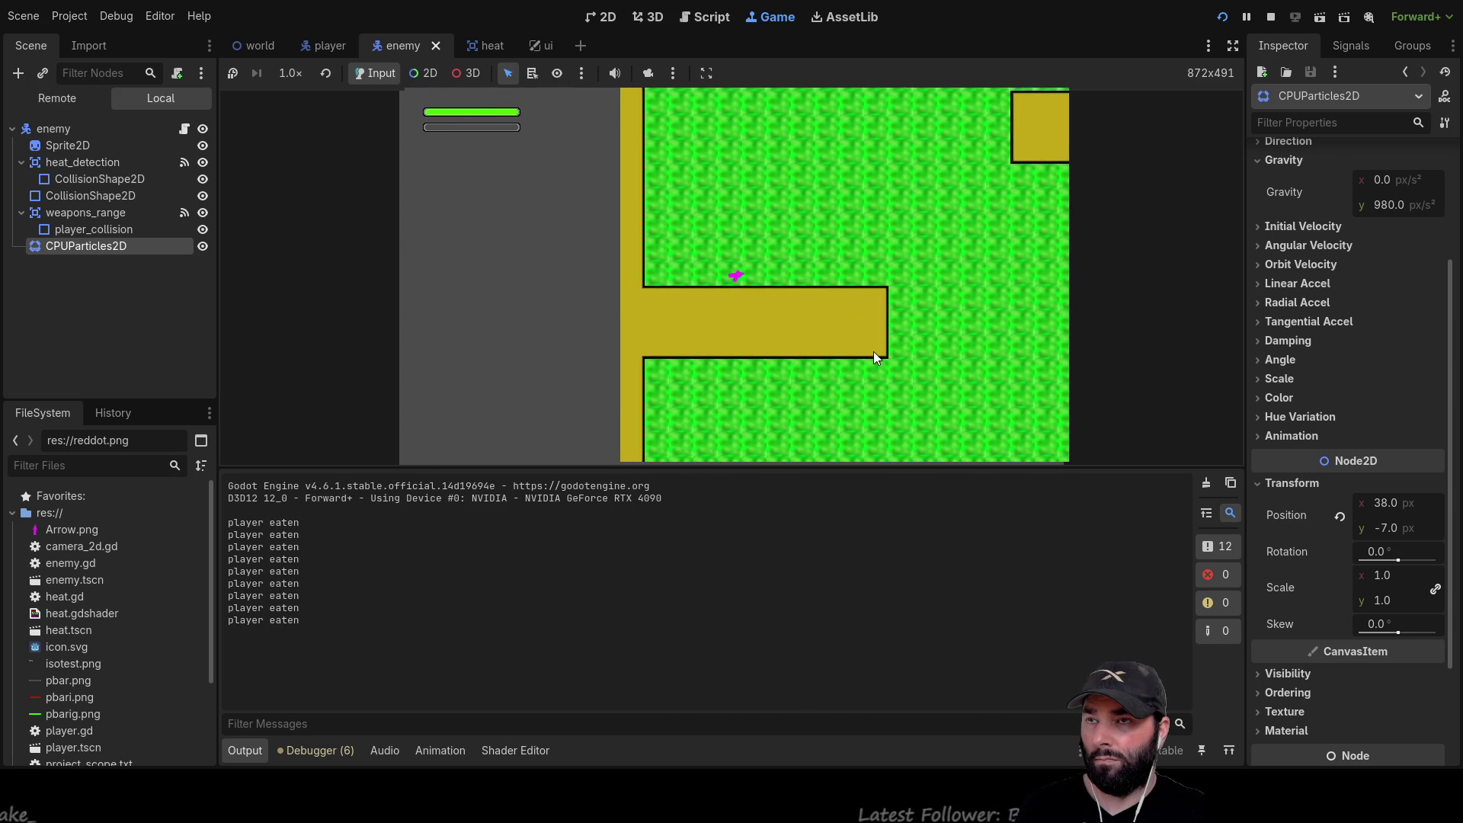
key(d)
key(d)
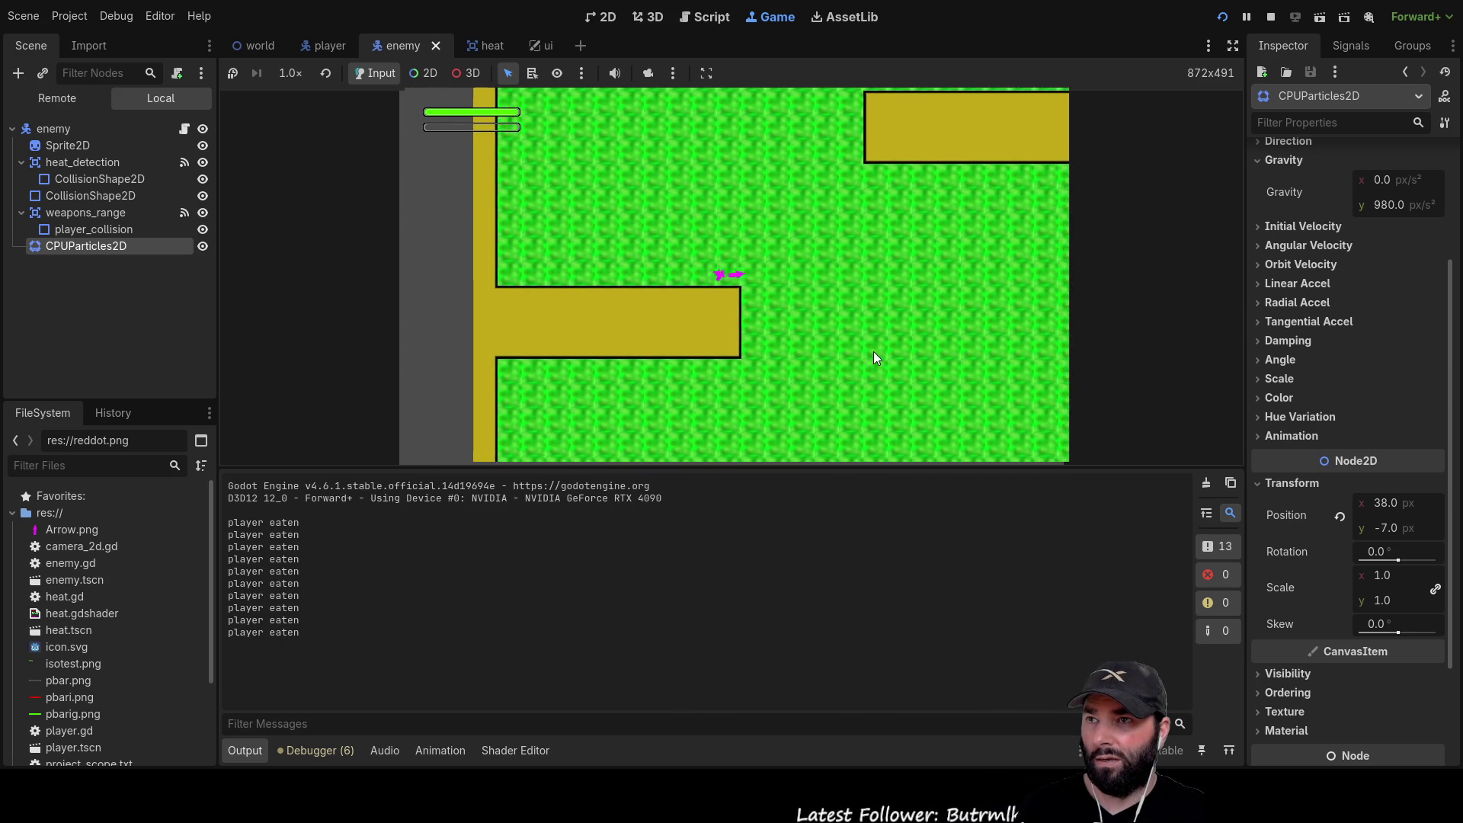
key(s)
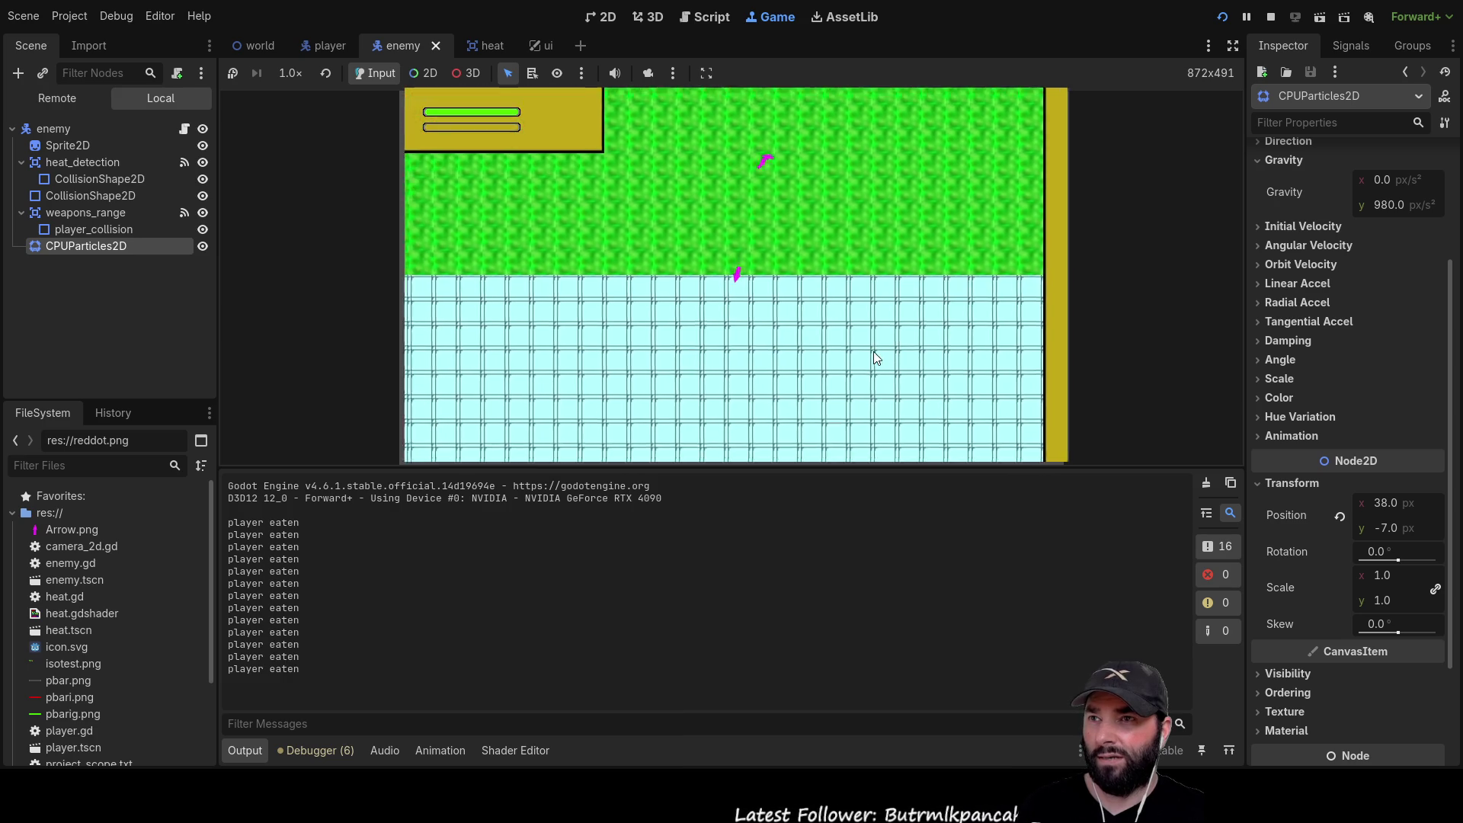
key(d)
key(w)
key(a)
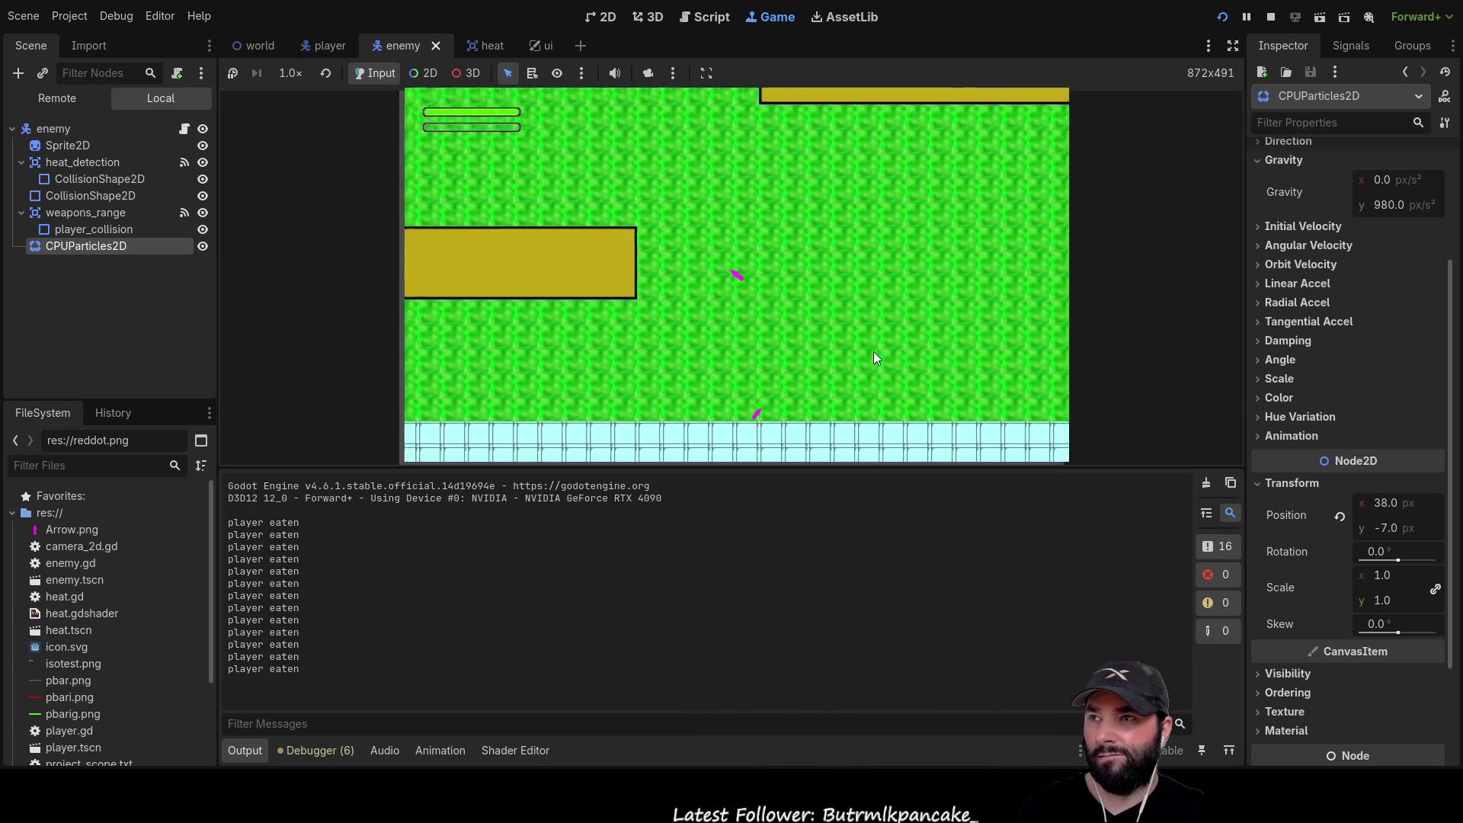
key(w)
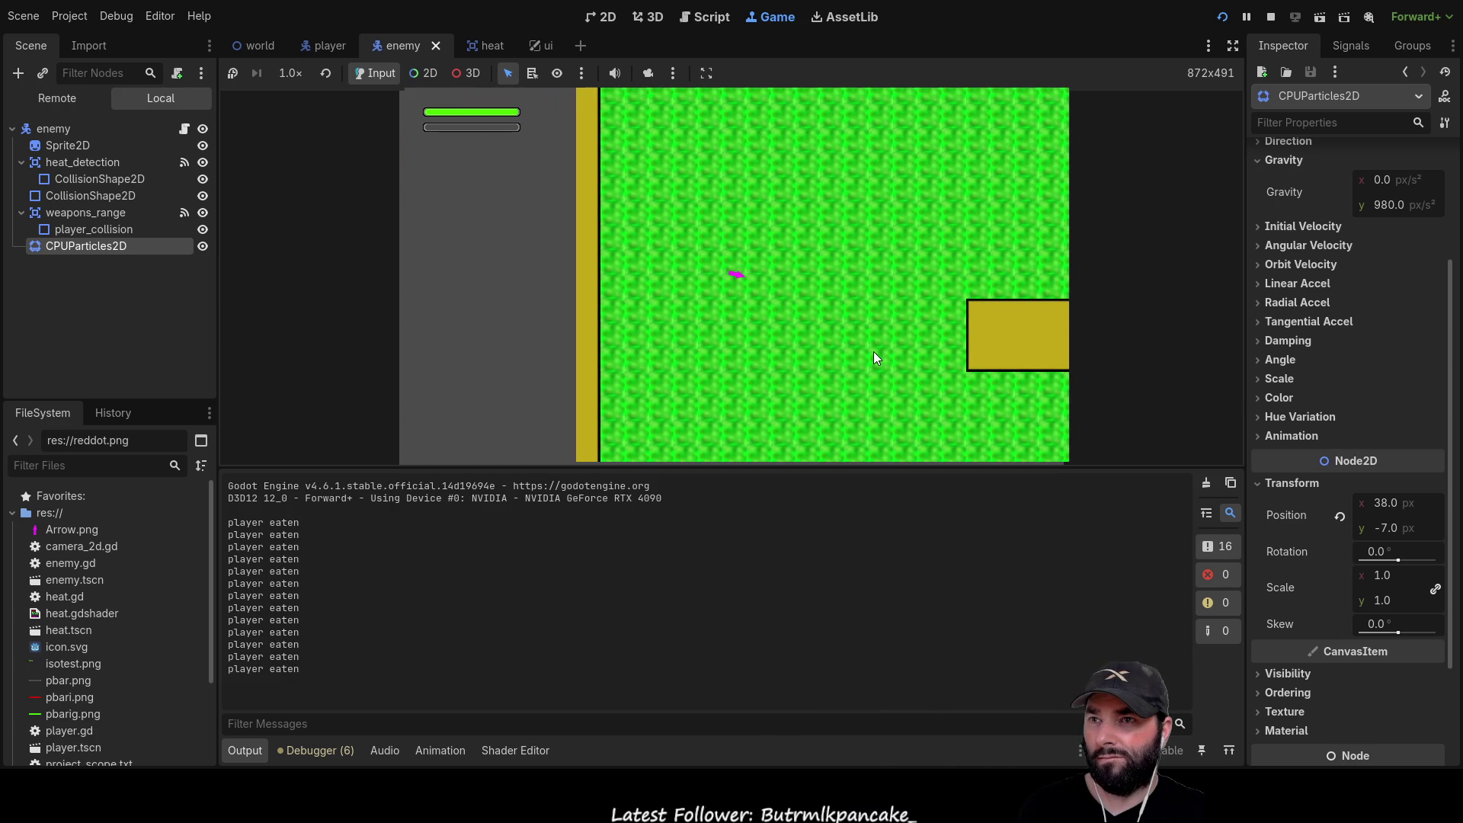
key(d)
key(s)
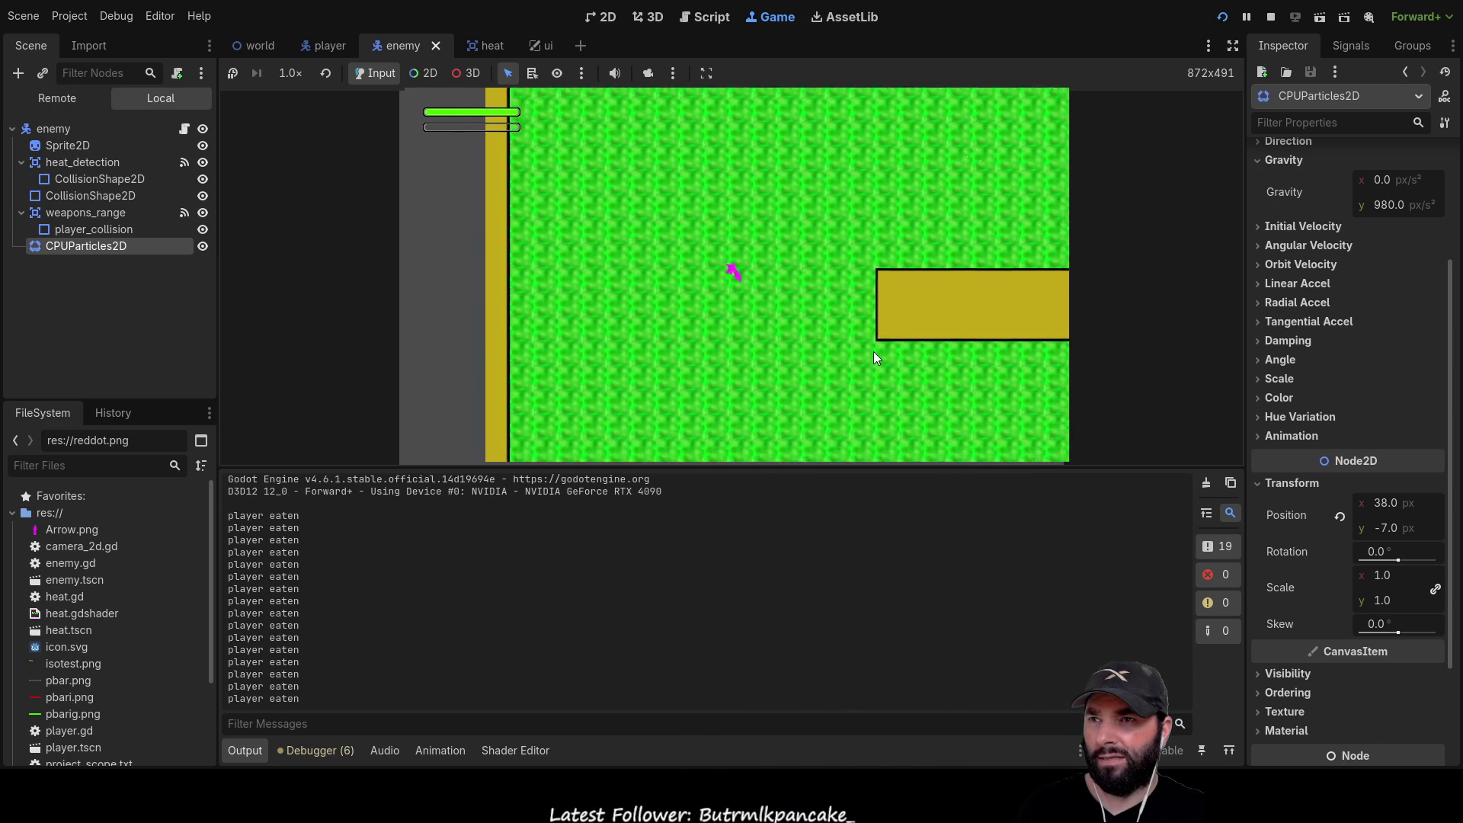
key(d)
key(s)
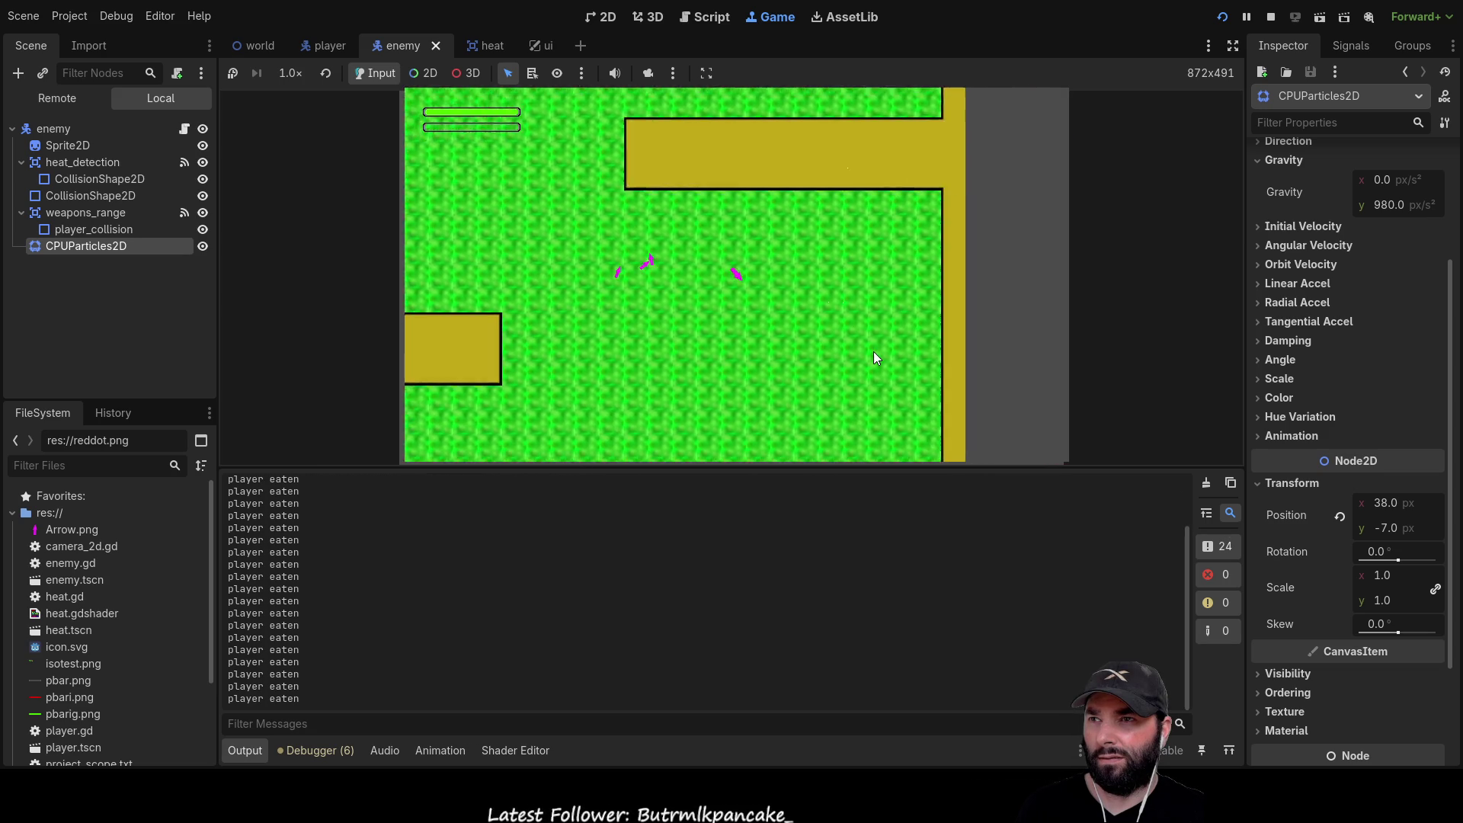
key(w)
key(a)
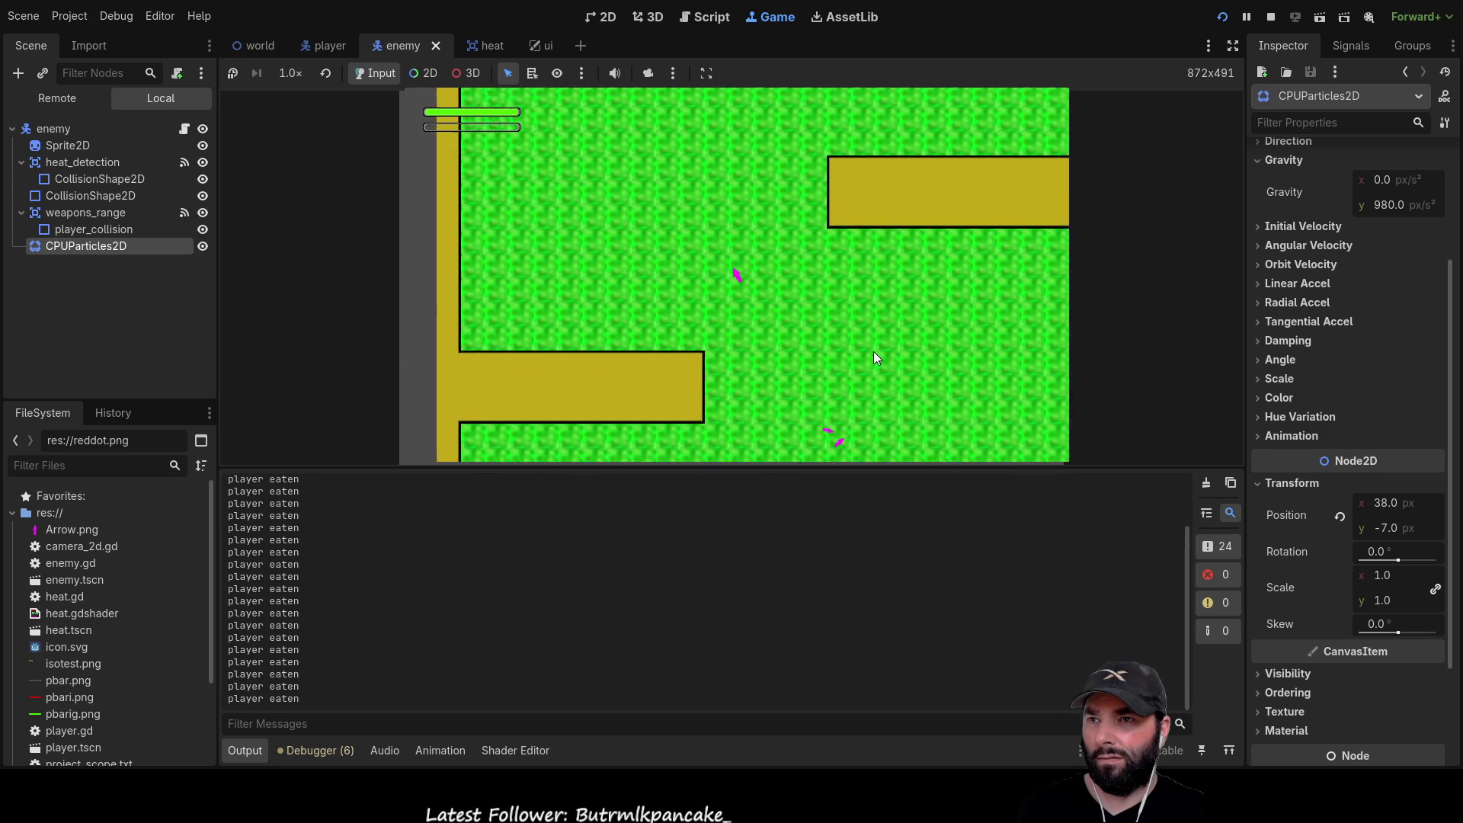
key(w)
key(d)
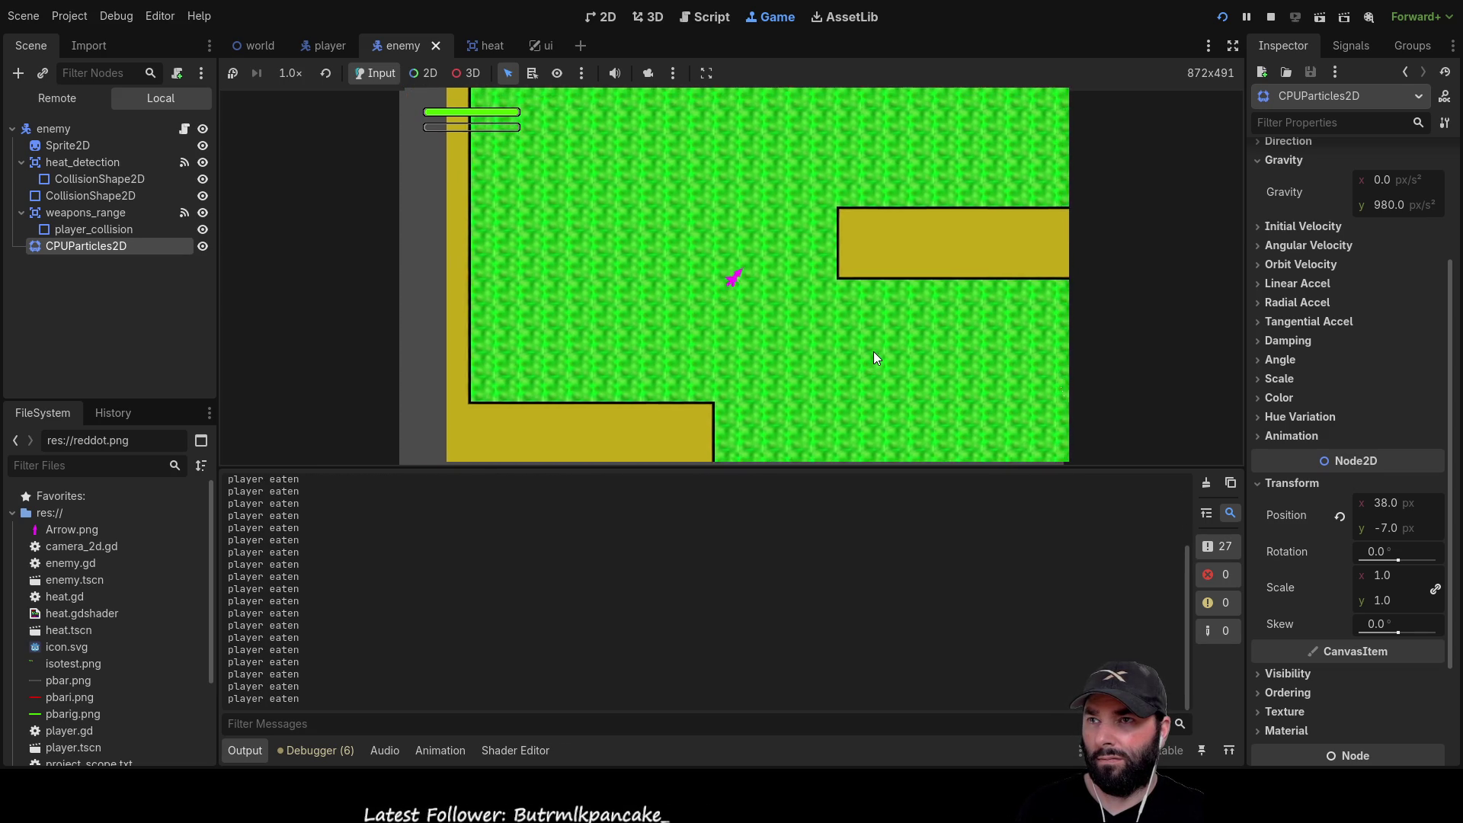
key(w)
key(d)
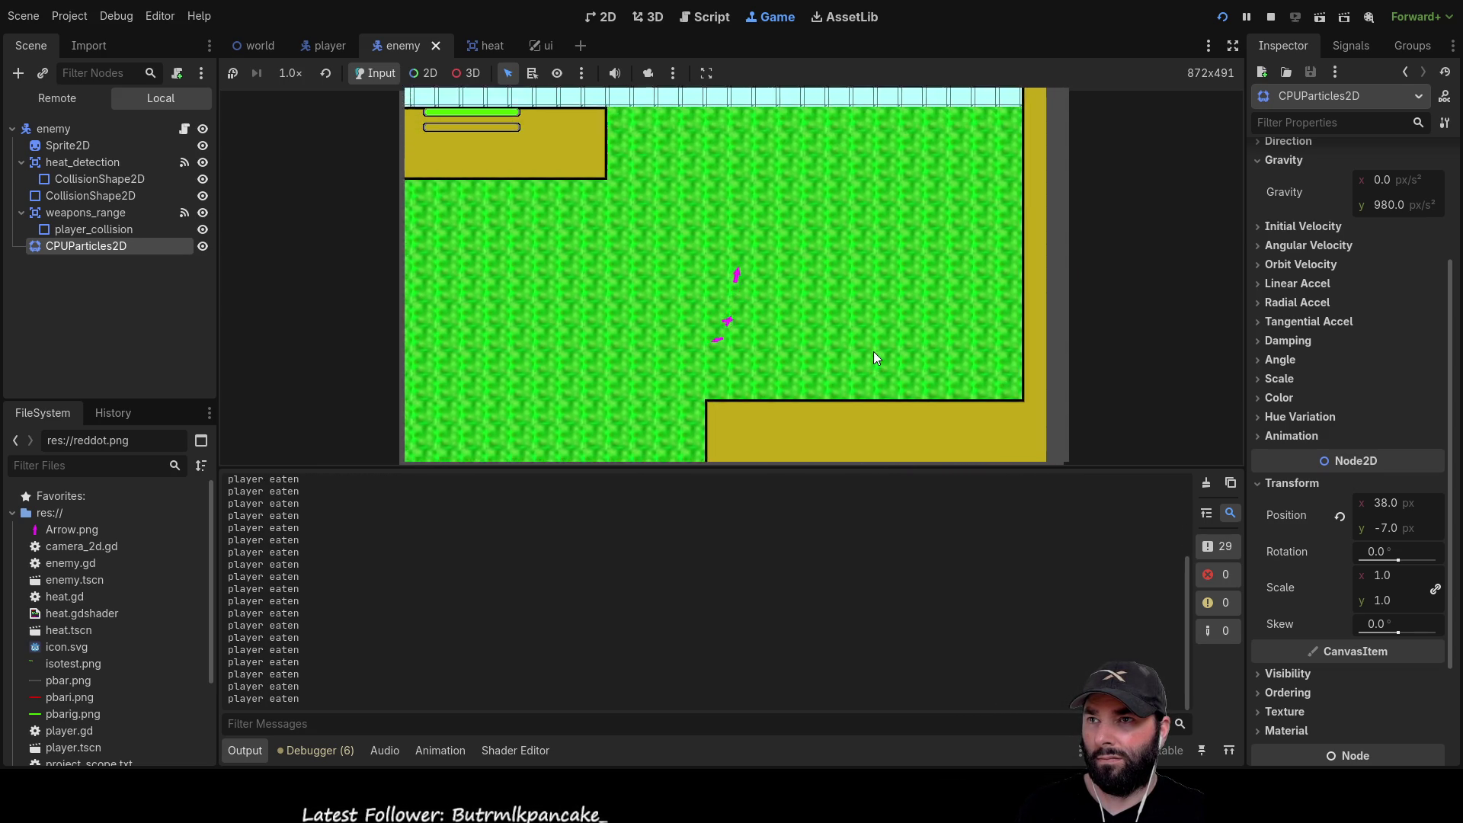
key(w)
key(a)
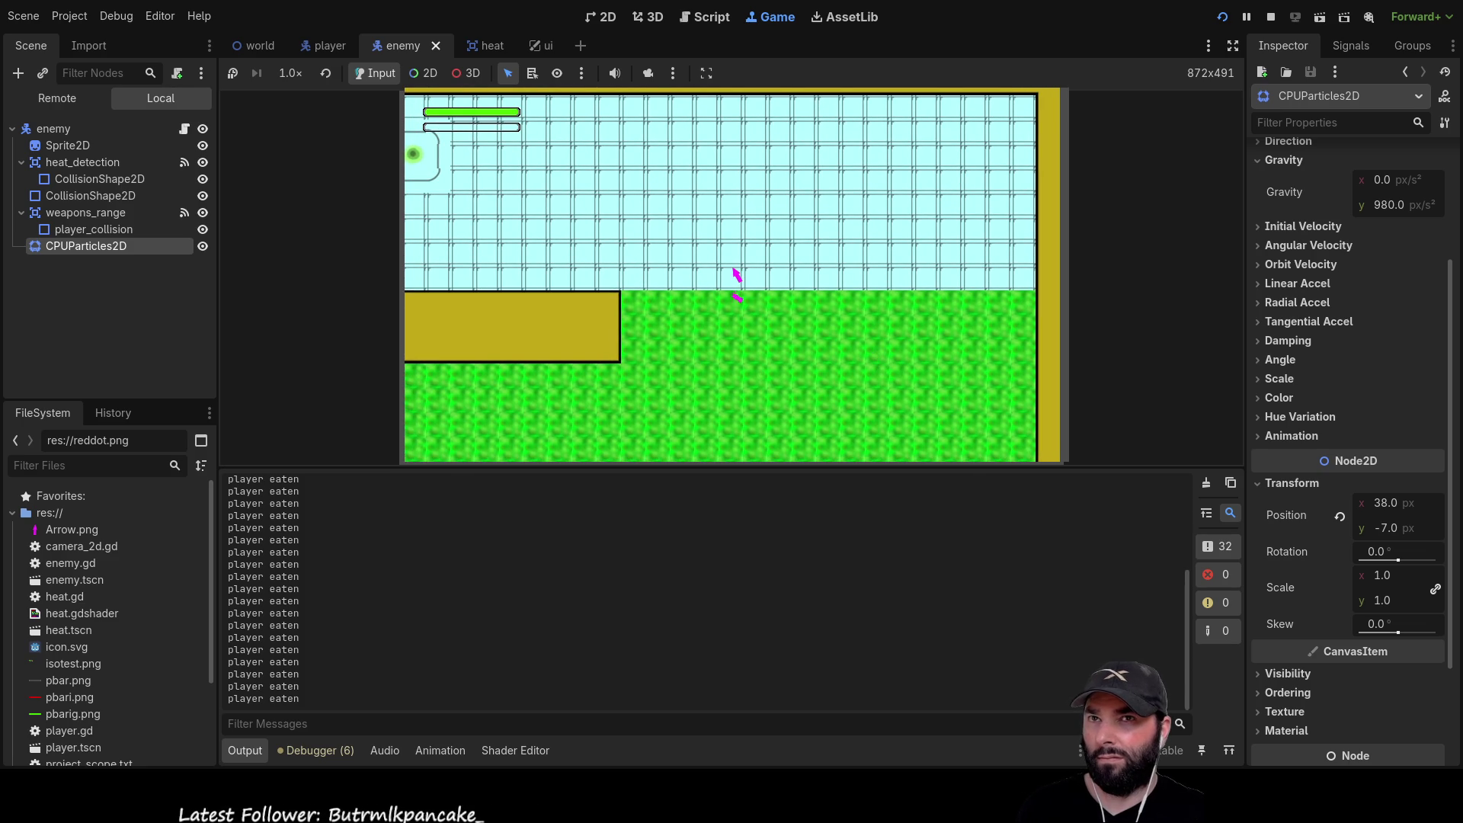
click(1270, 16)
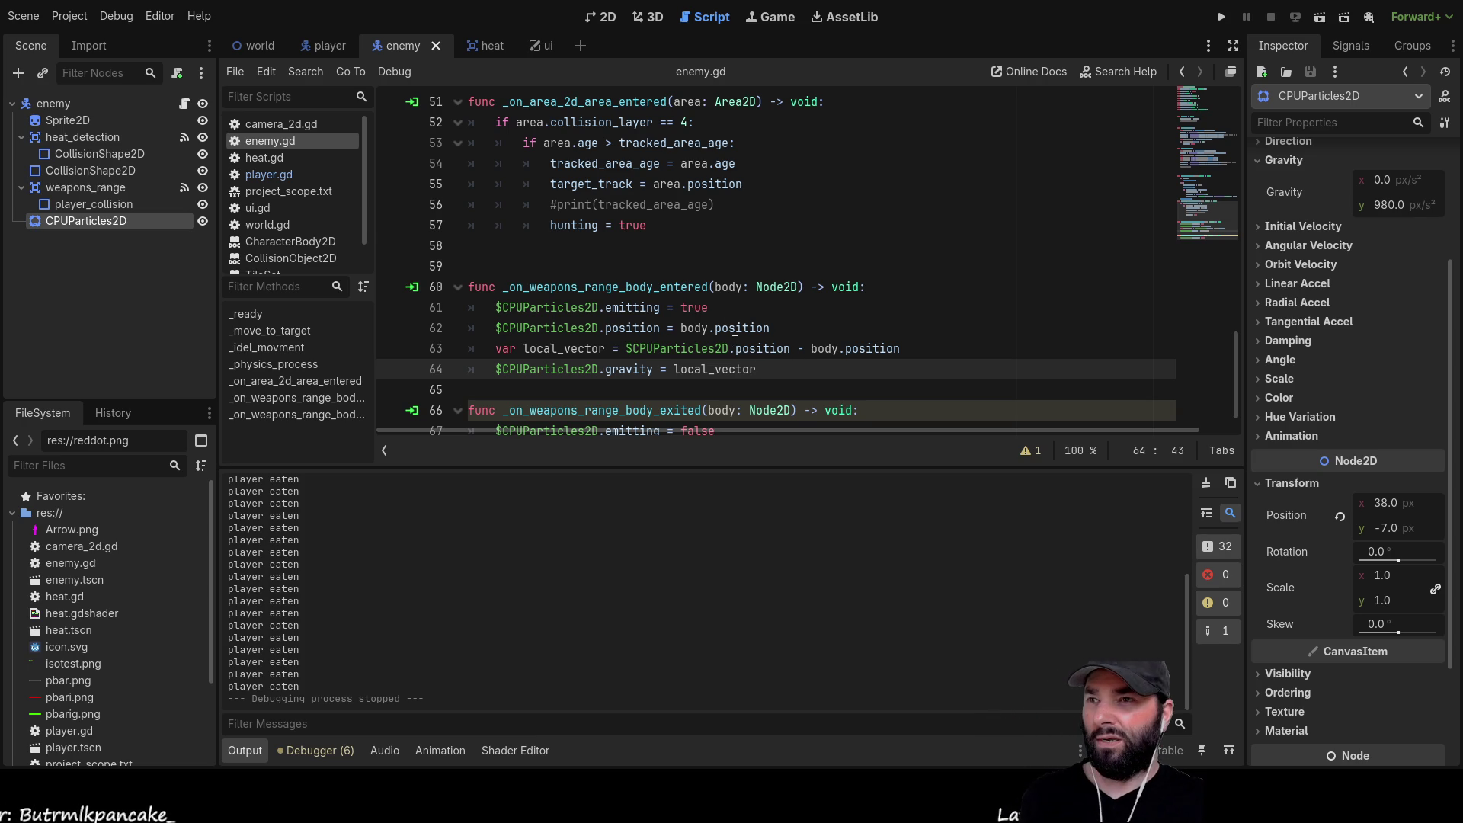
Turn on Emitting for the enemy's CPUParticles2D in the 2D view and run the project
scroll(715, 318, down, 1)
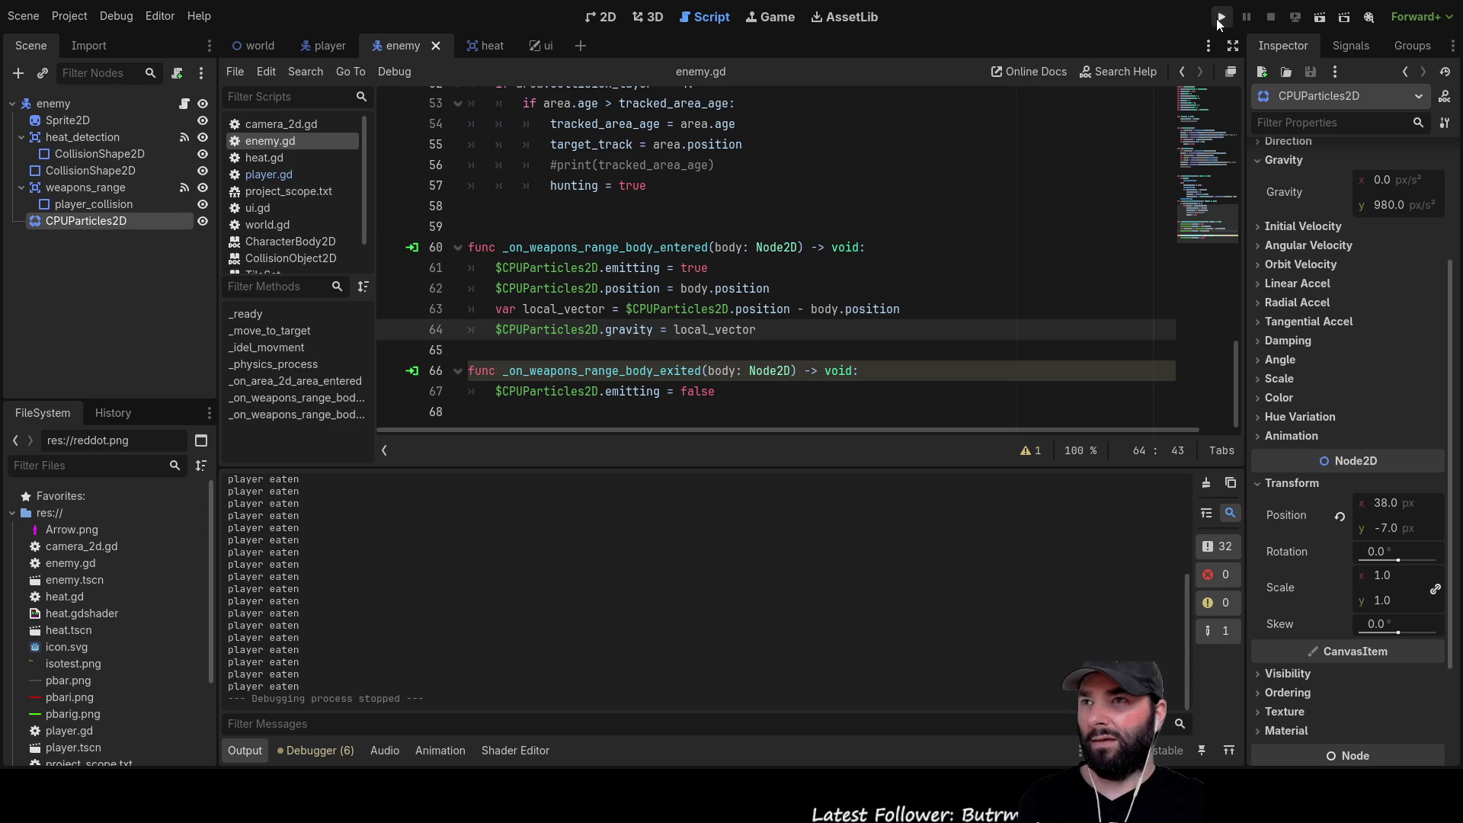
click(607, 17)
scroll(901, 277, up, 2)
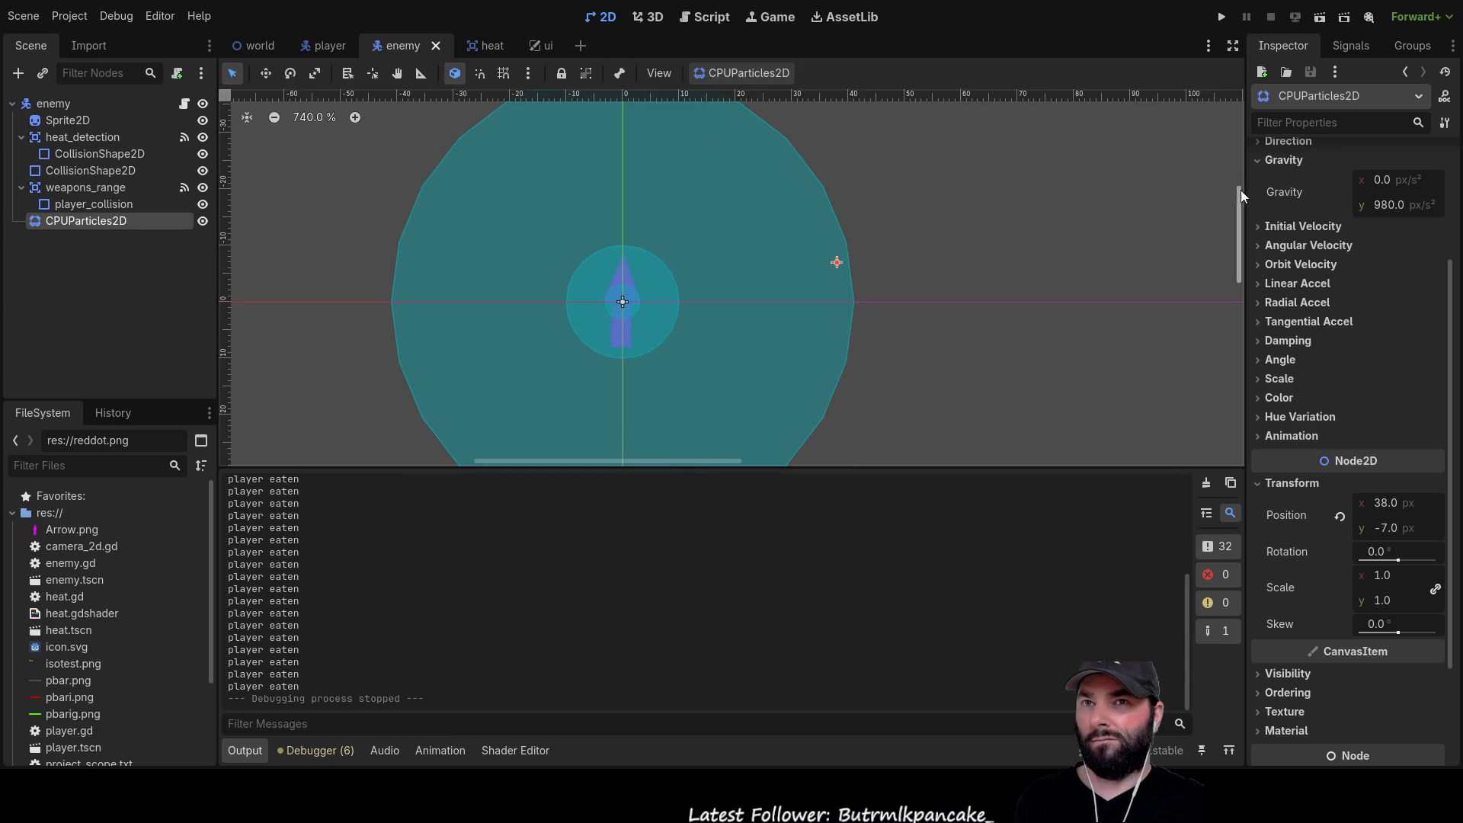
scroll(1273, 186, up, 3)
click(1359, 180)
scroll(938, 279, down, 1)
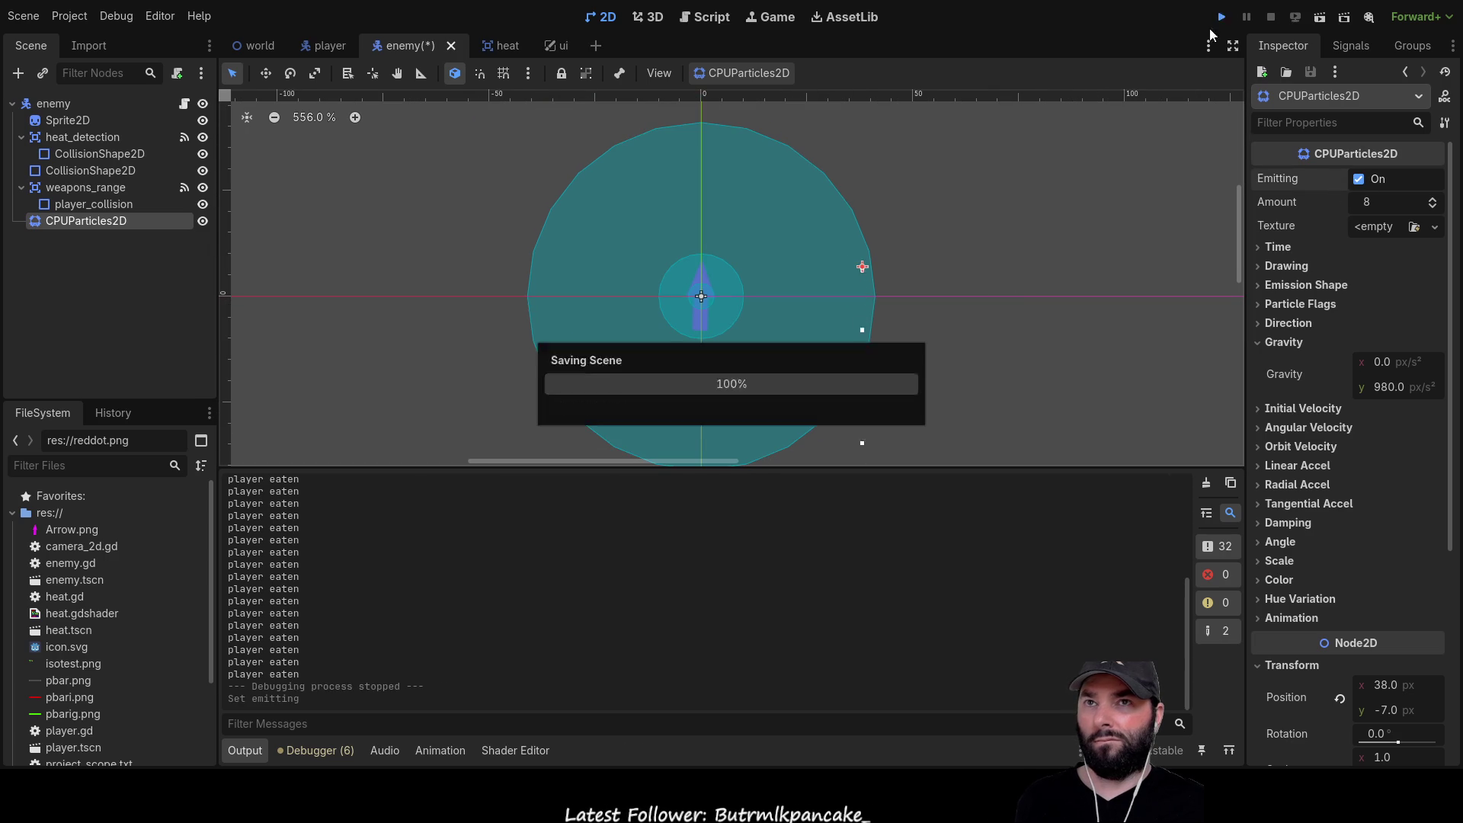
click(1218, 17)
Move the player in and out of the enemy's range, zoom the game view, then stop with F8
key(w)
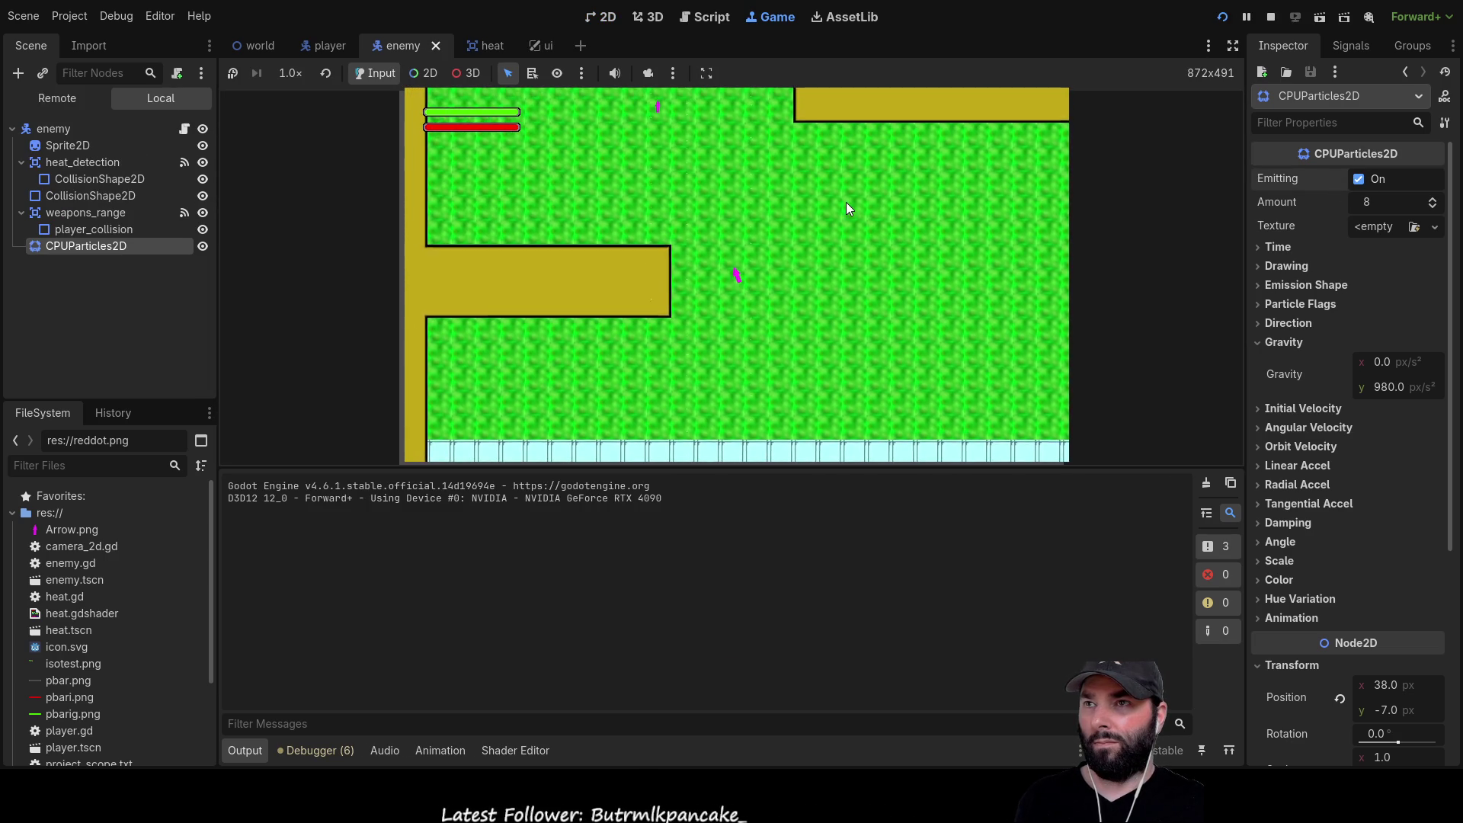
key(a)
key(d)
key(a)
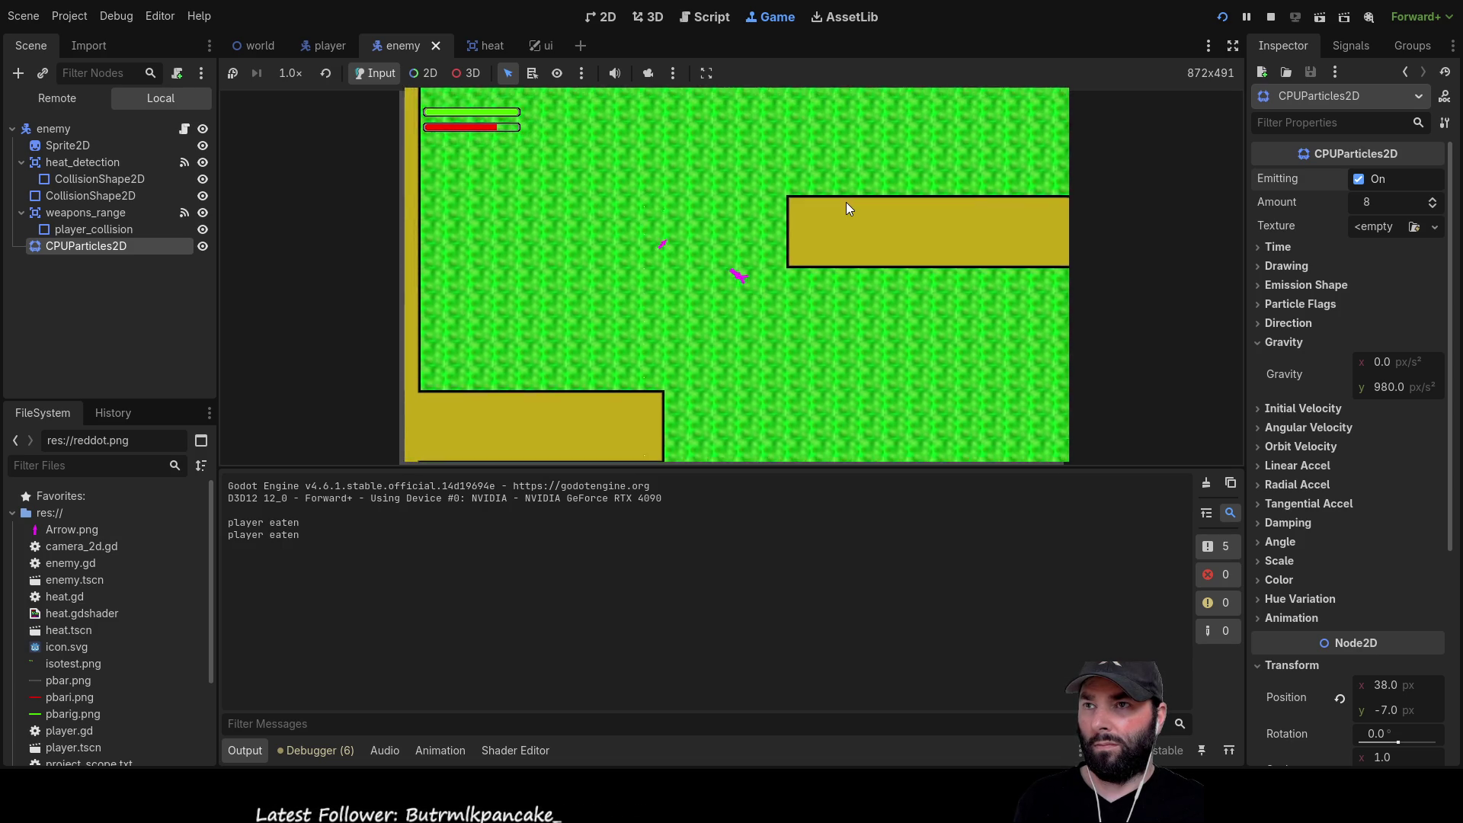
key(d)
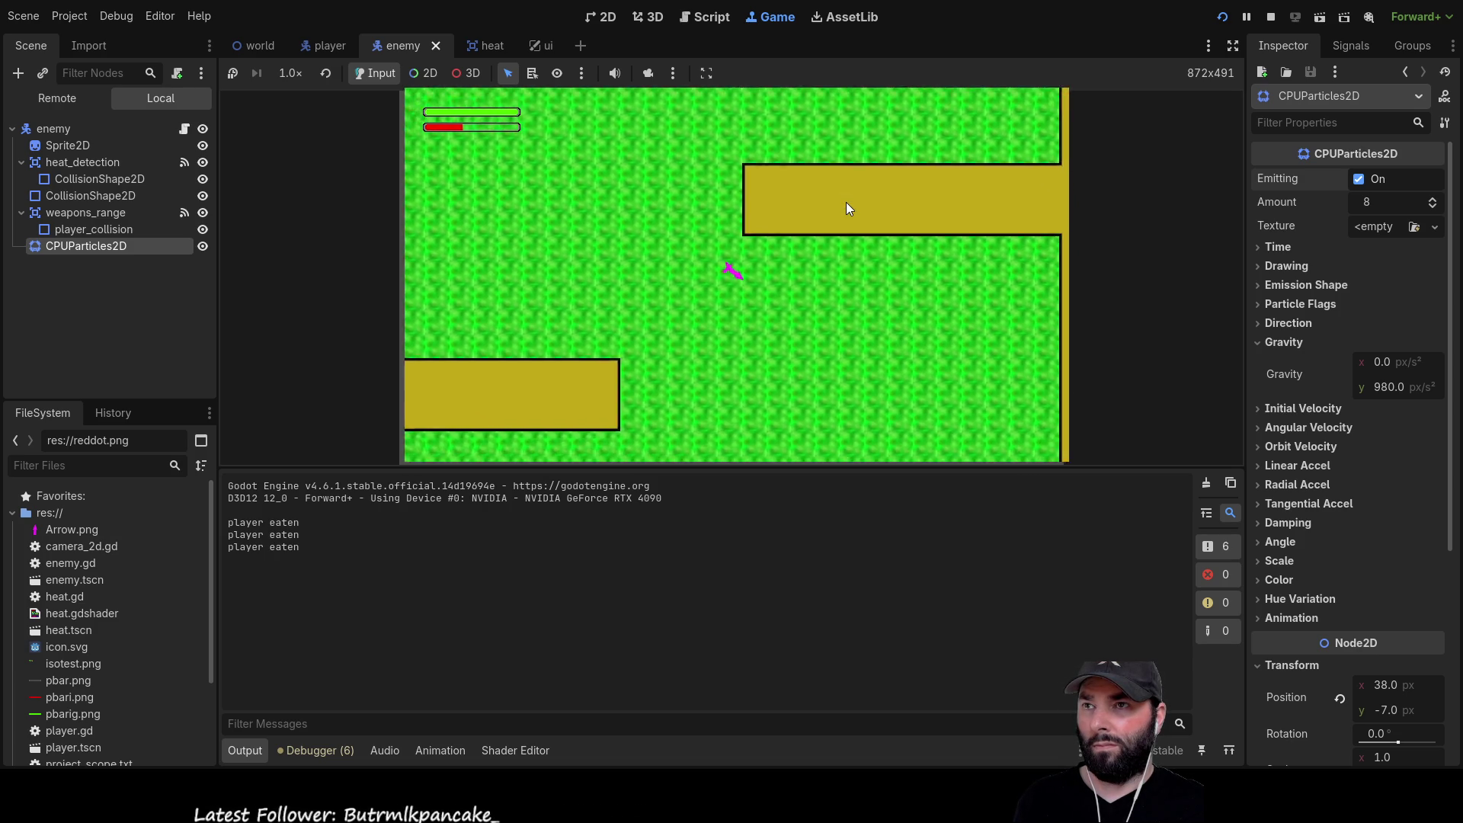
key(d)
key(s)
key(a)
key(w)
key(w)
key(a)
key(s)
scroll(744, 233, down, 3)
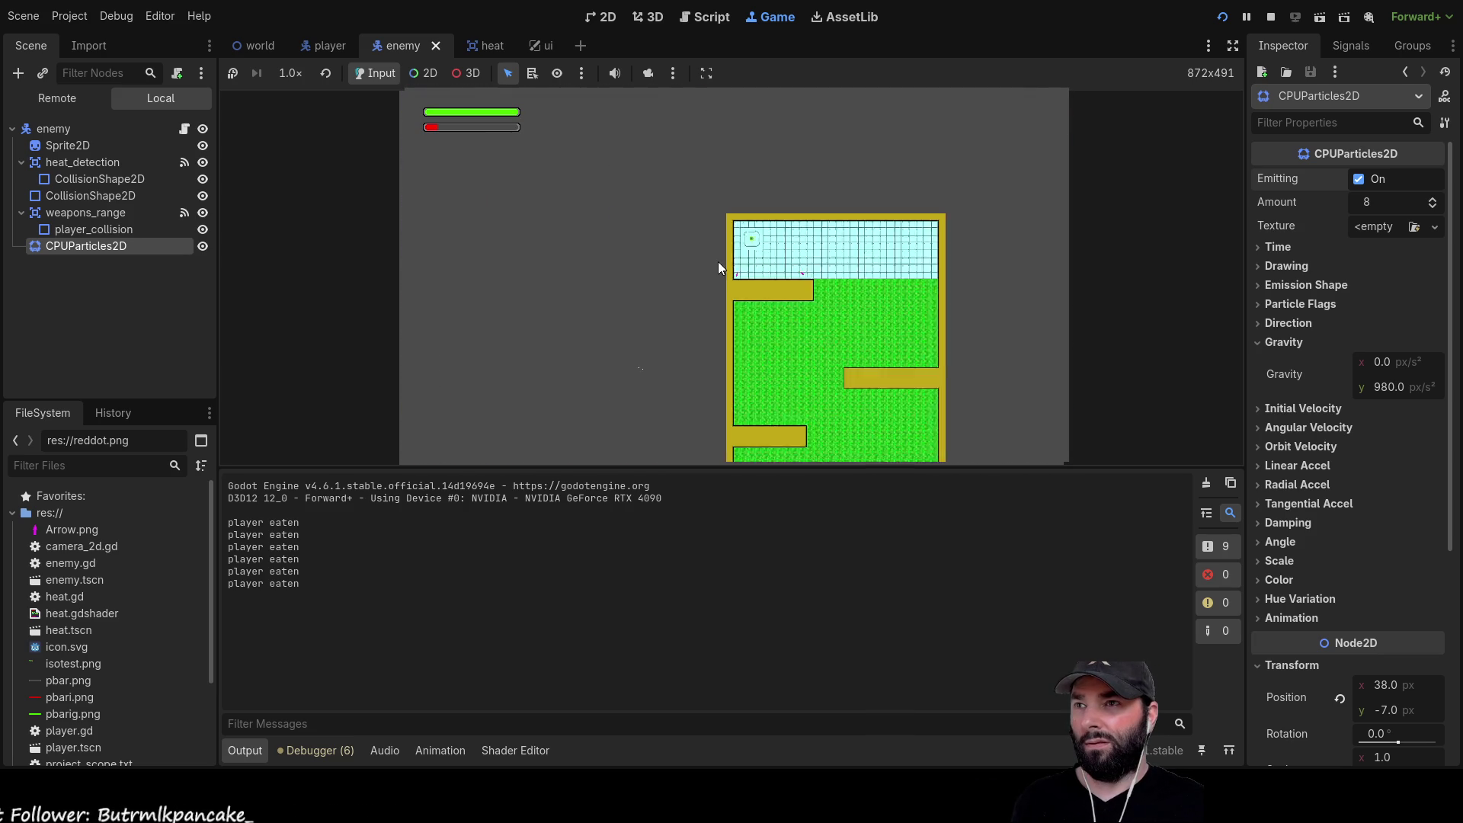
scroll(640, 304, down, 3)
scroll(829, 305, up, 5)
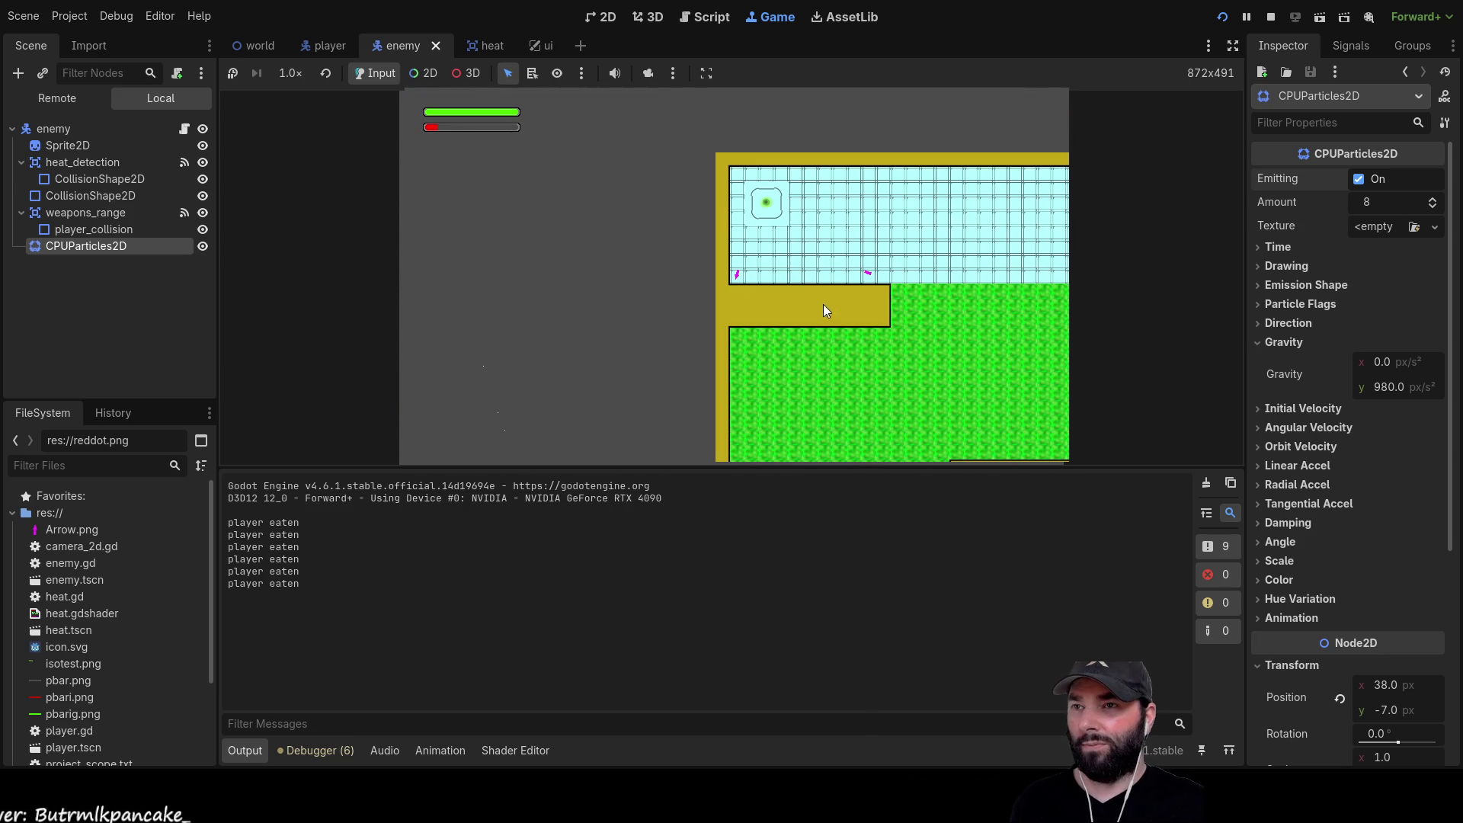
key(F8)
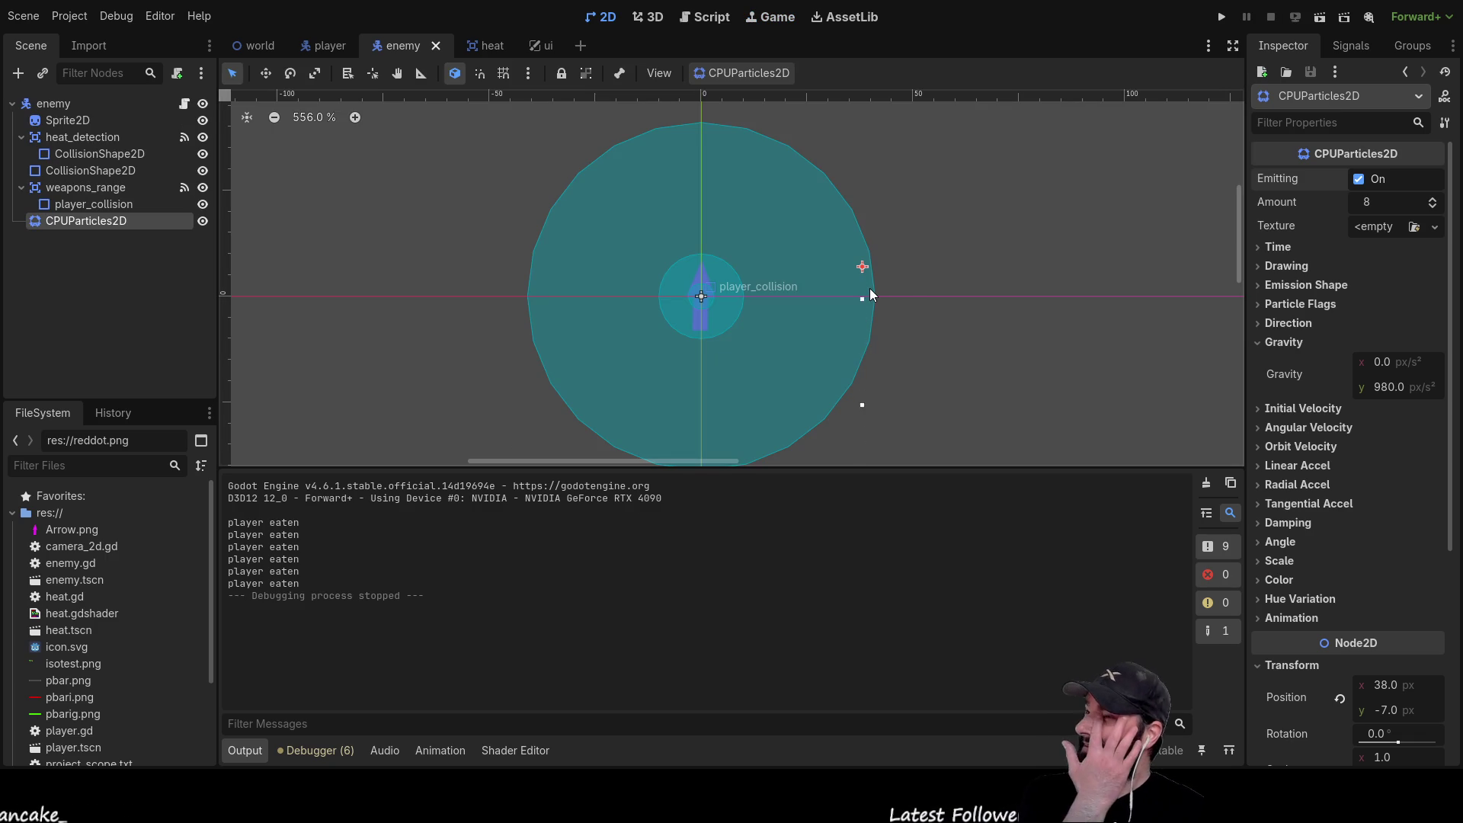
Drag the CPUParticles2D to (34, -24), then go to the body.position line in enemy.gd
mouse_move(861, 259)
mouse_down()
mouse_move(822, 163)
mouse_move(762, 131)
mouse_move(810, 160)
mouse_move(712, 278)
mouse_move(851, 189)
mouse_up()
click(706, 18)
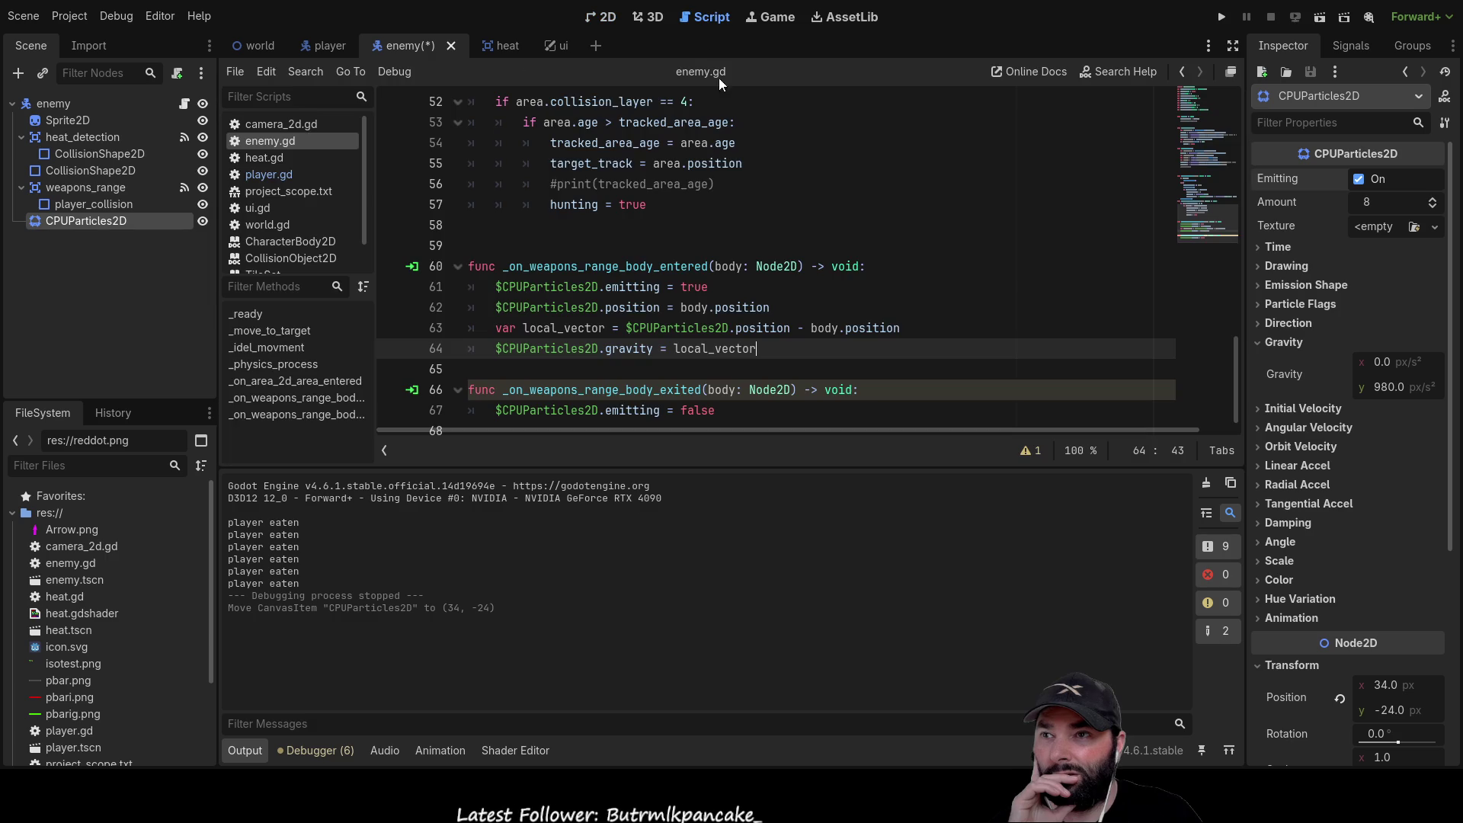
scroll(713, 352, down, 1)
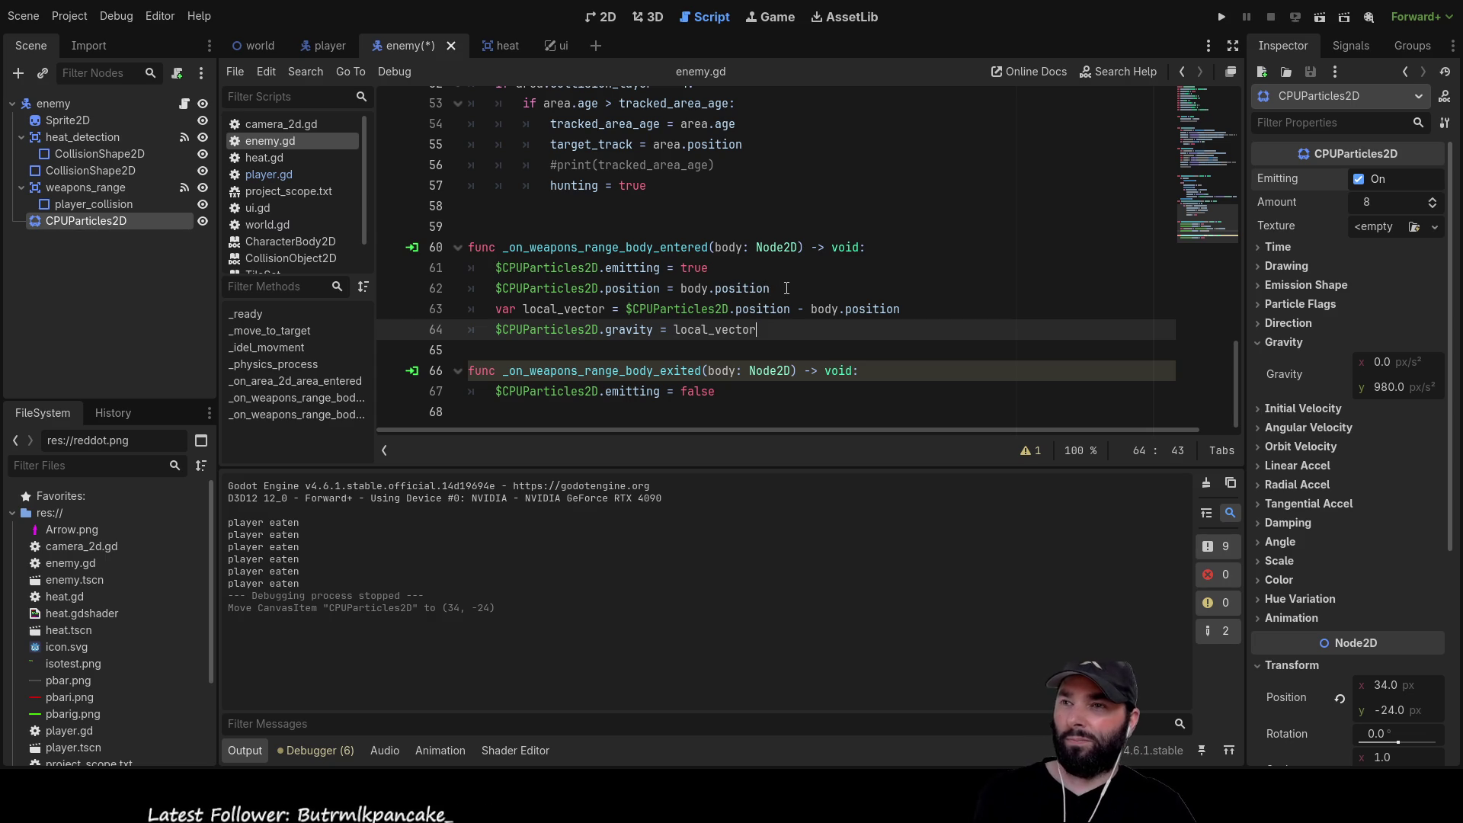
click(775, 286)
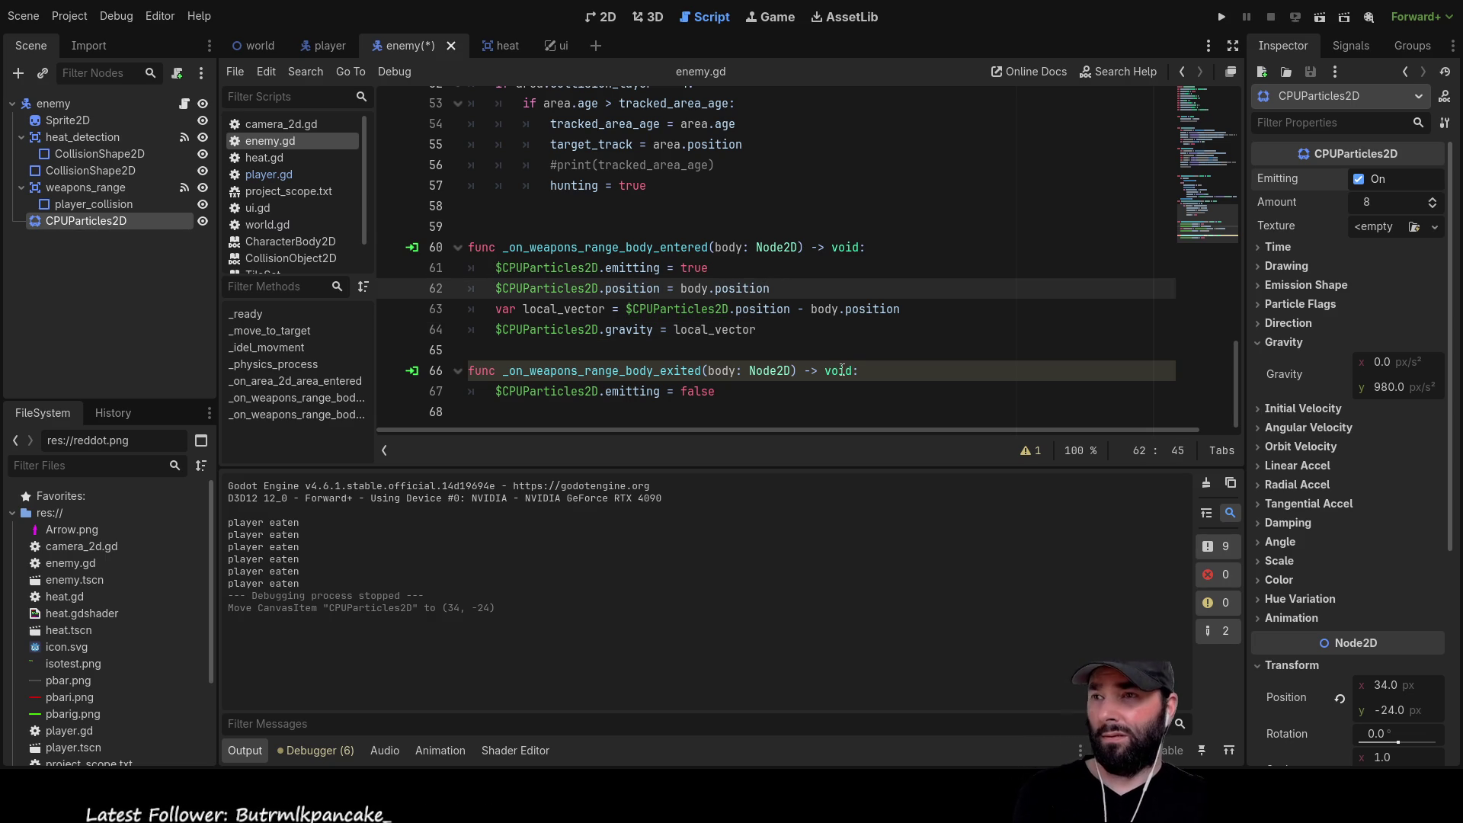
Move the cursor along line 62 to just before body in the particle position assignment
key(Down)
key(Up)
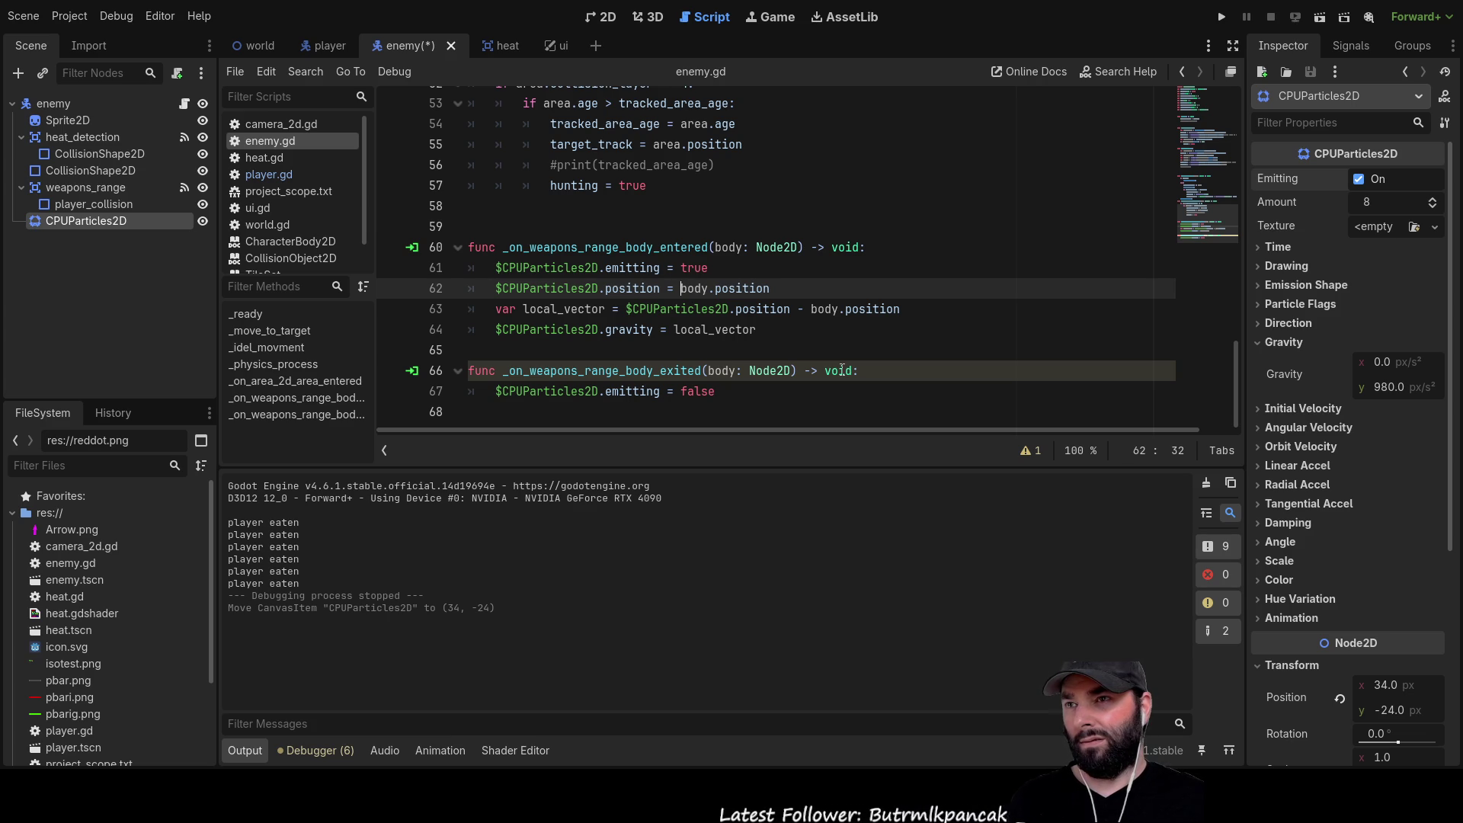
key(Left)
key(Left)
key(Left)
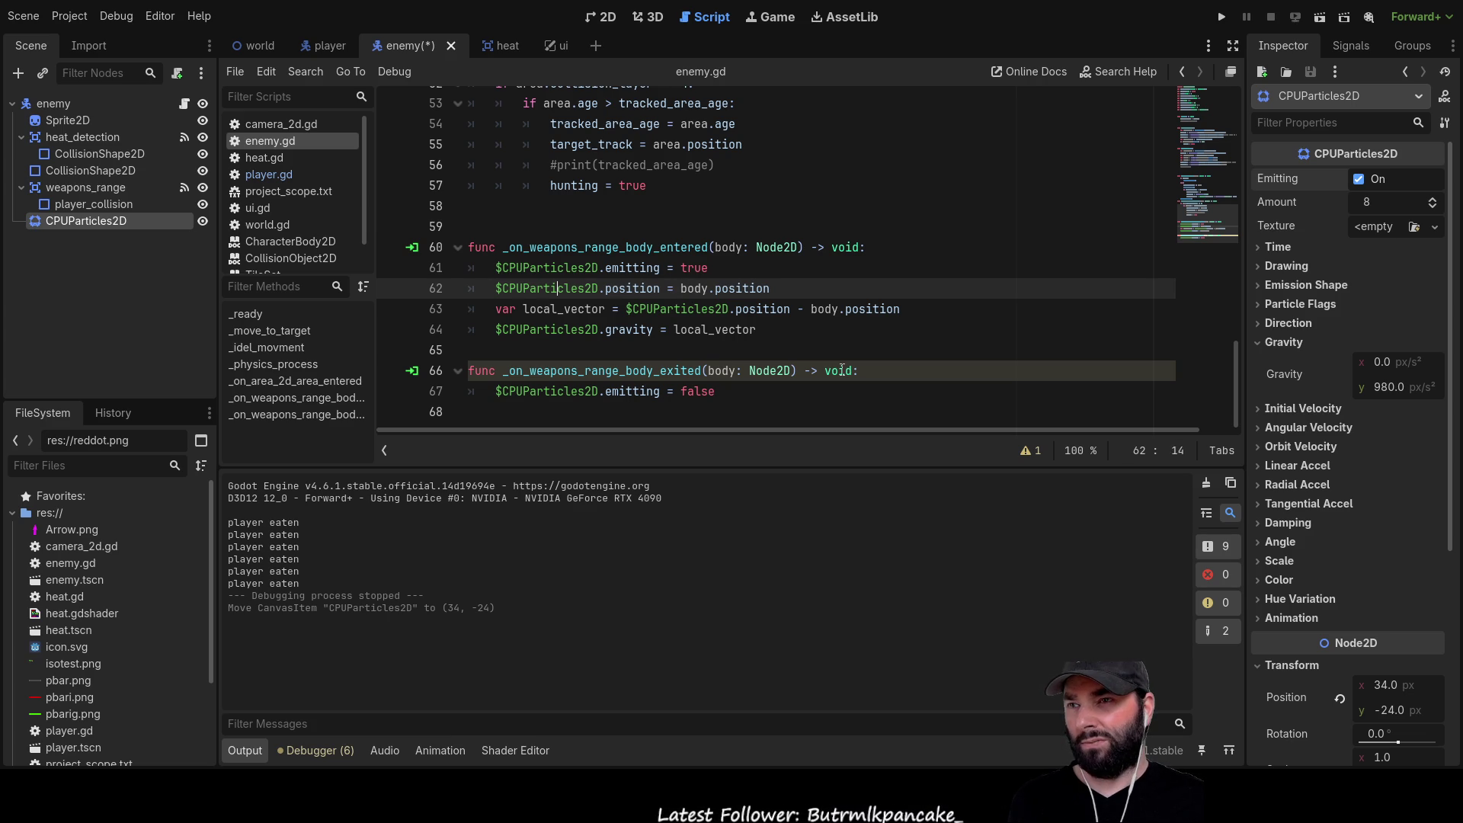
key(Right)
key(Right)
key(Right)
key(Left)
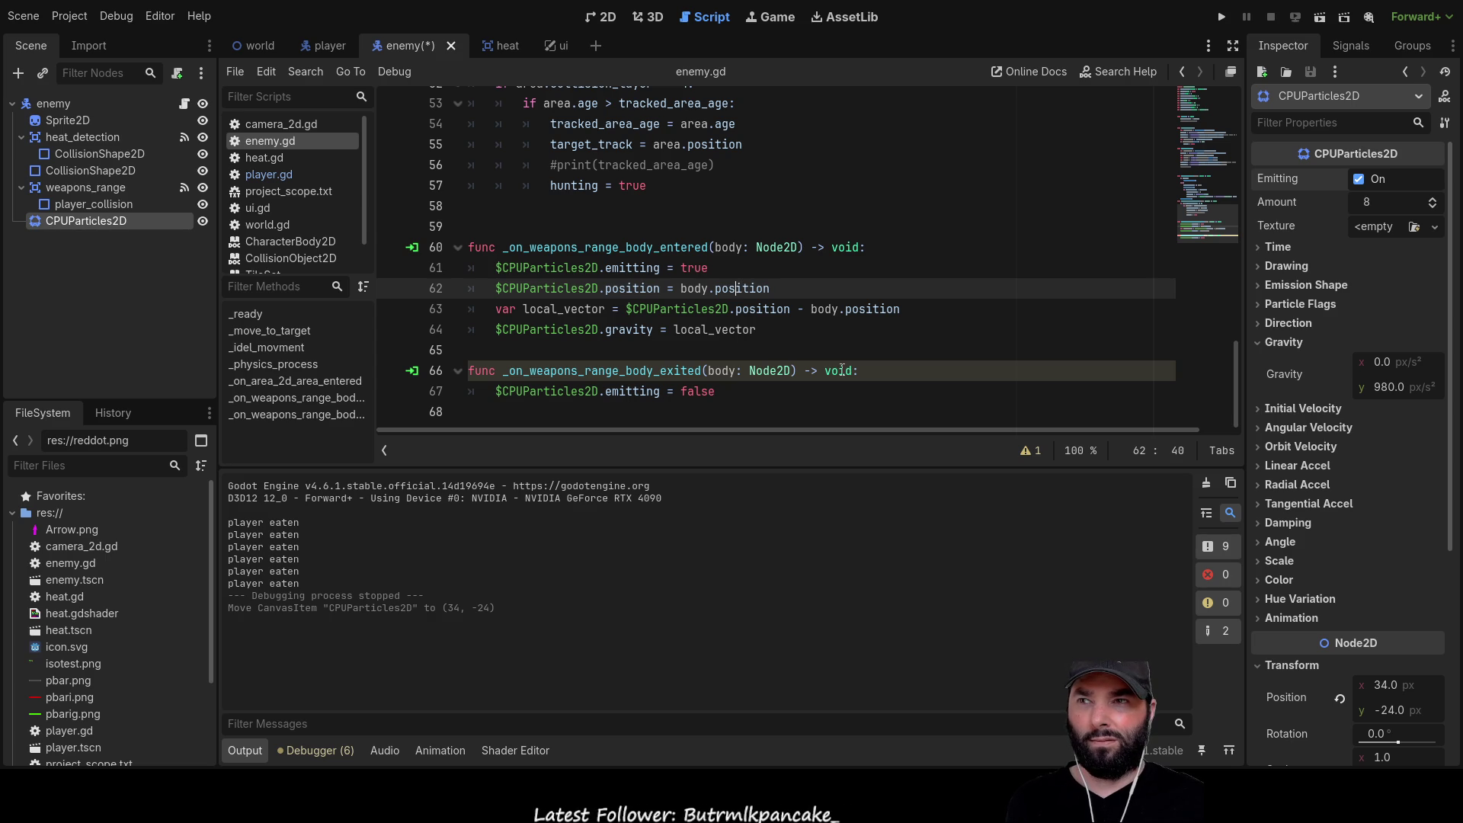
key(Right)
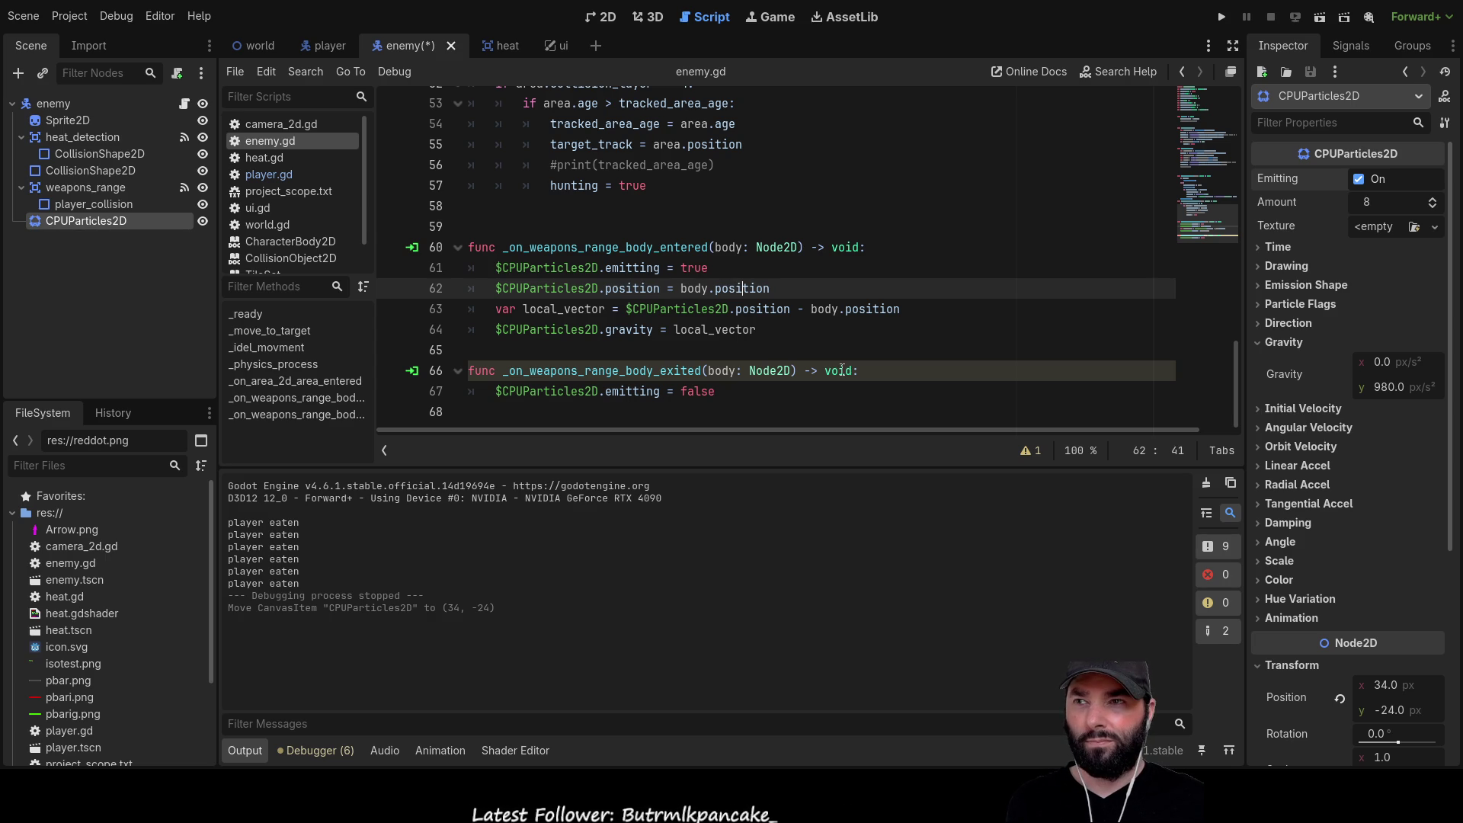
key(Left)
key(Left)
key(Left)
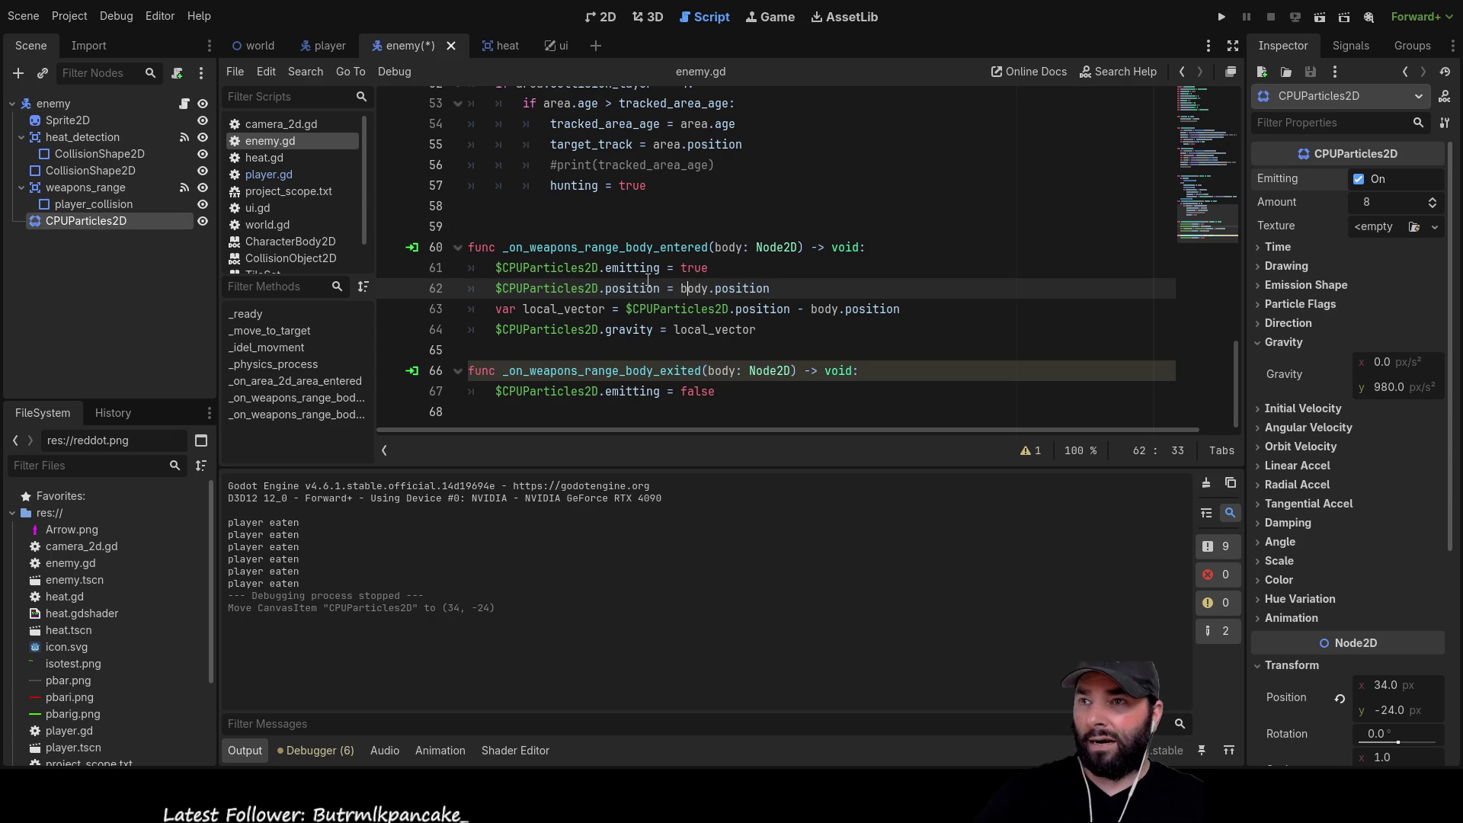
key(Left)
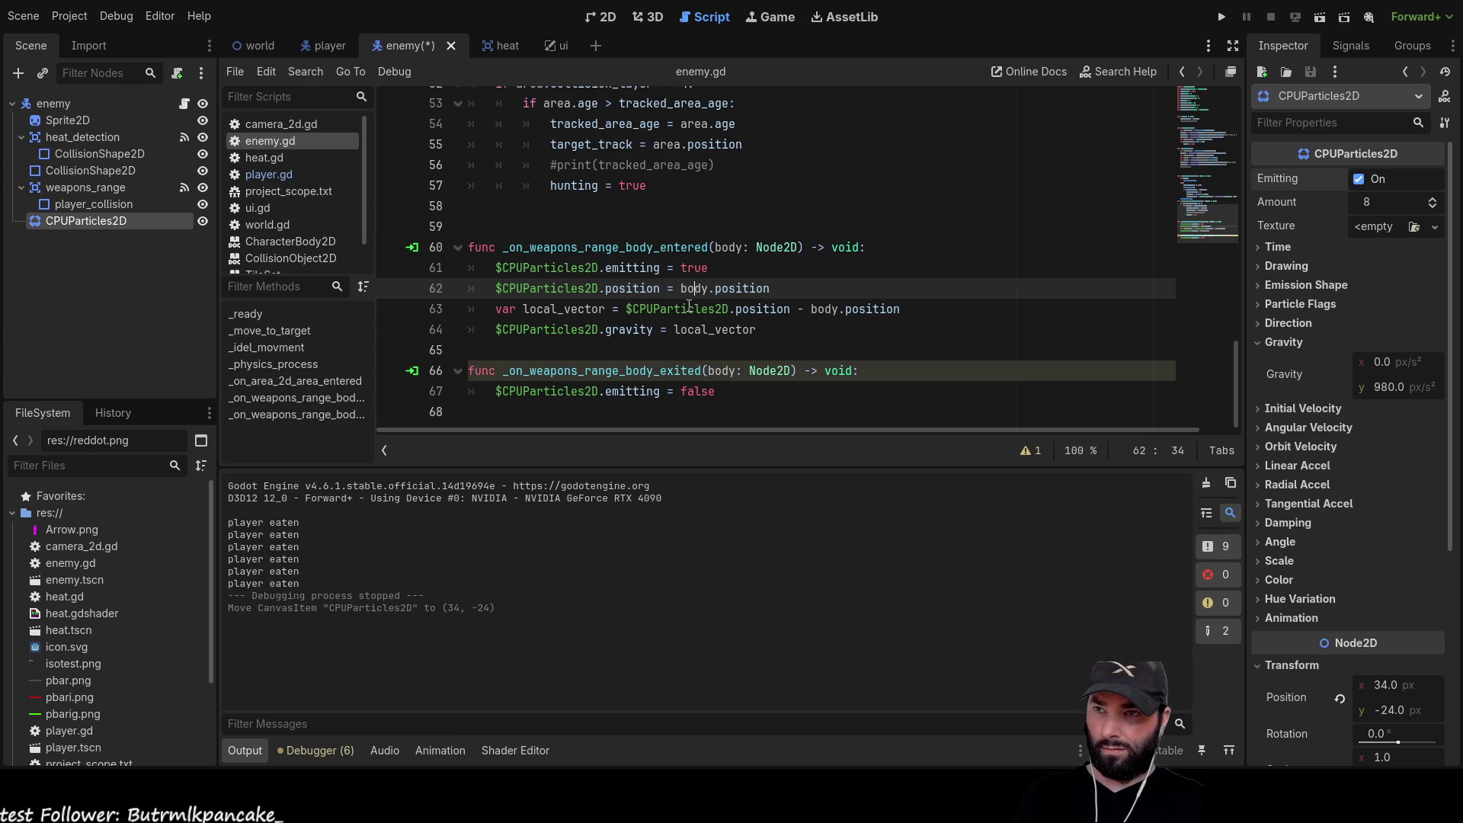
Try completions after body., then restore line 62 to end cleanly in body.position
text(.)
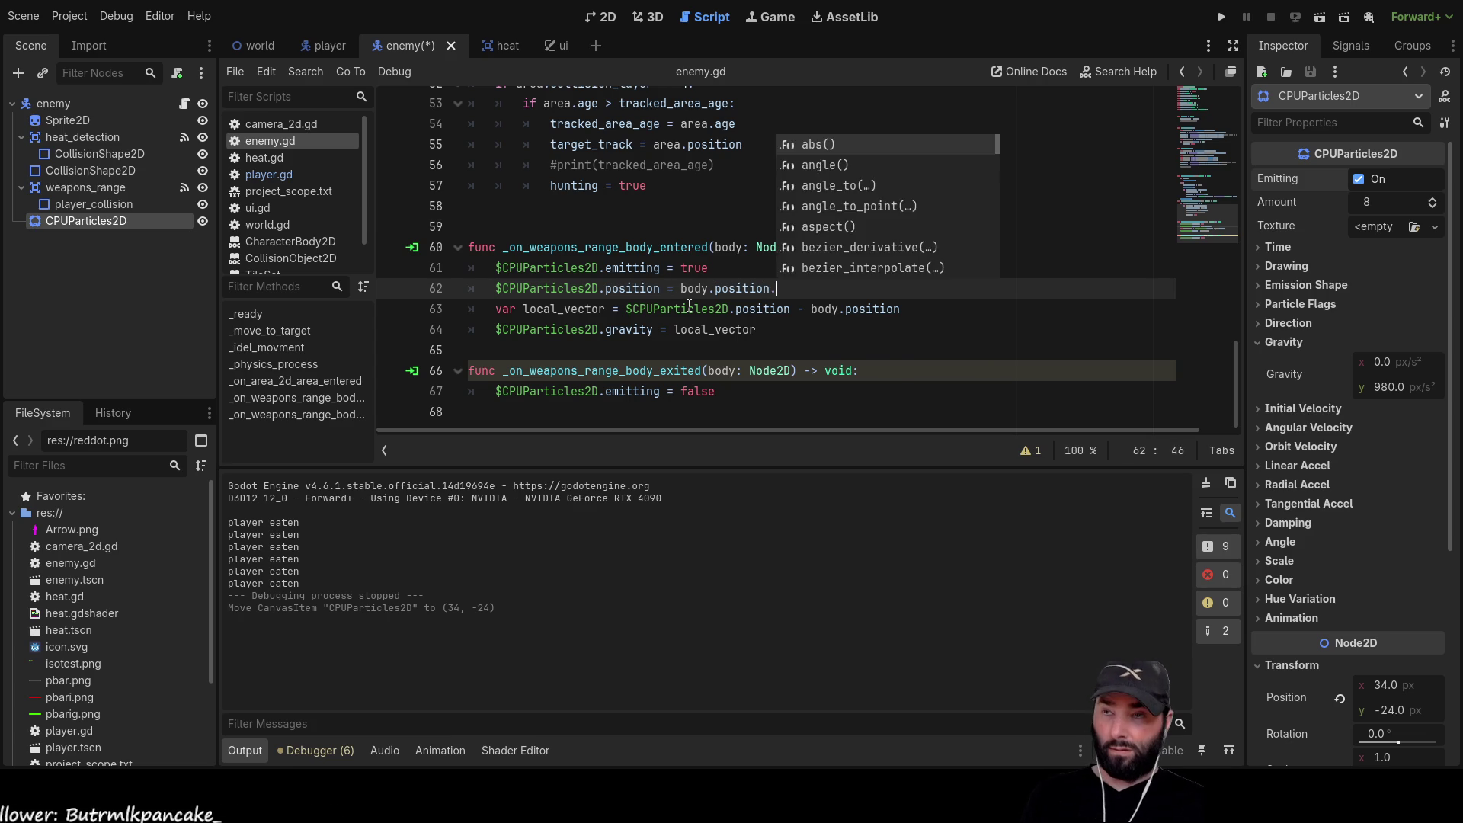
text(bas)
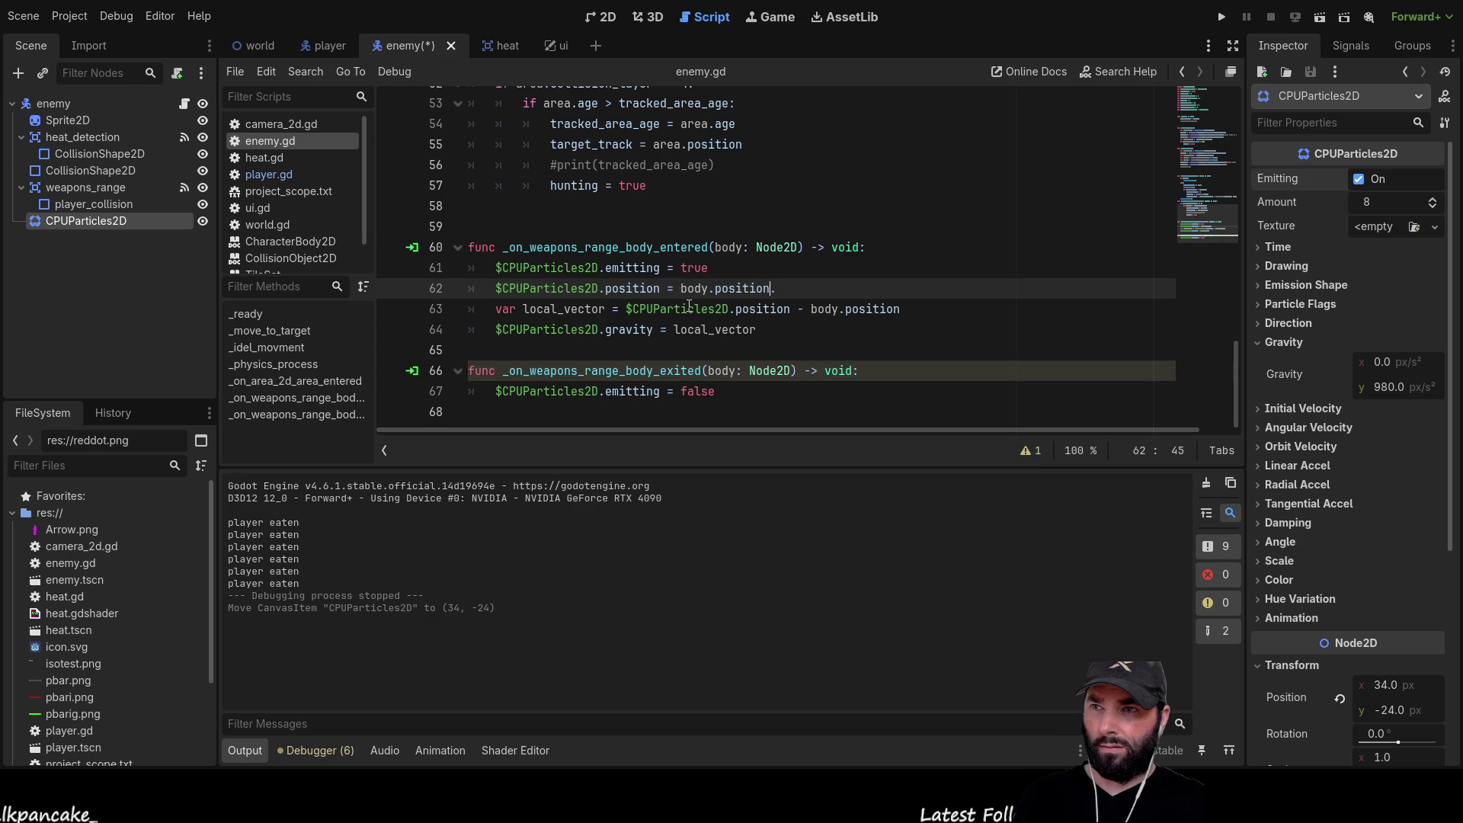
key(ctrl+Left)
key(Left)
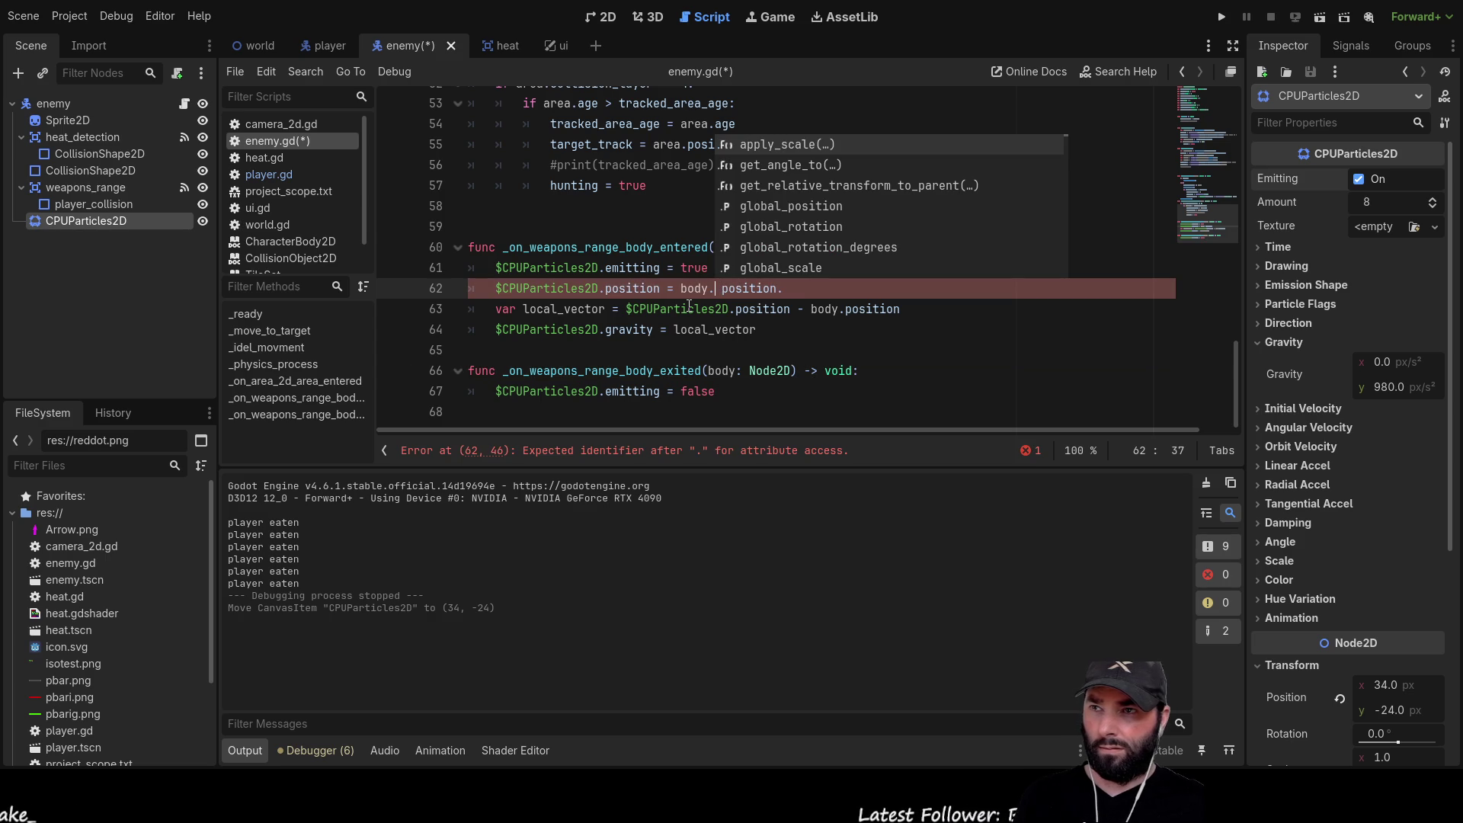
text(bas)
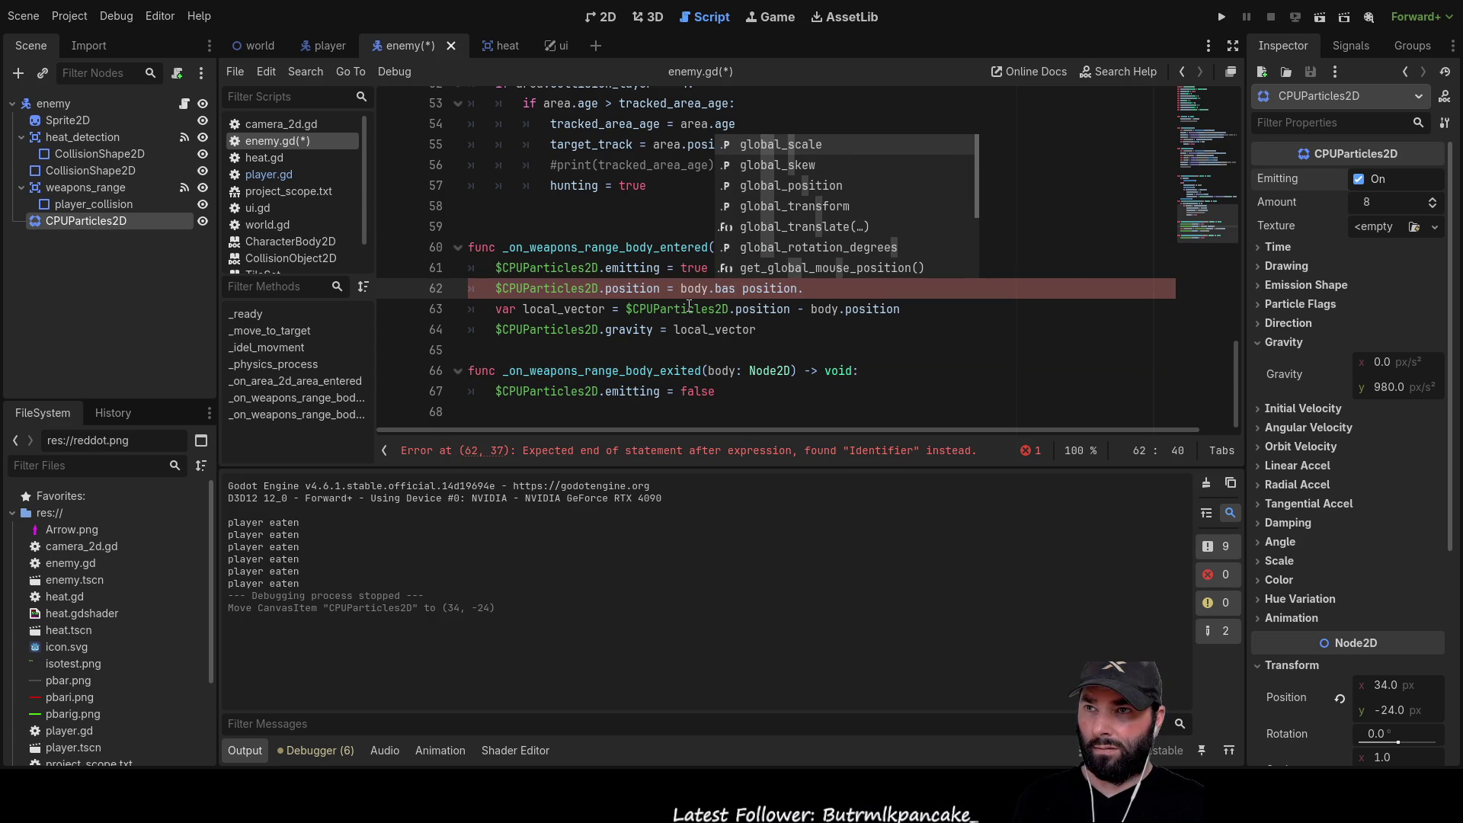
key(BackSpace)
key(BackSpace)
key(BackSpace)
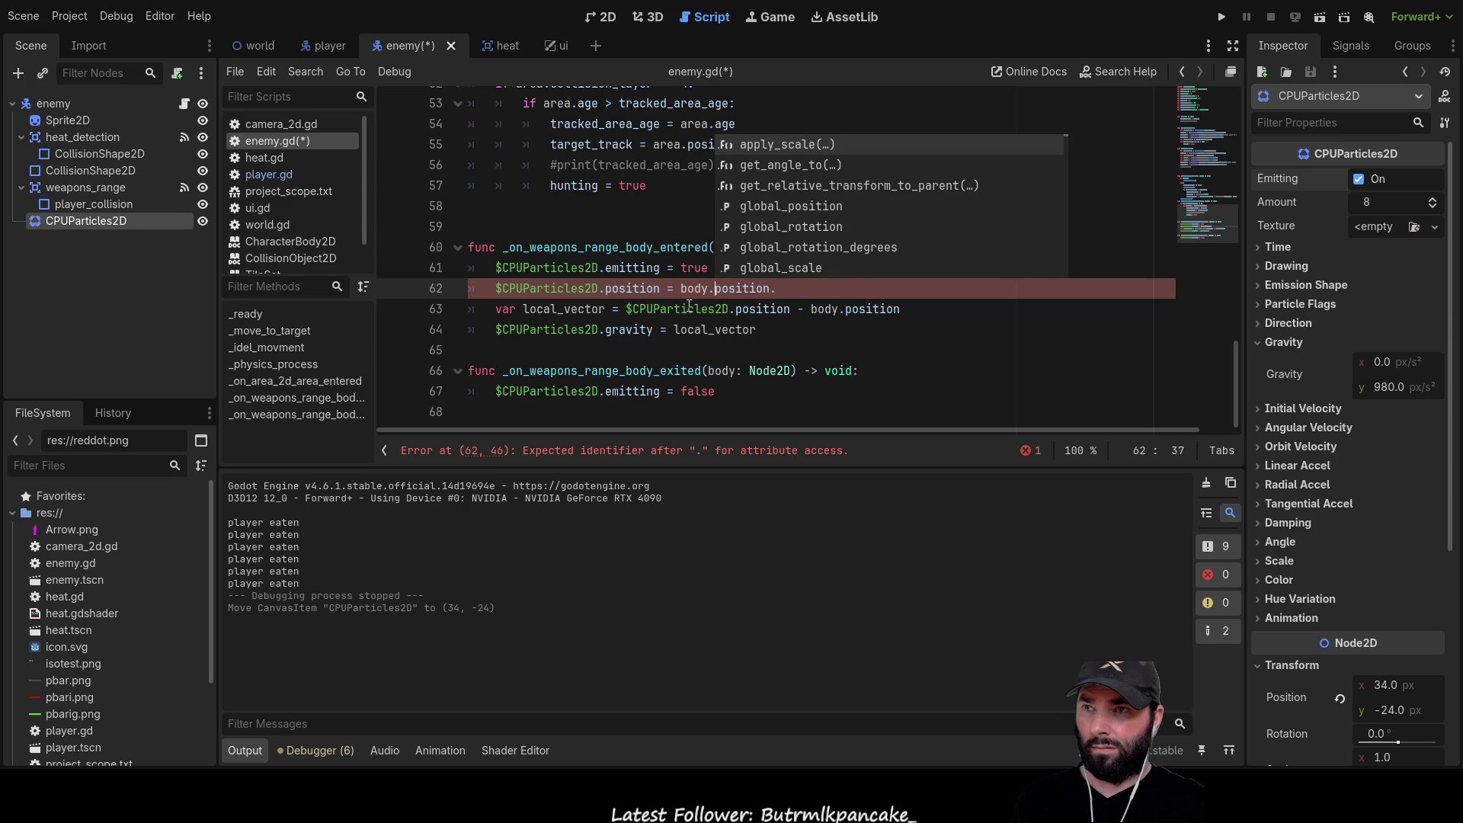
key(Left)
key(Left)
key(Left)
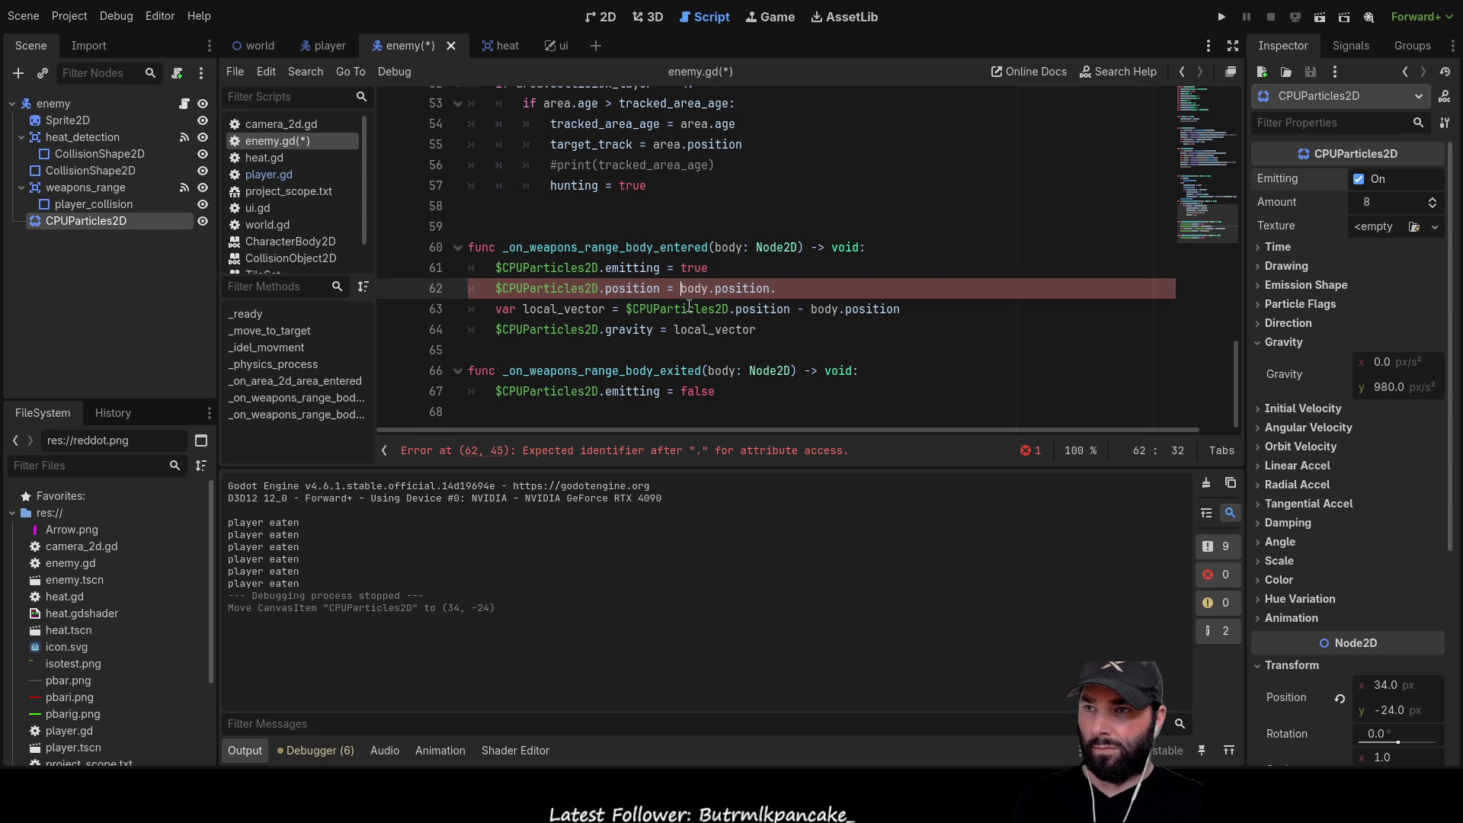
key(Return)
key(BackSpace)
key(BackSpace)
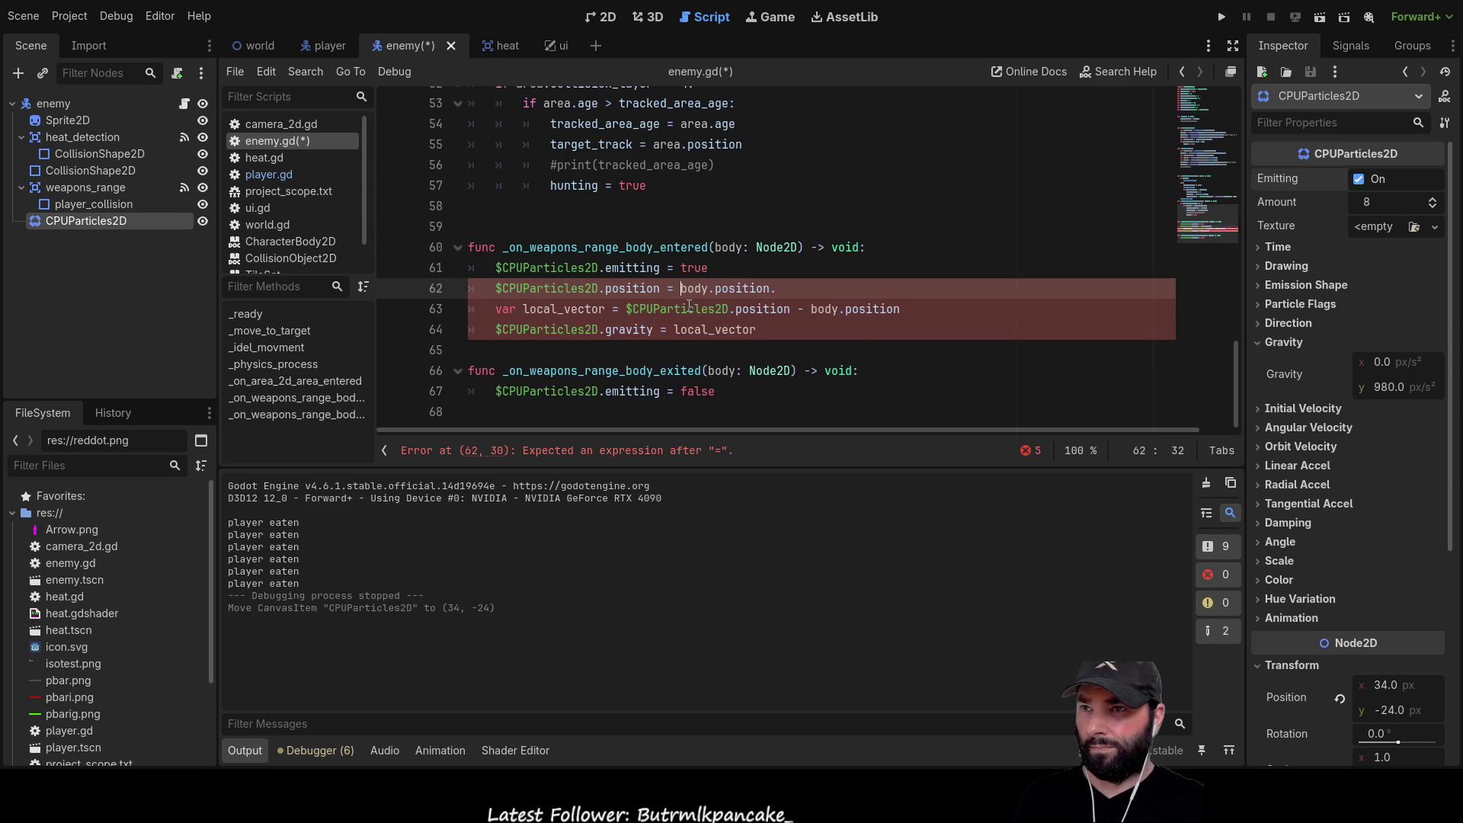
key(Left)
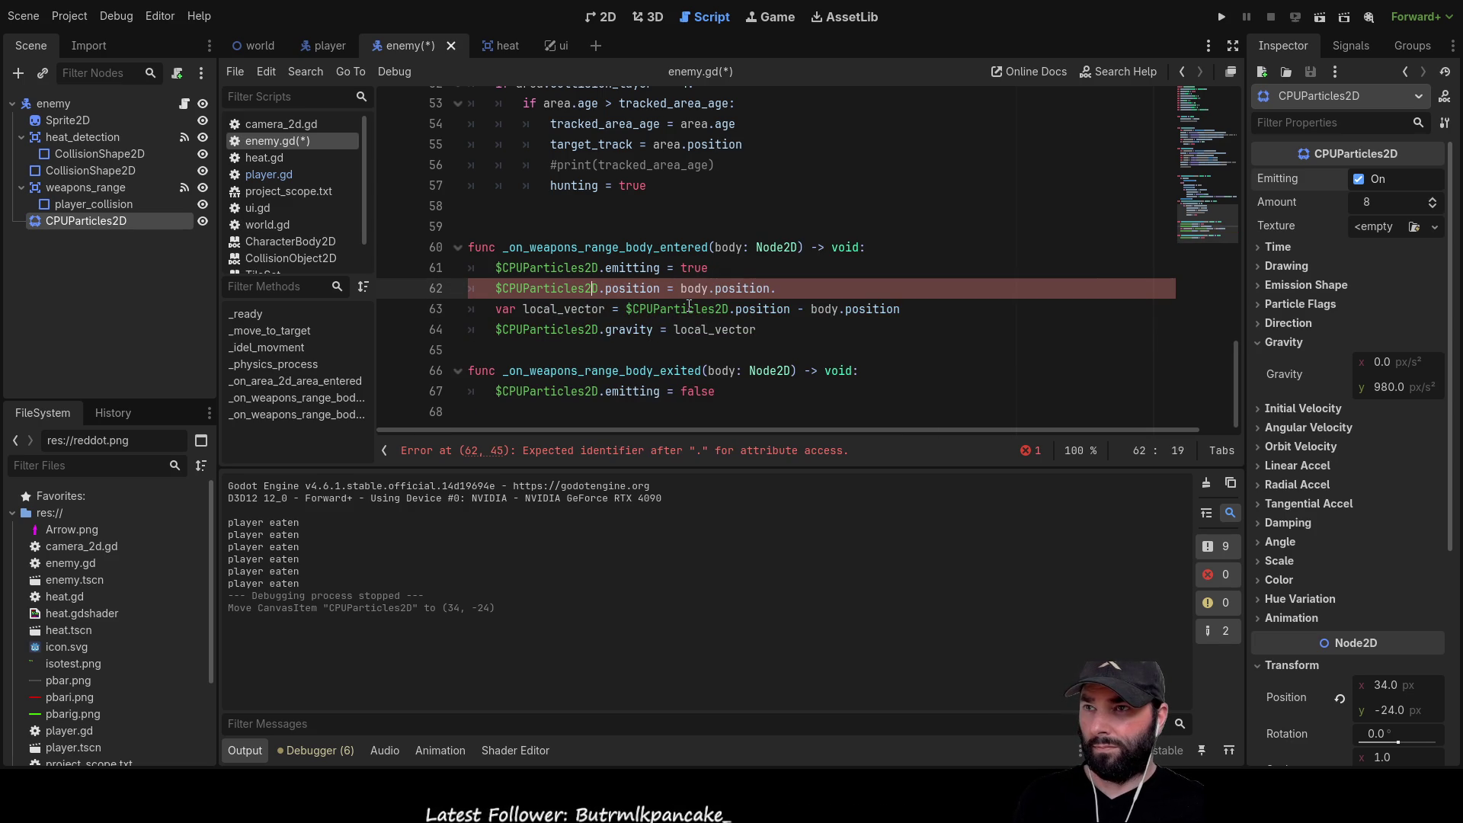
key(End)
key(BackSpace)
Insert a new line above line 62, autocomplete global_transform, and open its documentation
text(globa)
key(BackSpace)
key(BackSpace)
key(BackSpace)
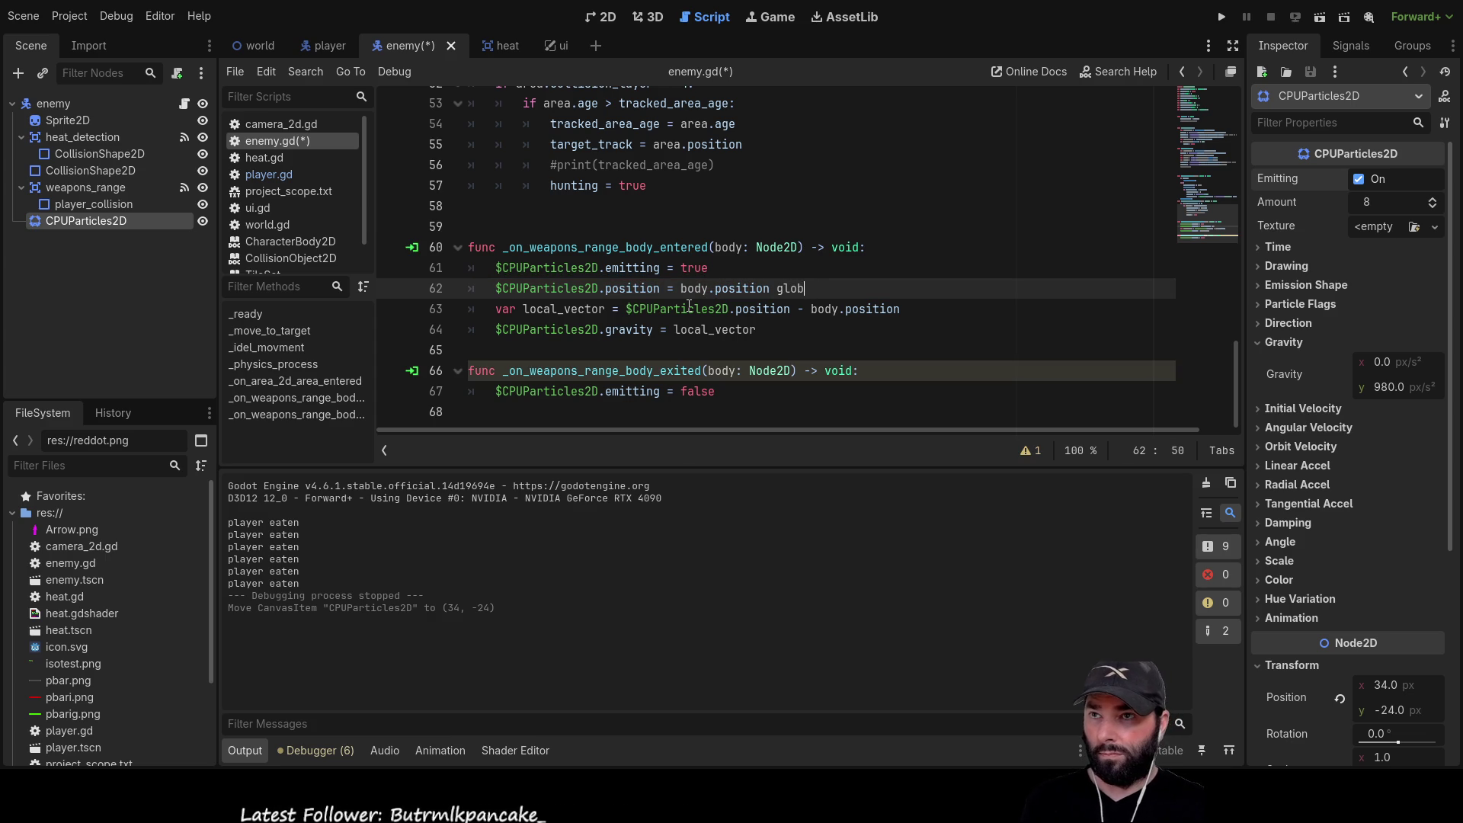
key(BackSpace)
key(BackSpace)
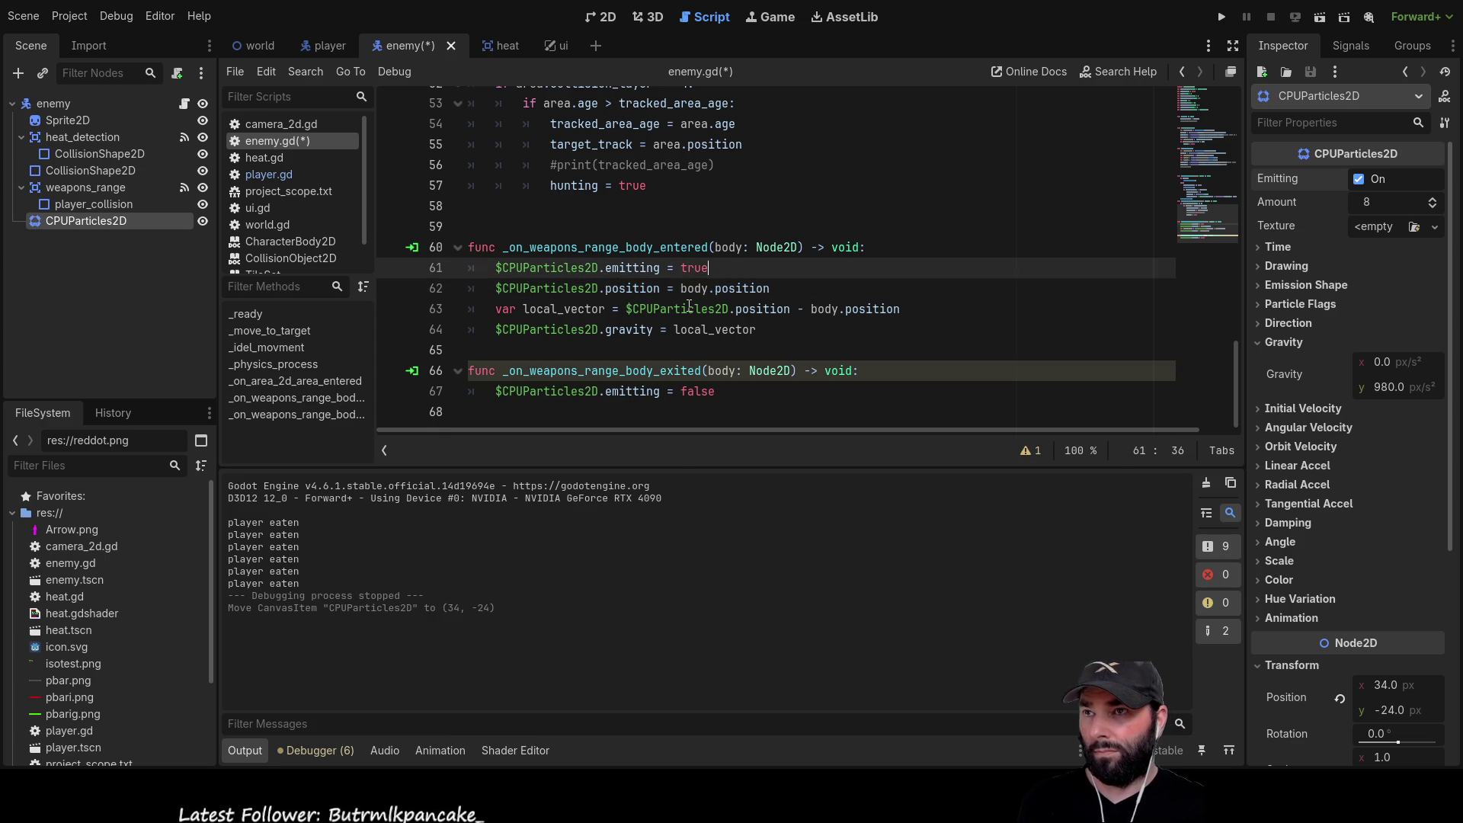
key(ctrl+shift+Return)
text(global)
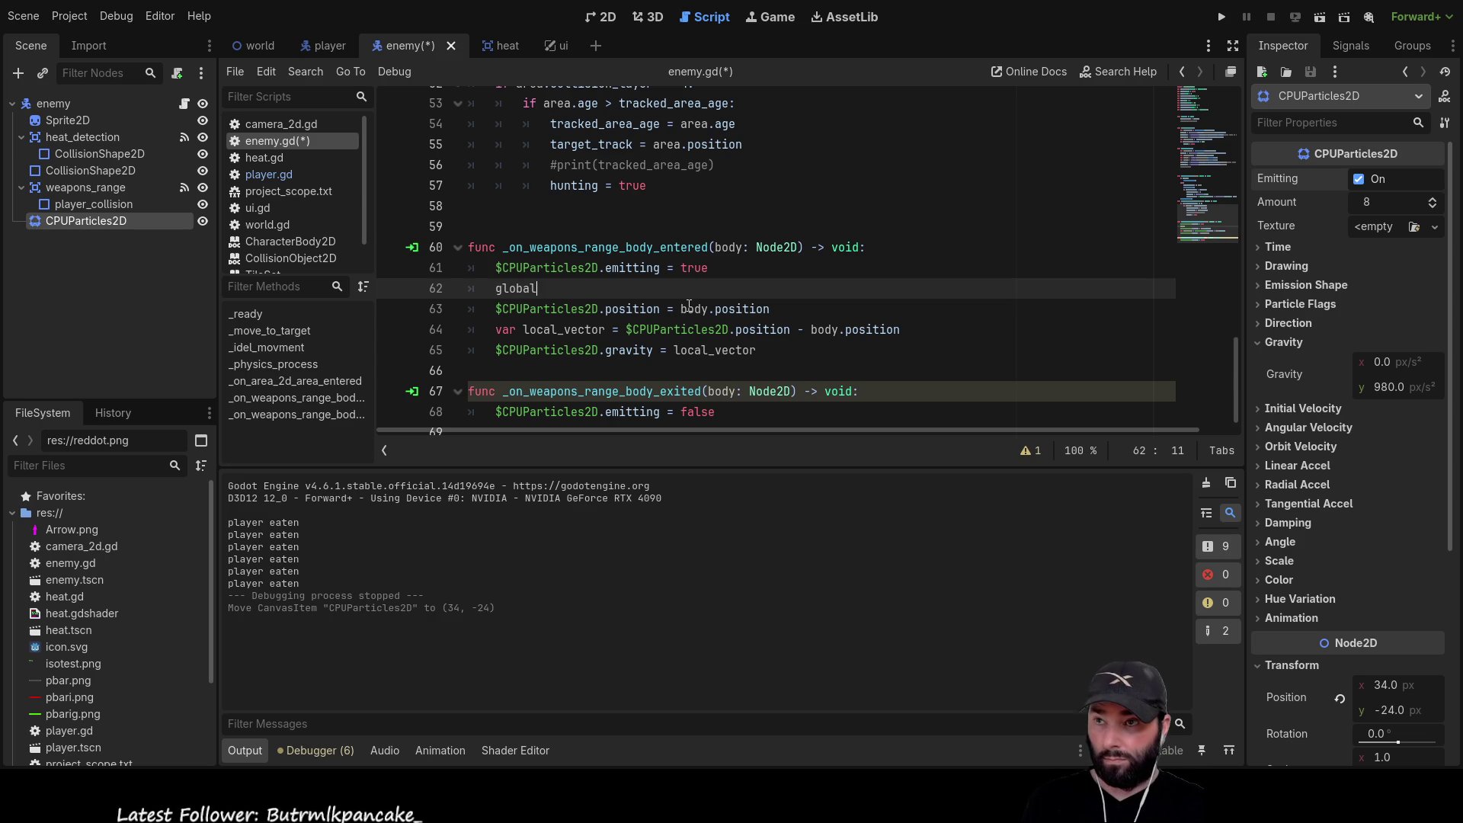
key(Down)
key(Down)
key(Down)
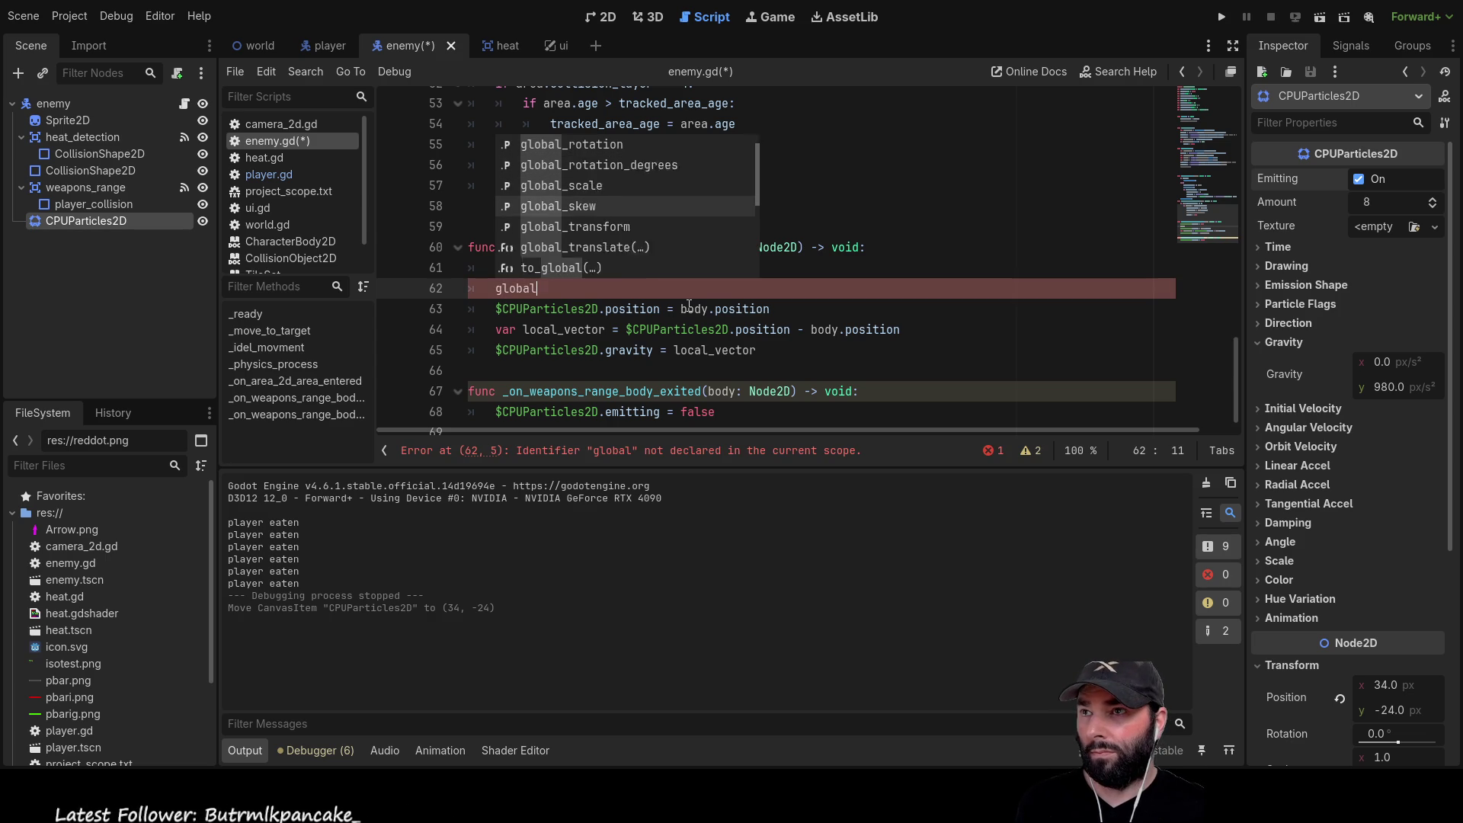
key(Return)
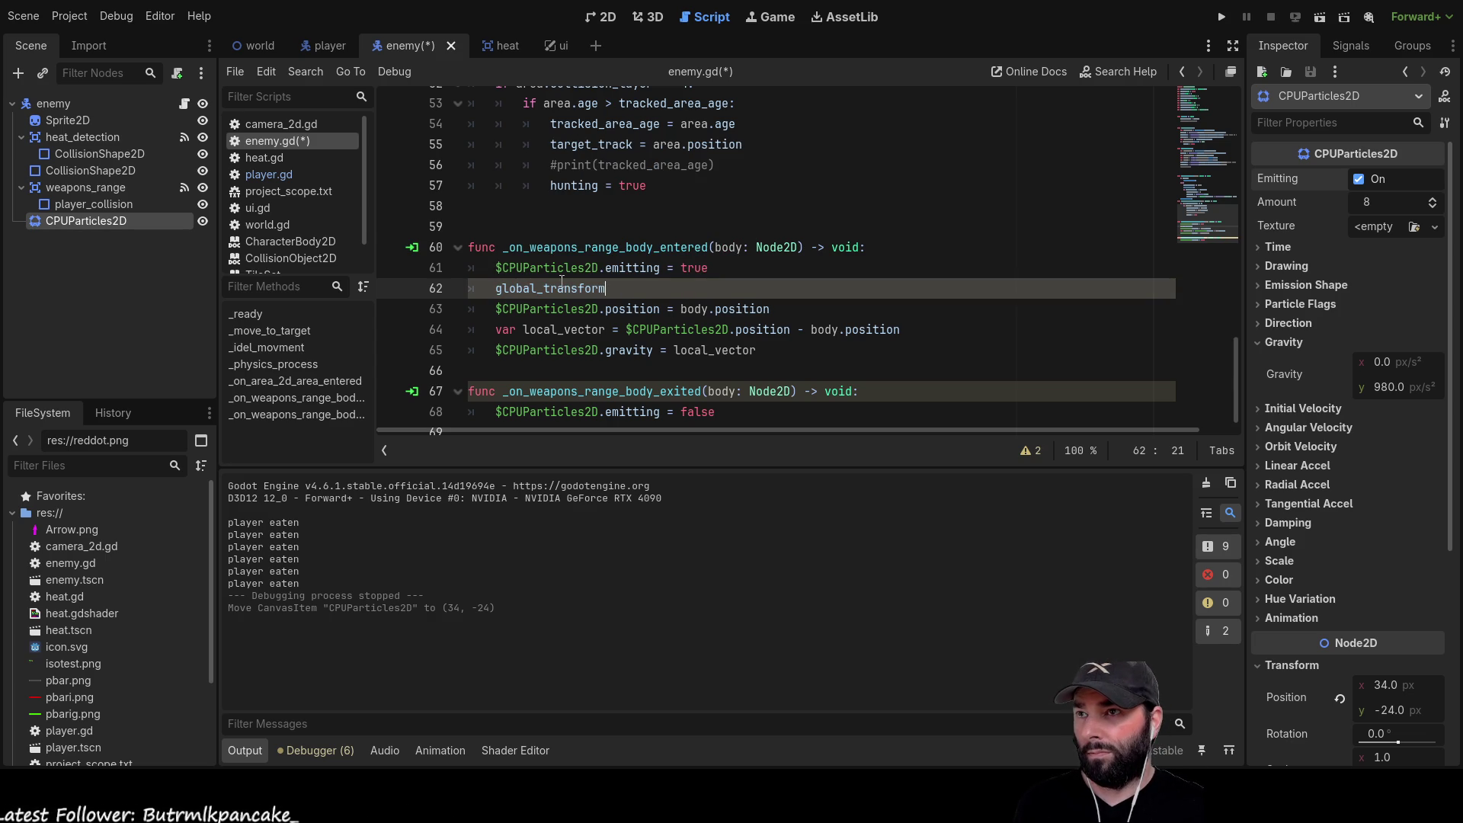
ctrl+click(564, 290)
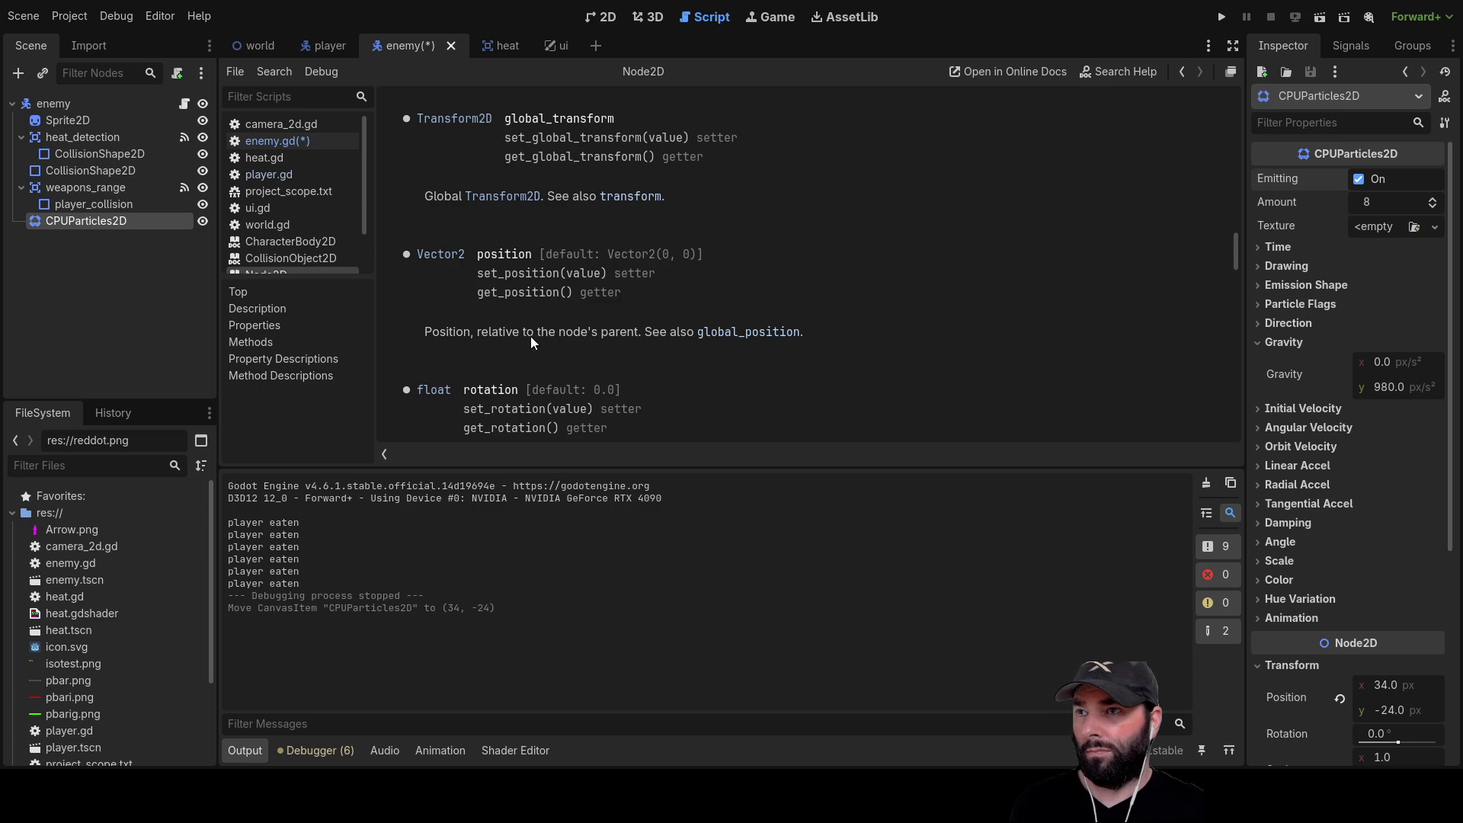
click(746, 335)
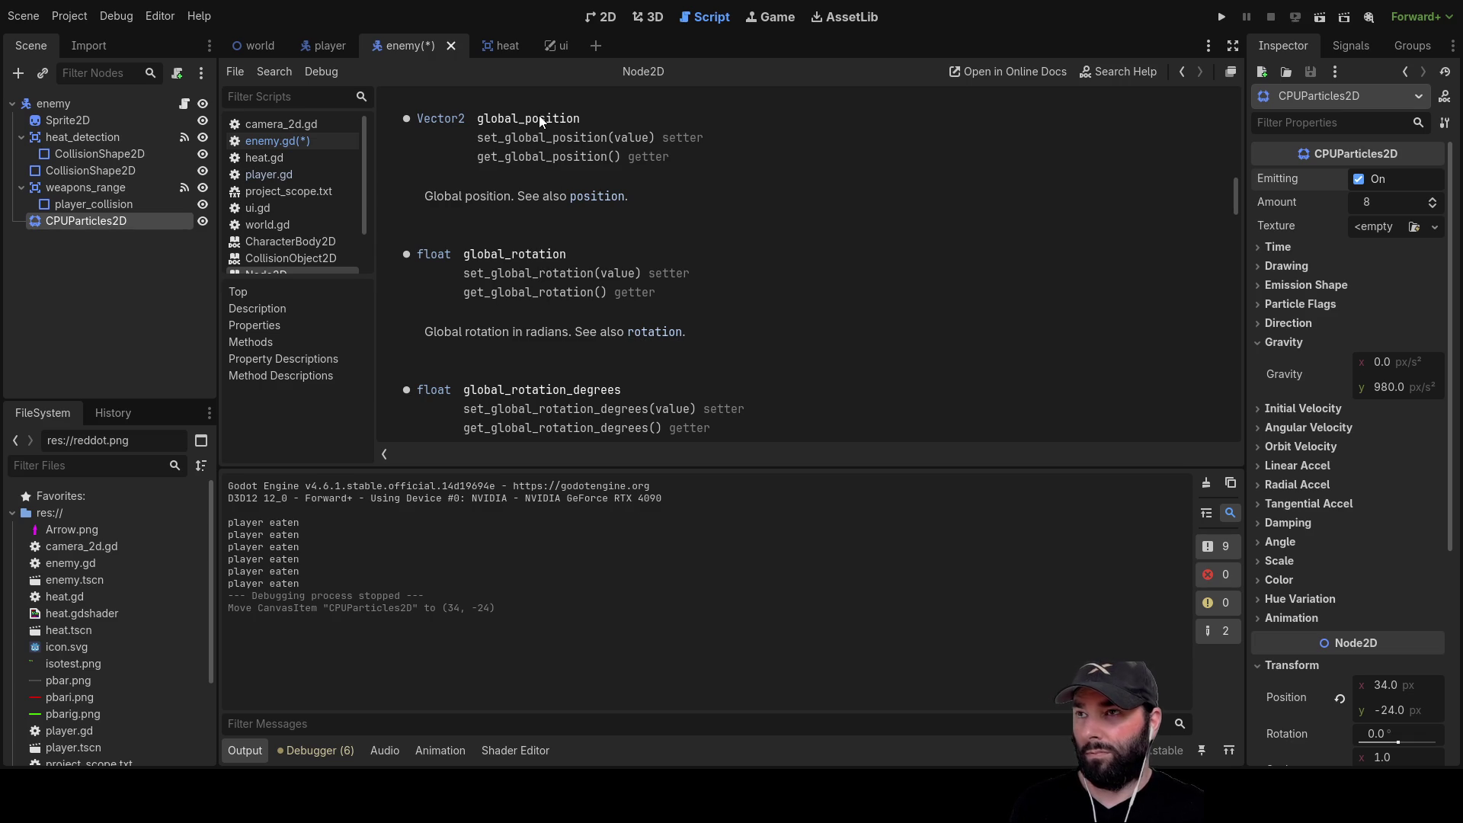
click(597, 198)
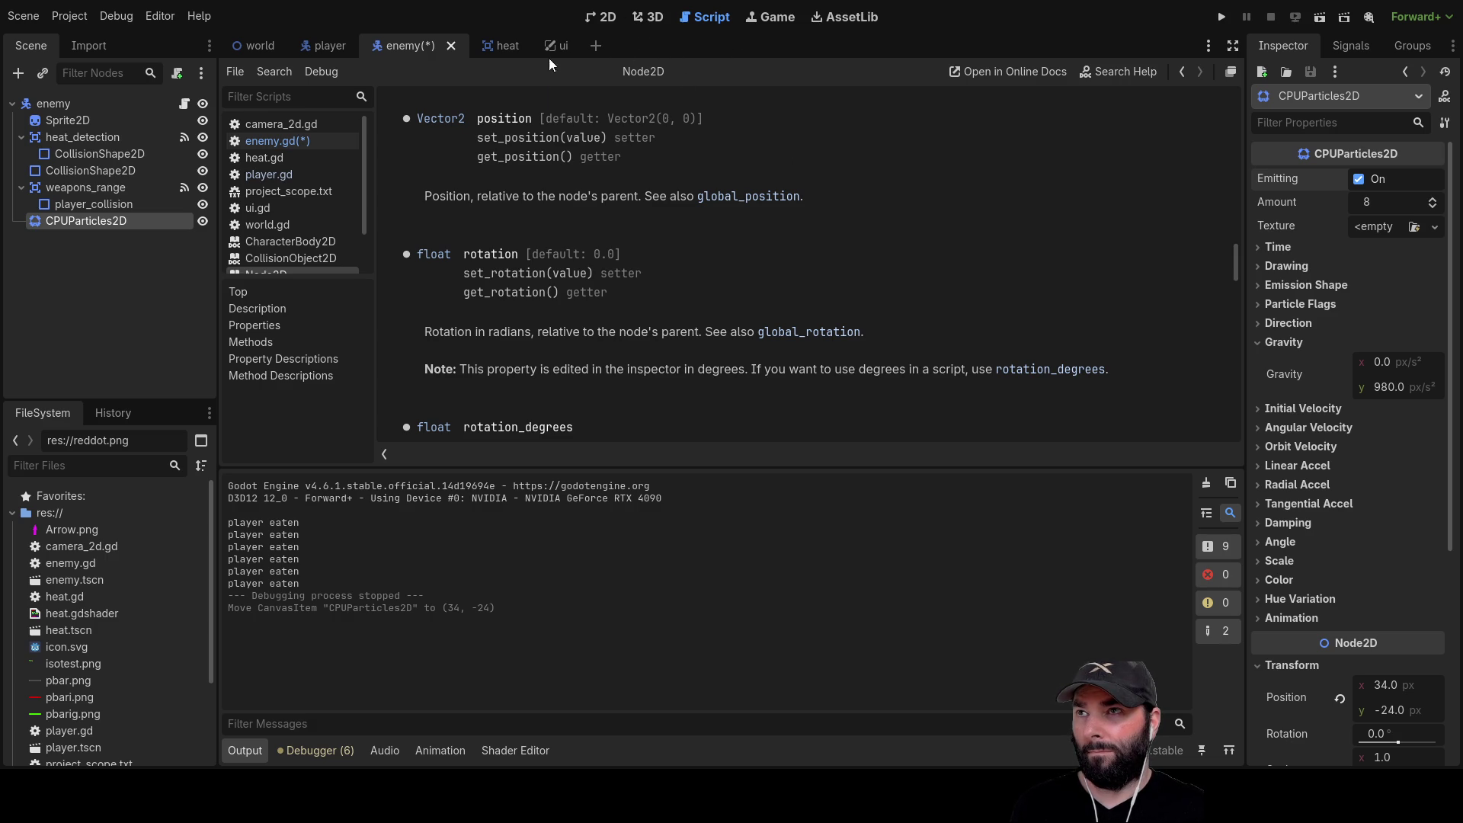
click(327, 43)
click(425, 43)
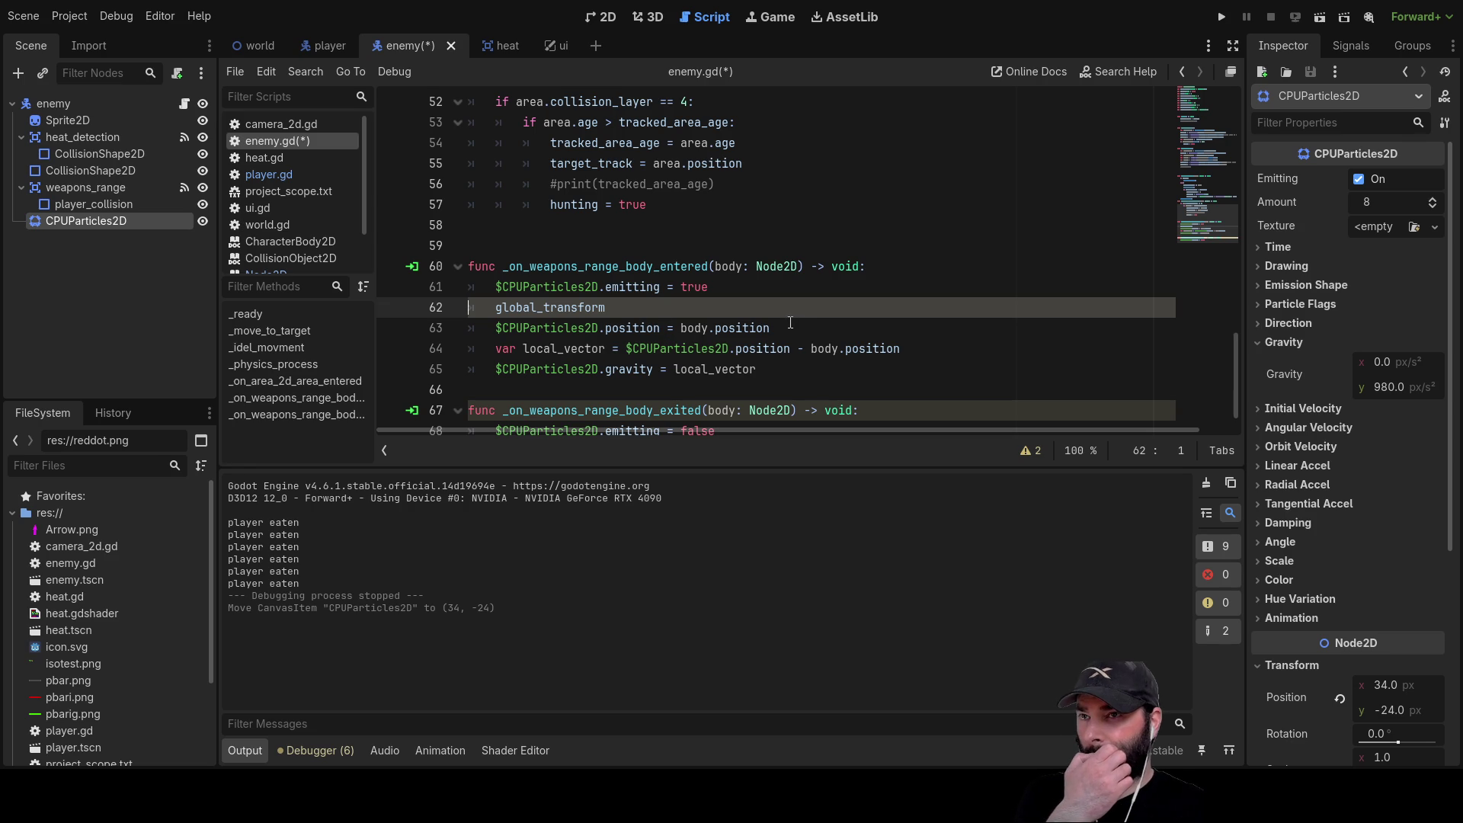
Put the cursor before body.position on line 63 and start typing to_local
click(680, 325)
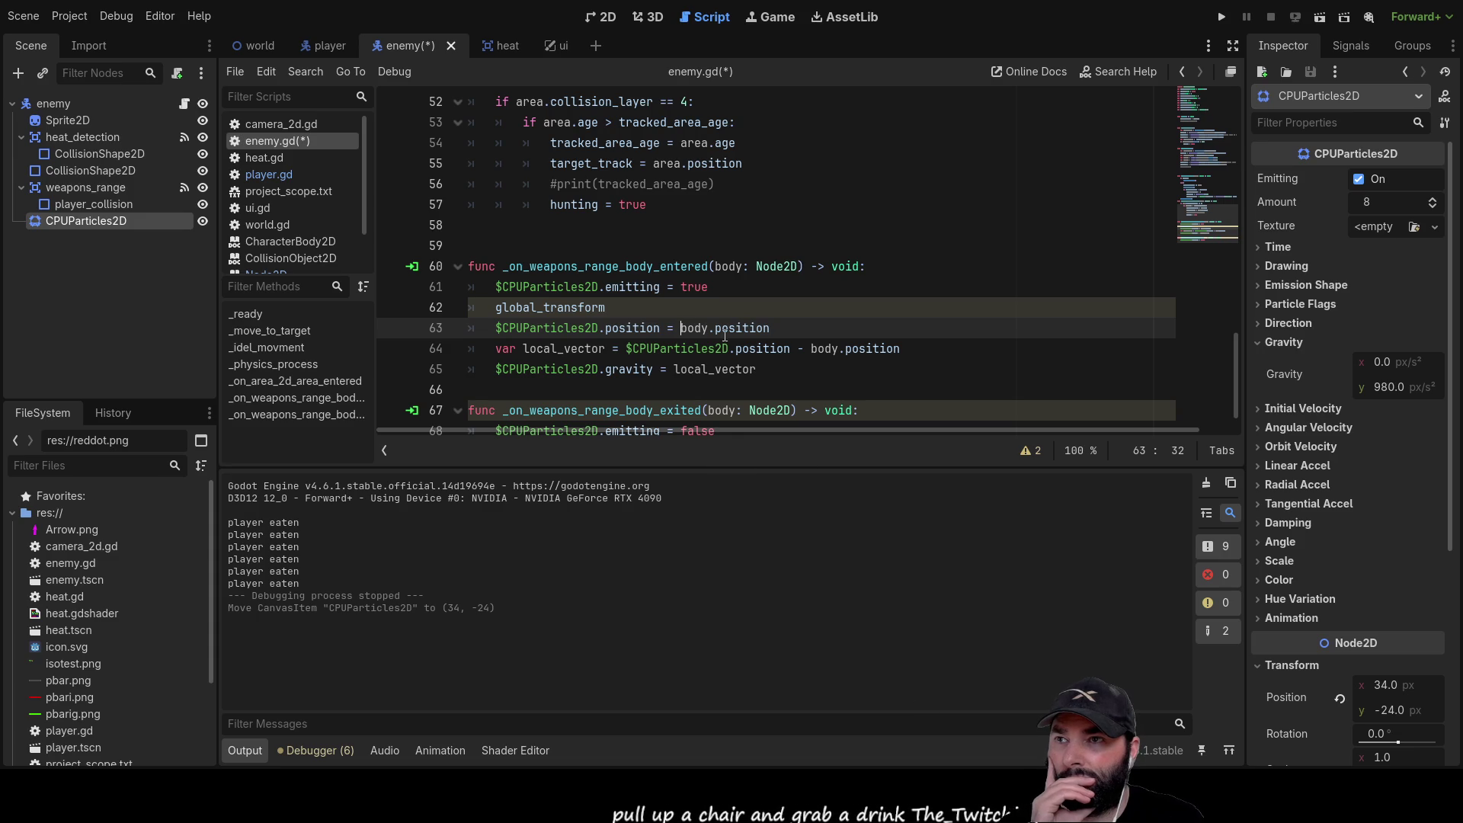
text(to_loca)
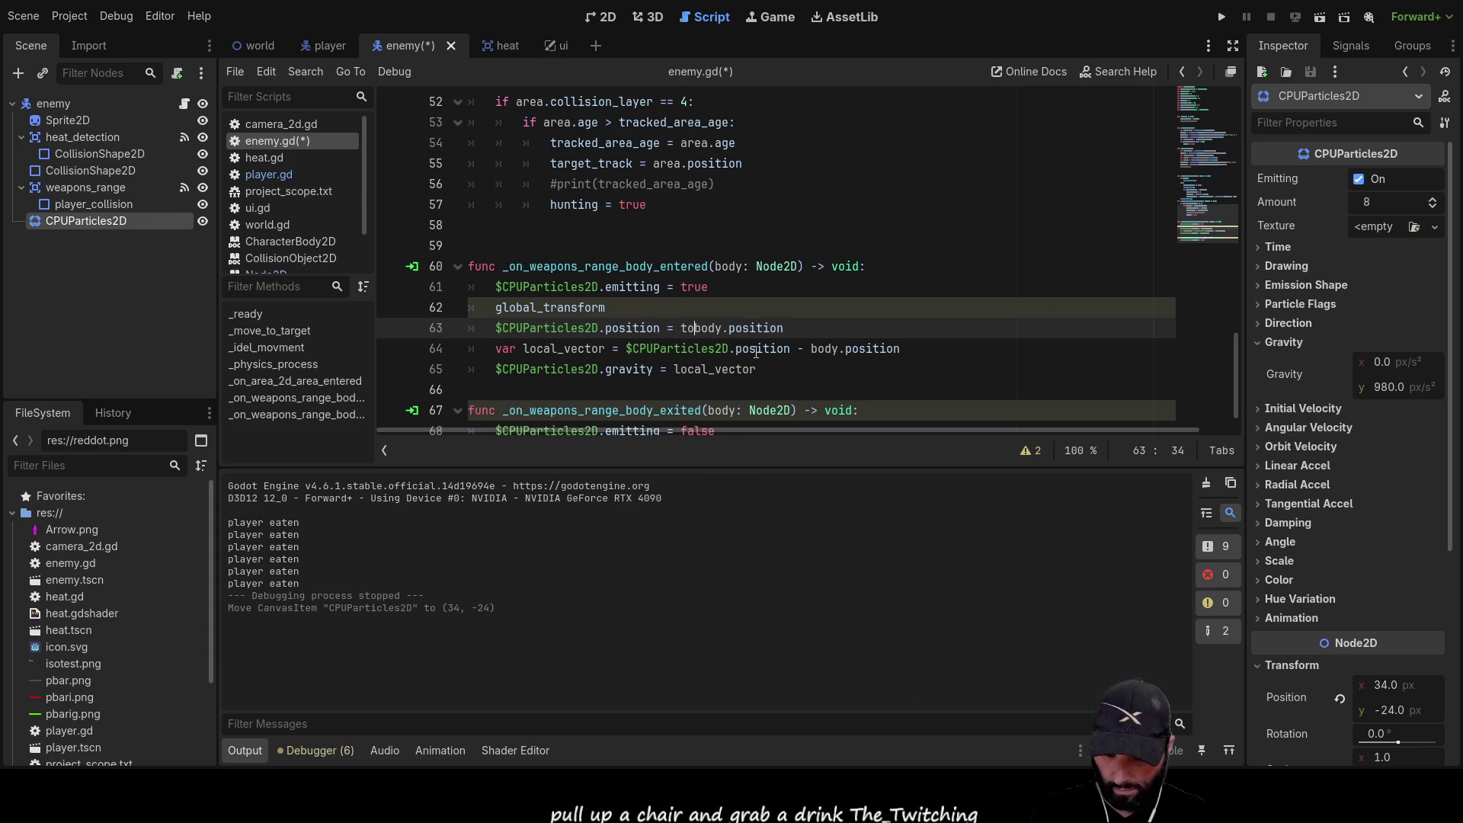
text(l)
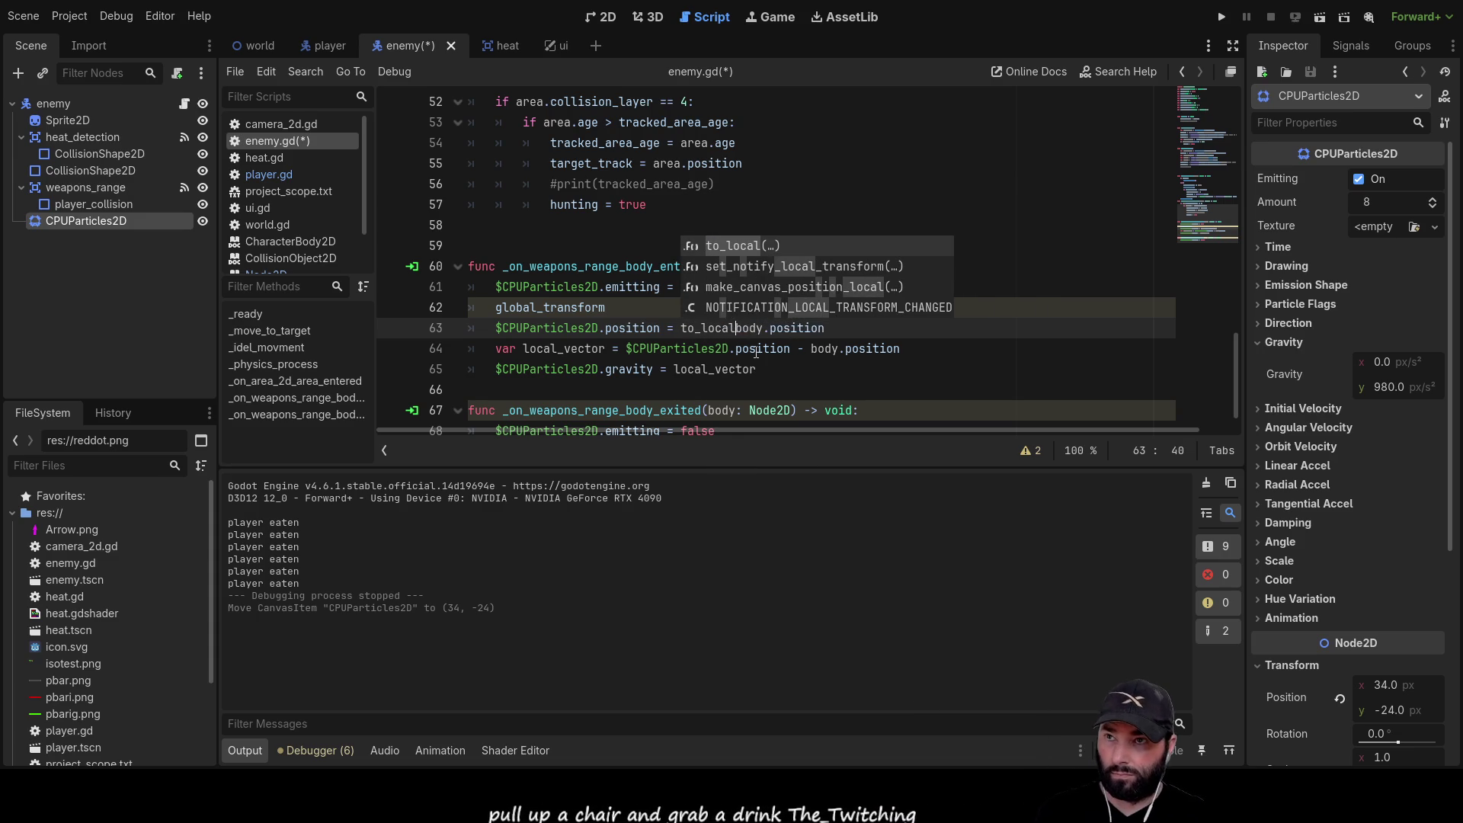
Complete line 63 as to_local(body.position) and run the game to test
key(Return)
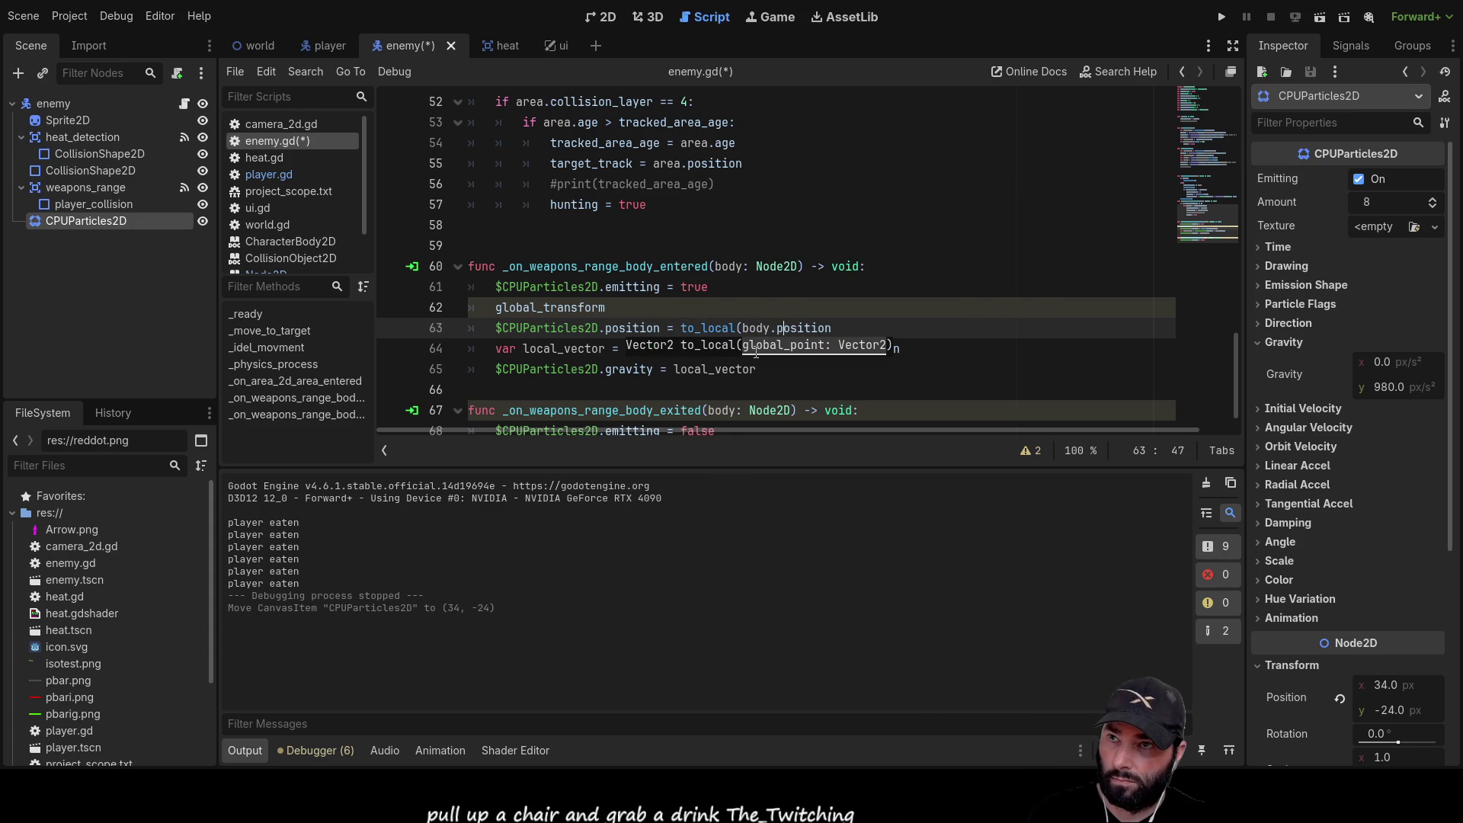
key(End)
text())
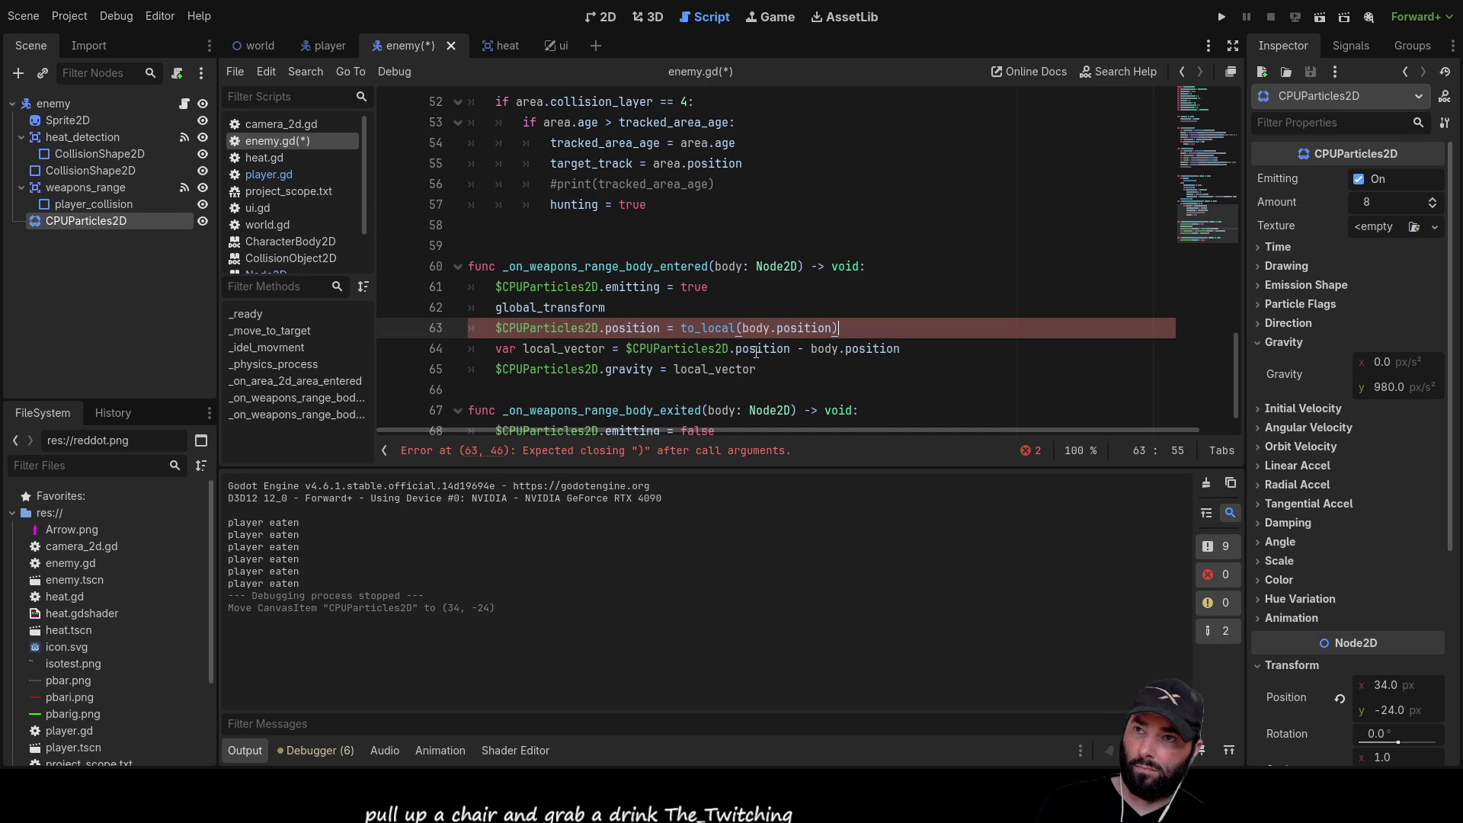
click(1222, 17)
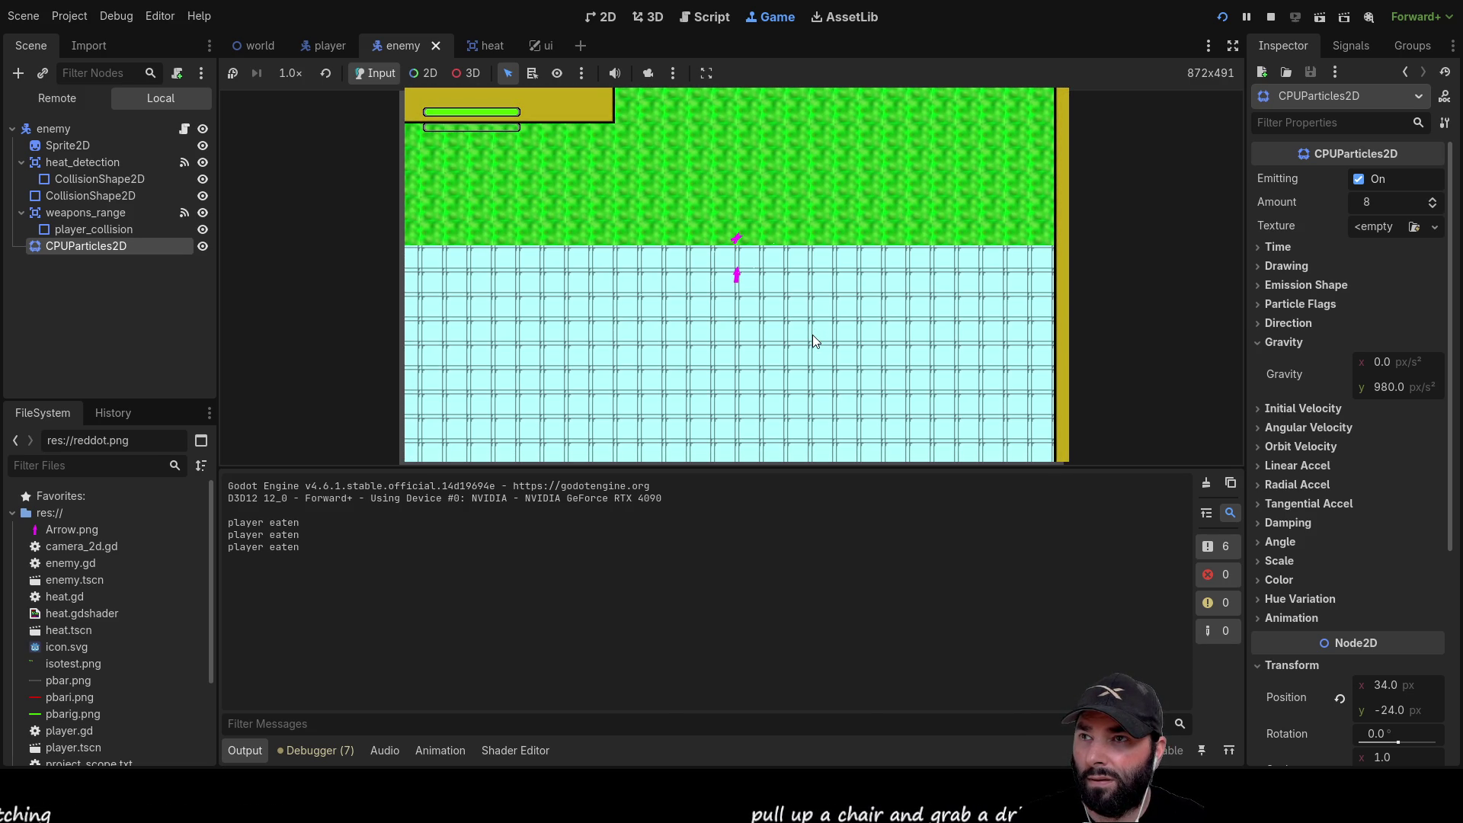
Stop the game, select body on line 63 to review it, and run again
key(F8)
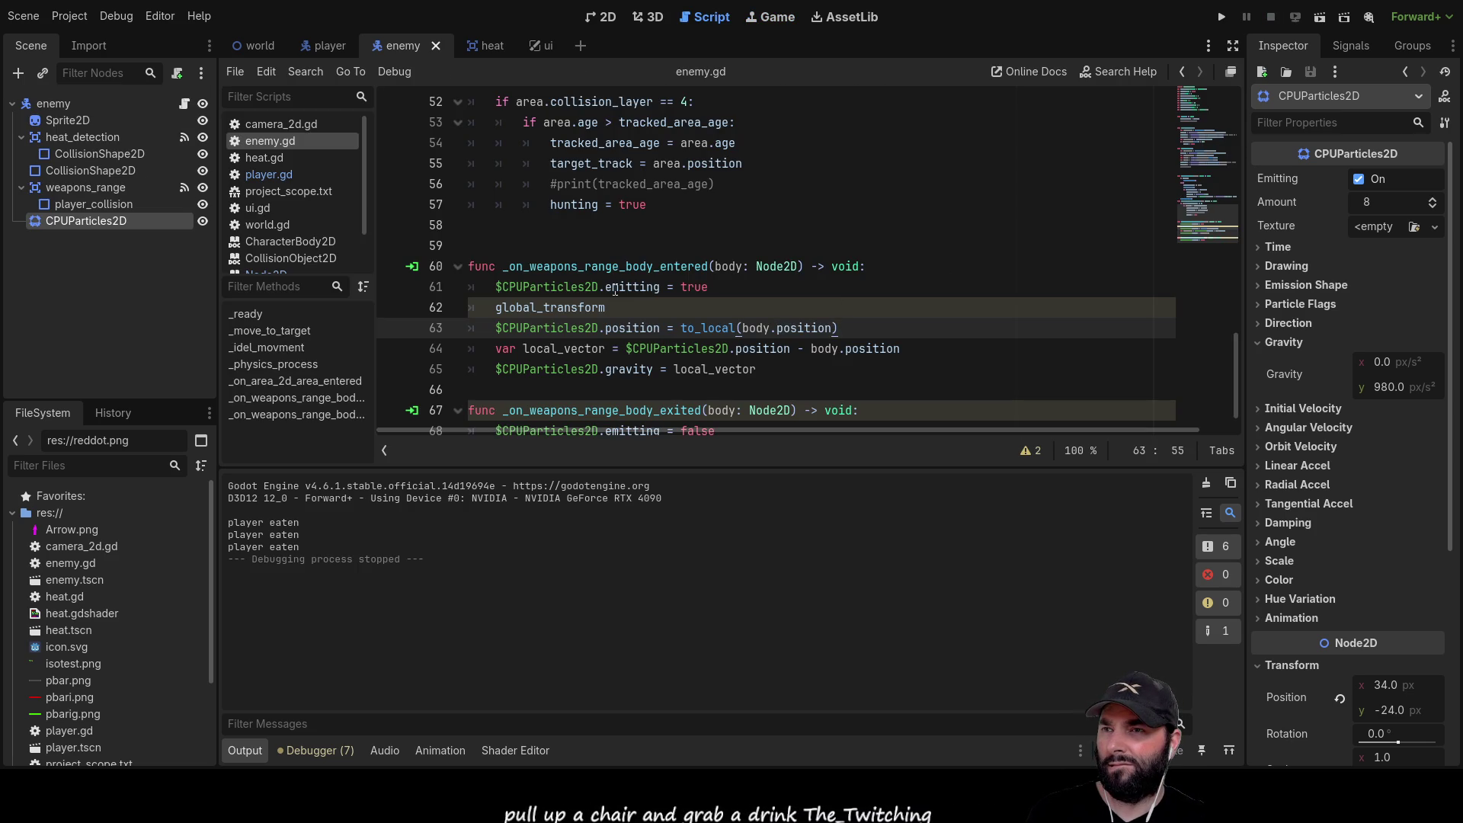
double_click(750, 328)
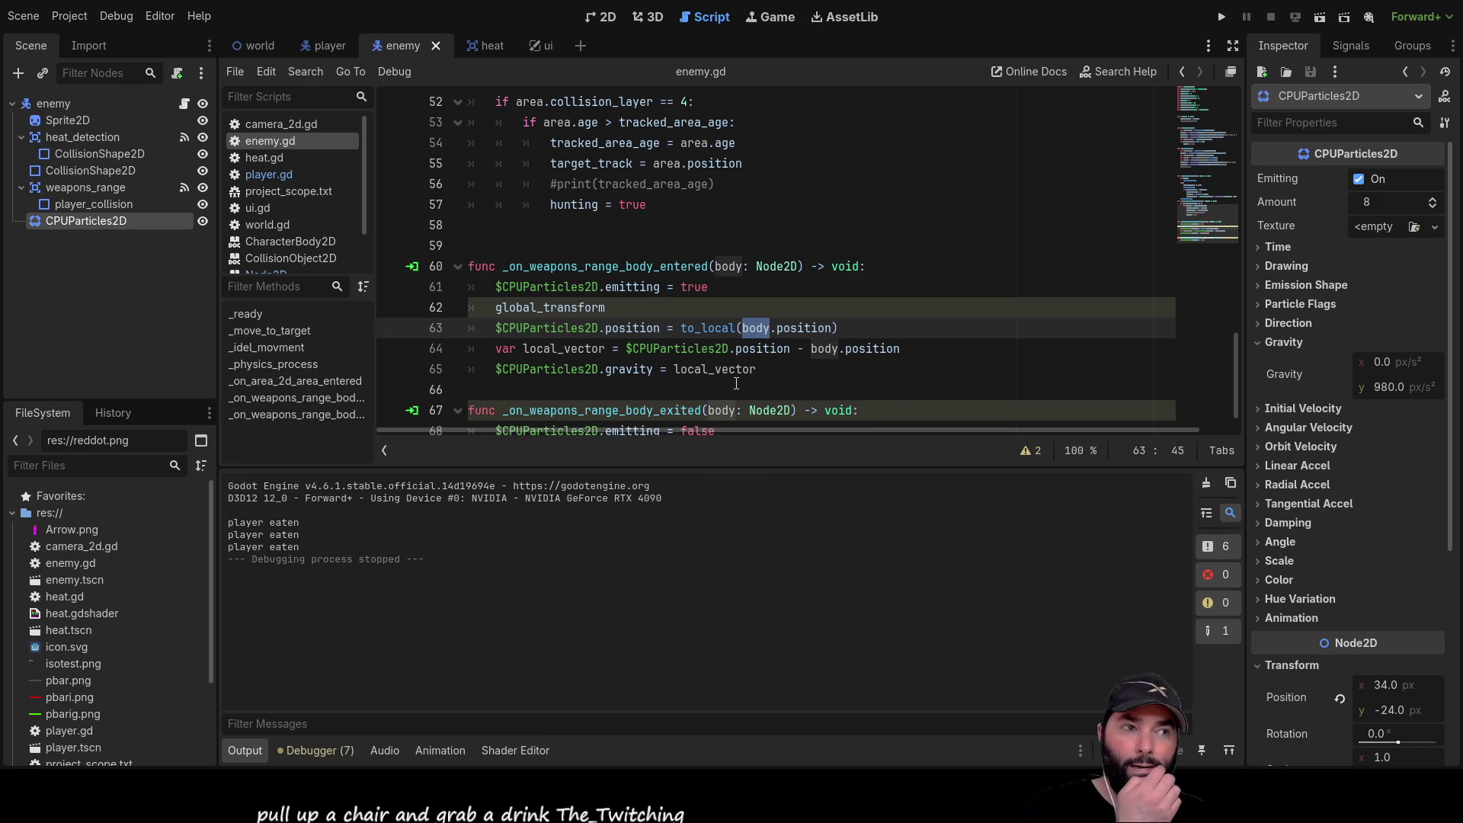
click(1222, 17)
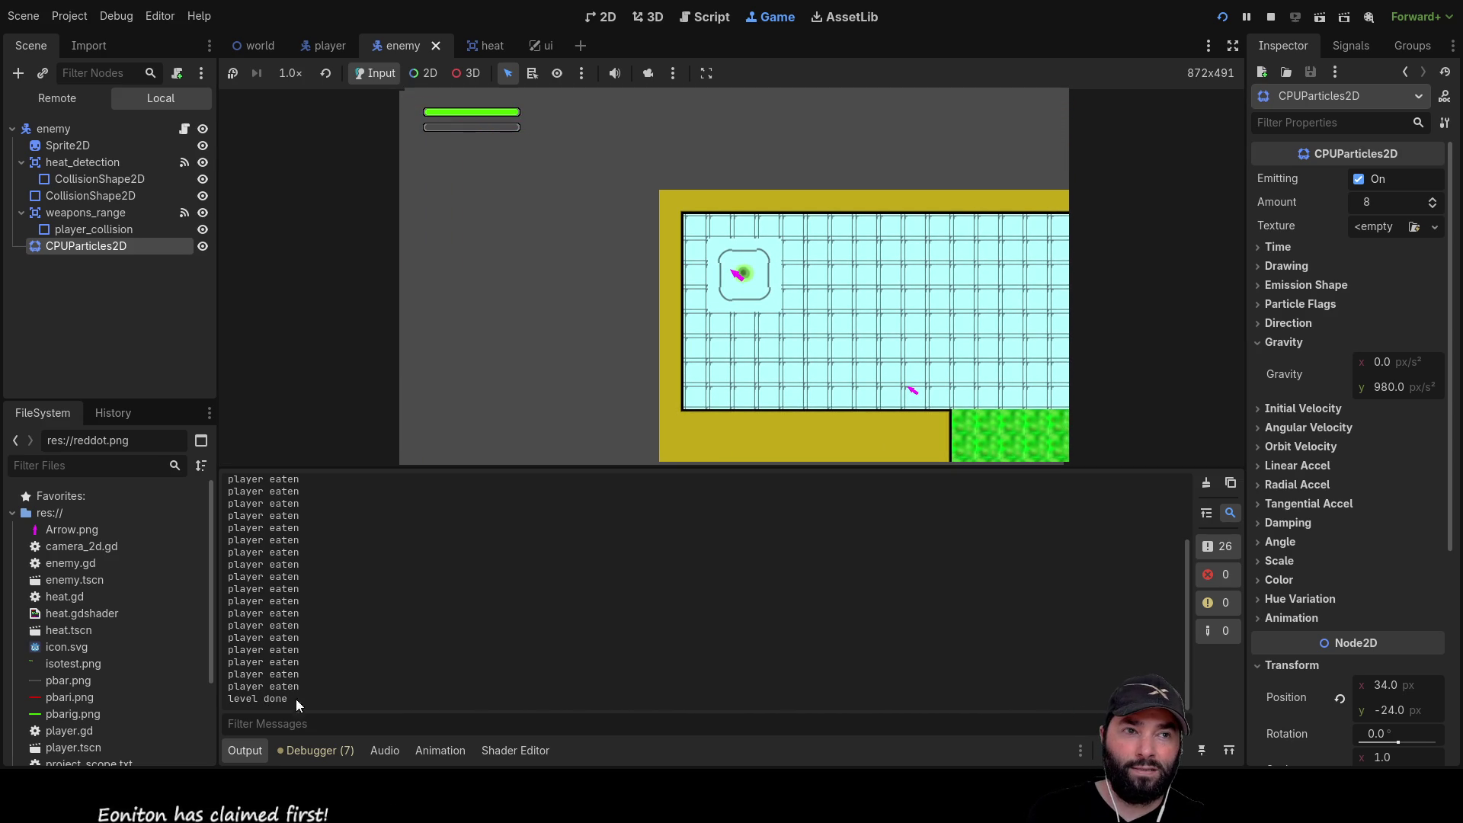
Walk the player with WASD through the tiled room and around the enemy
key(d)
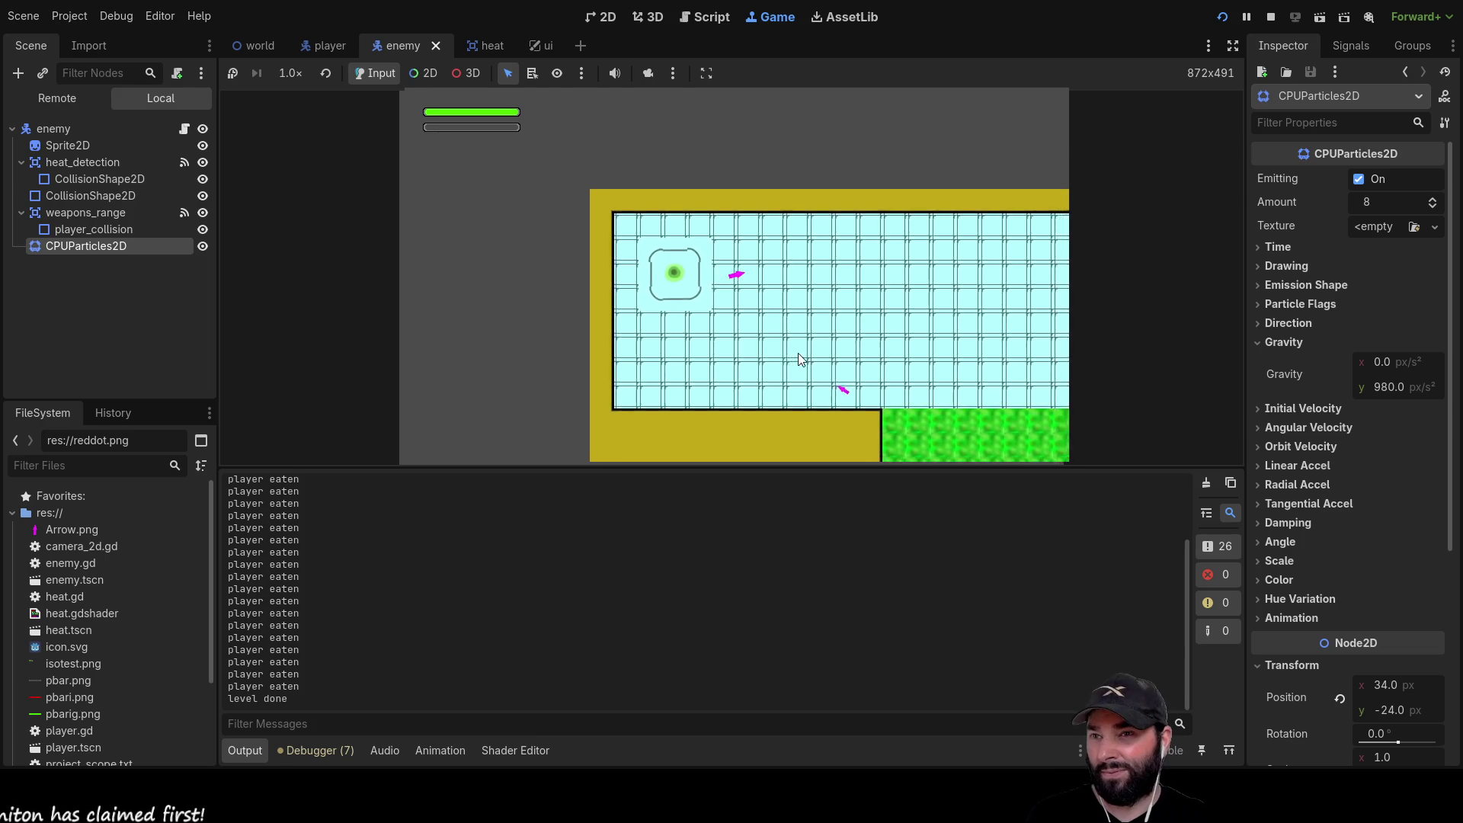
key(d)
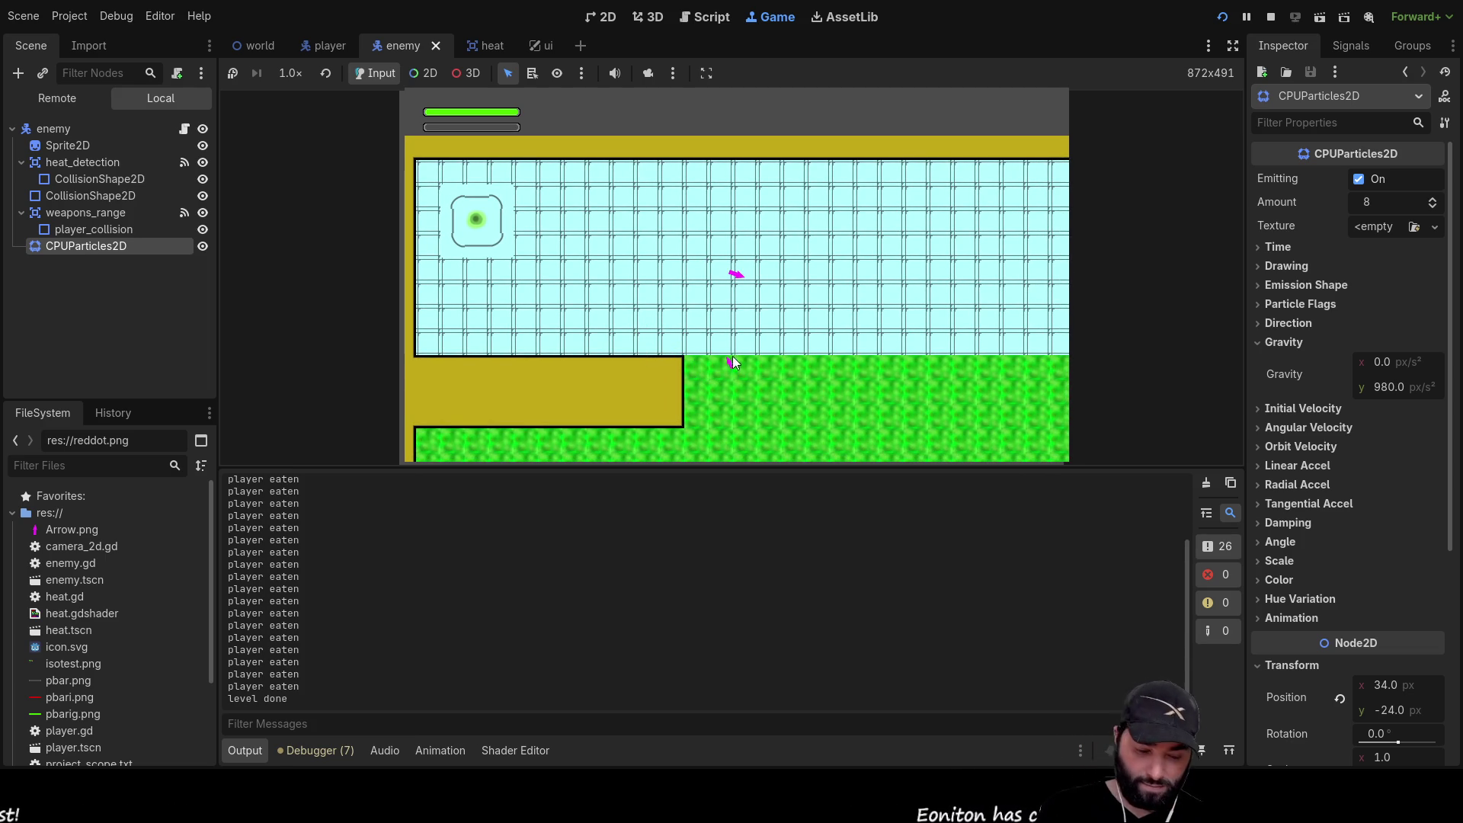
key(s)
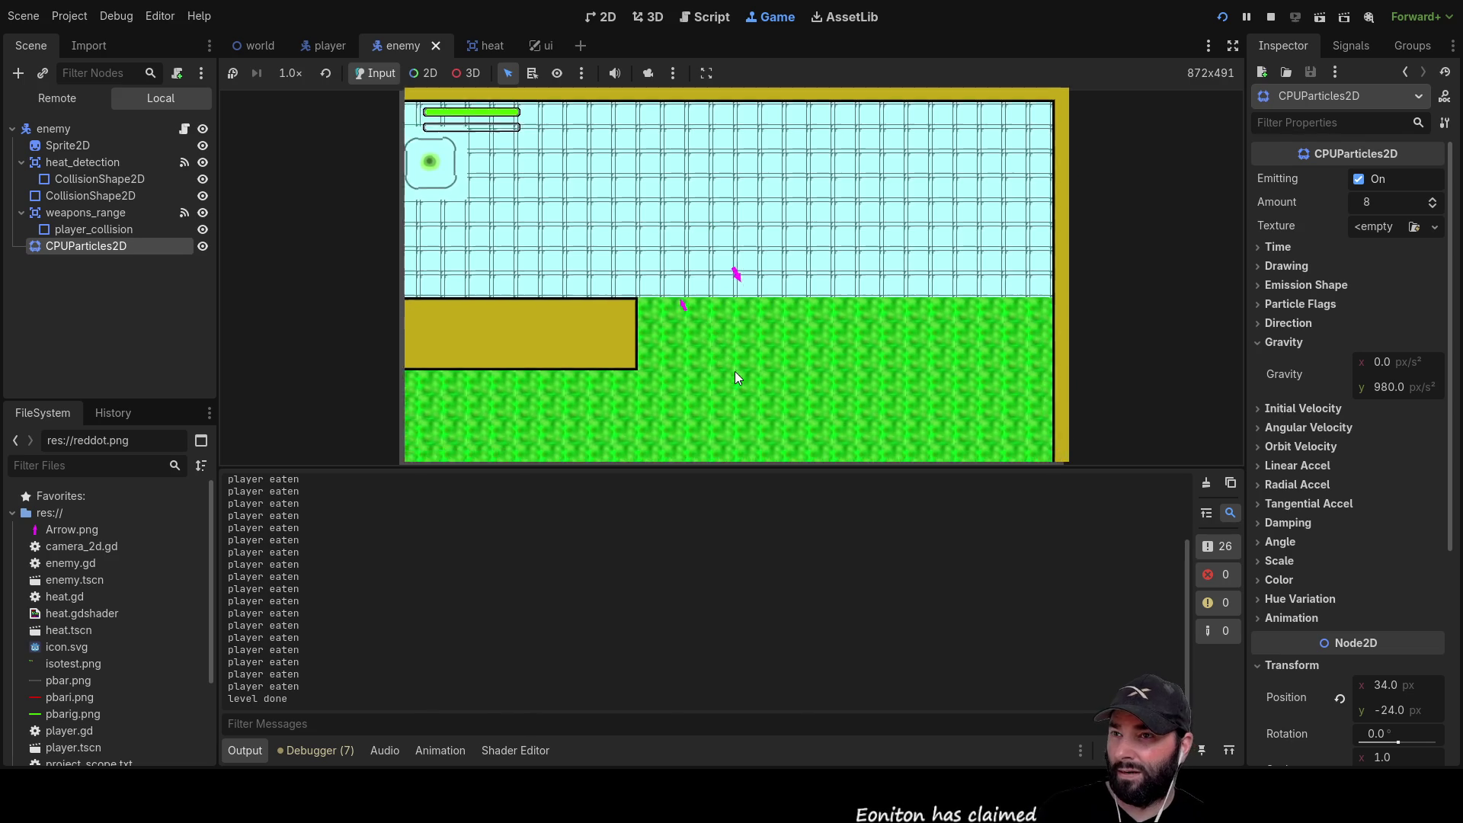
key(d)
key(s)
key(a)
key(w)
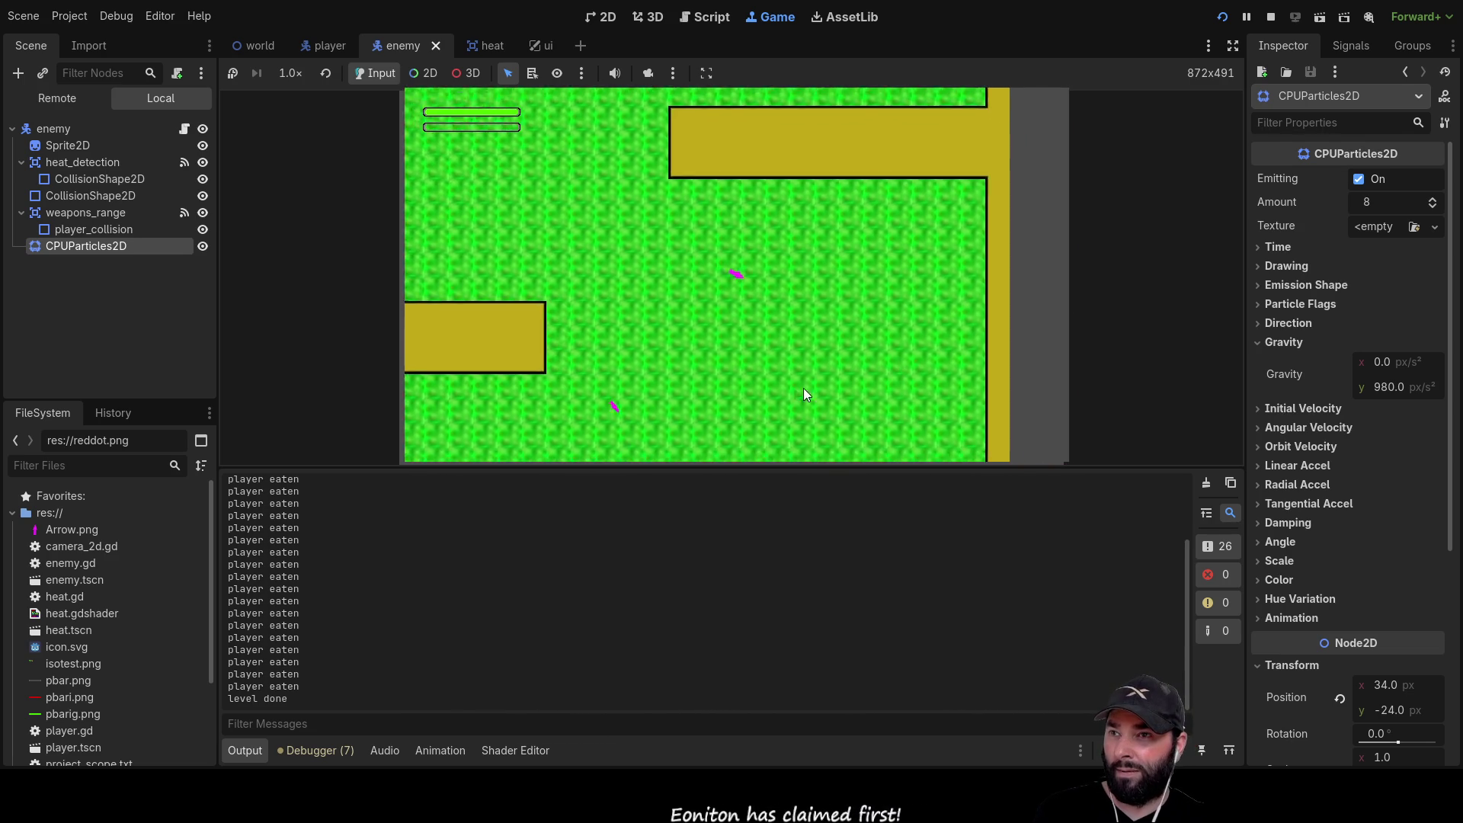
key(s)
key(d)
key(w)
key(a)
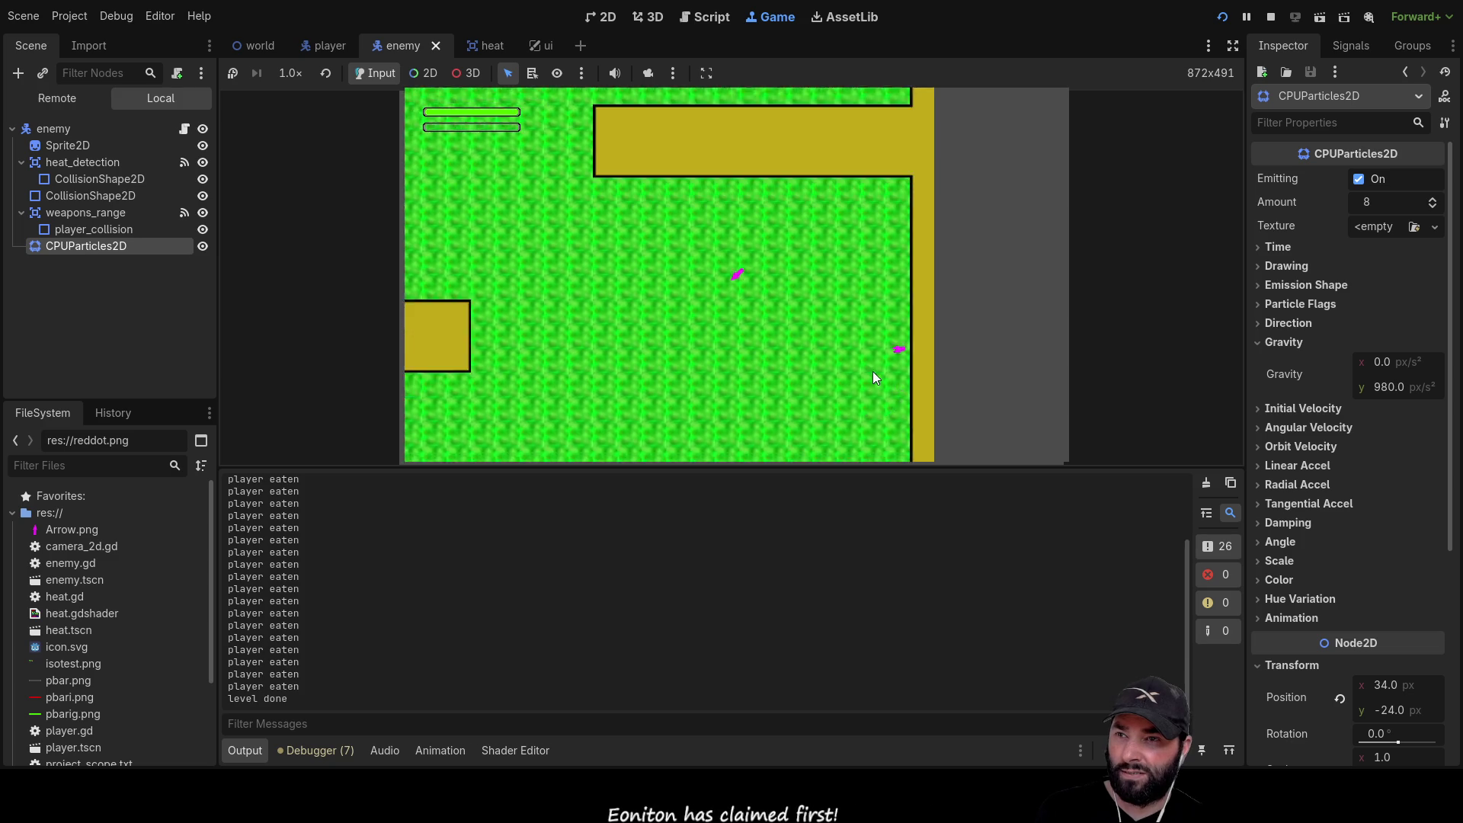
key(s)
key(d)
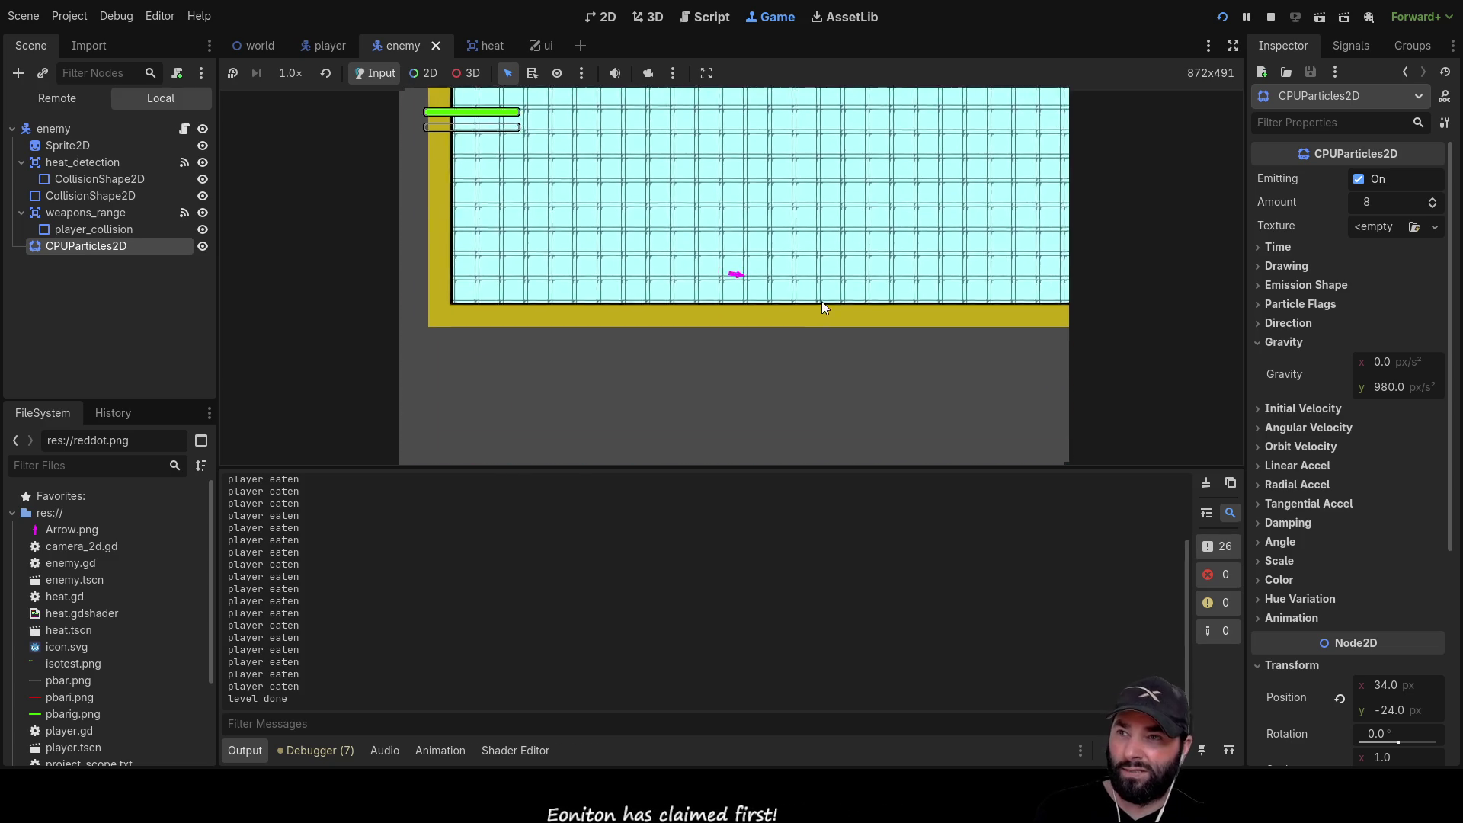
key(w)
key(a)
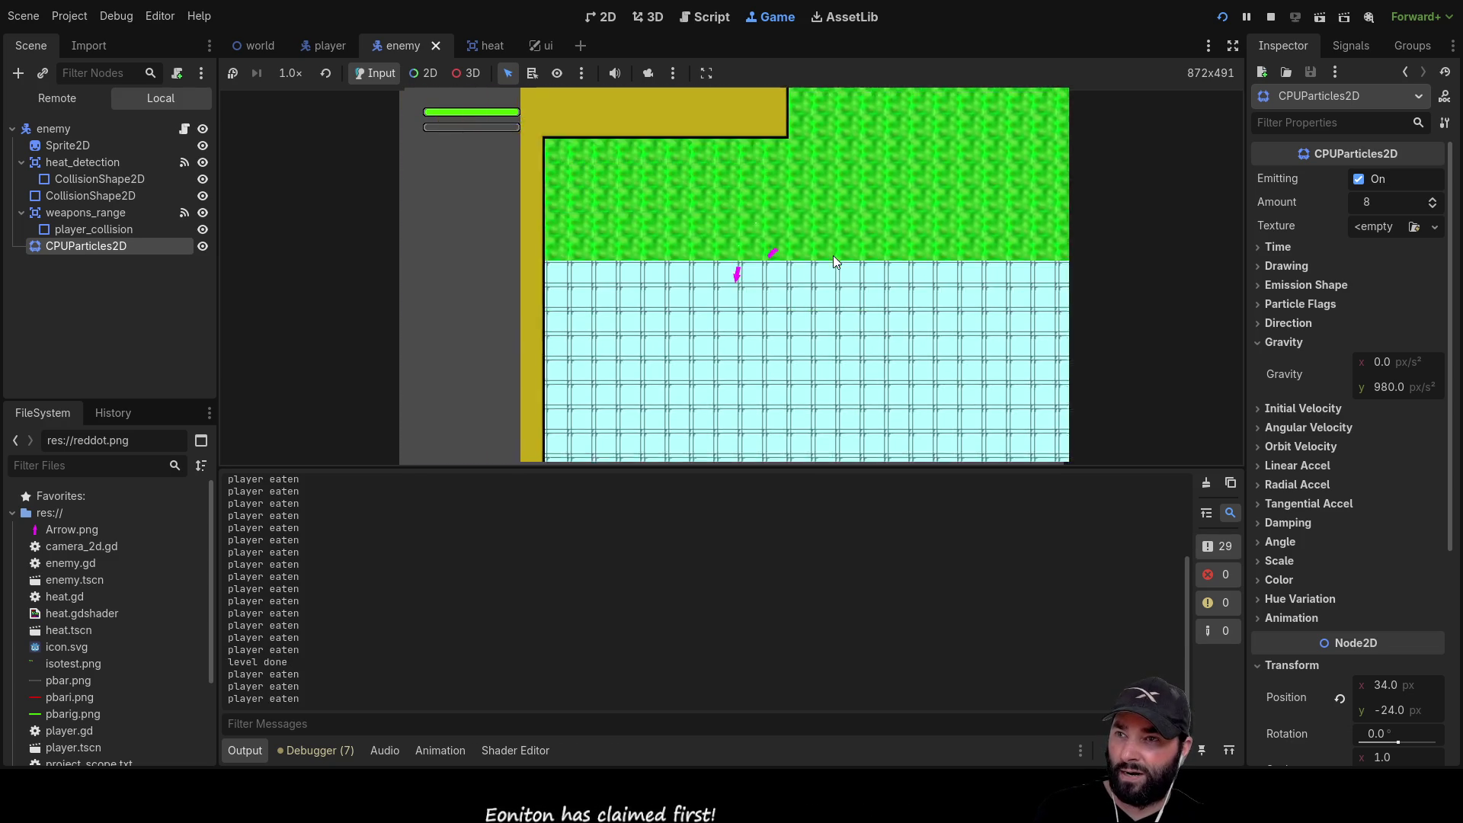
key(s)
key(d)
key(w)
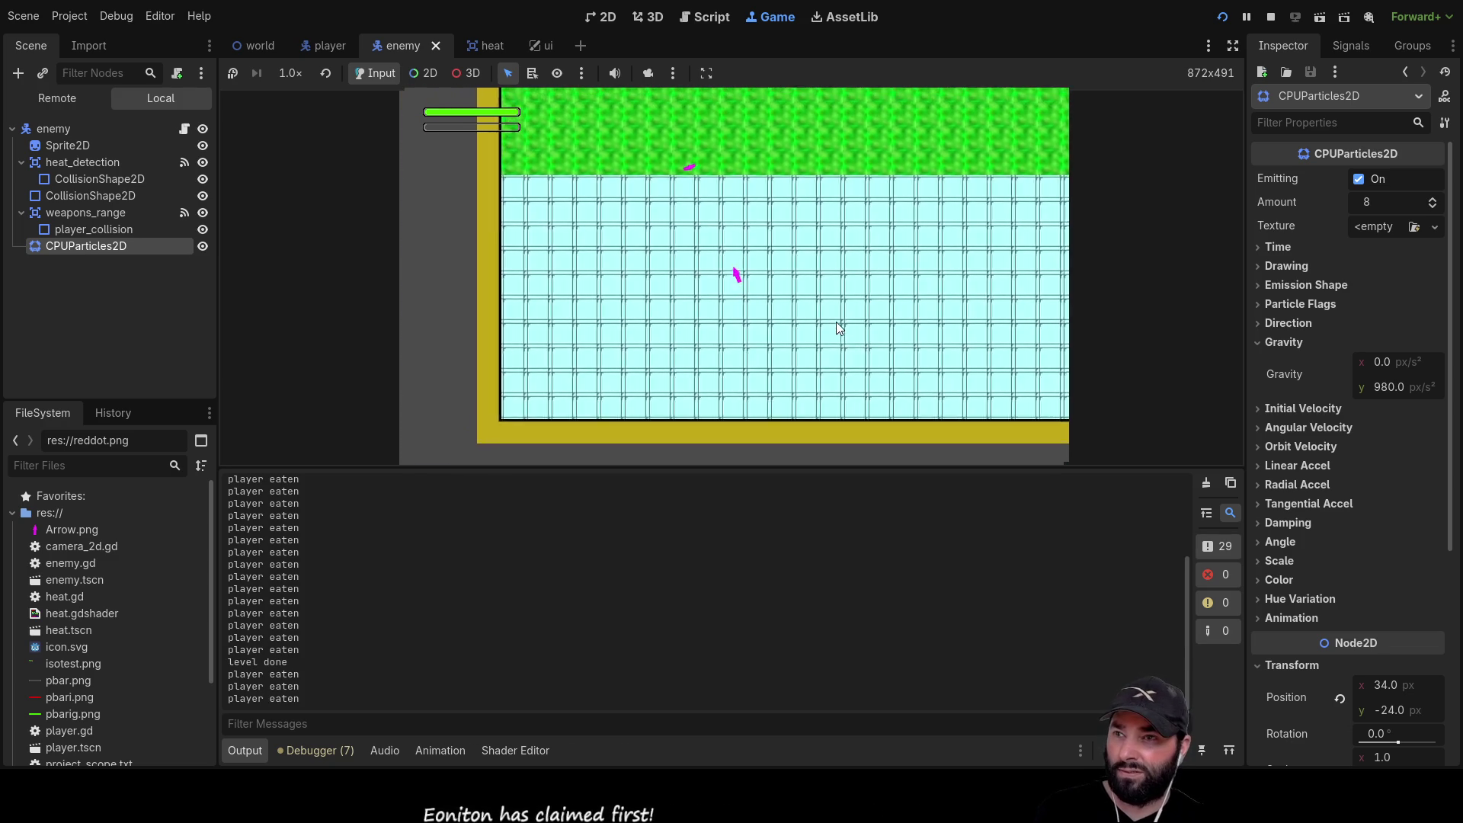
key(w)
key(a)
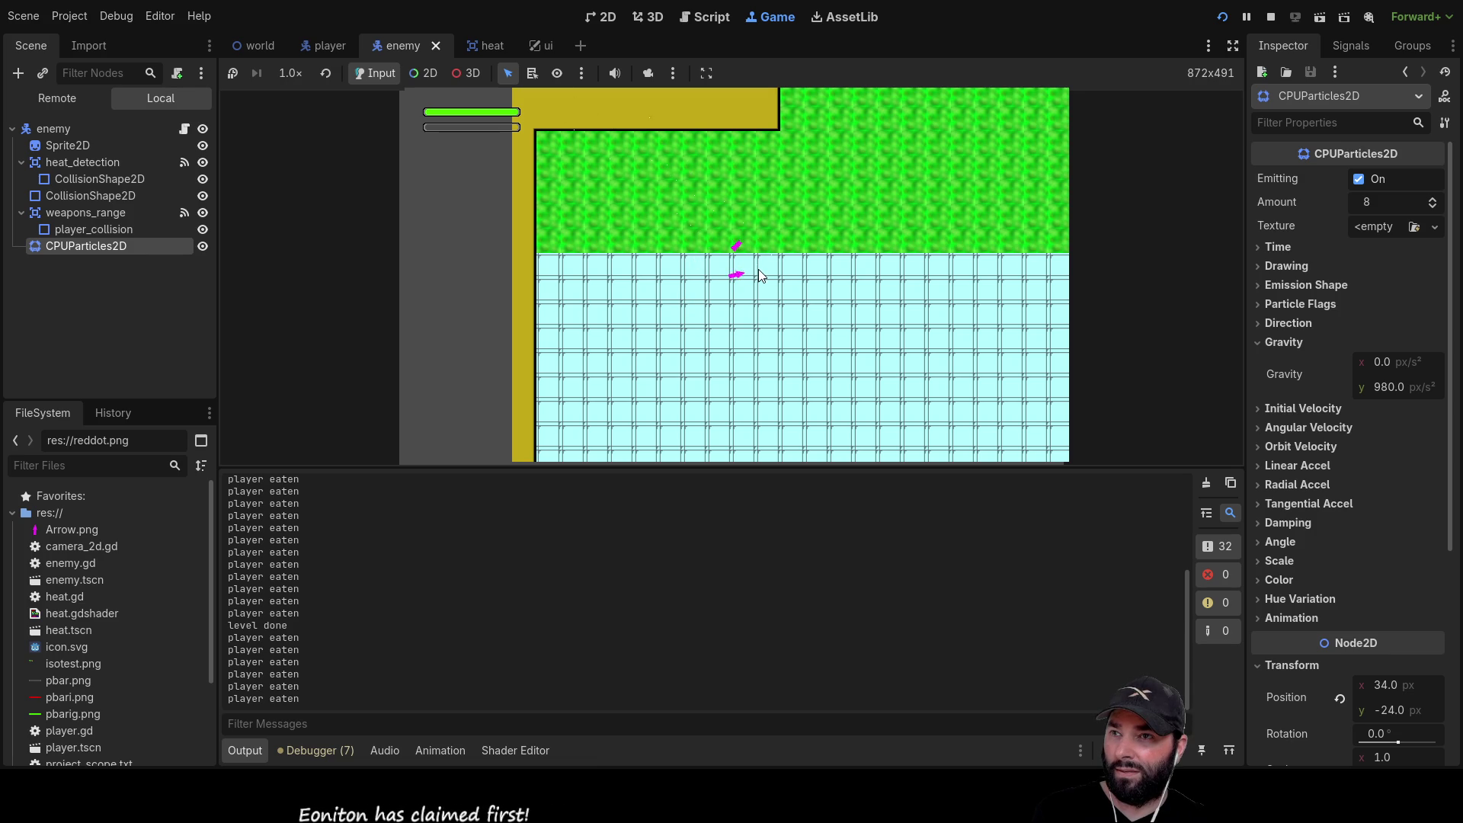
key(d)
key(s)
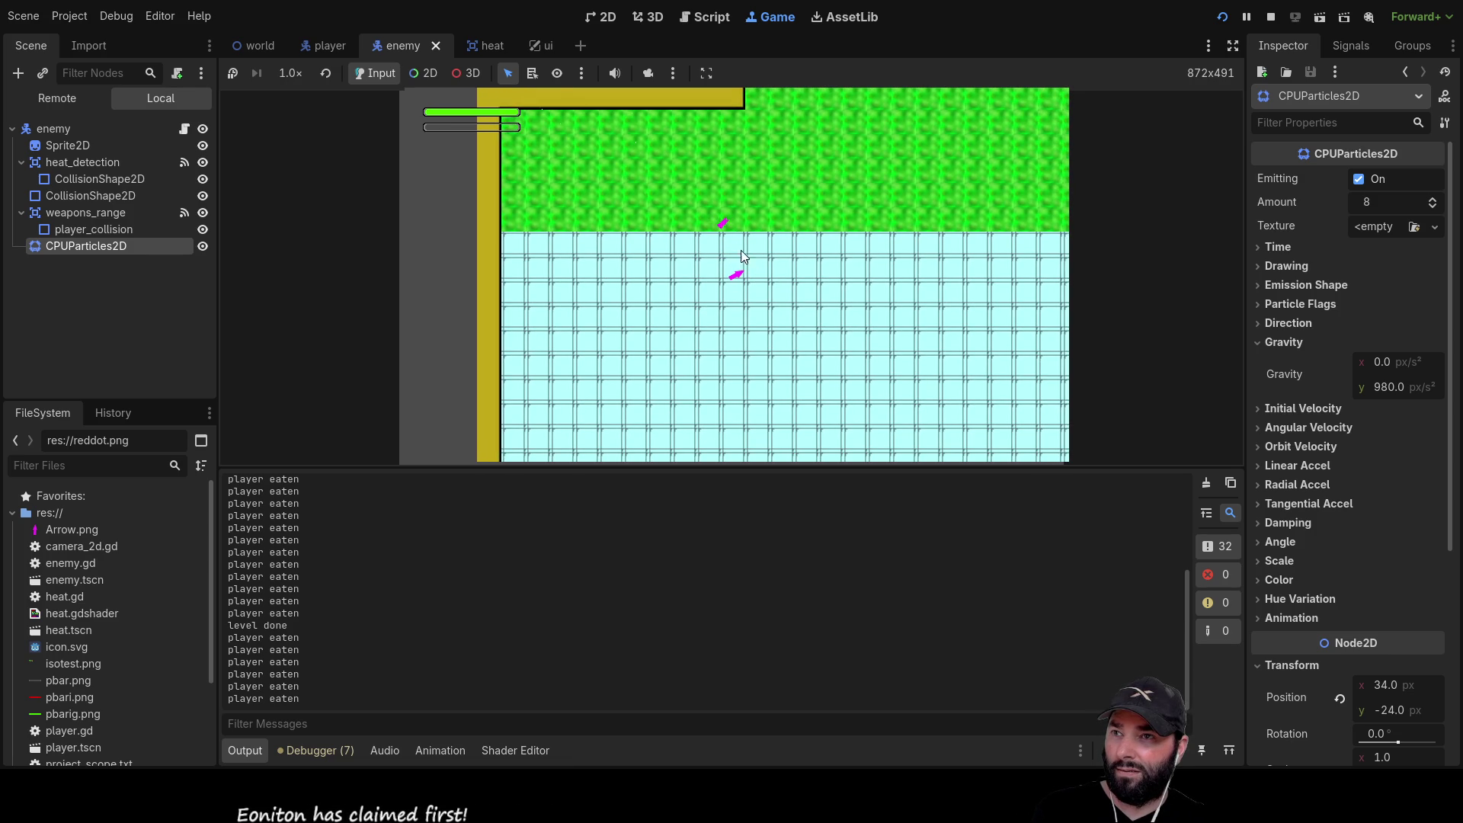
Steer the player upward with the arrow keys while watching the particles
key(Up)
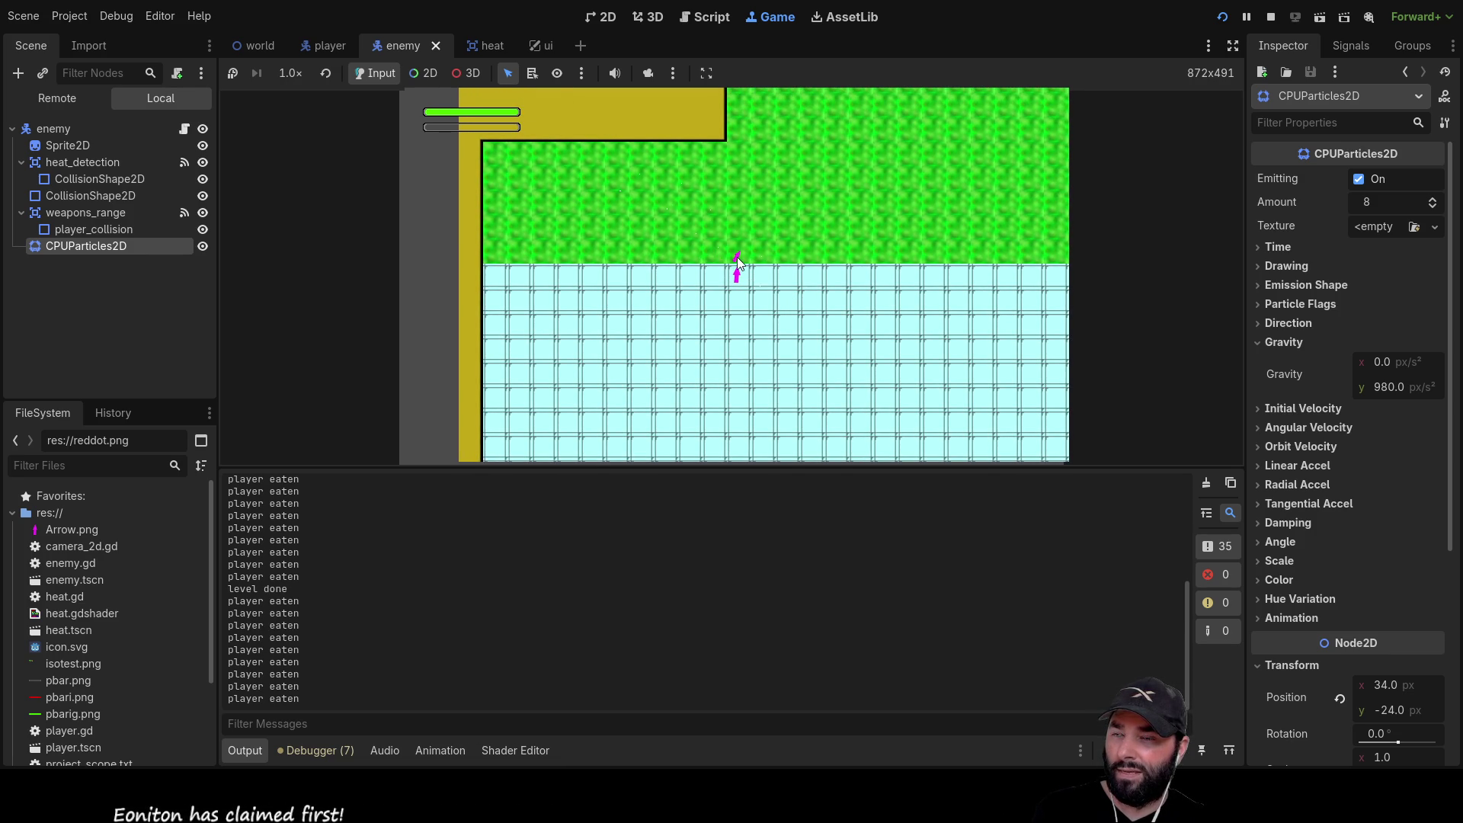
key(Down)
key(Up)
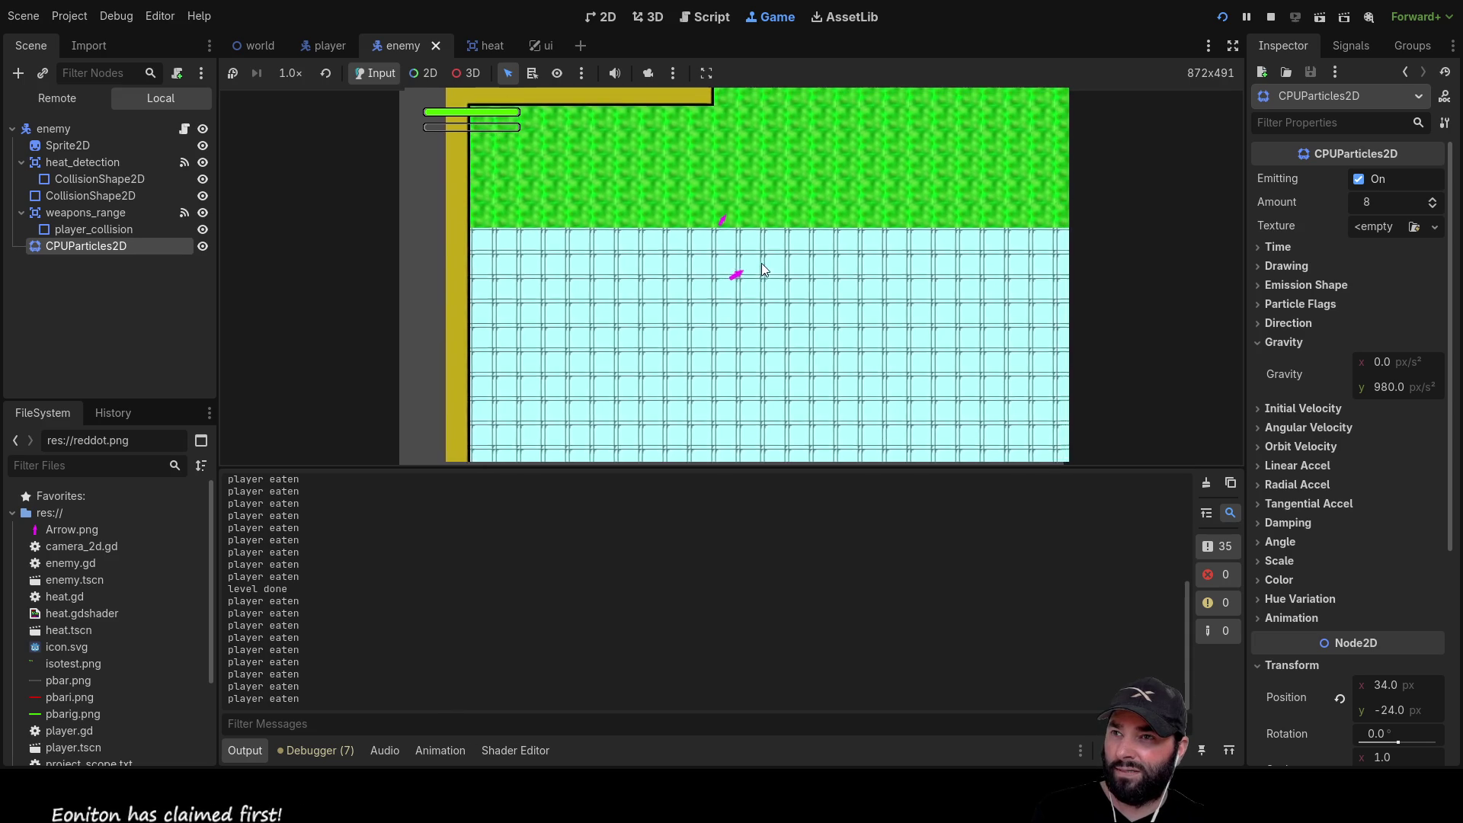
key(Up)
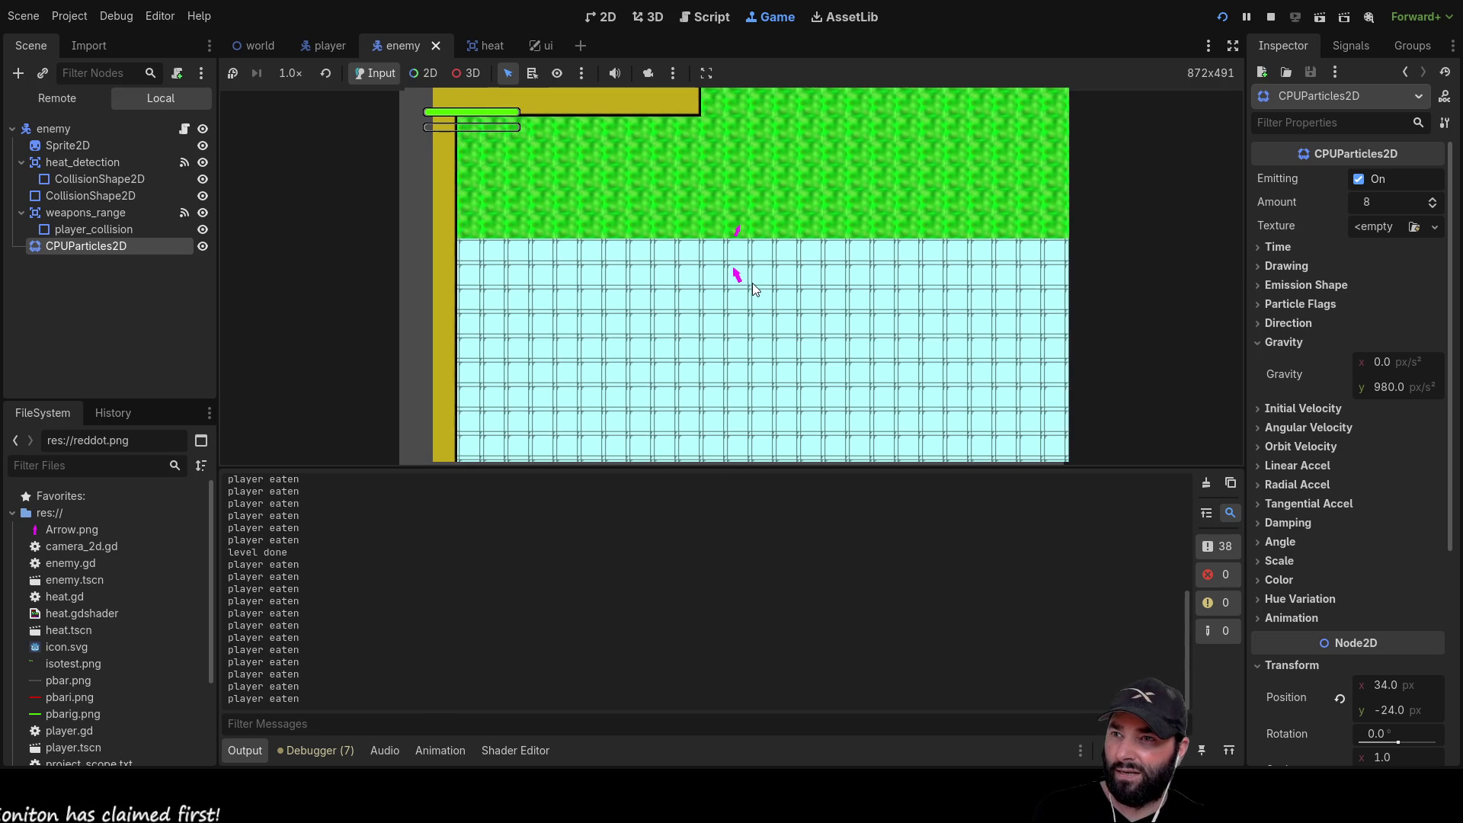
key(Up)
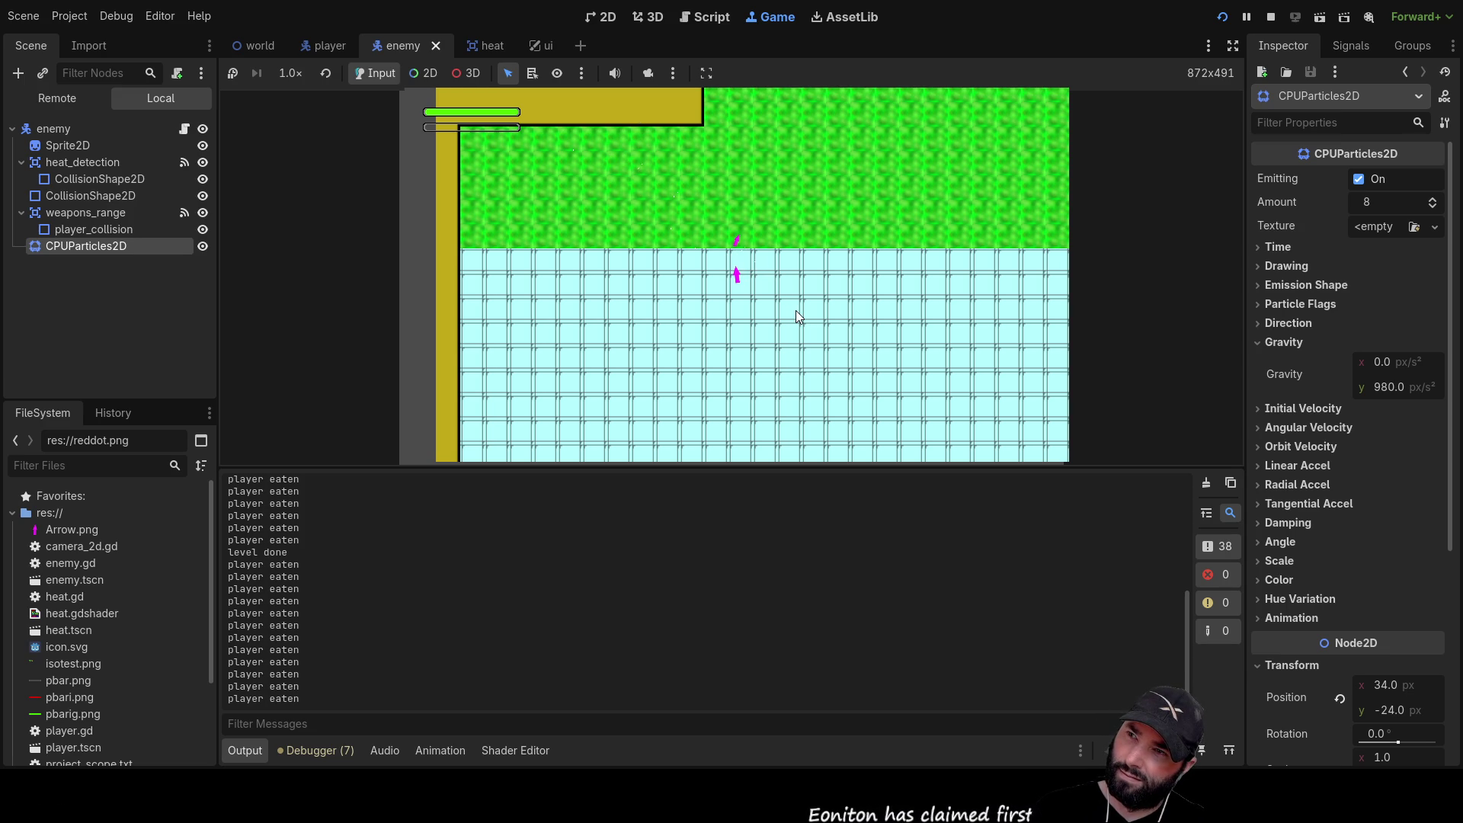
key(Up)
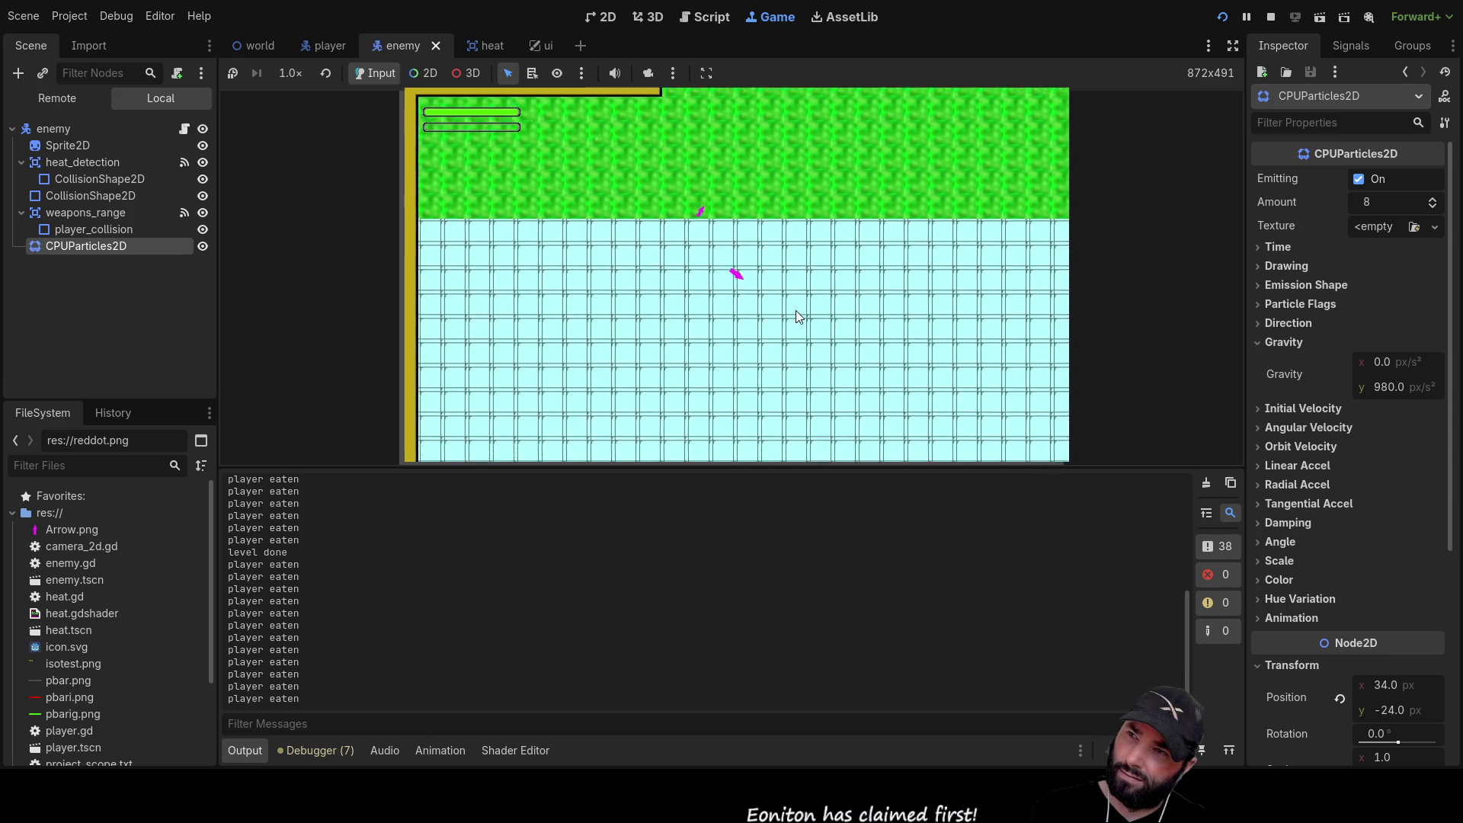
key(Up)
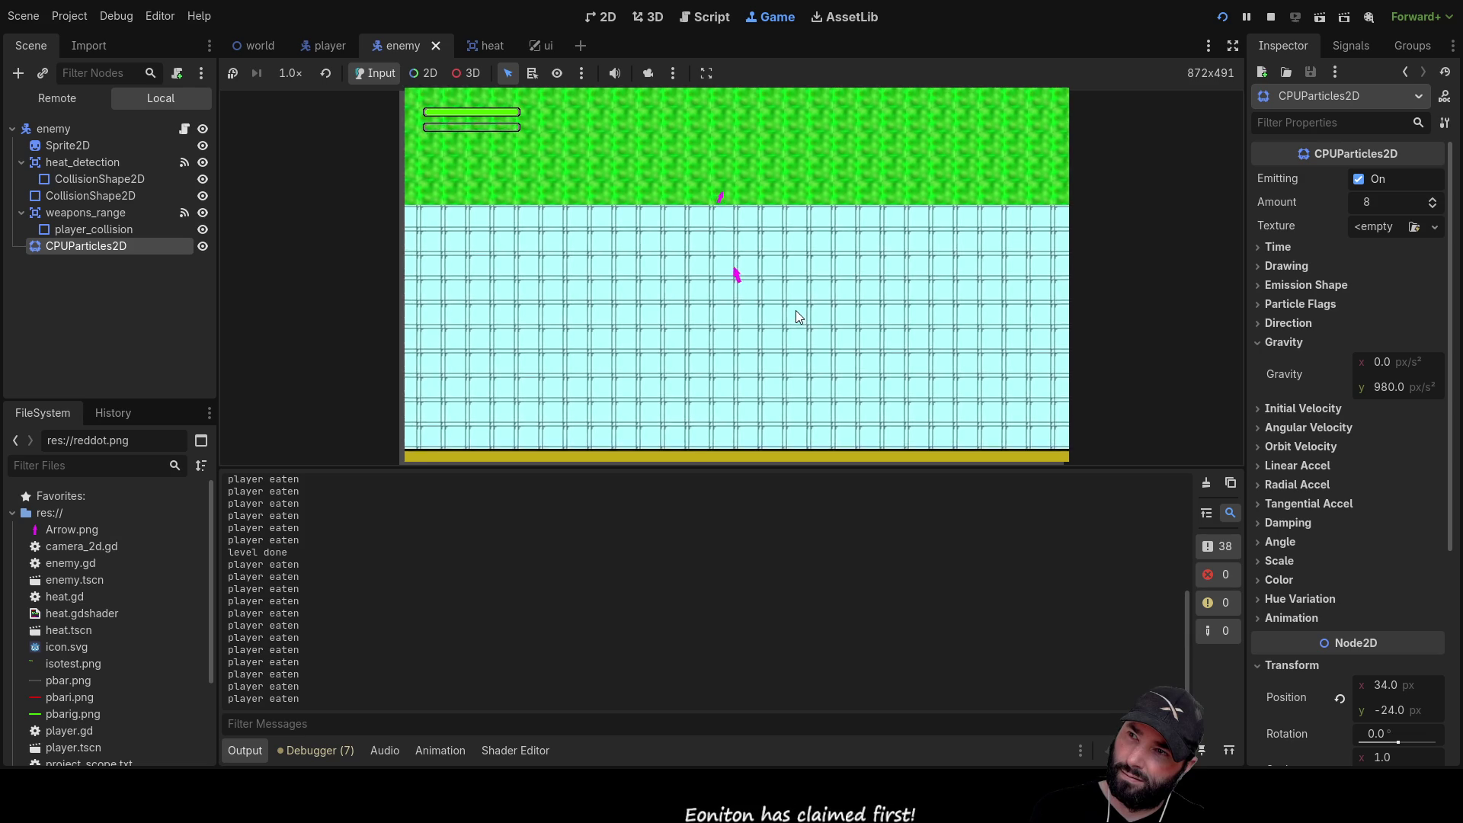
key(Up)
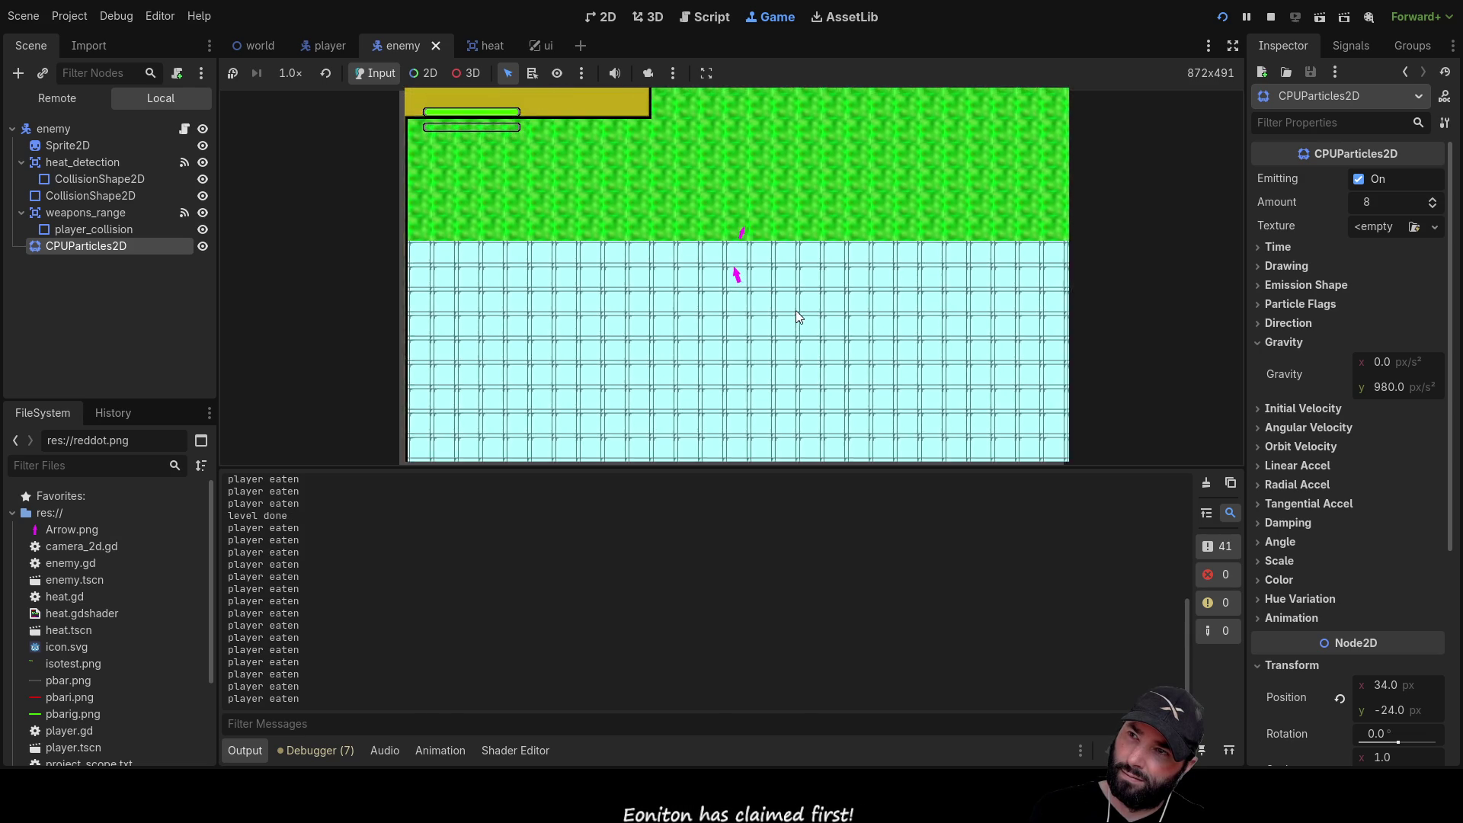
key(Up)
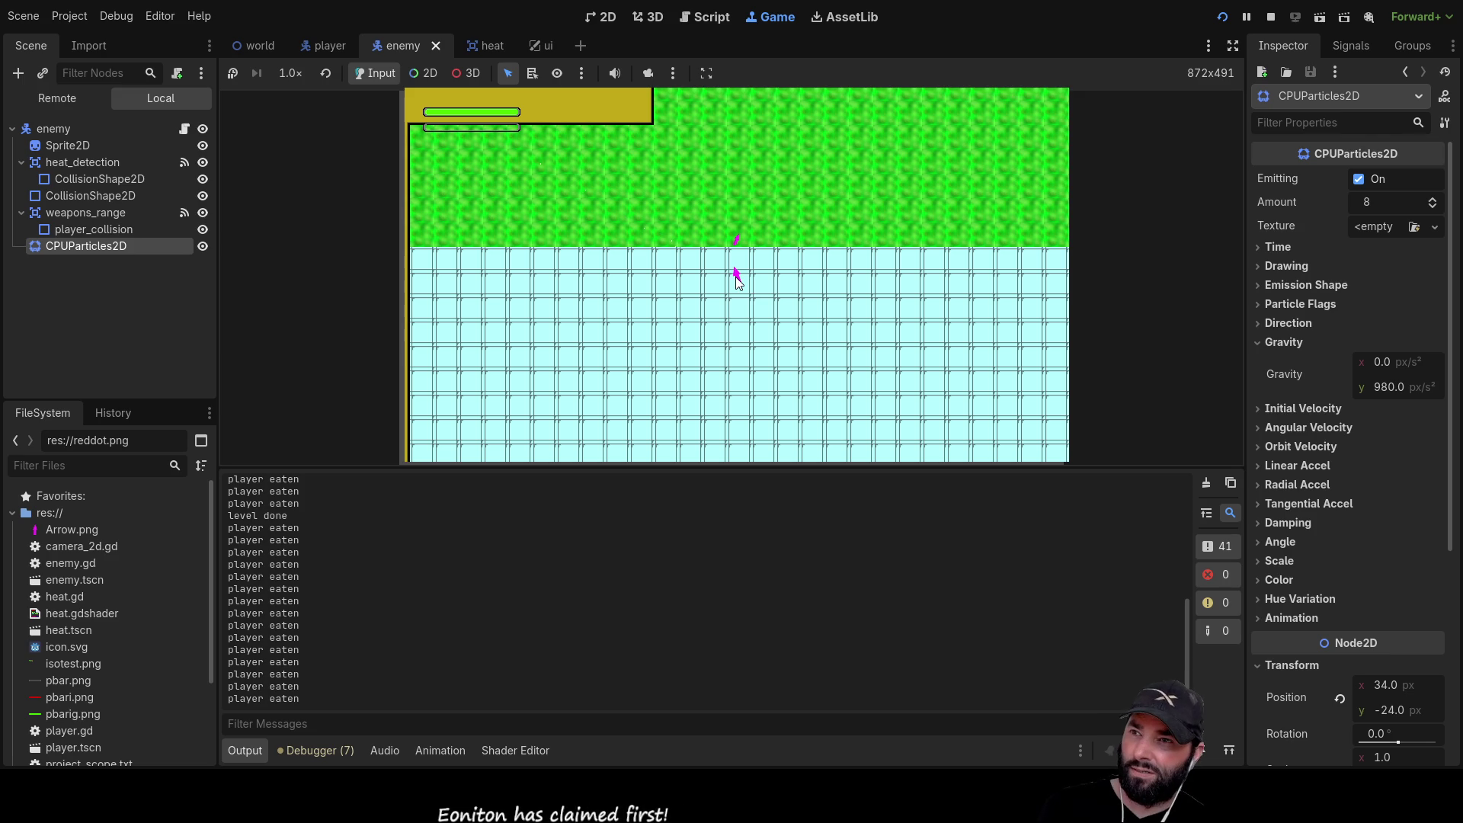
Stop the game and drag the particle emitter below the enemy and back in the 2D view
click(1270, 17)
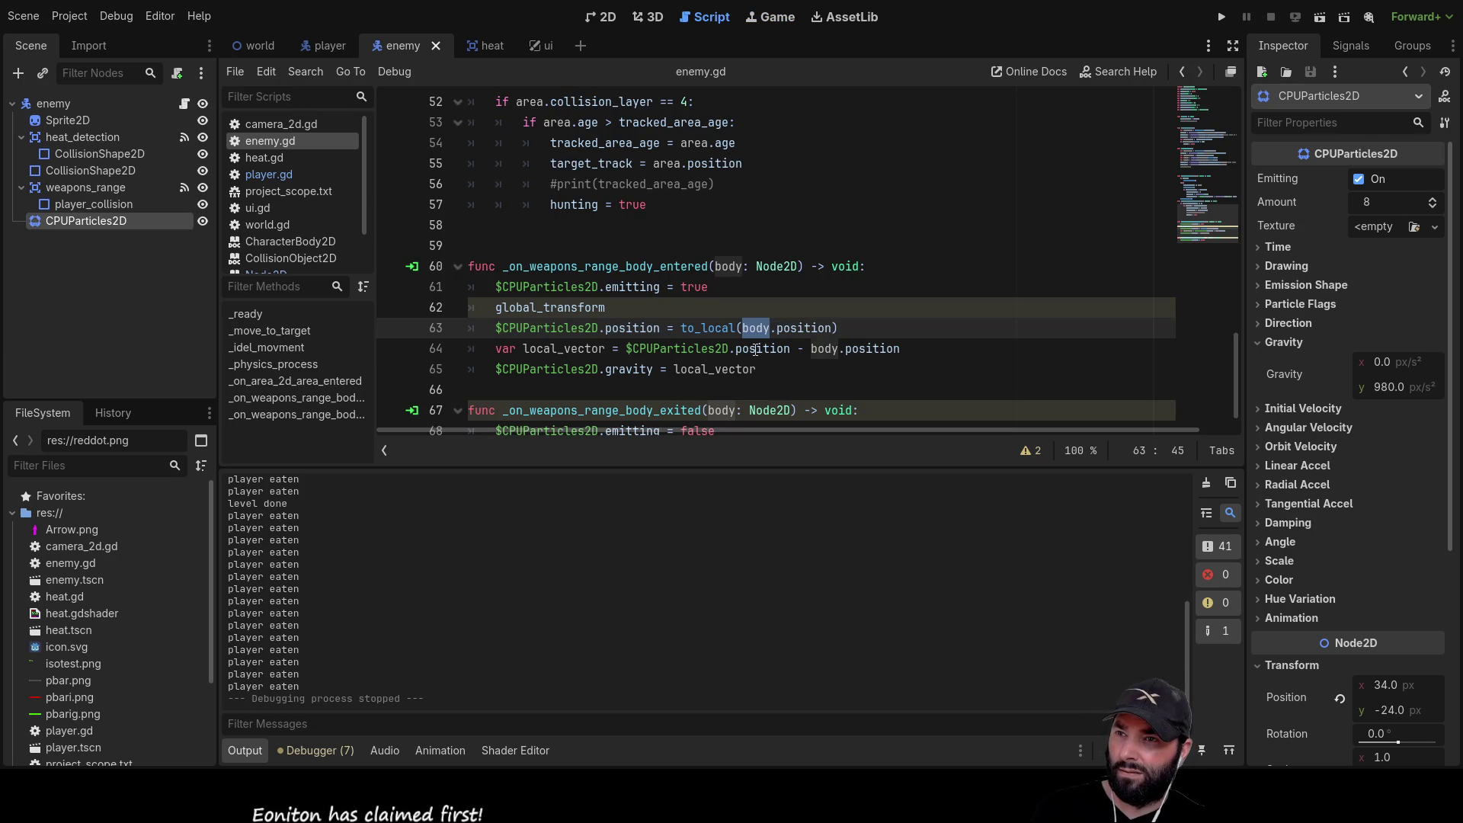
double_click(586, 349)
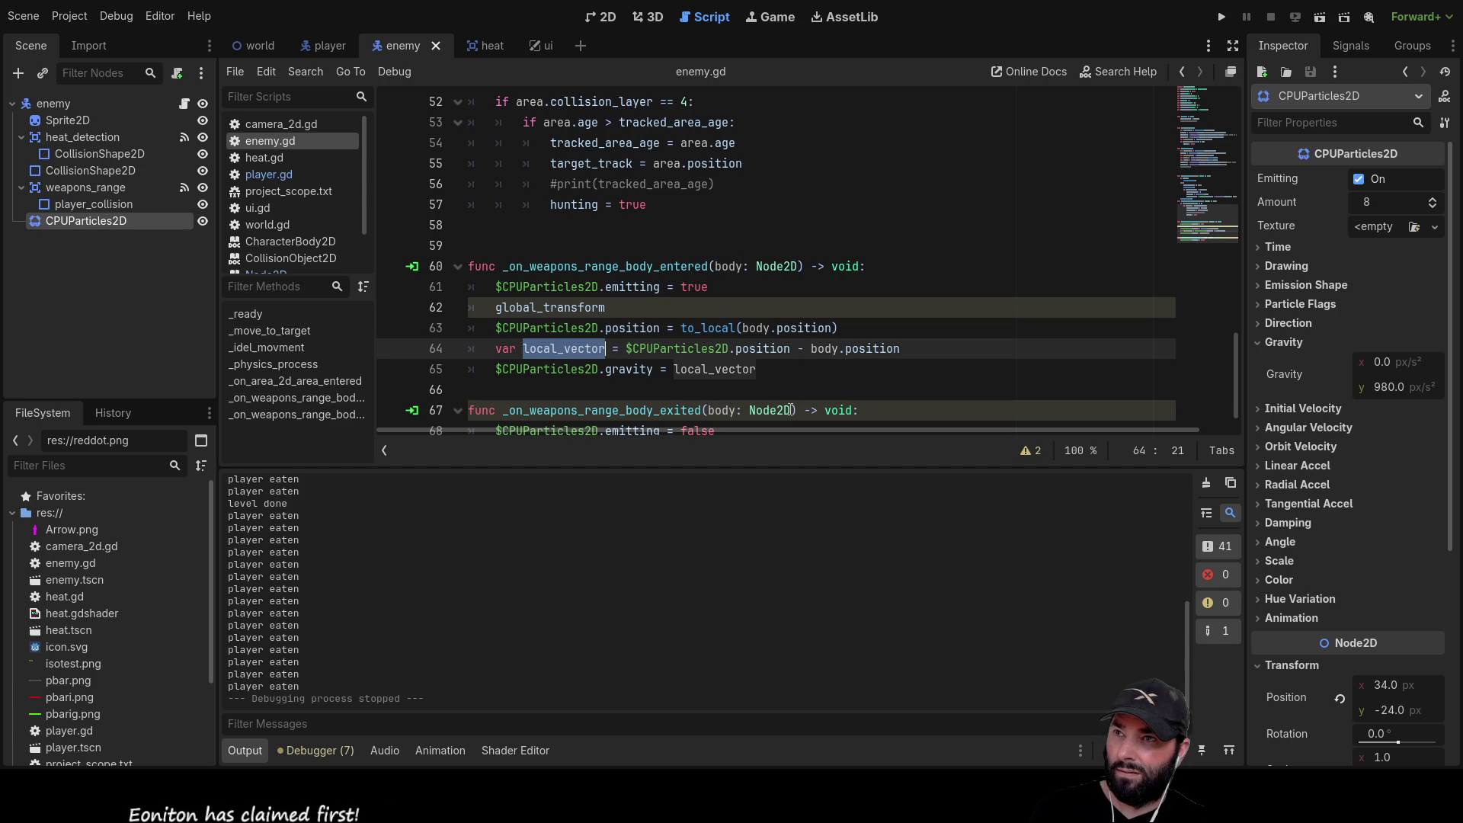
click(602, 17)
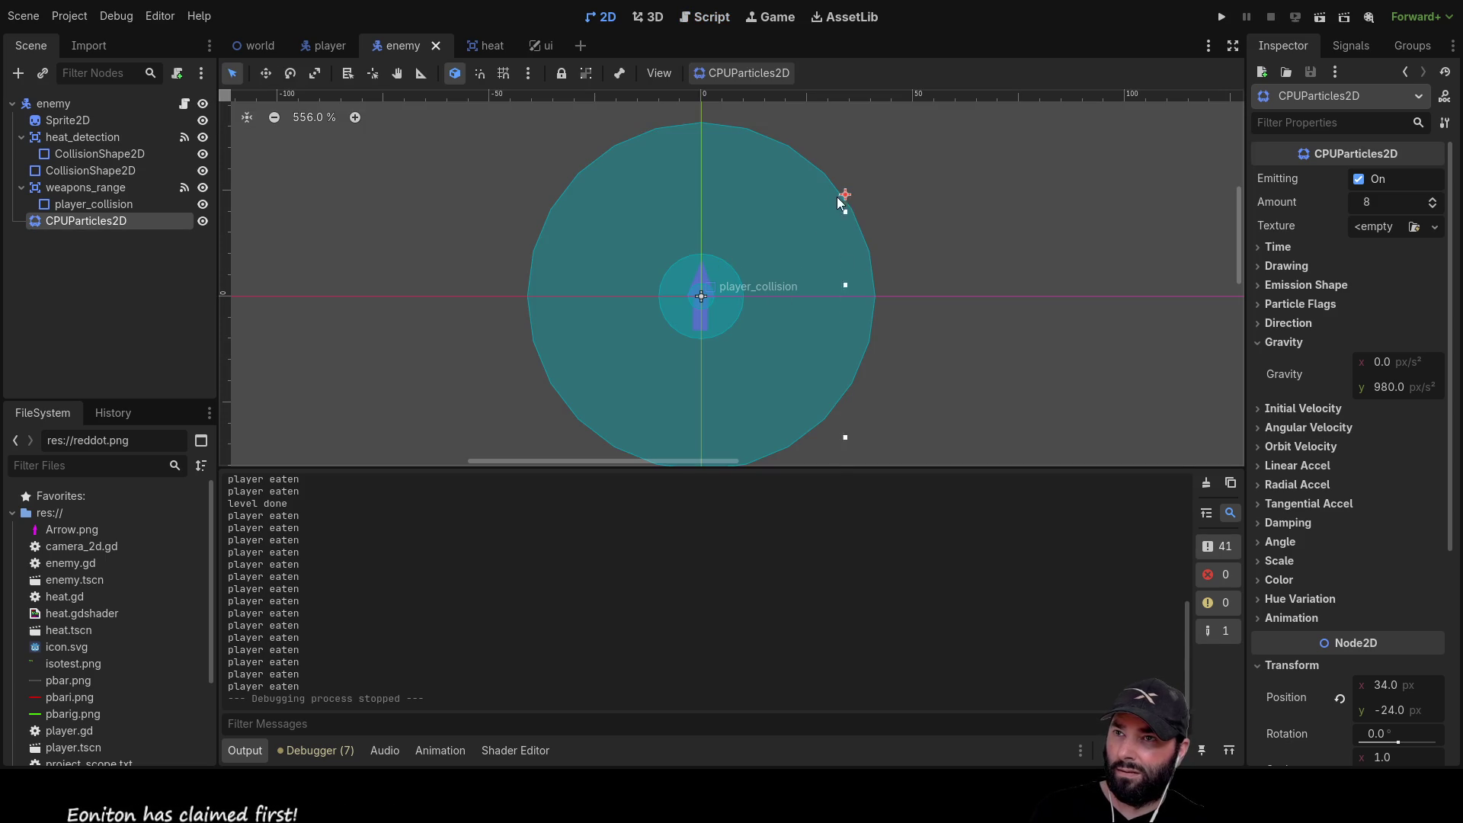
mouse_move(844, 196)
mouse_down()
mouse_move(841, 442)
mouse_move(754, 330)
mouse_move(713, 228)
mouse_move(901, 438)
mouse_move(854, 407)
mouse_move(924, 402)
mouse_move(744, 336)
mouse_move(699, 300)
mouse_move(924, 445)
mouse_up()
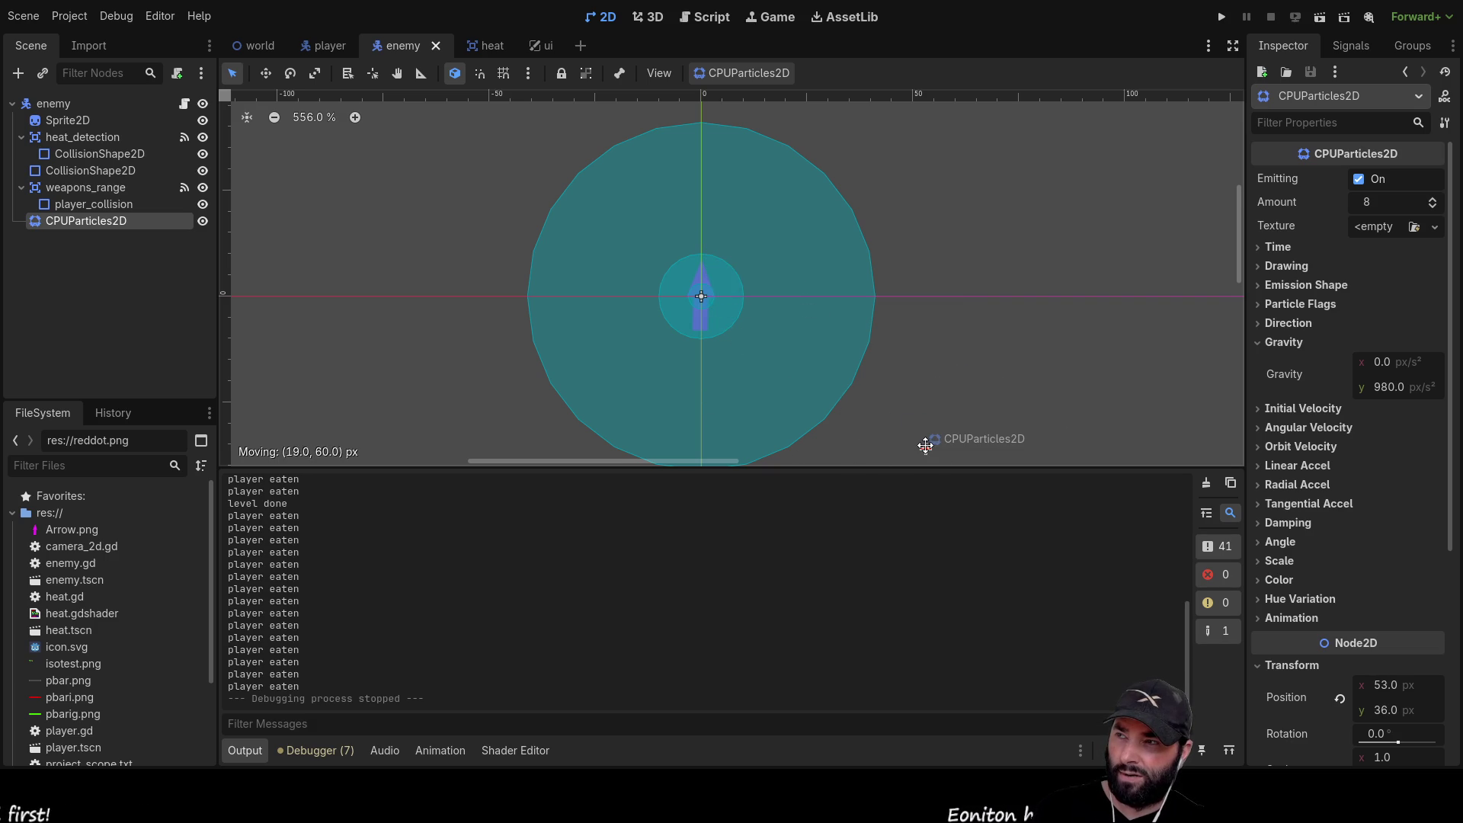
drag(925, 445, 702, 297)
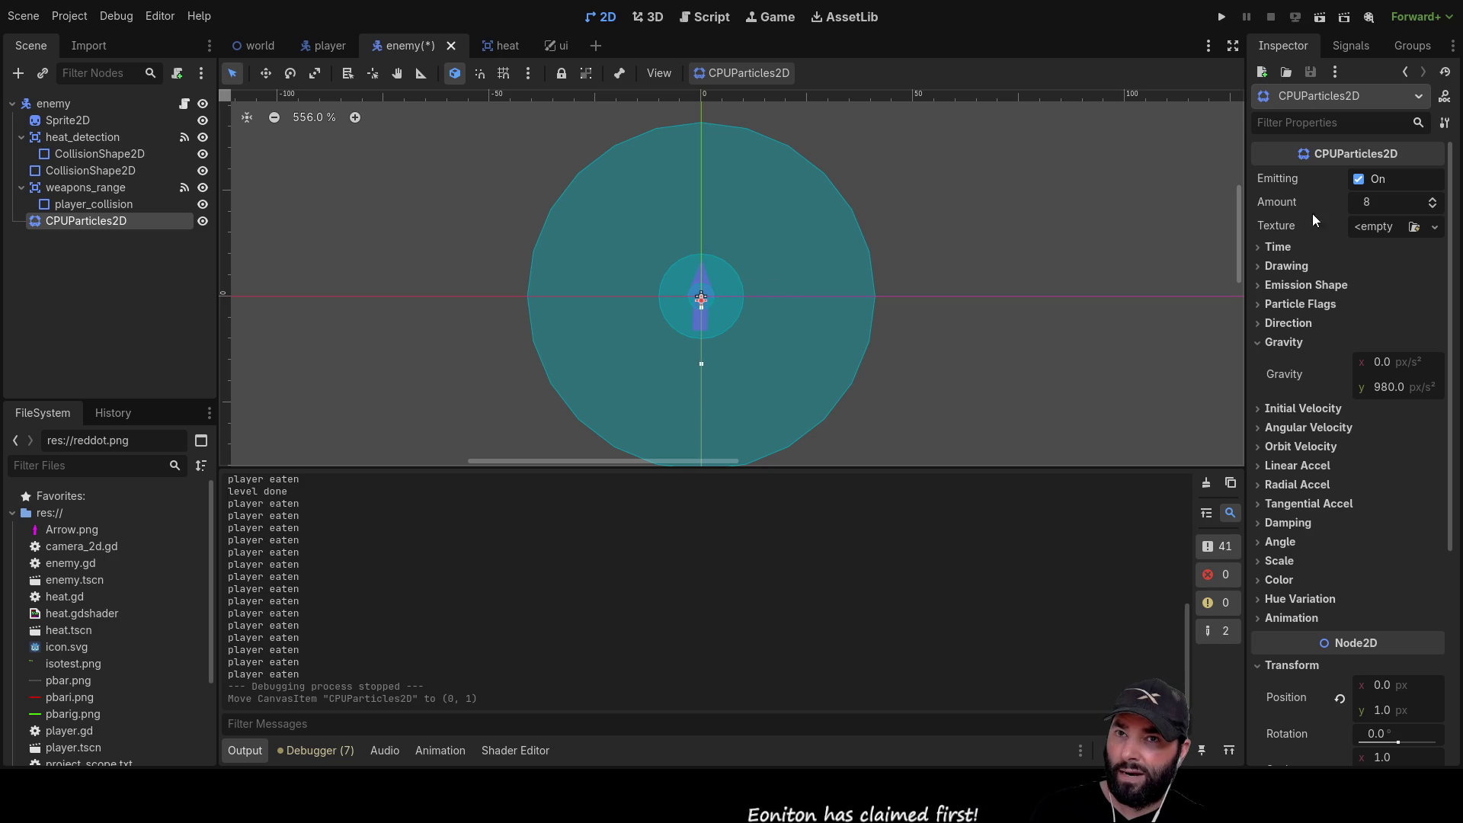
Select CPUParticles2D, place it at (50, -22) up-right of the enemy, and run the game
click(90, 189)
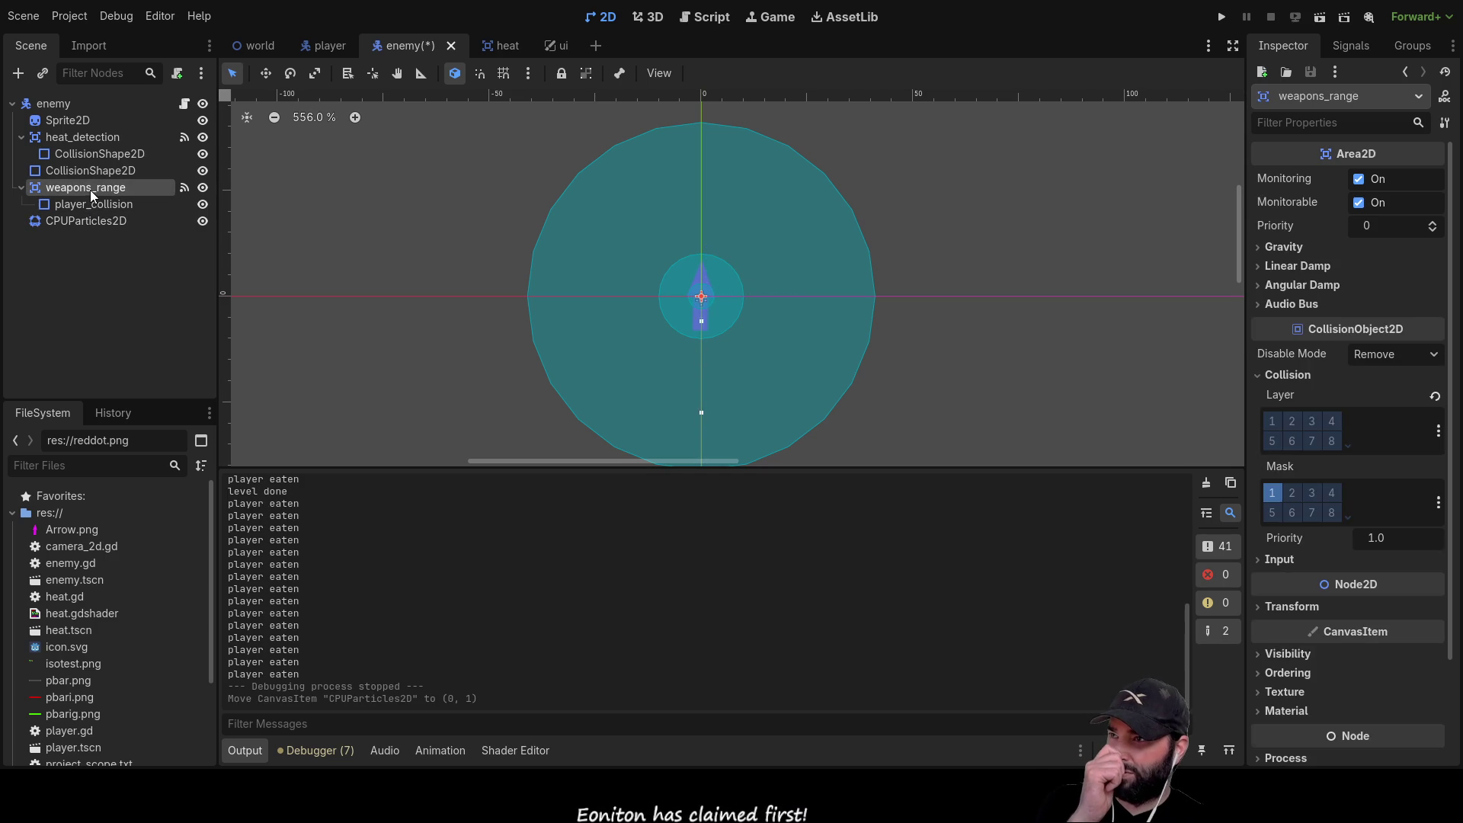
click(95, 204)
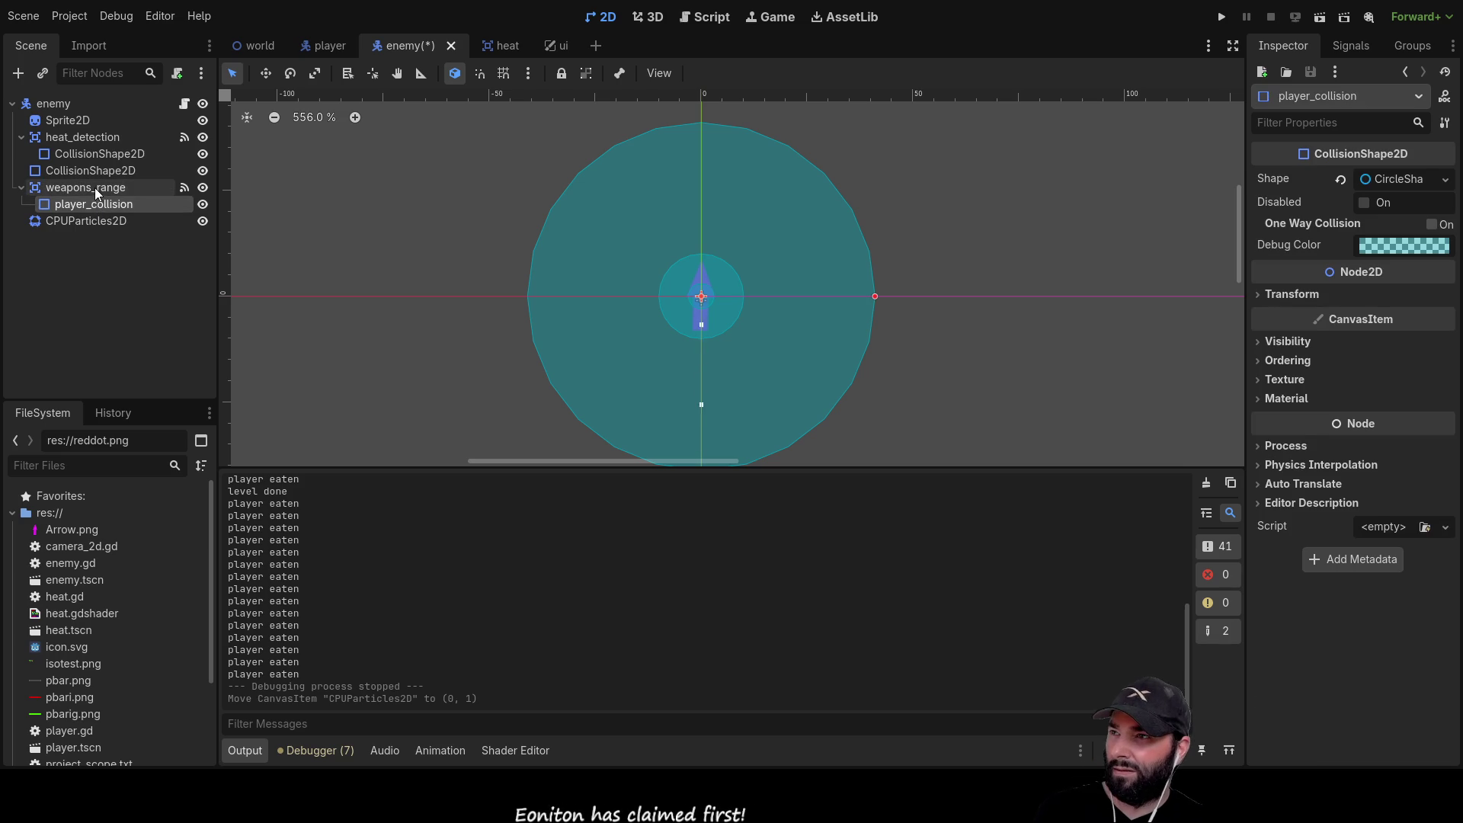
click(95, 188)
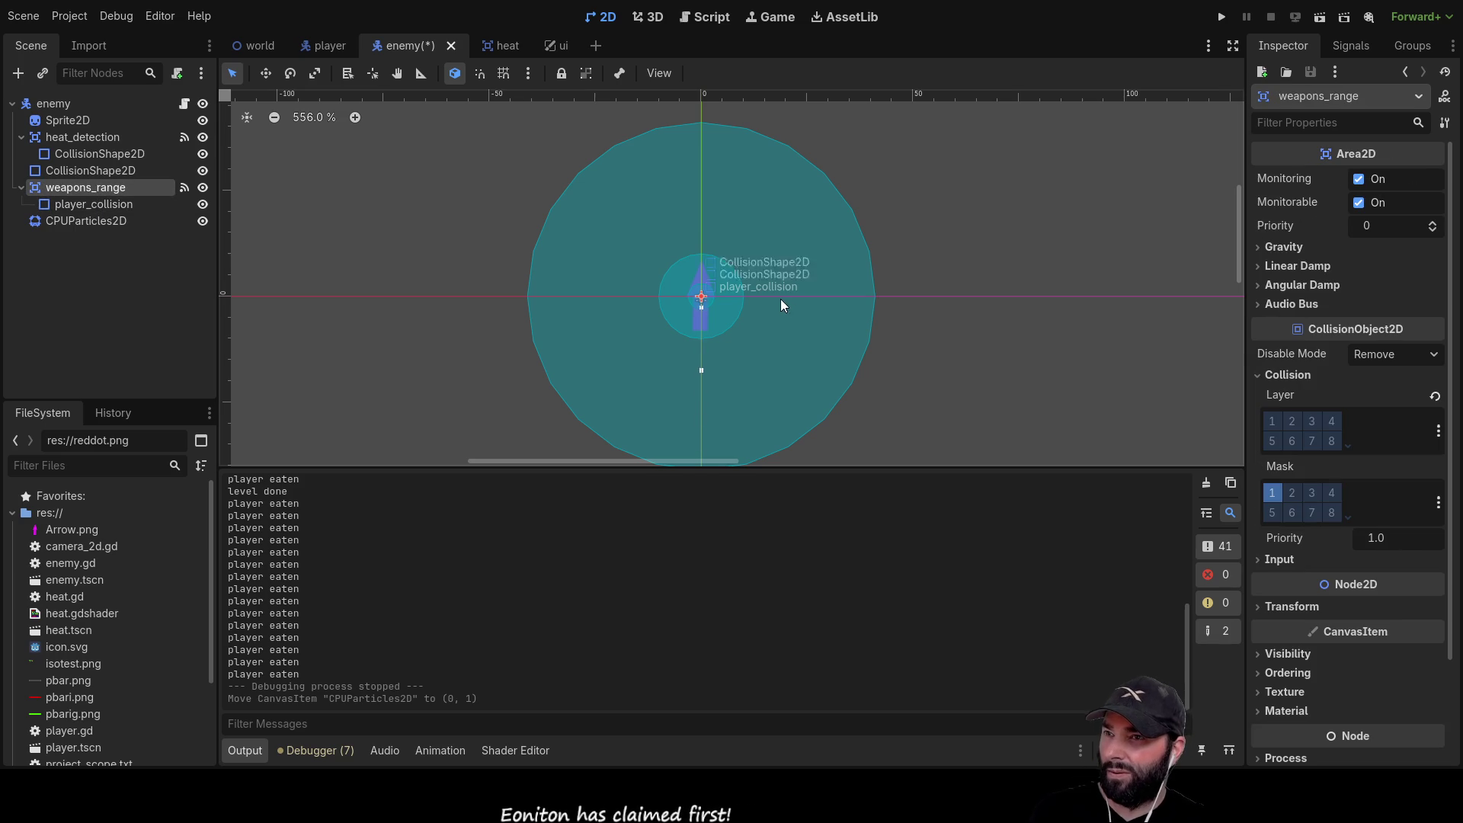
click(86, 221)
mouse_move(702, 304)
mouse_down()
mouse_move(918, 242)
mouse_move(914, 211)
mouse_up()
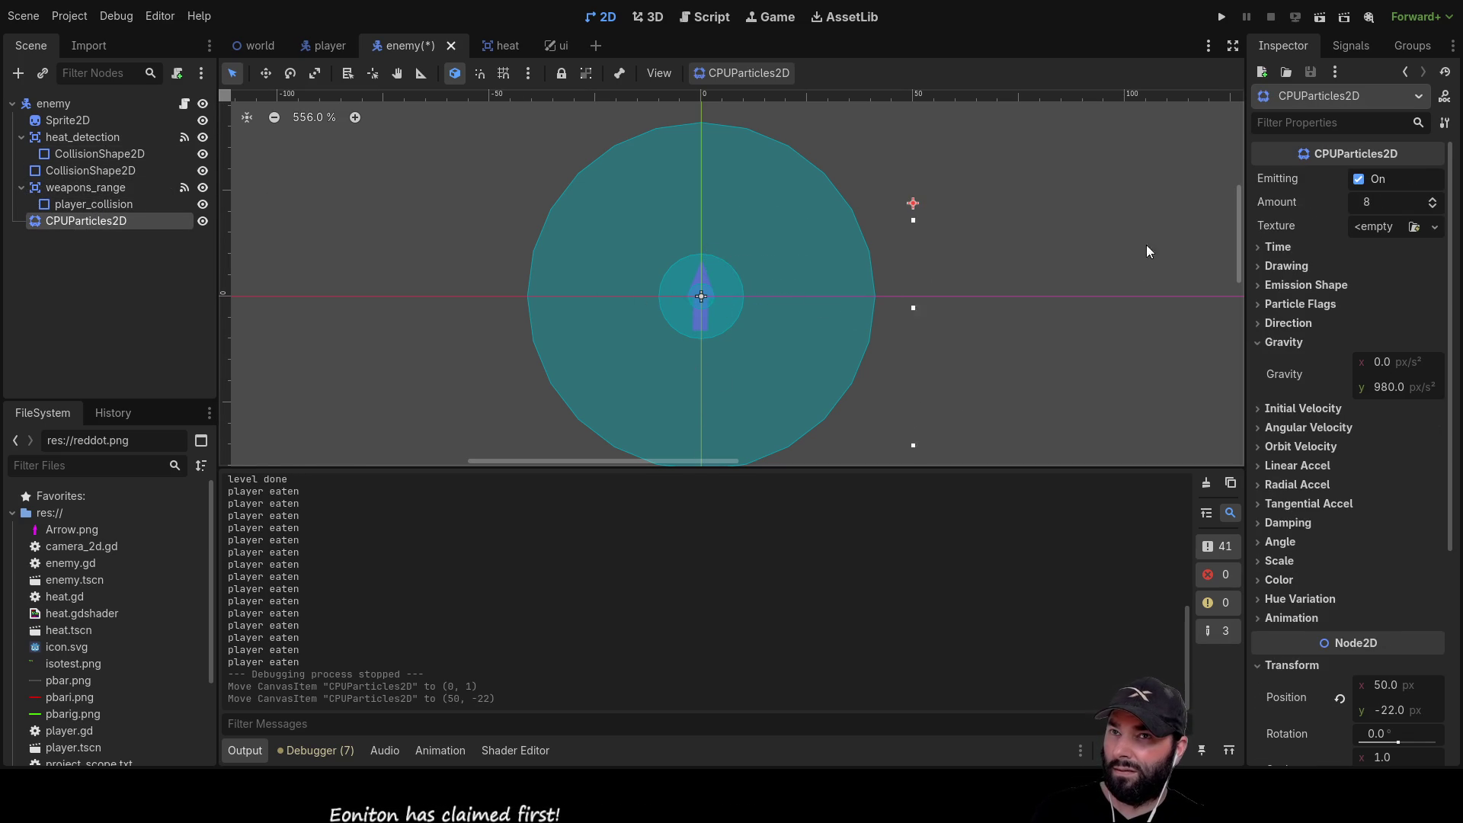
click(1221, 17)
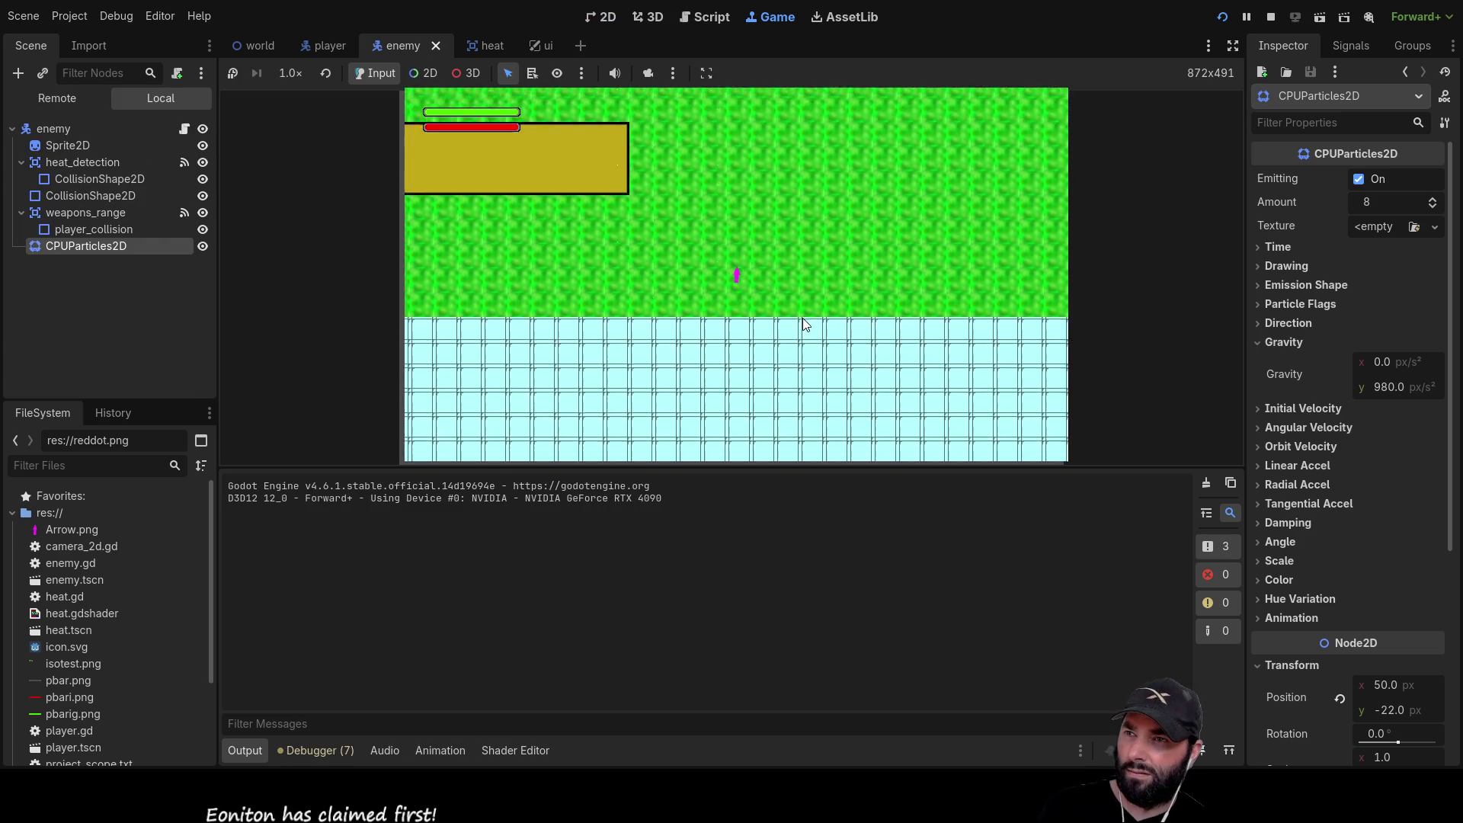
Move the player with the arrow keys near the enemy to watch the particles aim at it
key(Up)
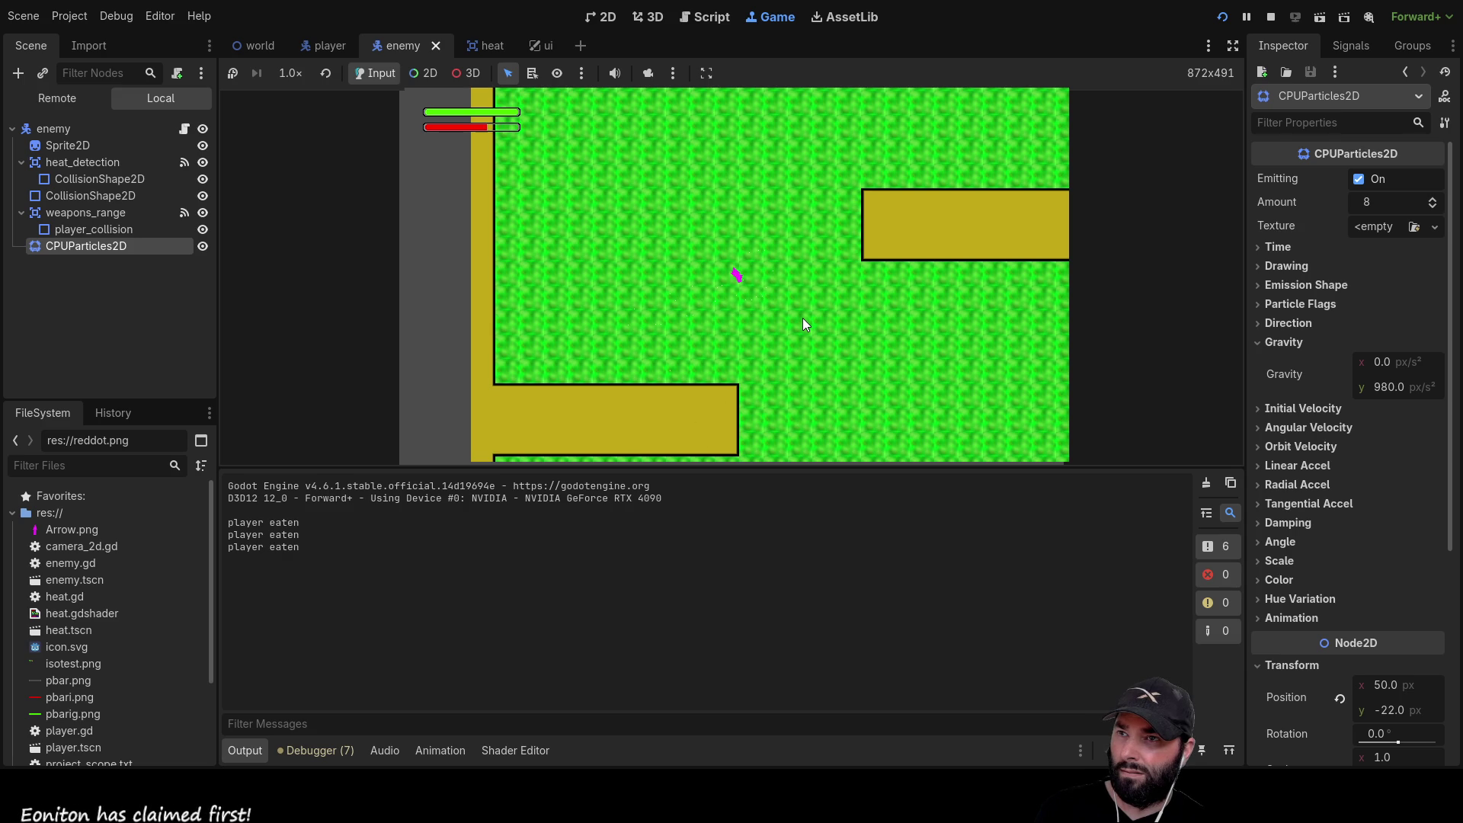
key(Up)
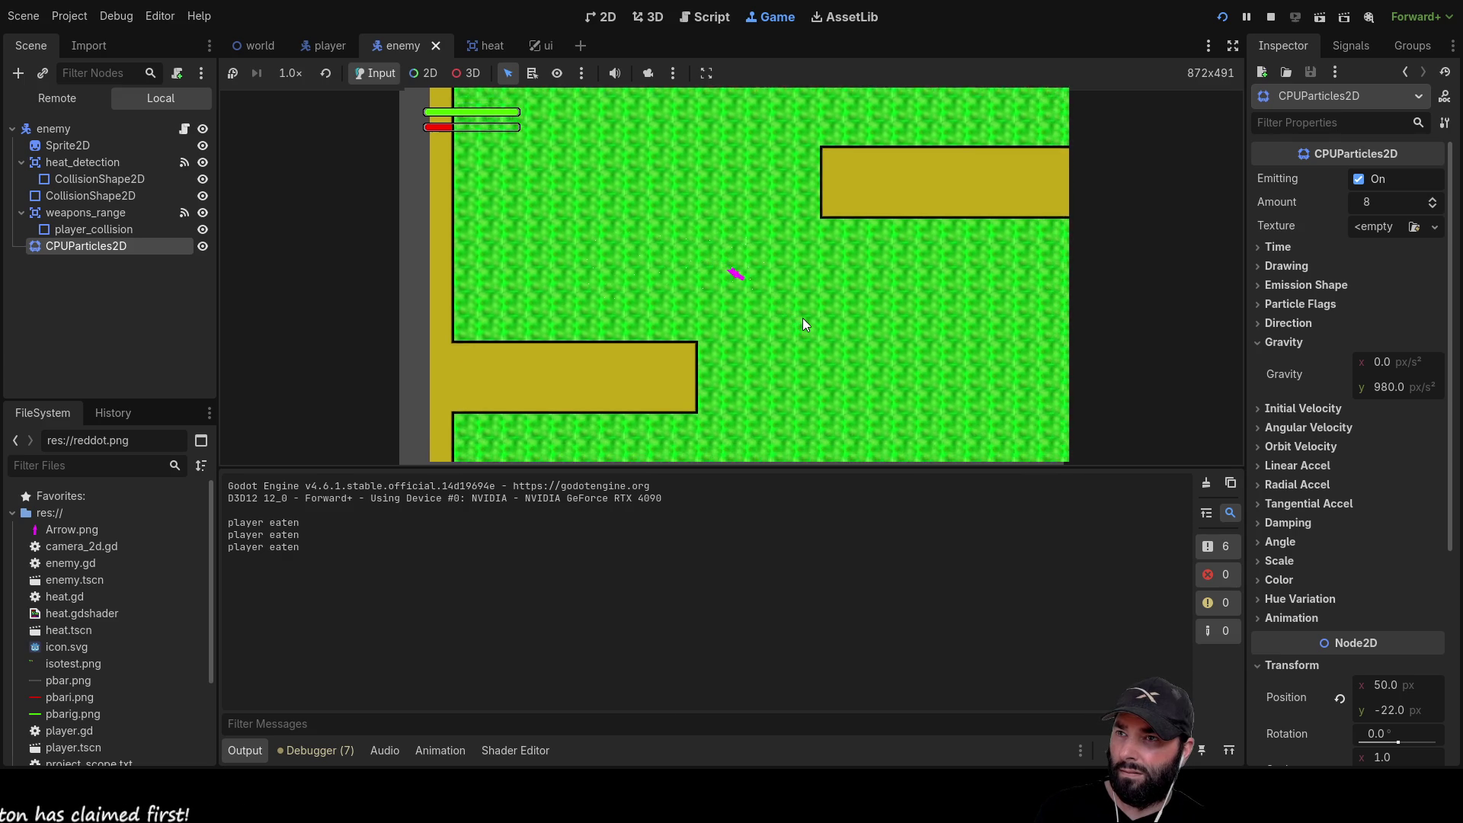
key(Up)
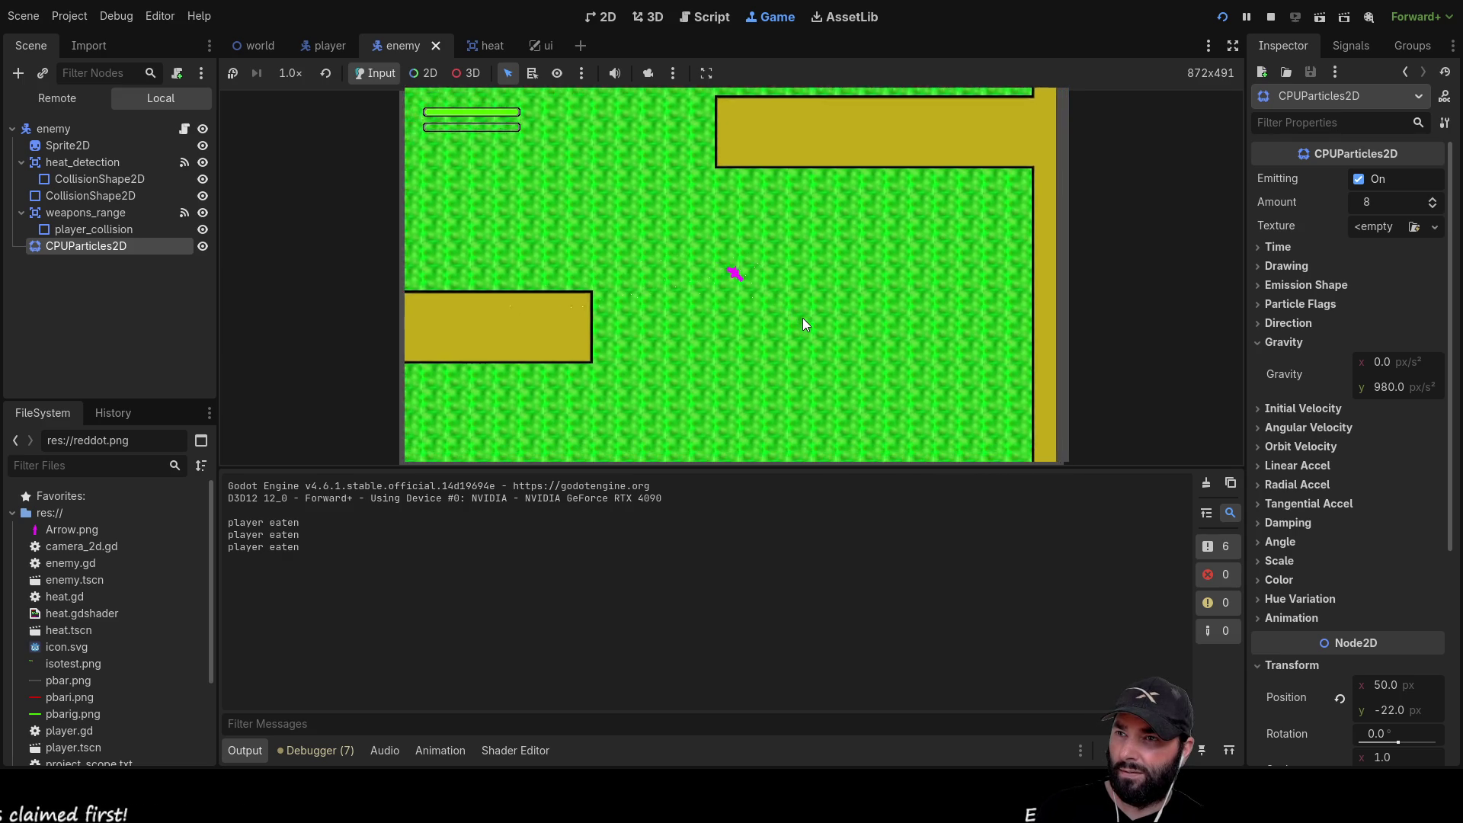
key(Up)
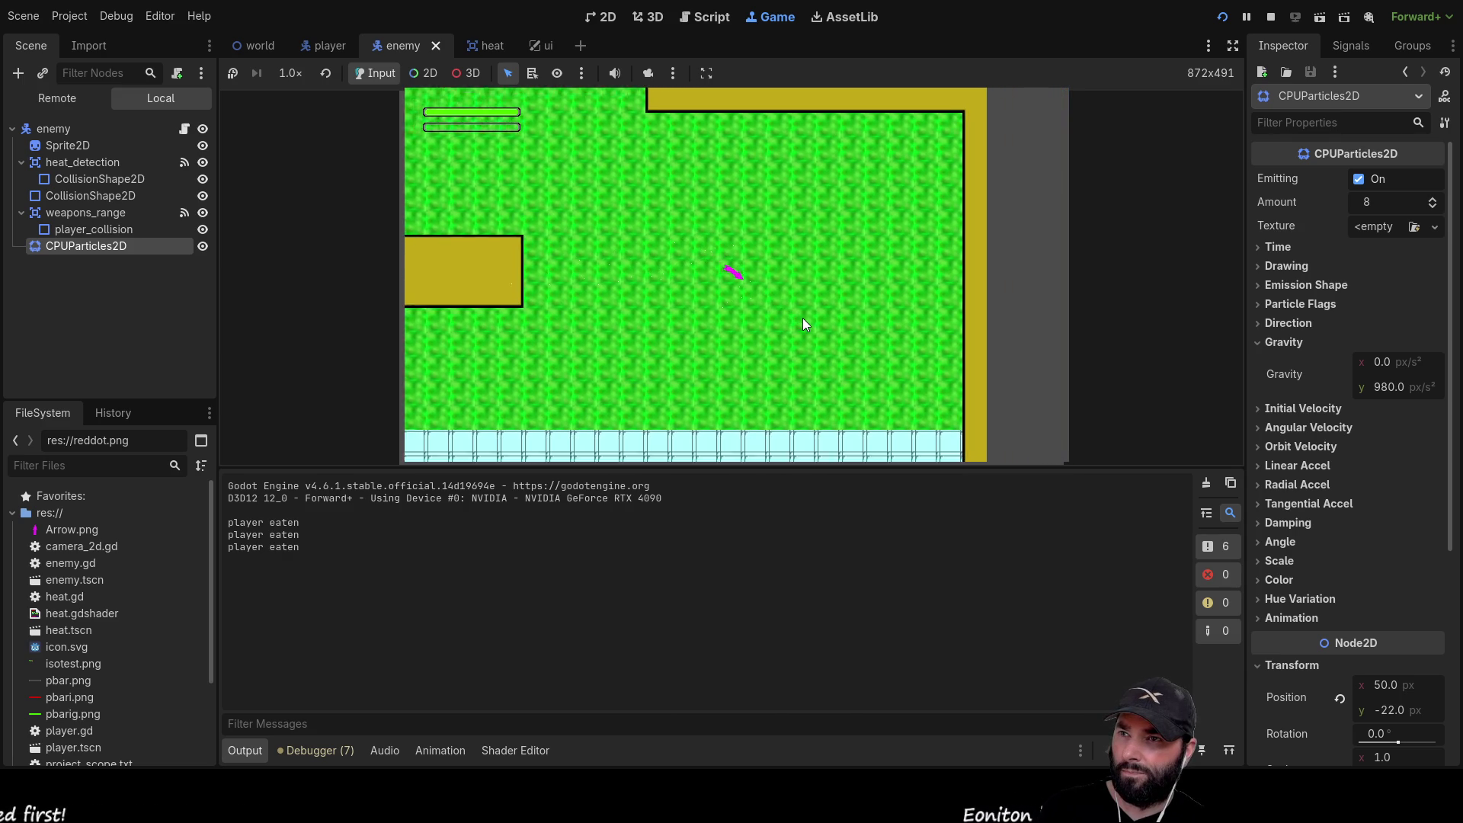
key(Up)
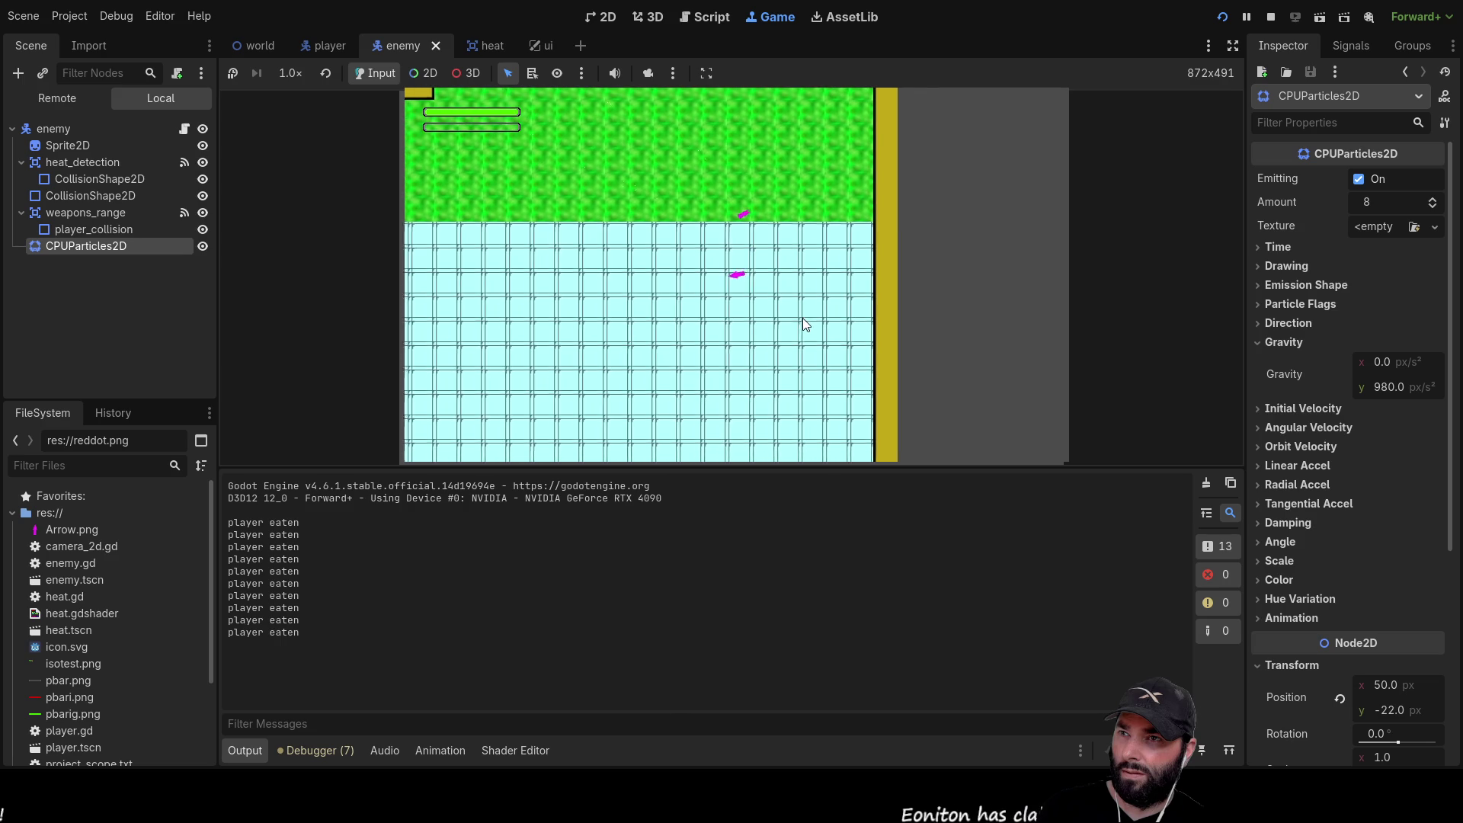
key(Up)
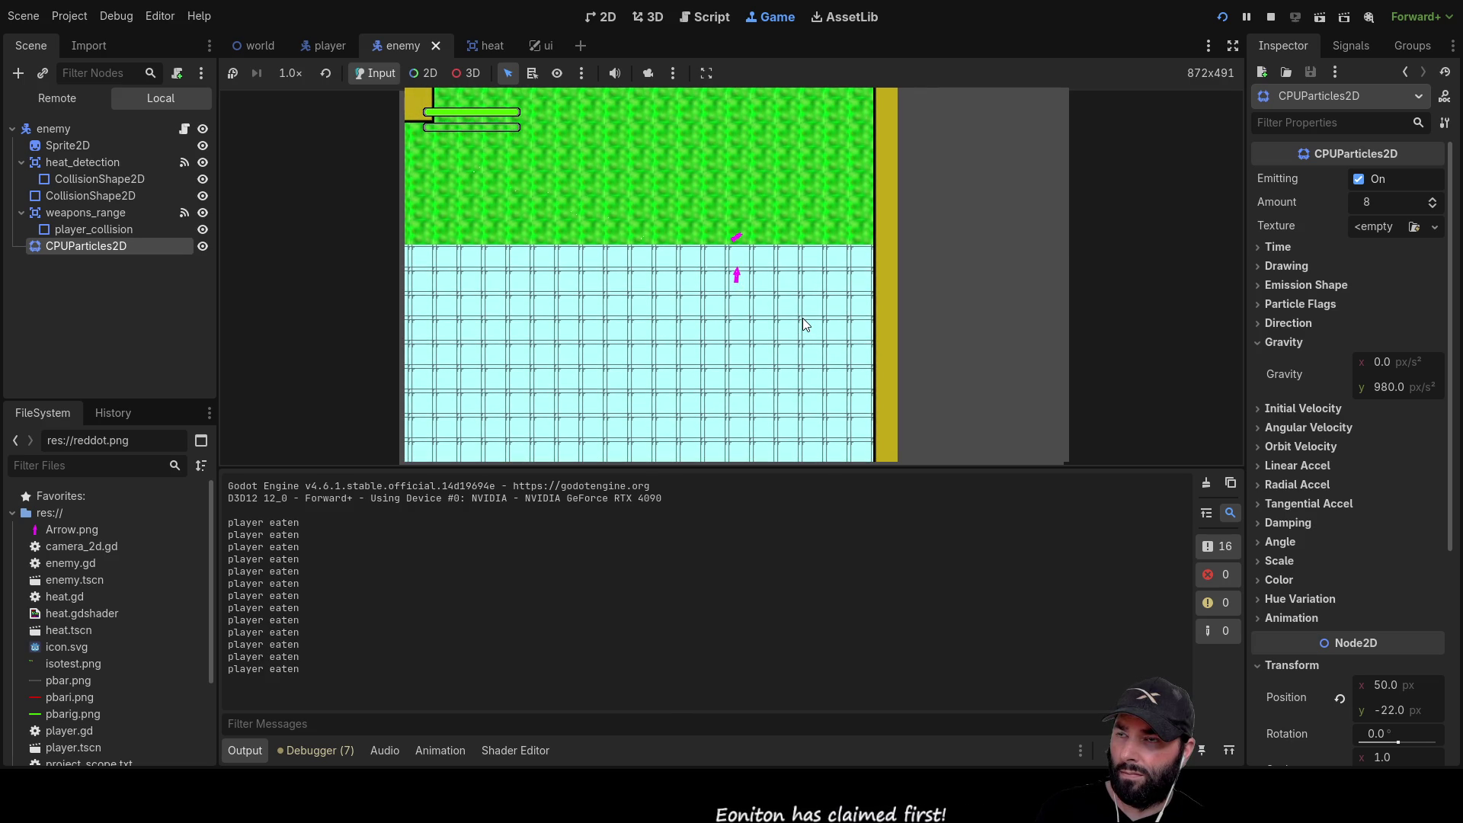
key(Right)
key(Up)
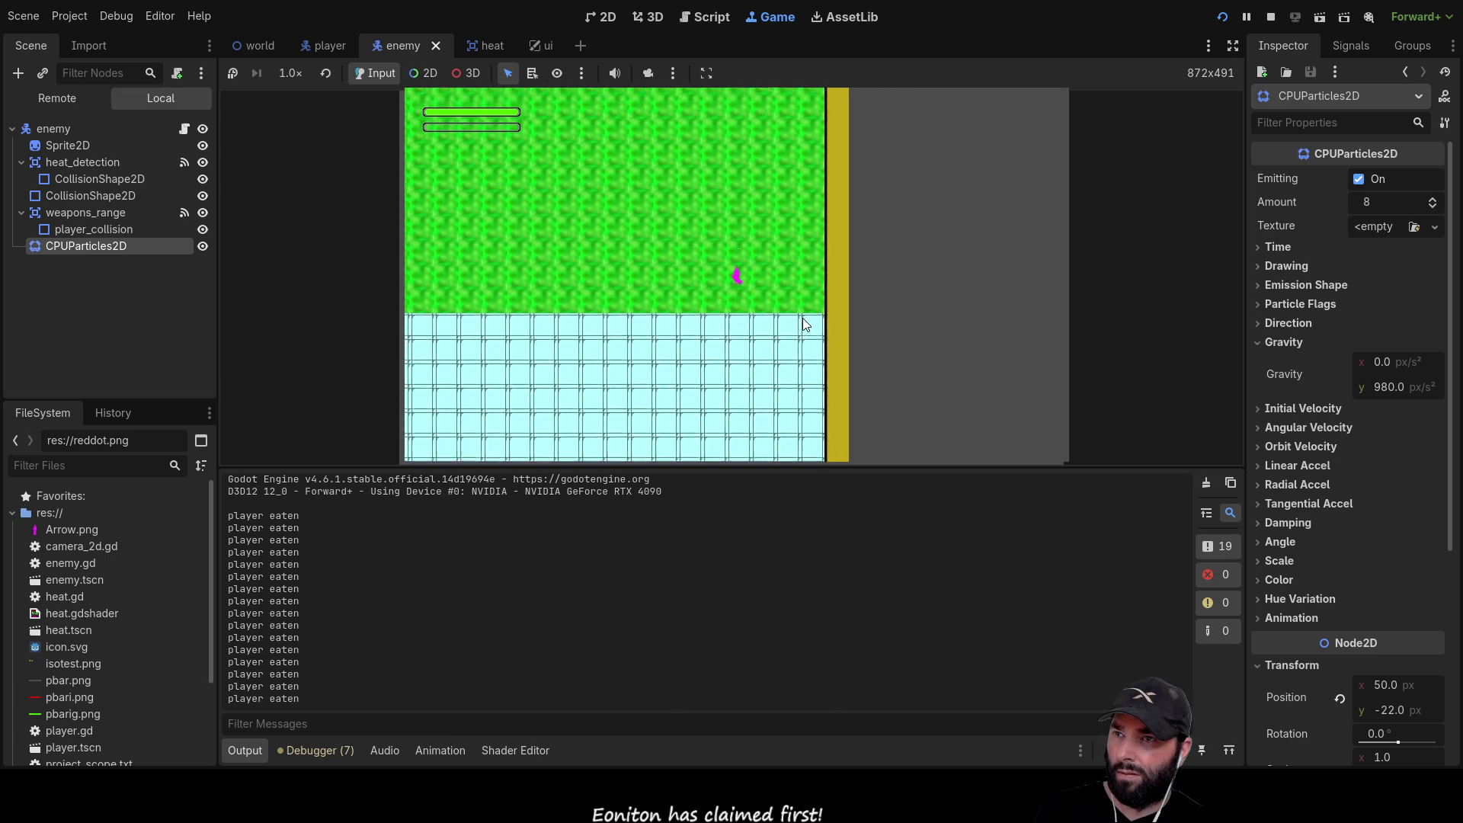
key(Down)
key(Up)
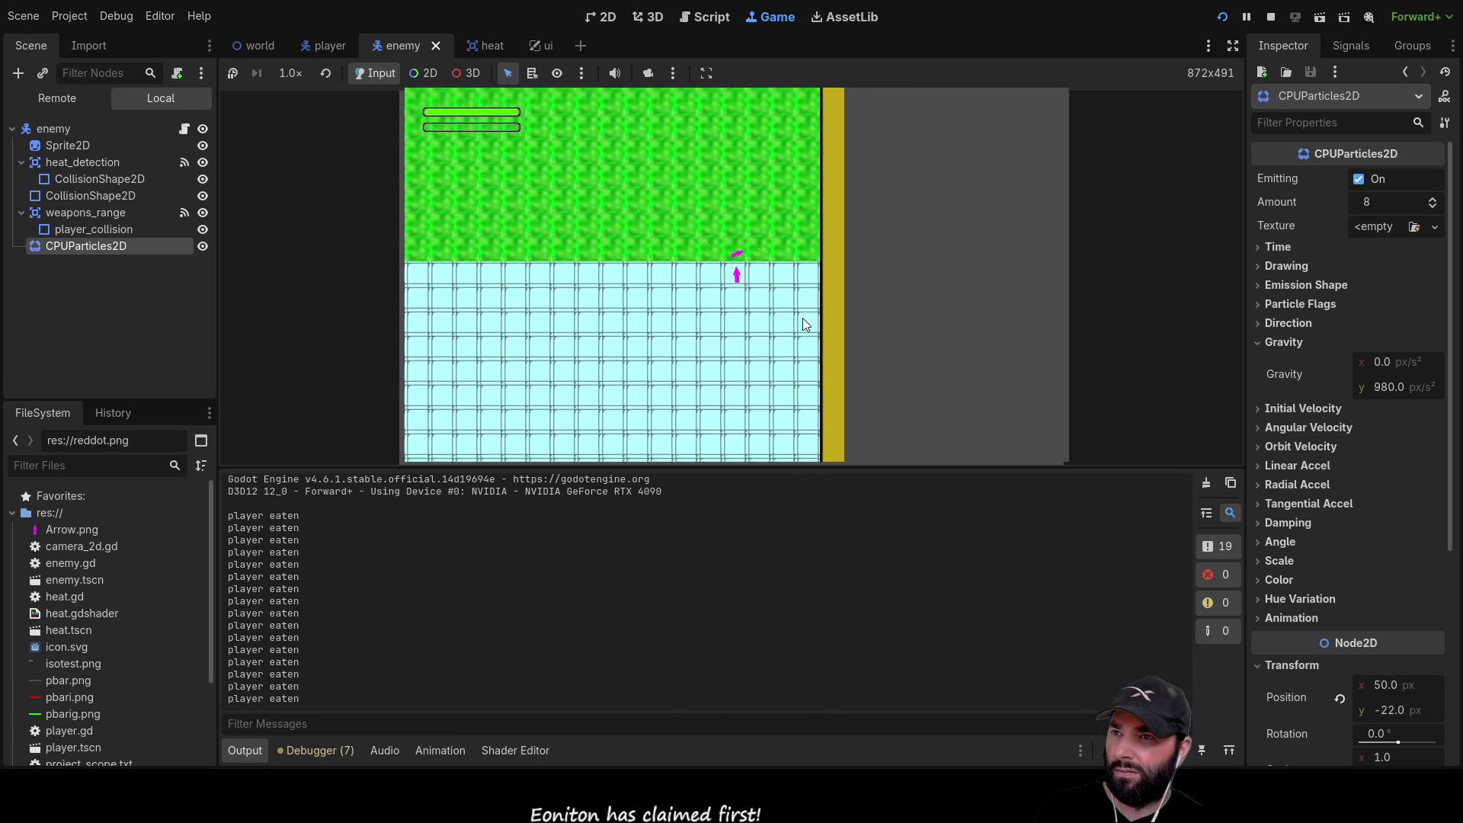
key(Left)
key(Up)
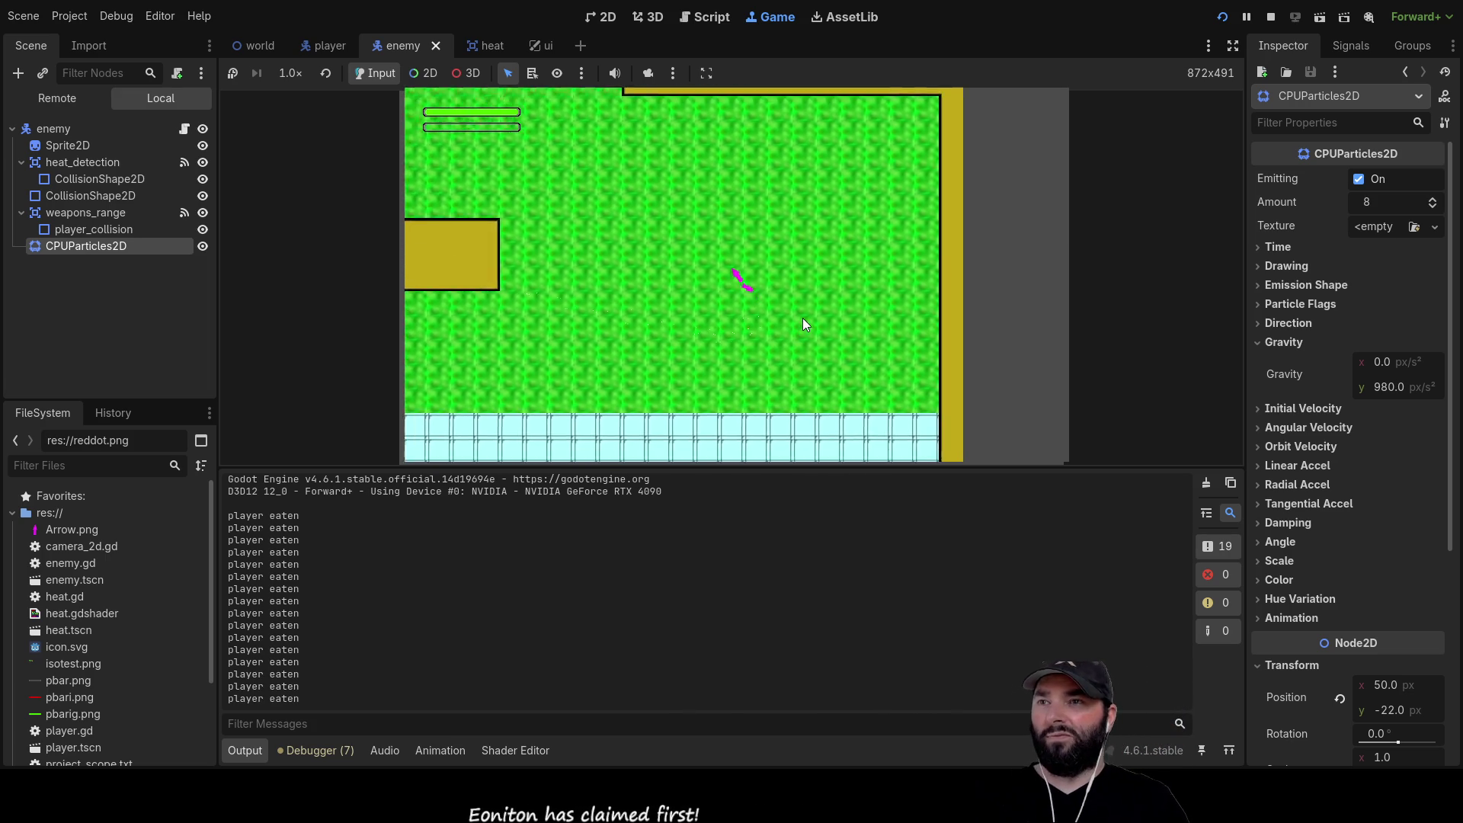
key(Right)
key(Up)
key(Down)
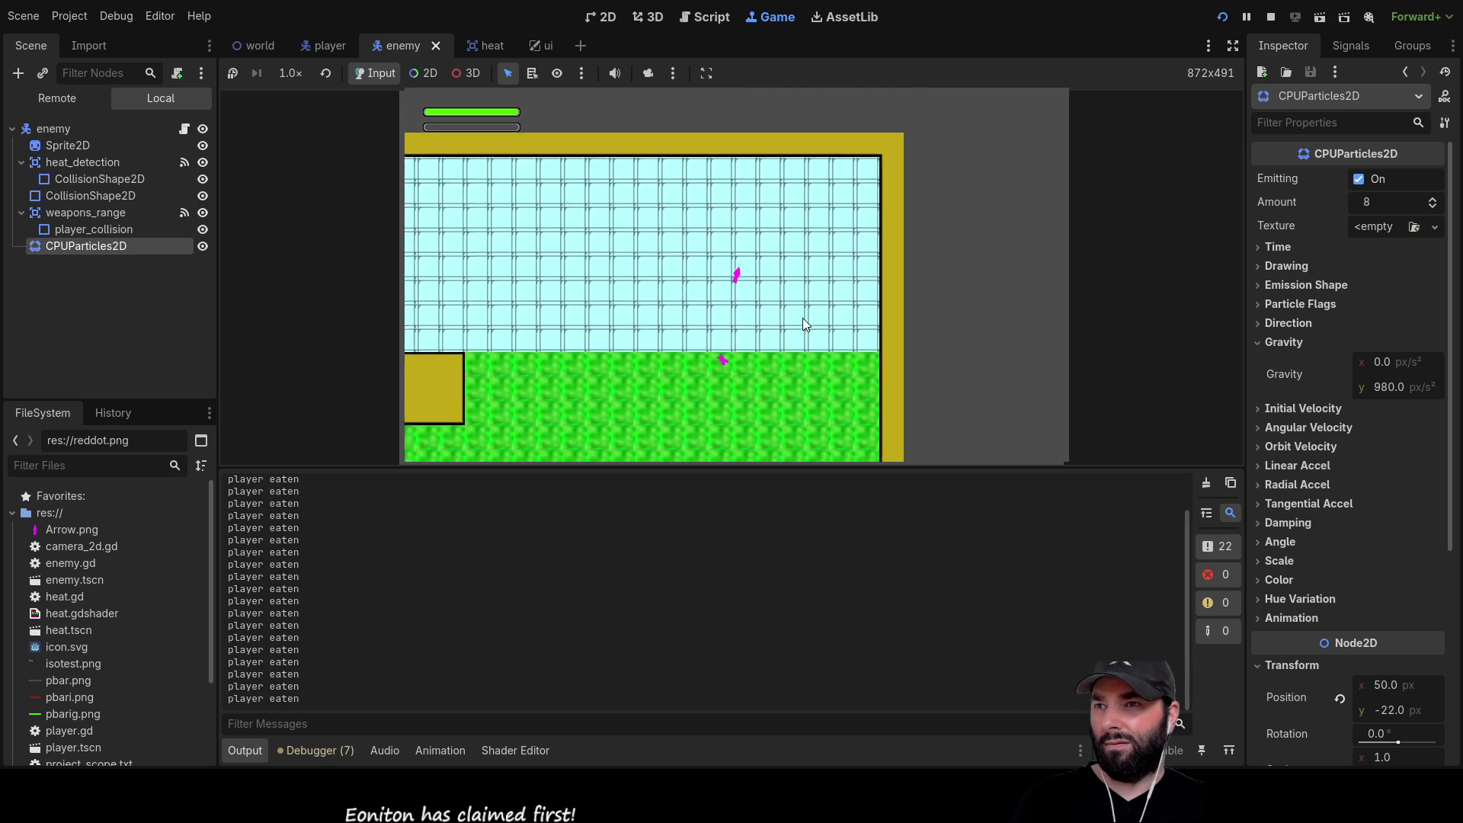
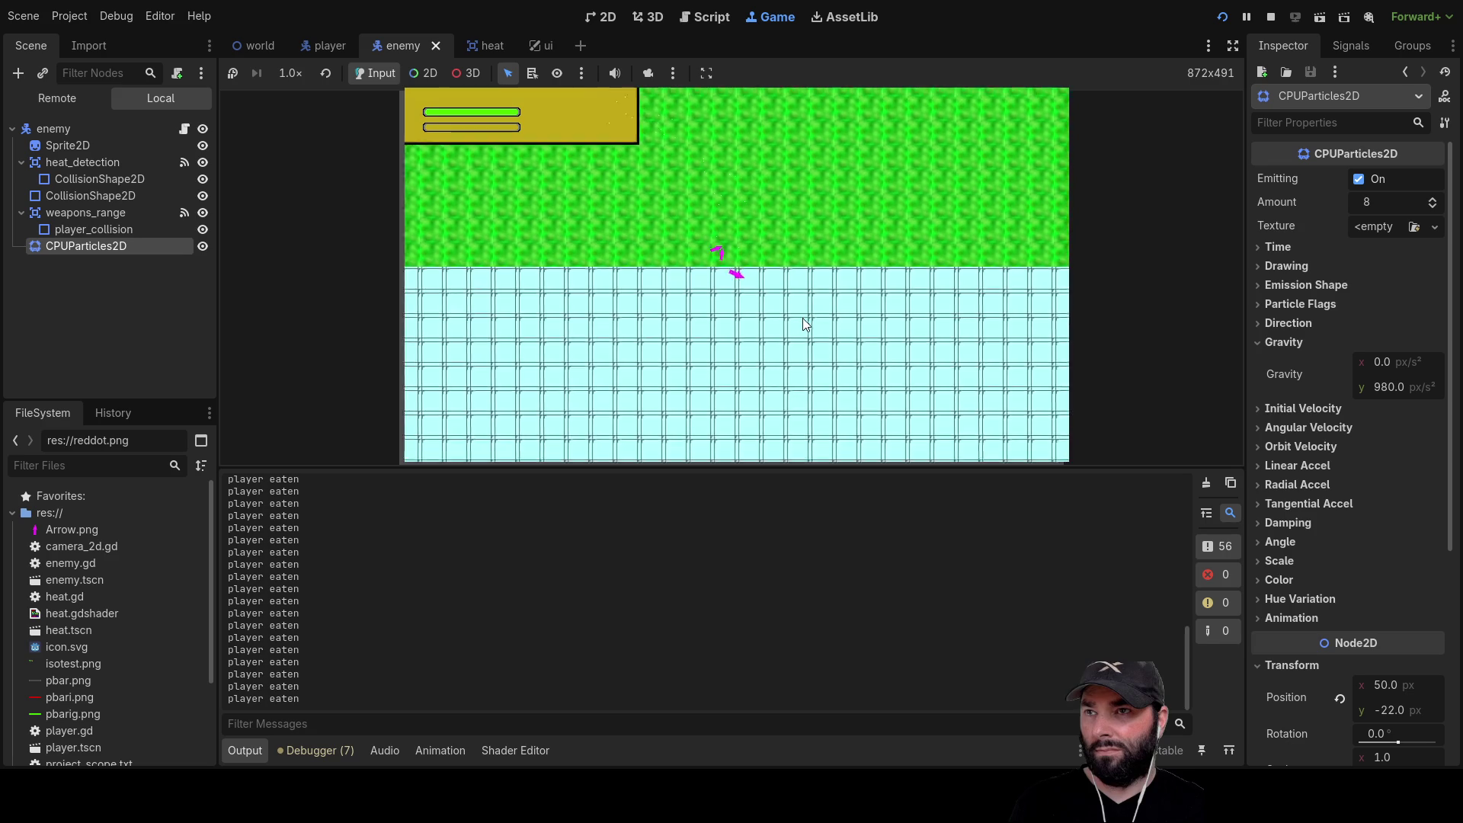
Stop the running game, then delete the CPUParticles2D emitter from the enemy scene
key(F8)
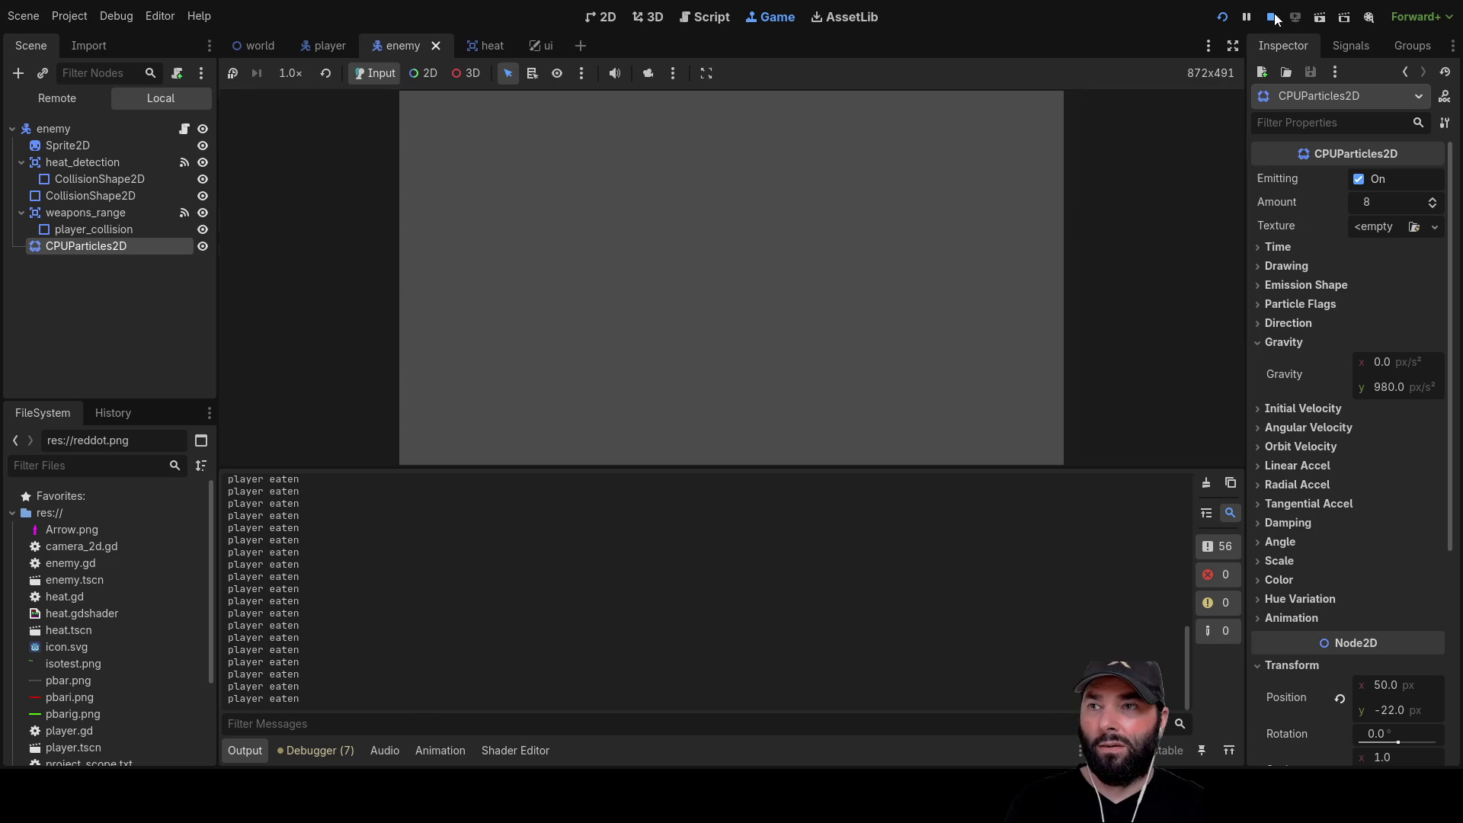
mouse_move(912, 203)
mouse_down()
mouse_move(728, 275)
mouse_move(899, 198)
mouse_up()
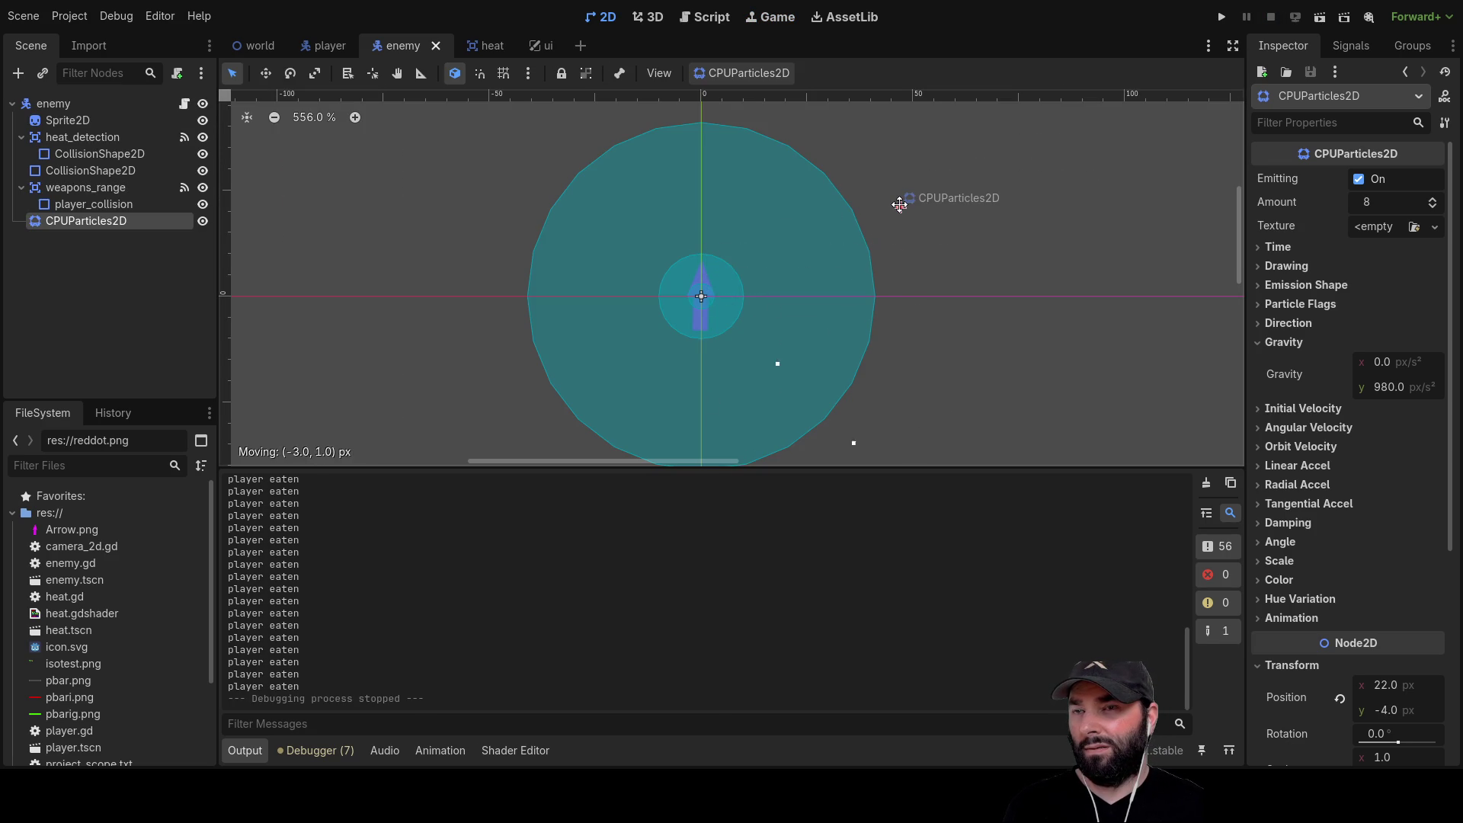
drag(889, 216, 886, 220)
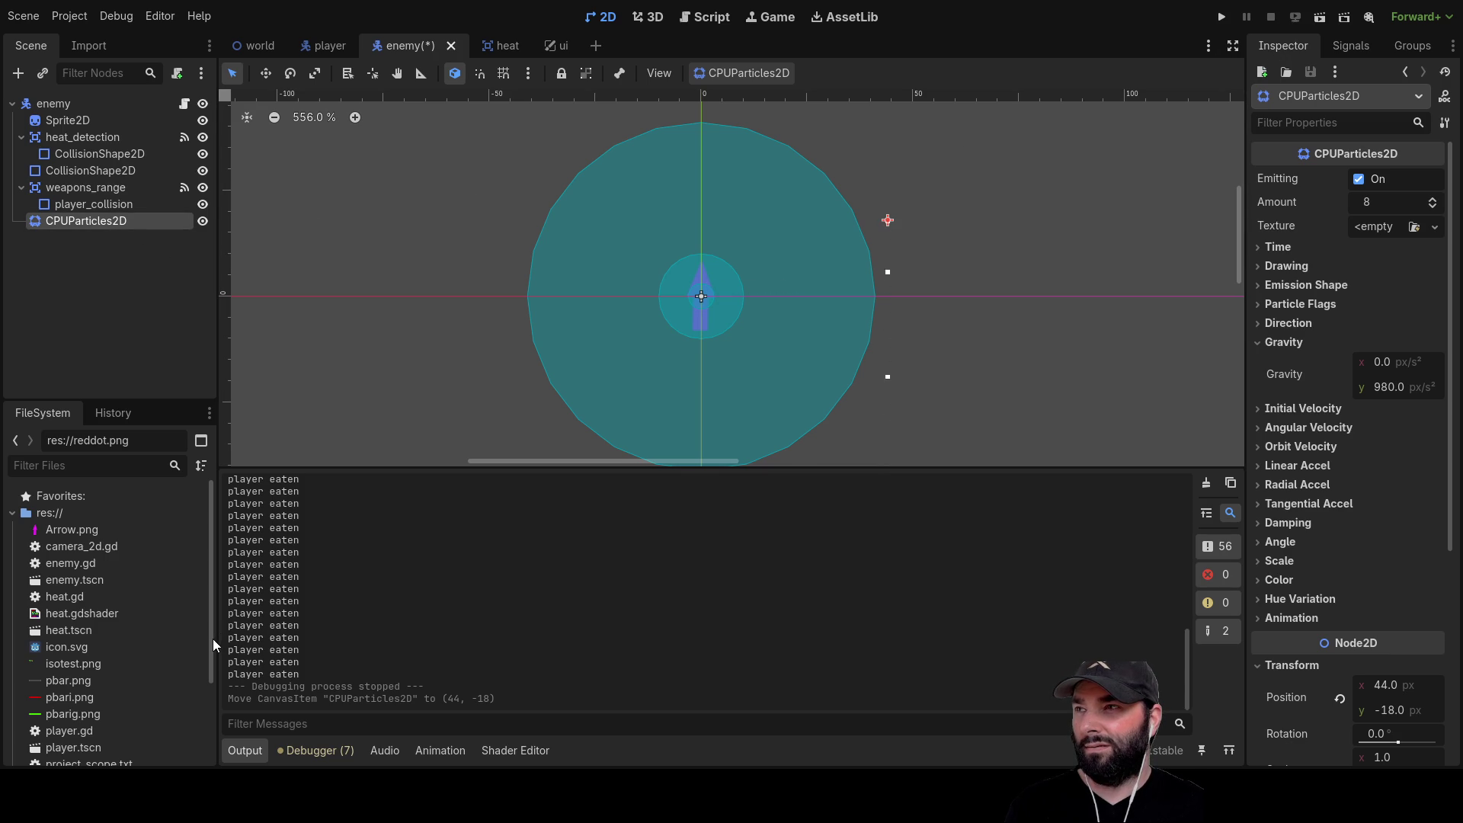
key(Delete)
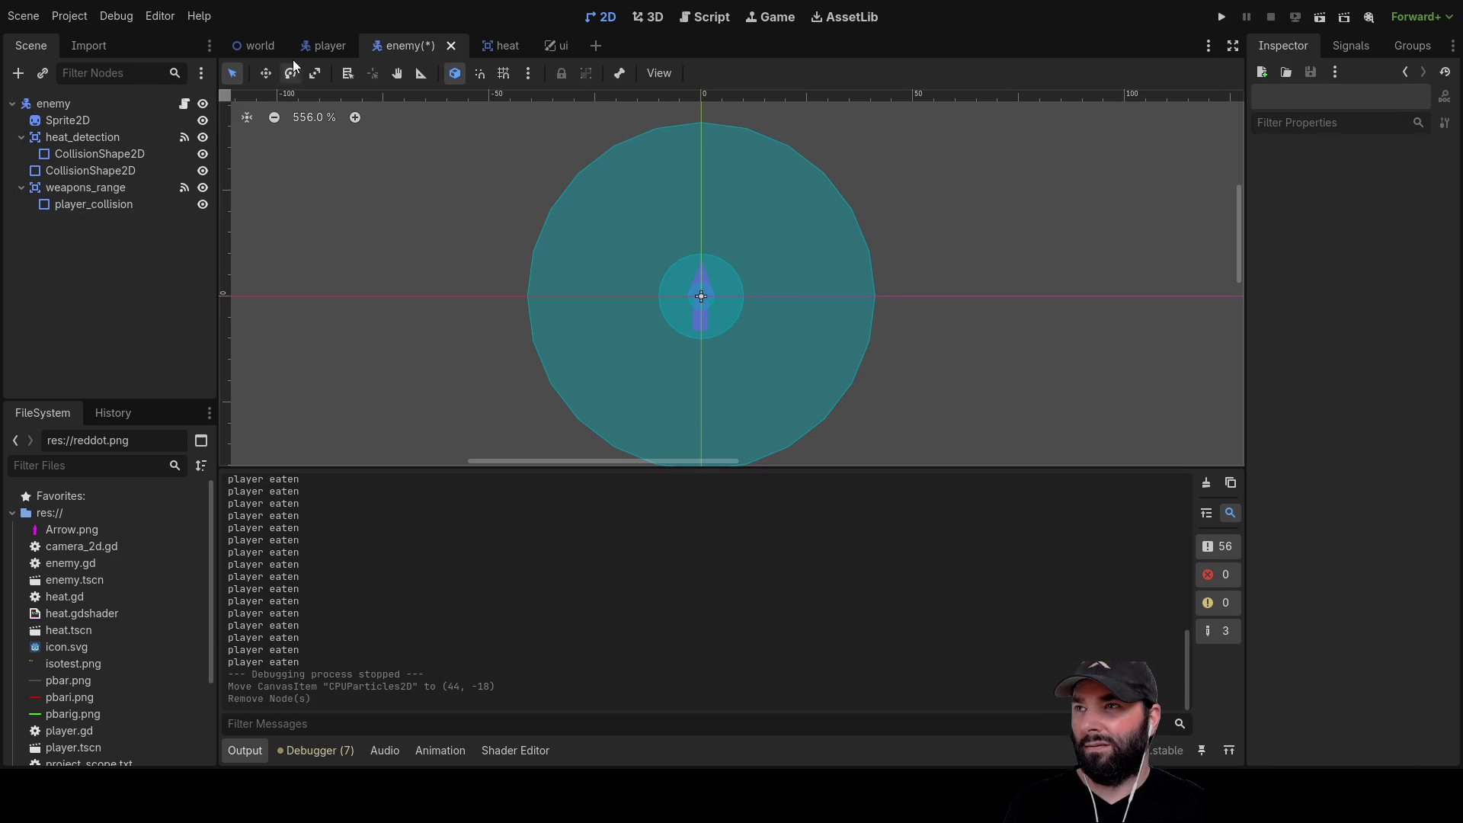
Paste a CPUParticles2D node into the player scene and set its spread to 180
click(320, 45)
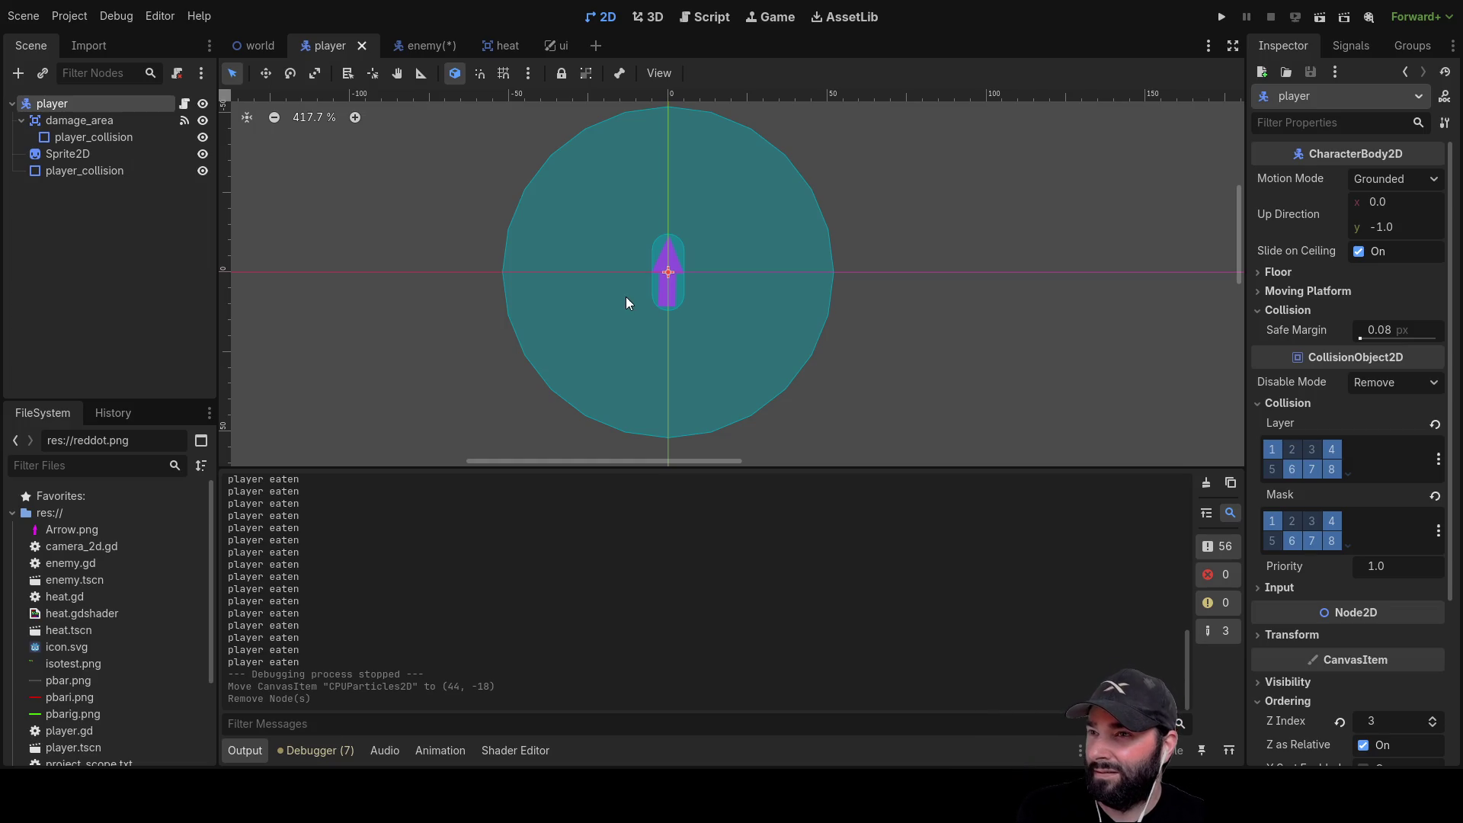
key(ctrl+v)
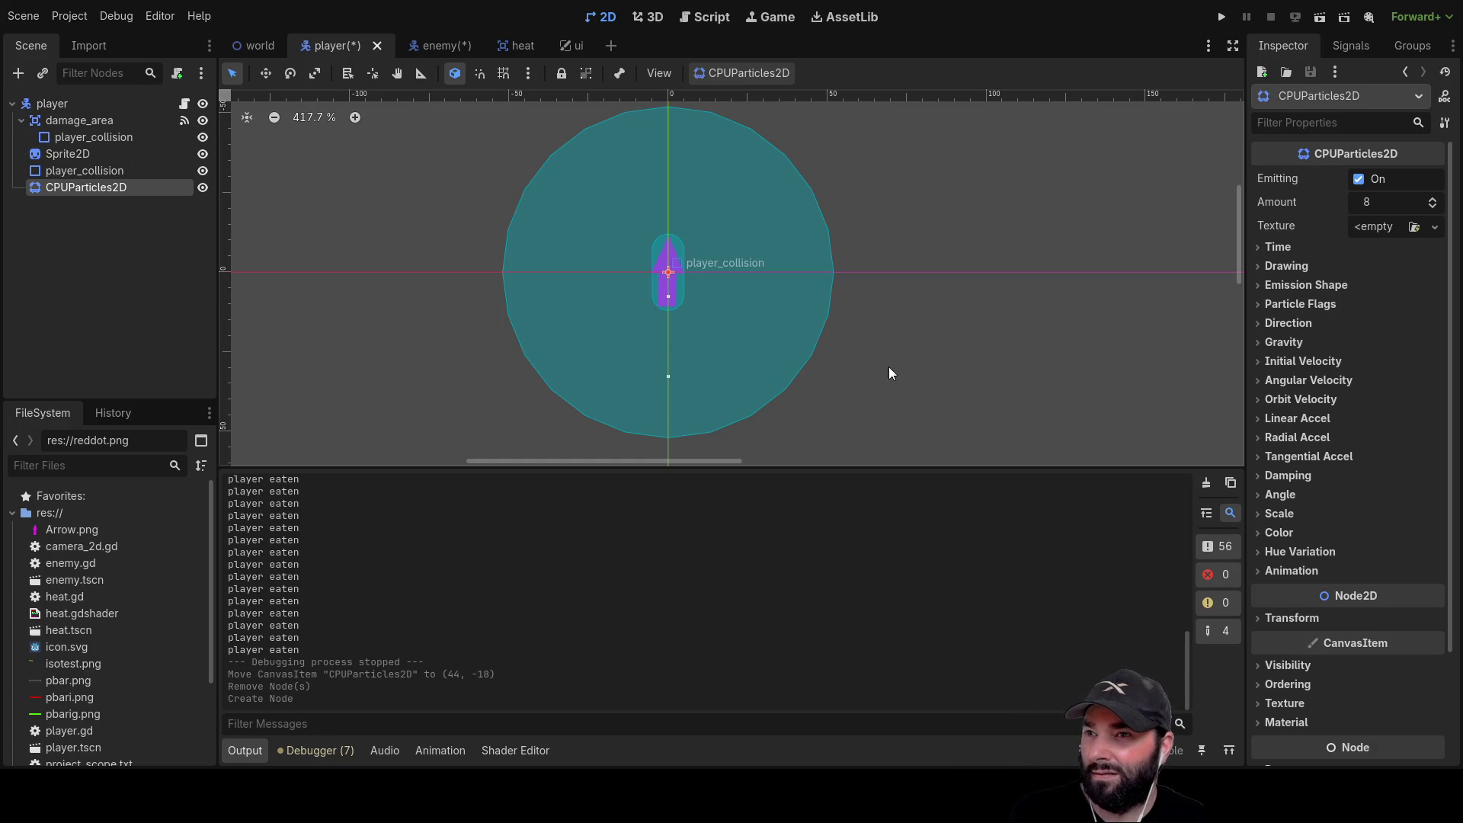
click(1258, 342)
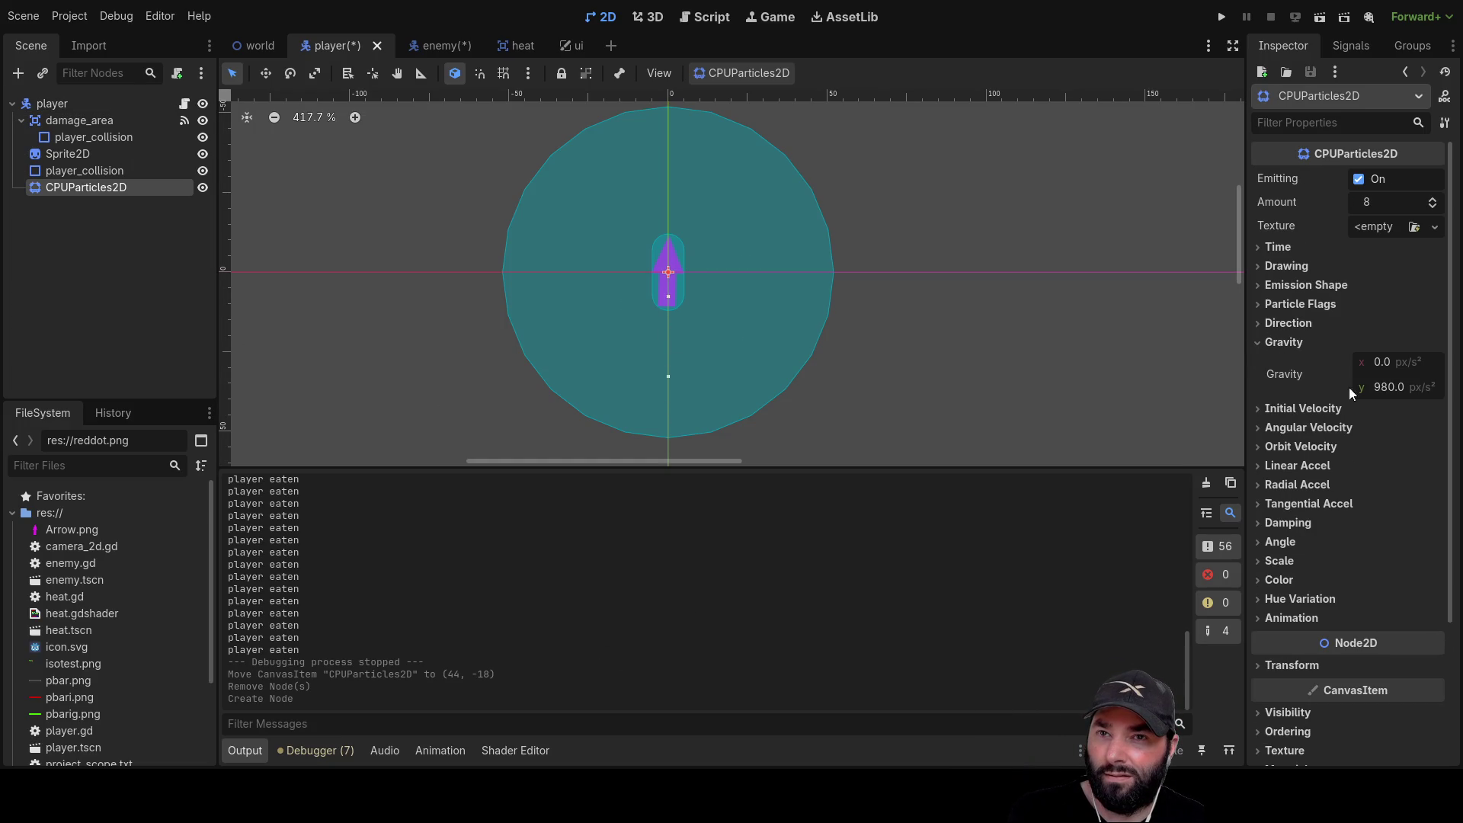
text(0)
key(Return)
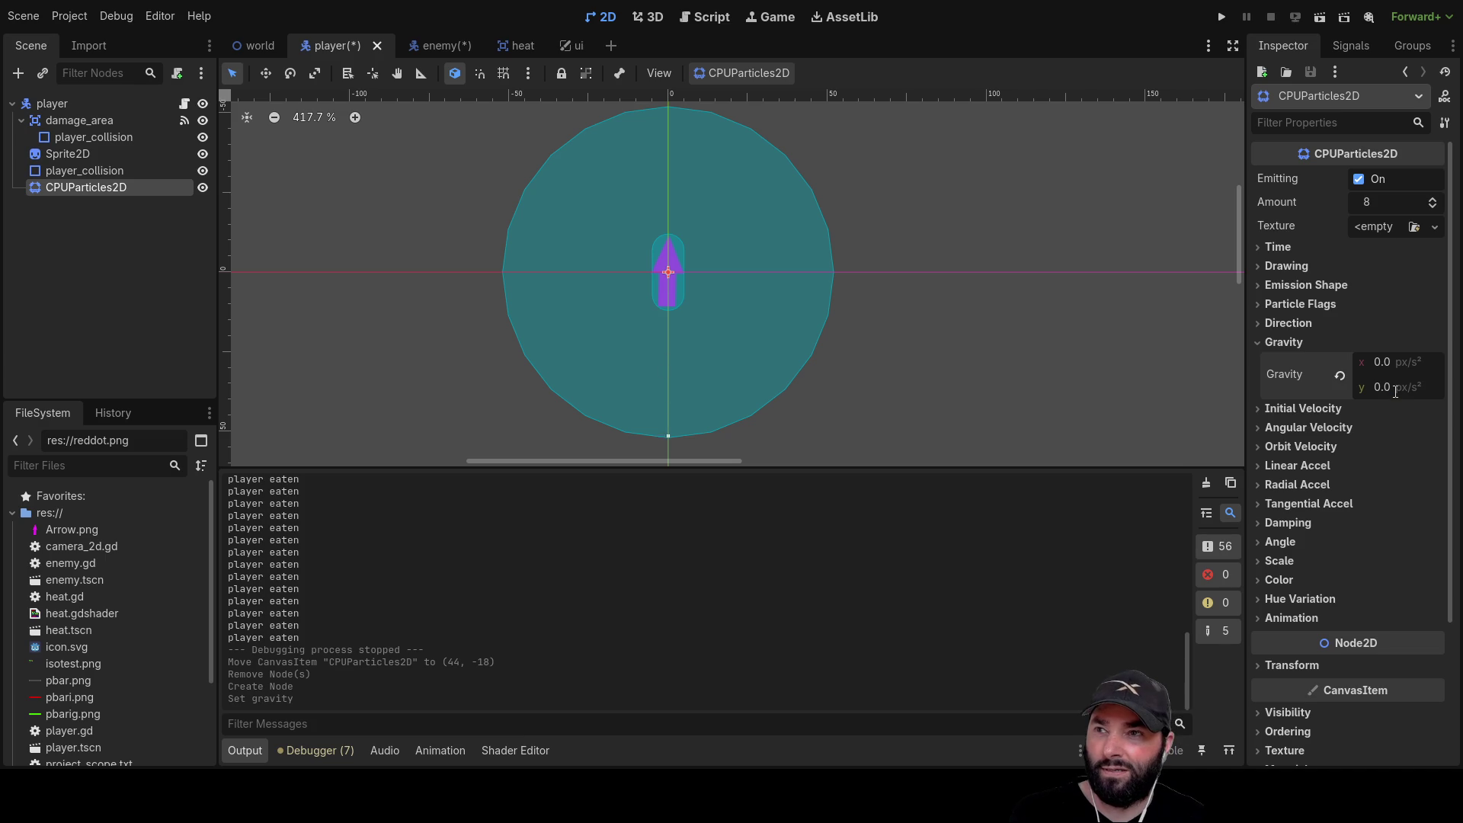
click(1381, 362)
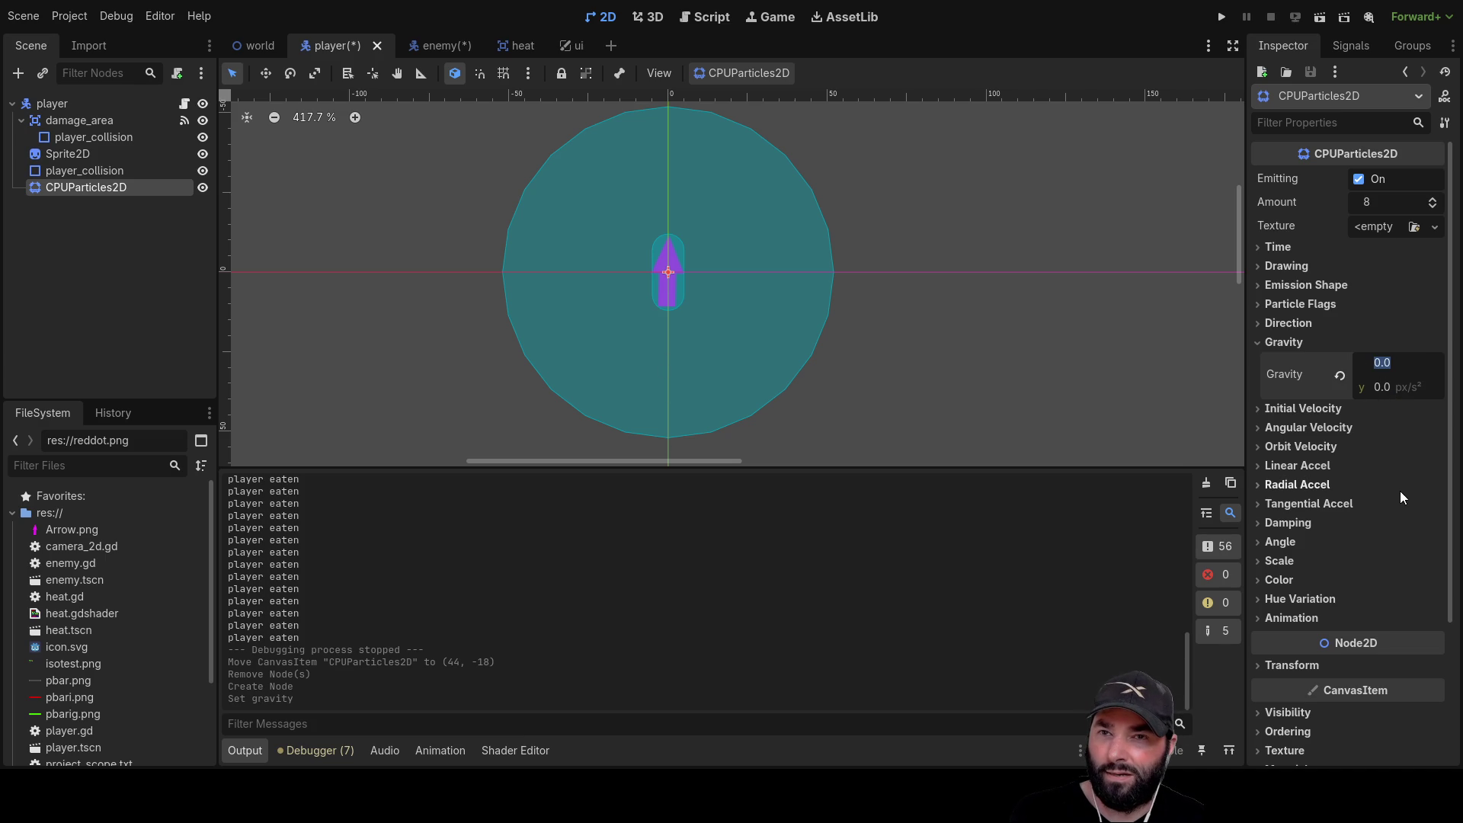
click(1264, 324)
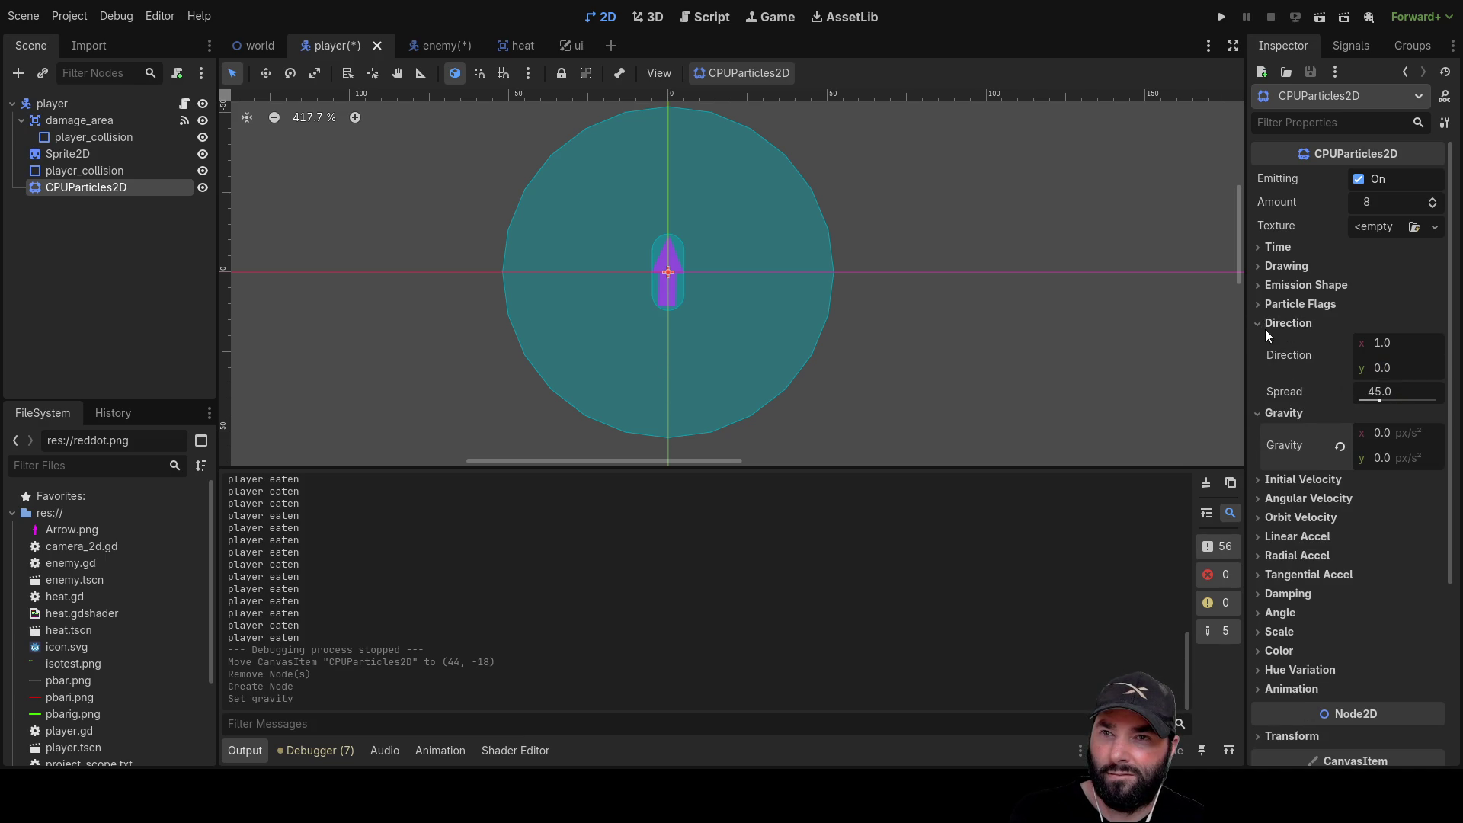
click(1381, 391)
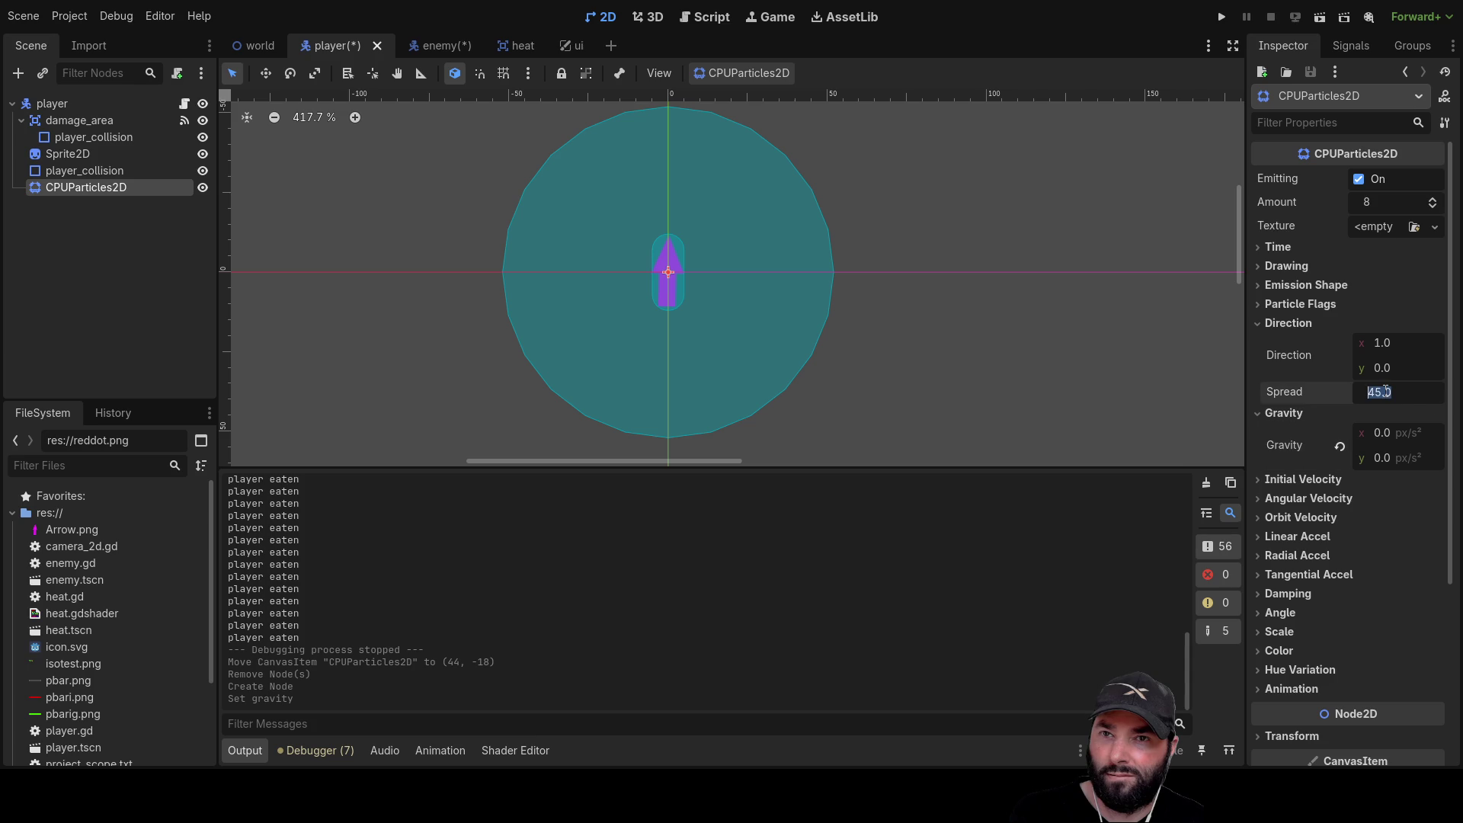
text(360)
text(180)
key(Return)
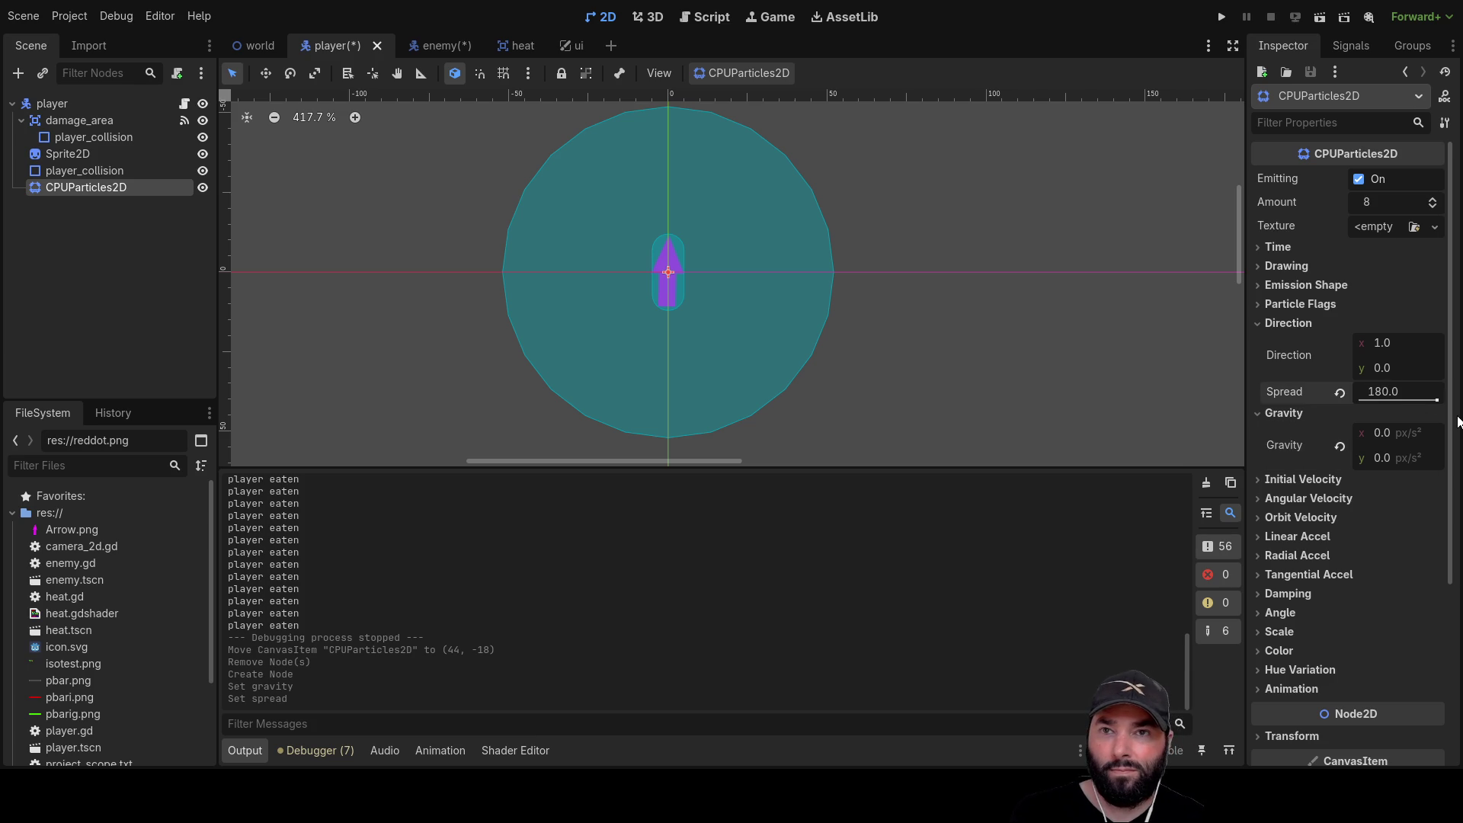
Set the particle direction to (10, 10)
click(1378, 367)
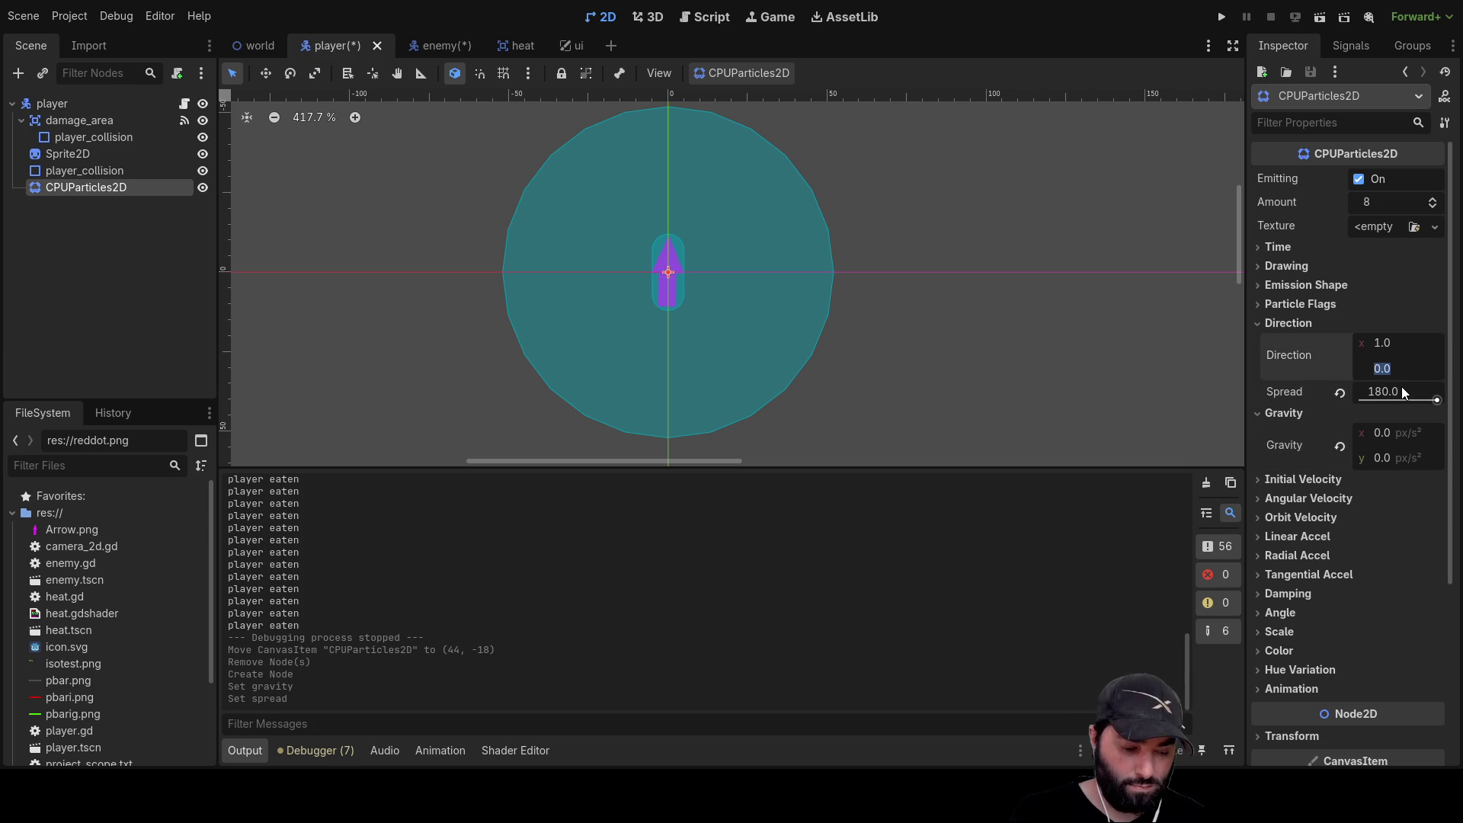
text(10)
key(Return)
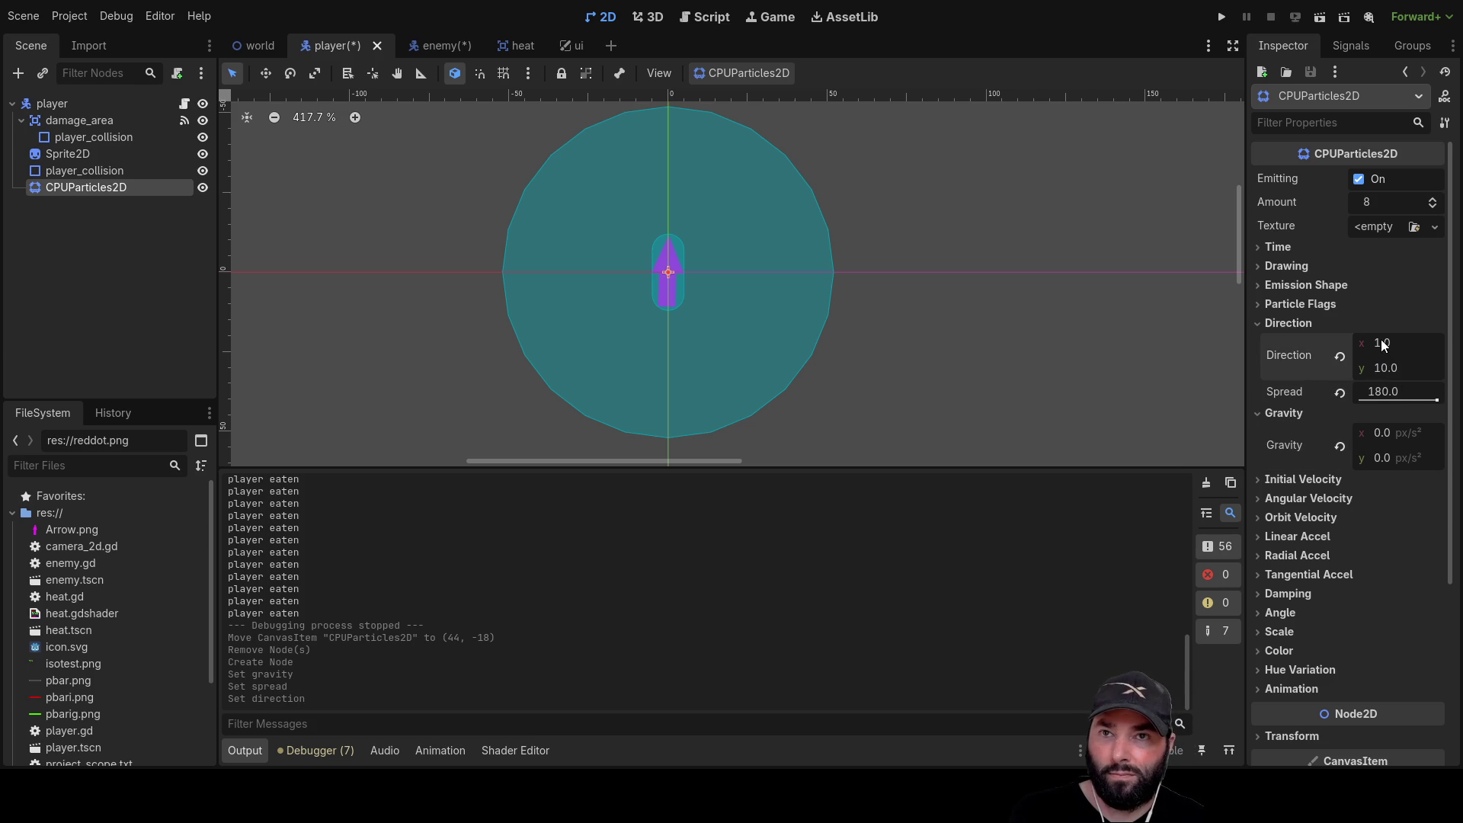
text(10)
key(Return)
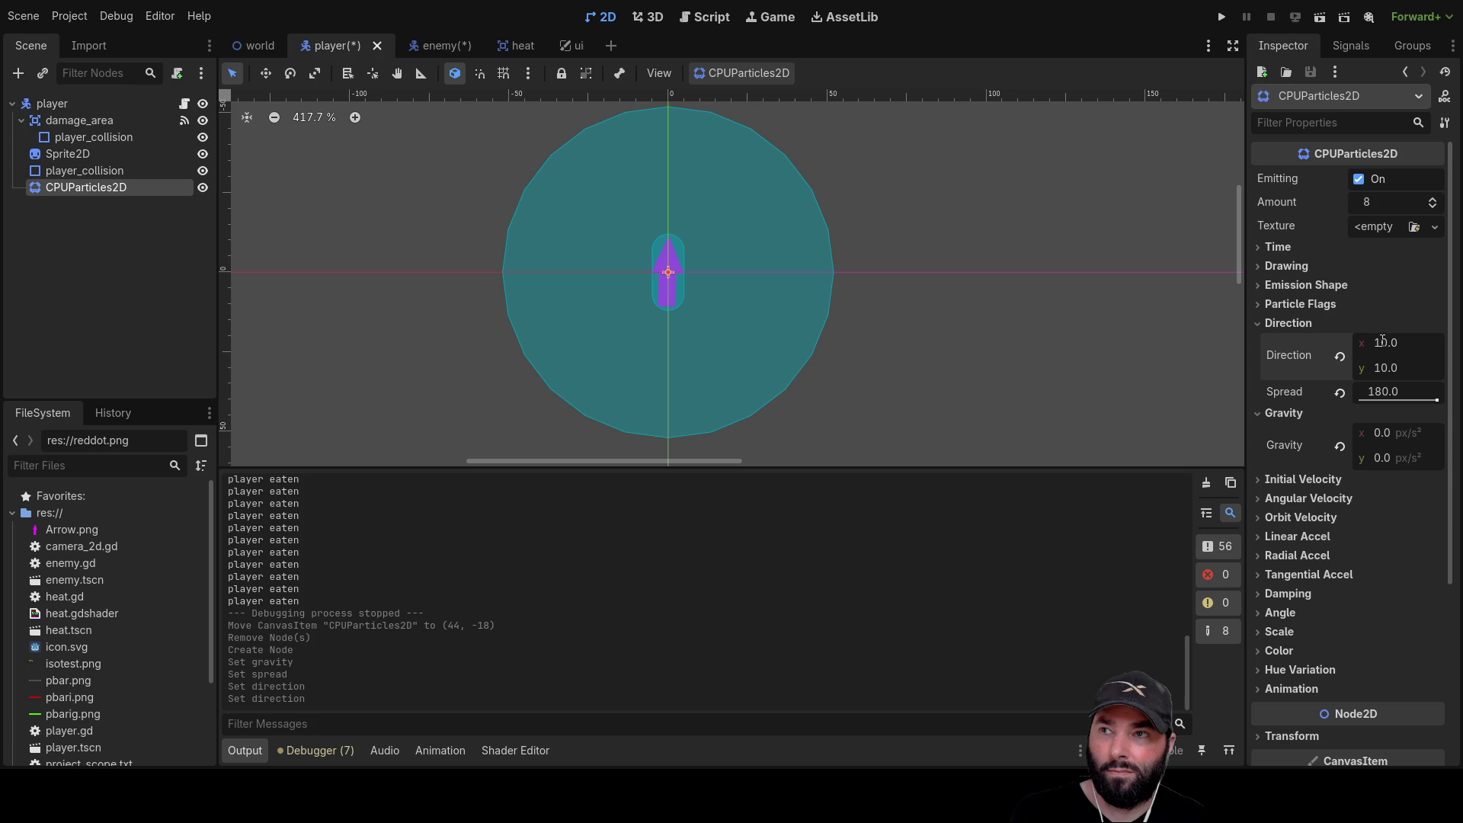
Set the particle gravity to (0, 100)
click(1383, 444)
text(10)
key(Return)
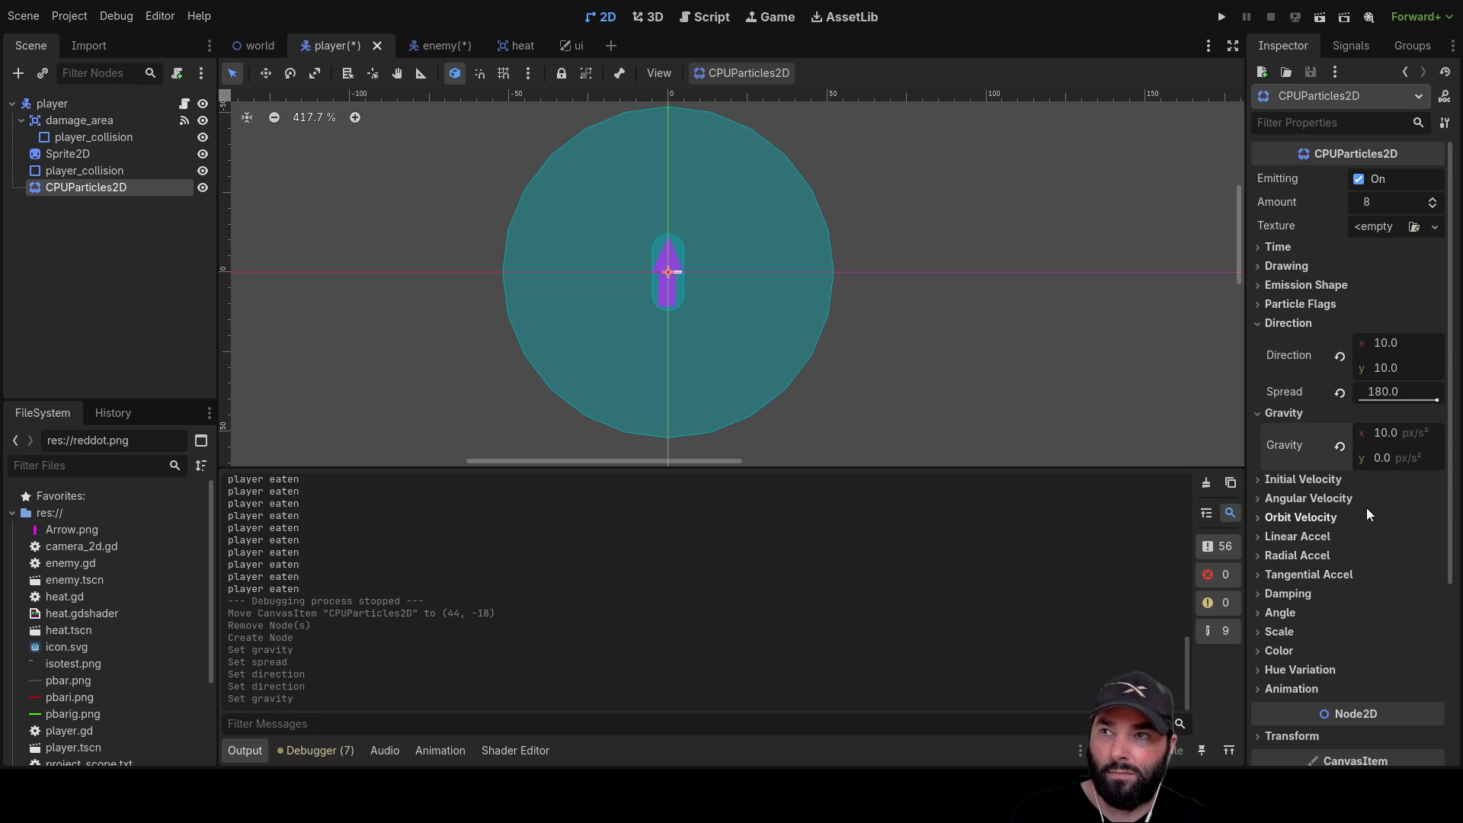
text(100)
key(Return)
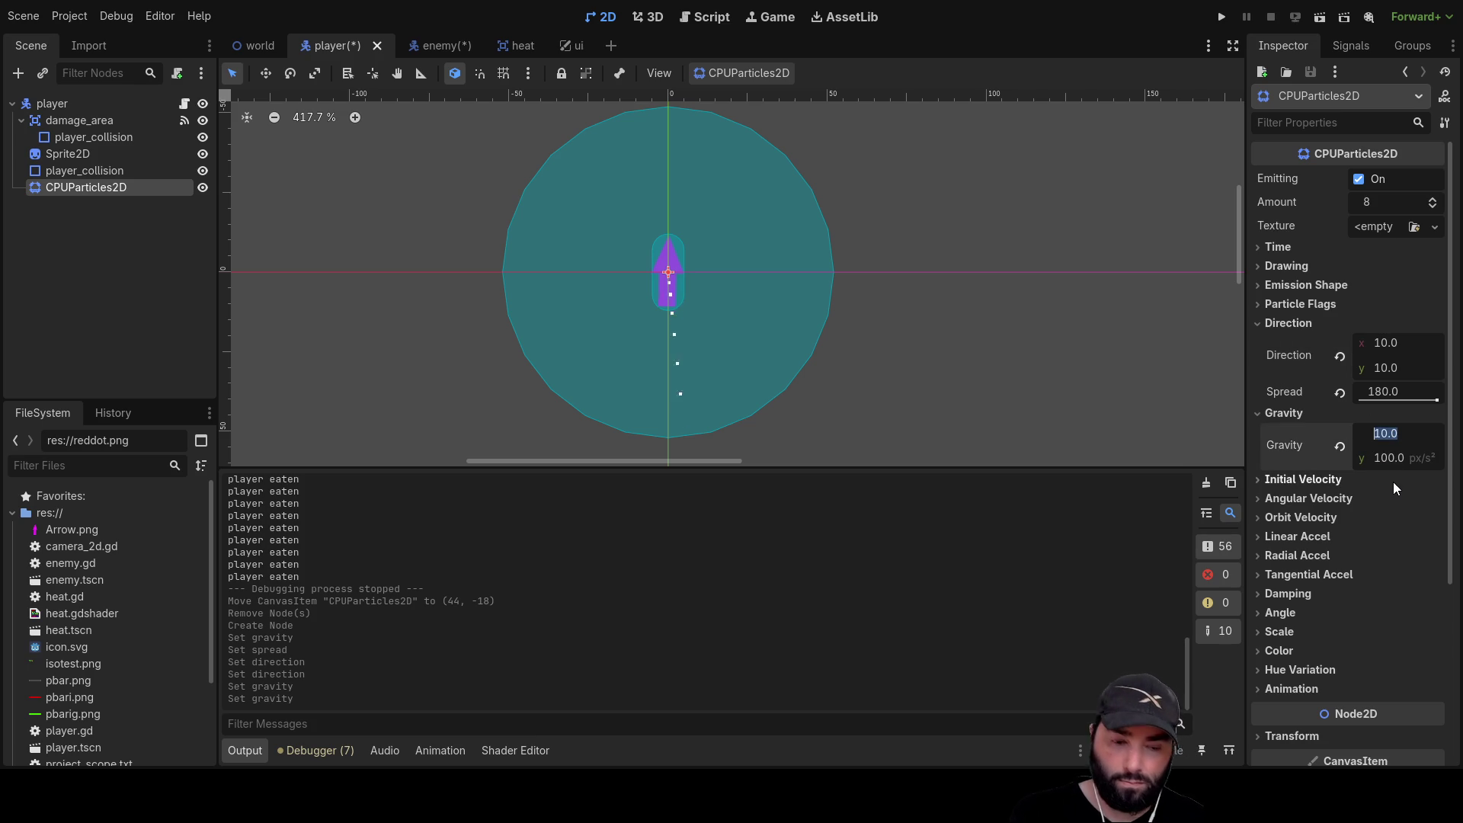
text(100)
key(Return)
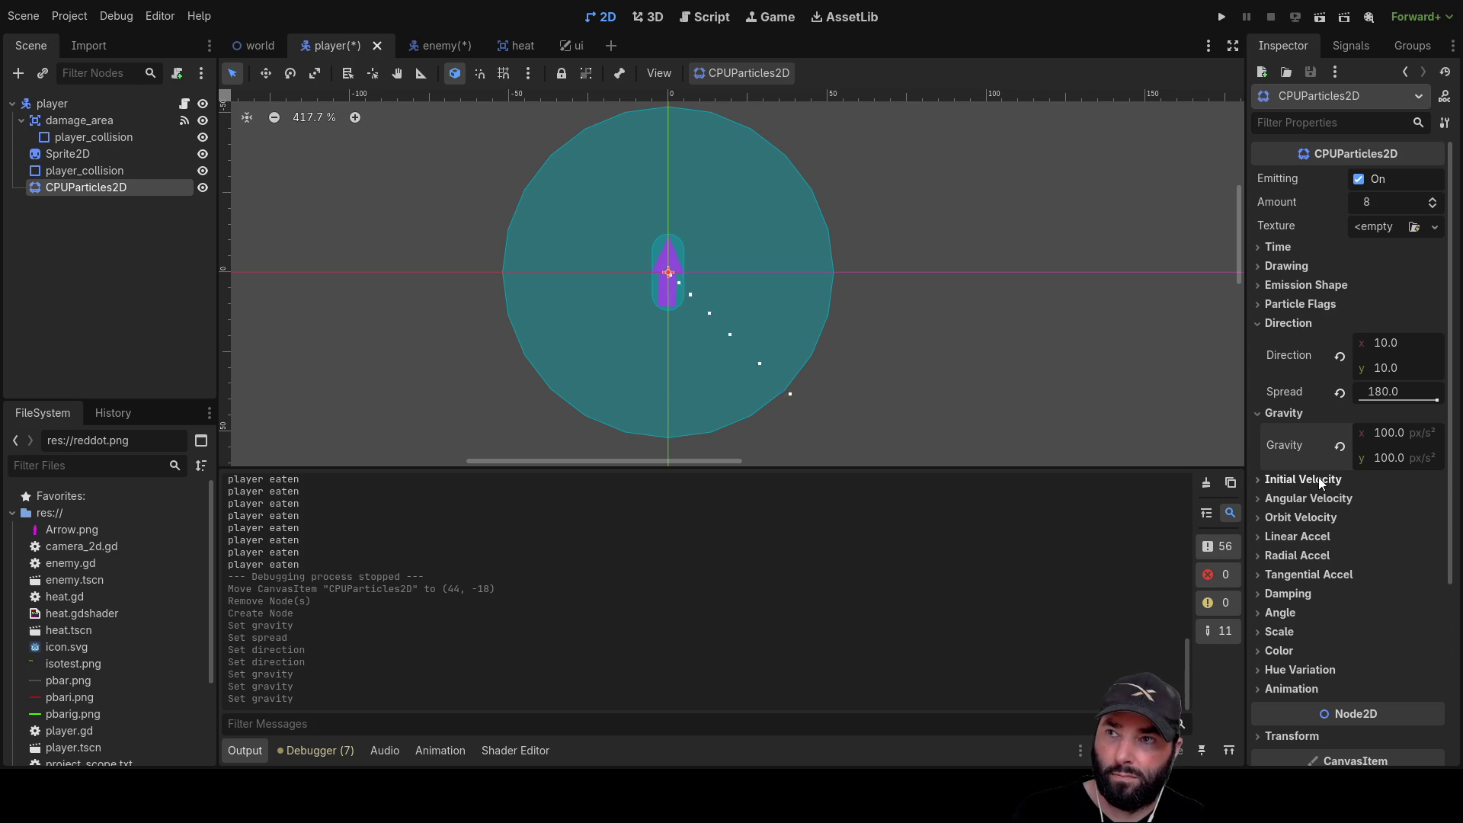
text(0)
key(Return)
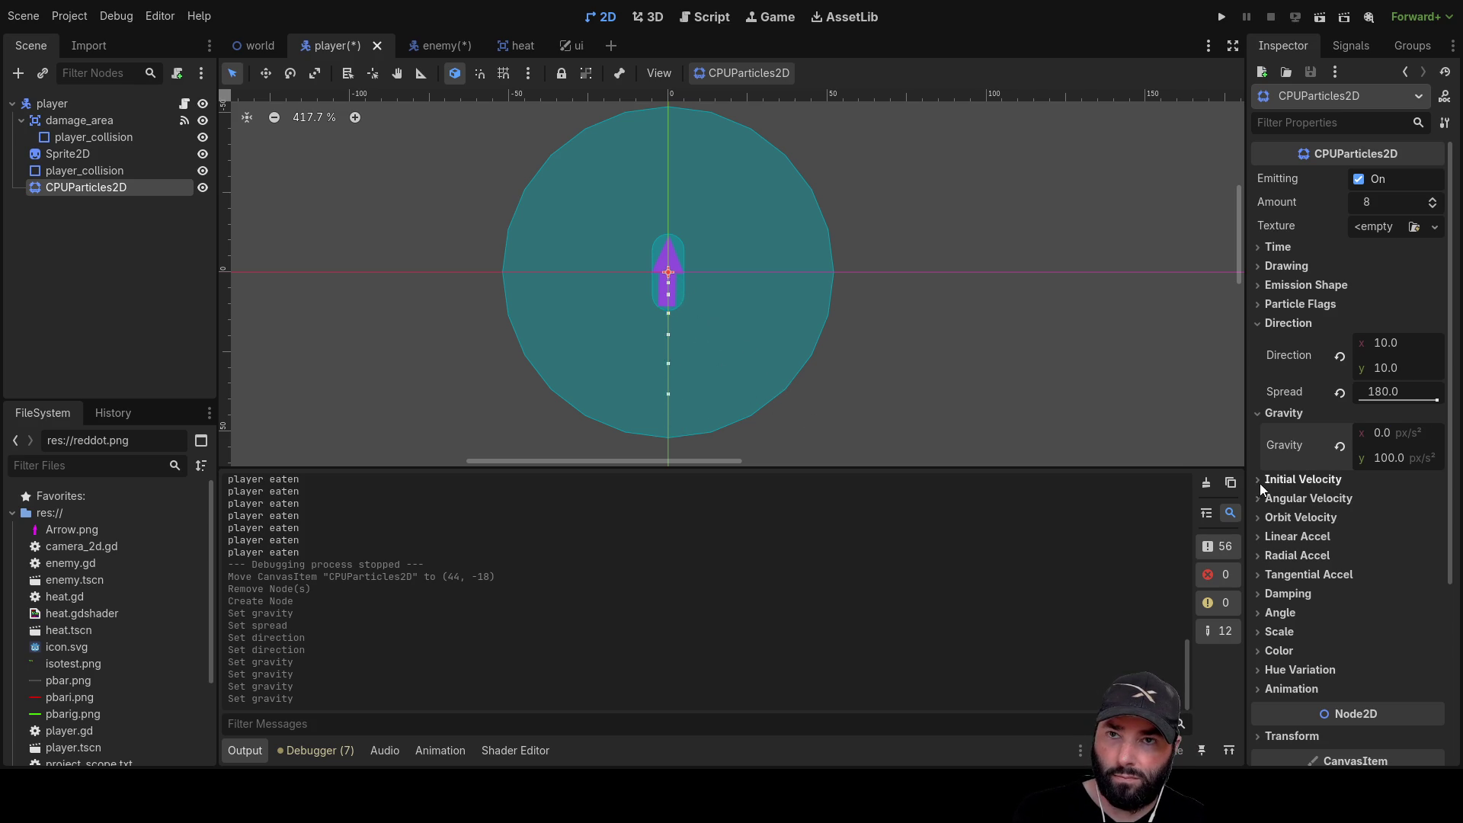
click(1266, 480)
click(1380, 523)
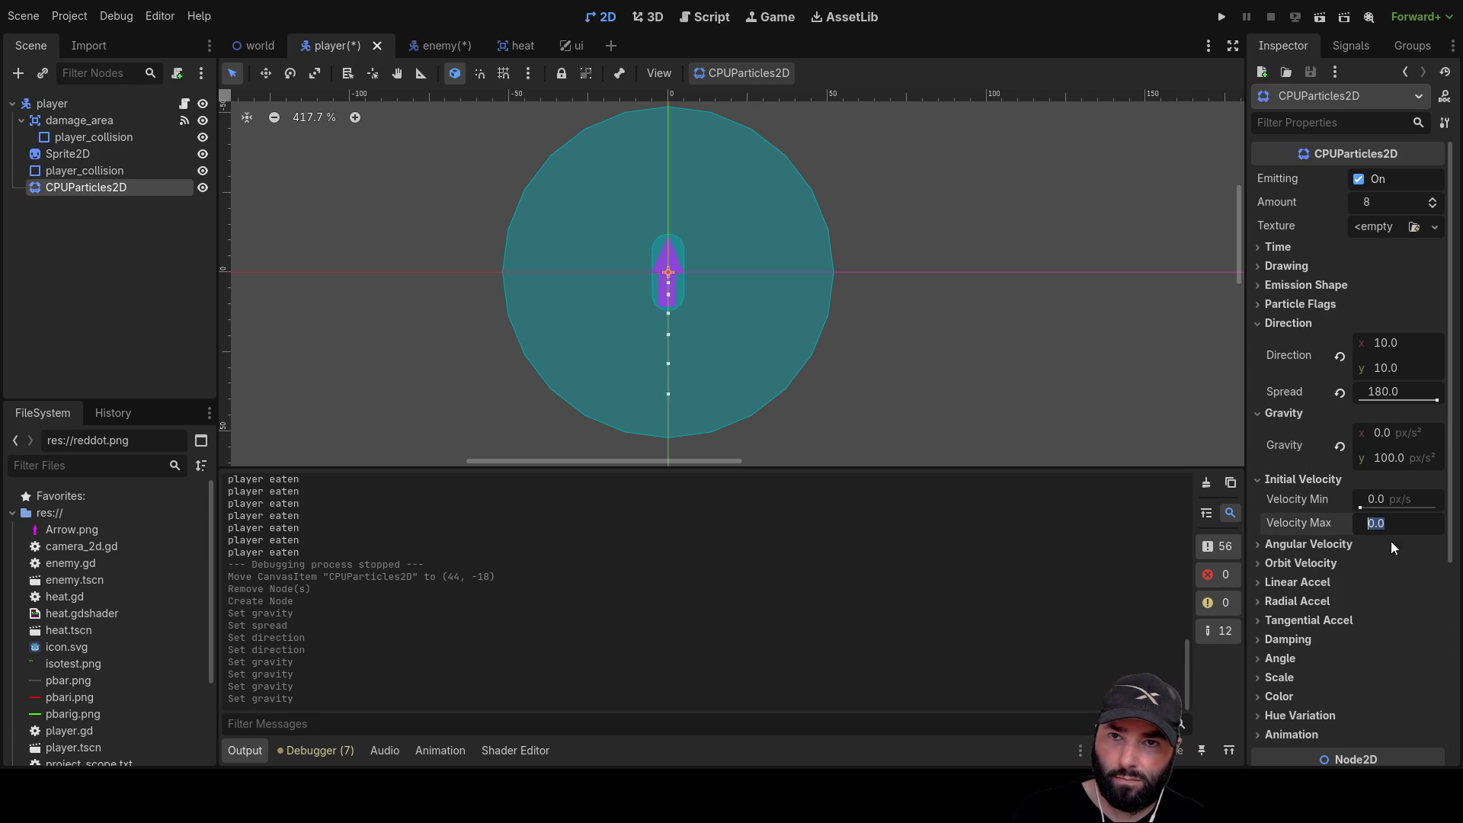
Set Initial Velocity Max to 100, lower gravity y from 100 to 0, and drag spread to 0
text(100)
key(Return)
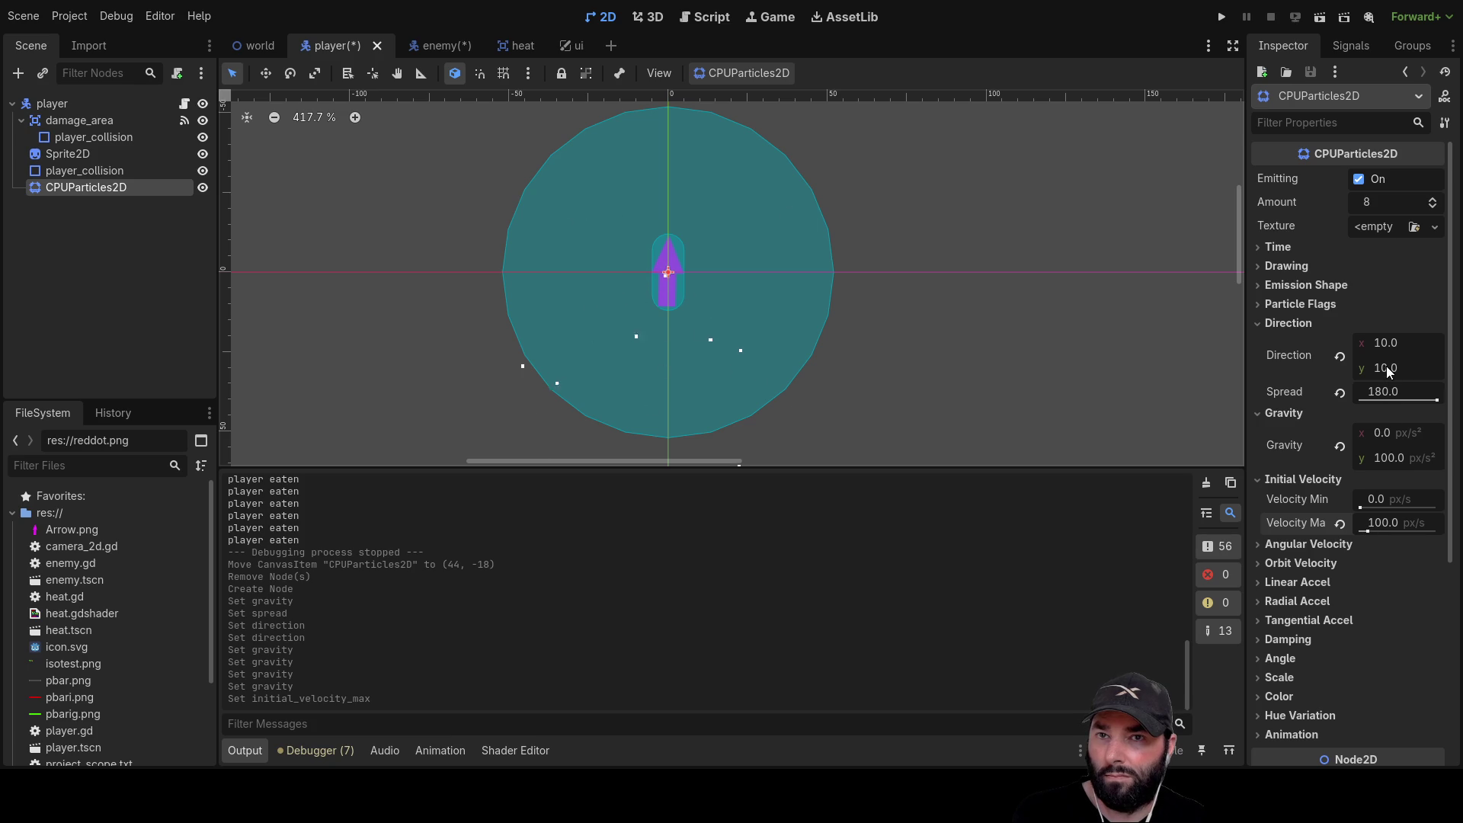
click(1378, 454)
text(50)
key(Return)
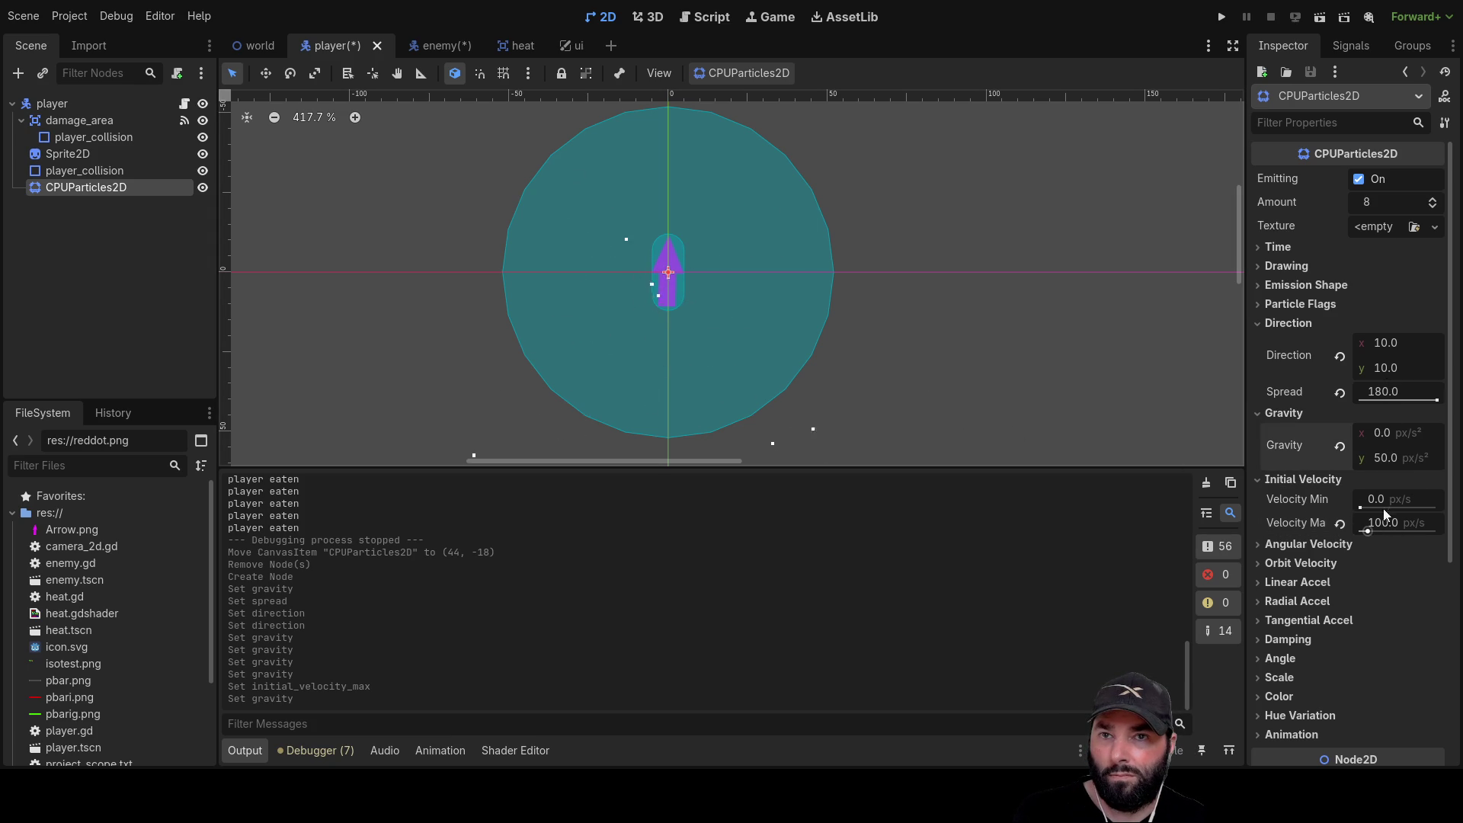
click(1387, 455)
text(25)
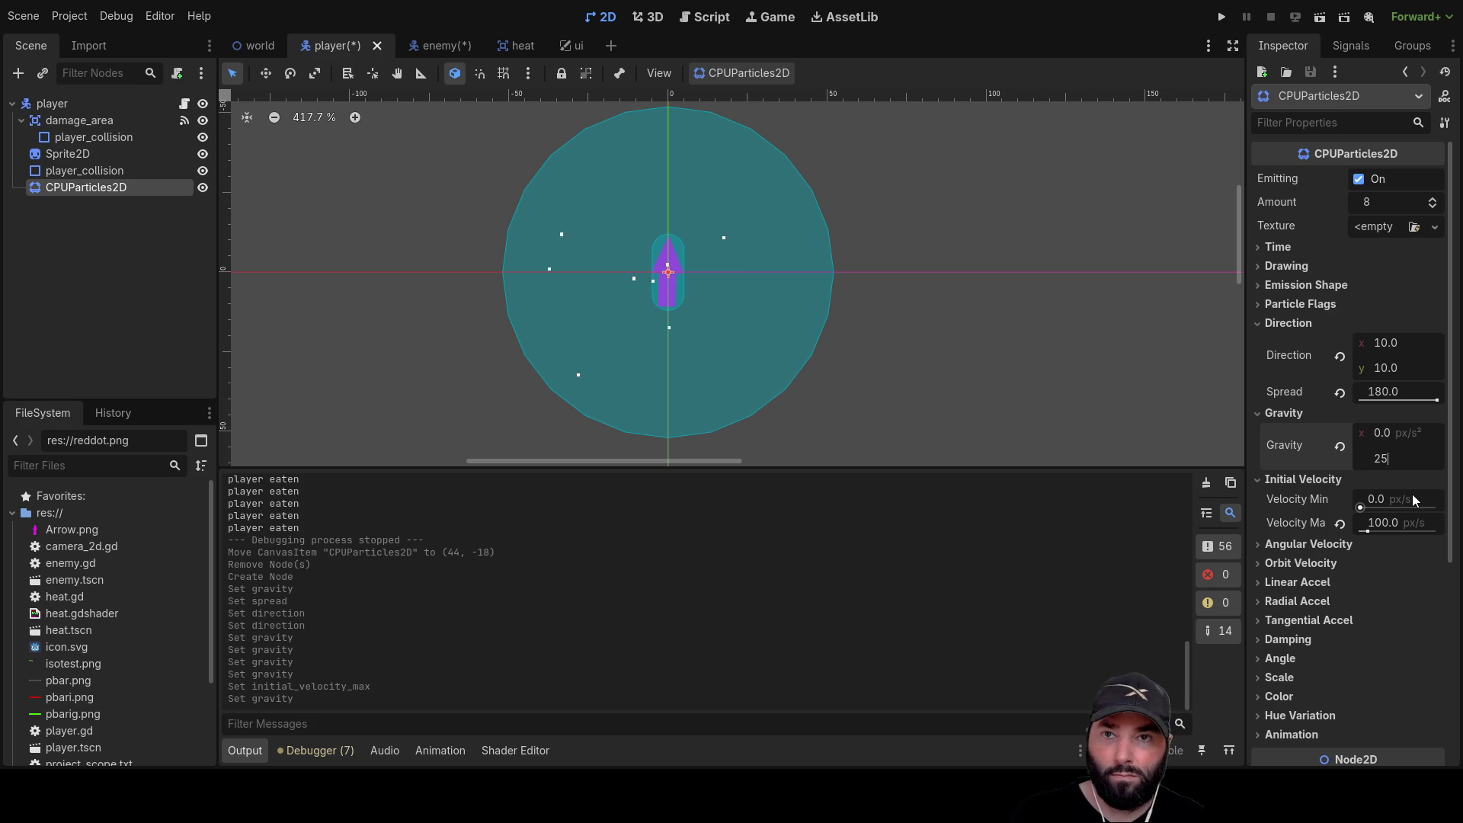
key(Return)
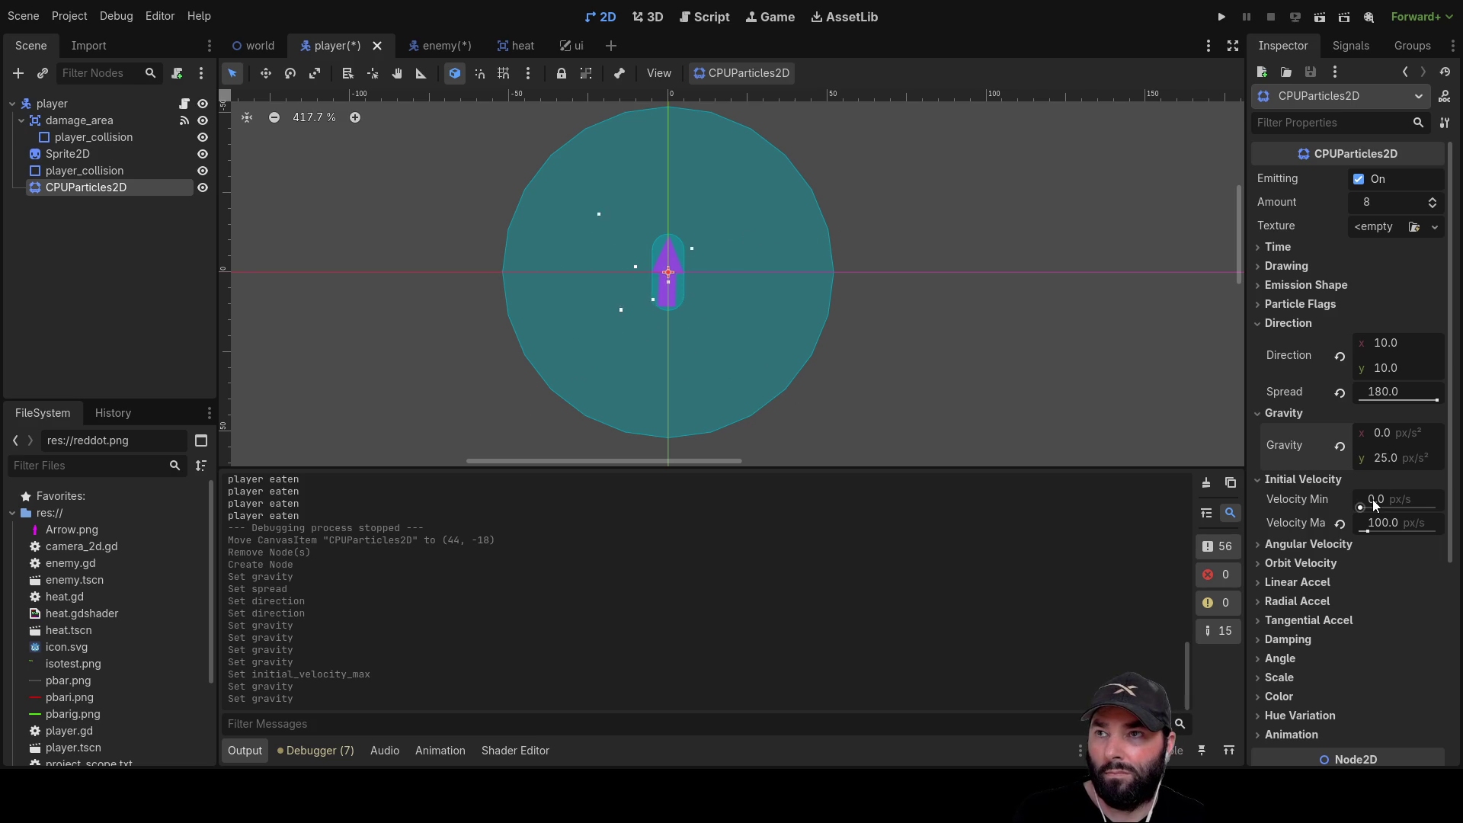
click(1382, 458)
text(0)
key(Return)
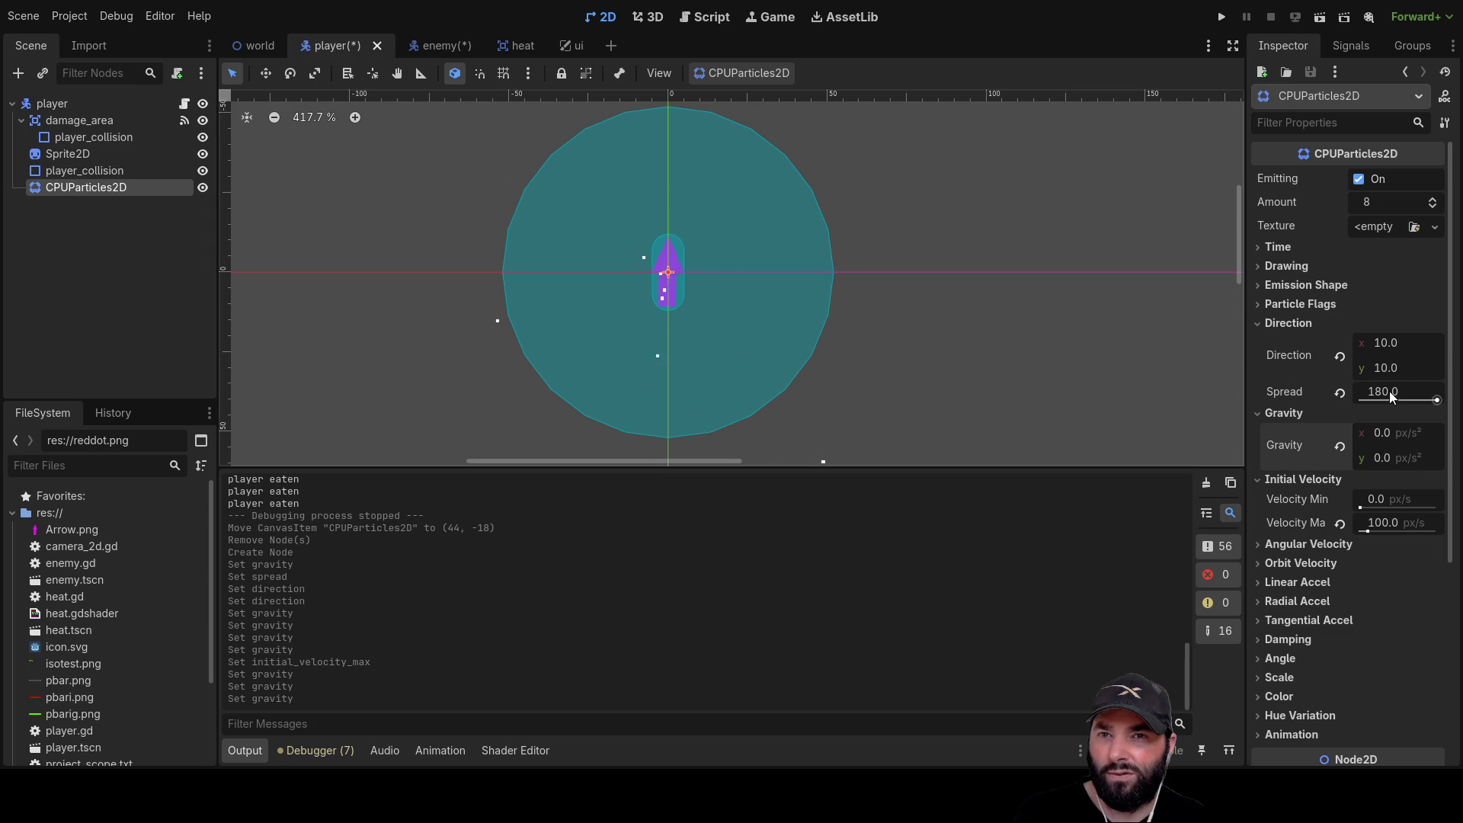
drag(1437, 400, 1393, 400)
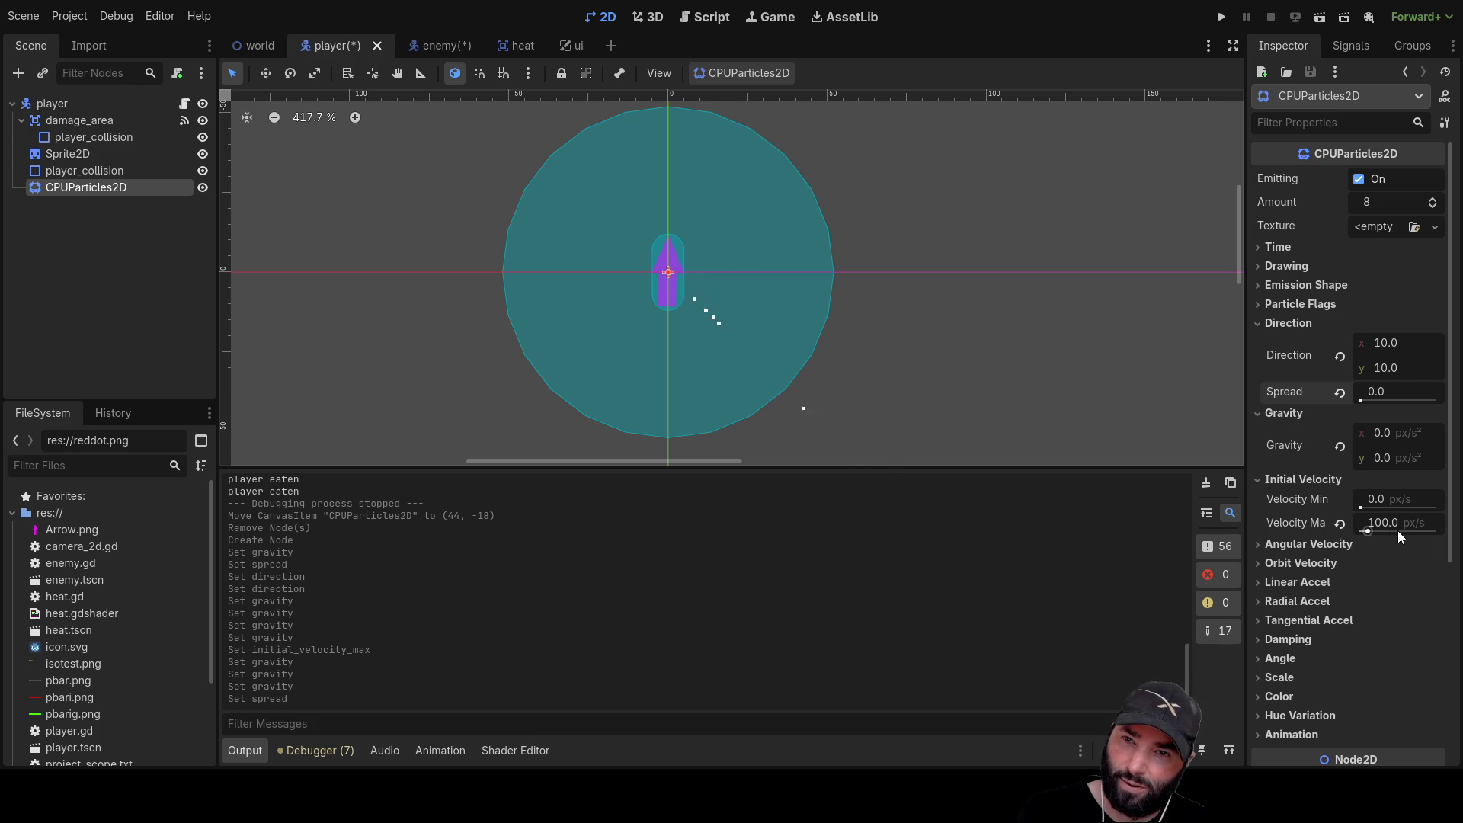
Zero the particle direction values and collapse the Direction and Gravity sections
click(1382, 344)
text(0)
key(Return)
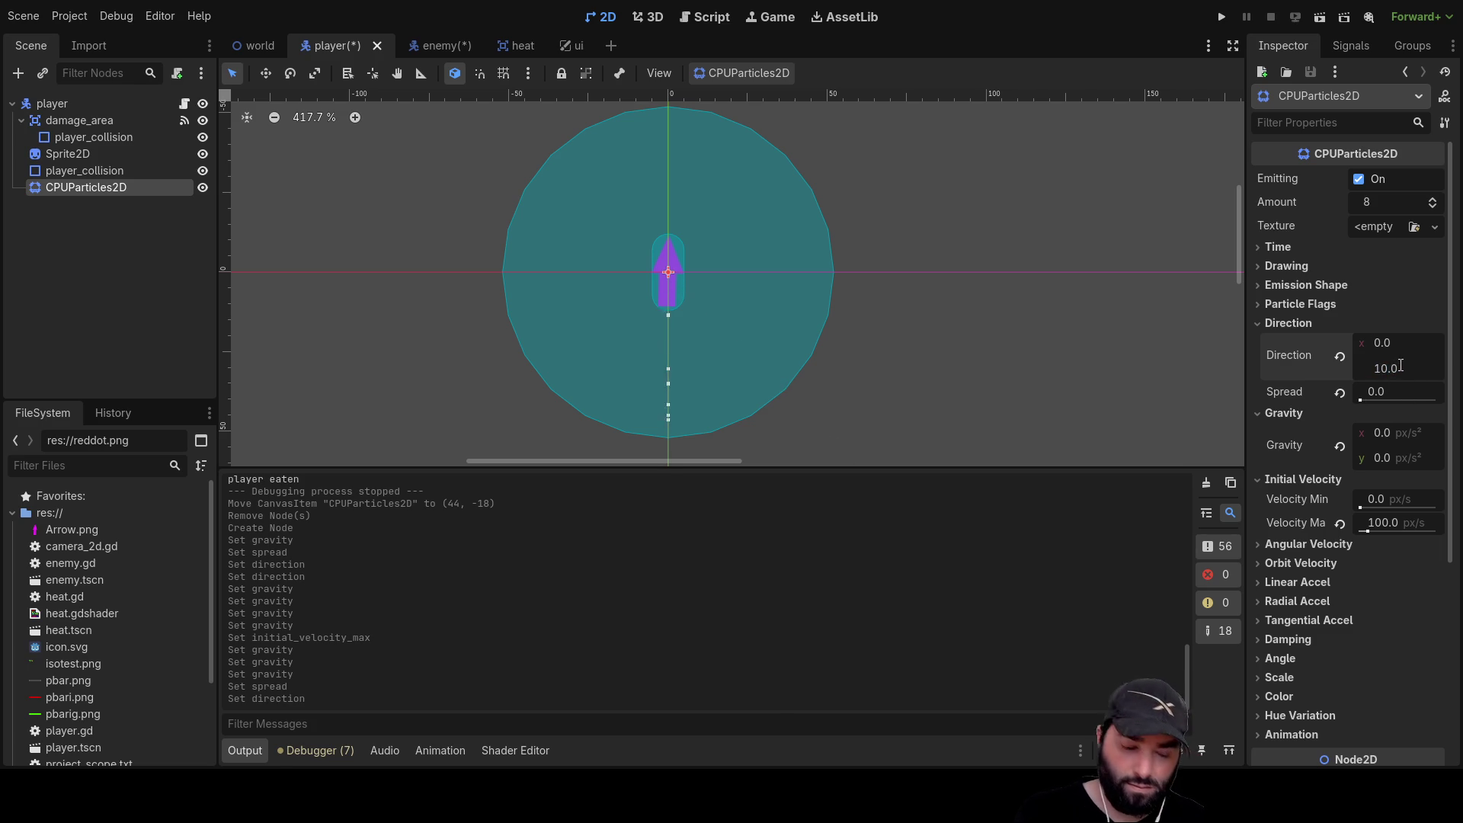
key(Return)
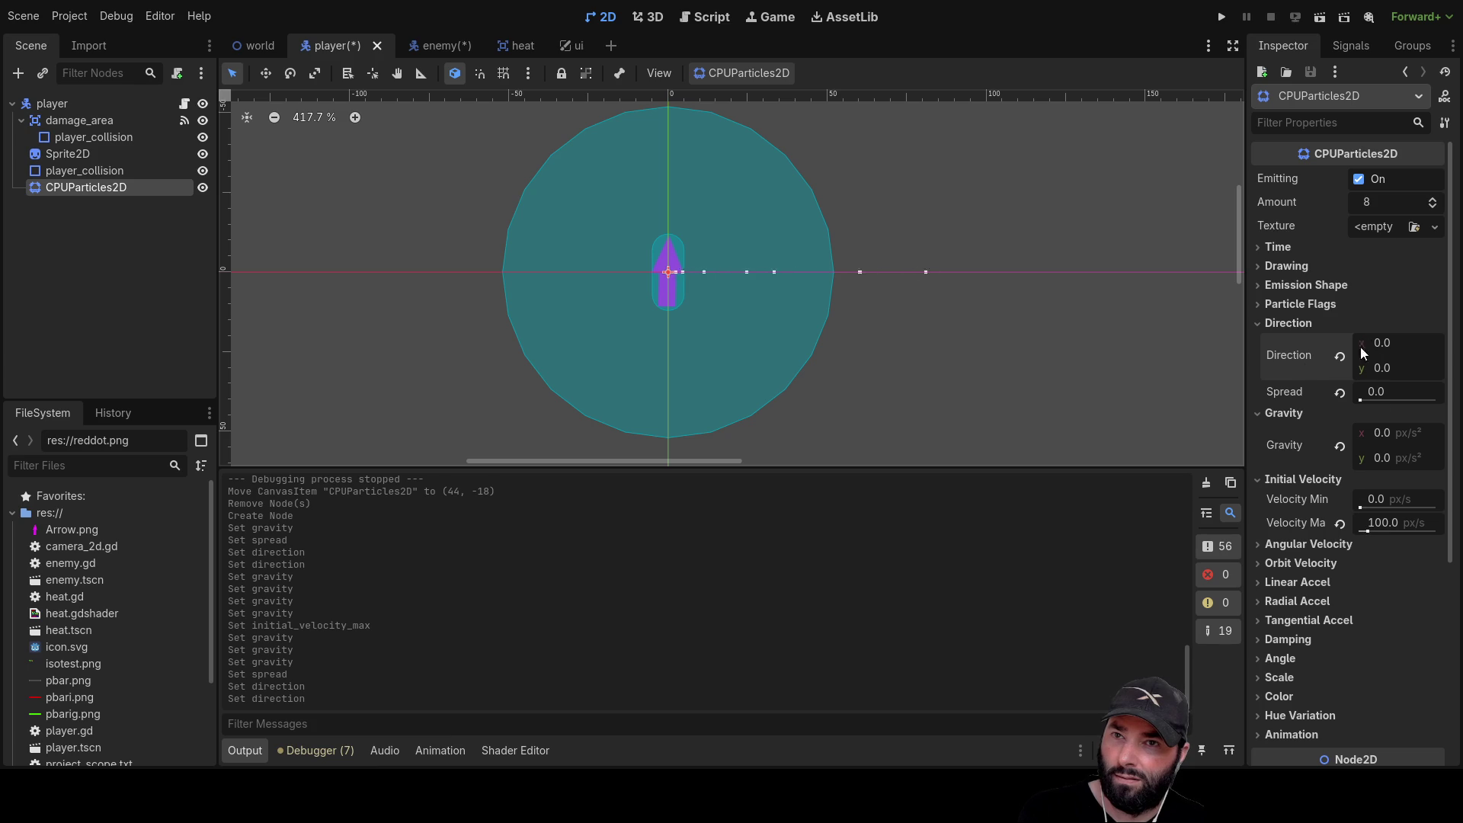
click(1257, 322)
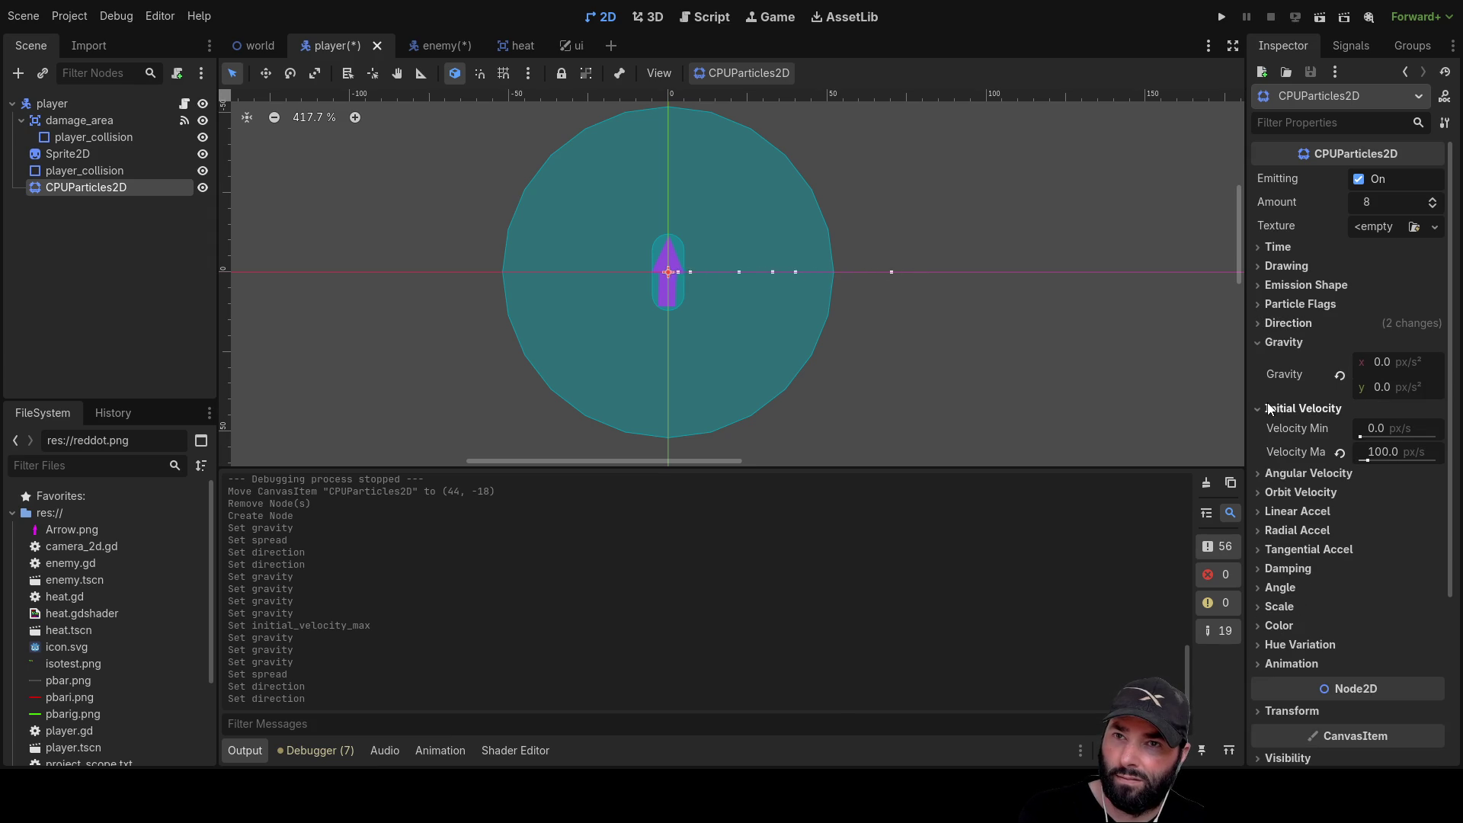
click(1258, 343)
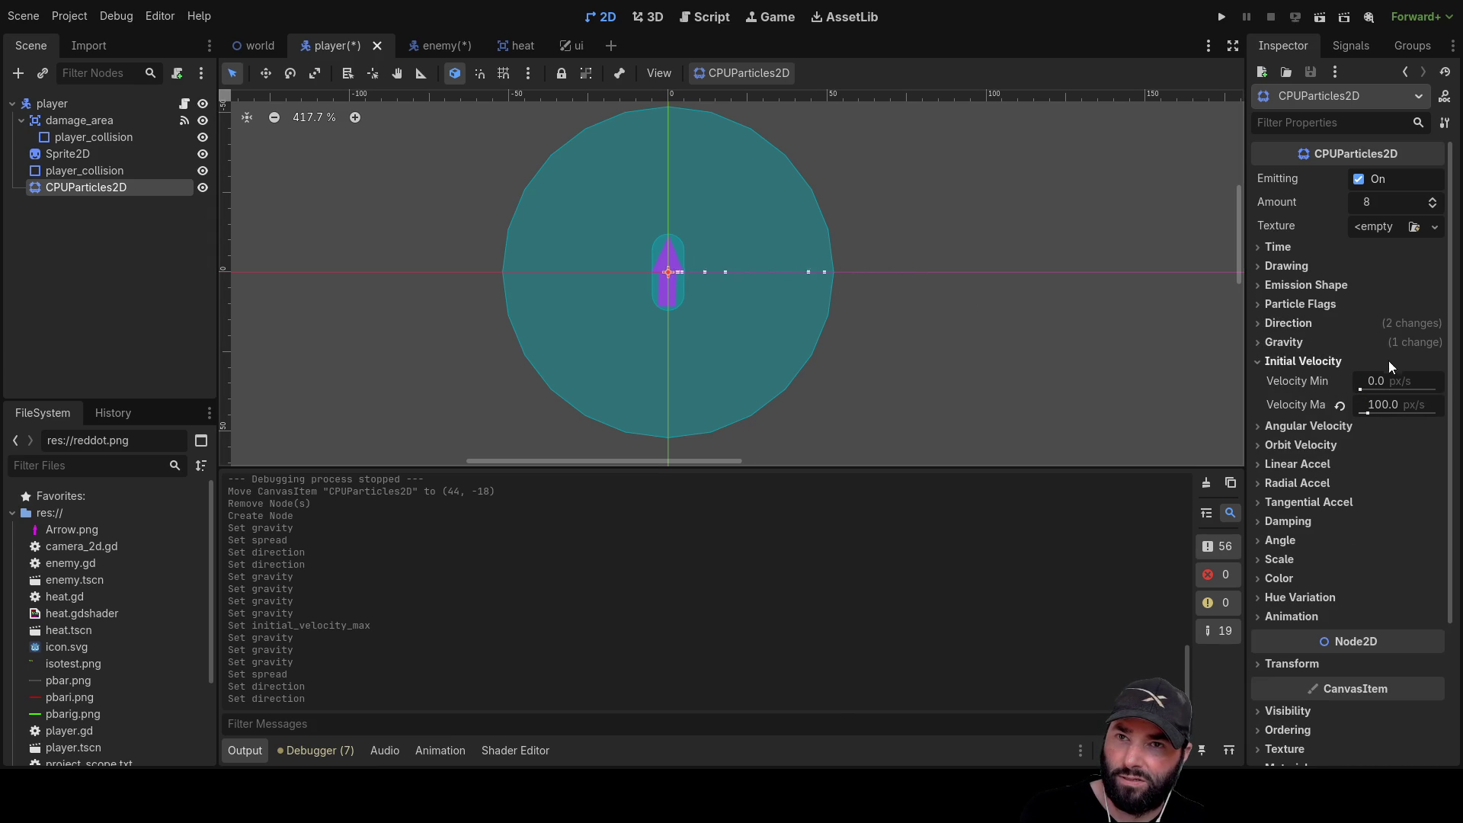
Set the particles' minimum initial velocity to 10
click(1257, 361)
click(1257, 361)
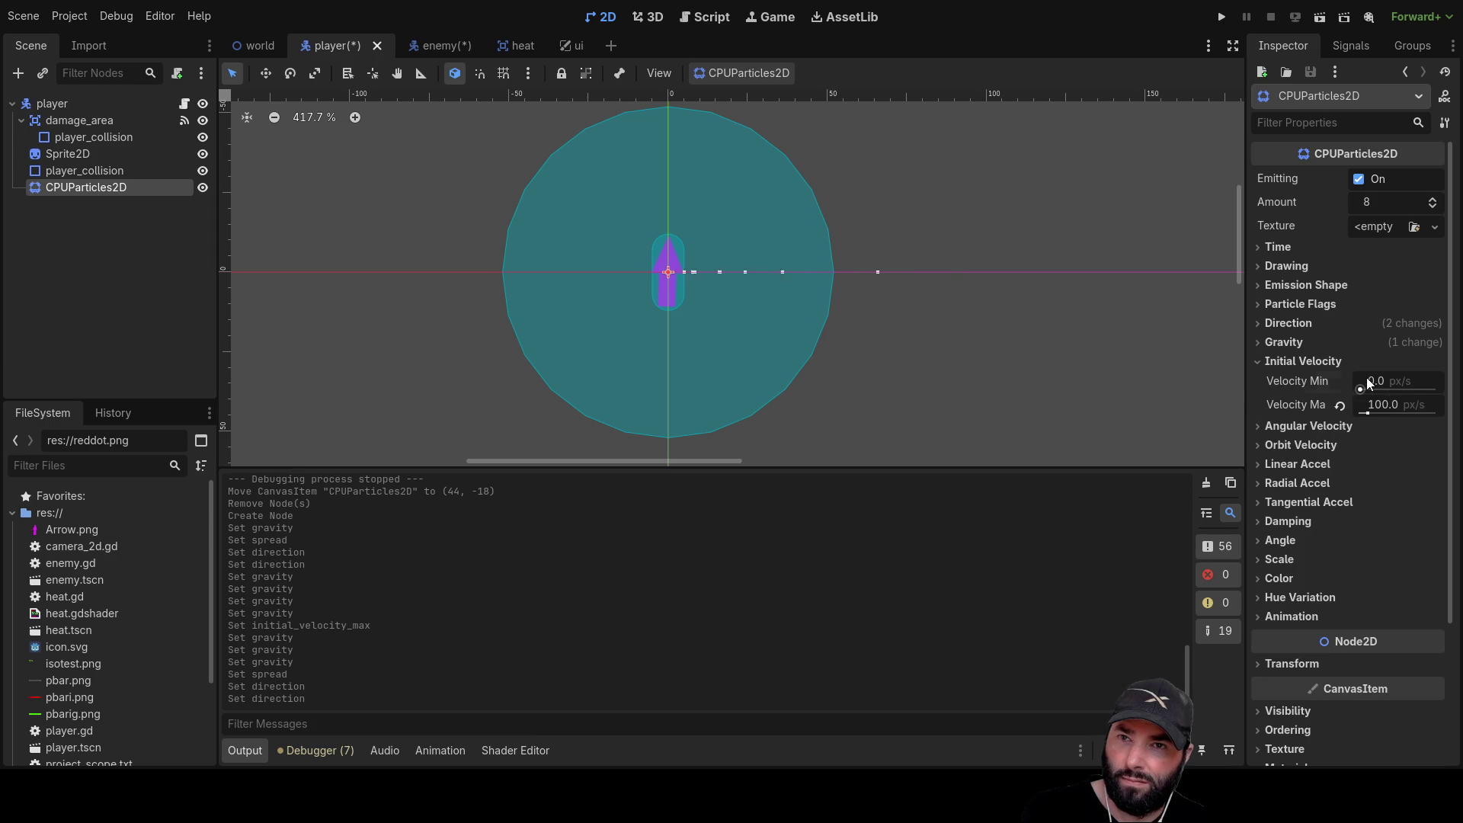
text(100)
key(Return)
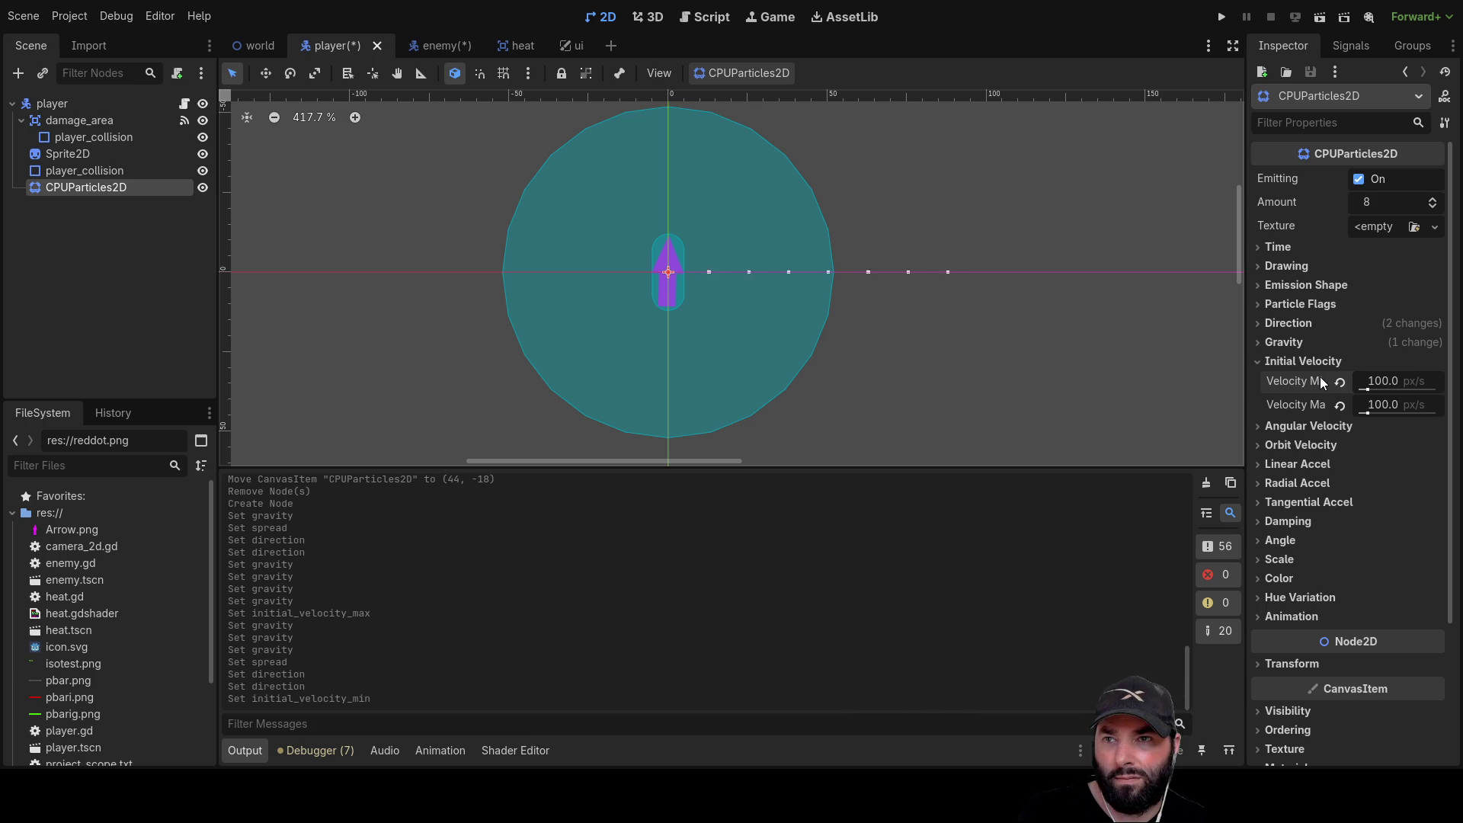
click(1380, 379)
text(10)
key(Return)
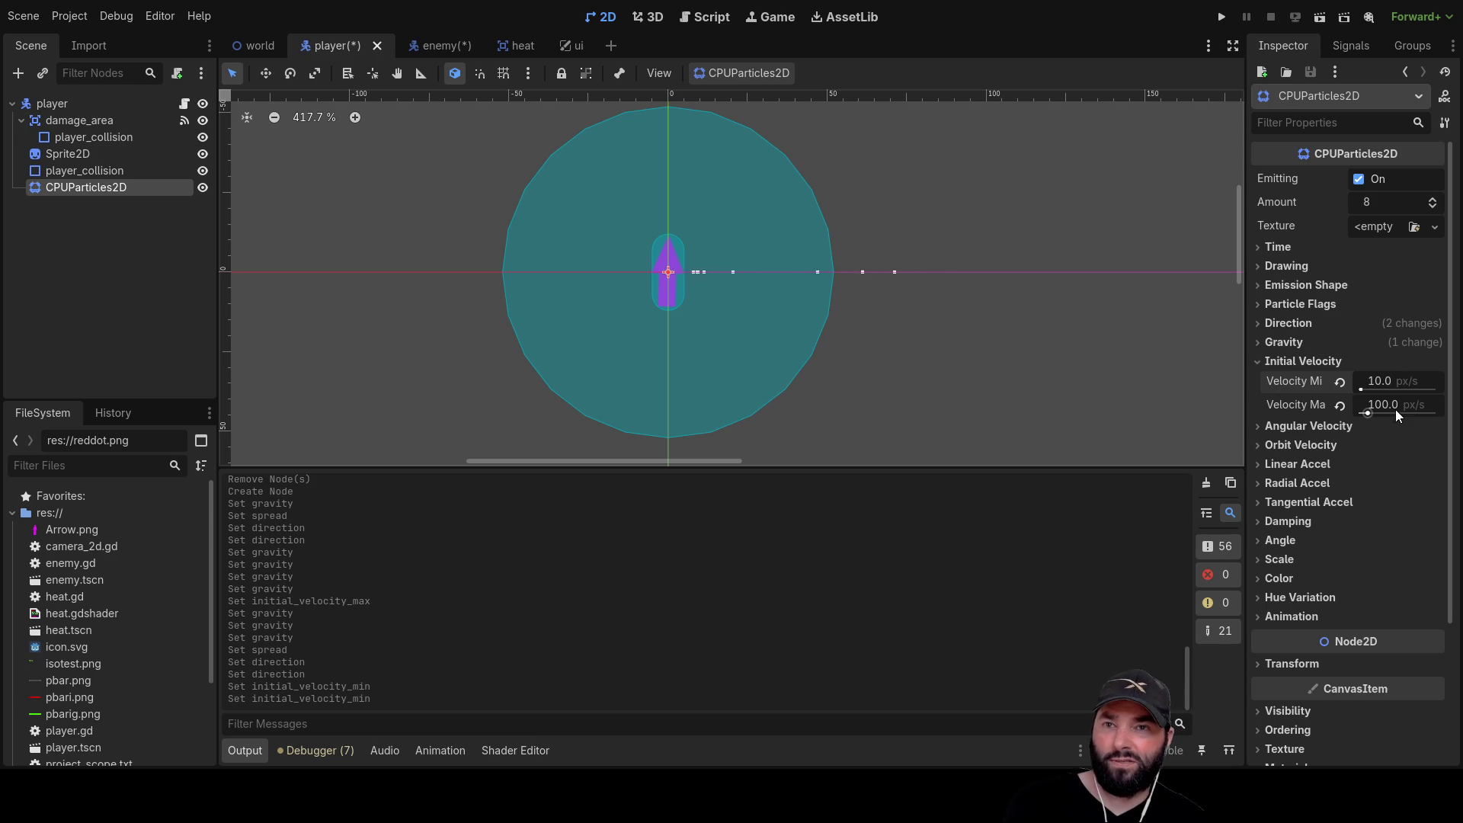
click(1260, 361)
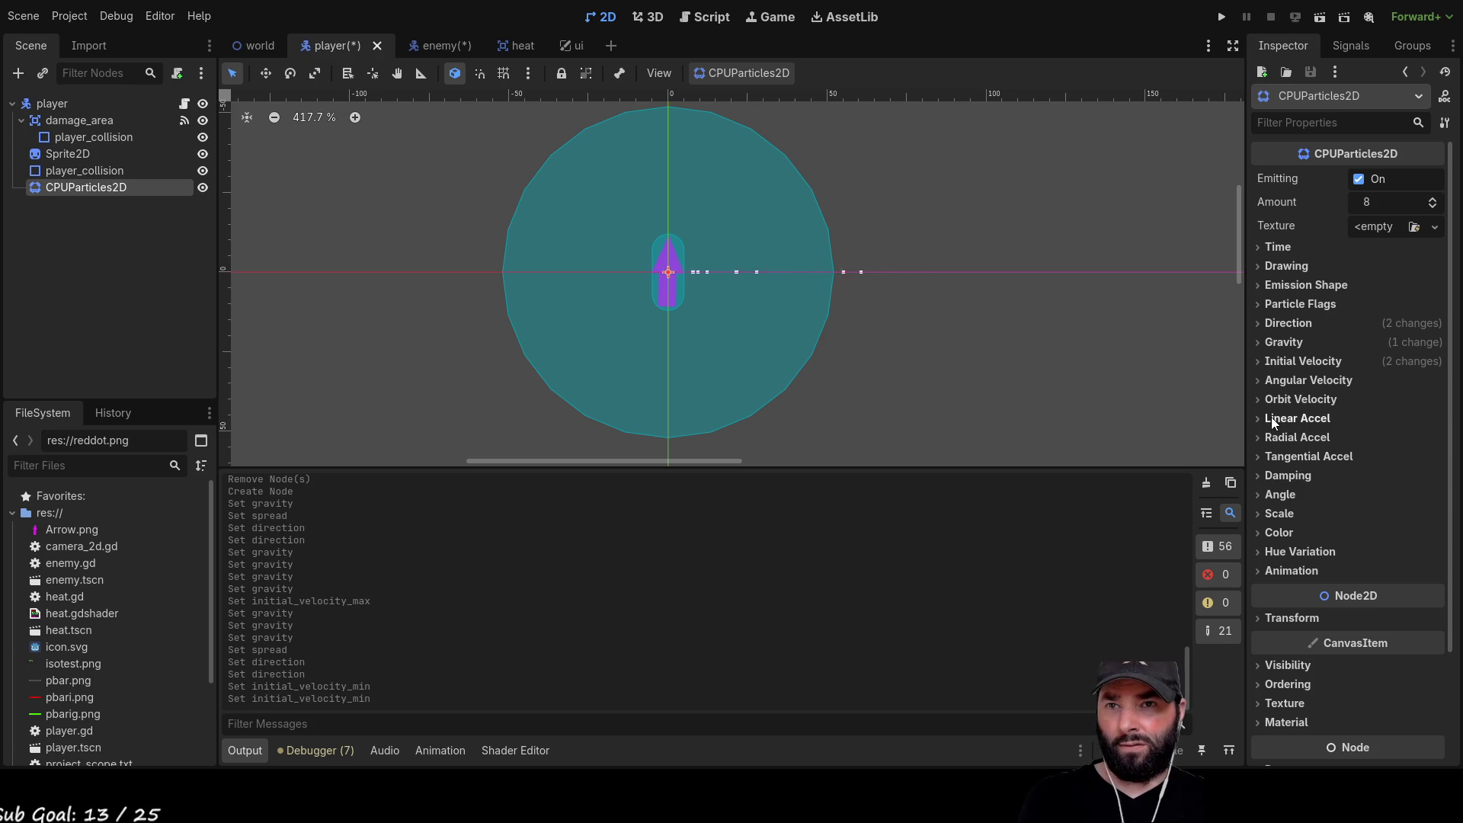
Set the particle direction to (0, -10) so particles shoot upward
click(1259, 323)
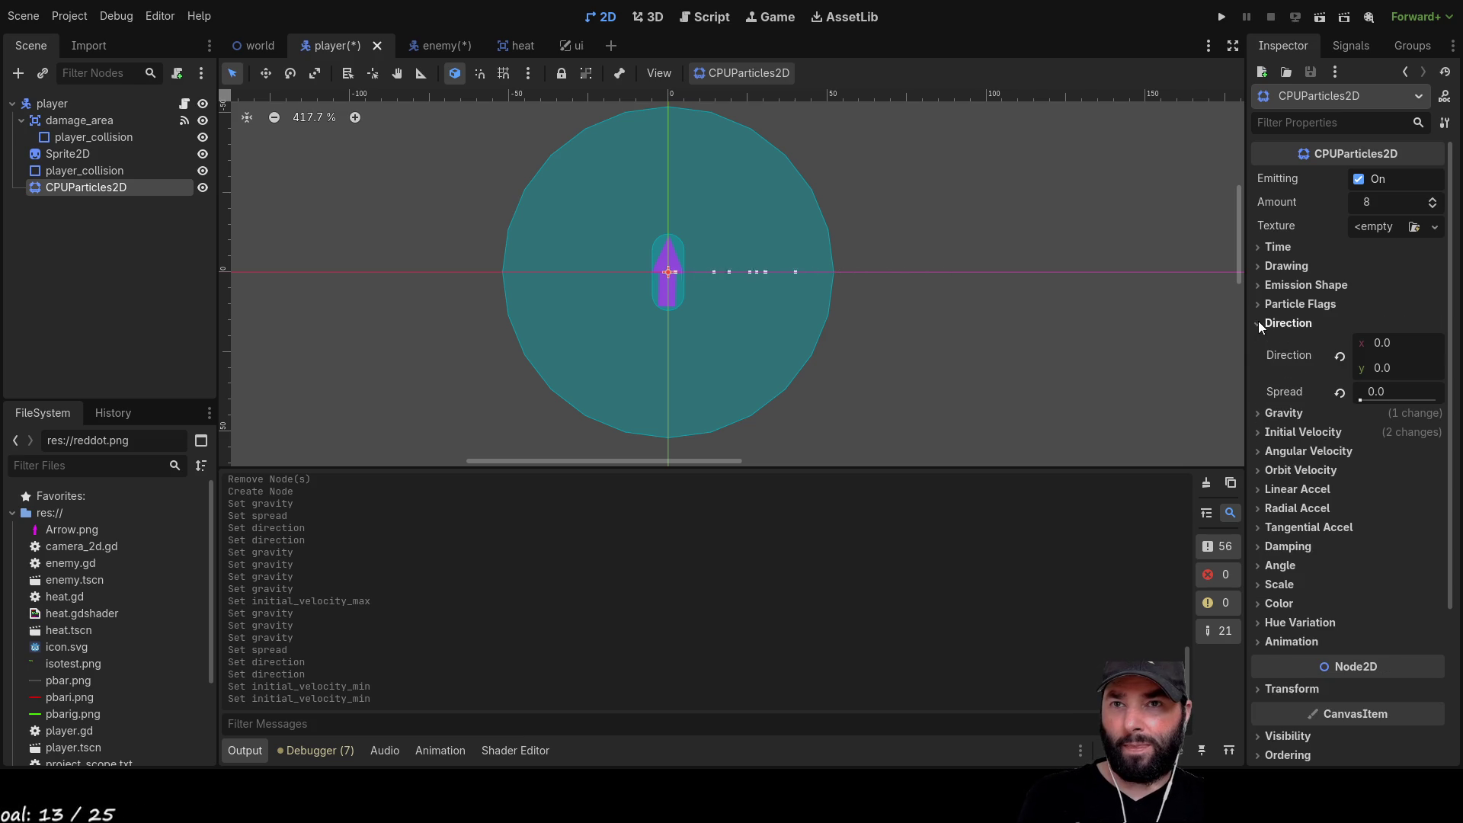
click(1382, 342)
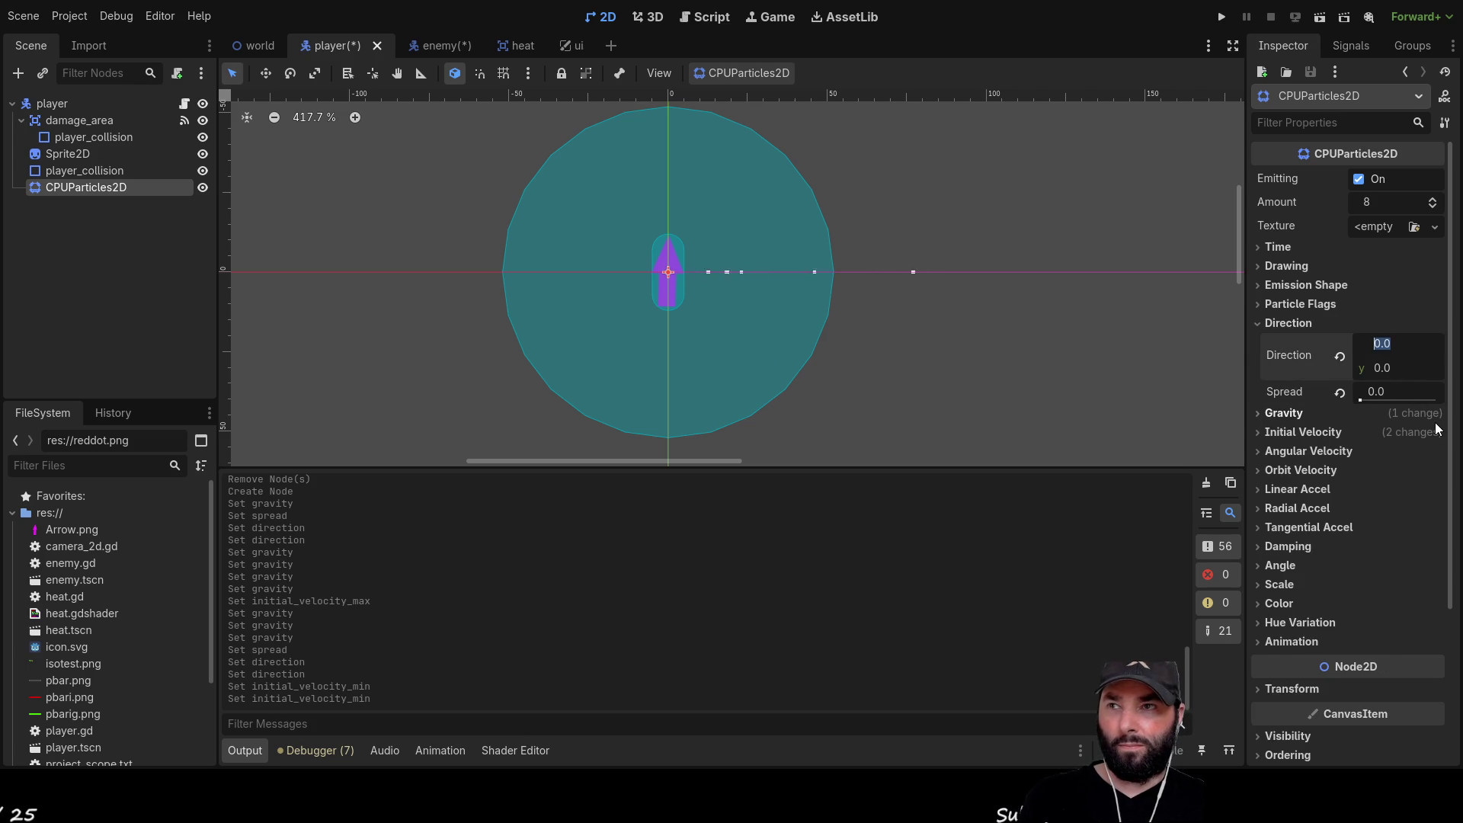
text(10)
key(Return)
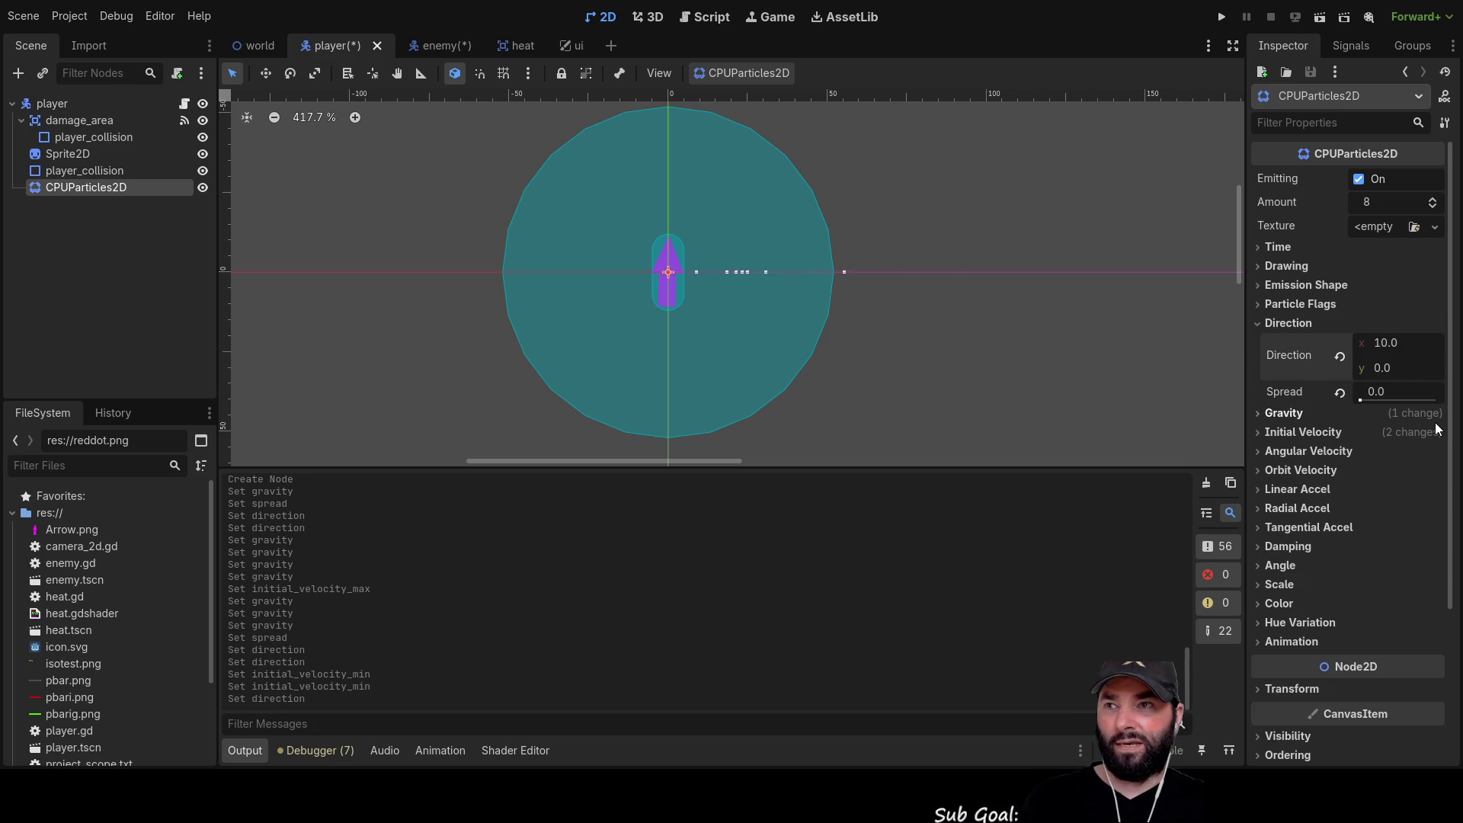
click(1383, 341)
text(0)
click(1385, 367)
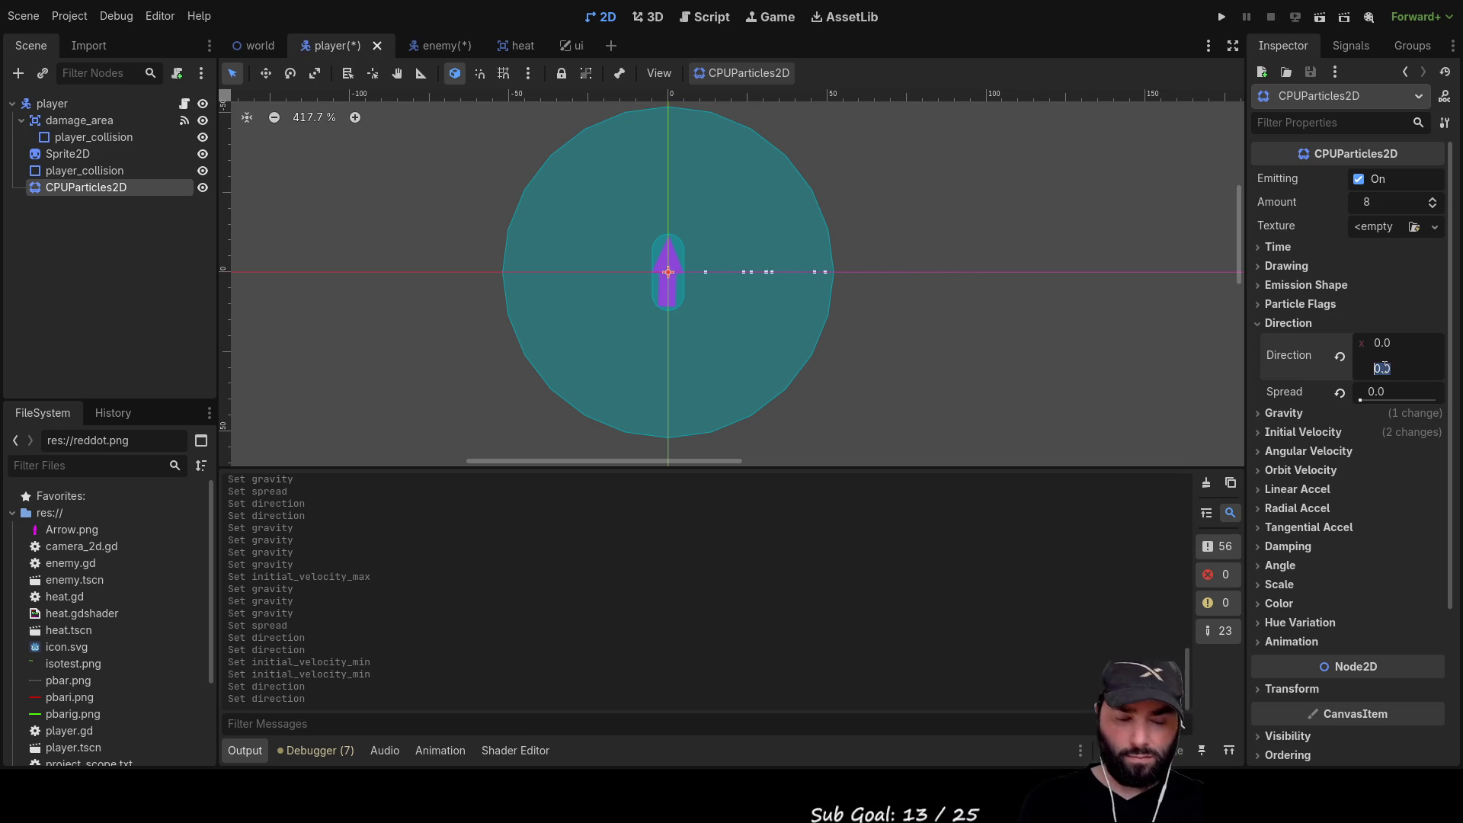
text(10)
key(Return)
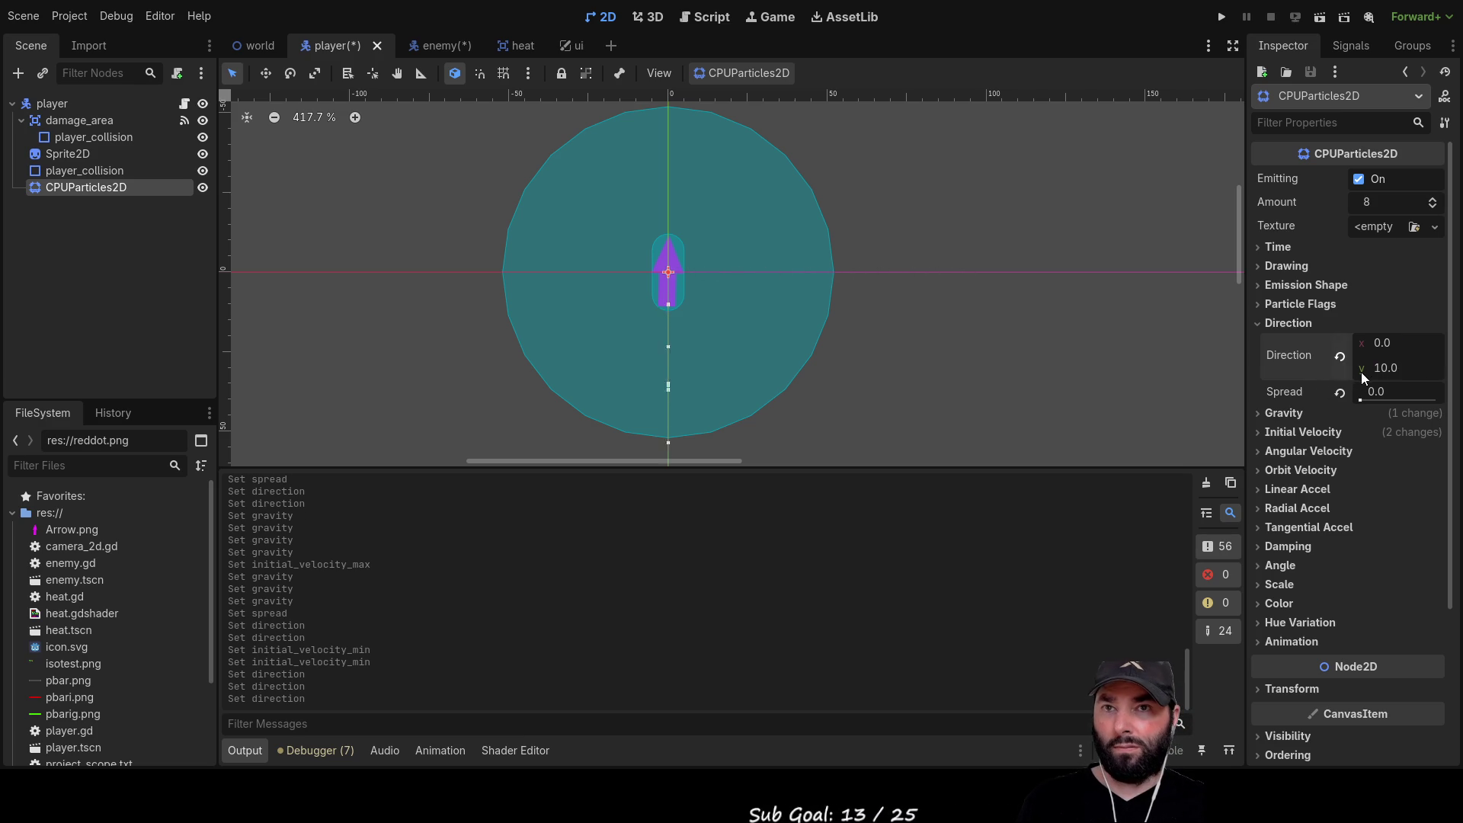
click(1399, 382)
text(-10)
key(Return)
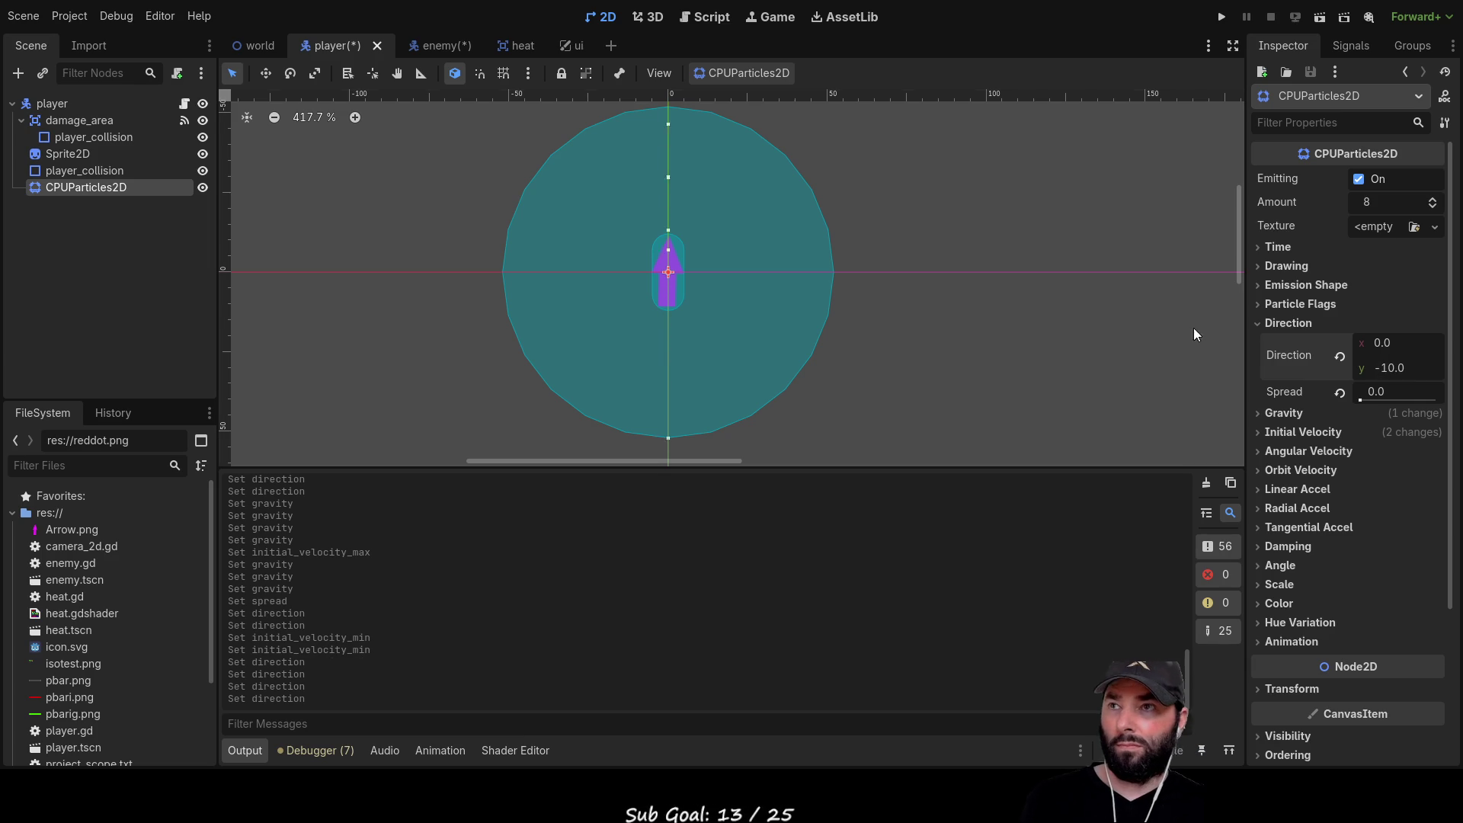
click(1283, 412)
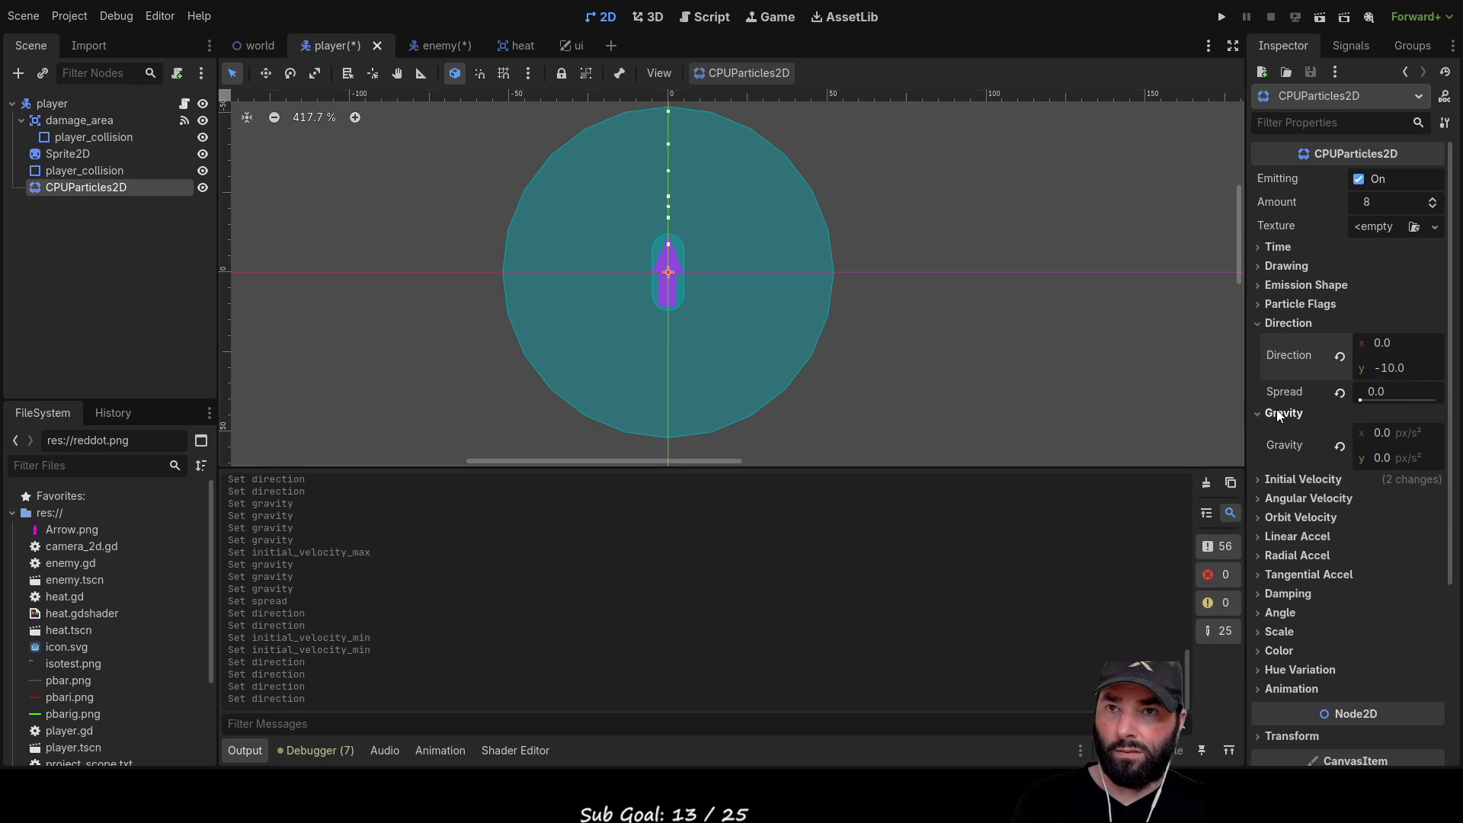
click(1381, 455)
Set the particle gravity y to 100 and the spread to 90
text(10)
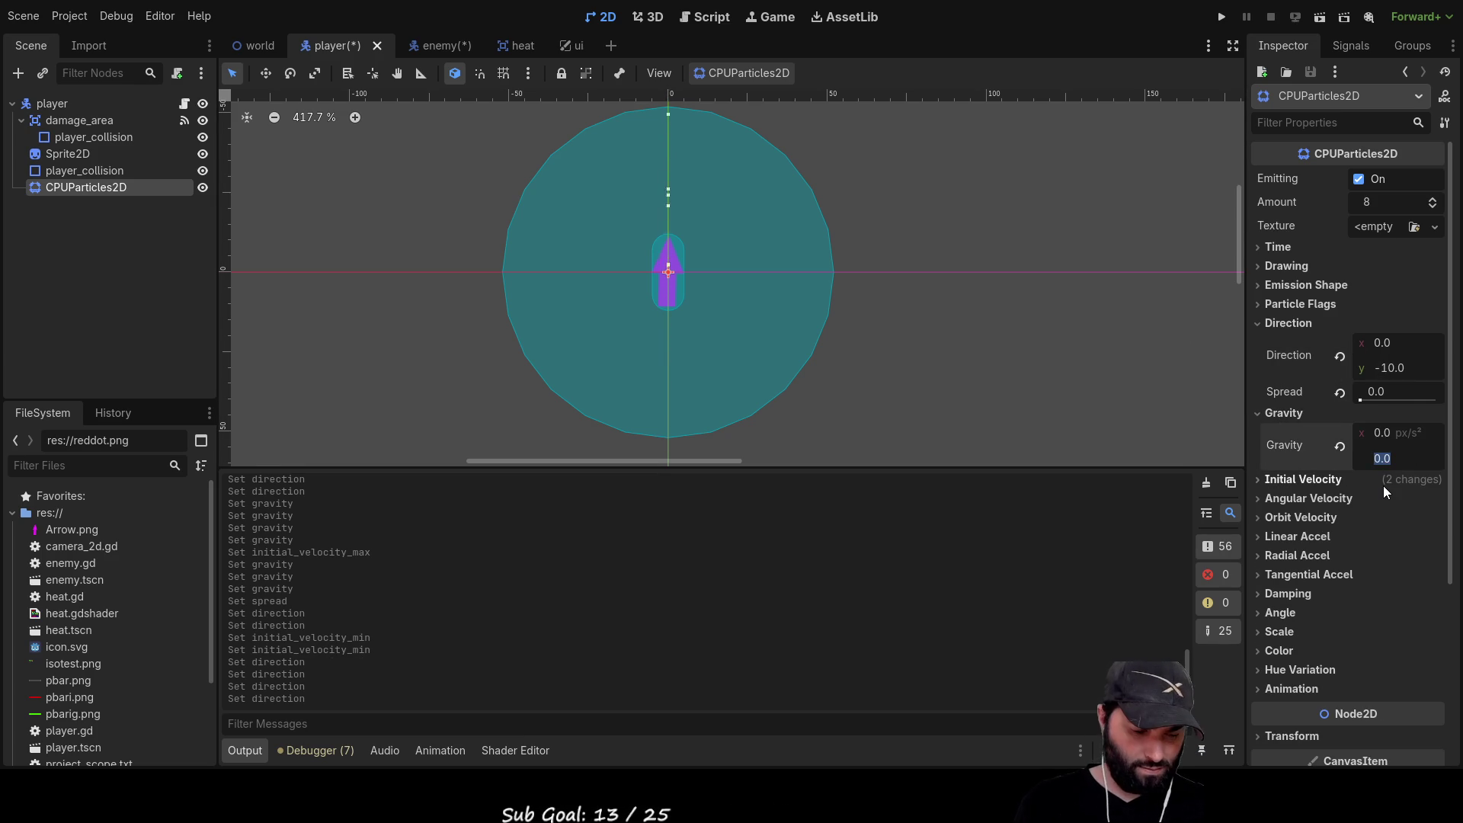
key(Return)
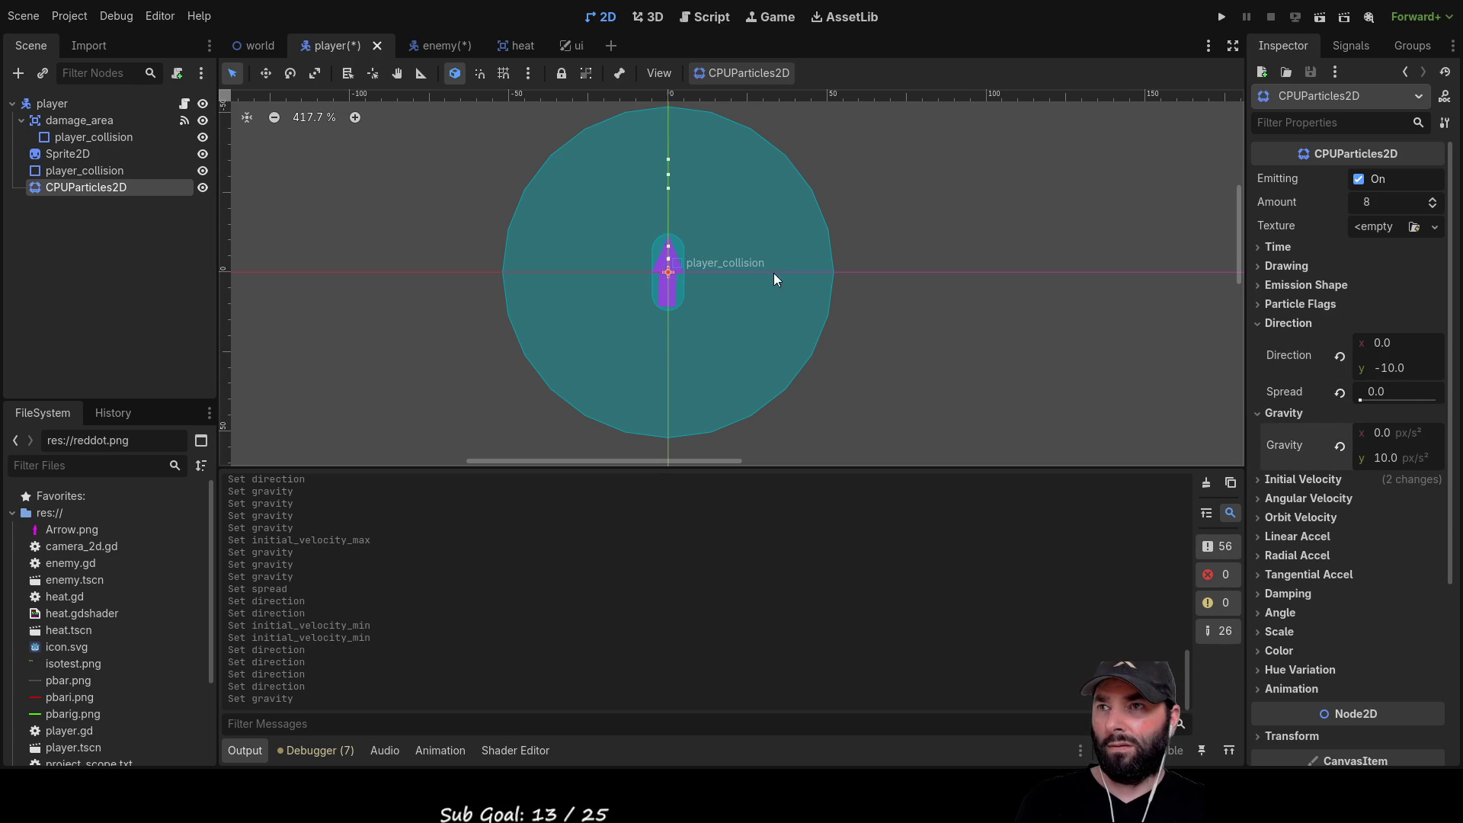
click(1383, 457)
text(100)
key(Return)
scroll(669, 244, down, 3)
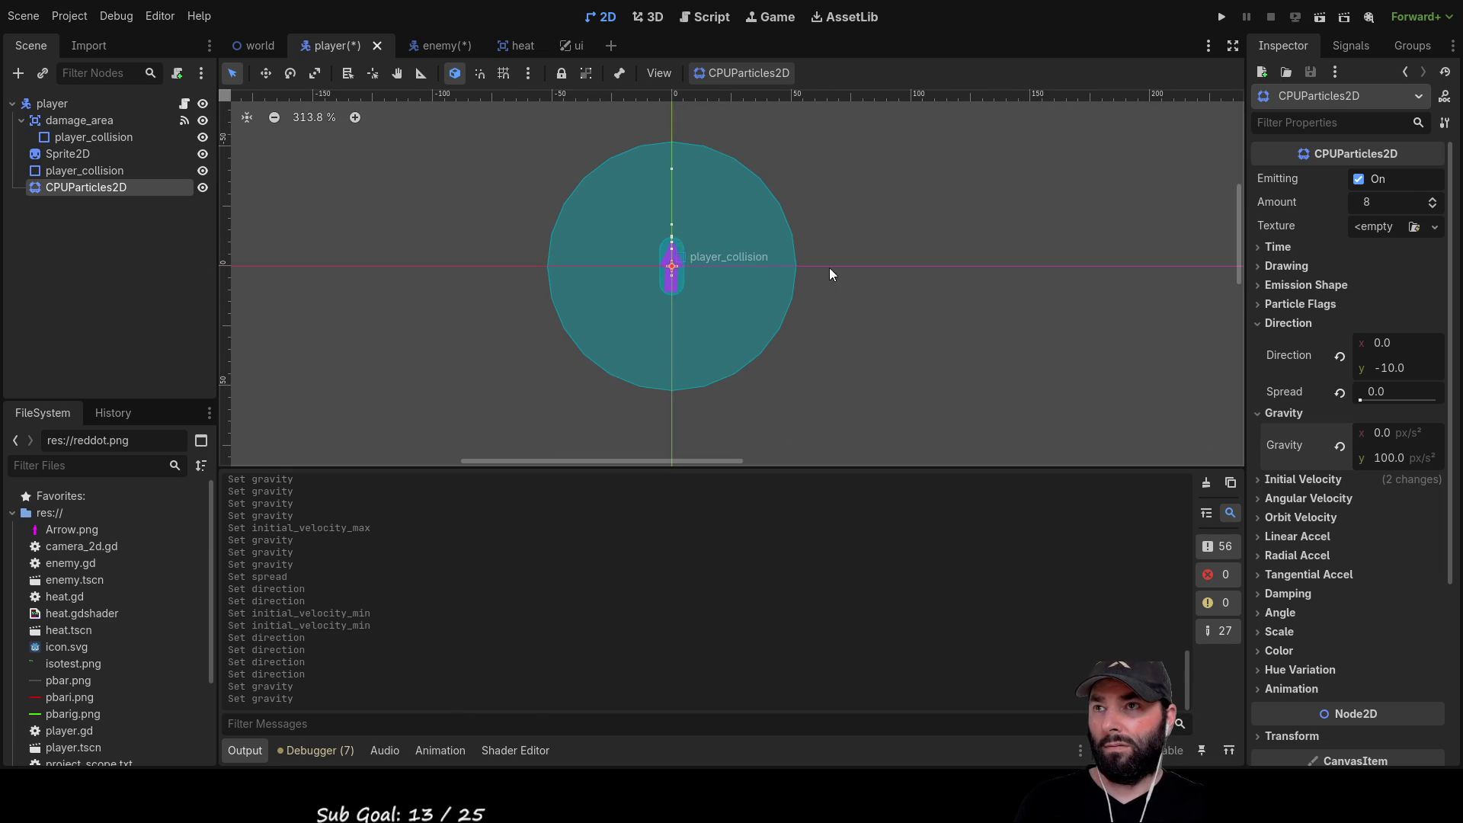
scroll(884, 262, up, 2)
scroll(868, 289, up, 2)
scroll(891, 313, left, 2)
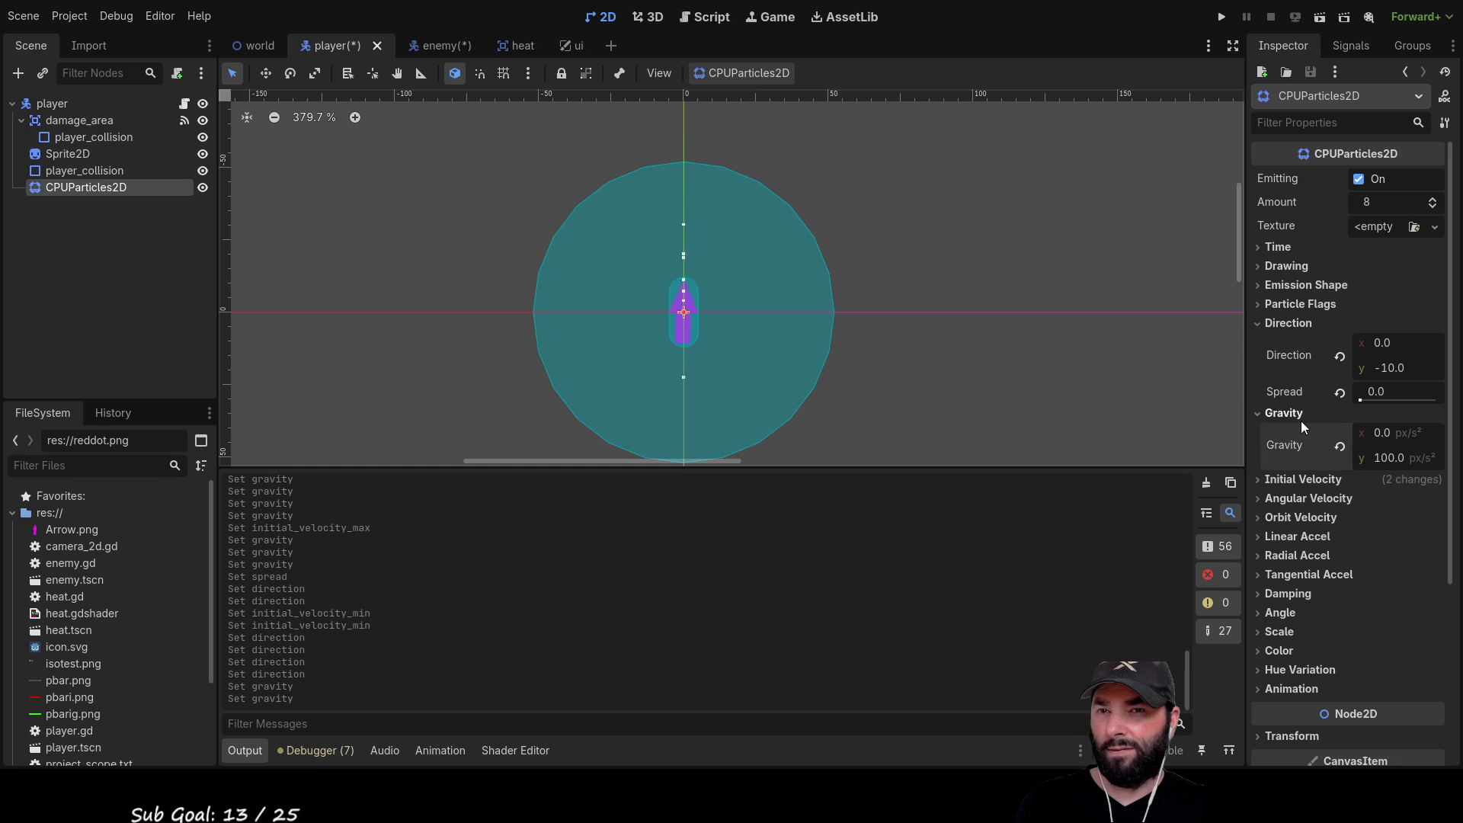
mouse_move(1359, 396)
mouse_down()
mouse_move(1400, 399)
mouse_move(1383, 397)
mouse_up()
click(1384, 397)
text(90)
key(Return)
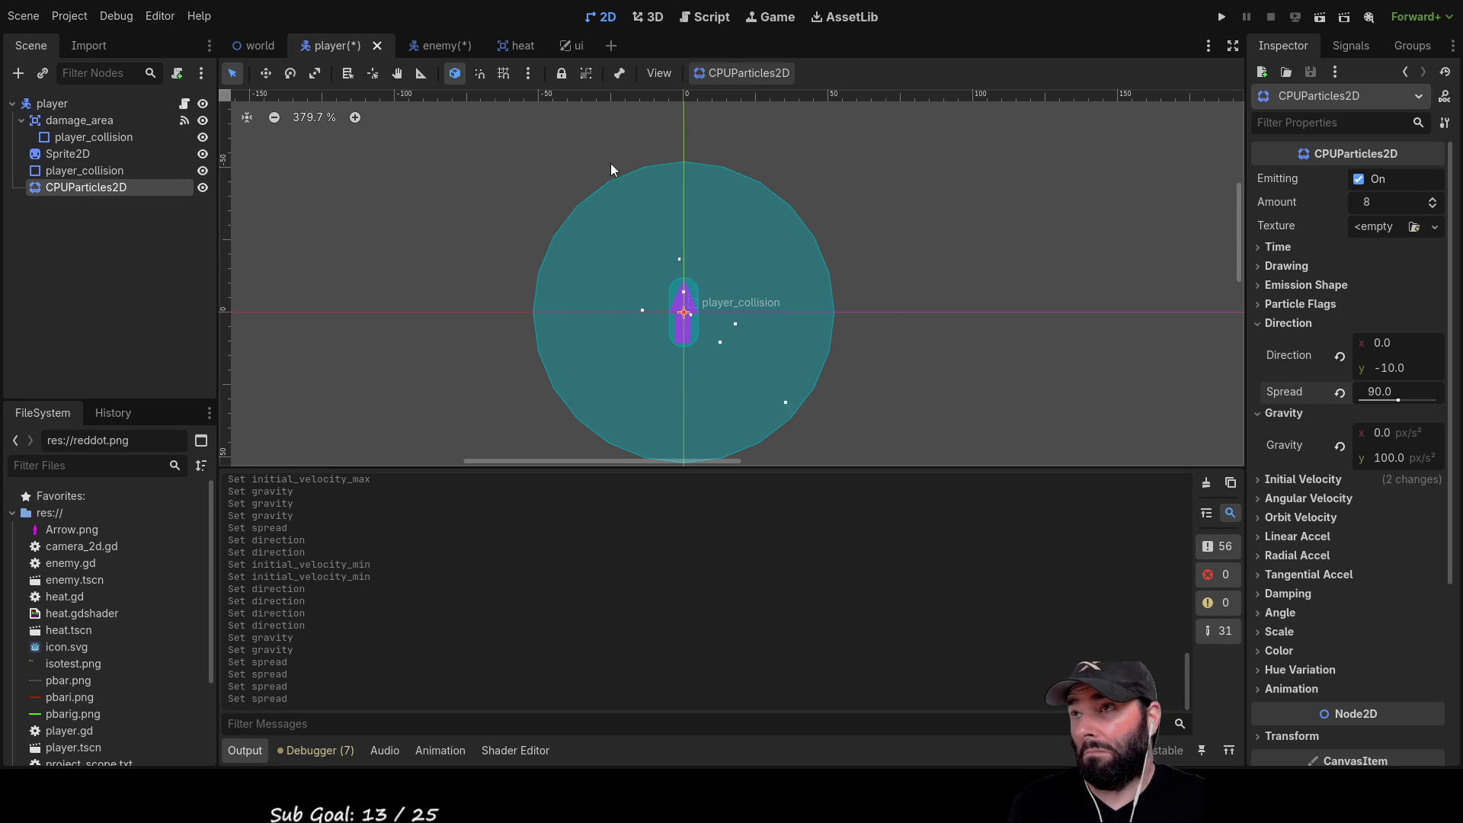
Turn off Emitting on the player's particles and switch to the world scene
click(203, 188)
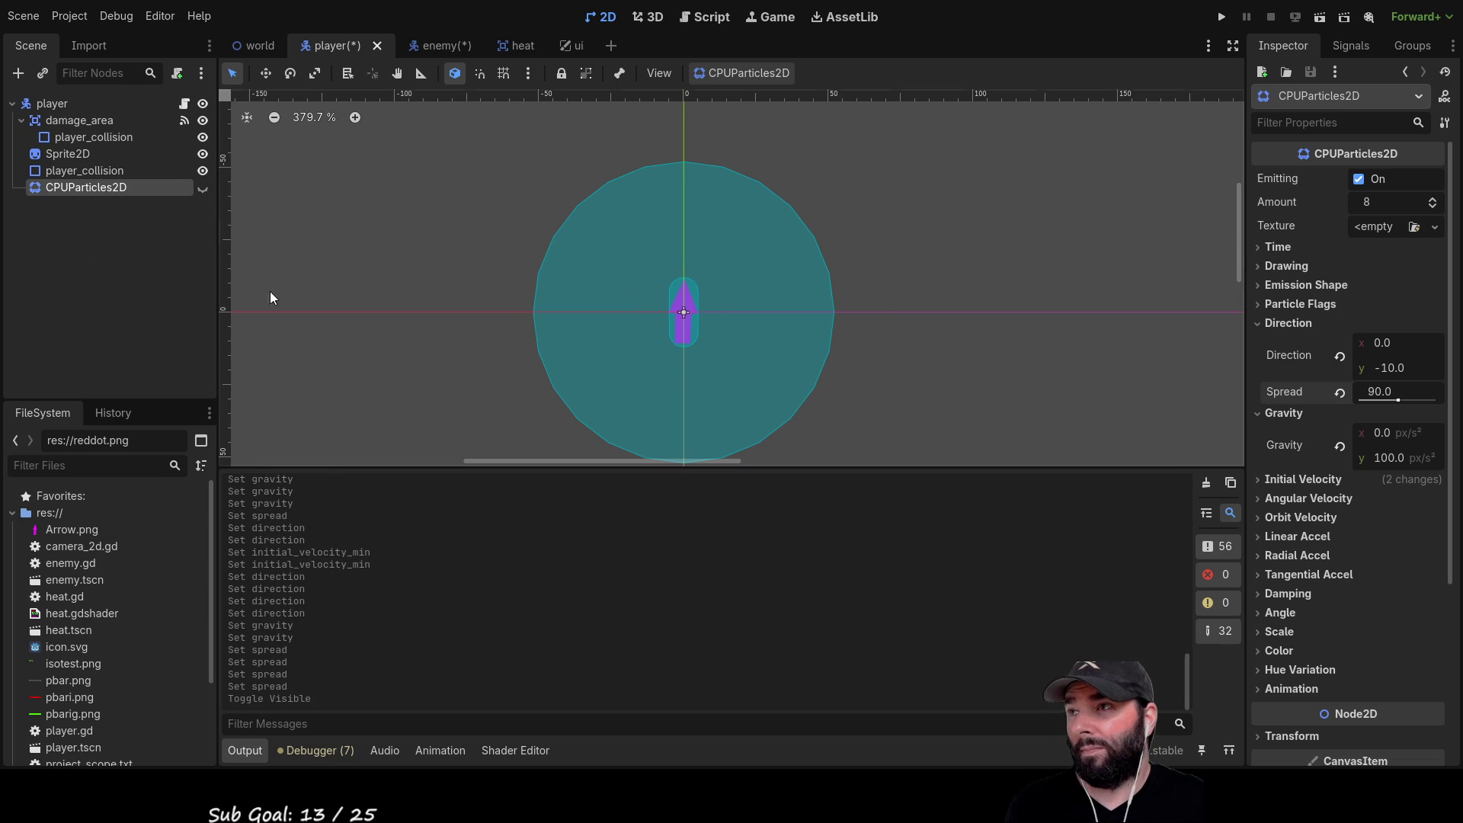
click(200, 187)
click(1367, 177)
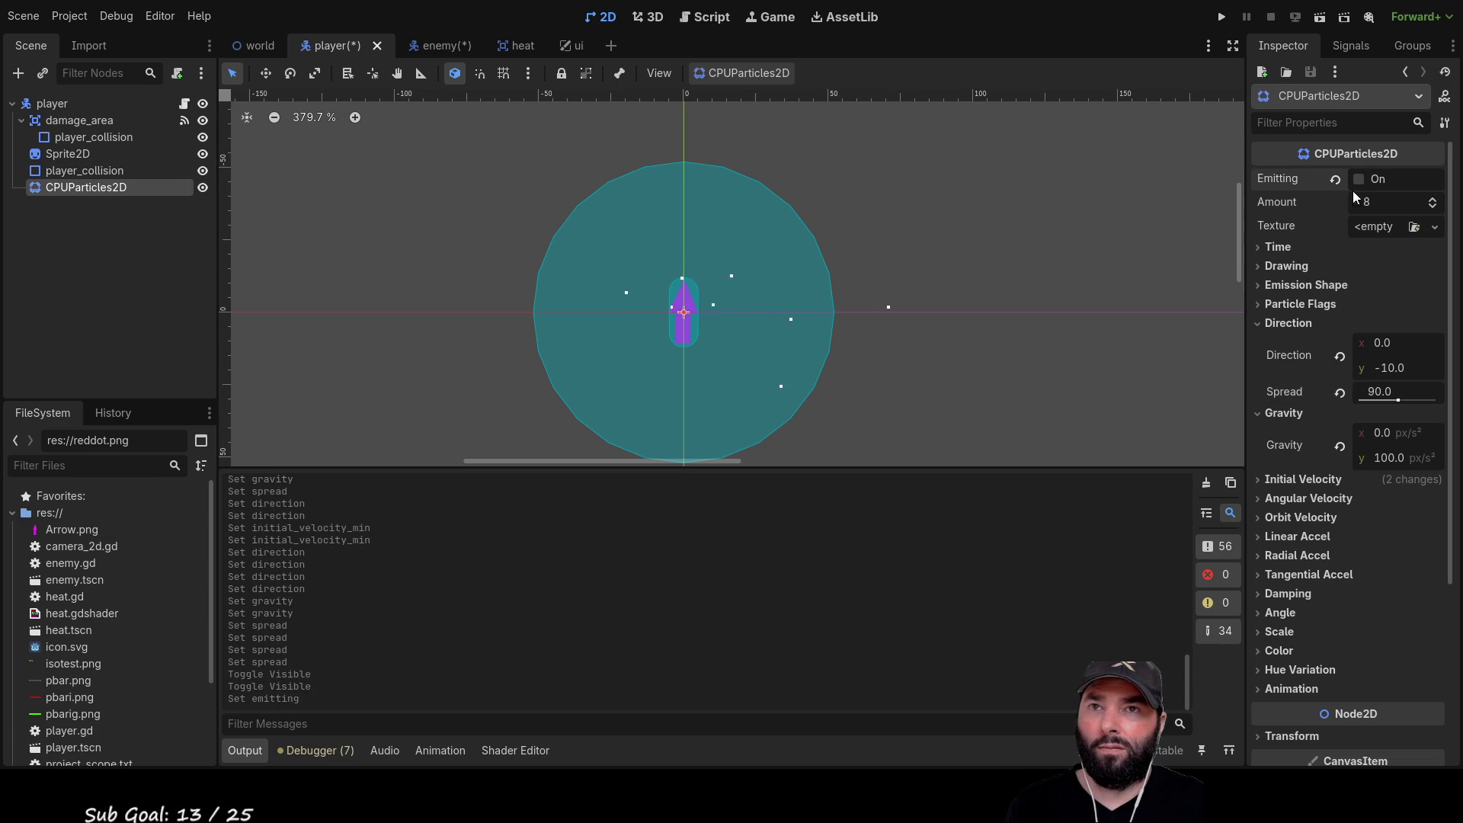
click(1362, 180)
click(1365, 180)
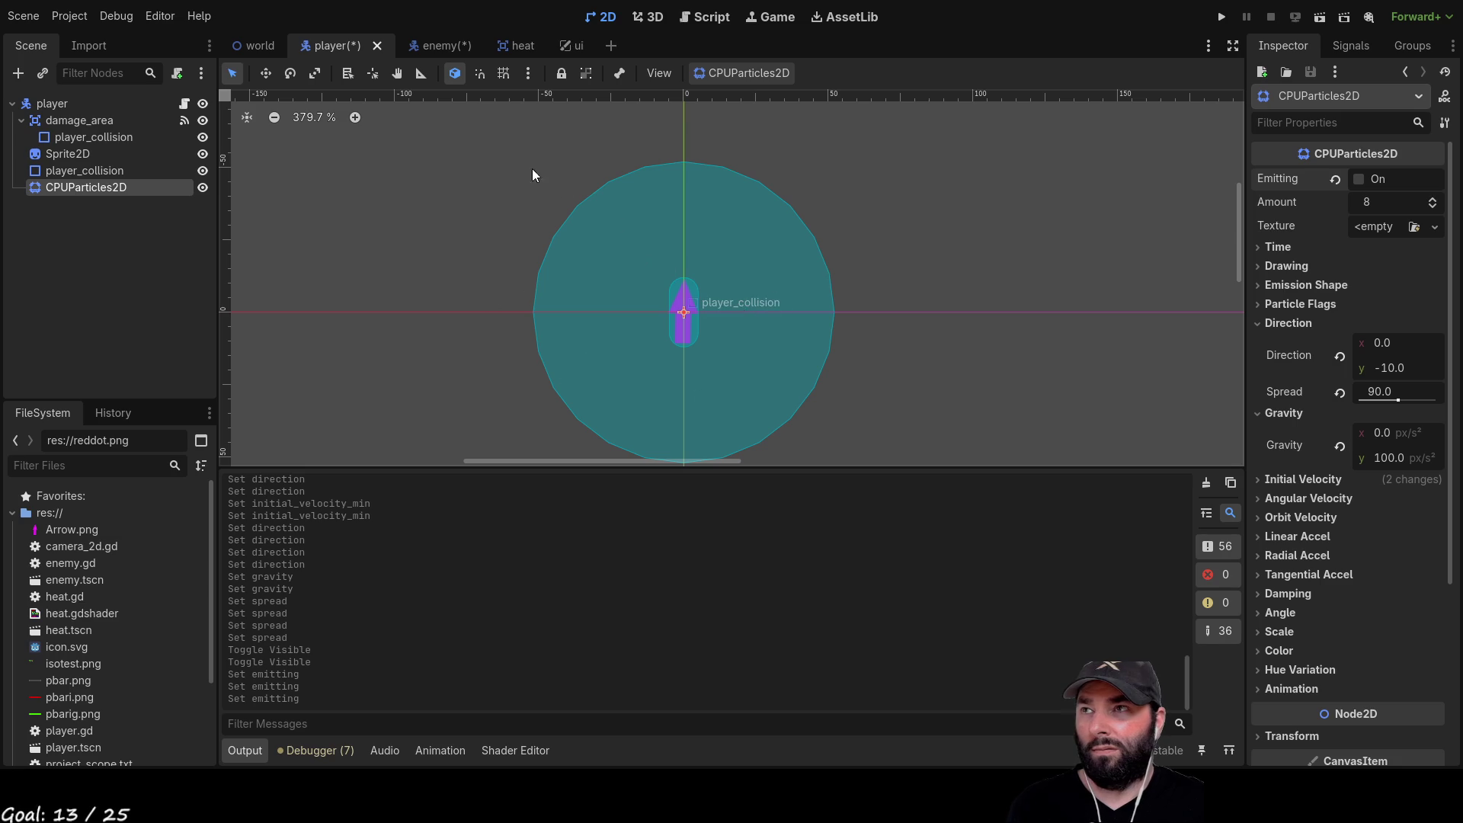
click(245, 46)
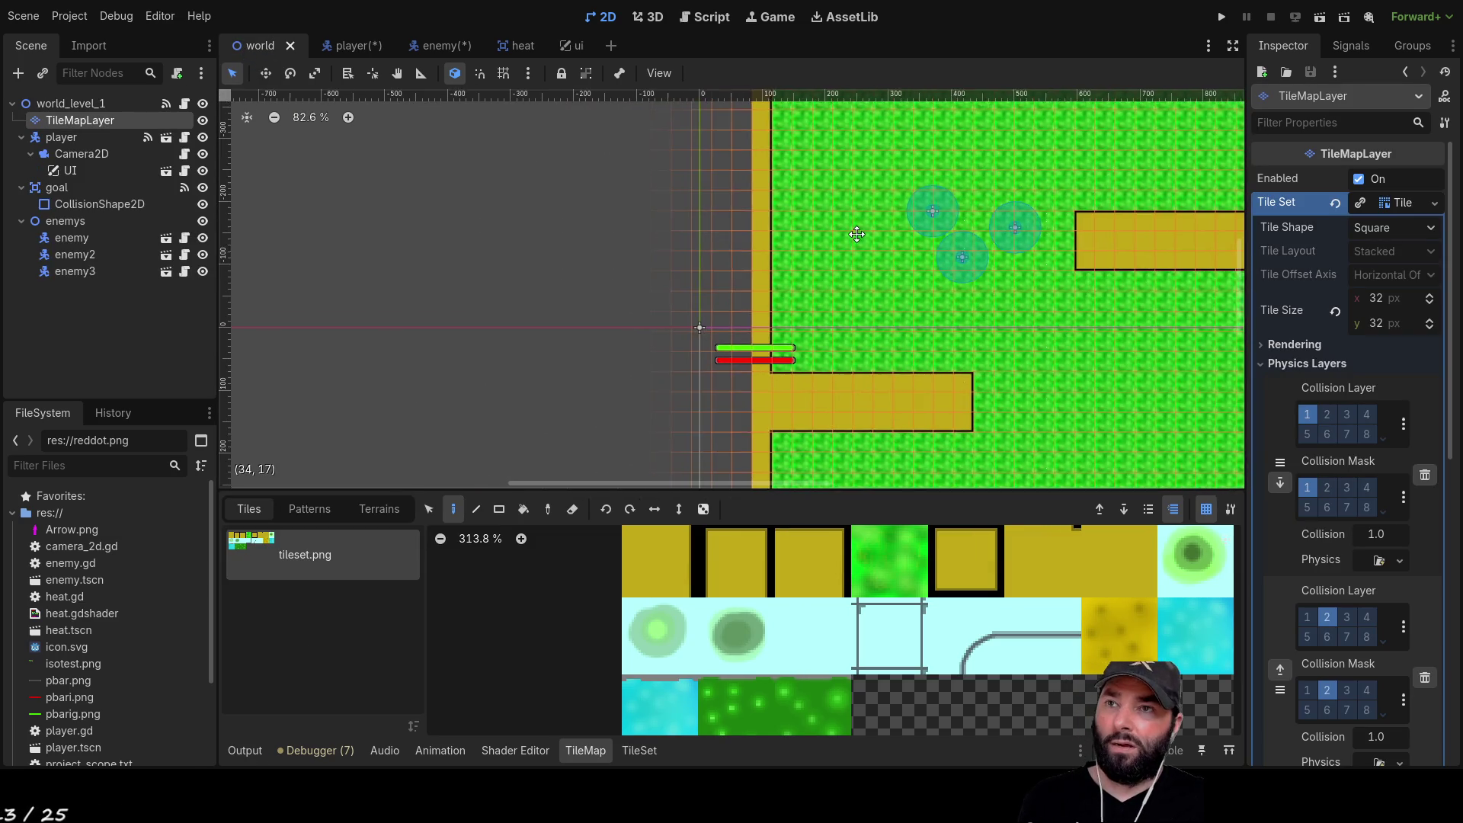
Expand the TileMapLayer's Transform section in the Inspector
scroll(820, 334, down, 3)
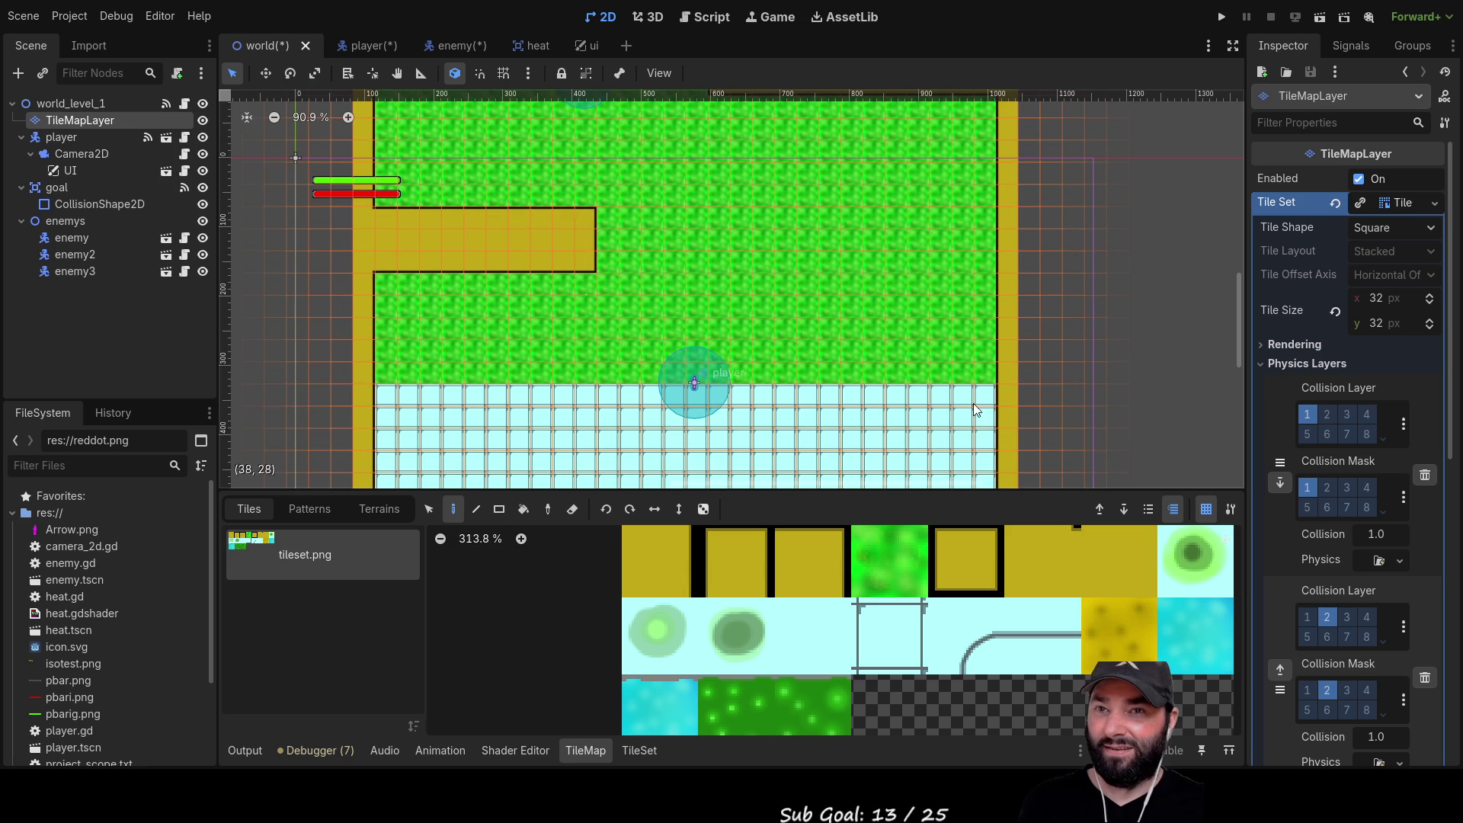
scroll(1335, 454, down, 10)
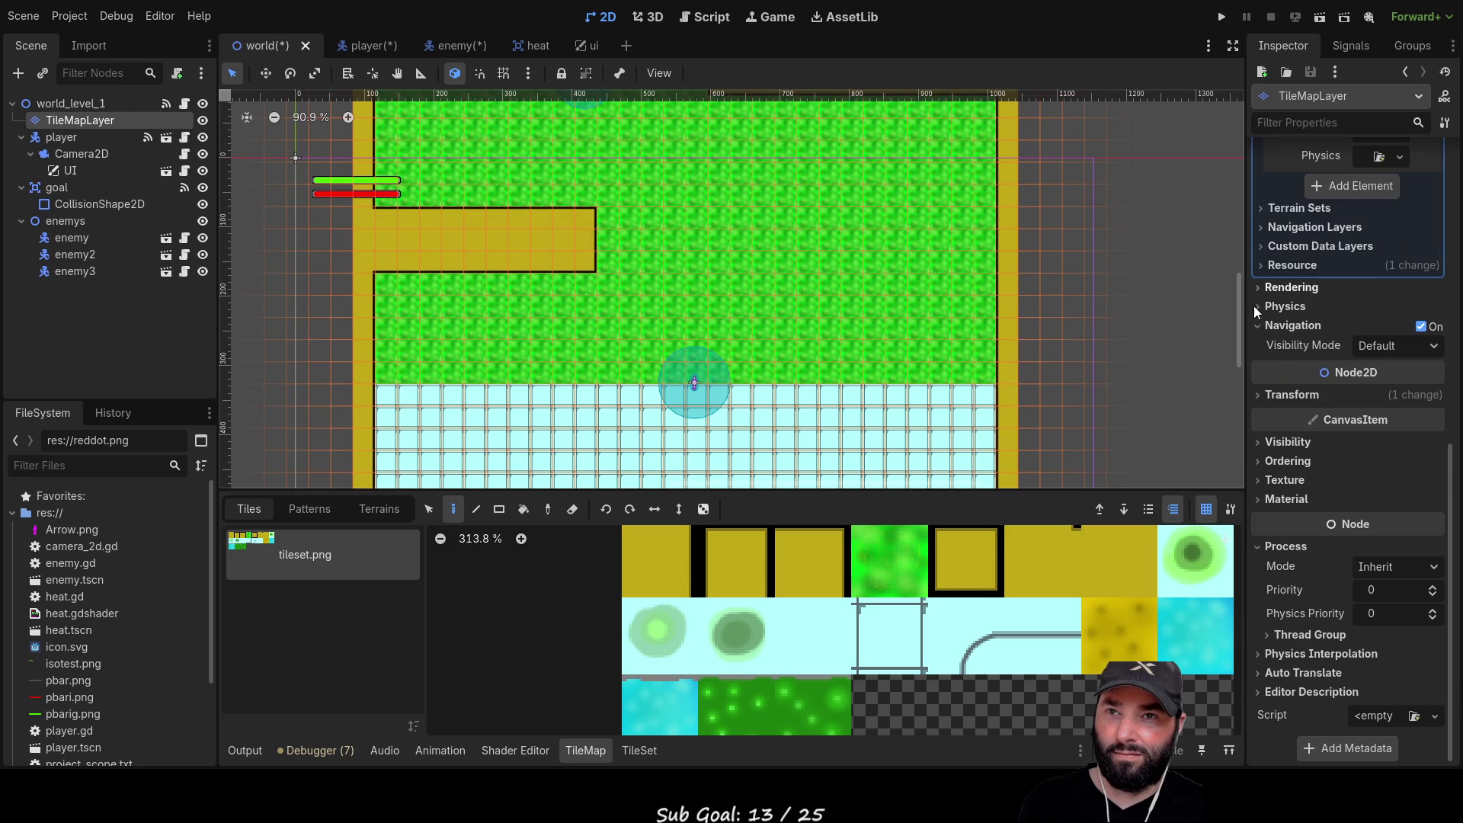
scroll(1260, 298, up, 5)
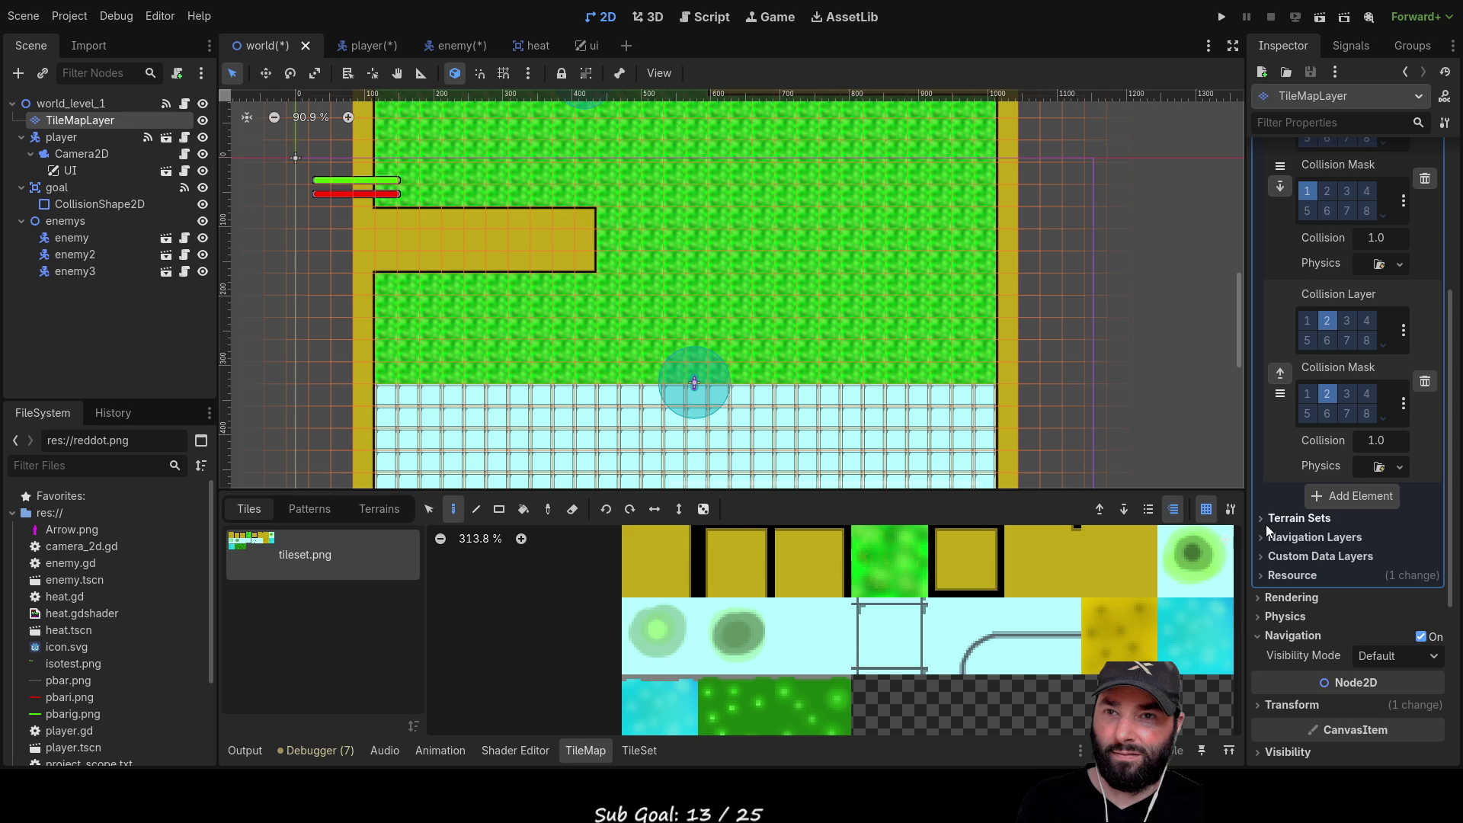
scroll(1276, 541, up, 5)
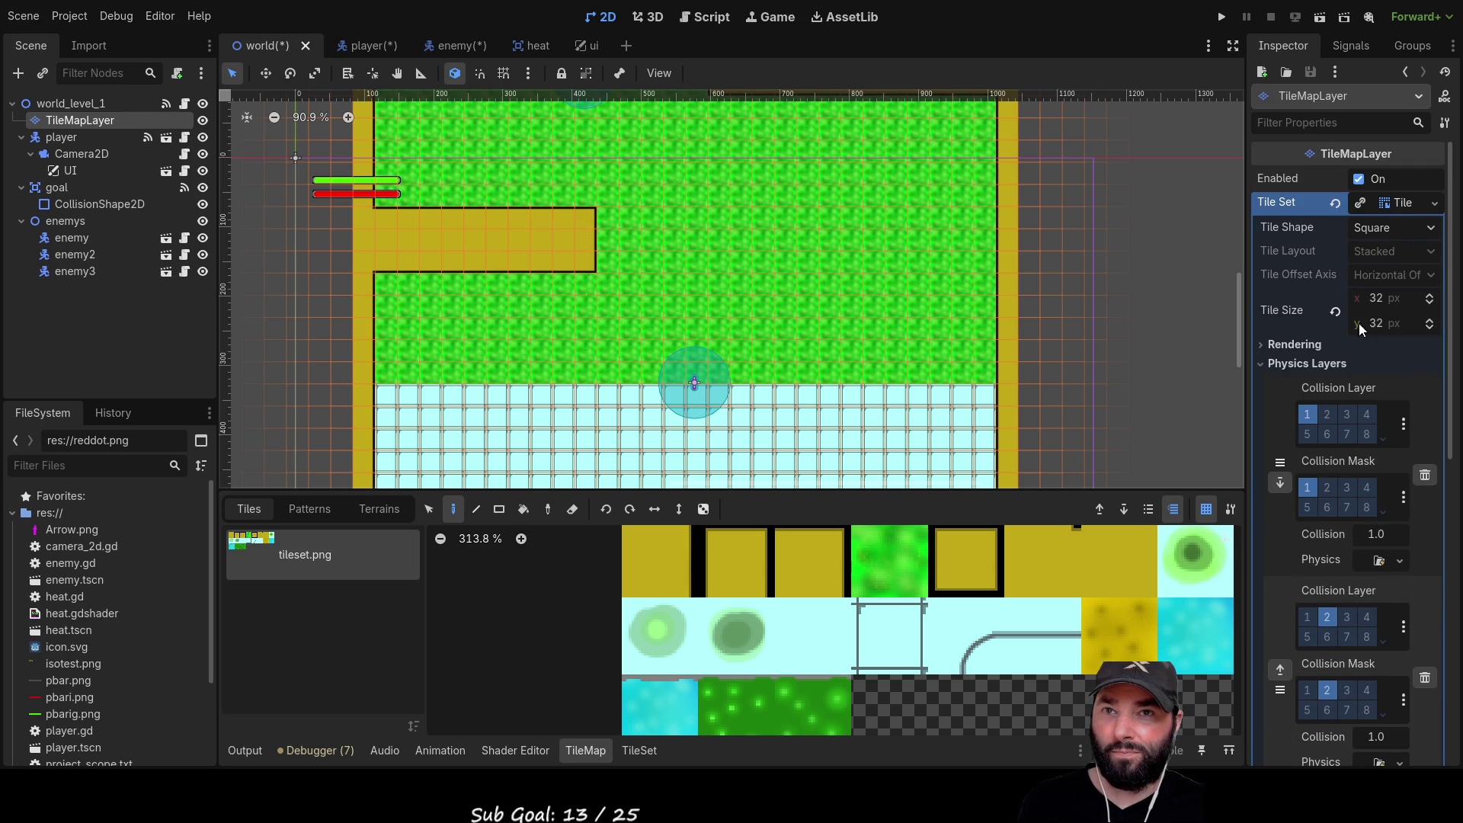
scroll(1345, 359, down, 10)
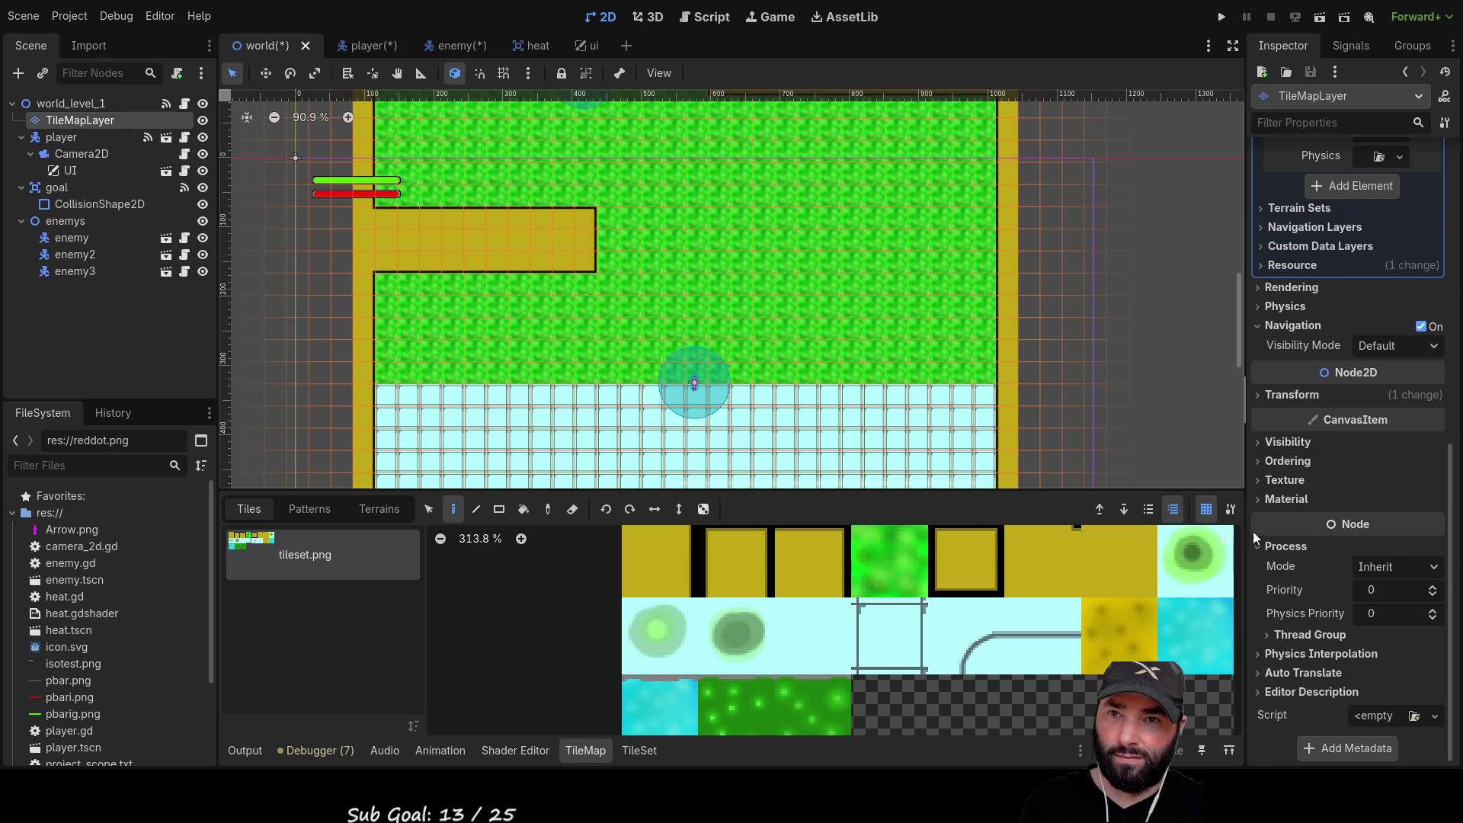
click(1265, 395)
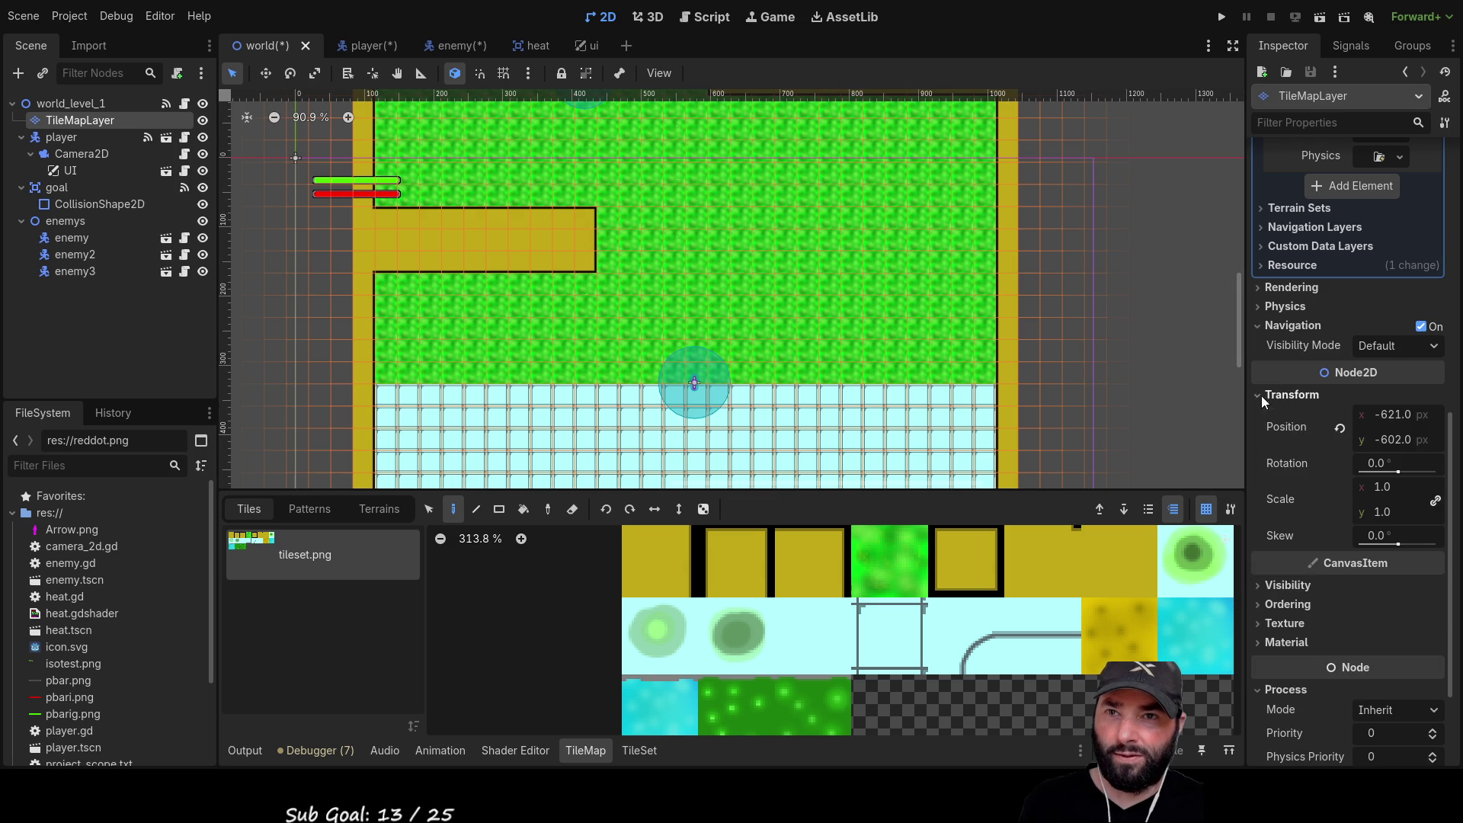
click(1266, 396)
click(1266, 396)
Set the TileMapLayer position to x 0 and y 0
click(1393, 415)
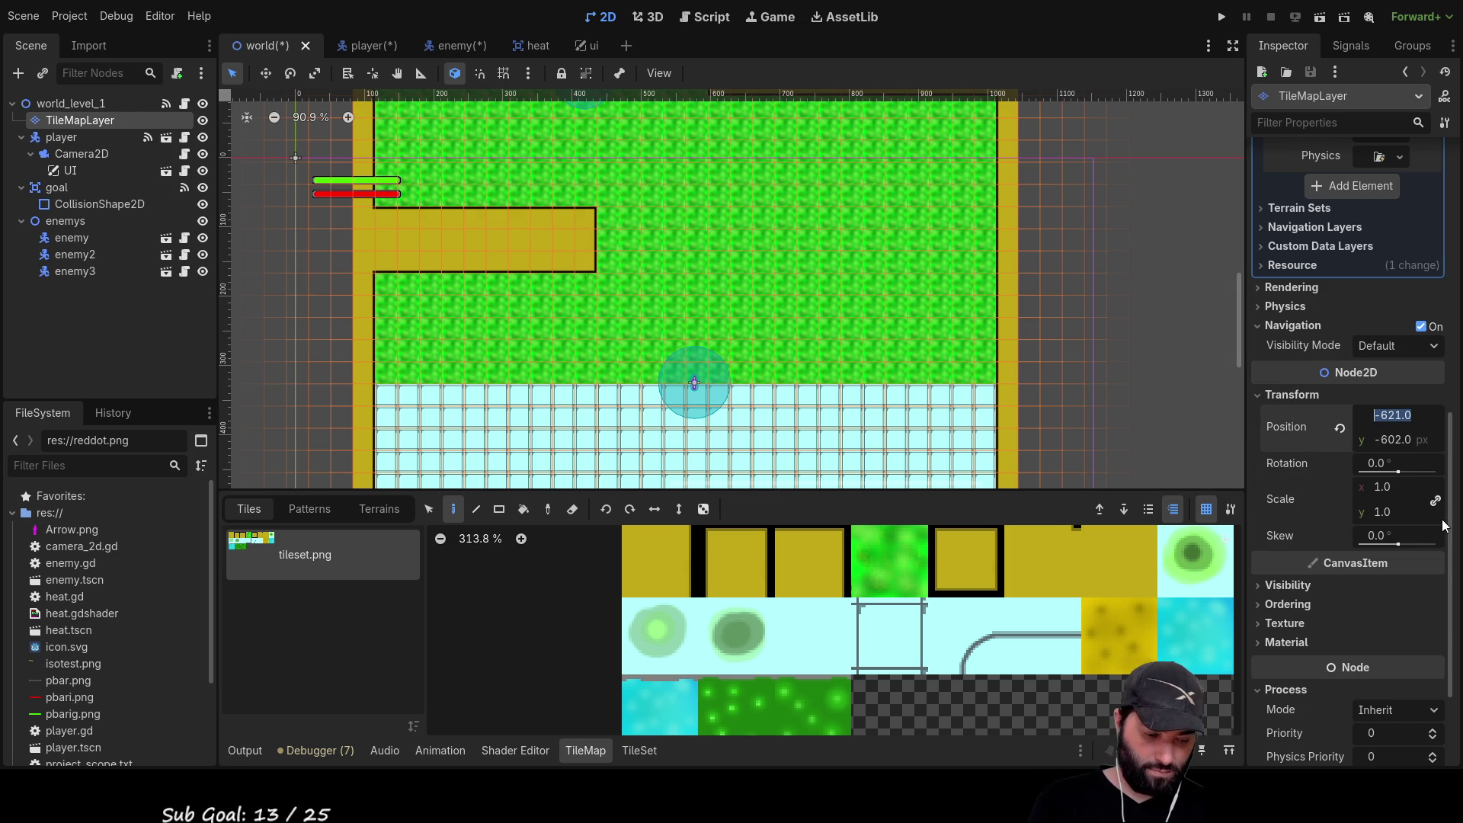
text(600)
key(Return)
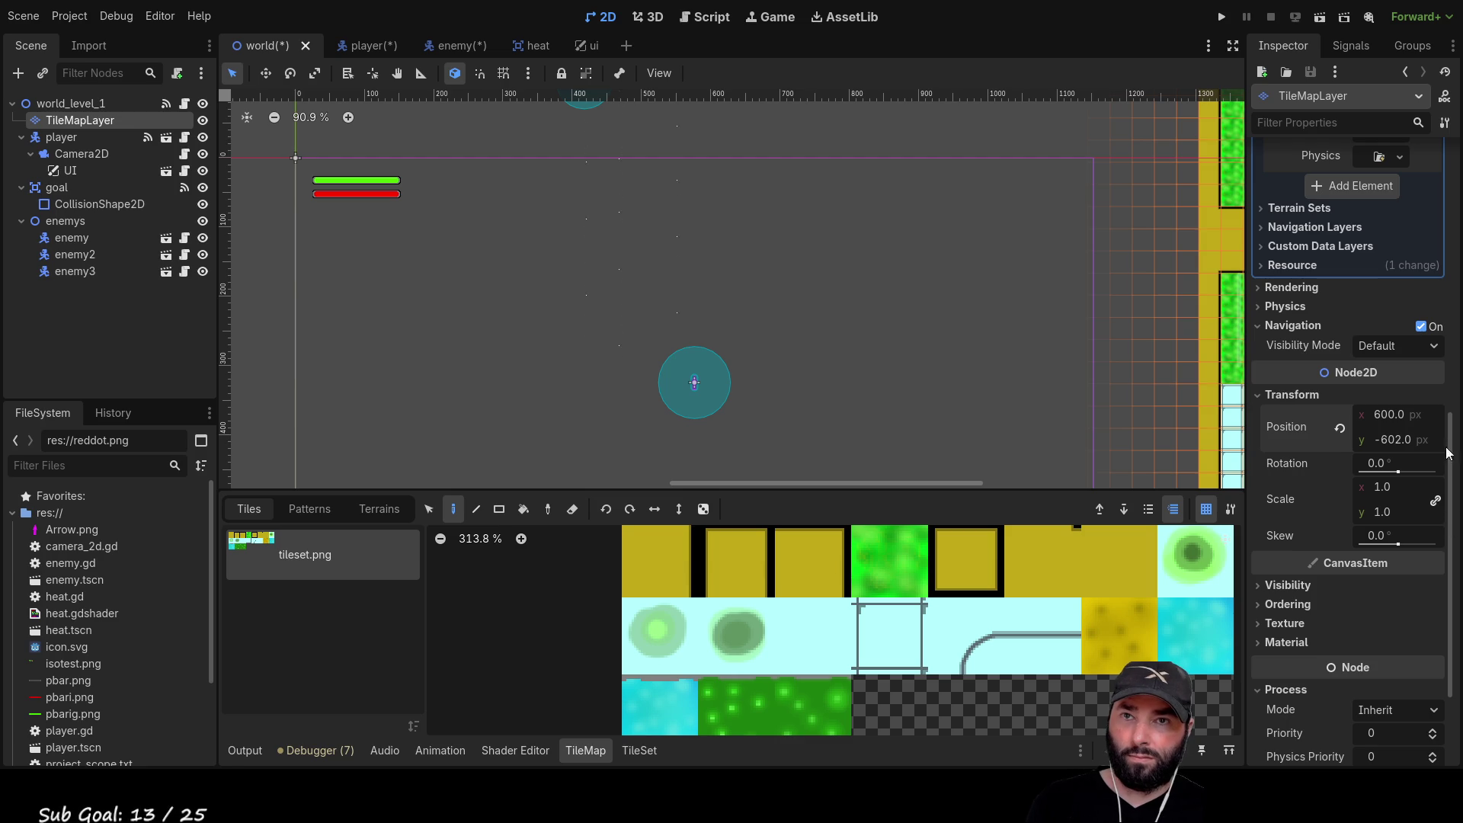
click(1379, 415)
key(BackSpace)
text(0)
key(Return)
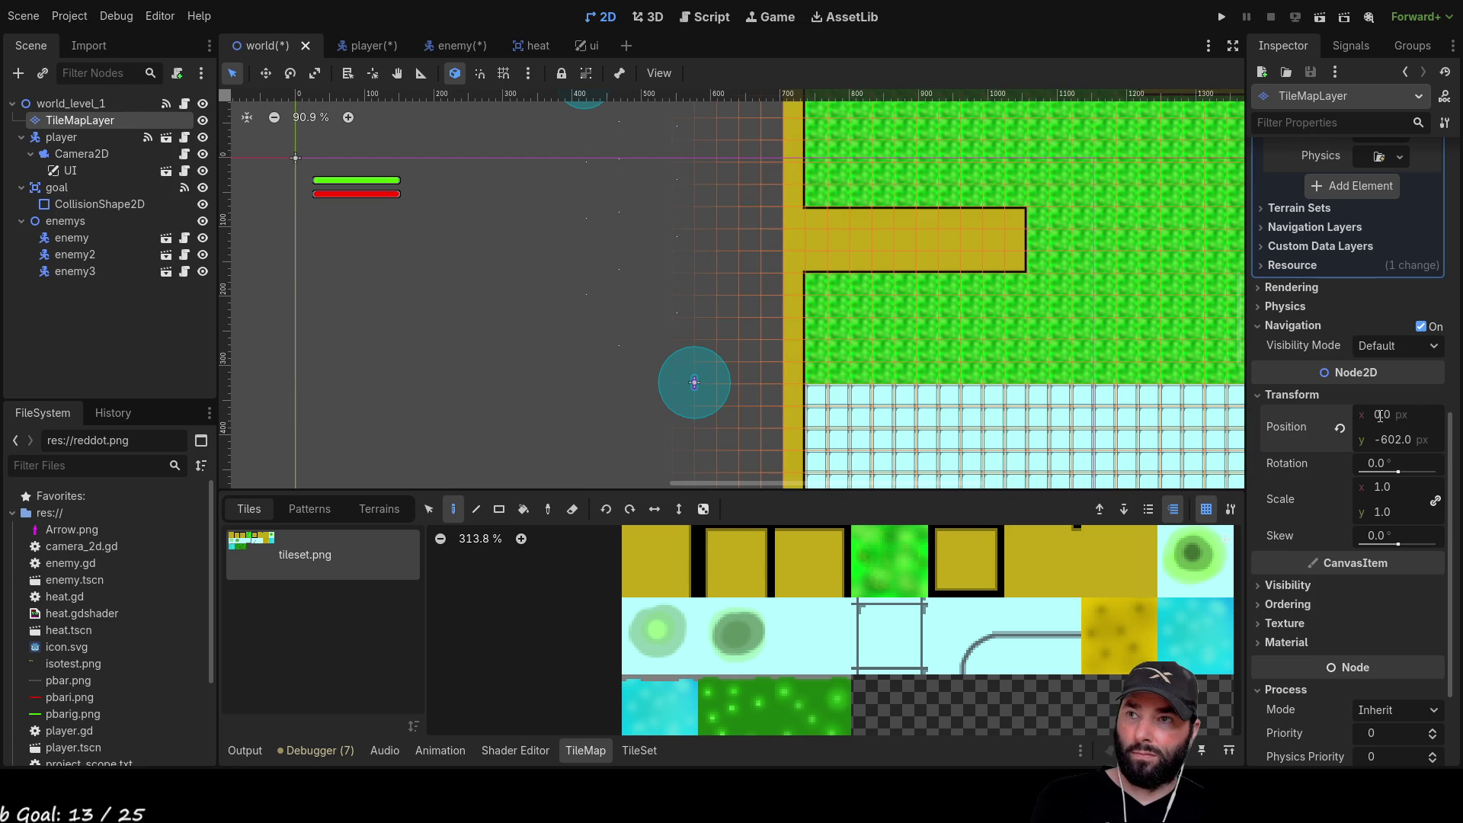
click(1391, 437)
text(0)
key(Return)
scroll(919, 296, down, 10)
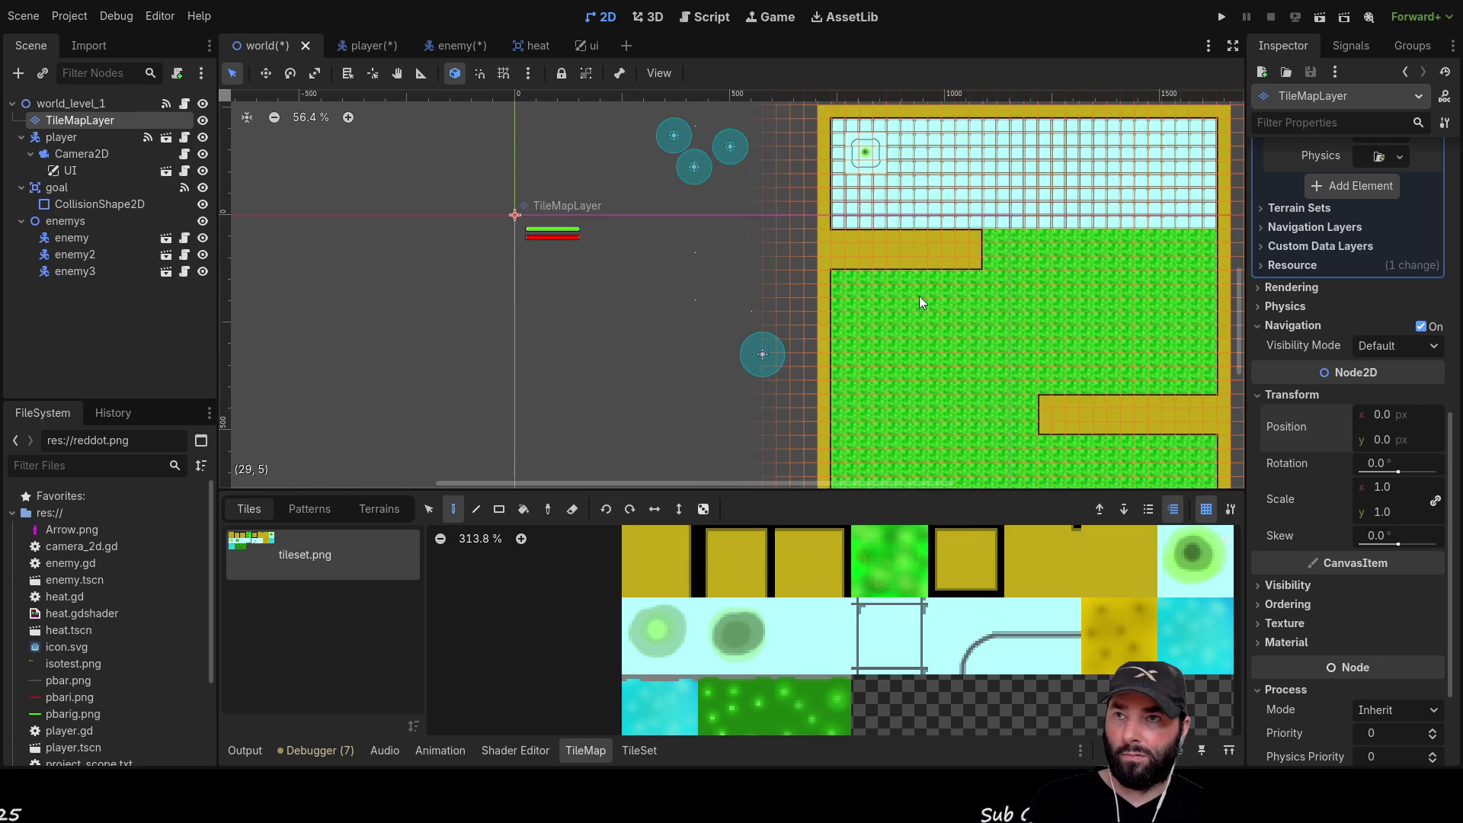
Drag the TileMapLayer with the Move tool to about (-622, -603)
click(264, 73)
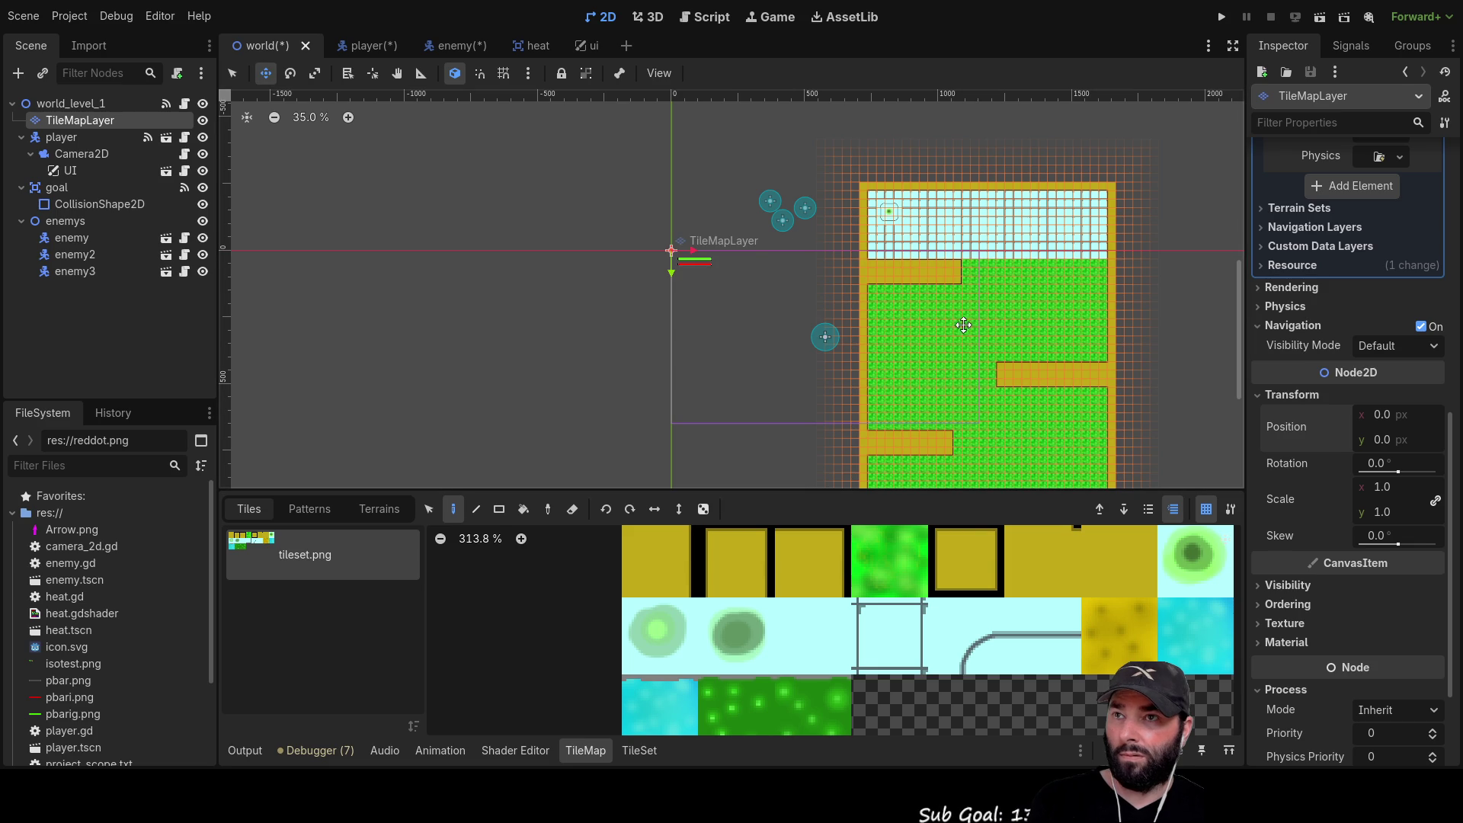
mouse_move(986, 319)
mouse_down()
mouse_move(899, 229)
mouse_move(796, 174)
mouse_move(833, 146)
mouse_up()
scroll(1045, 287, up, 3)
scroll(1044, 287, left, 2)
drag(941, 341, 928, 356)
scroll(870, 391, up, 4)
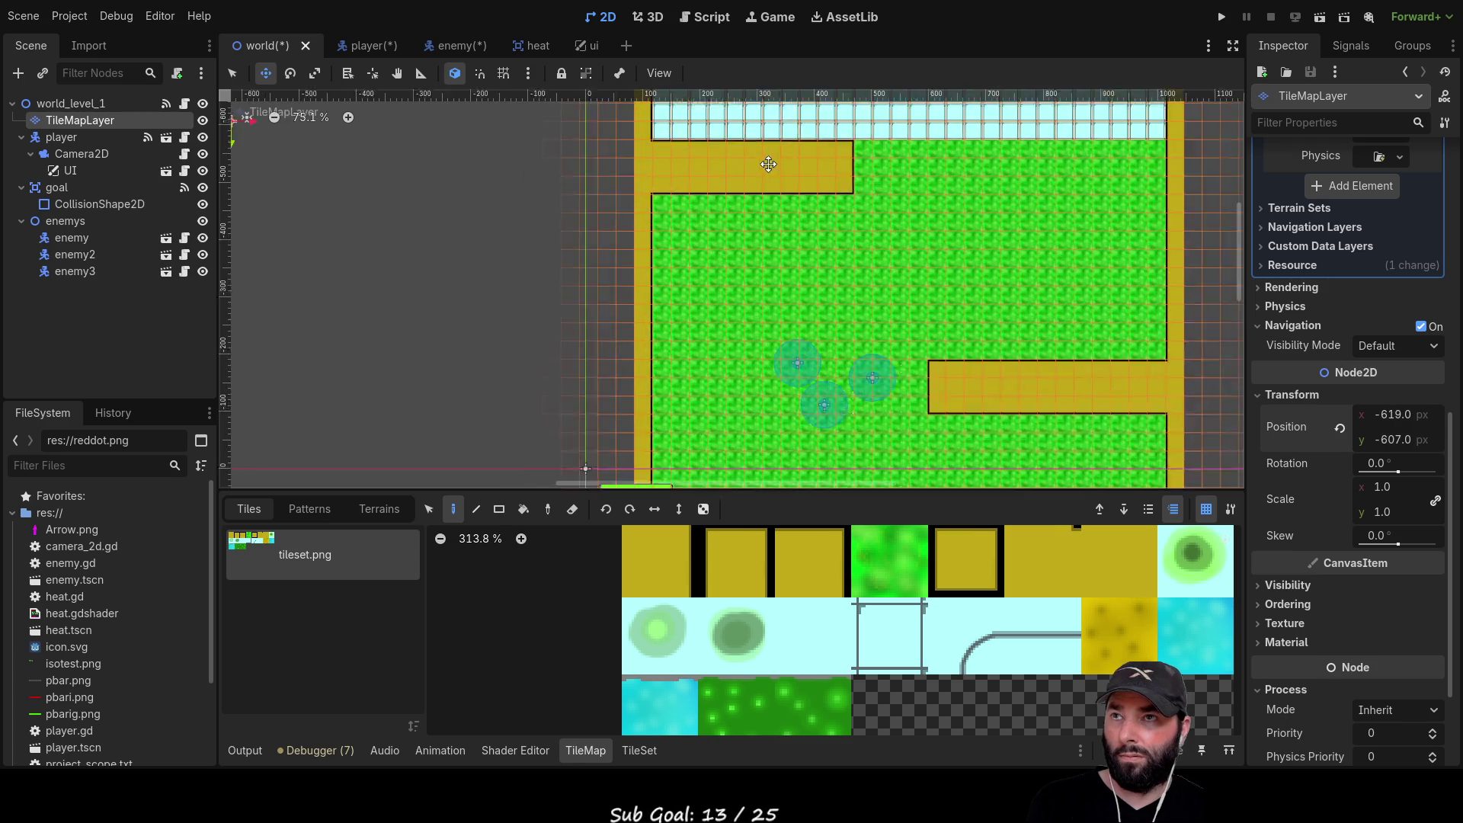
scroll(842, 261, up, 8)
mouse_move(867, 246)
mouse_down()
mouse_move(866, 266)
mouse_move(857, 255)
mouse_up()
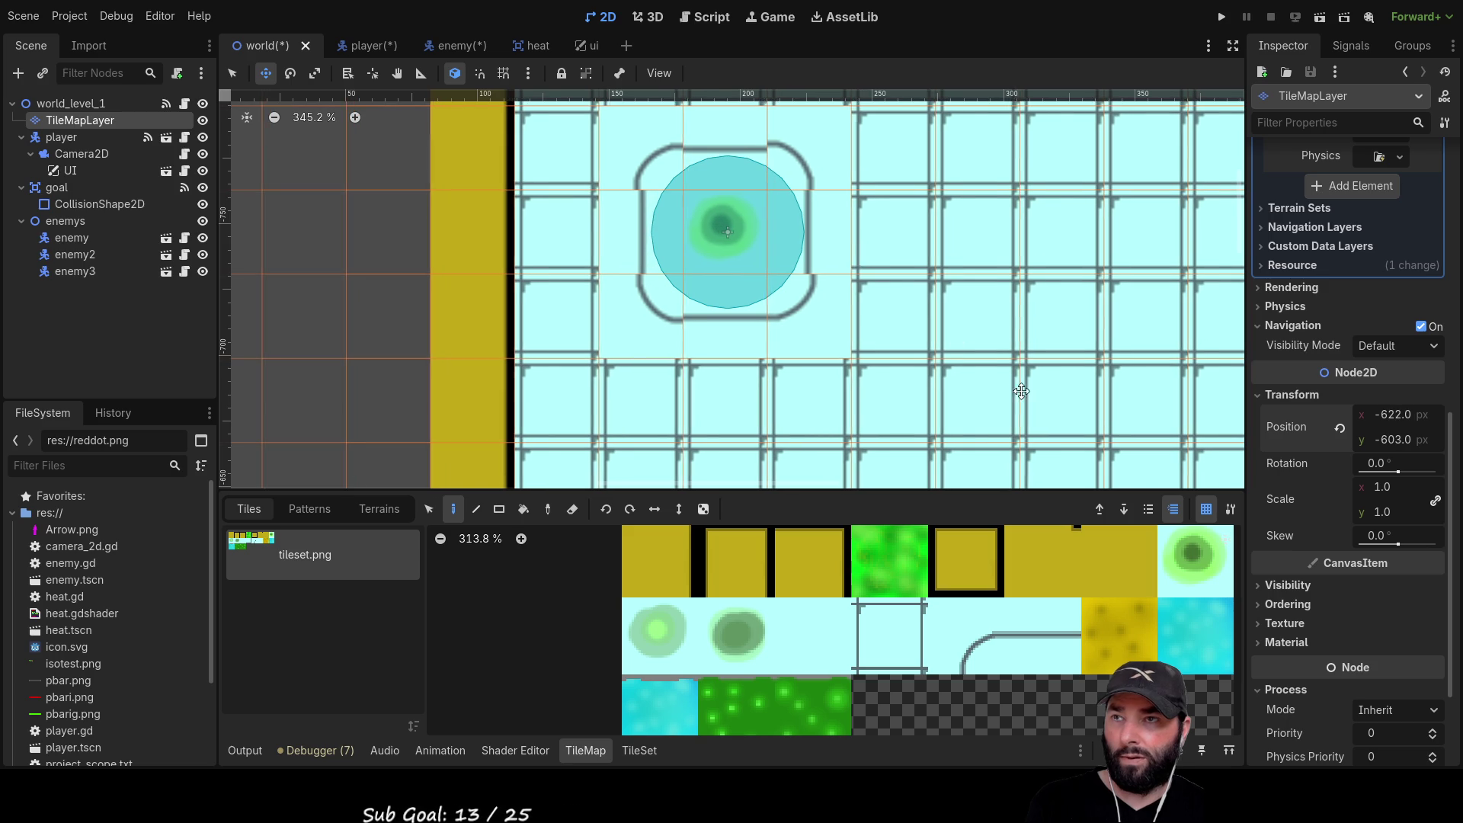
scroll(998, 358, down, 6)
scroll(998, 358, down, 6)
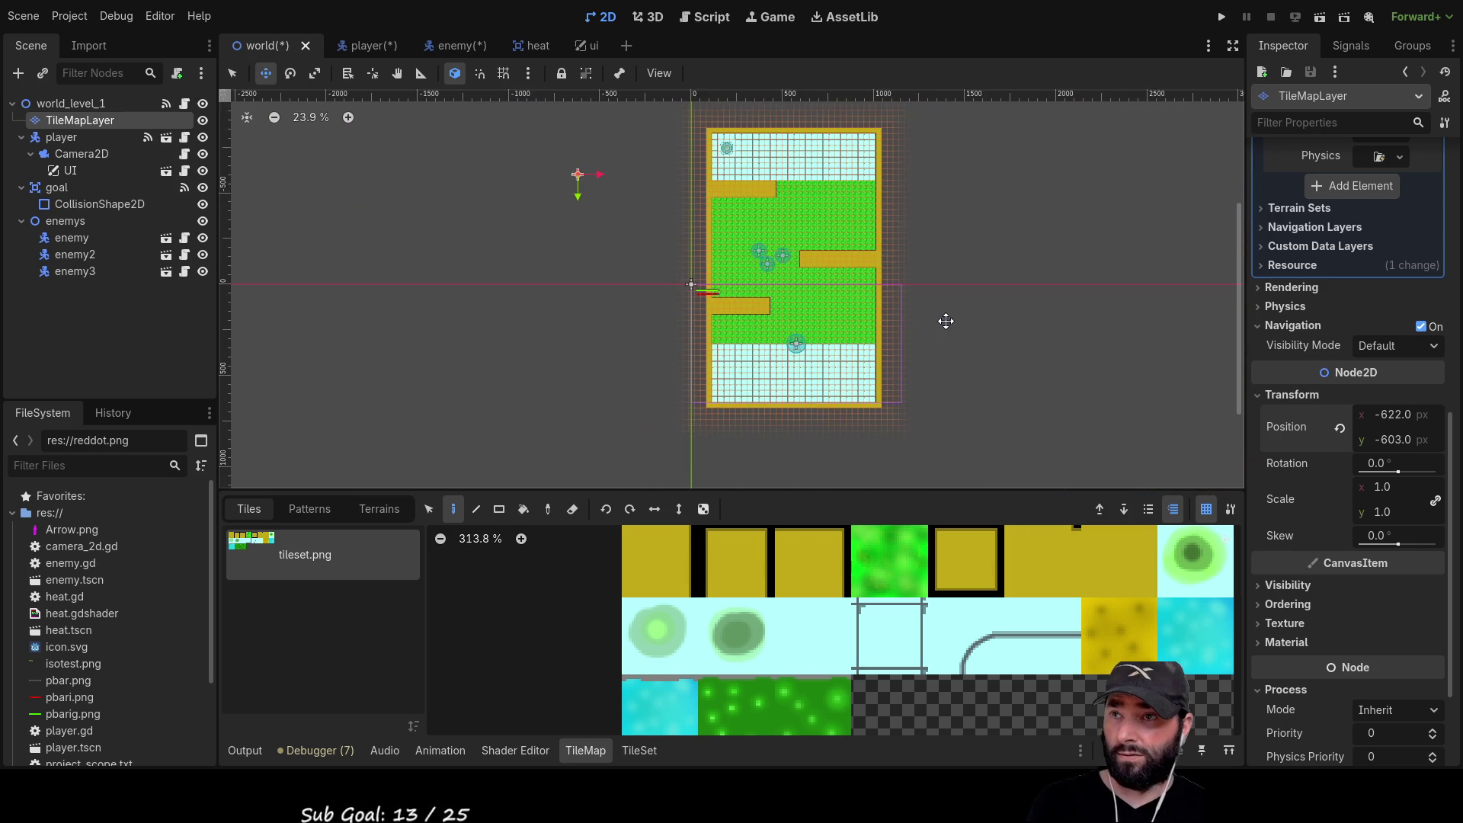
Move the player down into the lower cyan area at (551, 537)
drag(947, 363, 1001, 266)
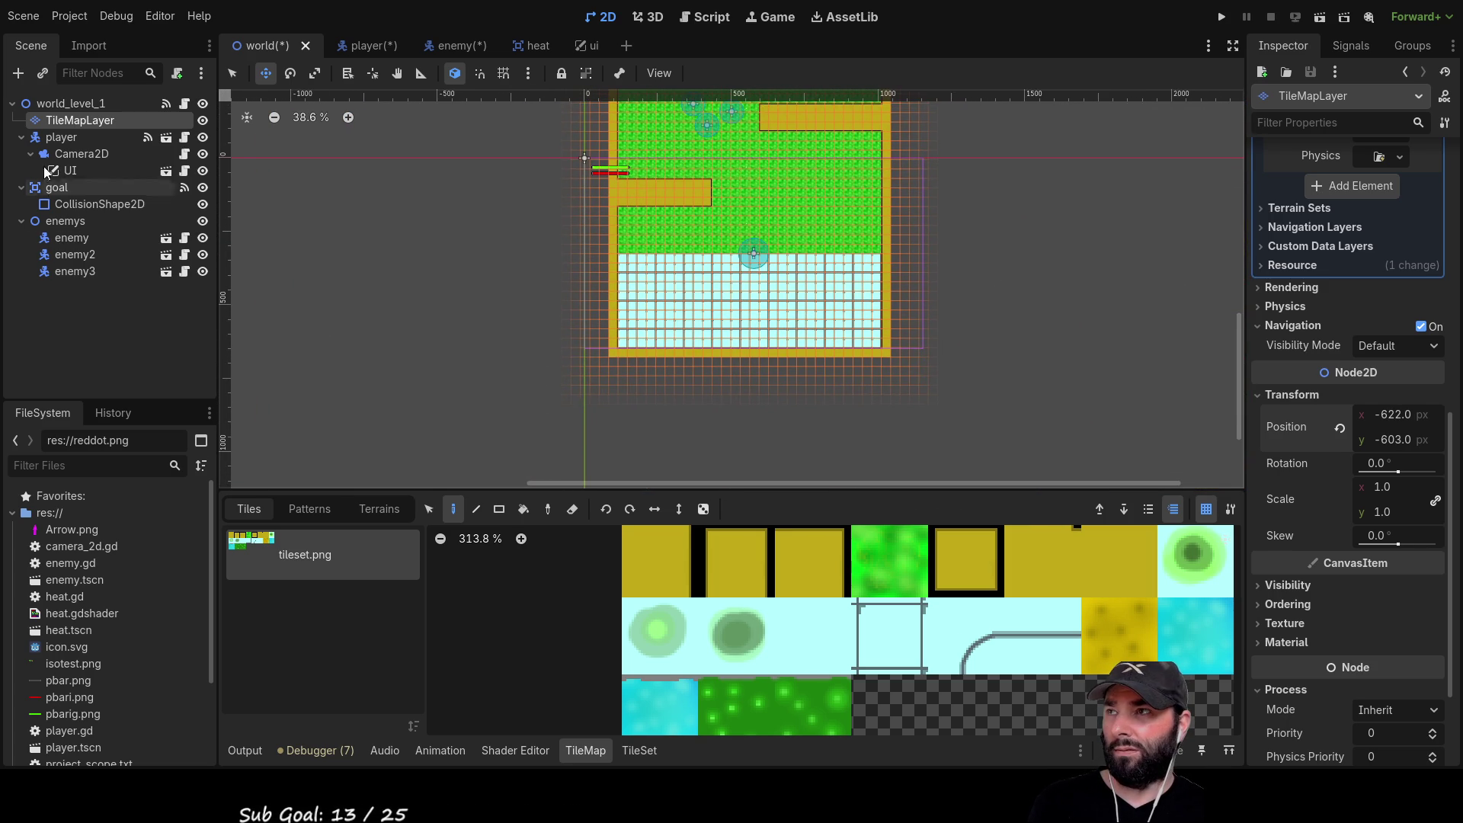
click(61, 137)
scroll(731, 244, up, 7)
click(724, 240)
drag(723, 240, 699, 451)
scroll(869, 363, down, 4)
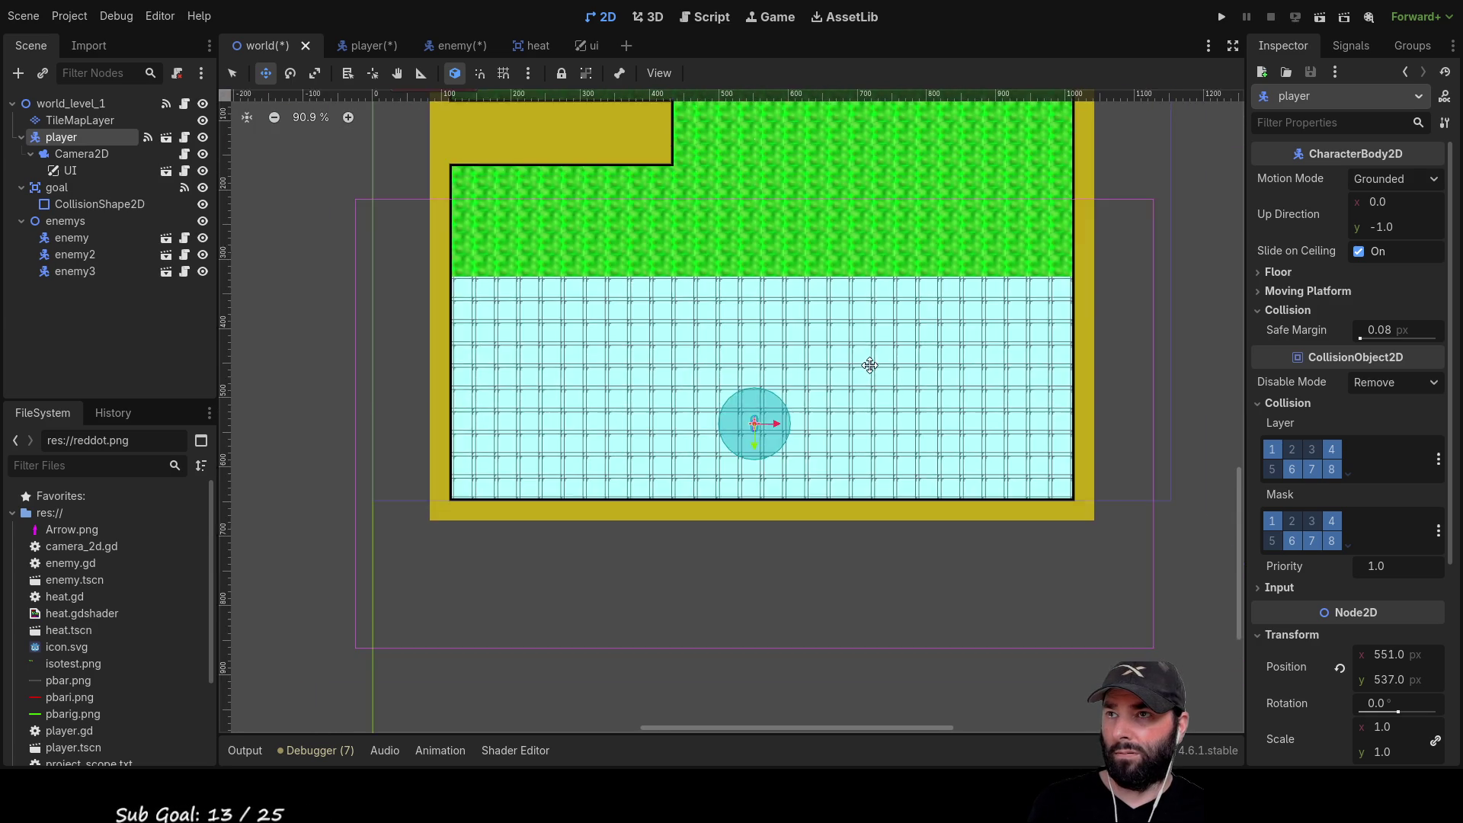
Review the enemy and player scenes, save the enemy scene, and return to the world scene
click(459, 47)
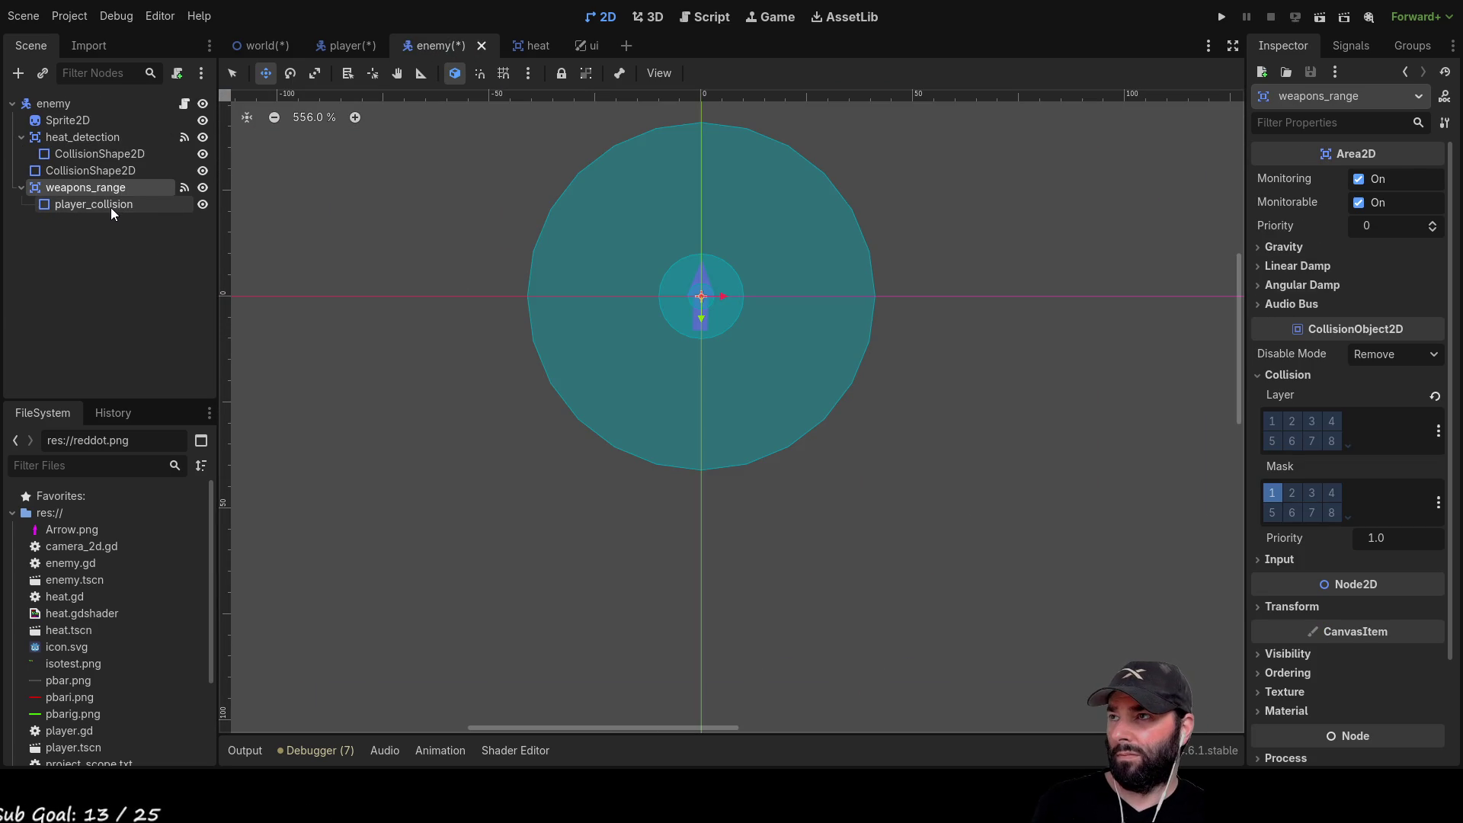
click(347, 46)
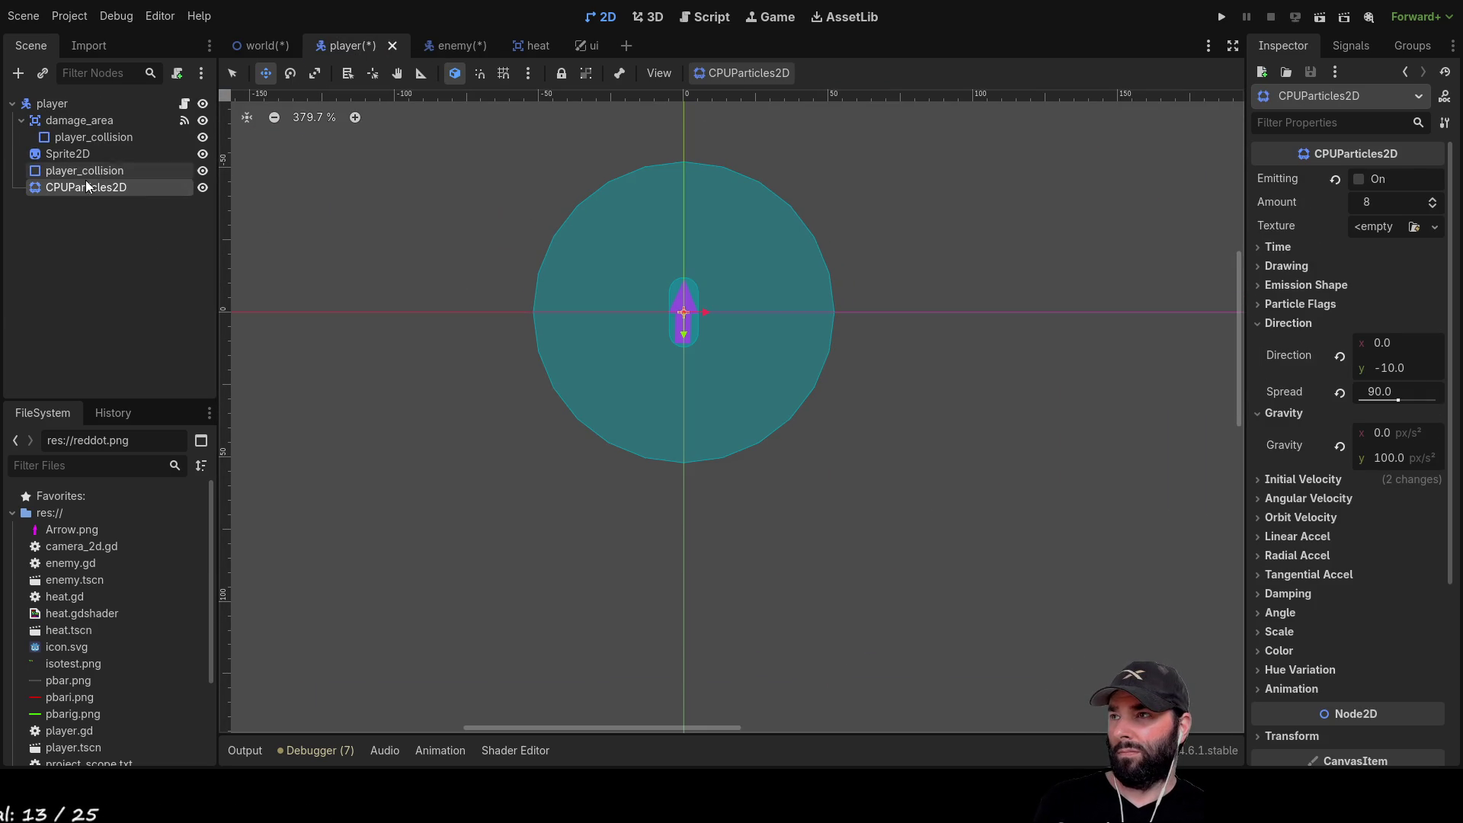
scroll(661, 323, down, 6)
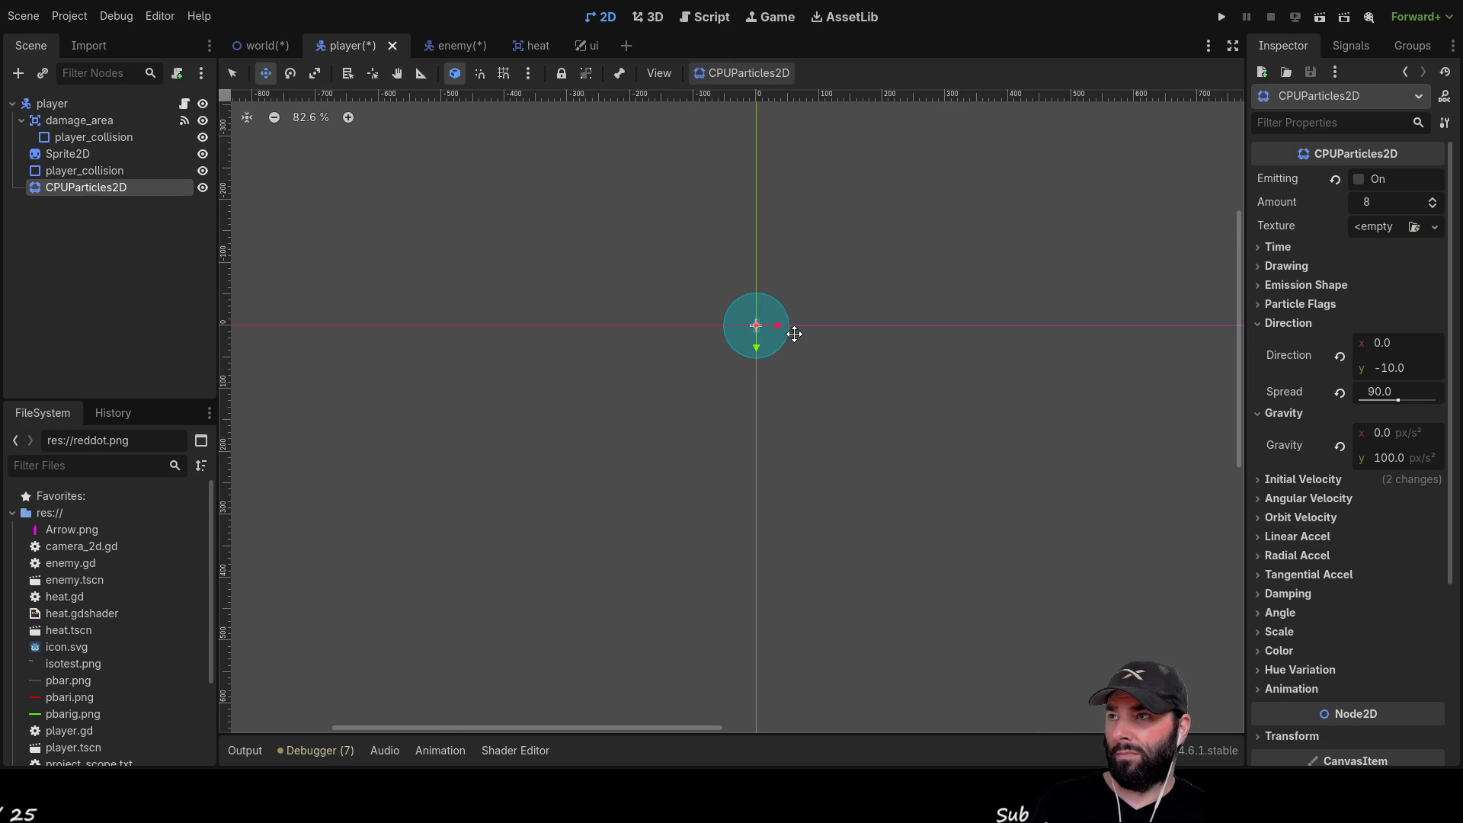
click(276, 47)
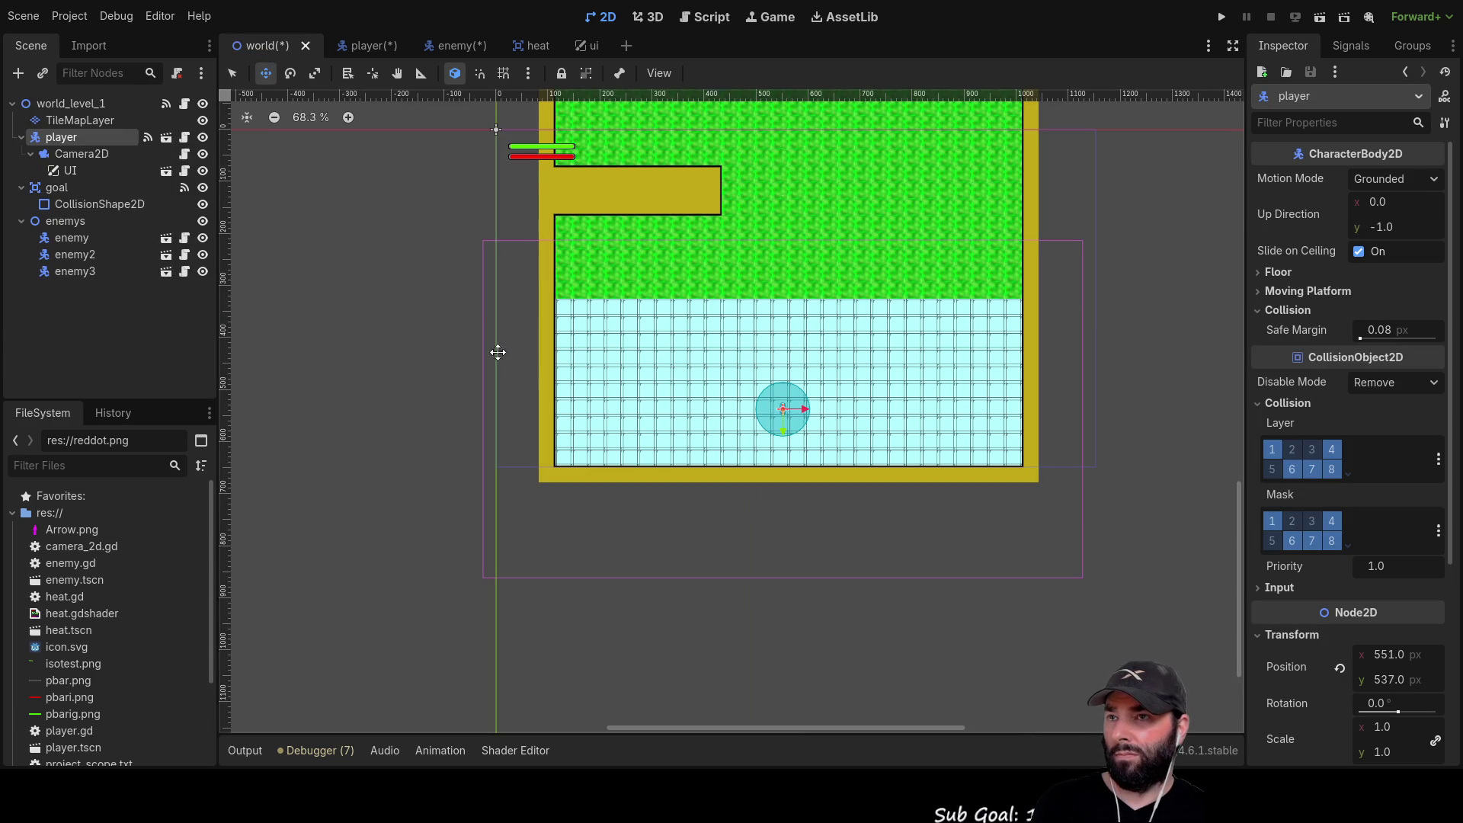
drag(747, 166, 800, 343)
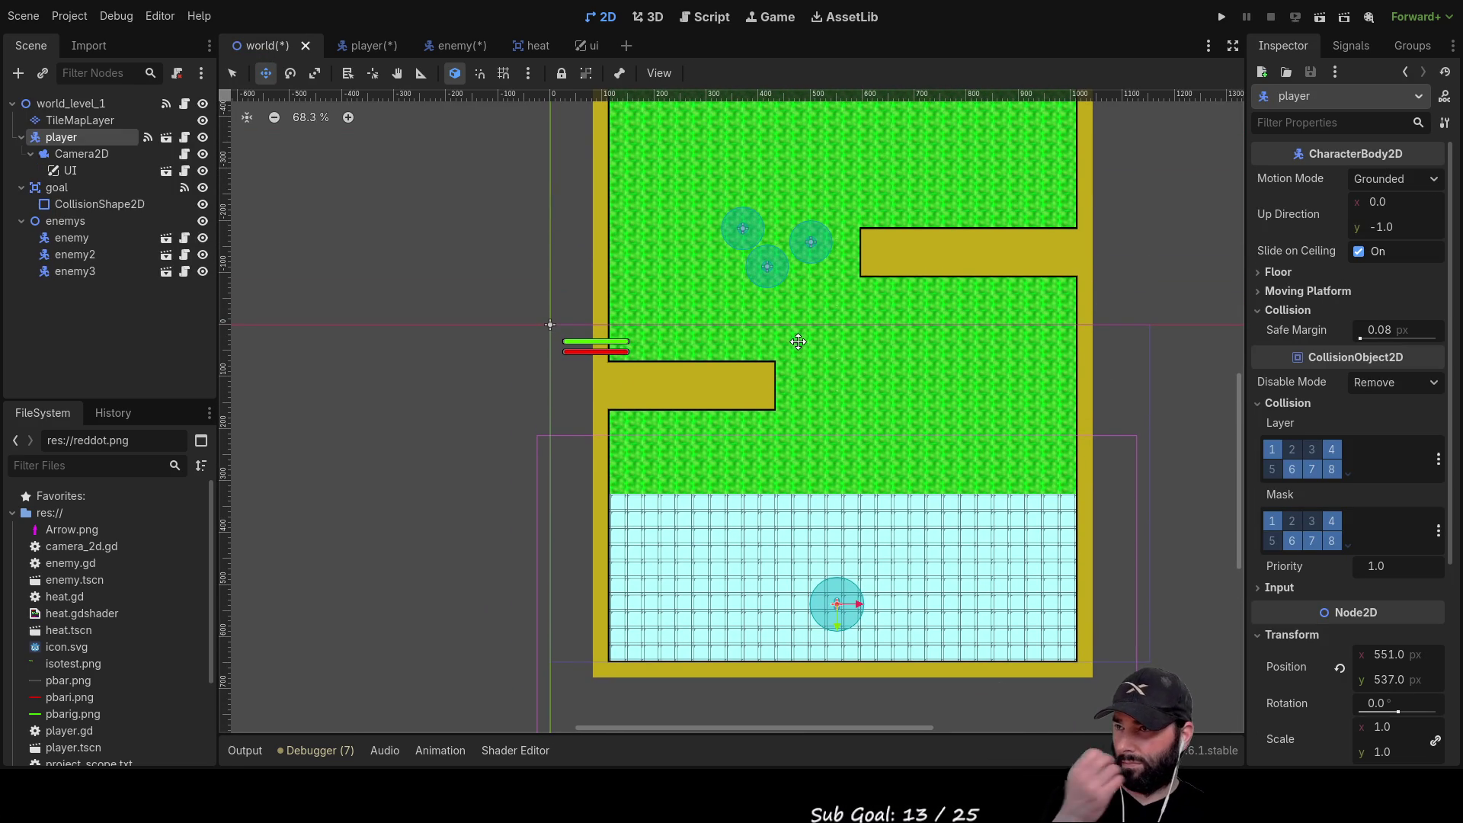
click(352, 46)
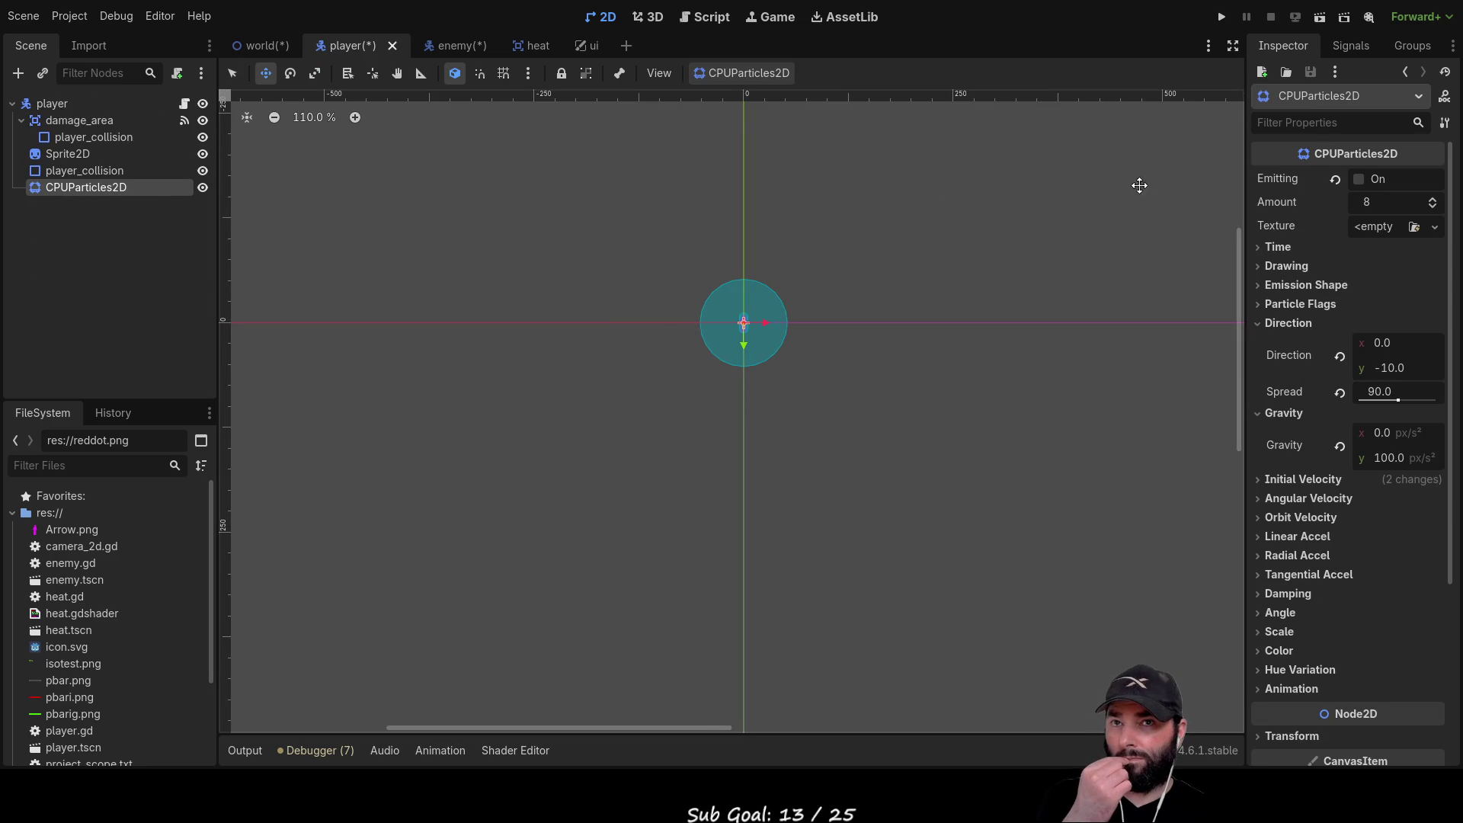
click(445, 49)
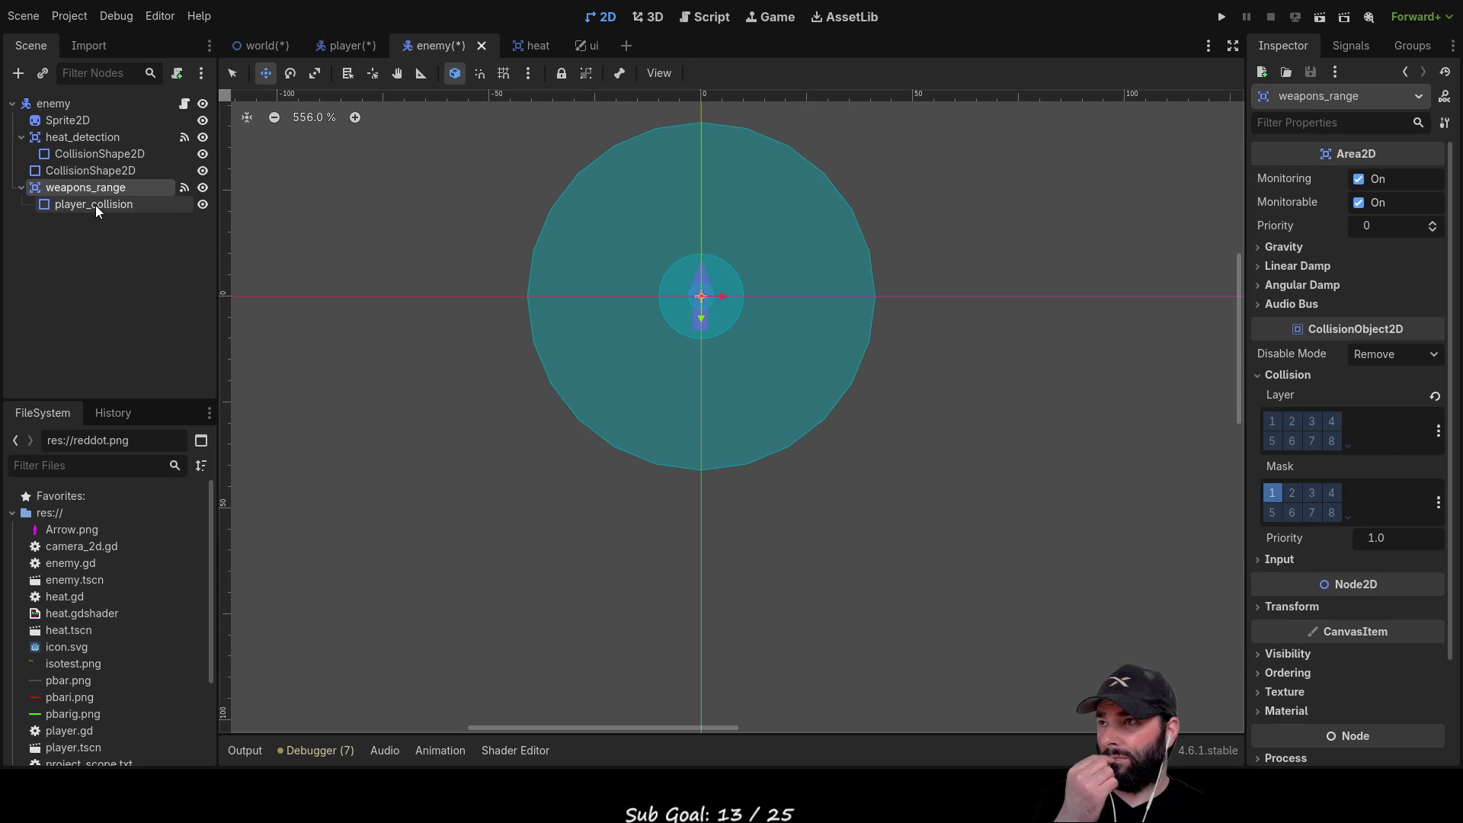
key(ctrl+s)
click(271, 48)
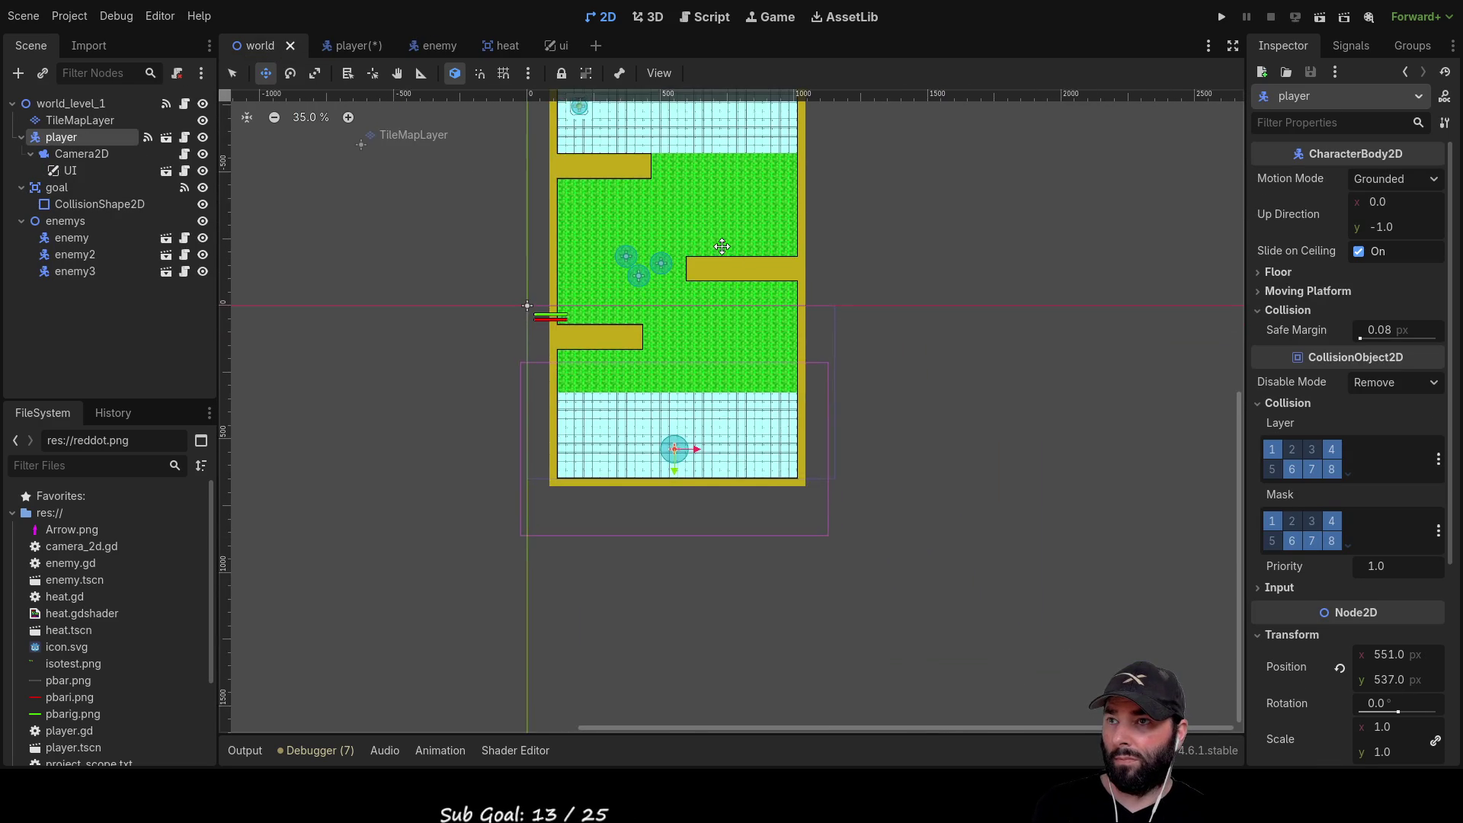
Pan to the player's start area and select TileMapLayer to show the tileset.png palette
scroll(597, 263, up, 13)
scroll(617, 278, down, 1)
scroll(646, 301, down, 1)
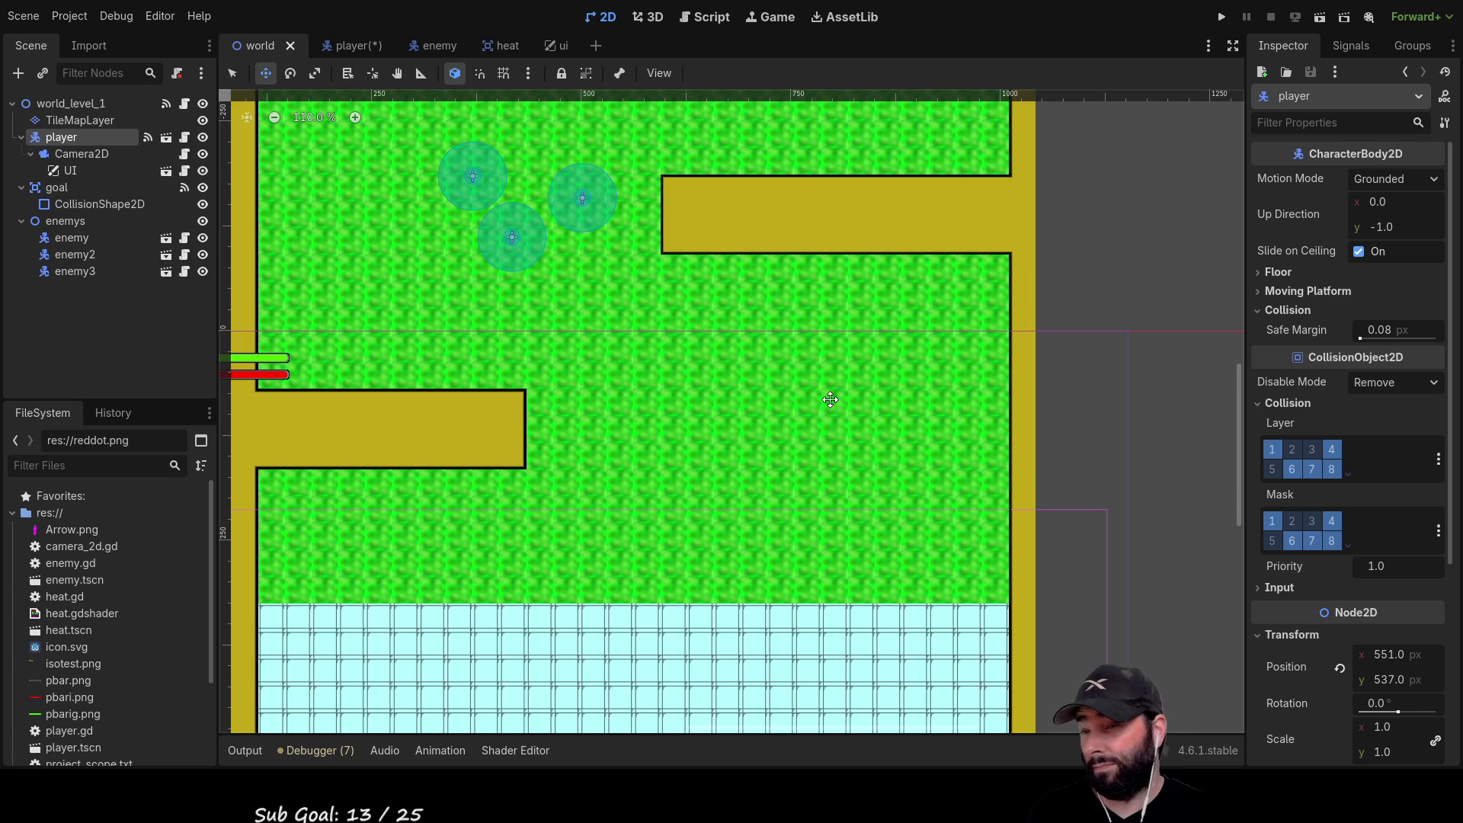
mouse_move(828, 397)
mouse_down()
mouse_move(764, 187)
mouse_move(768, 414)
mouse_up()
scroll(765, 188, down, 5)
scroll(768, 414, down, 6)
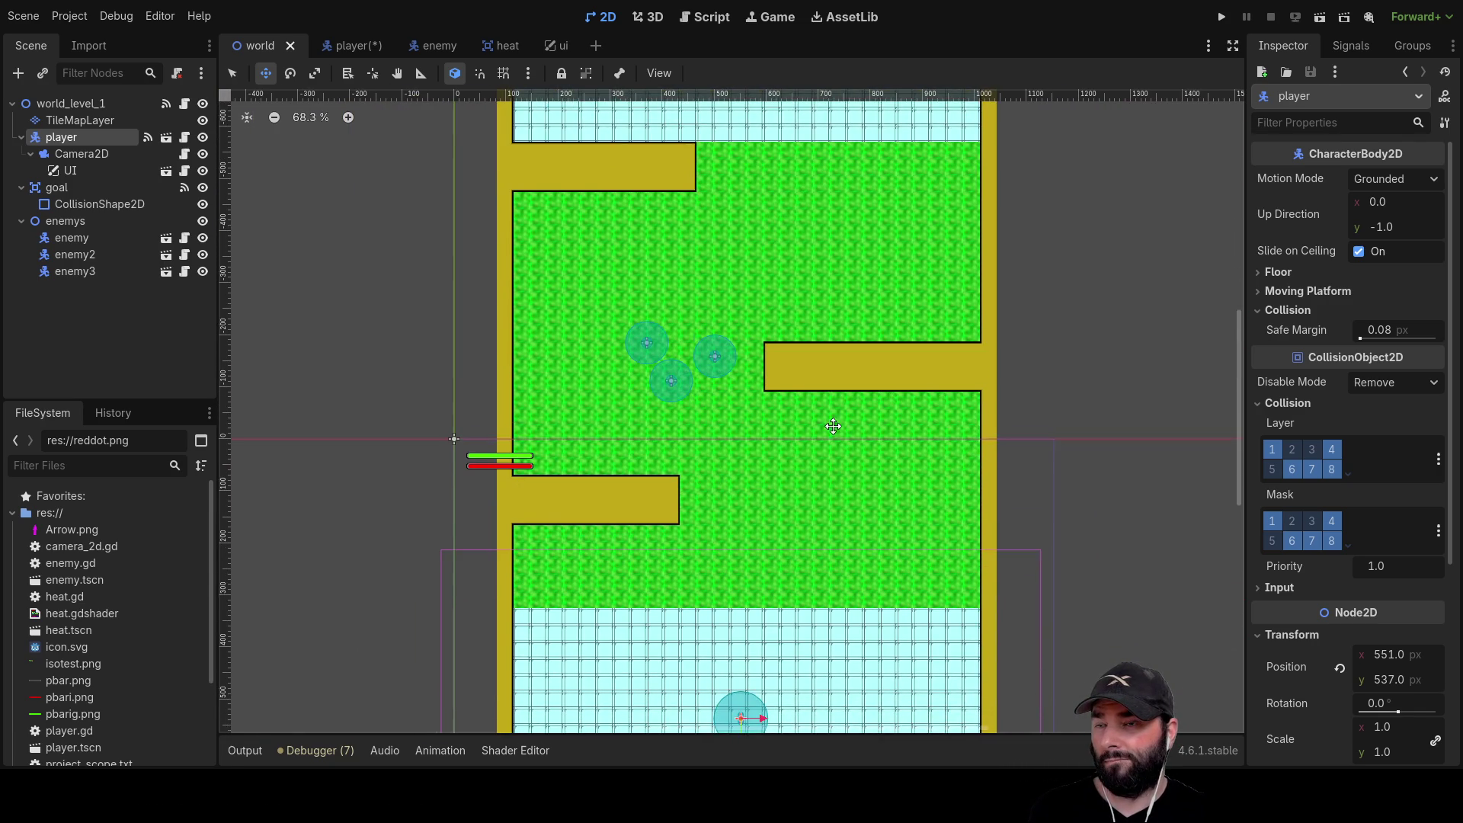
scroll(777, 361, up, 6)
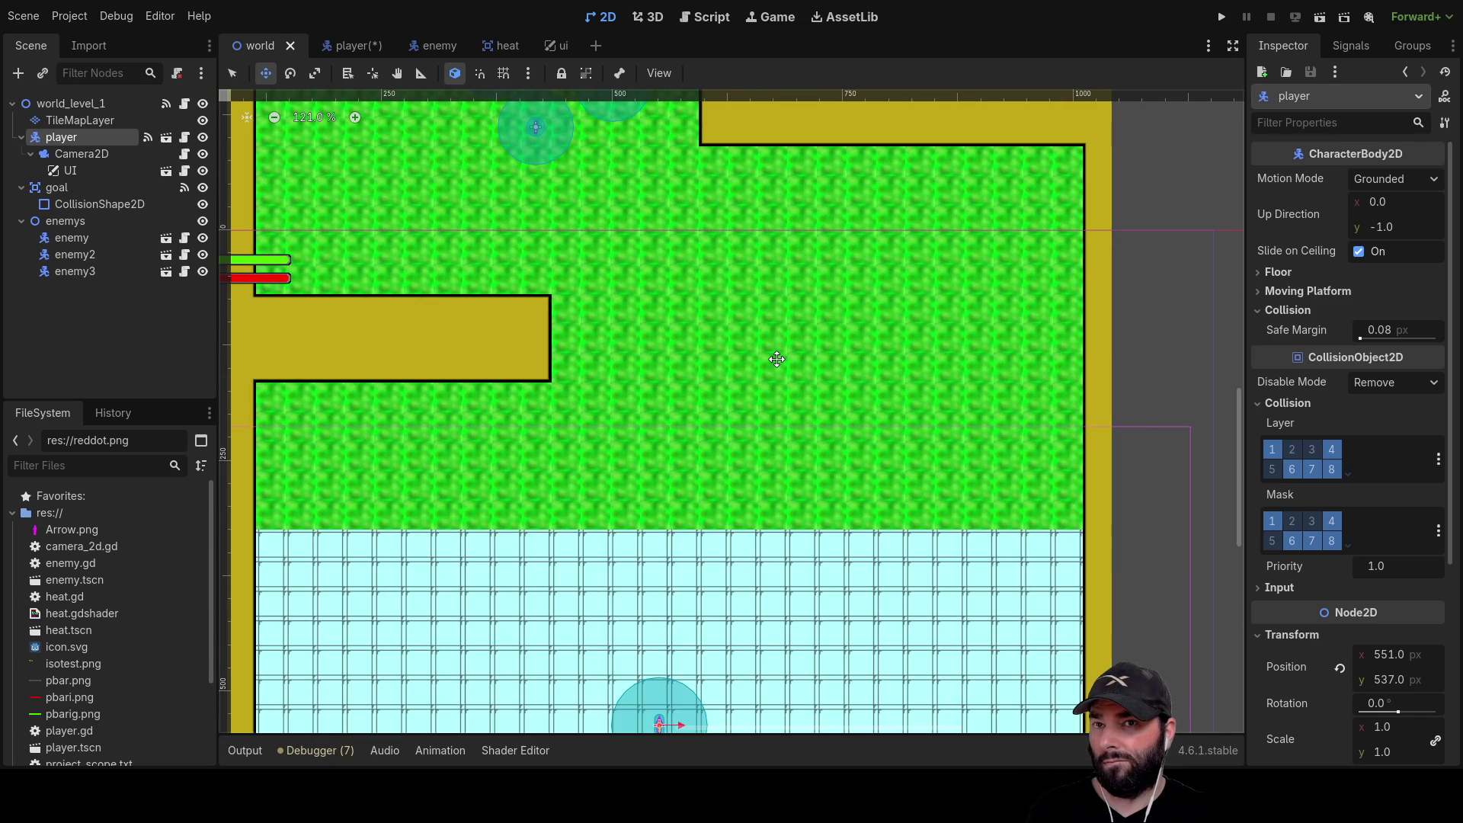
scroll(777, 360, down, 4)
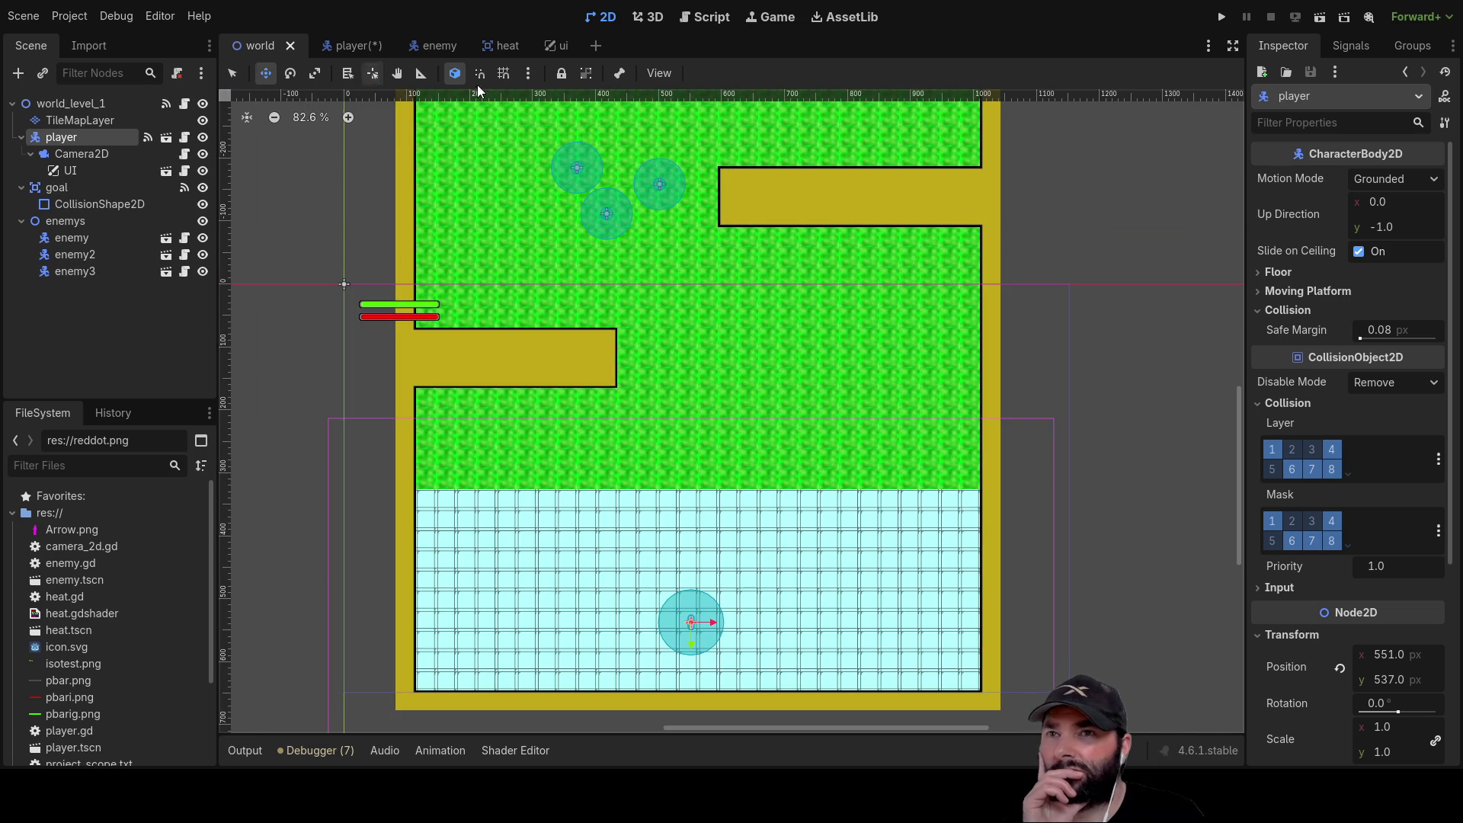
click(79, 122)
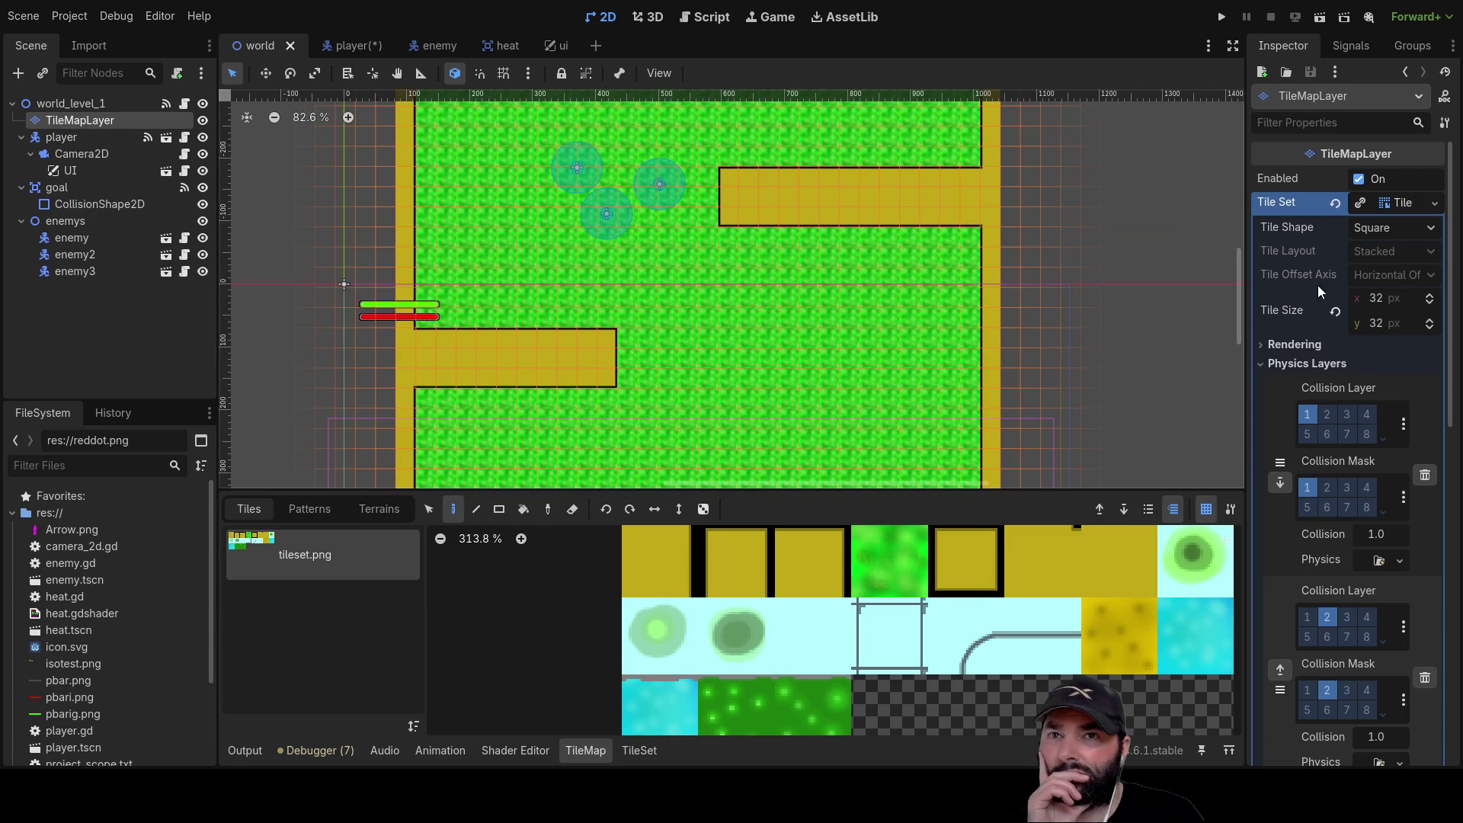
Paint a 6×3 block of the dark-green bush tile onto the middle of the grass
click(730, 707)
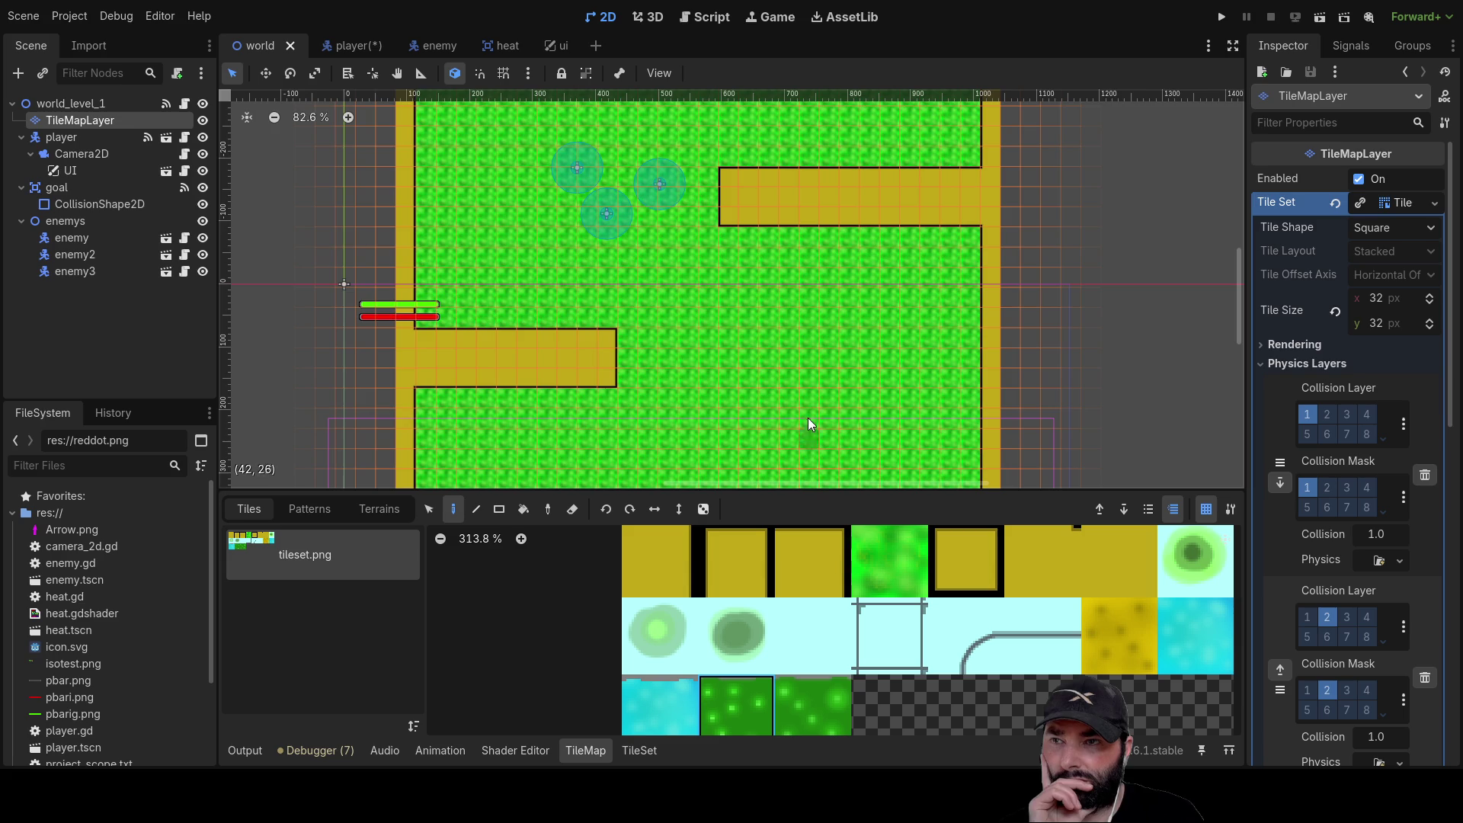
scroll(812, 309, up, 10)
drag(820, 305, 760, 348)
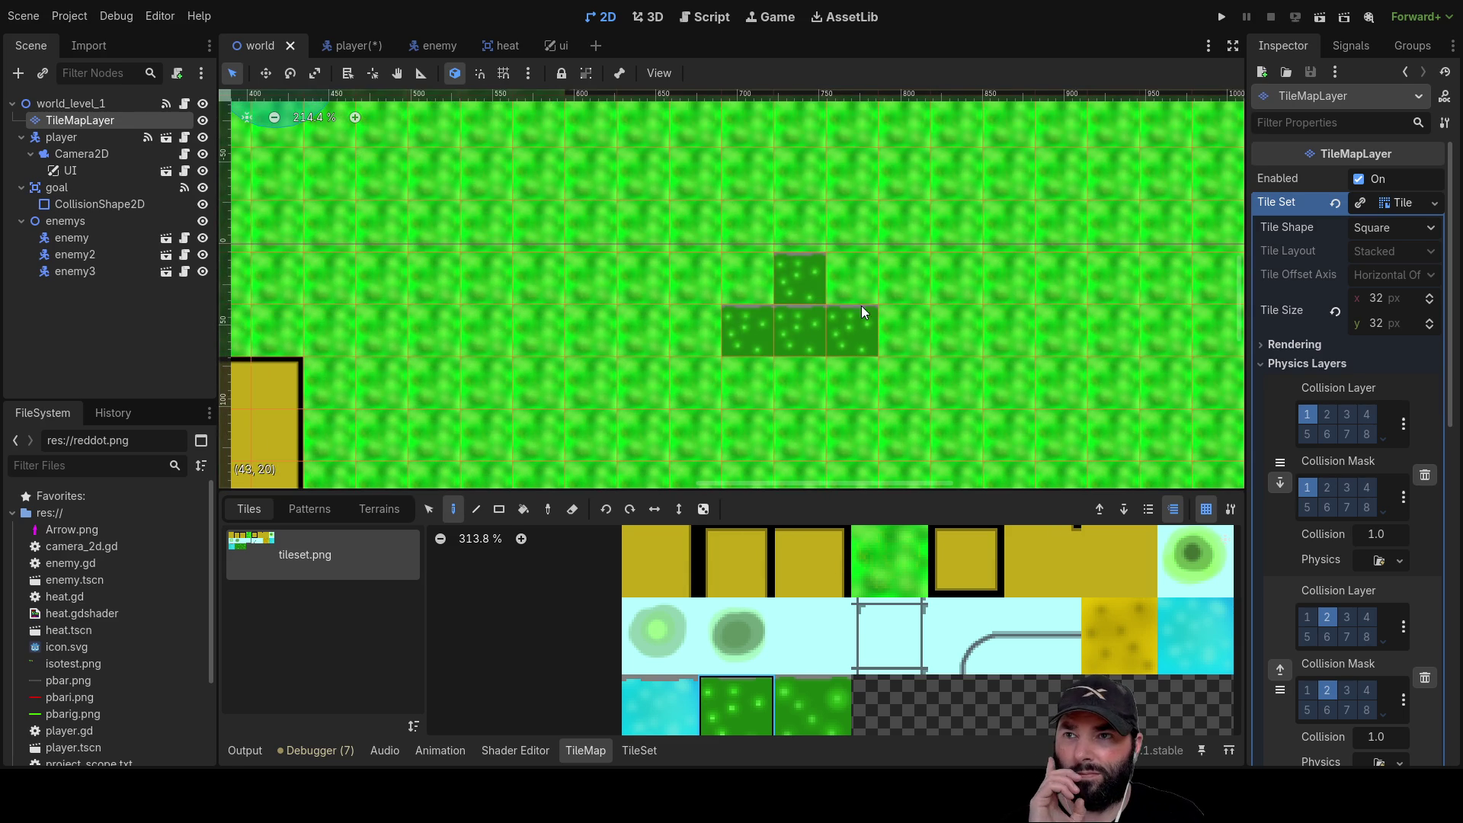
mouse_move(928, 314)
mouse_down()
mouse_move(761, 380)
mouse_move(724, 281)
mouse_up()
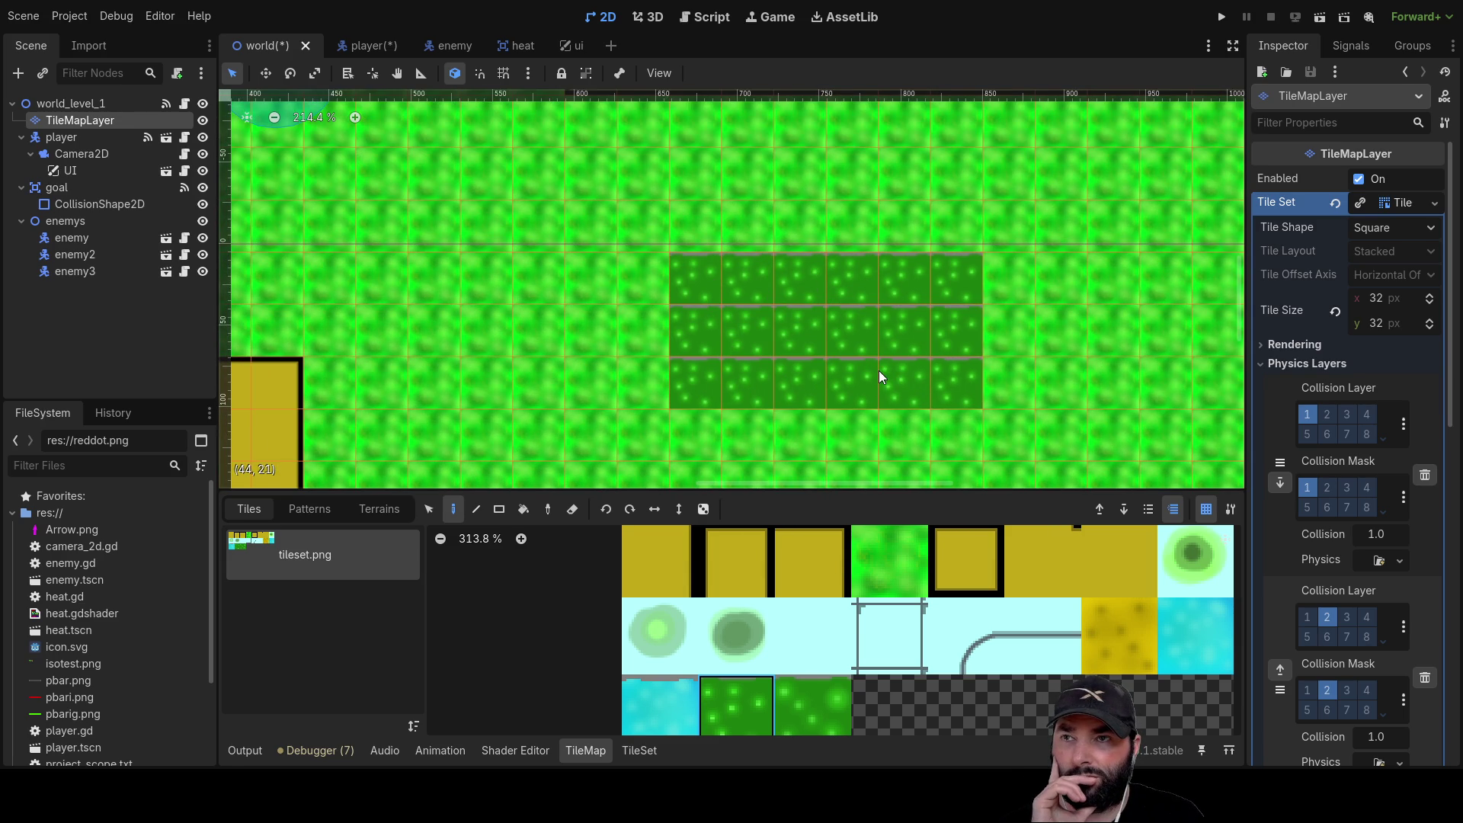
scroll(949, 368, down, 4)
scroll(1321, 404, down, 4)
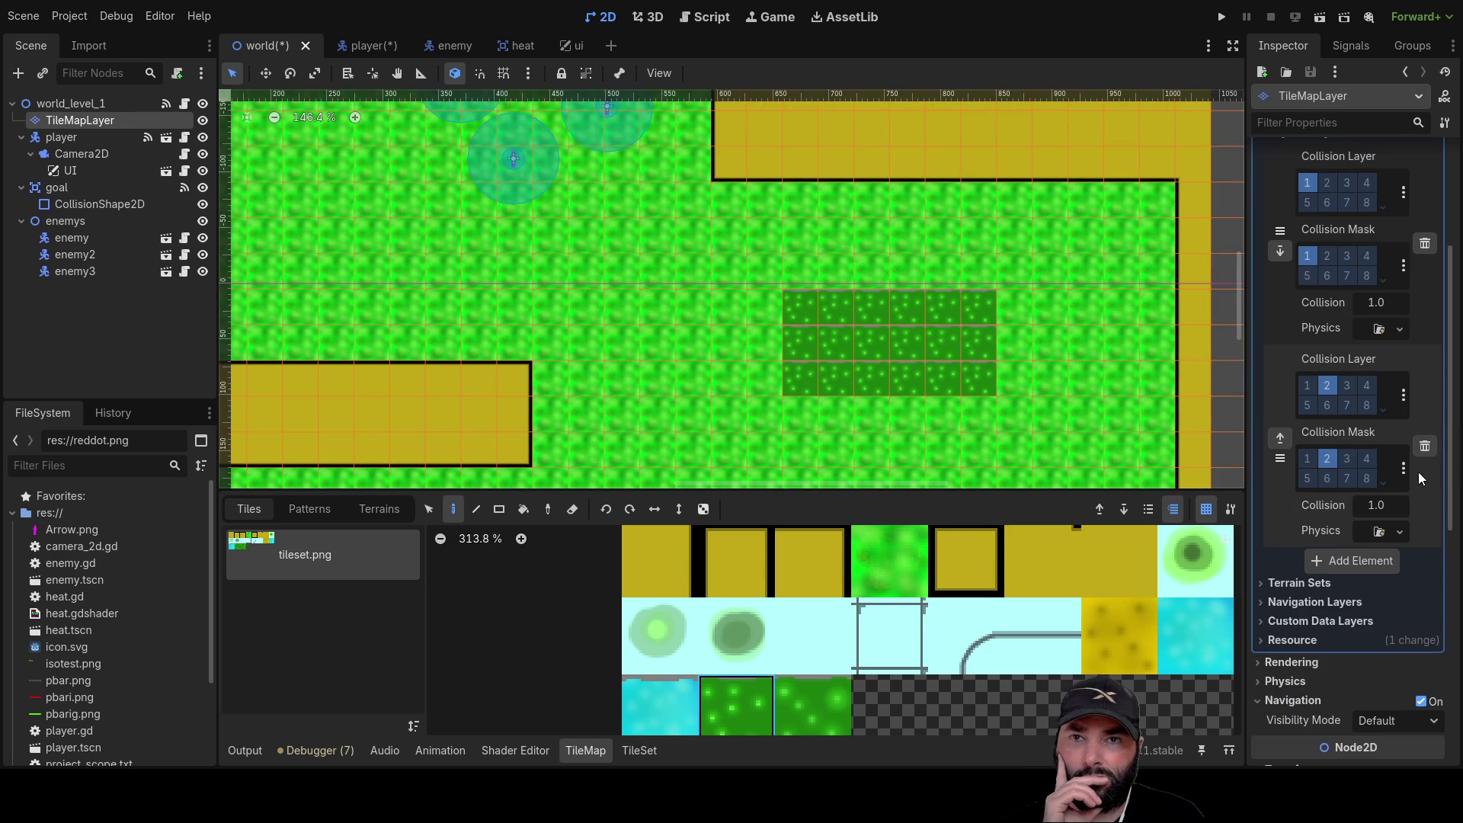
scroll(1318, 502, down, 2)
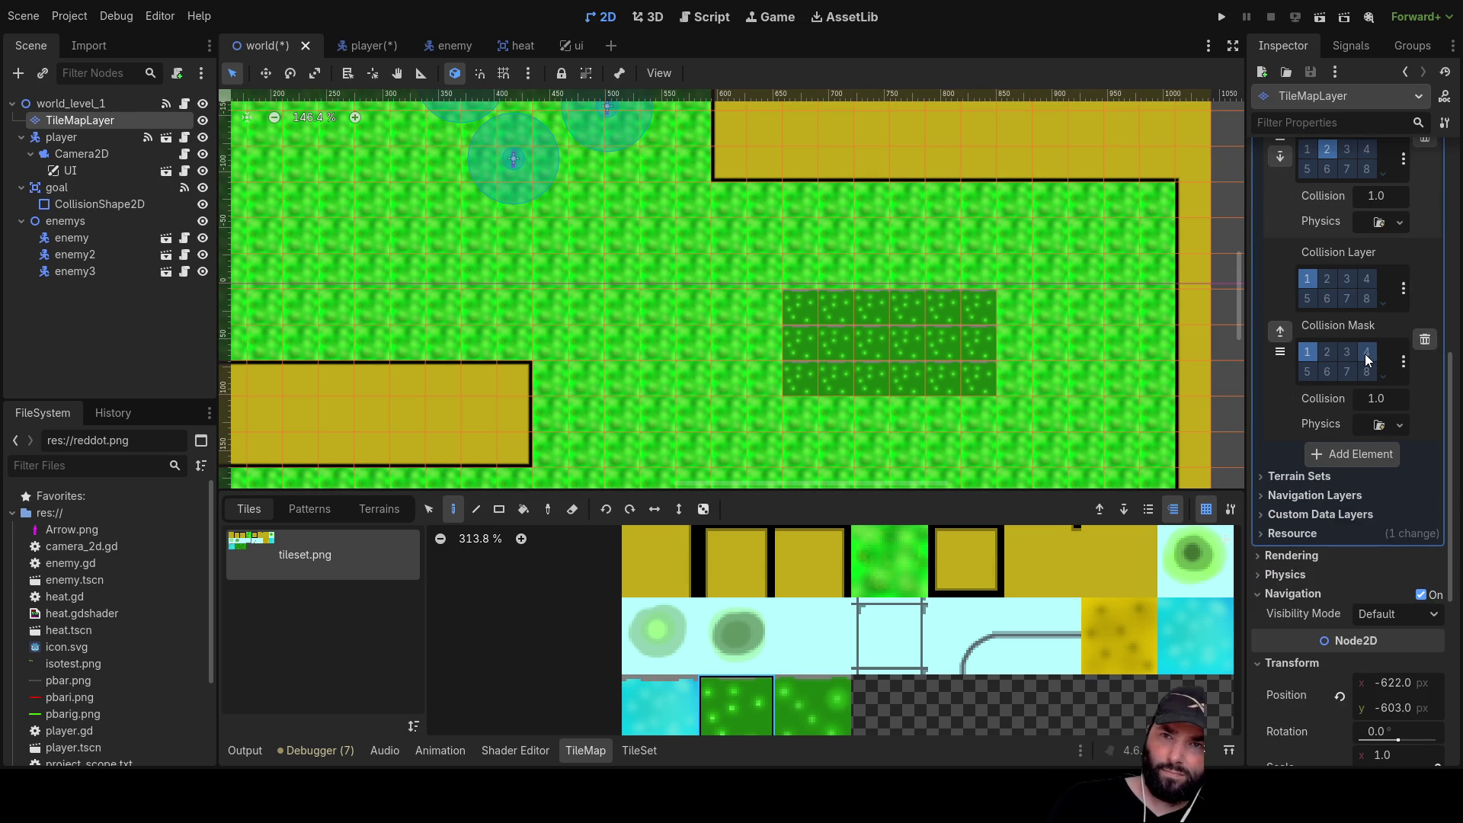
Clear layers 1 and 4 from the new tileset physics layer and set its collision mask to 1
click(1306, 279)
click(1306, 351)
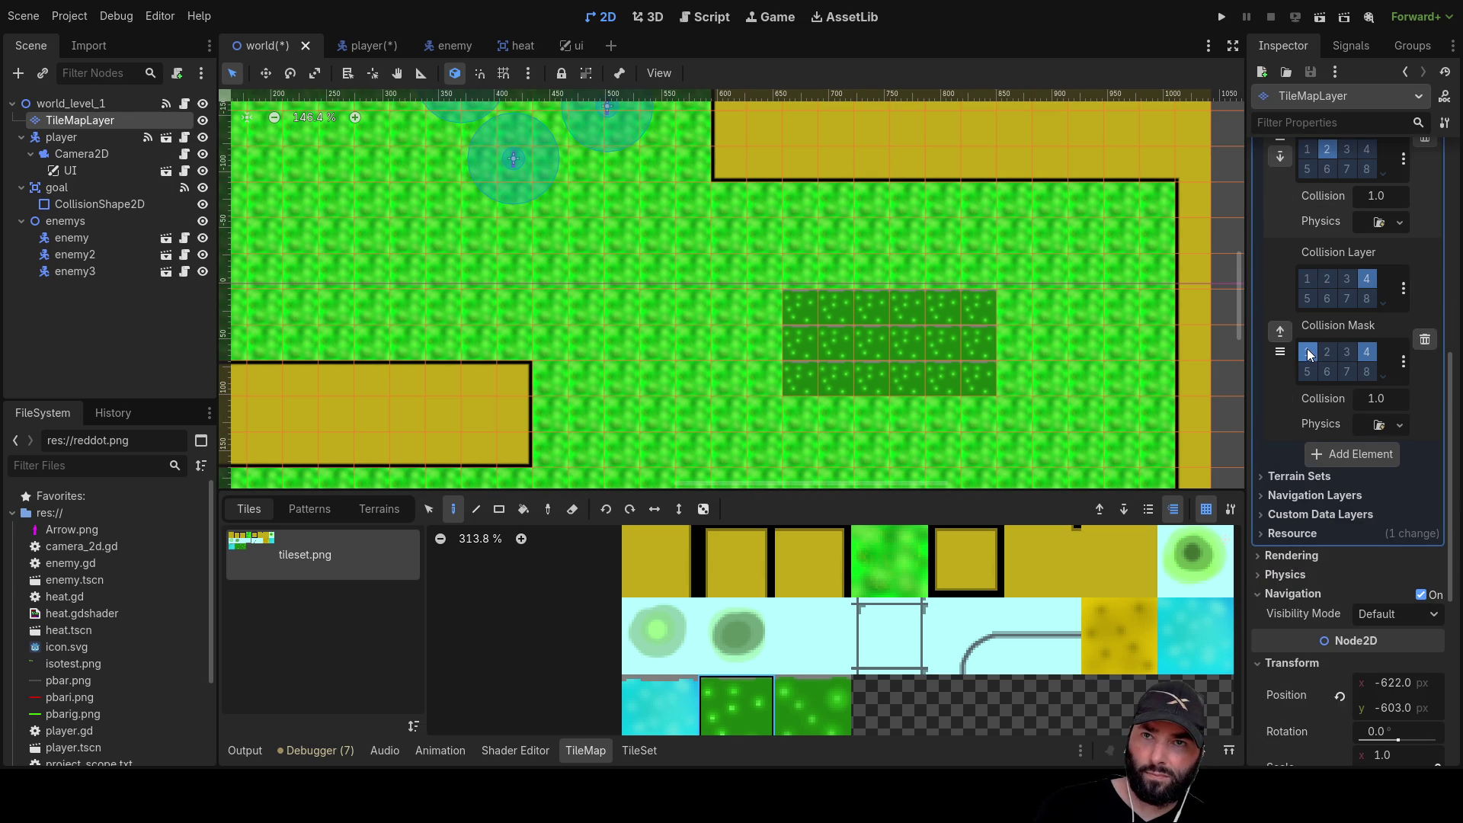
click(1368, 279)
scroll(1378, 374, up, 5)
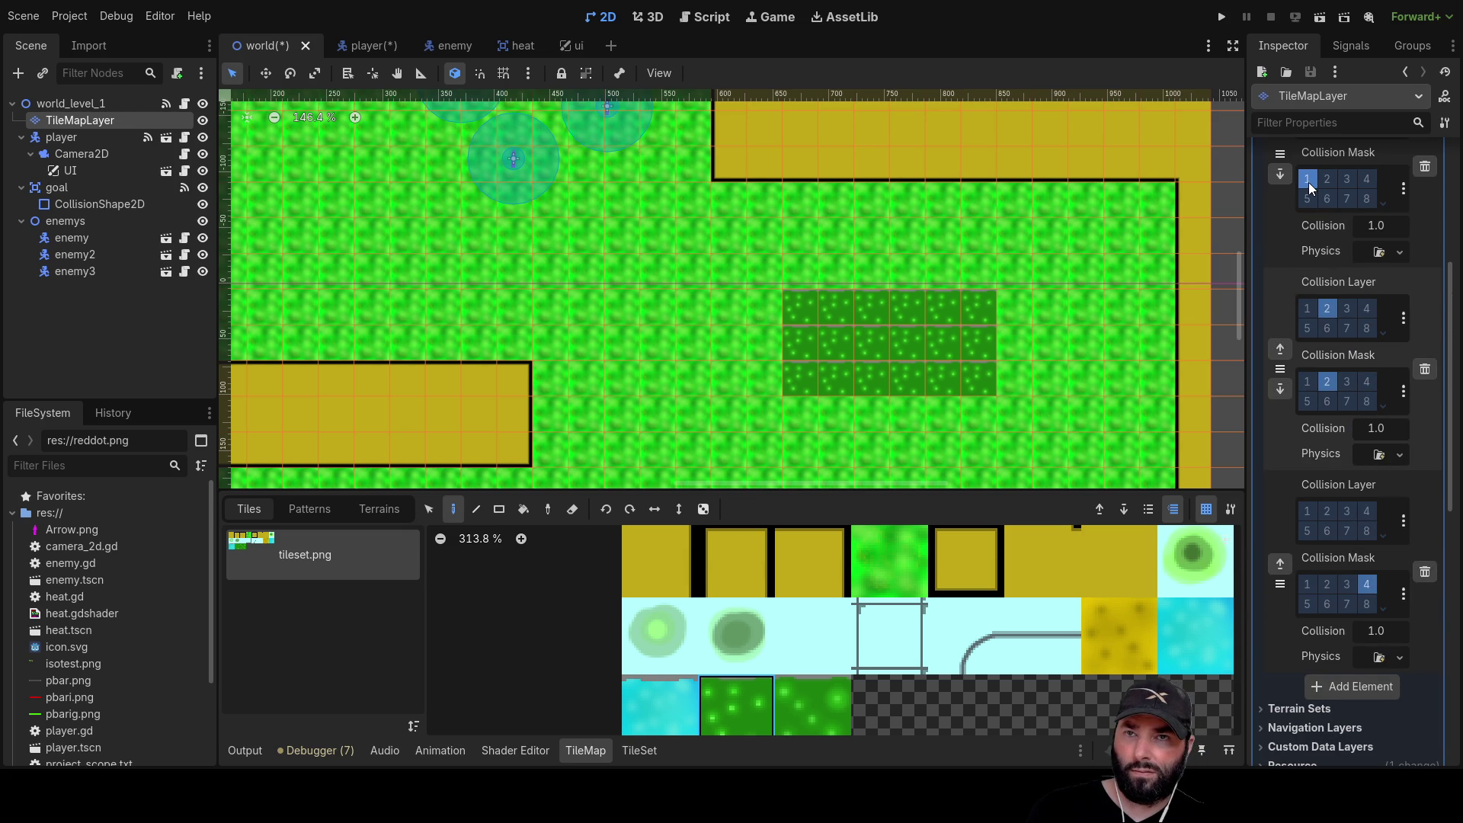
scroll(1324, 451, down, 3)
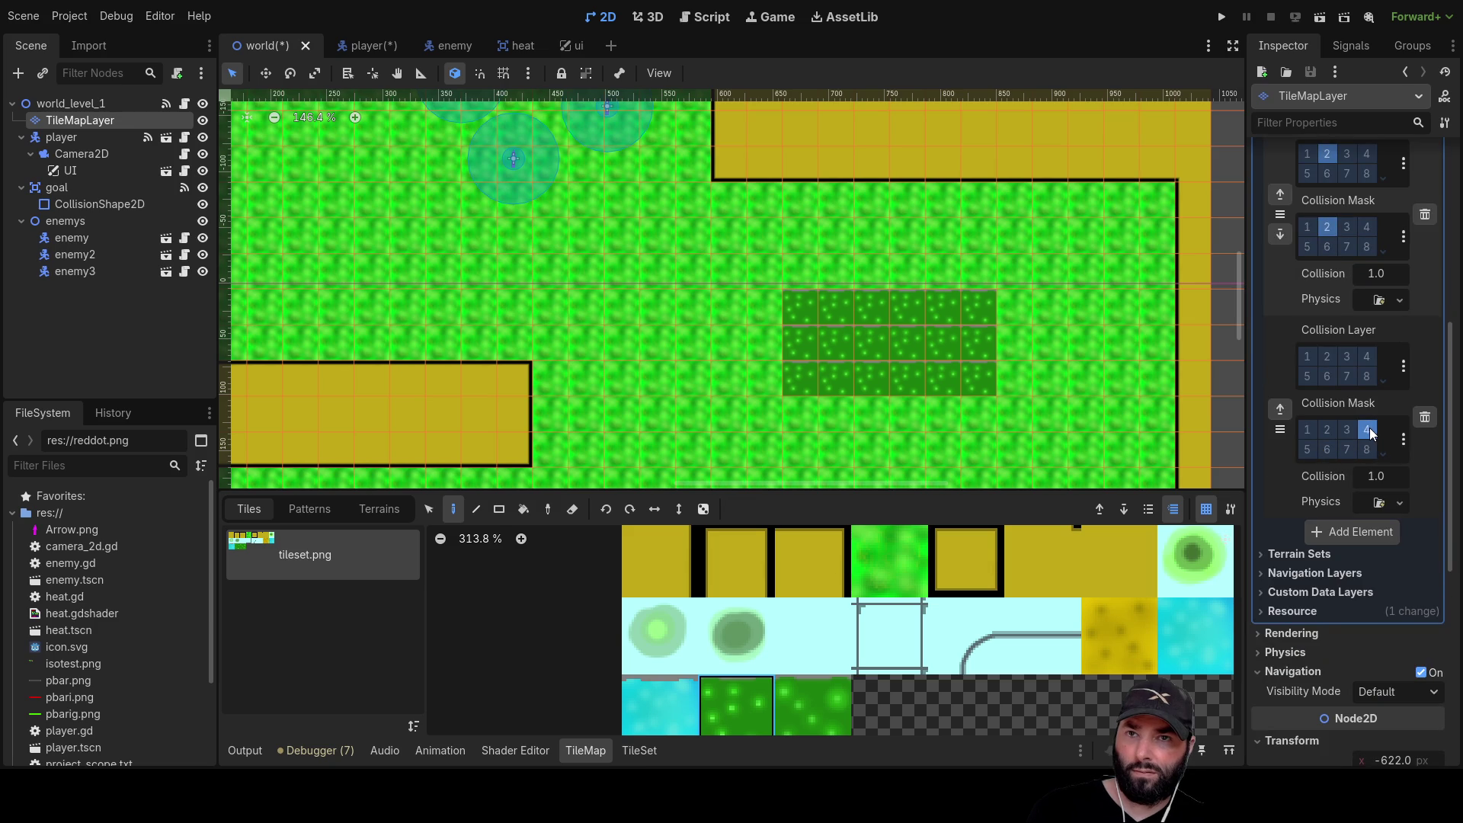
click(1307, 431)
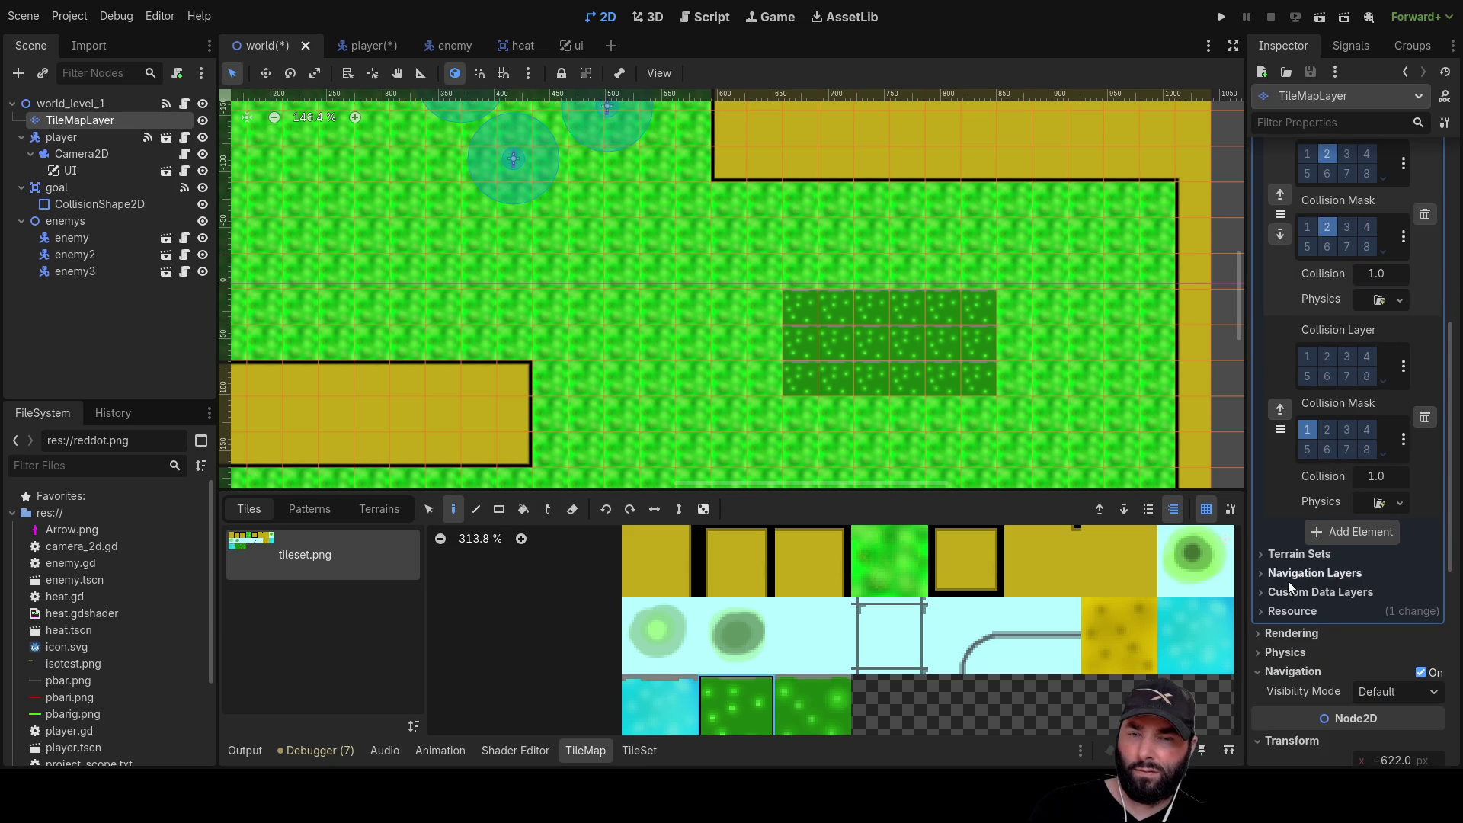
scroll(1297, 505, up, 5)
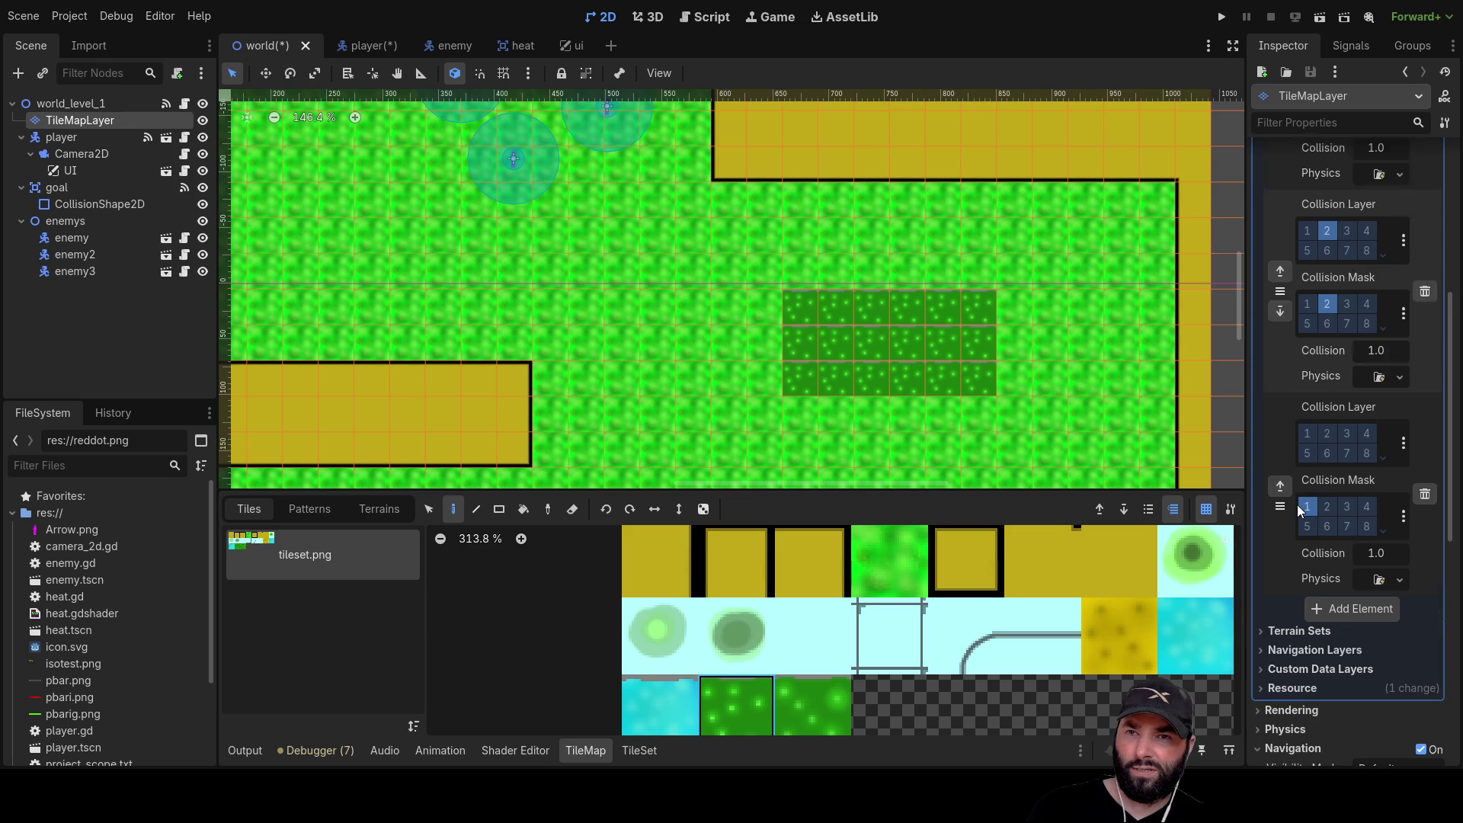
scroll(1304, 504, down, 3)
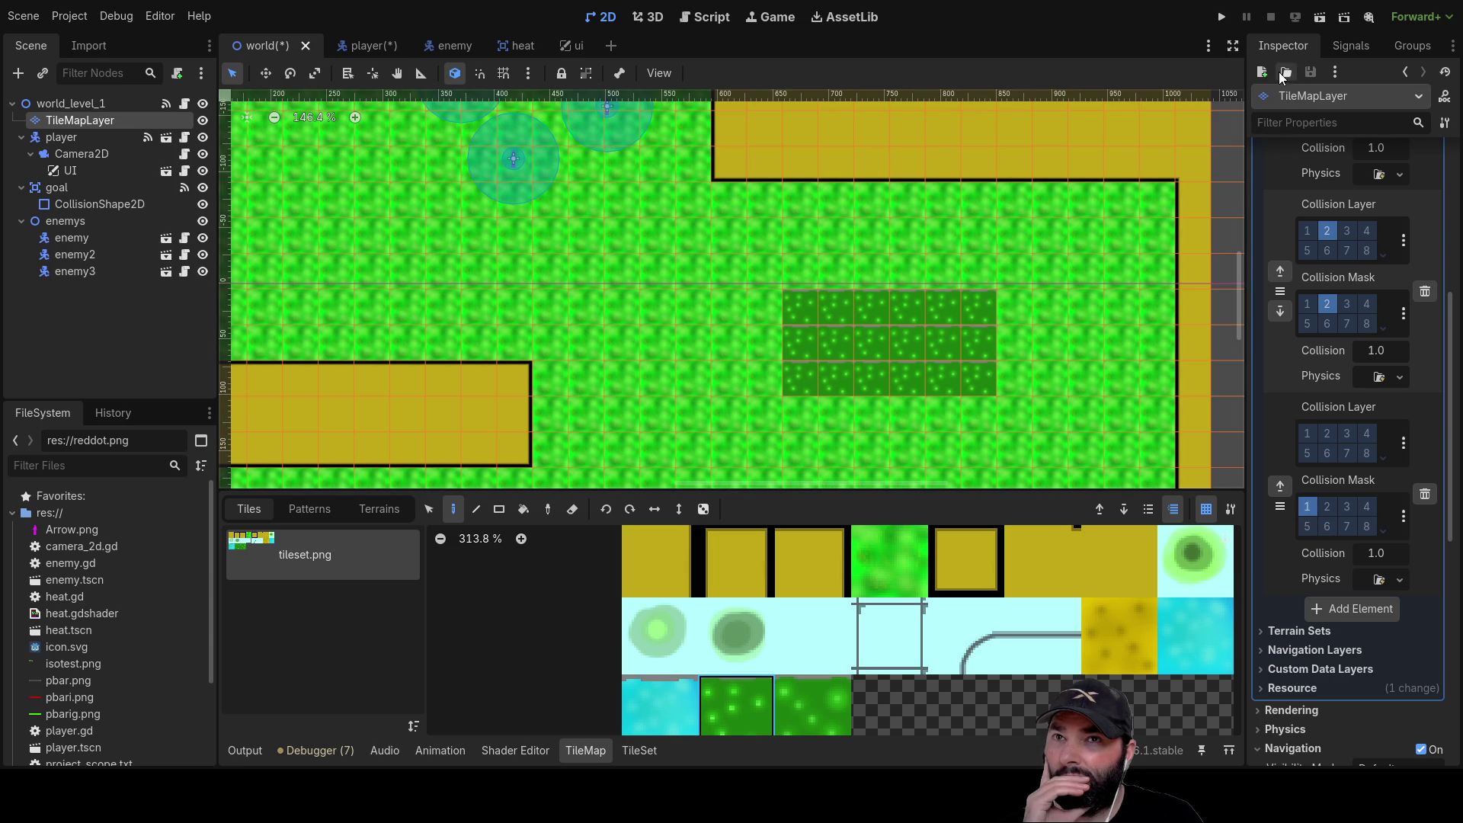
click(1221, 17)
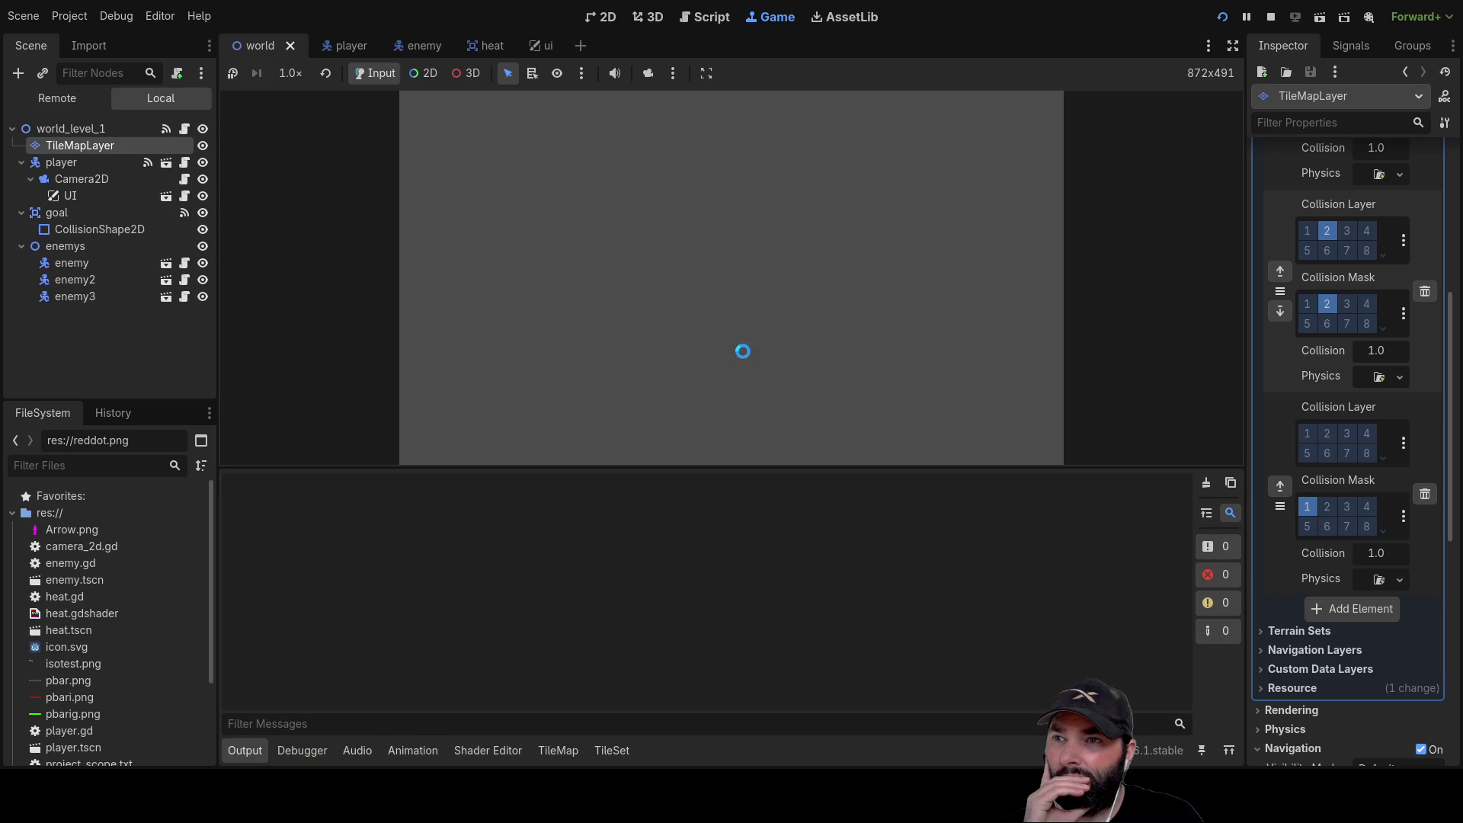
key(Up)
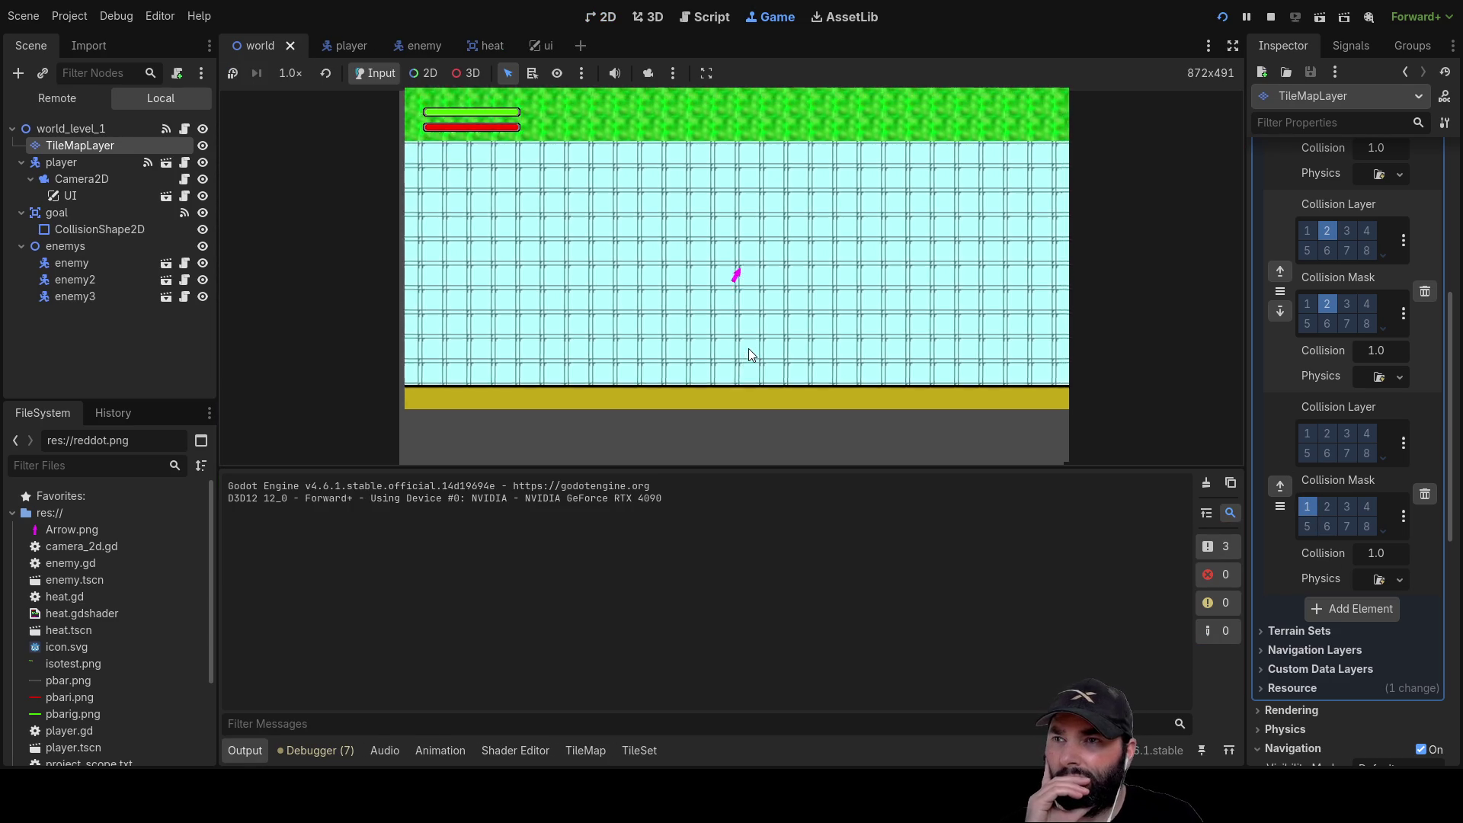
key(Up)
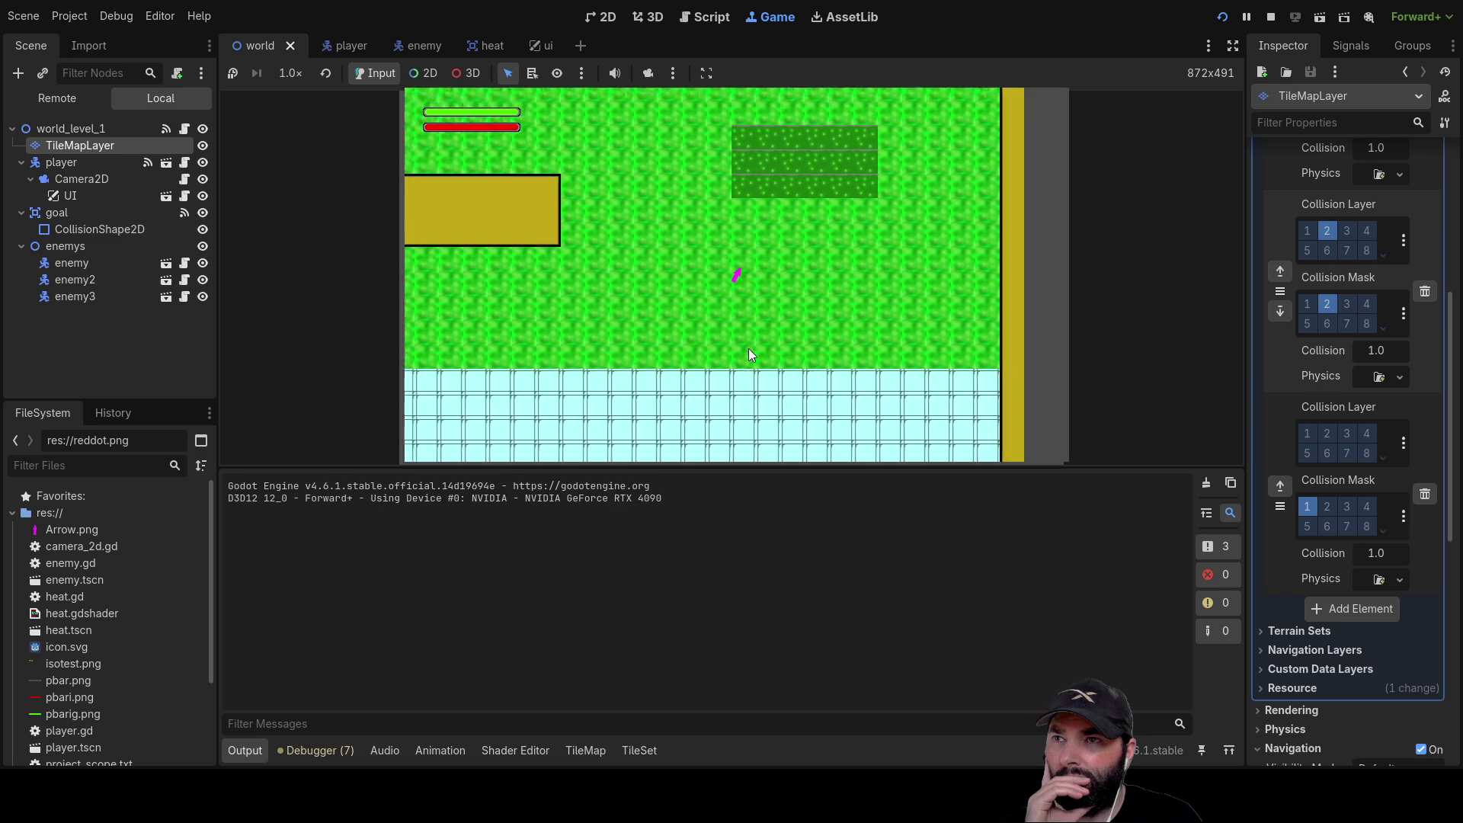
key(Left)
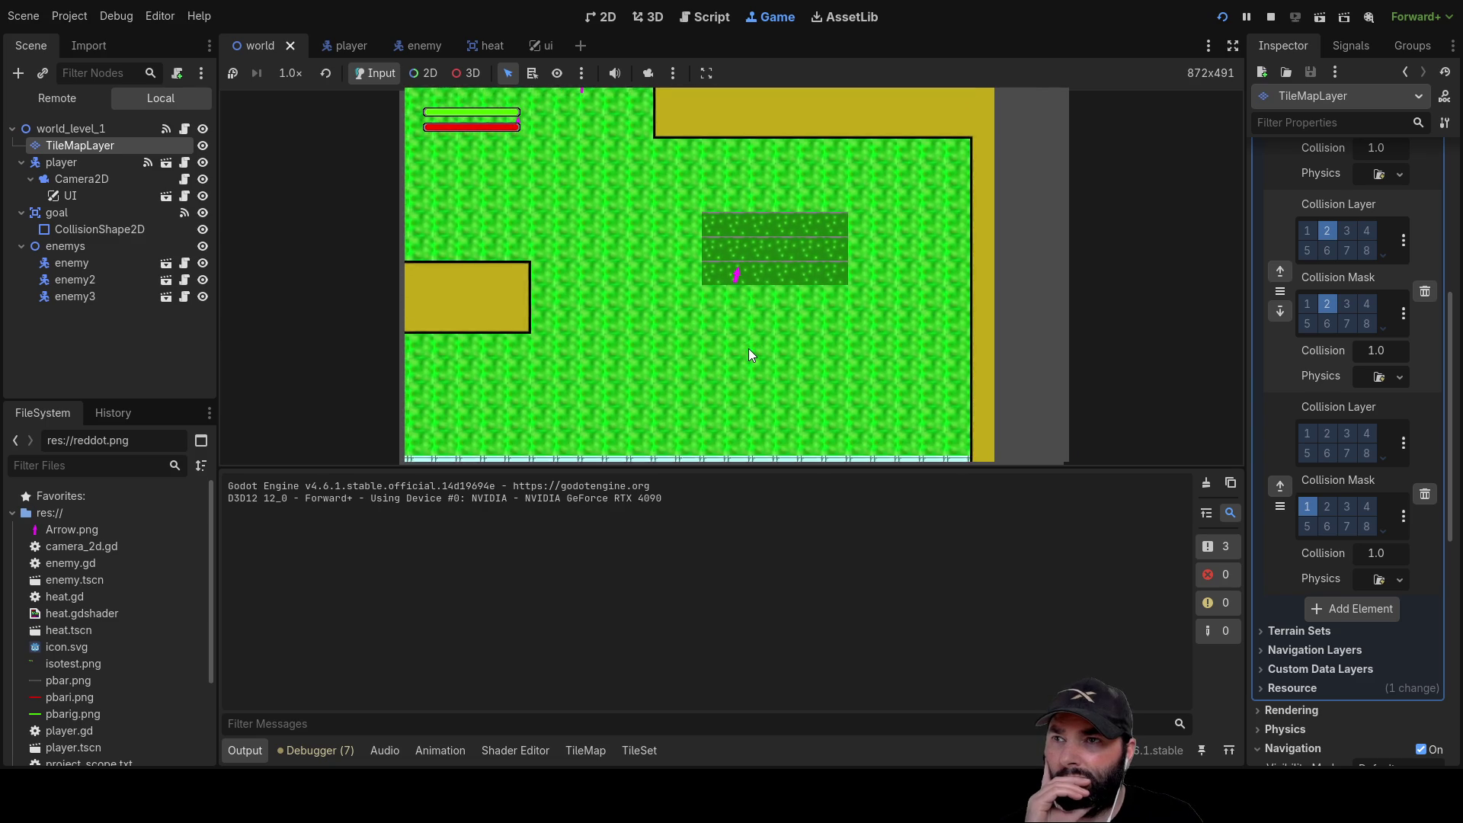
key(Down)
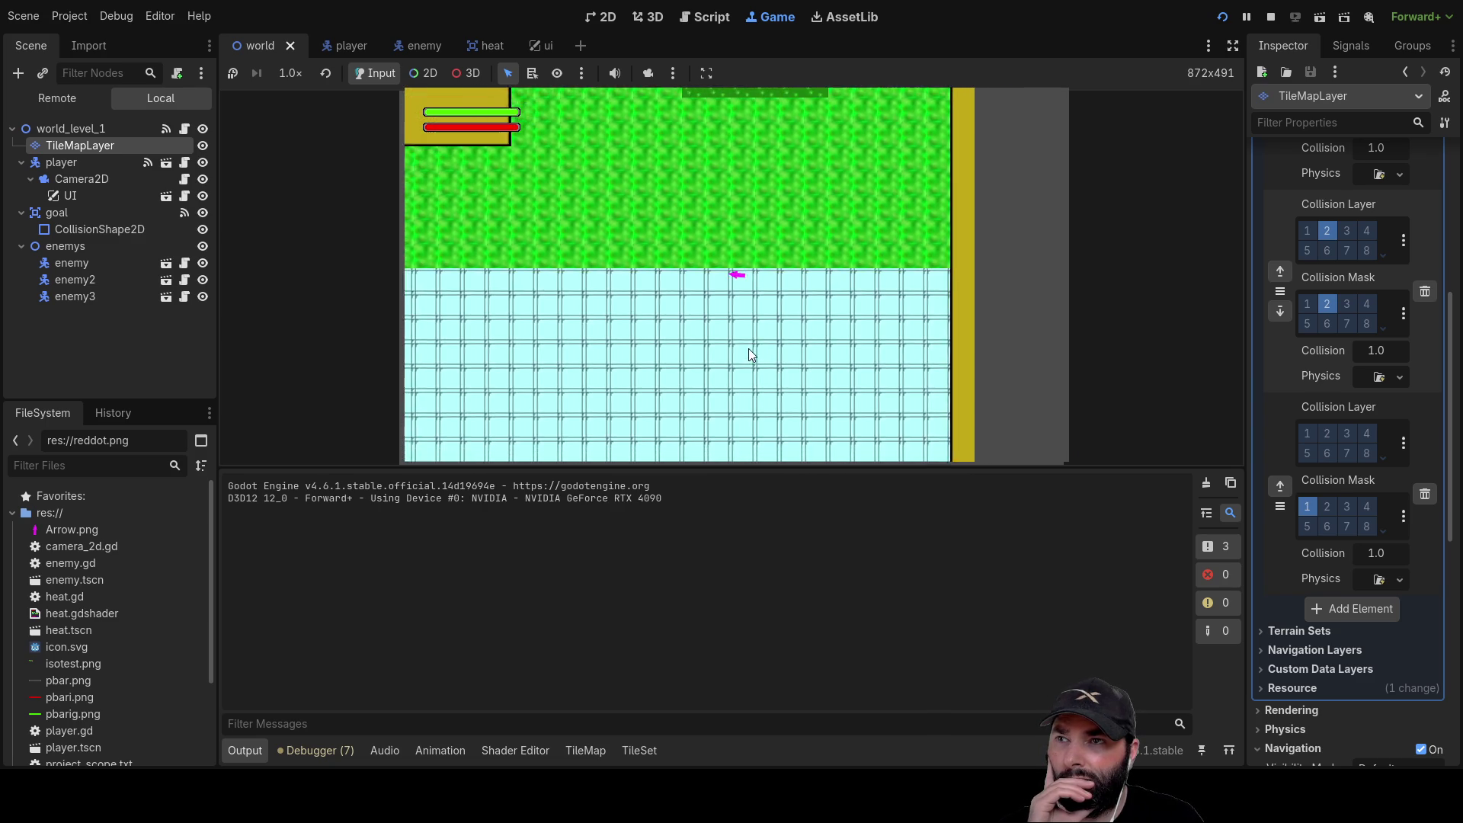
key(Up)
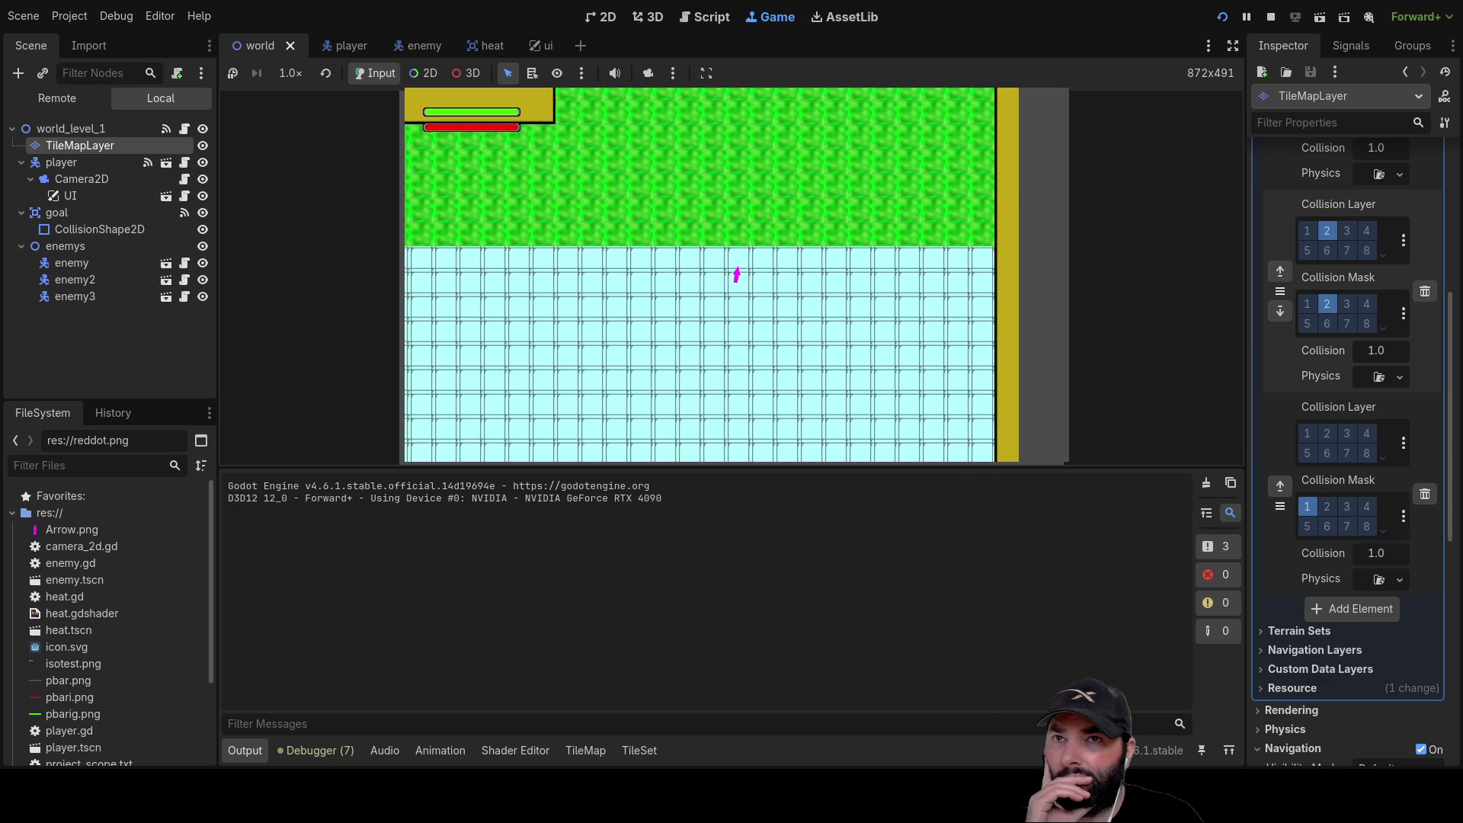
key(F8)
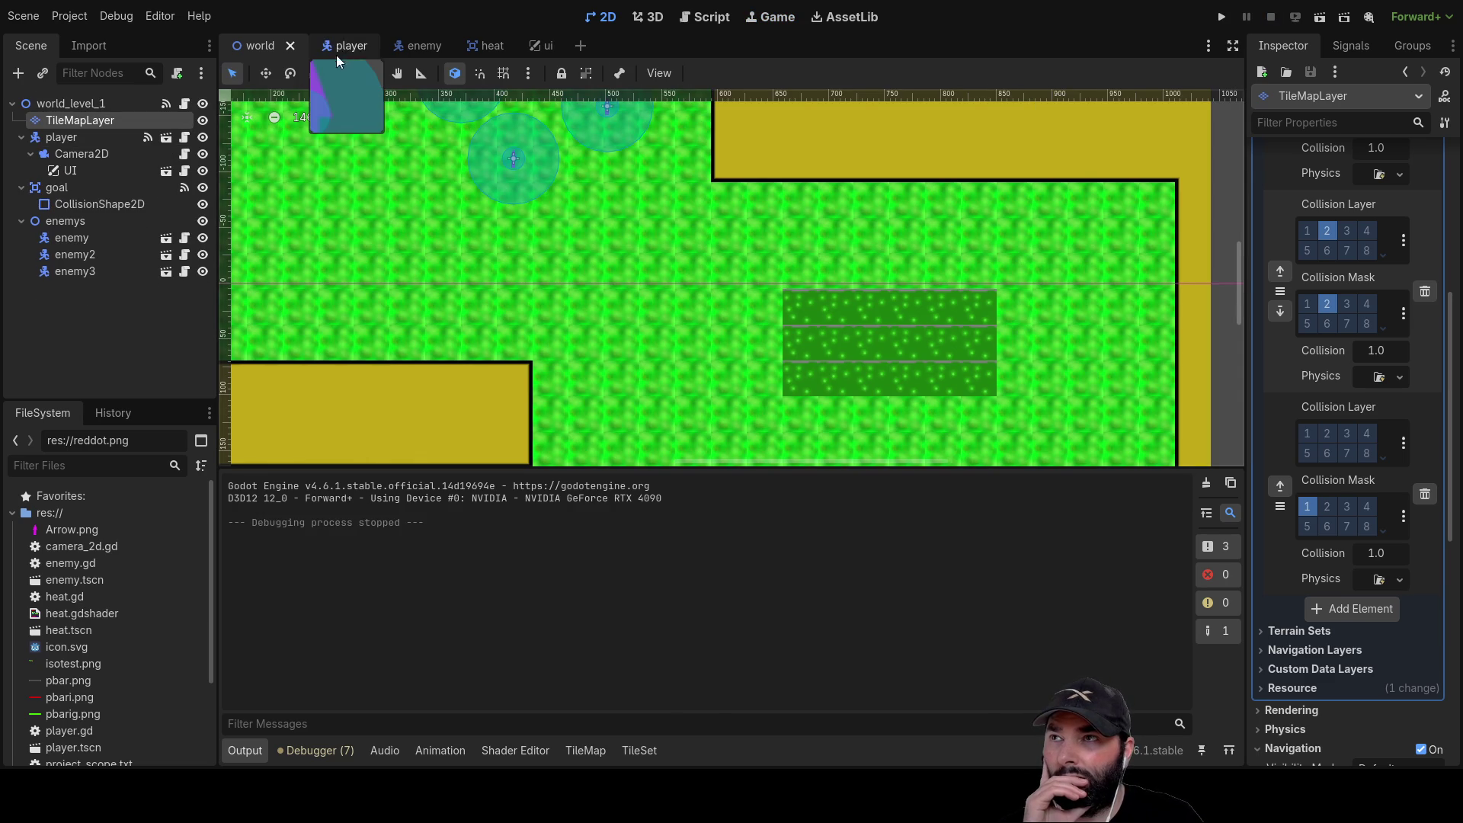
Open the player scene's player.gd script in the Script editor
click(350, 46)
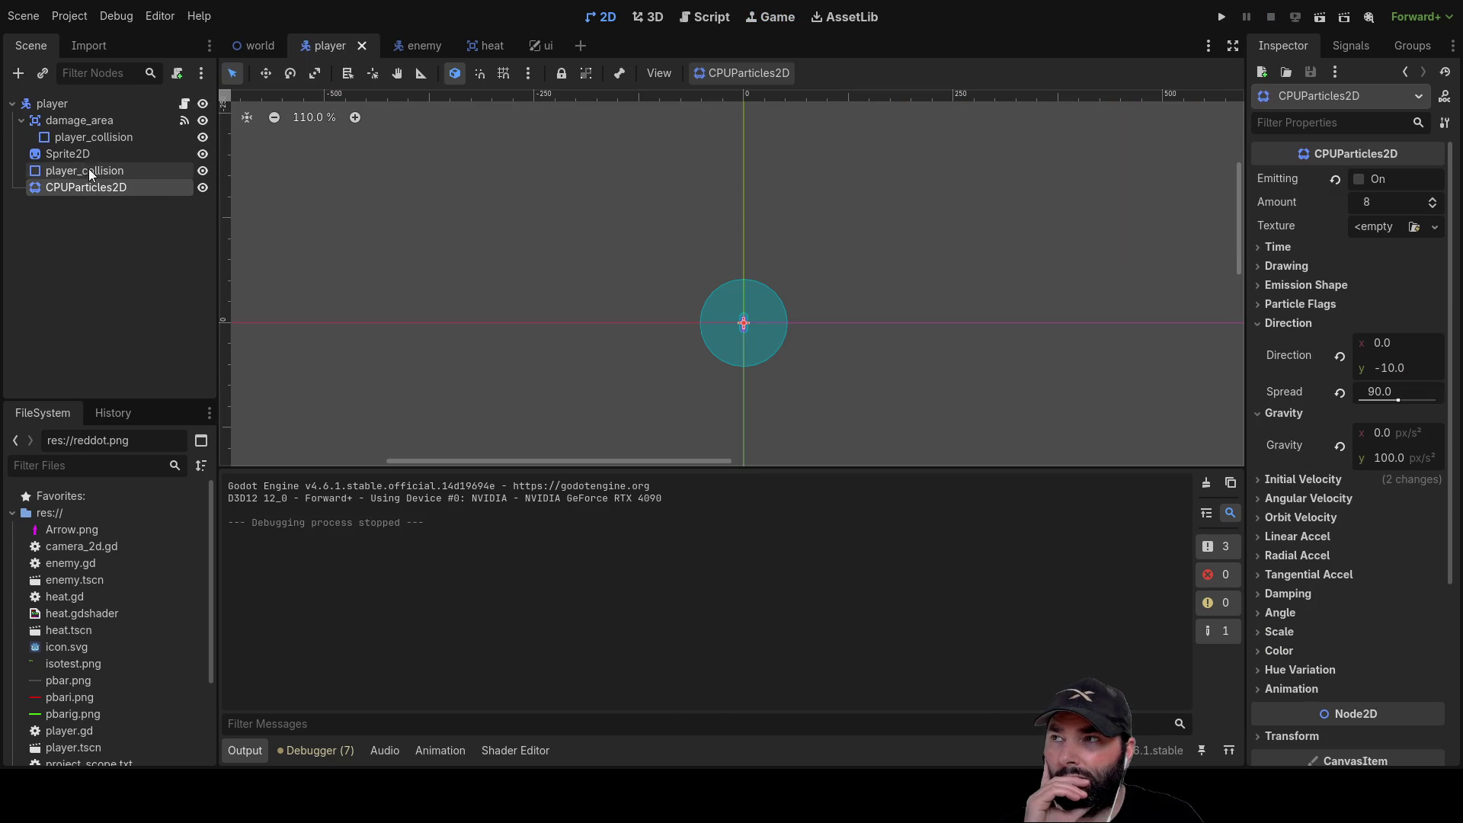
click(745, 16)
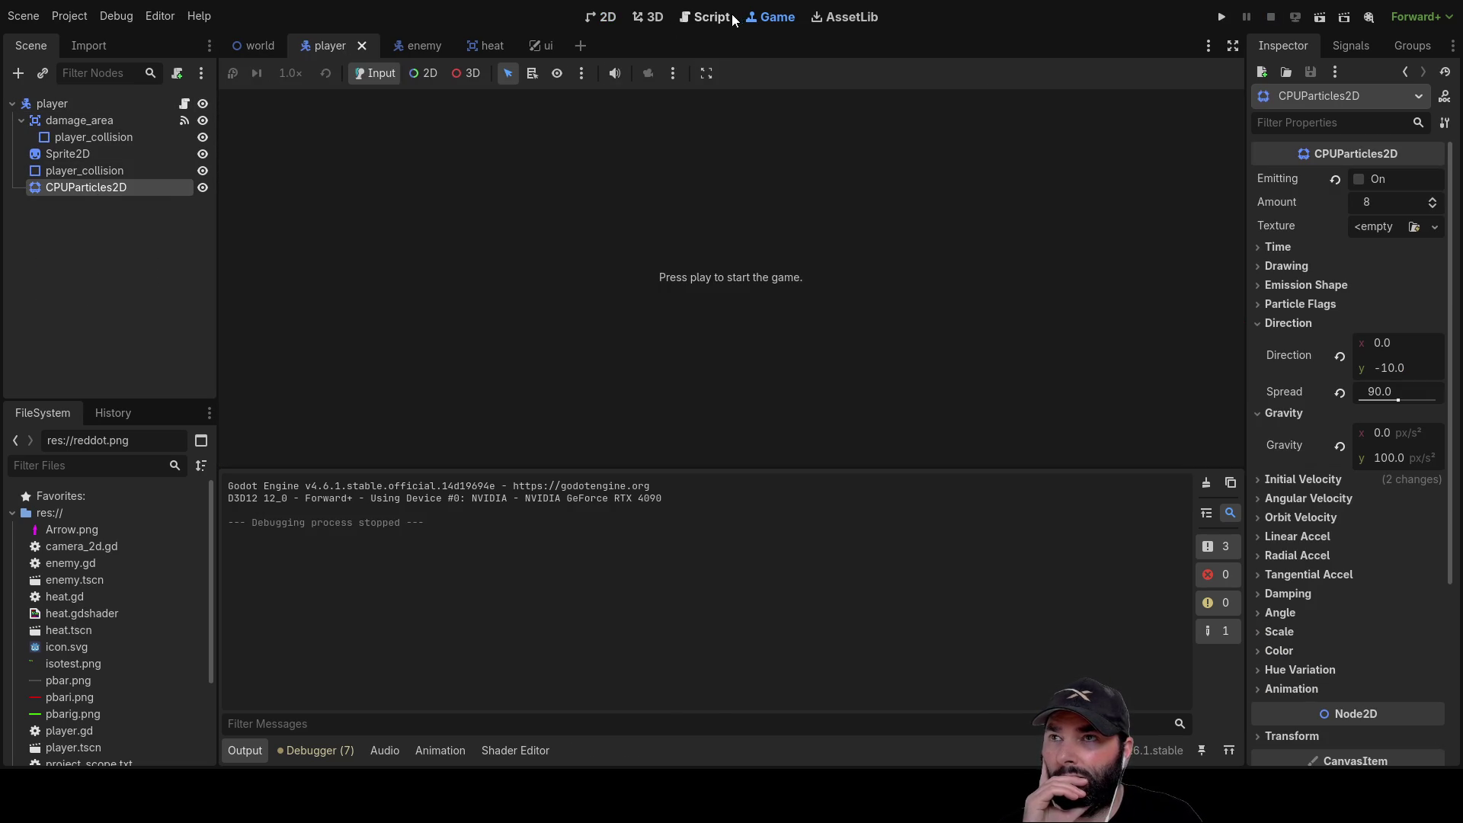
click(703, 19)
scroll(666, 297, down, 1)
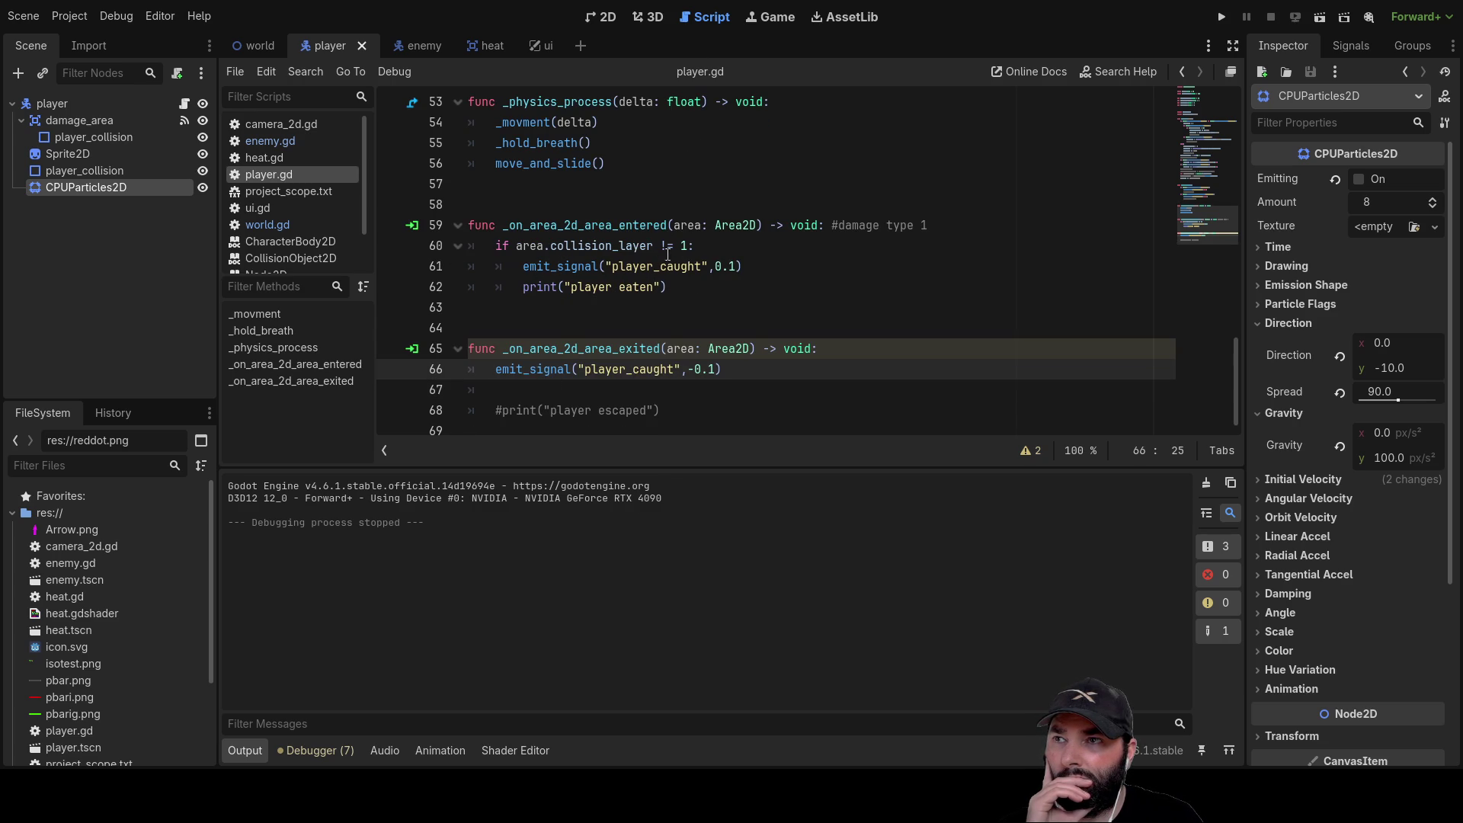
Insert print(area) as the first line of _on_area_2d_area_entered, then run the game
click(499, 246)
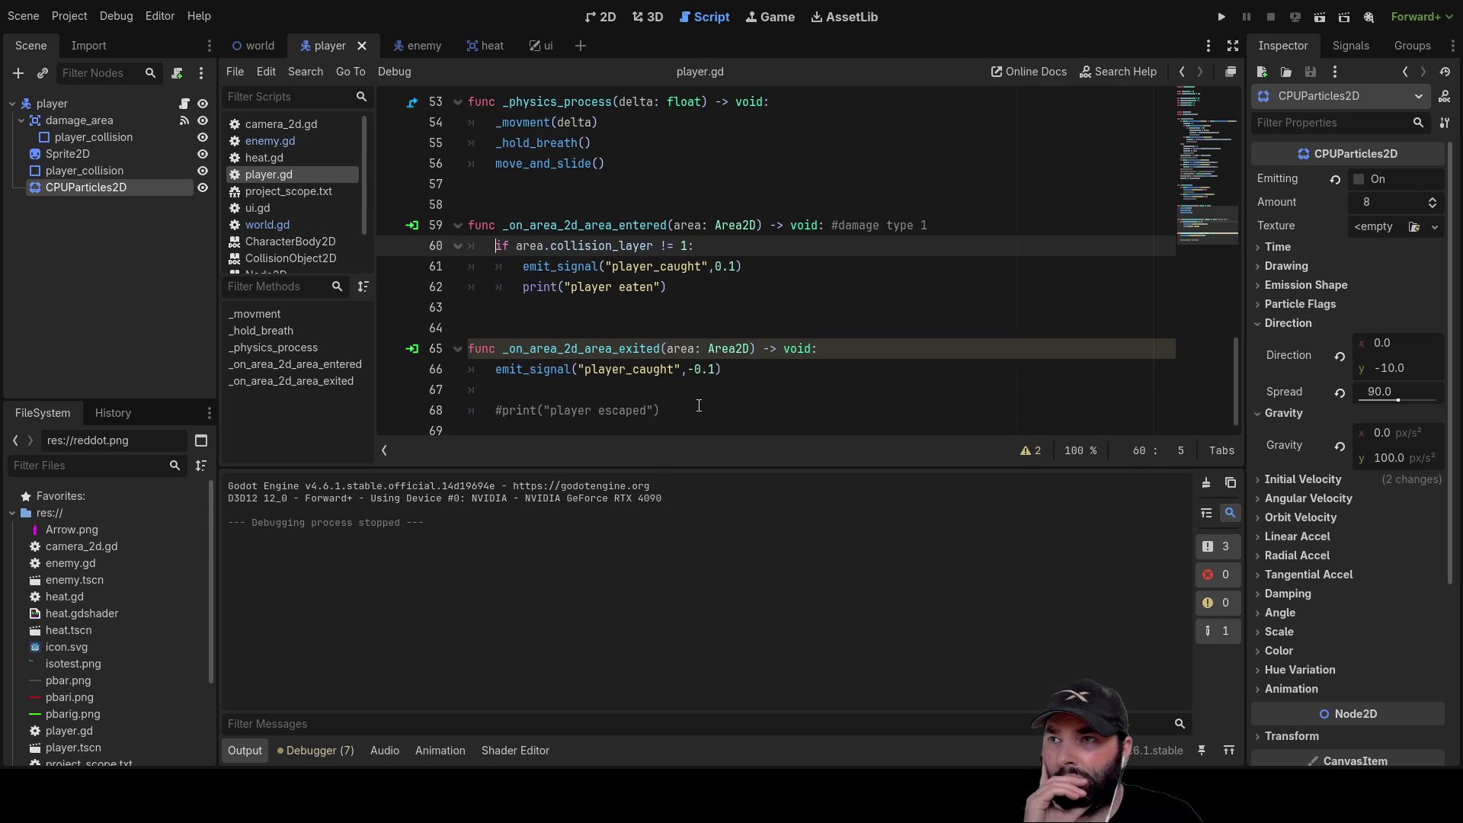
key(ctrl+shift+Return)
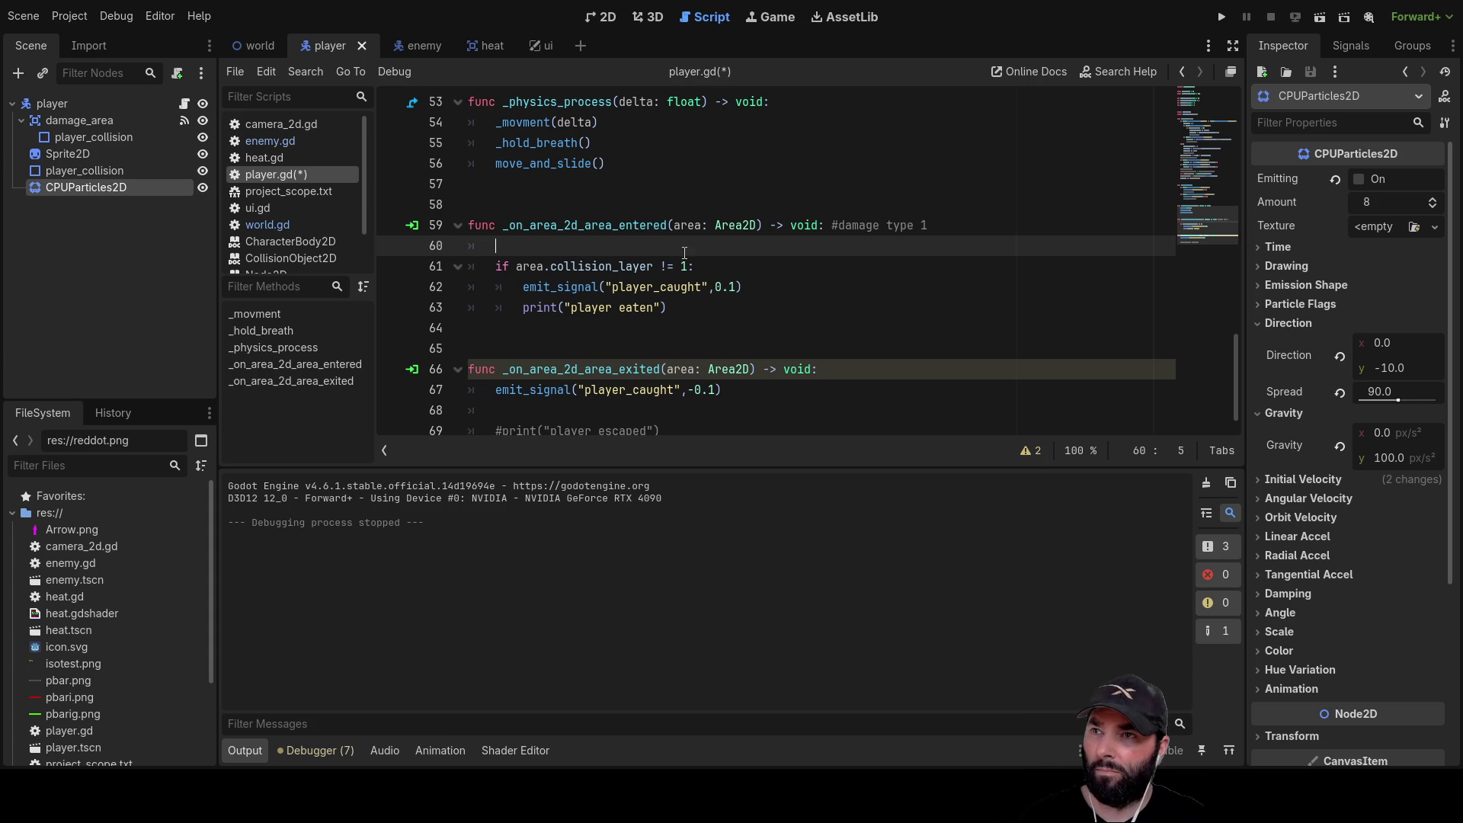
click(694, 227)
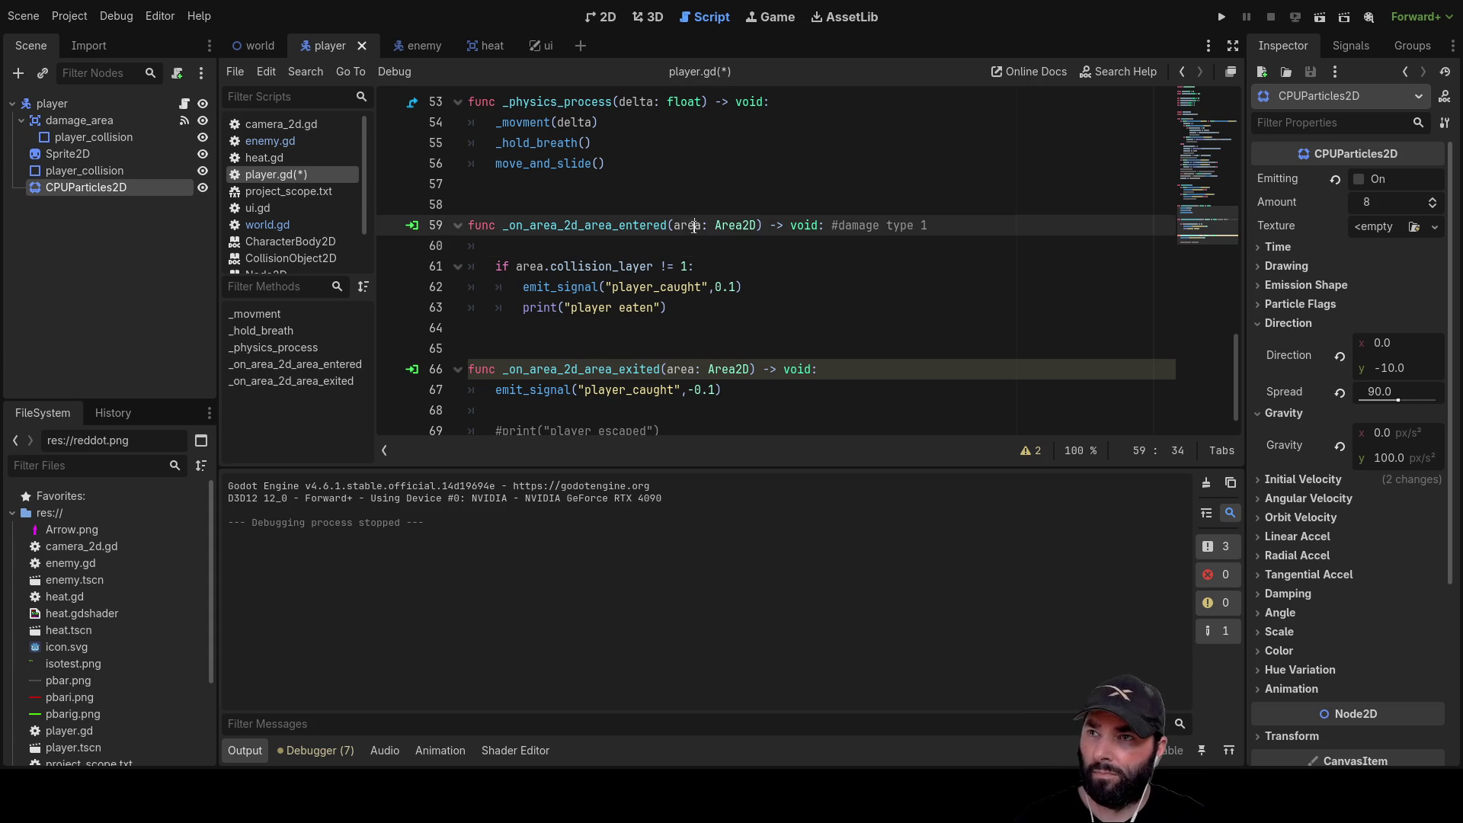
click(497, 243)
text(print)
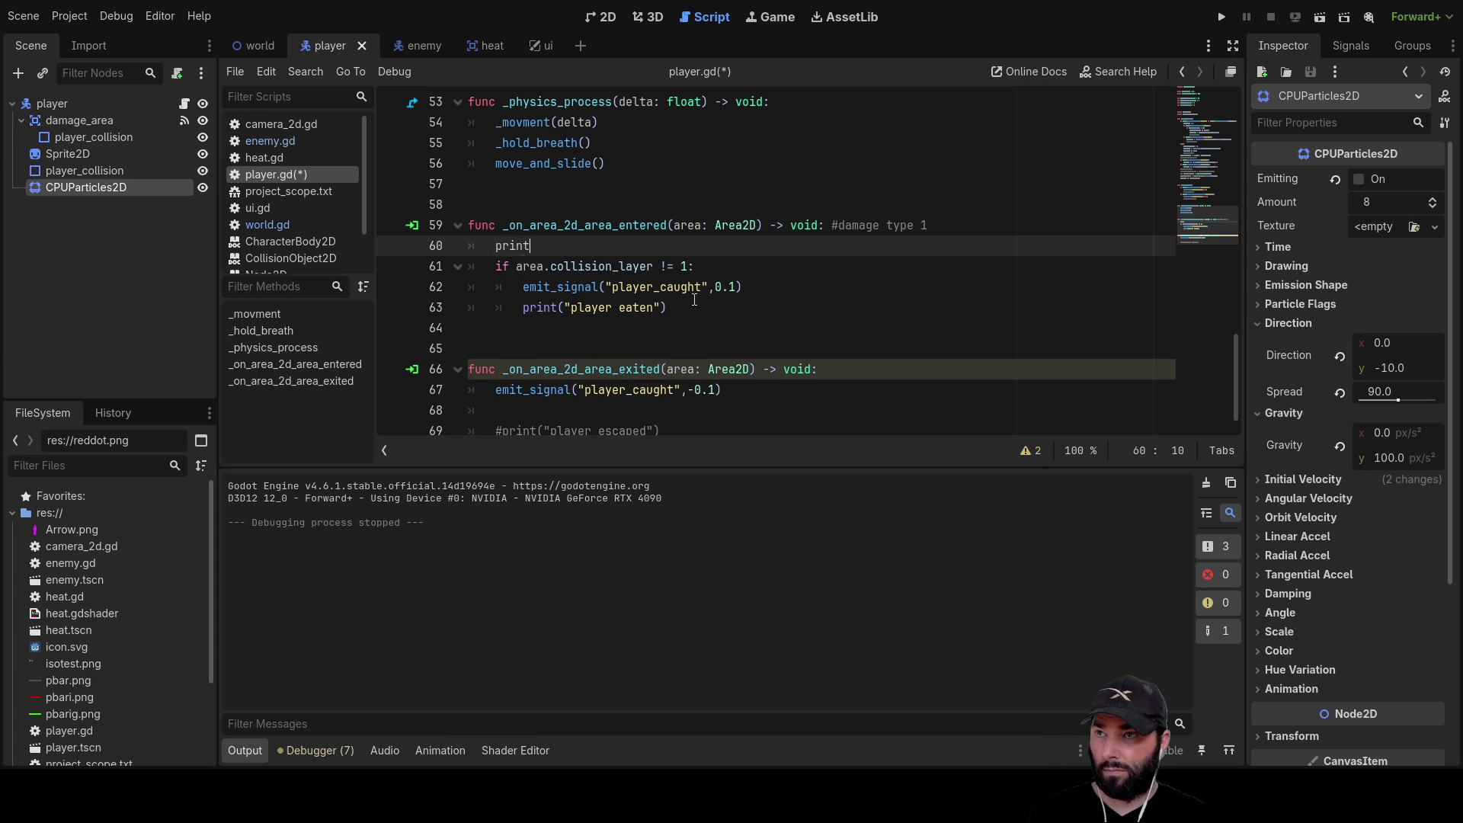
text(())
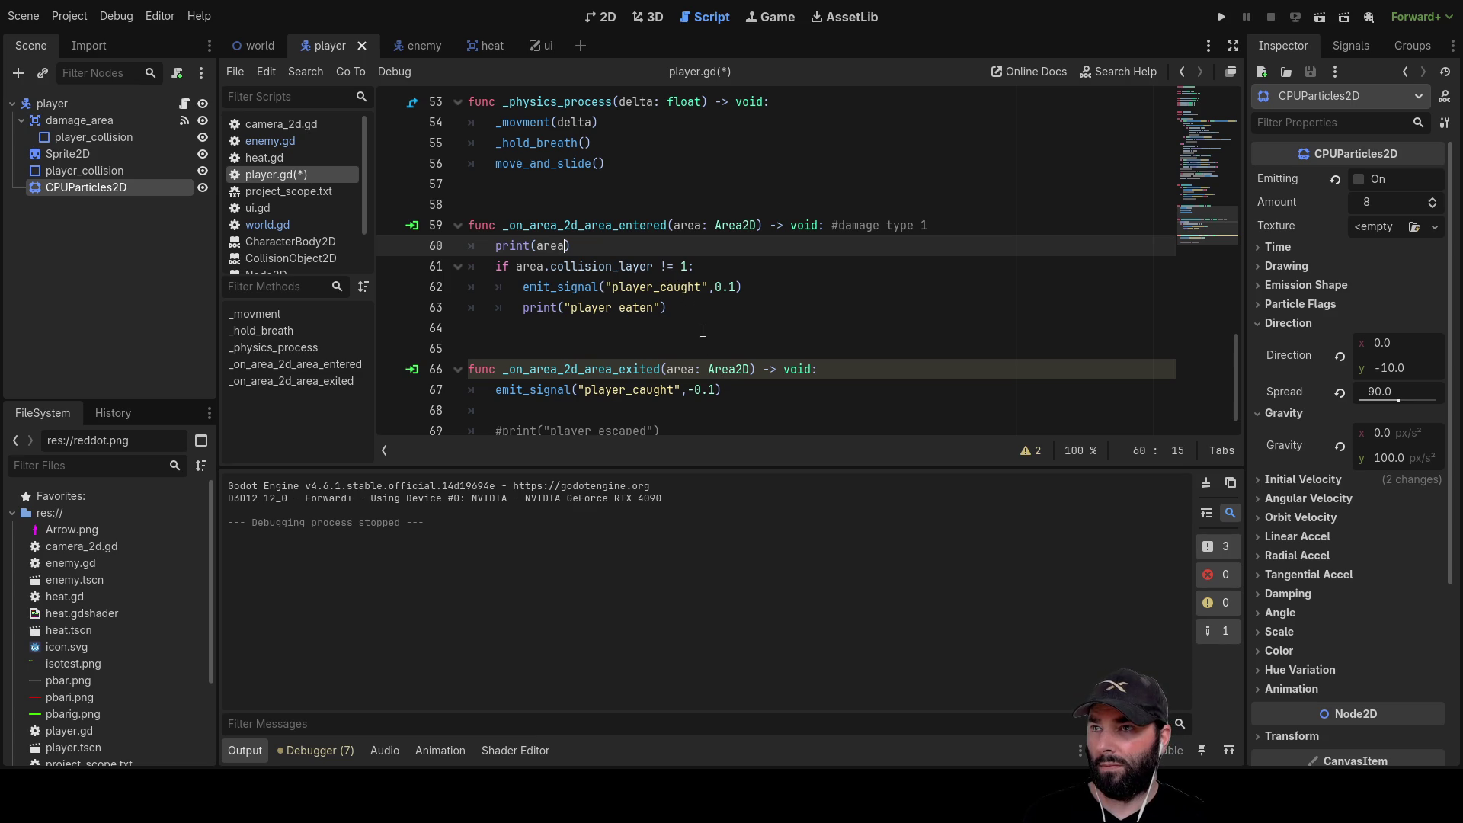
scroll(703, 335, down, 1)
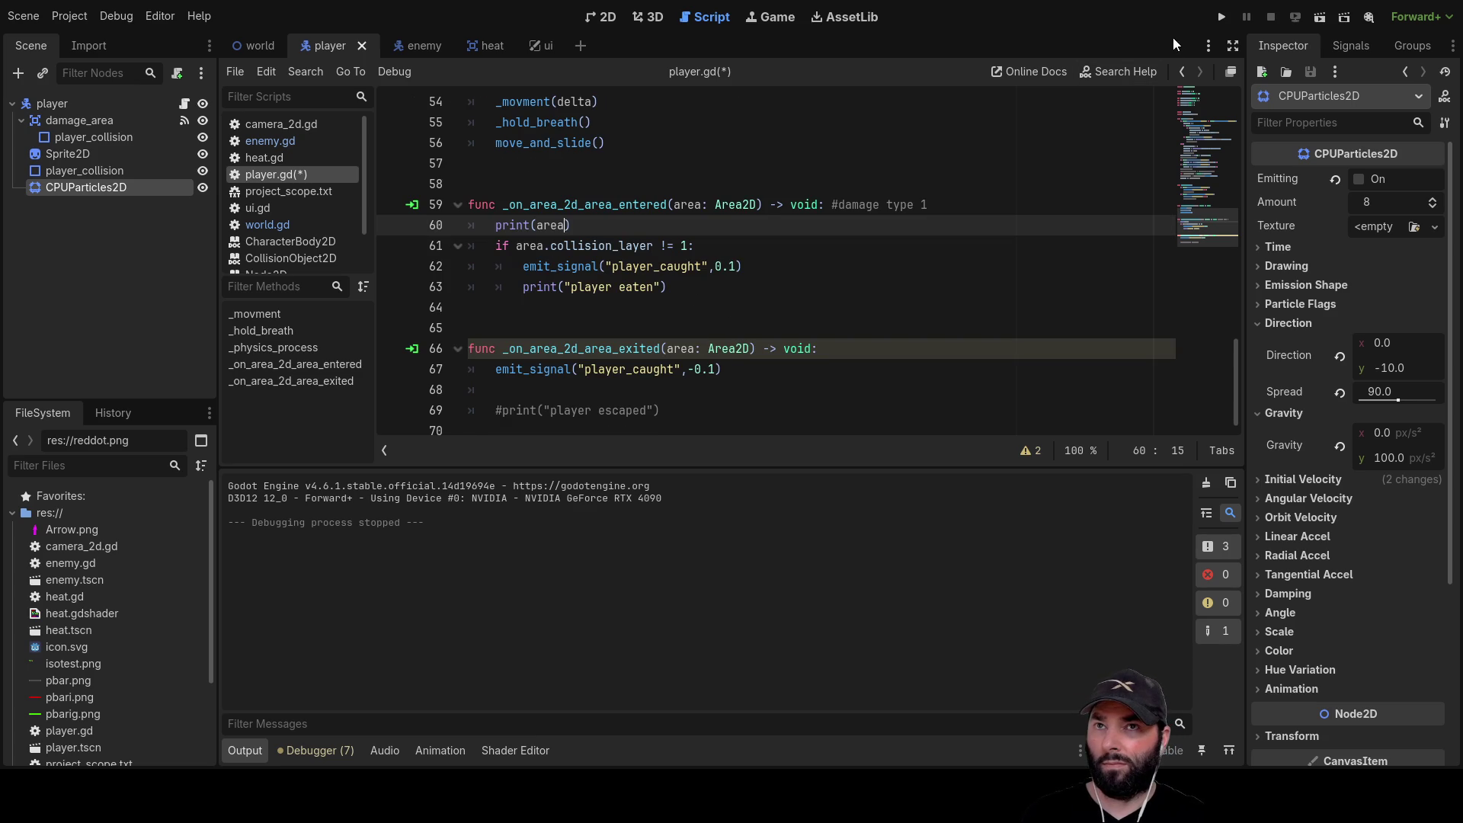
click(1222, 17)
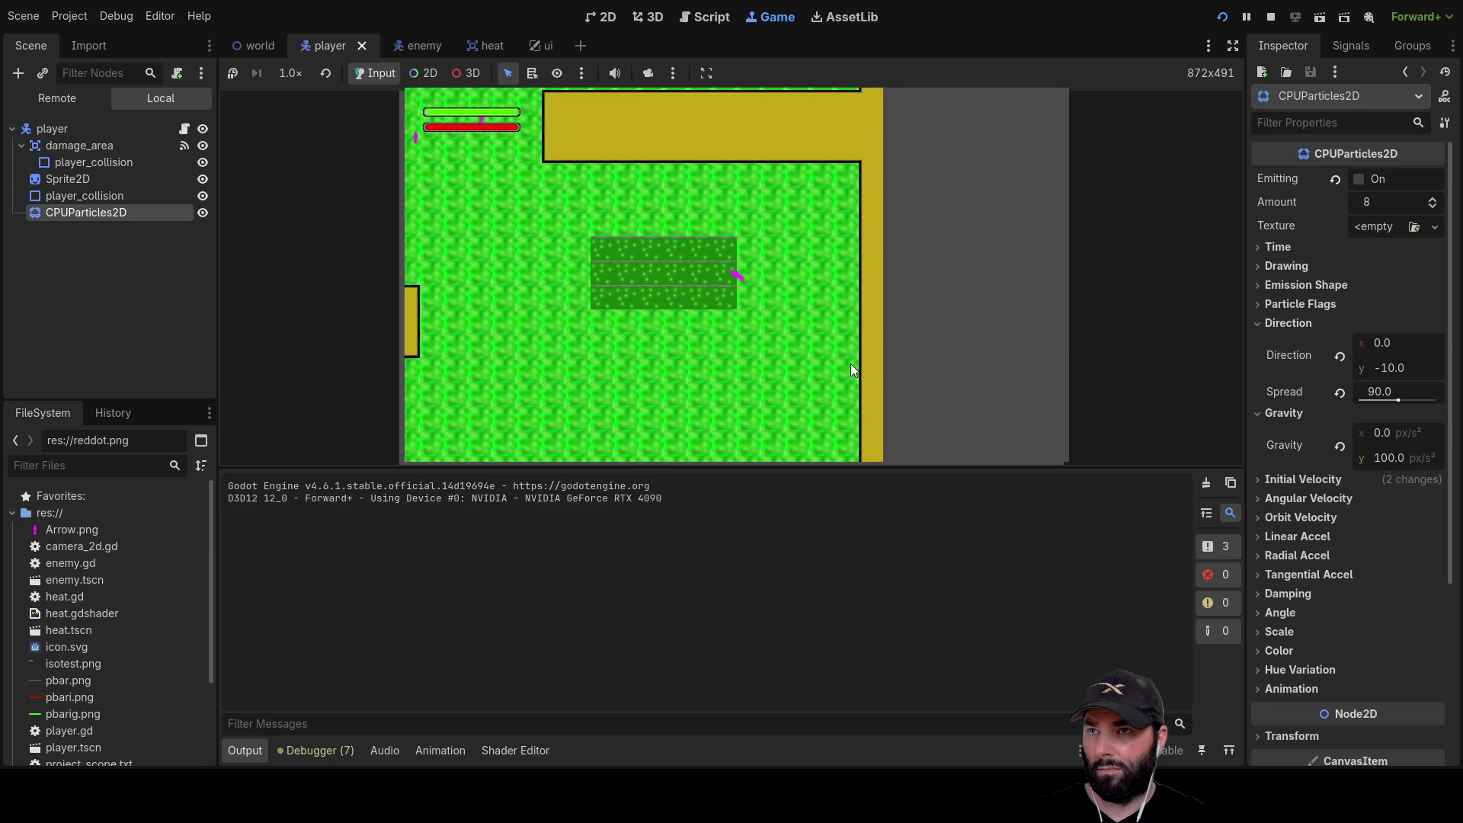
Comment out the failing $CPUParticles2D.emitting lines and weapons-range handlers in enemy.gd, then rerun
key(Up)
key(Up)
key(Up)
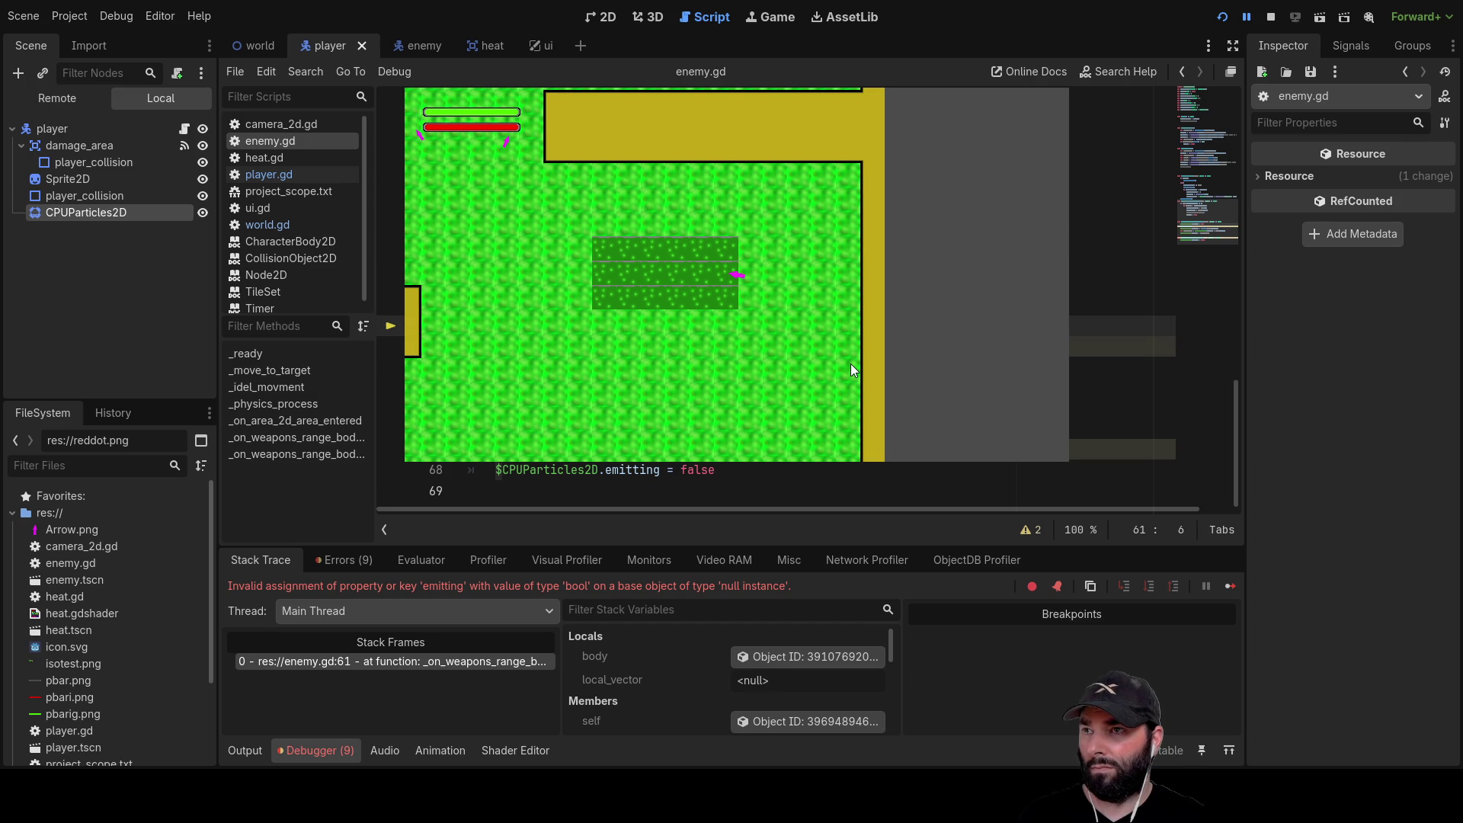
key(Up)
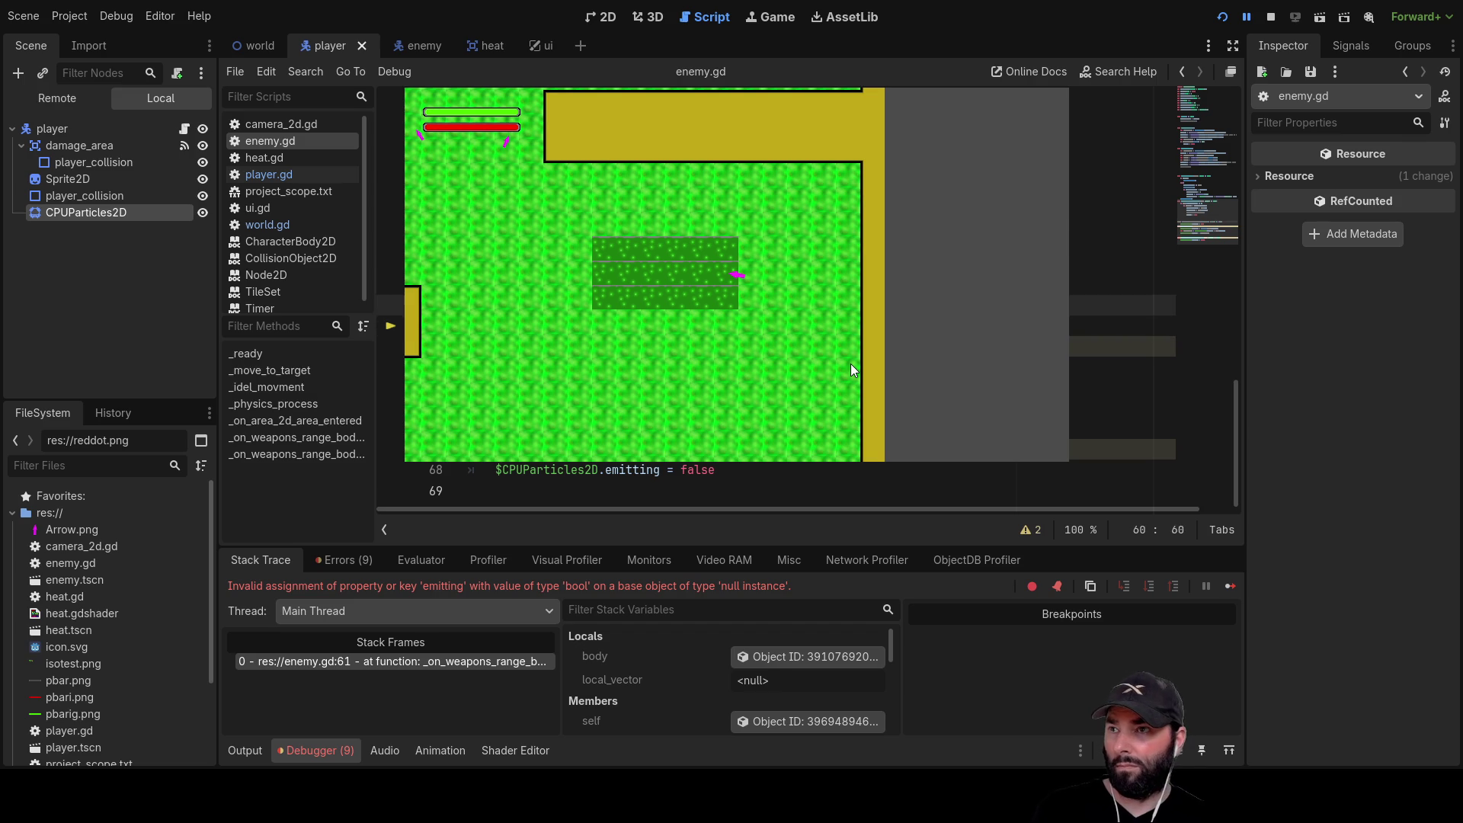
key(Return)
key(Down)
key(Down)
key(Down)
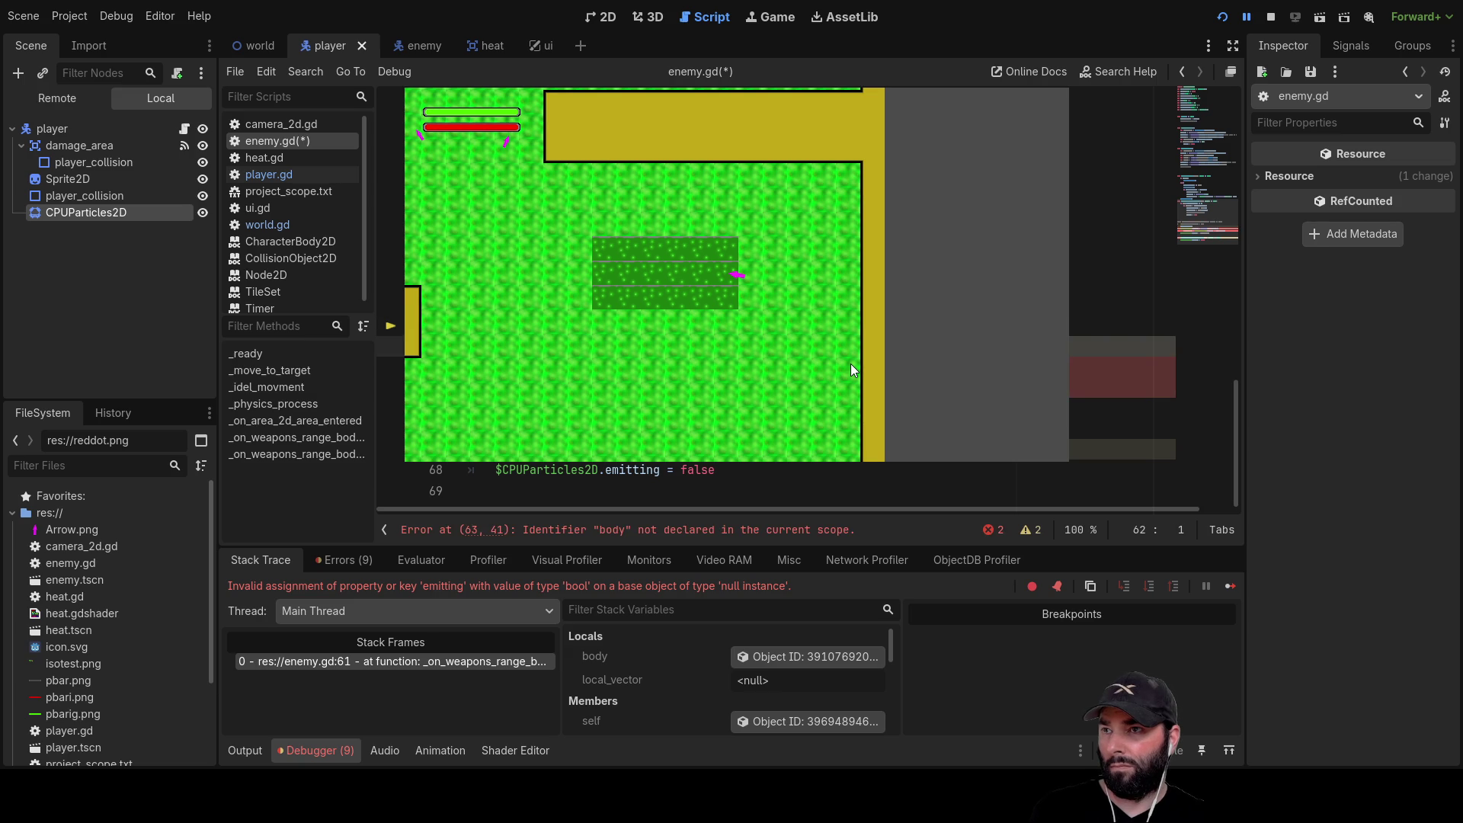
key(Down)
key(Tab)
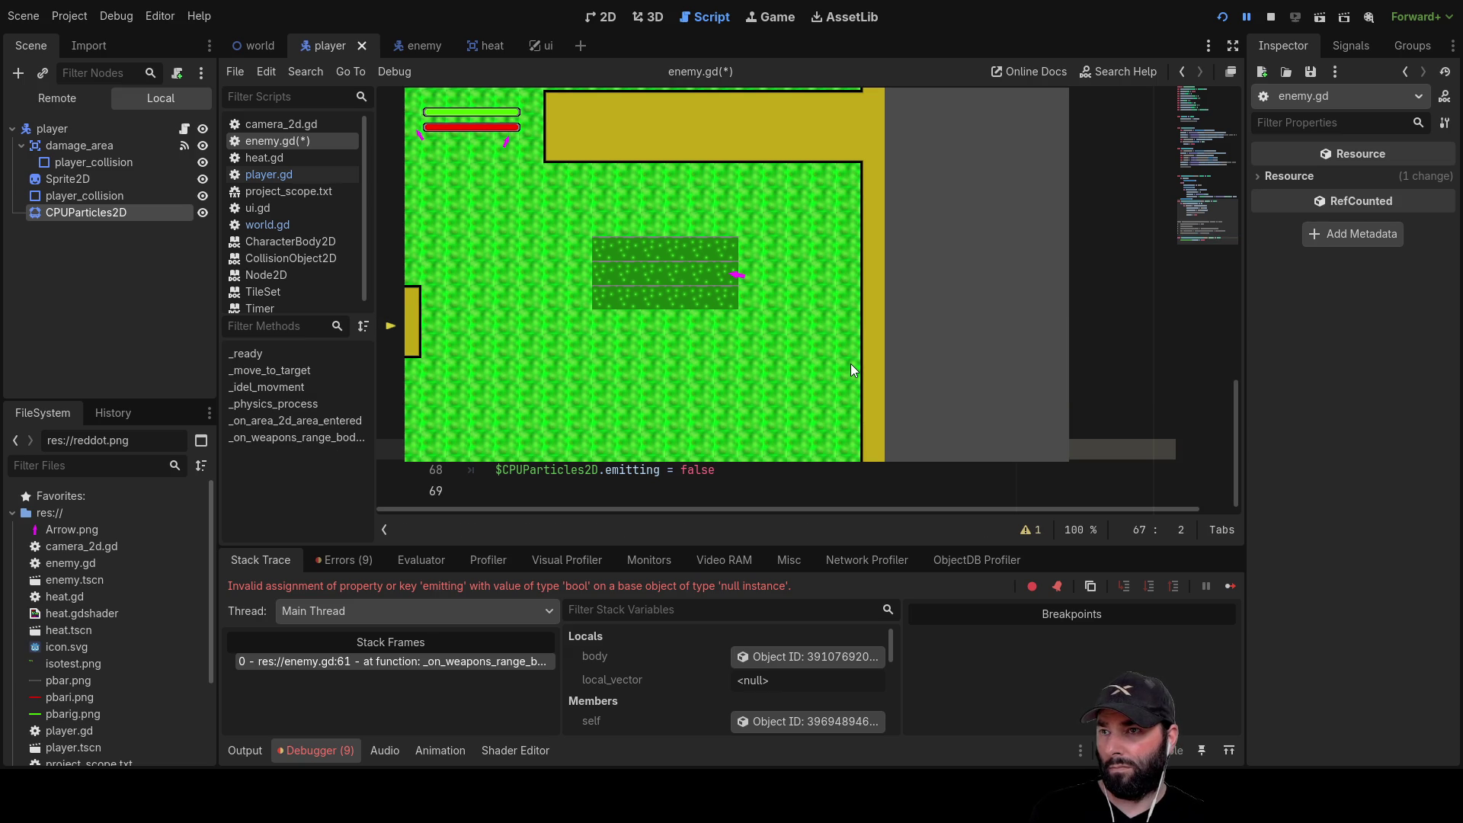
key(Down)
text(#)
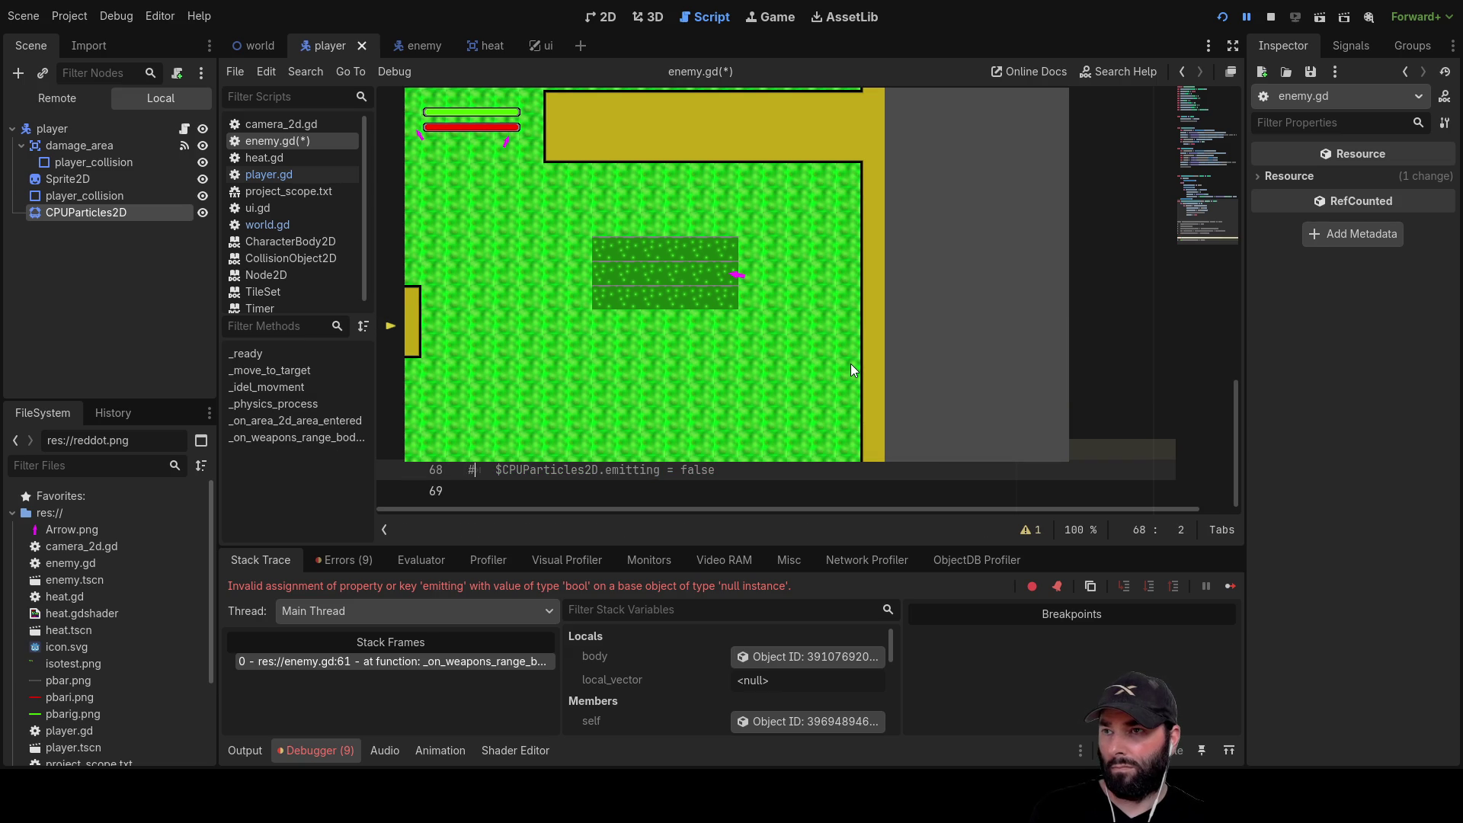
click(1222, 16)
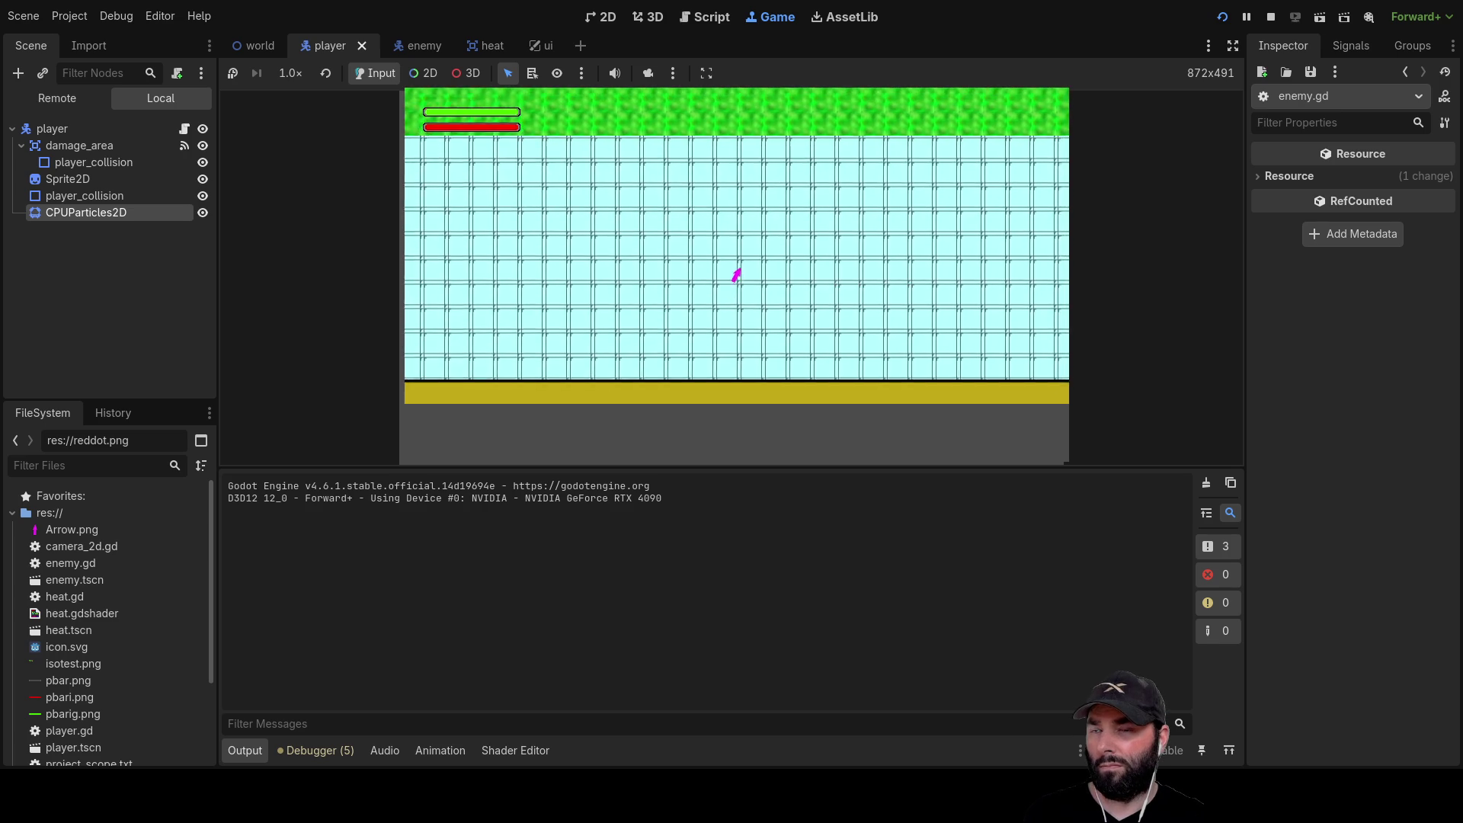
Walk the player up, down, left and toward the water with WASD
key(w)
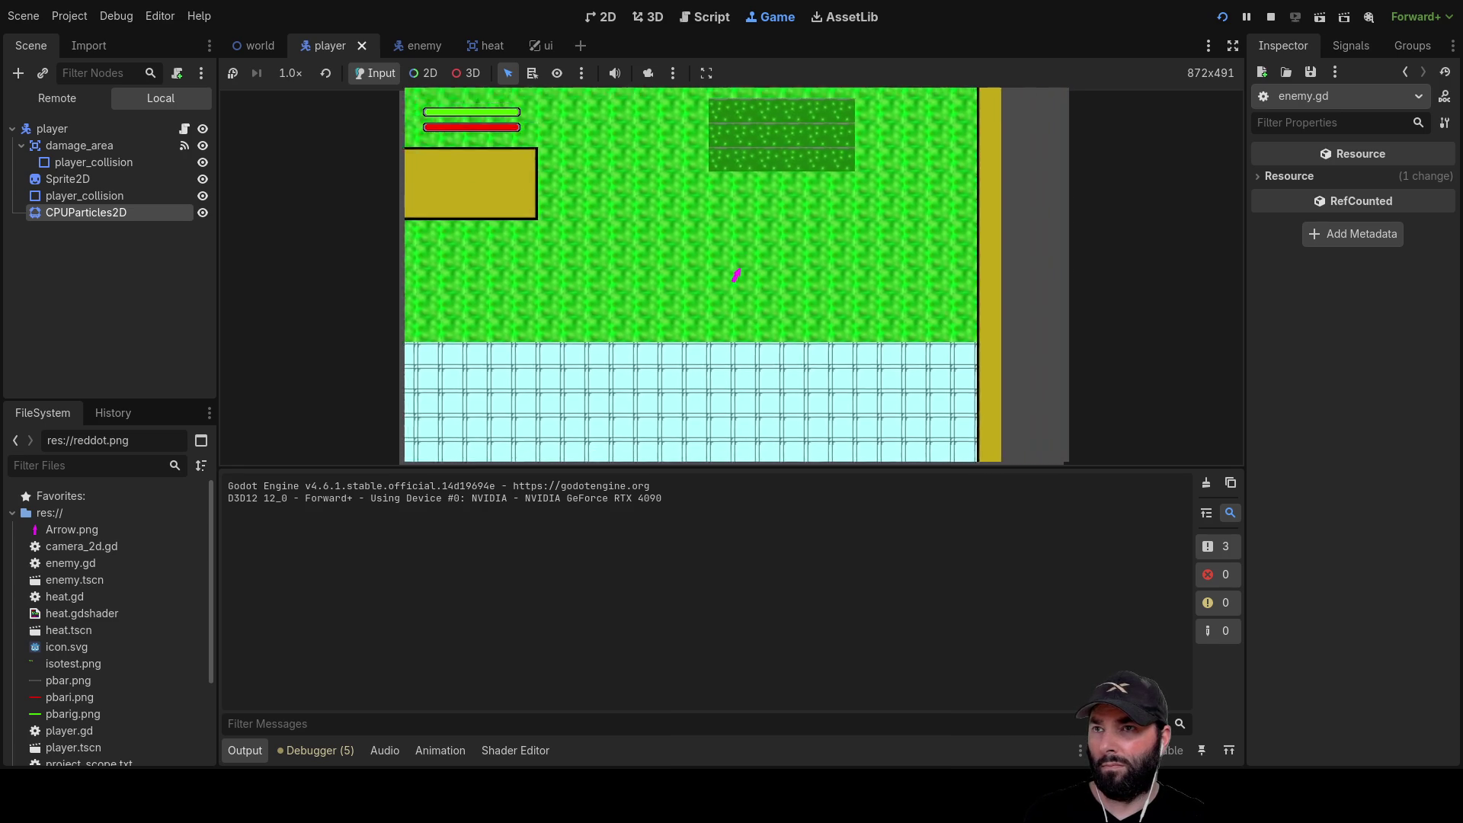
key(s)
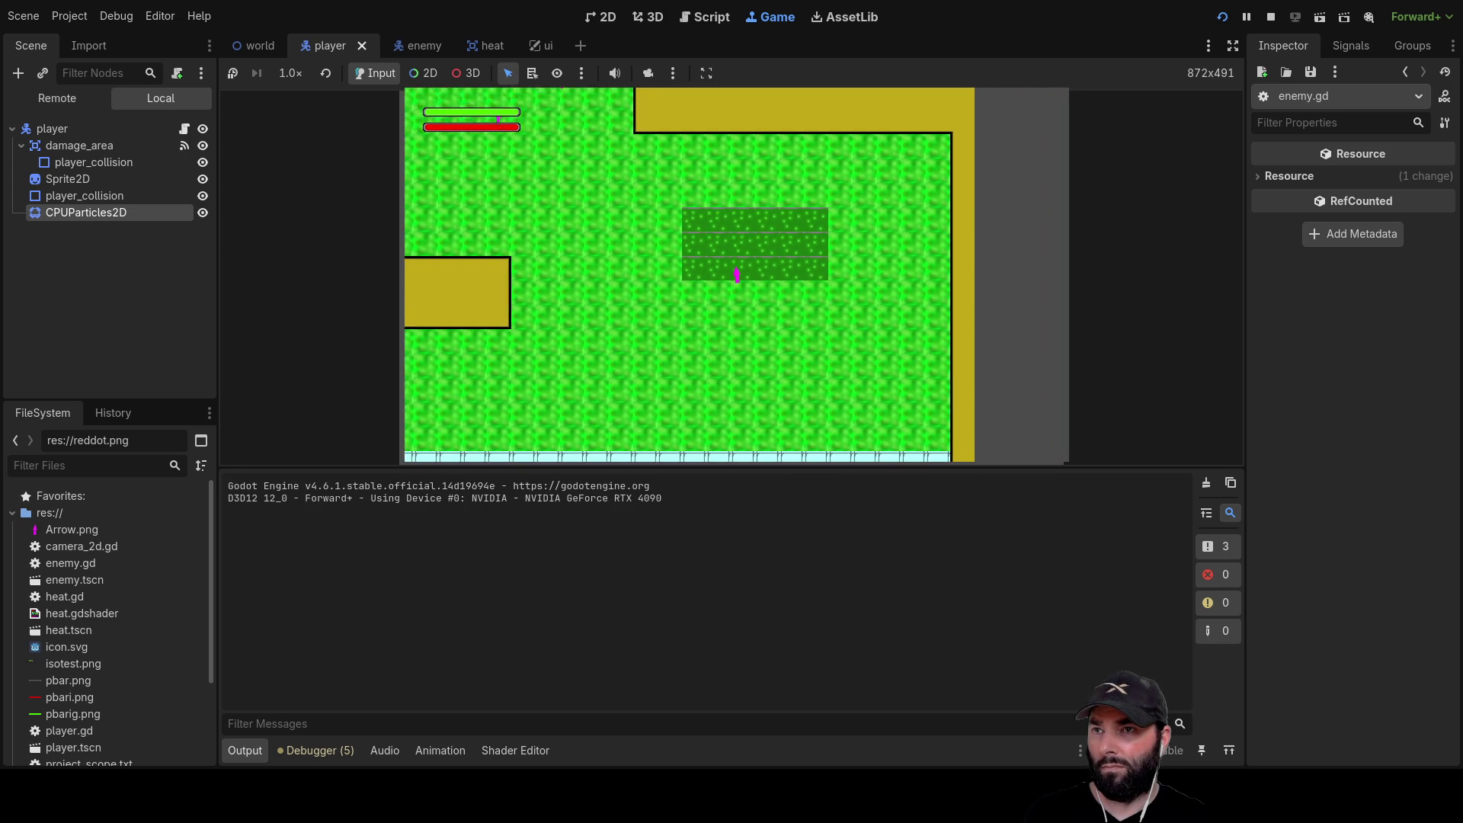
key(w)
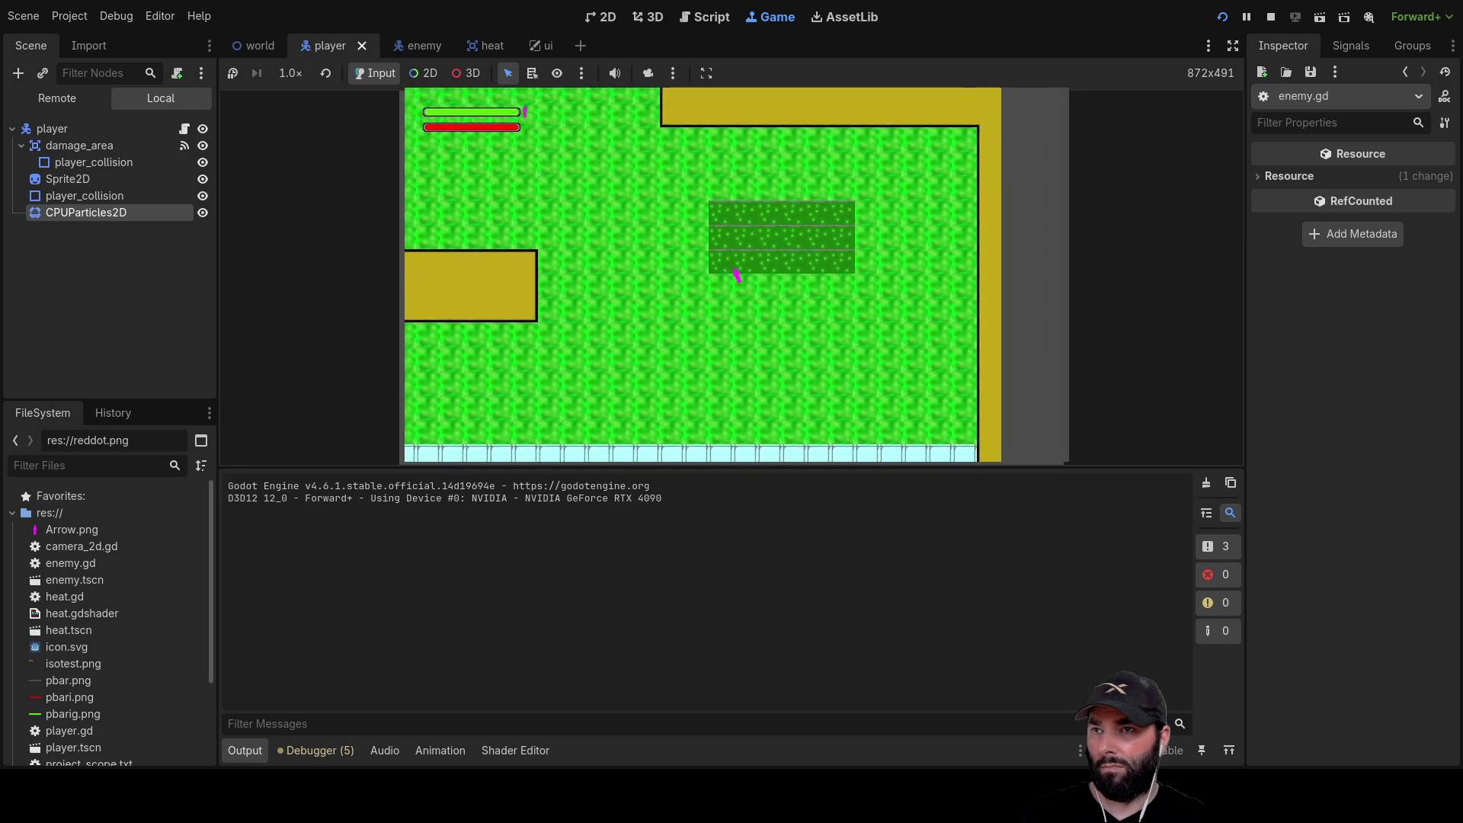
key(a)
key(a)
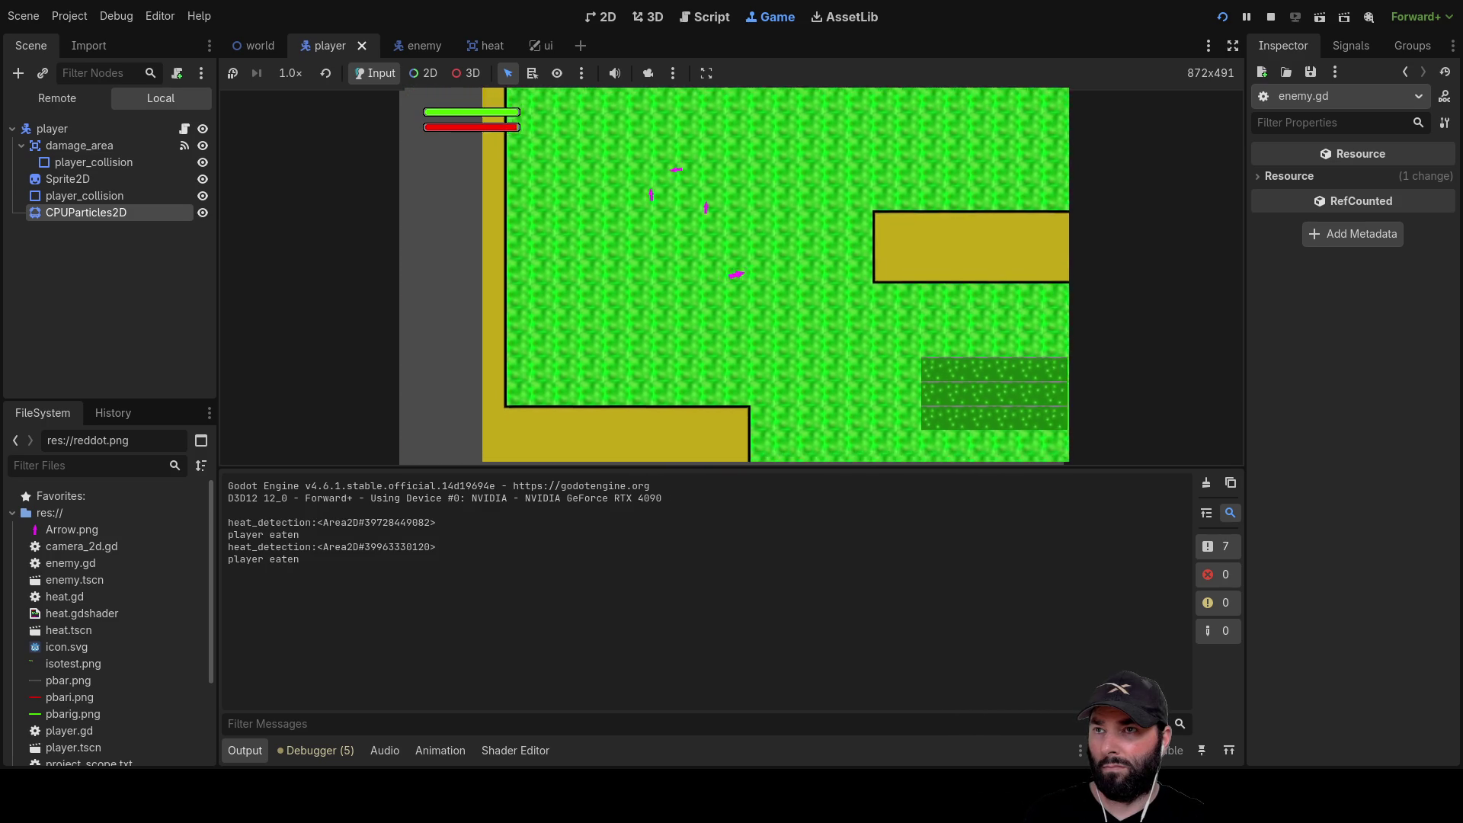
key(d)
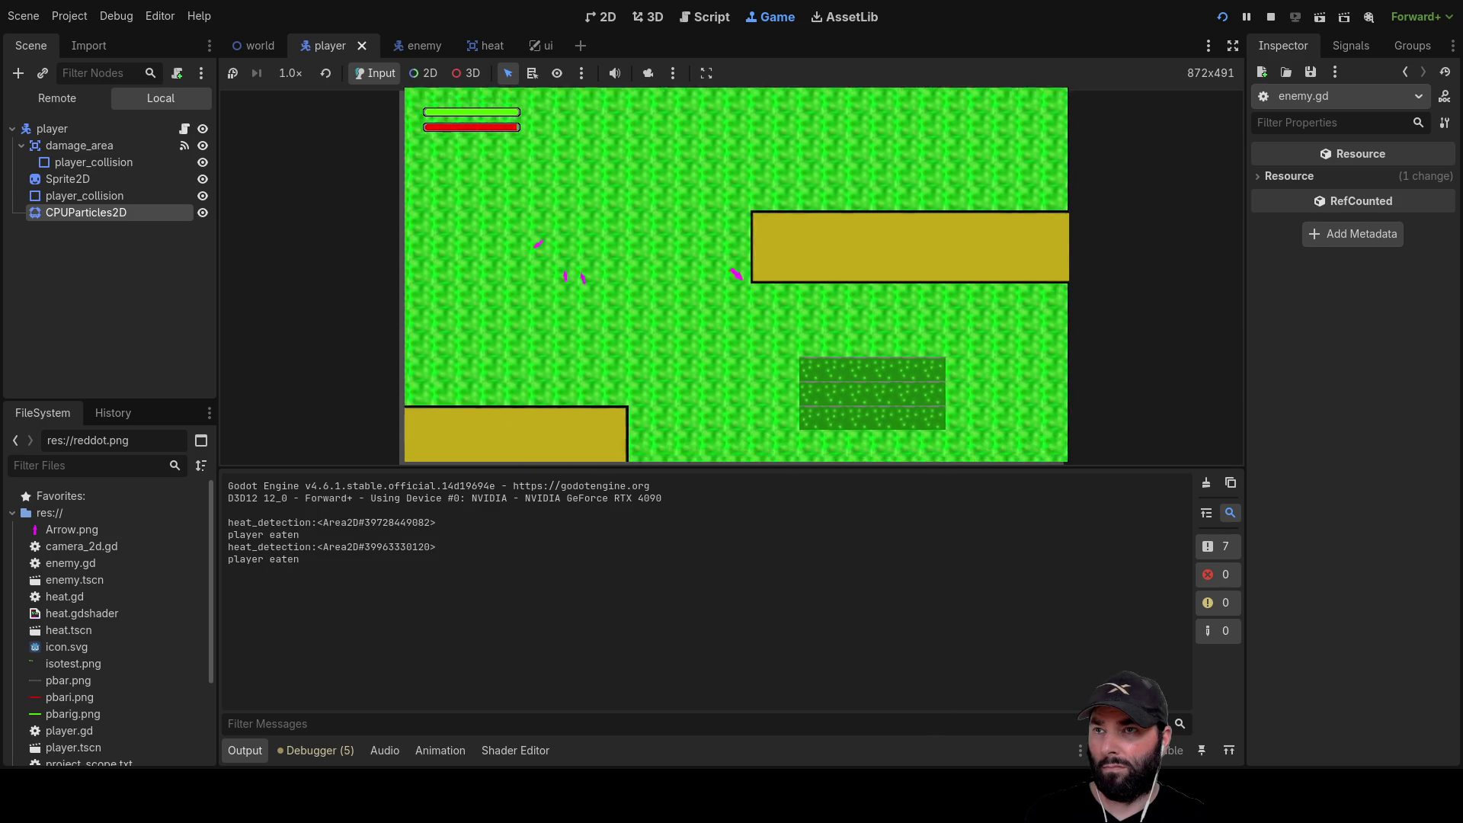
key(s)
Walk the player into the enemies to take damage, then stop the game with F8
key(a)
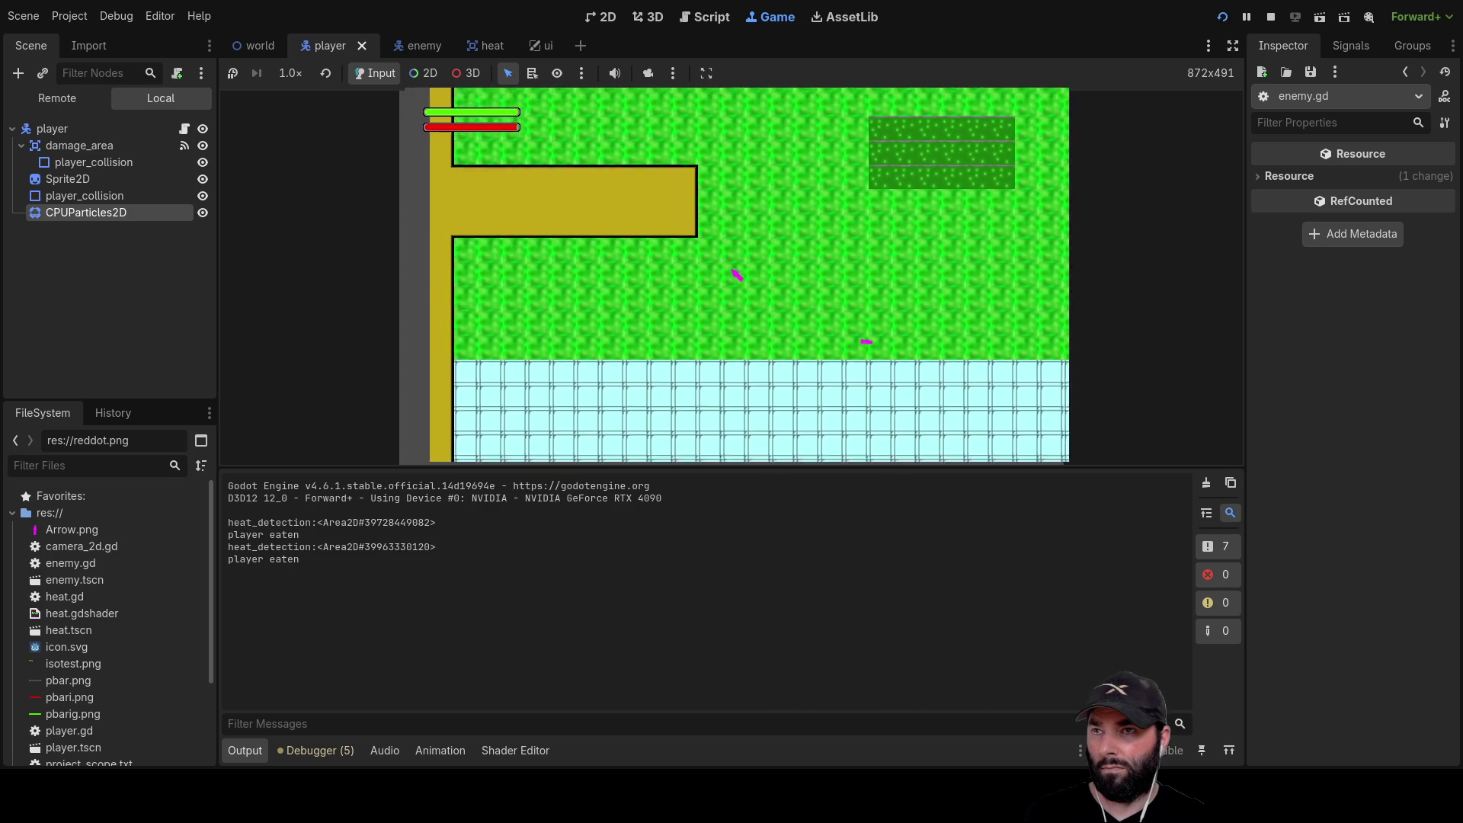
key(d)
key(w)
key(s)
key(s)
key(d)
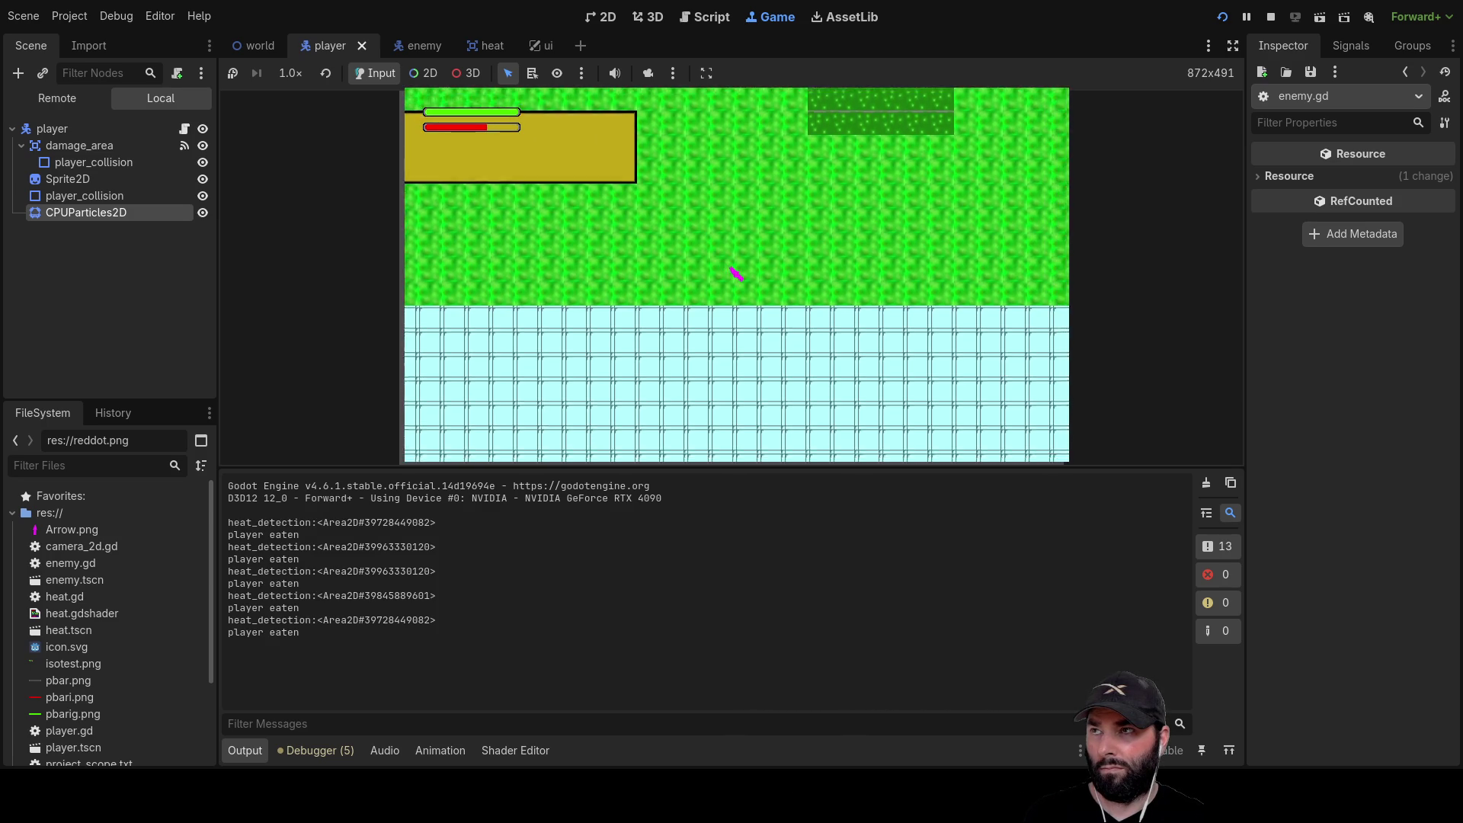
key(s)
key(a)
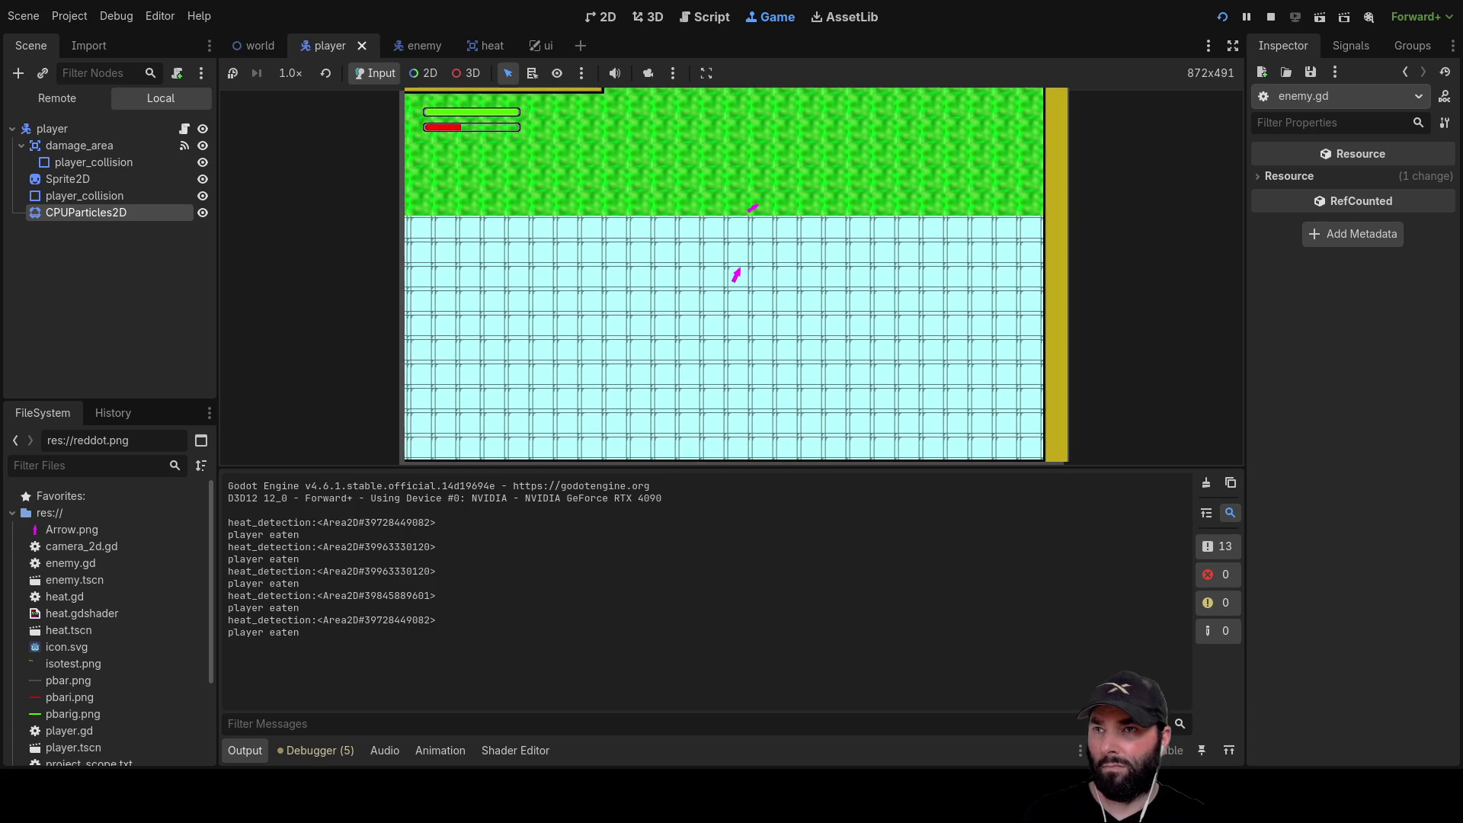
key(F8)
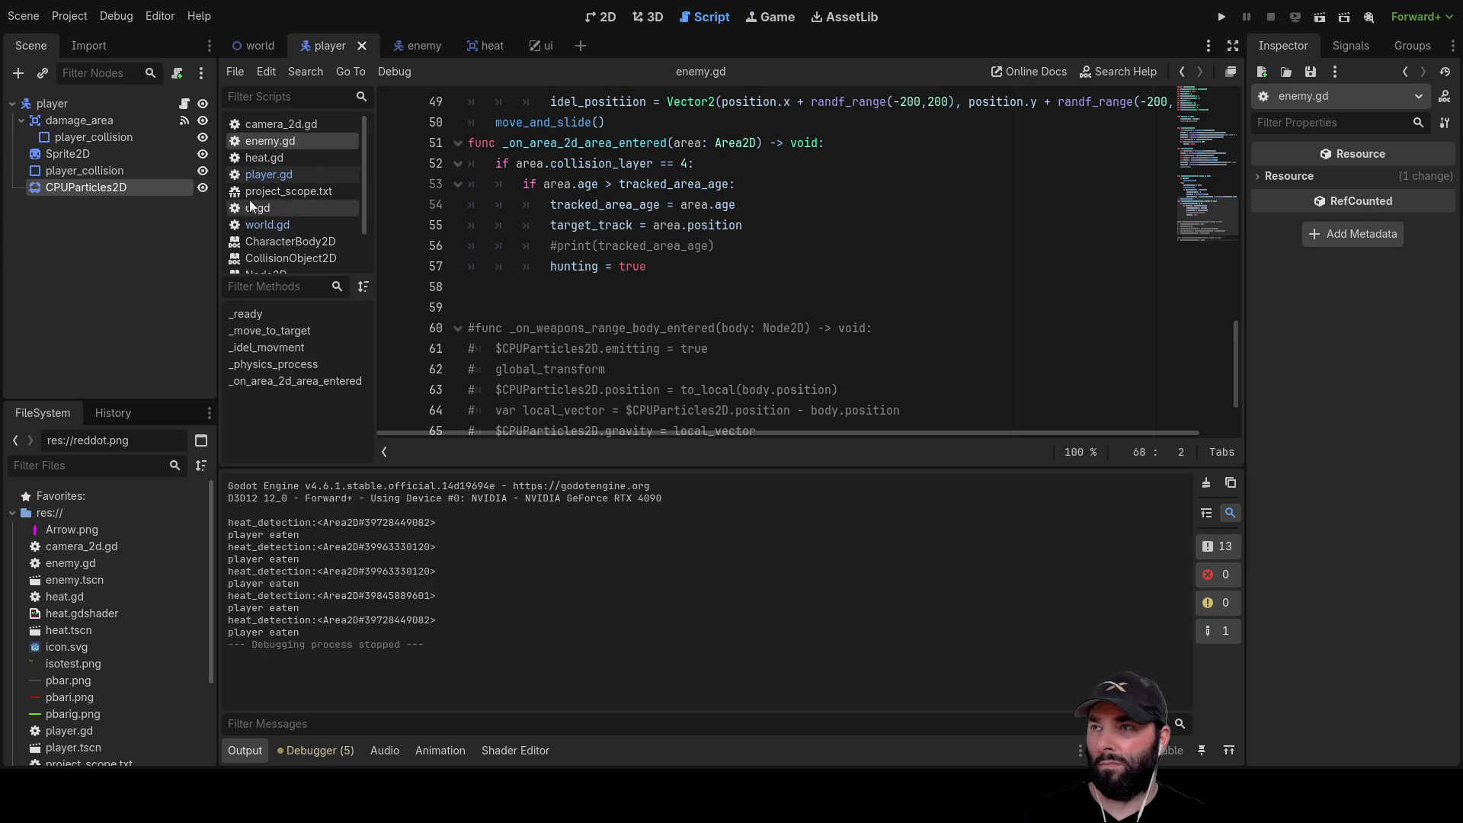
Open player.gd from the script list
scroll(720, 339, down, 1)
scroll(720, 340, up, 3)
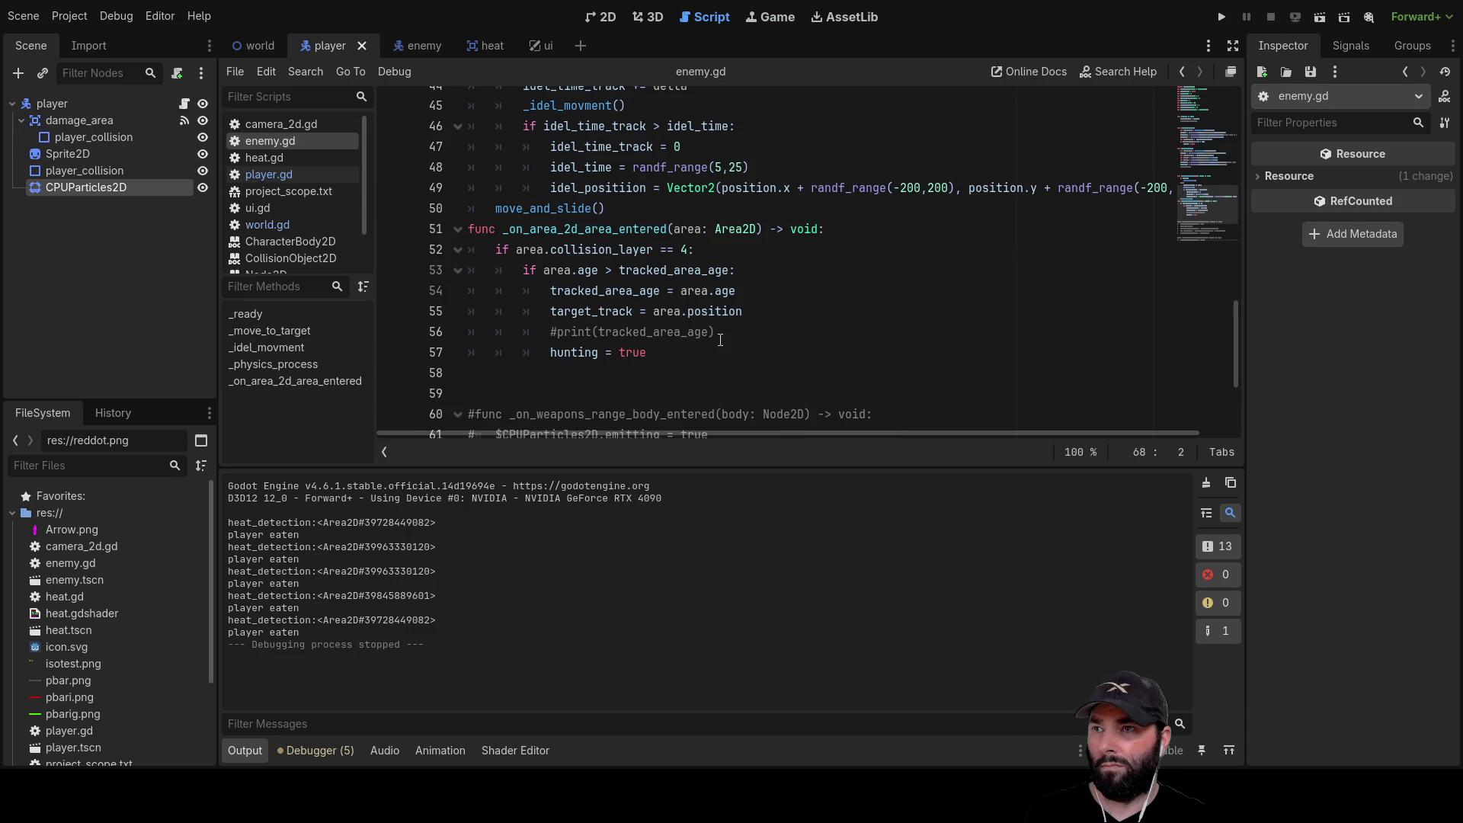
click(268, 174)
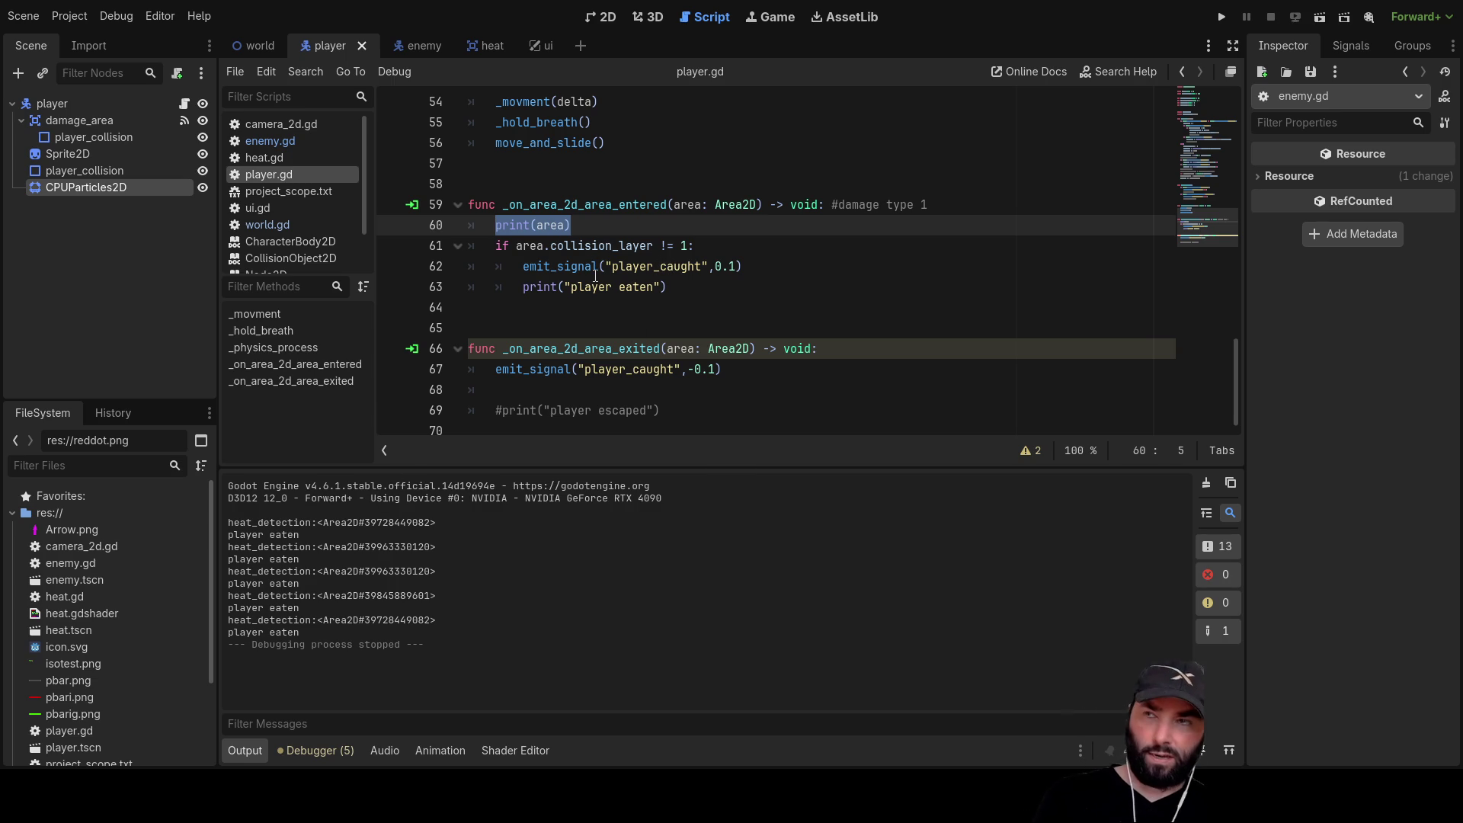
Delete the print(area) debug line, then select player_collision under damage_area
key(Delete)
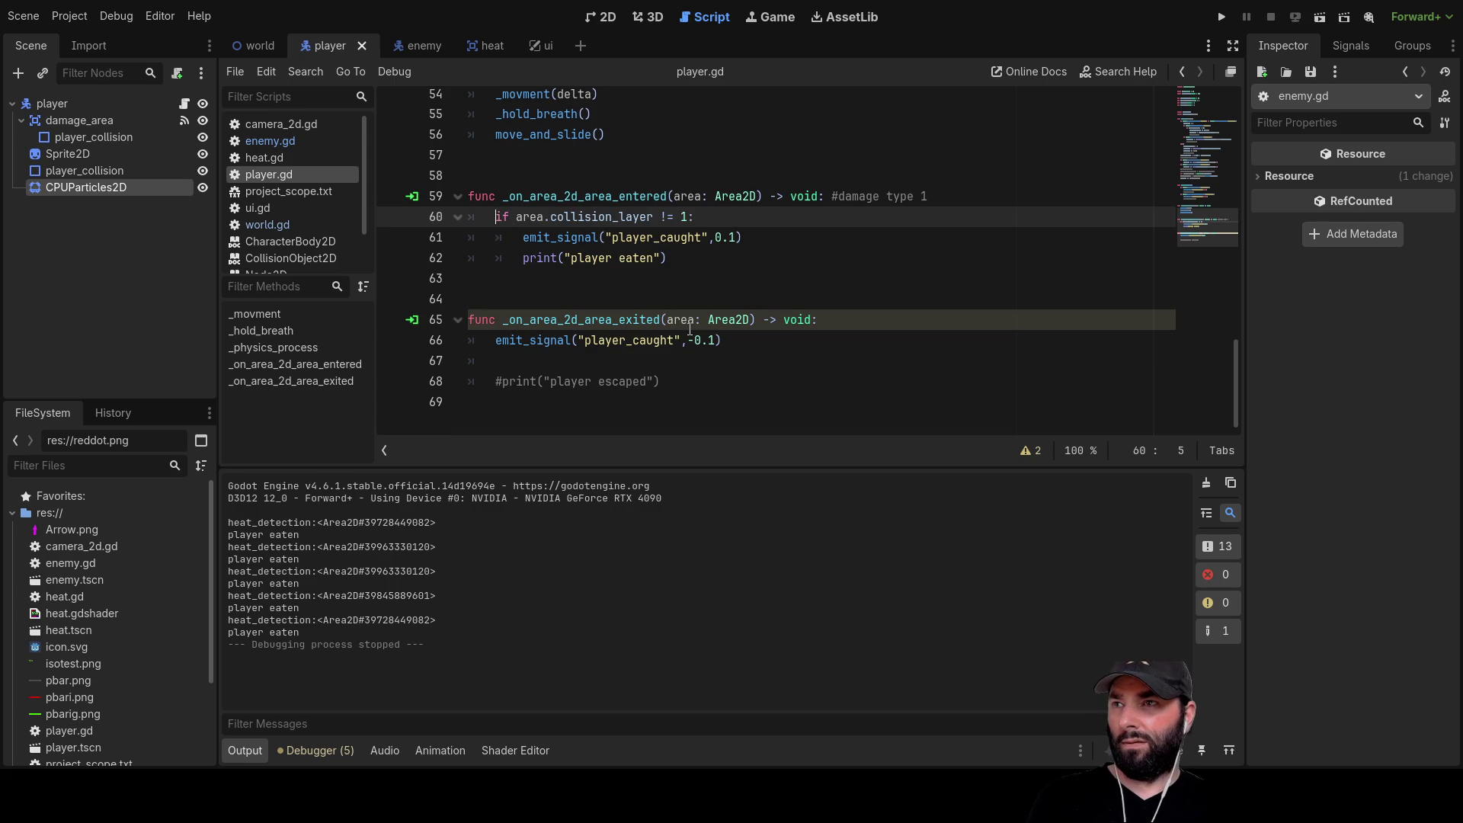
key(BackSpace)
key(Return)
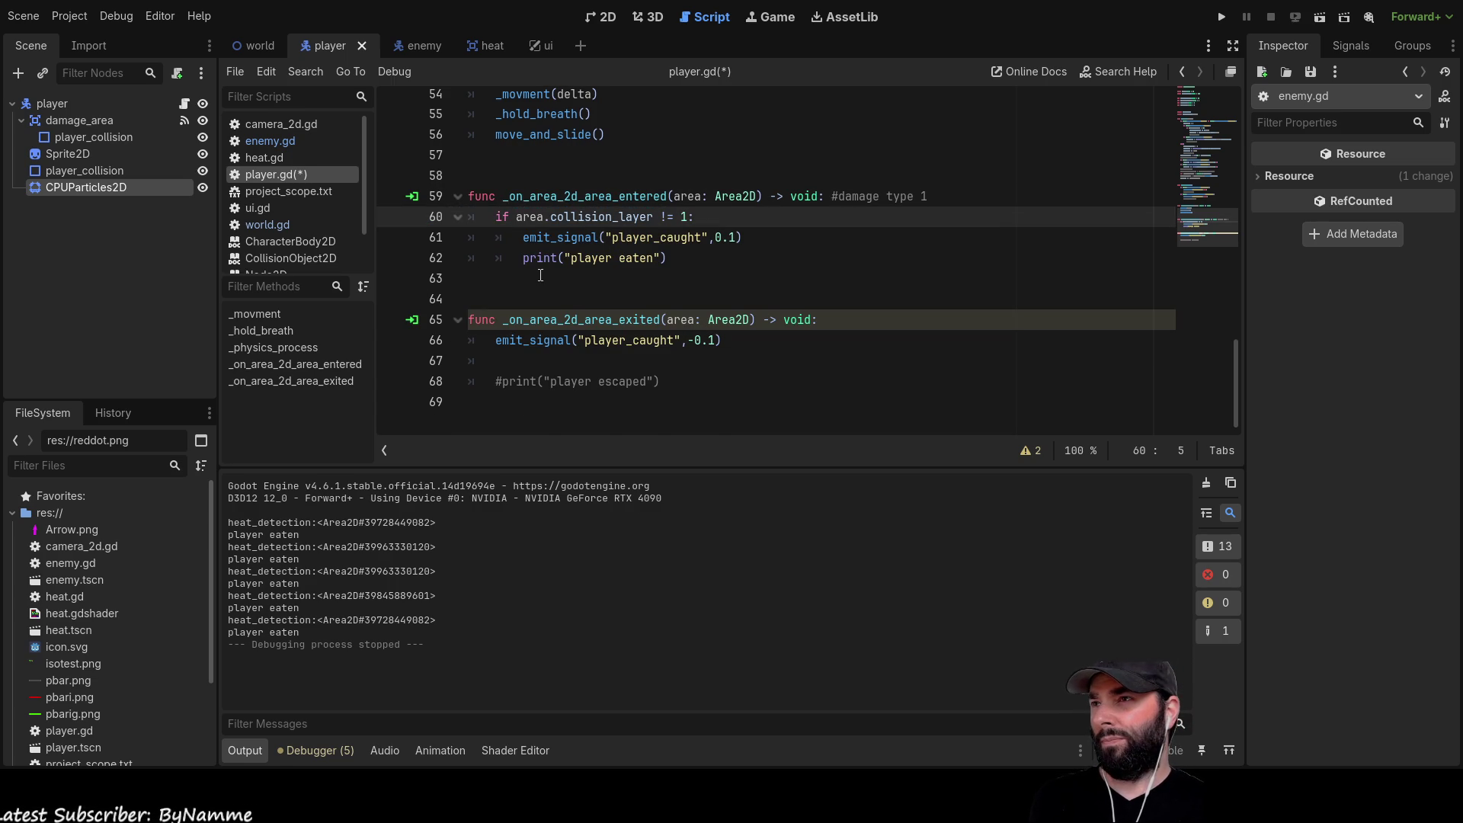
scroll(457, 278, up, 6)
scroll(542, 275, down, 5)
scroll(543, 274, down, 1)
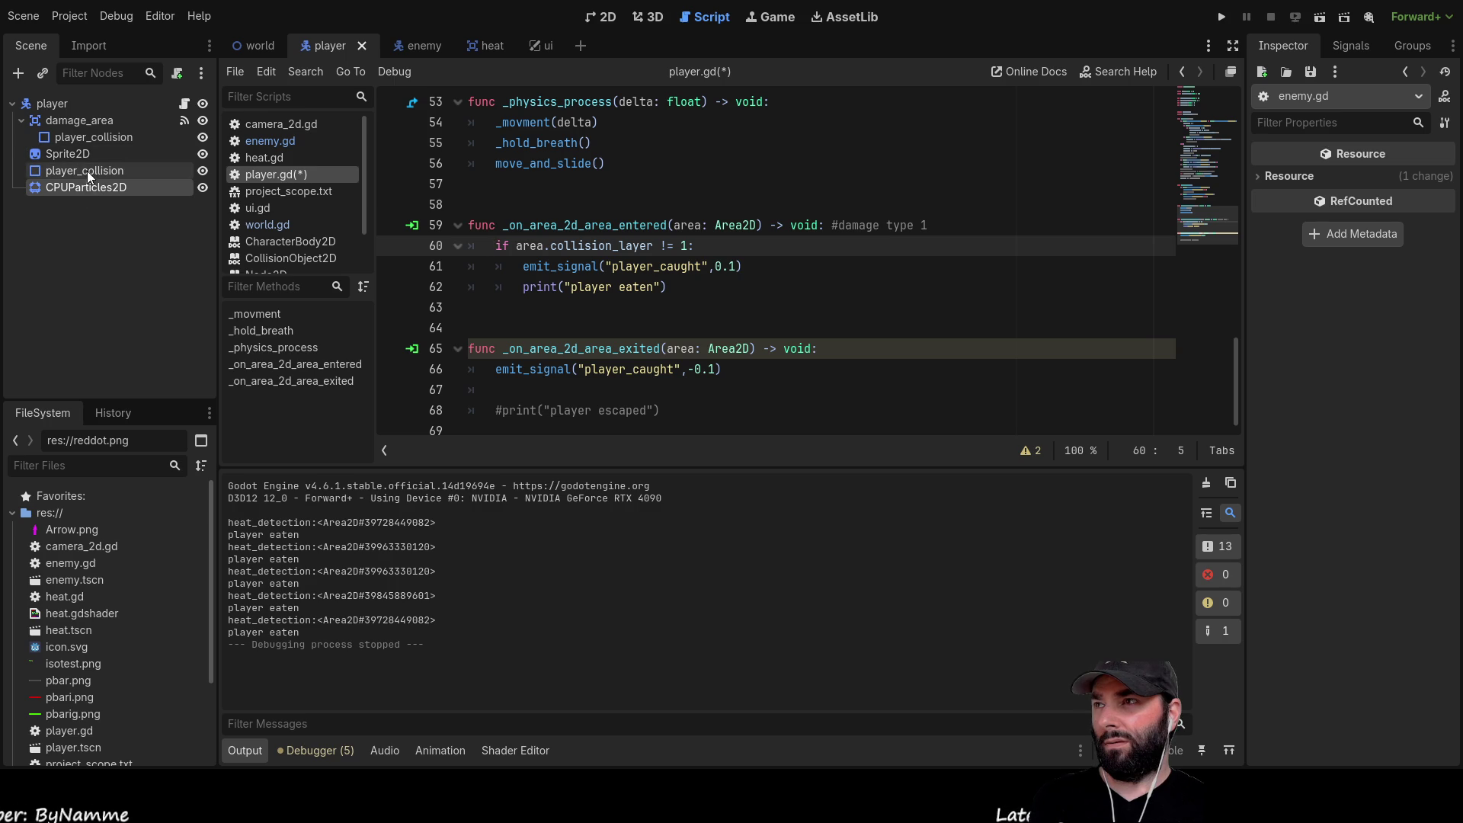
click(80, 138)
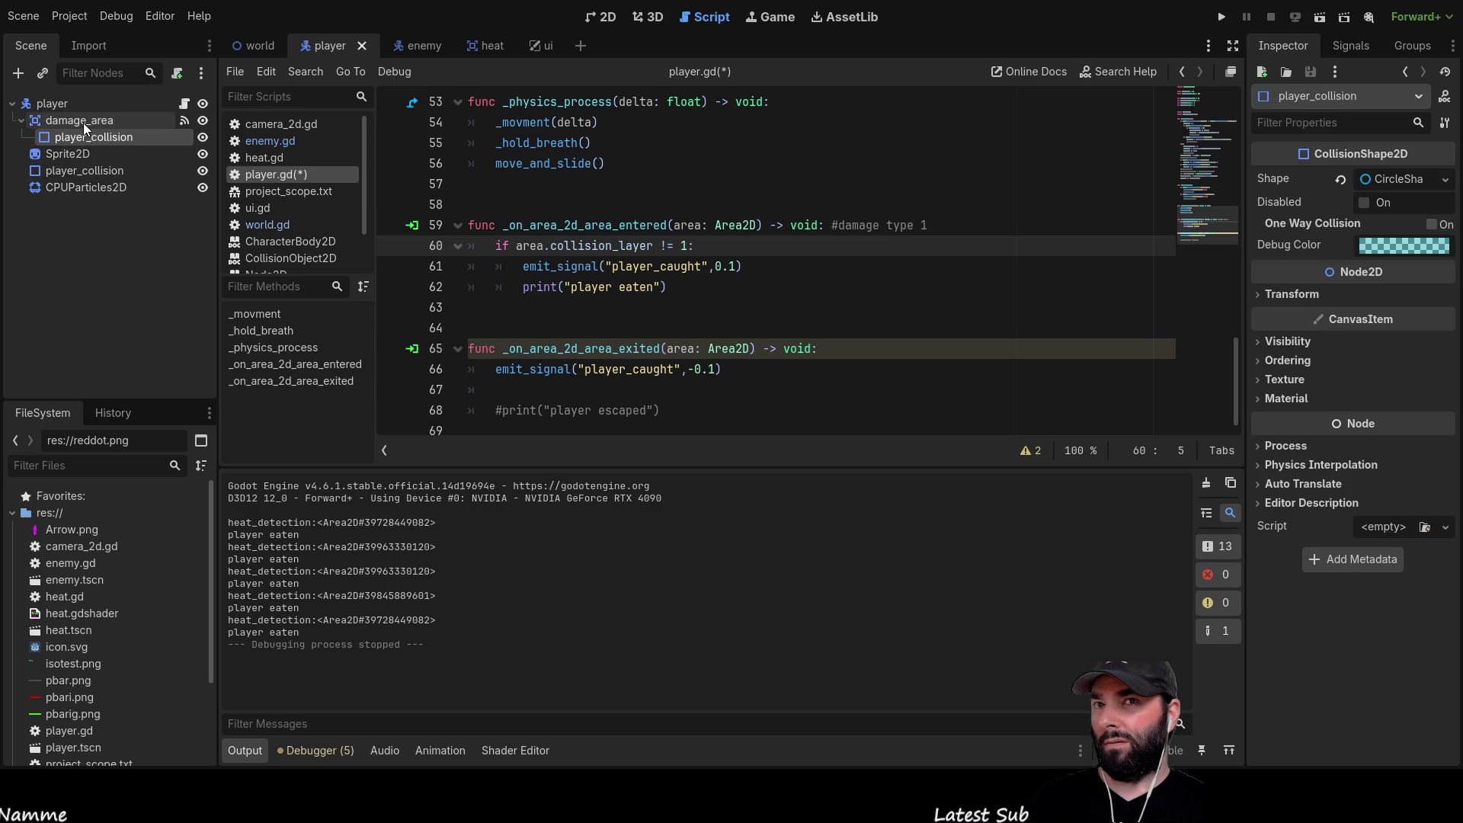
Inspect damage_area's connected signals in the Signals dock, then switch to the world scene
click(1353, 44)
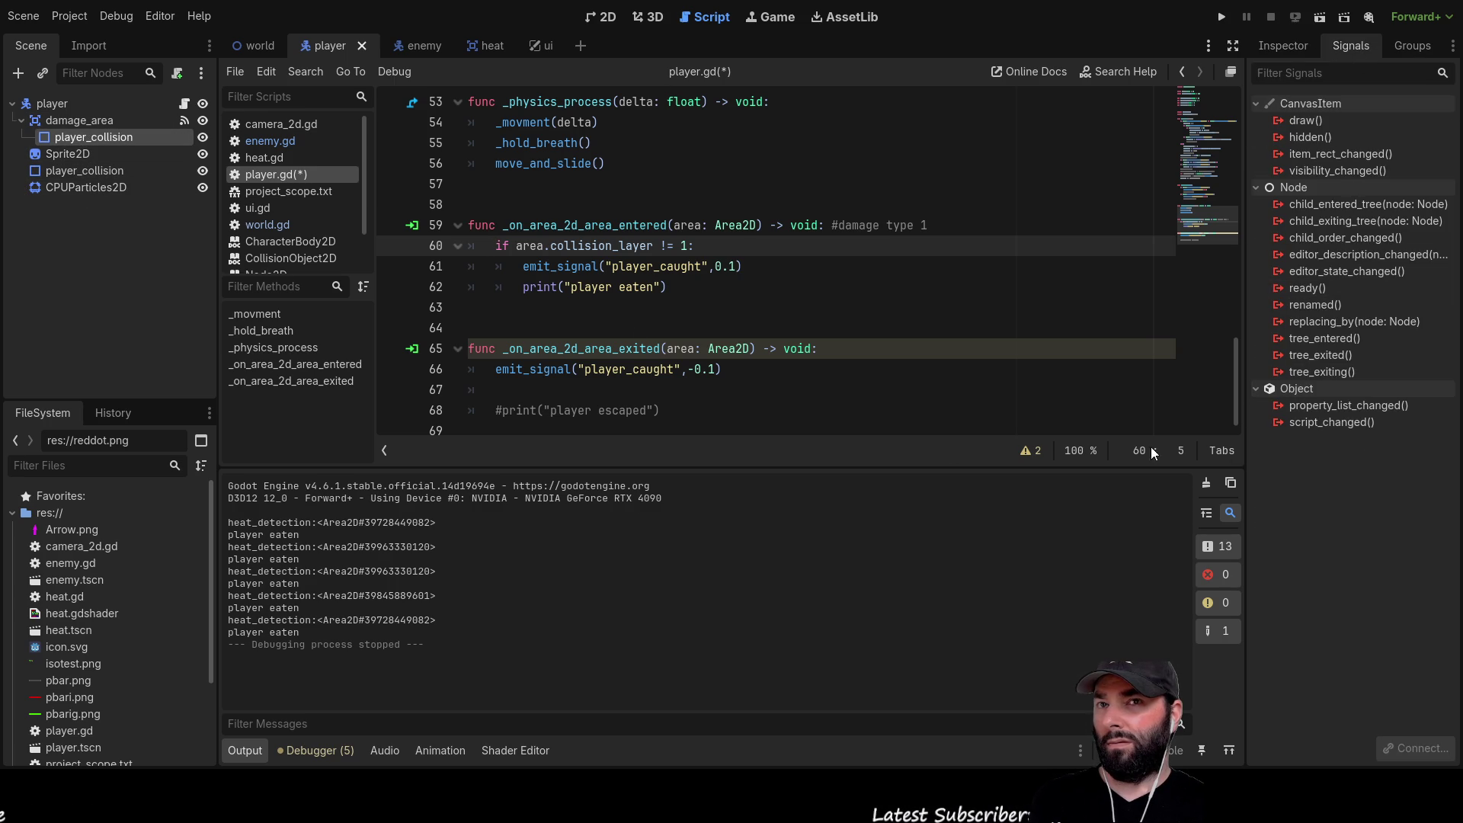
click(79, 120)
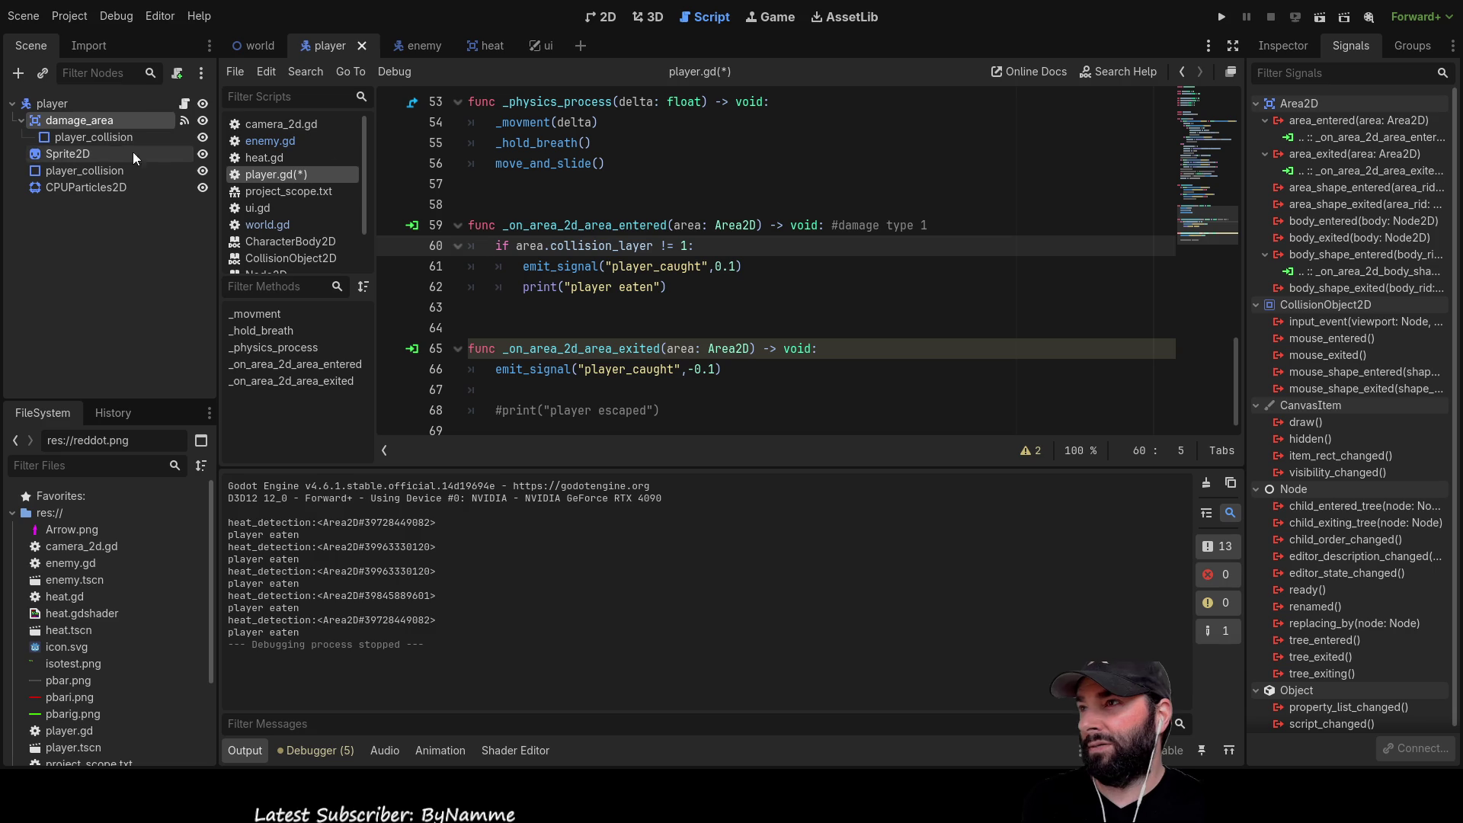
click(265, 47)
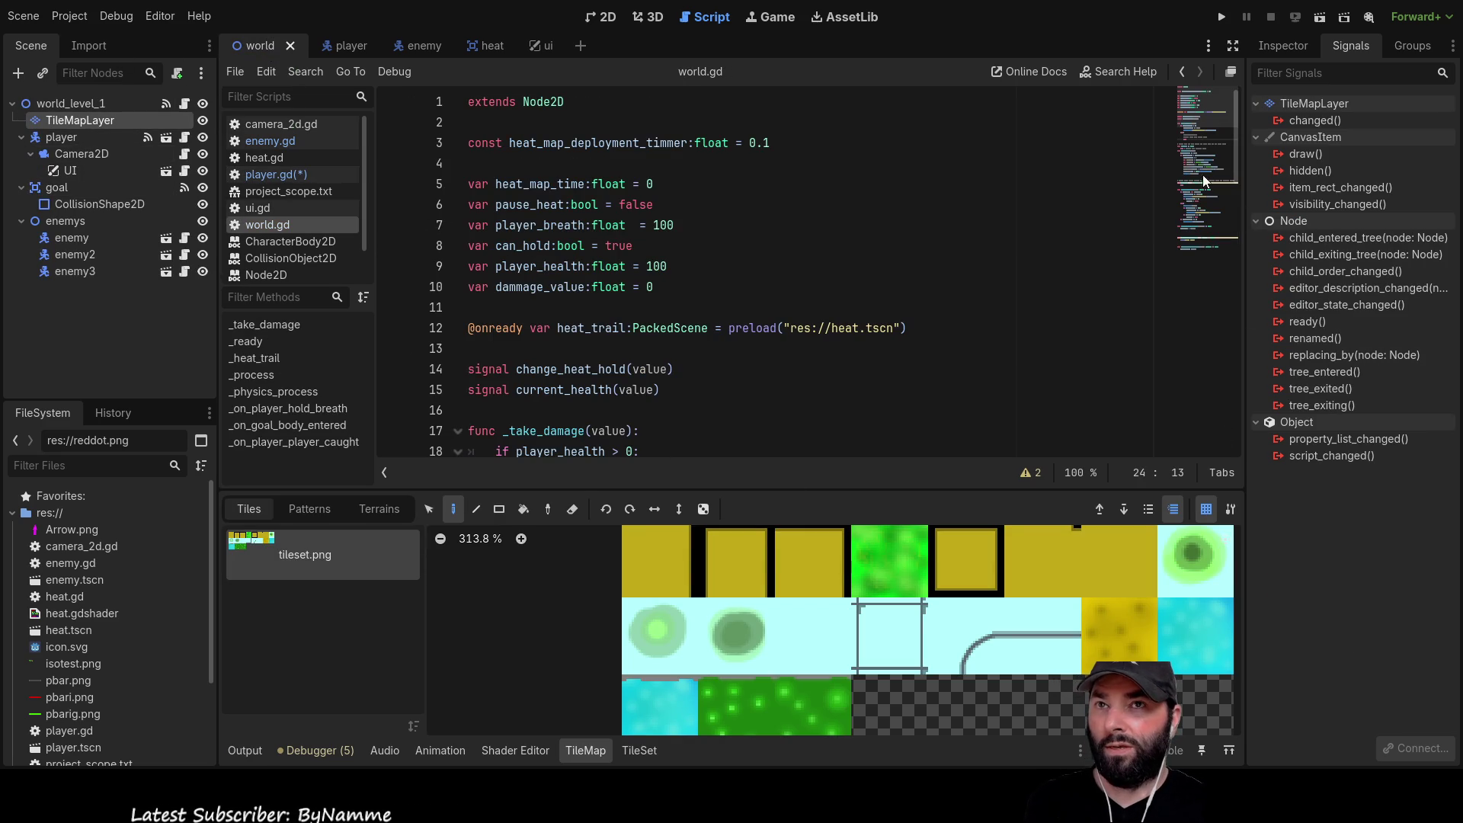
Paint Physics Layer 2 collision onto the two green atlas tiles in the TileSet editor
click(639, 750)
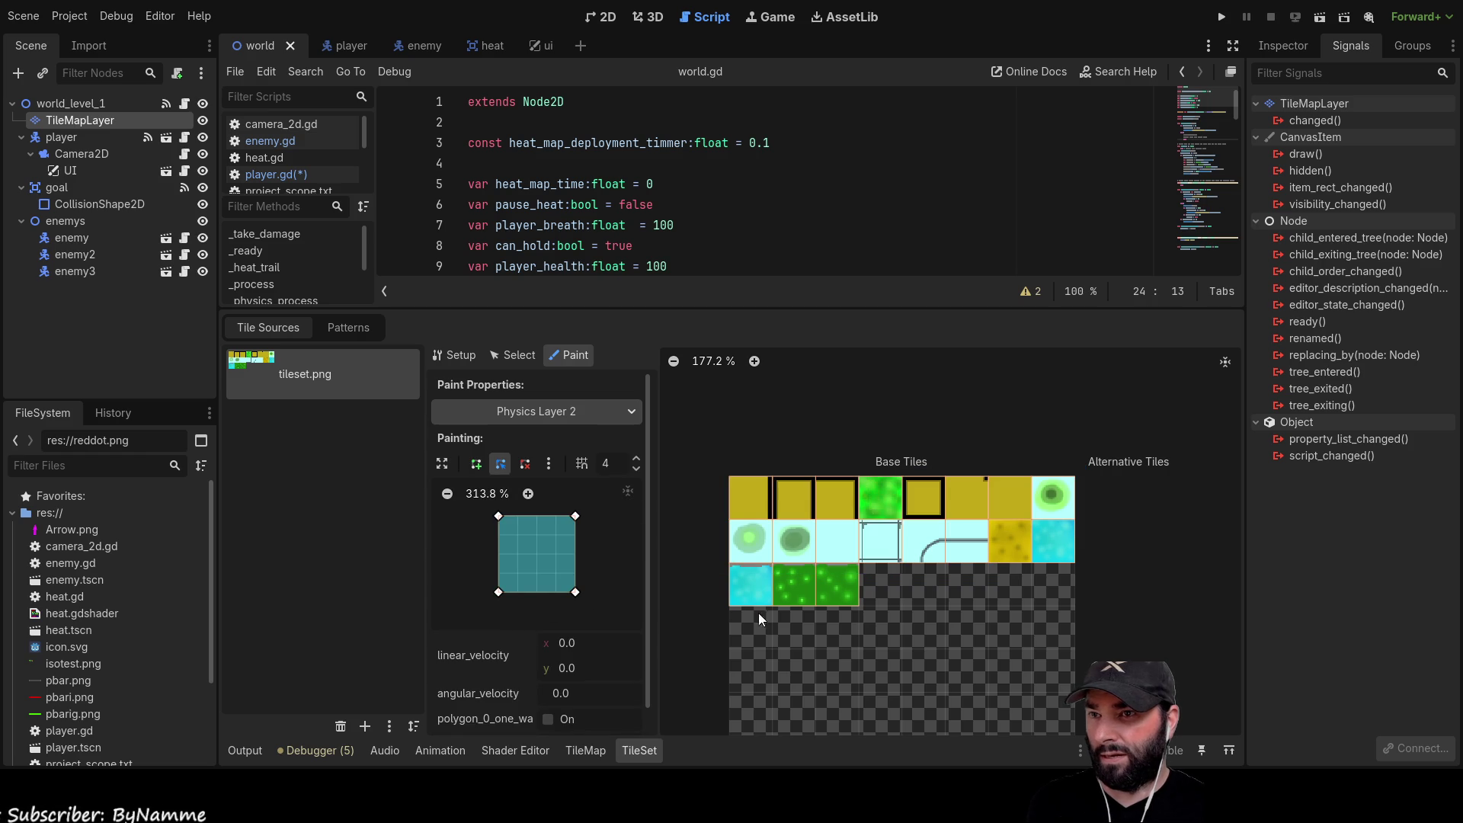
drag(798, 588, 834, 594)
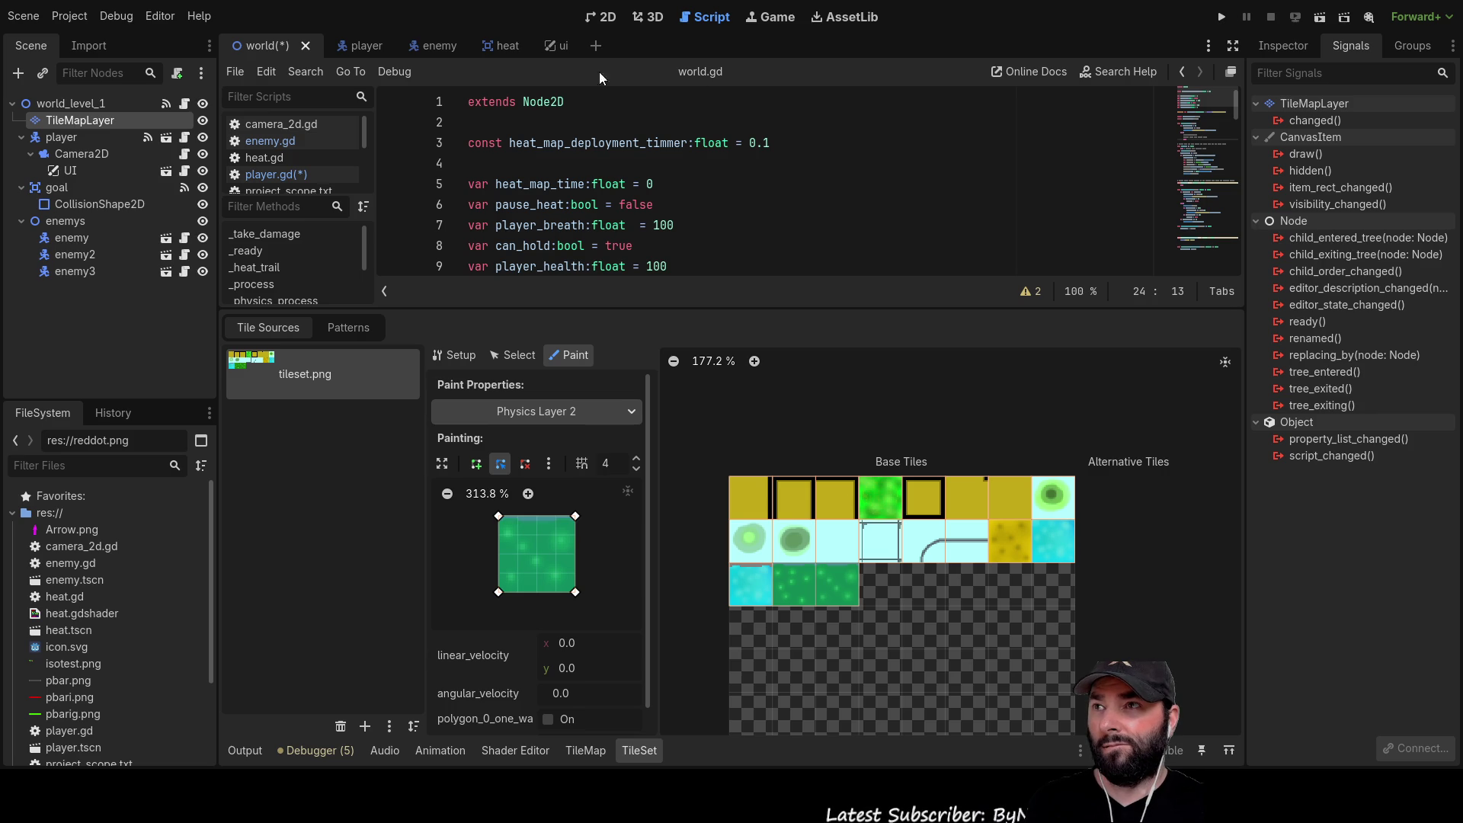
click(44, 140)
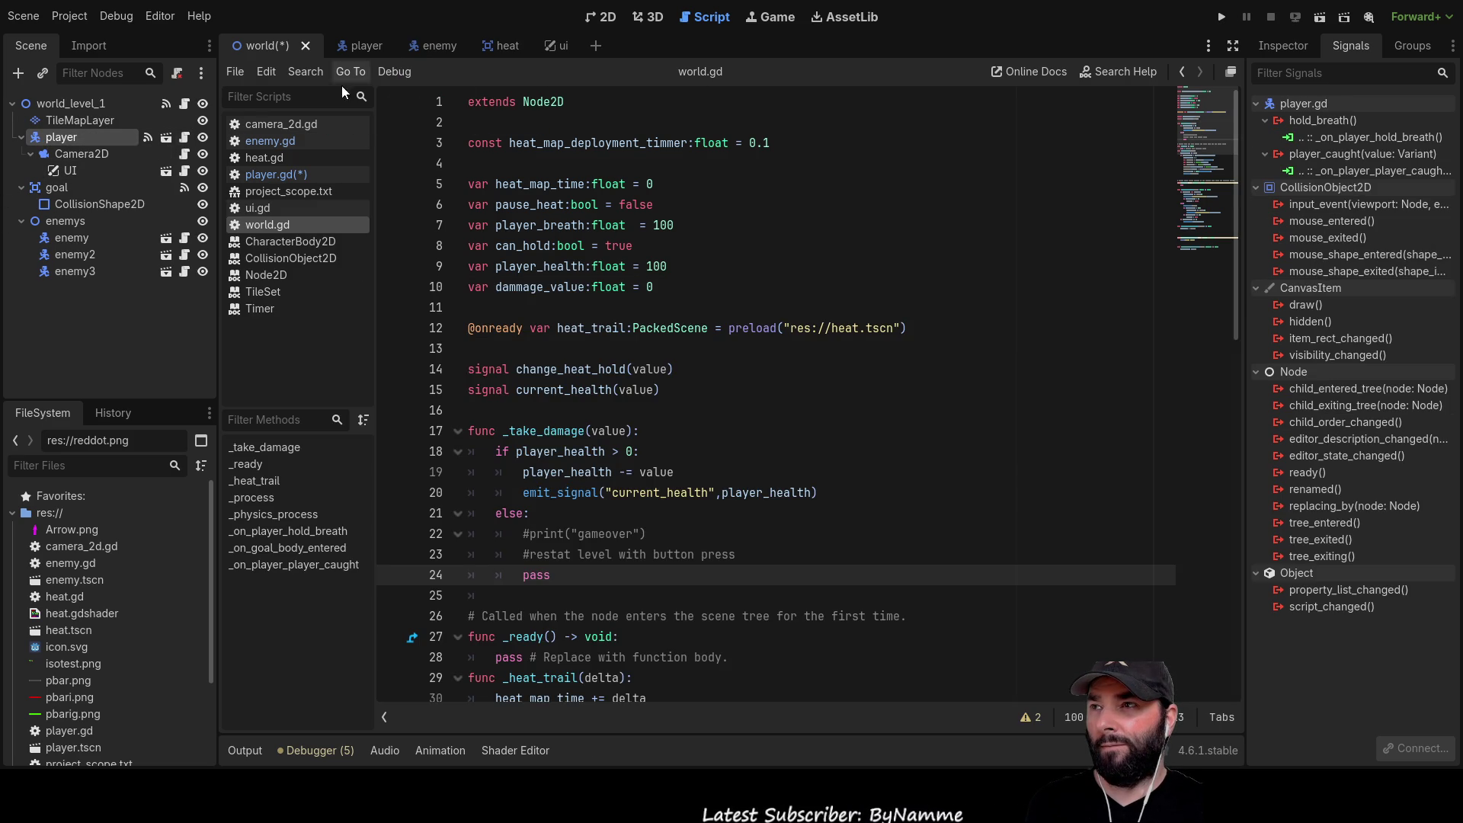
Add print(area) on a new line 60 at the start of player.gd's area-entered handler
click(290, 176)
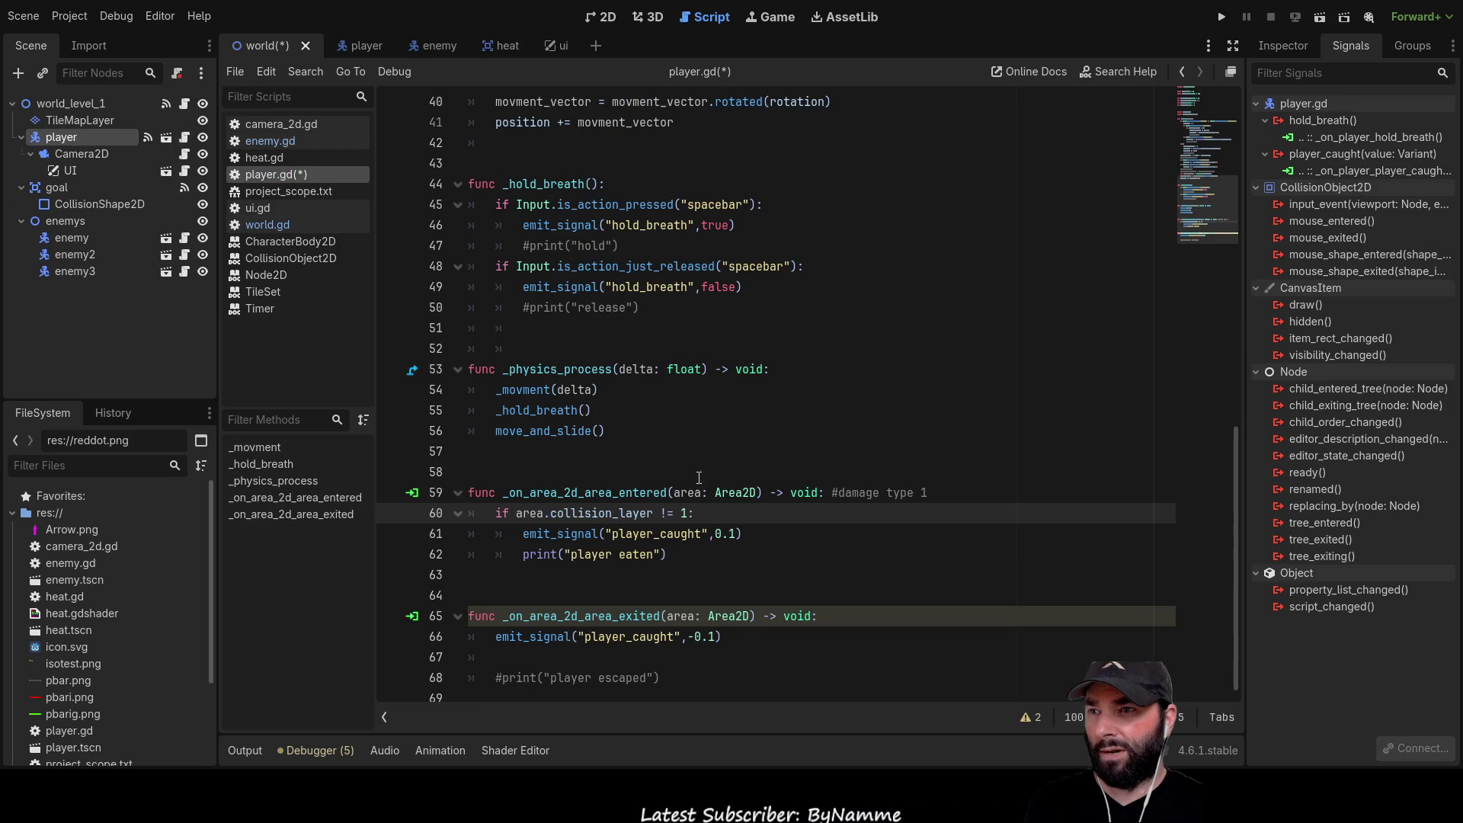
key(Return)
click(607, 521)
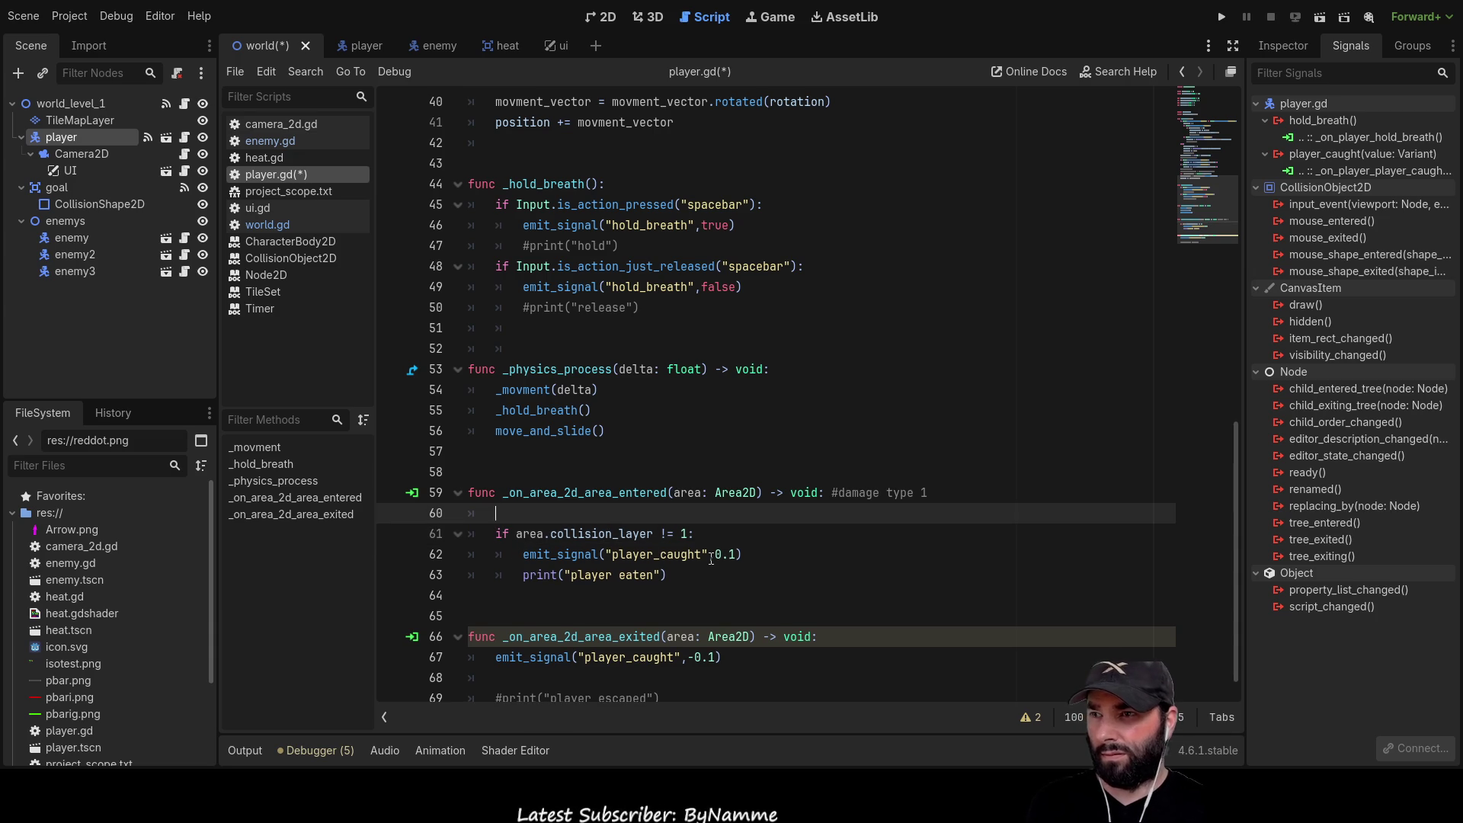
text(print(ar)
key(Return)
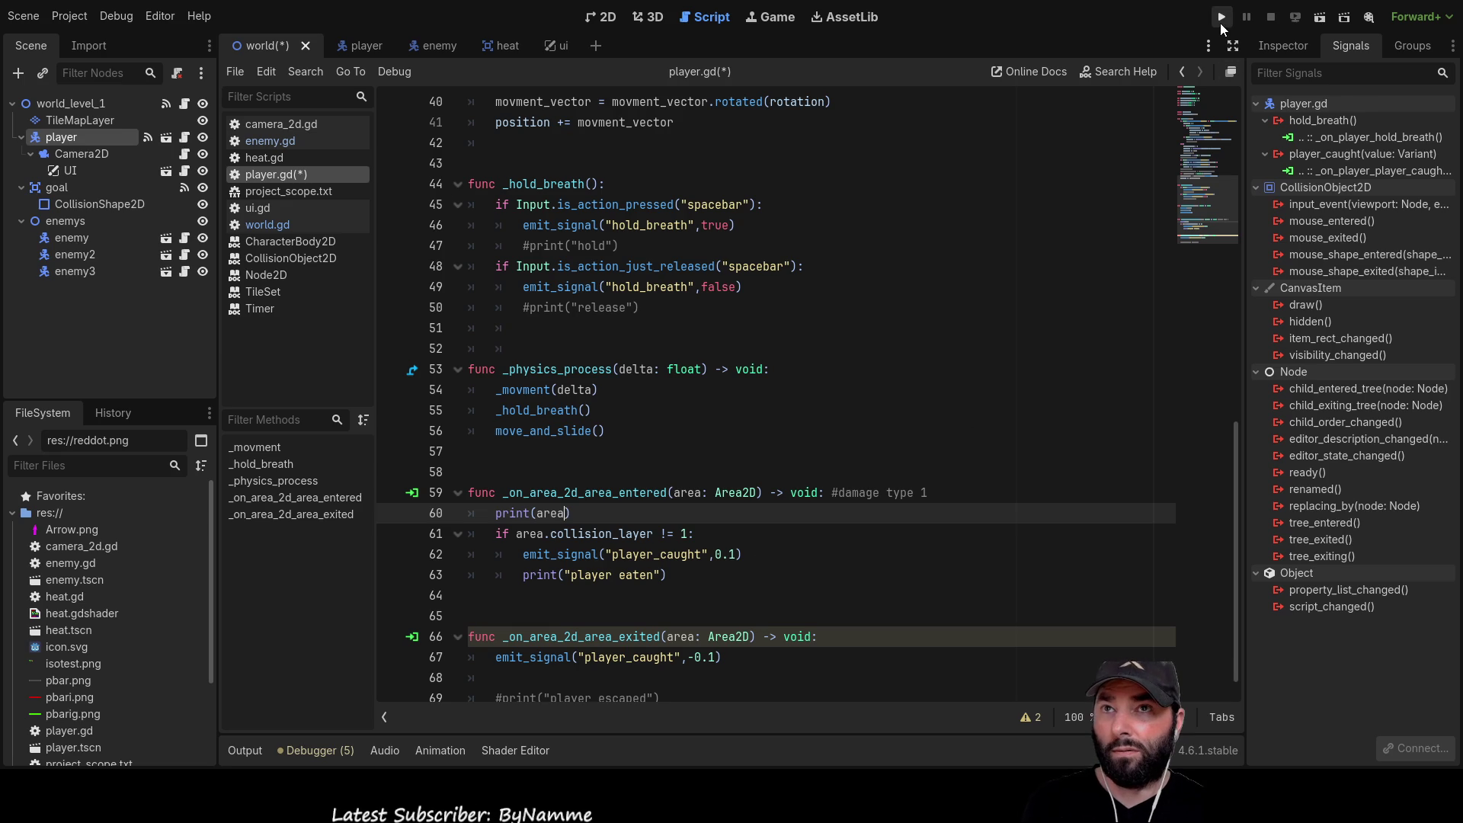
Play-test the level, moving the player up, down and left, then stop with F8
click(1220, 17)
key(Up)
key(Up)
key(Down)
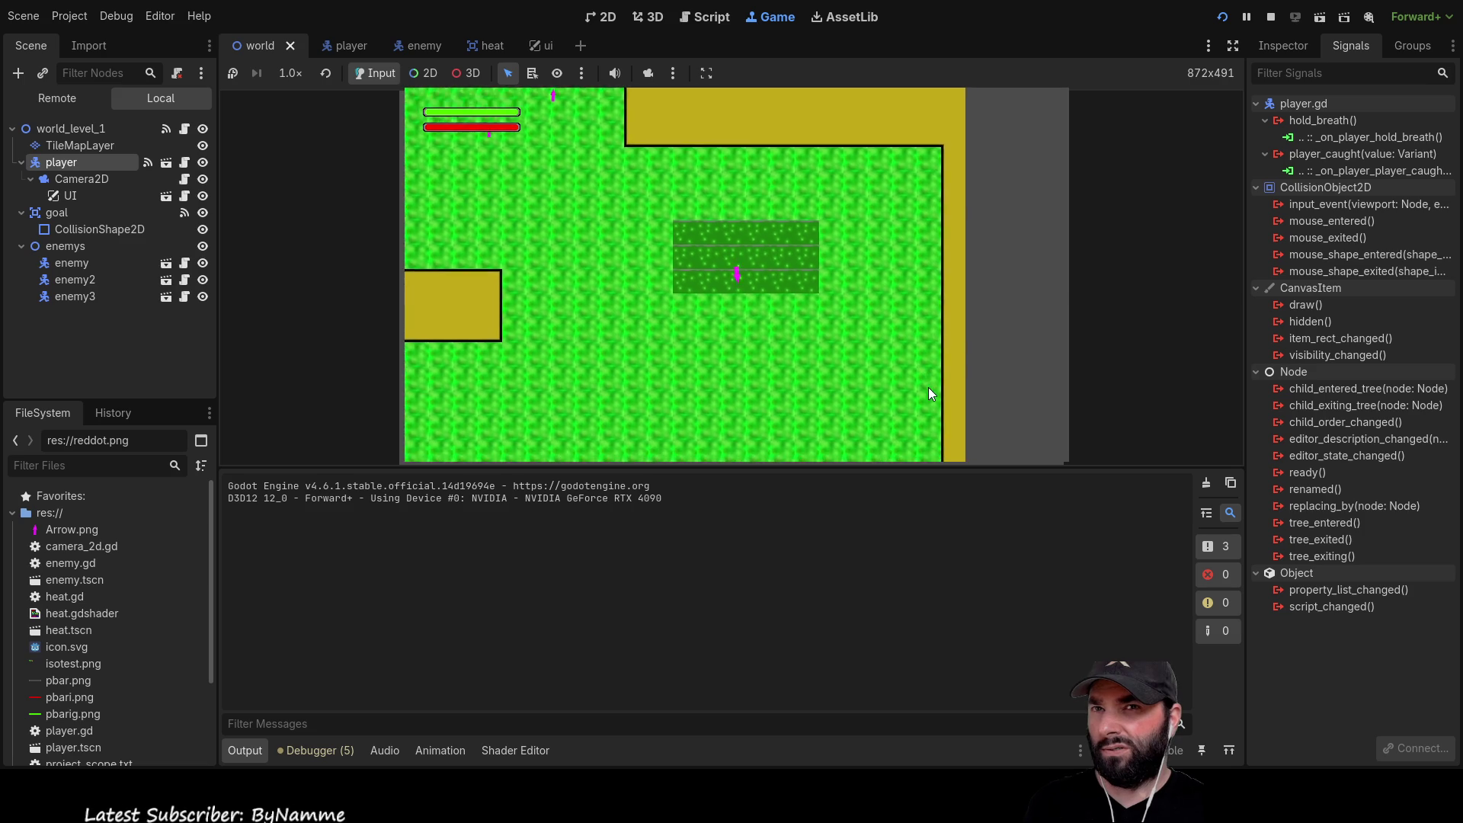
key(Down)
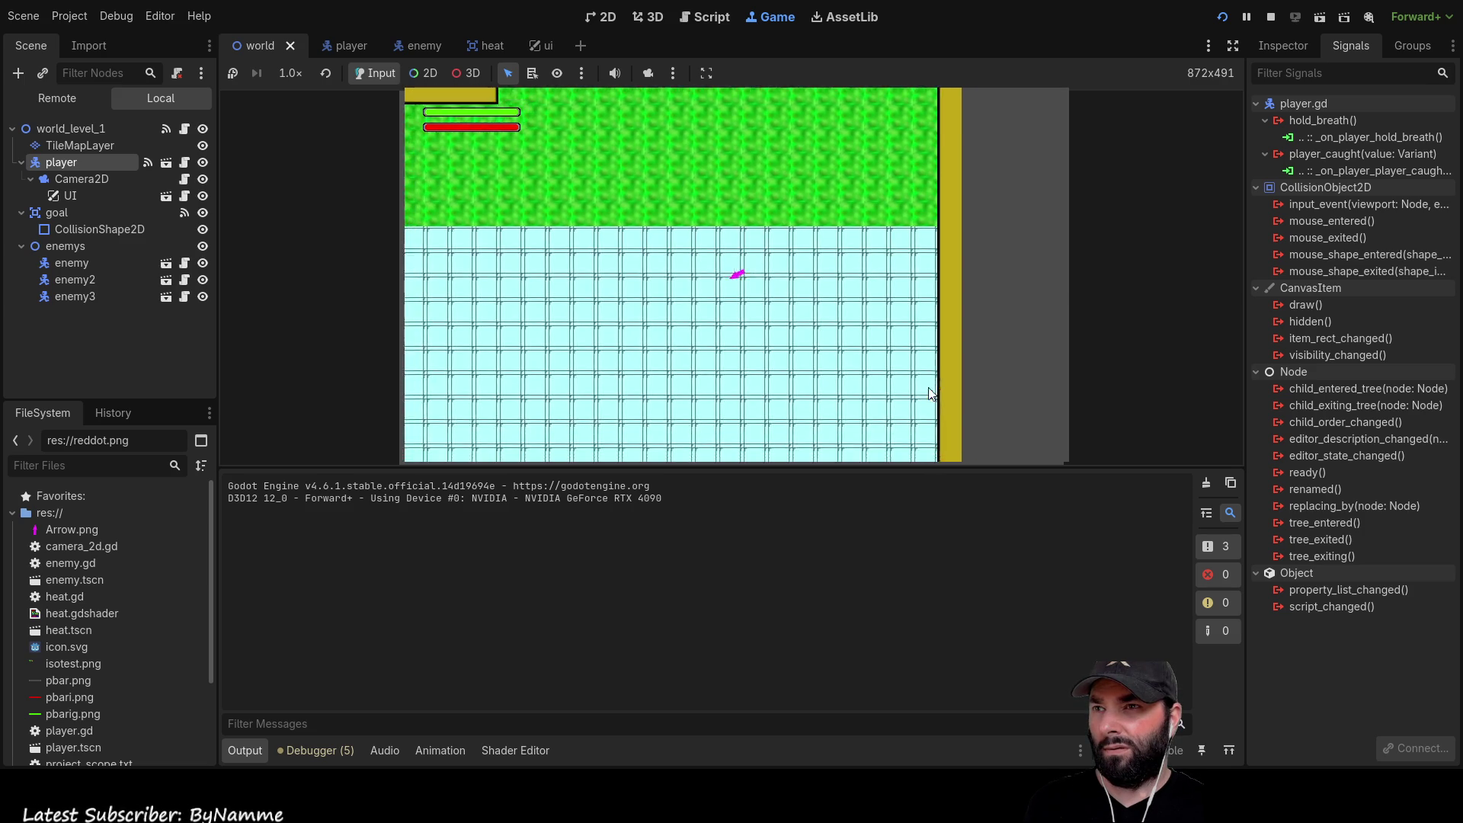
key(Left)
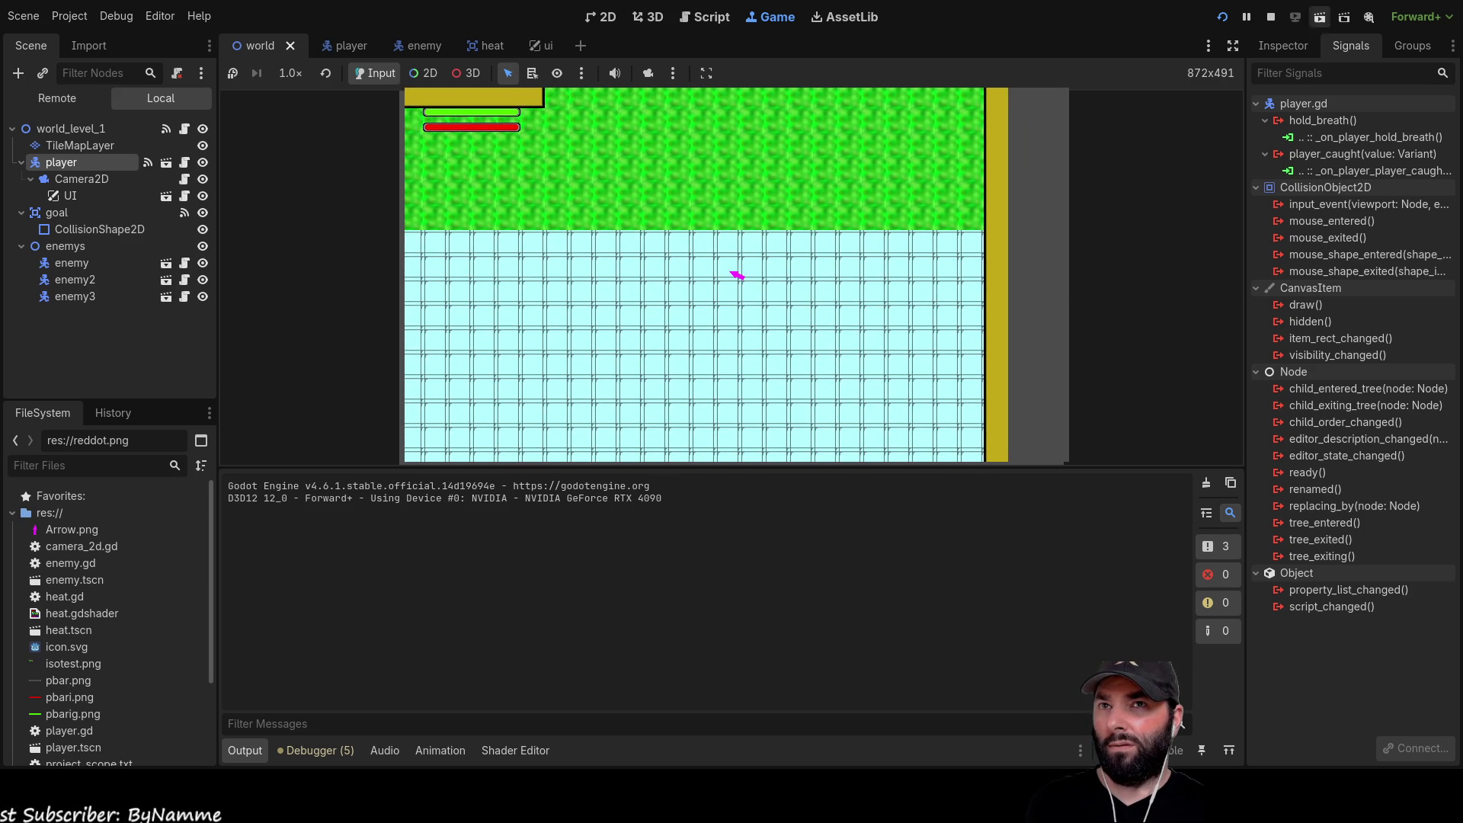
key(F8)
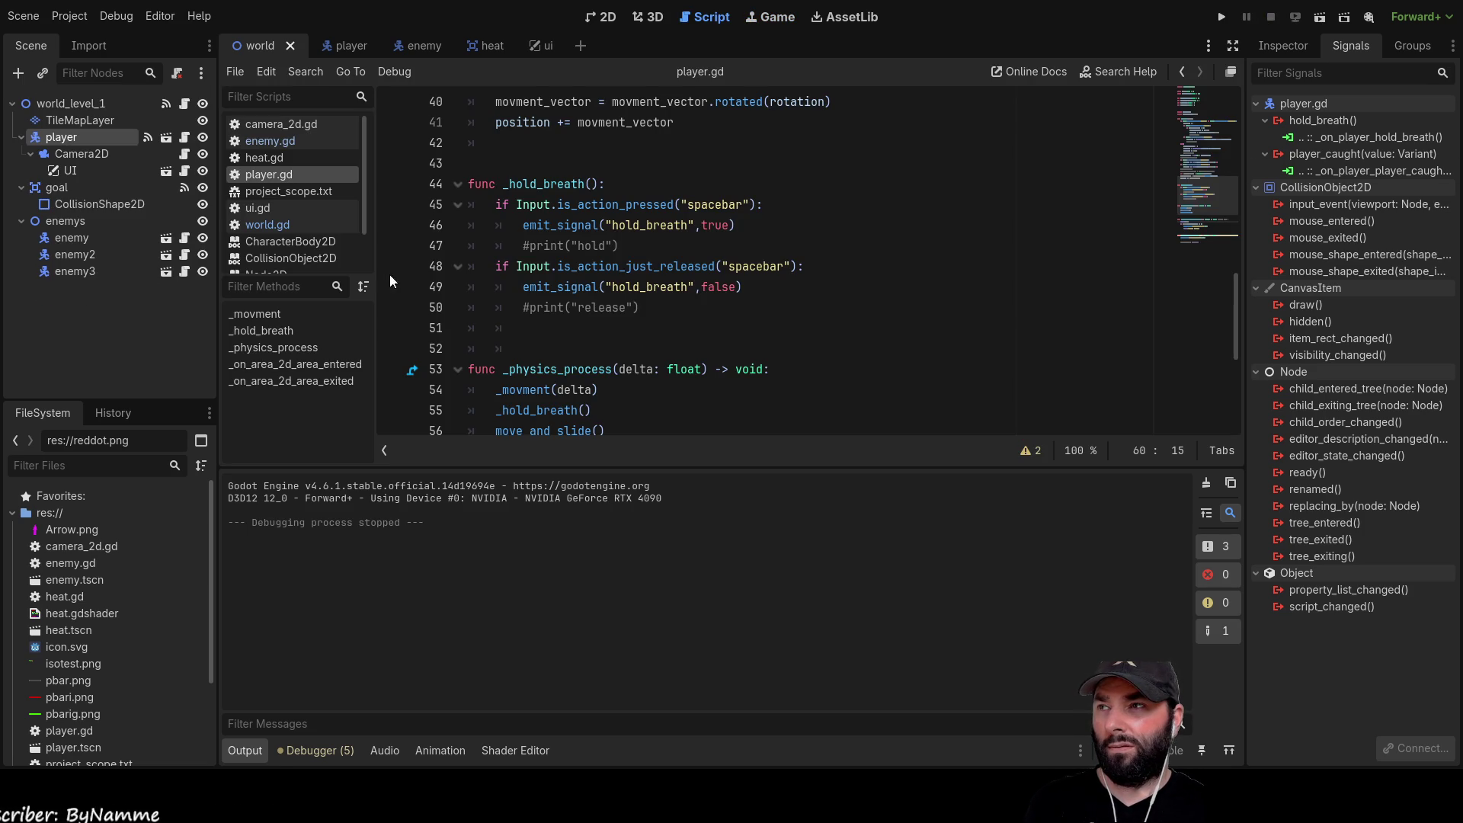
In the player scene, disconnect damage_area's body_shape_entered connection from _on_area_2d_body_shape_entered
scroll(668, 352, down, 5)
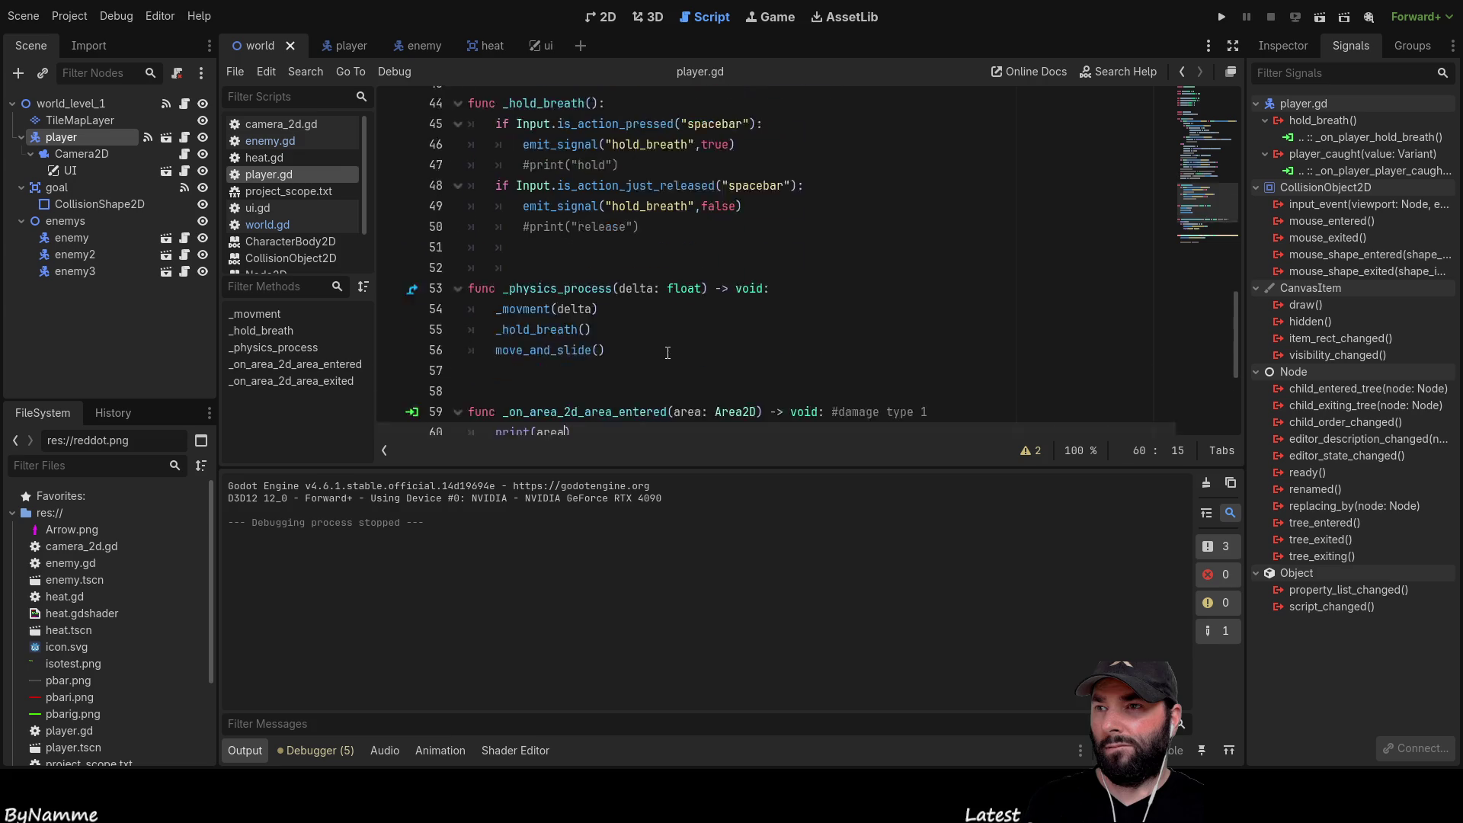
double_click(586, 350)
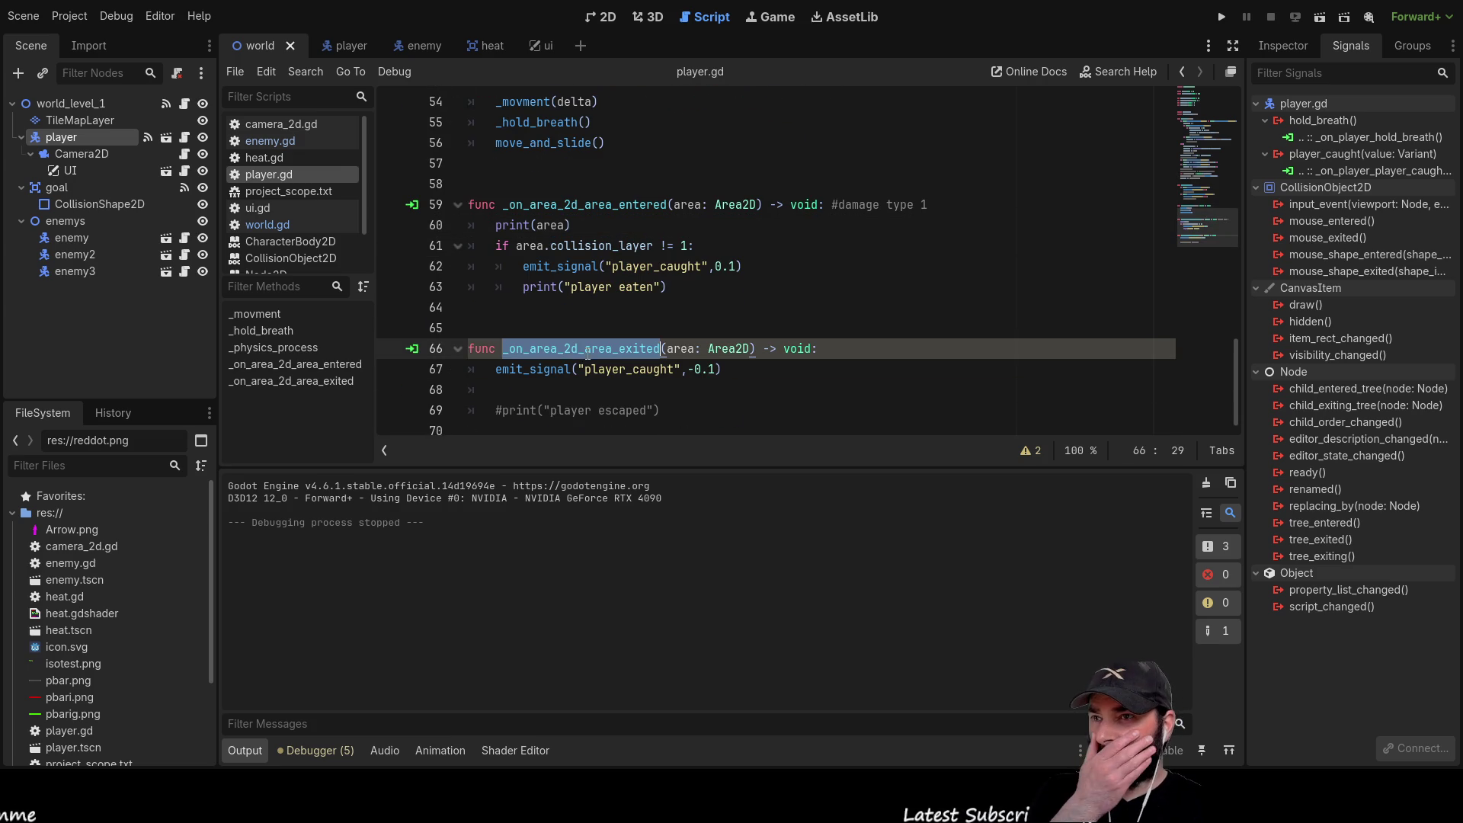
click(367, 47)
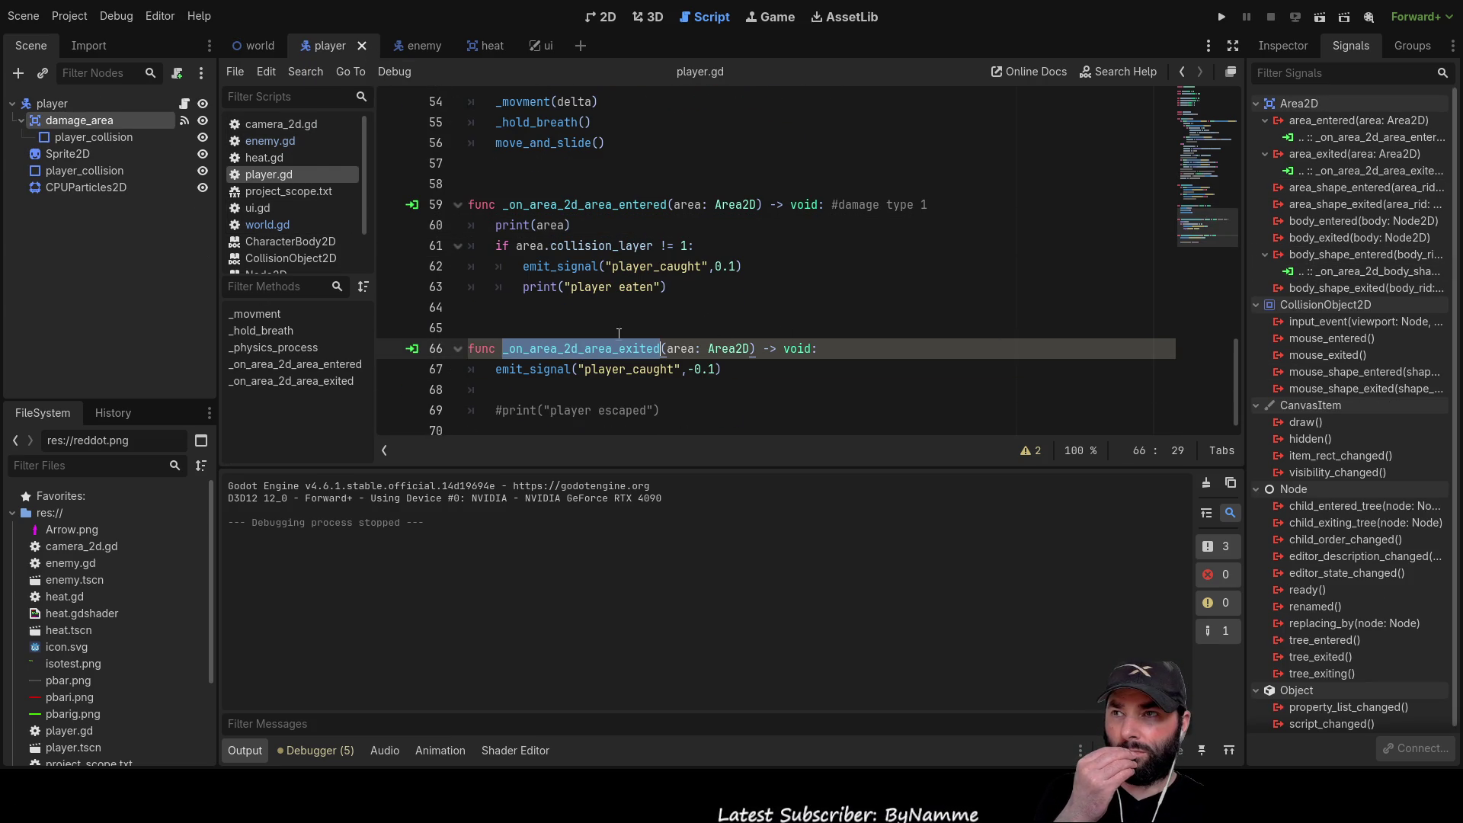
click(1342, 272)
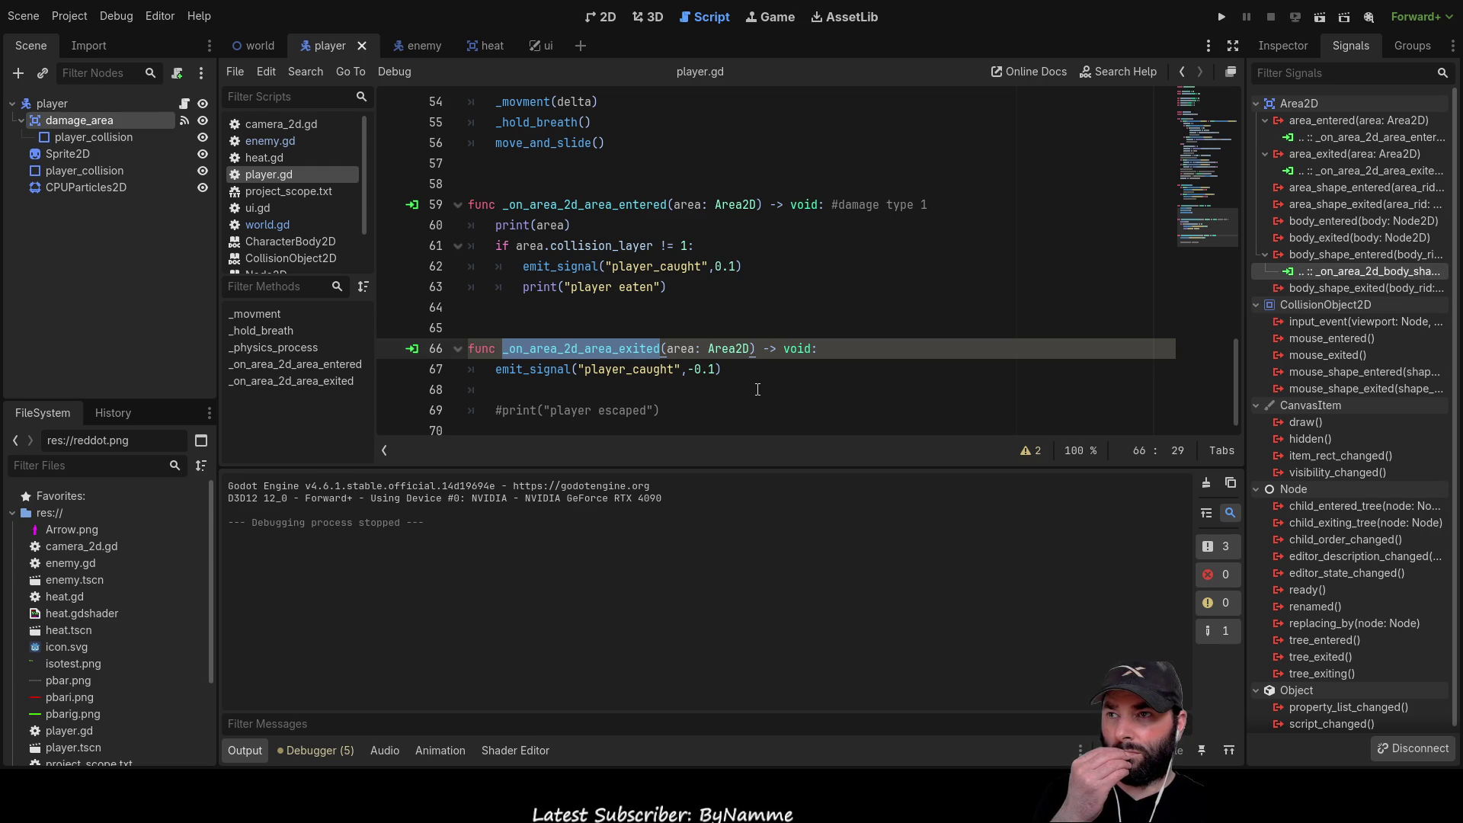
scroll(757, 389, up, 6)
scroll(757, 389, down, 6)
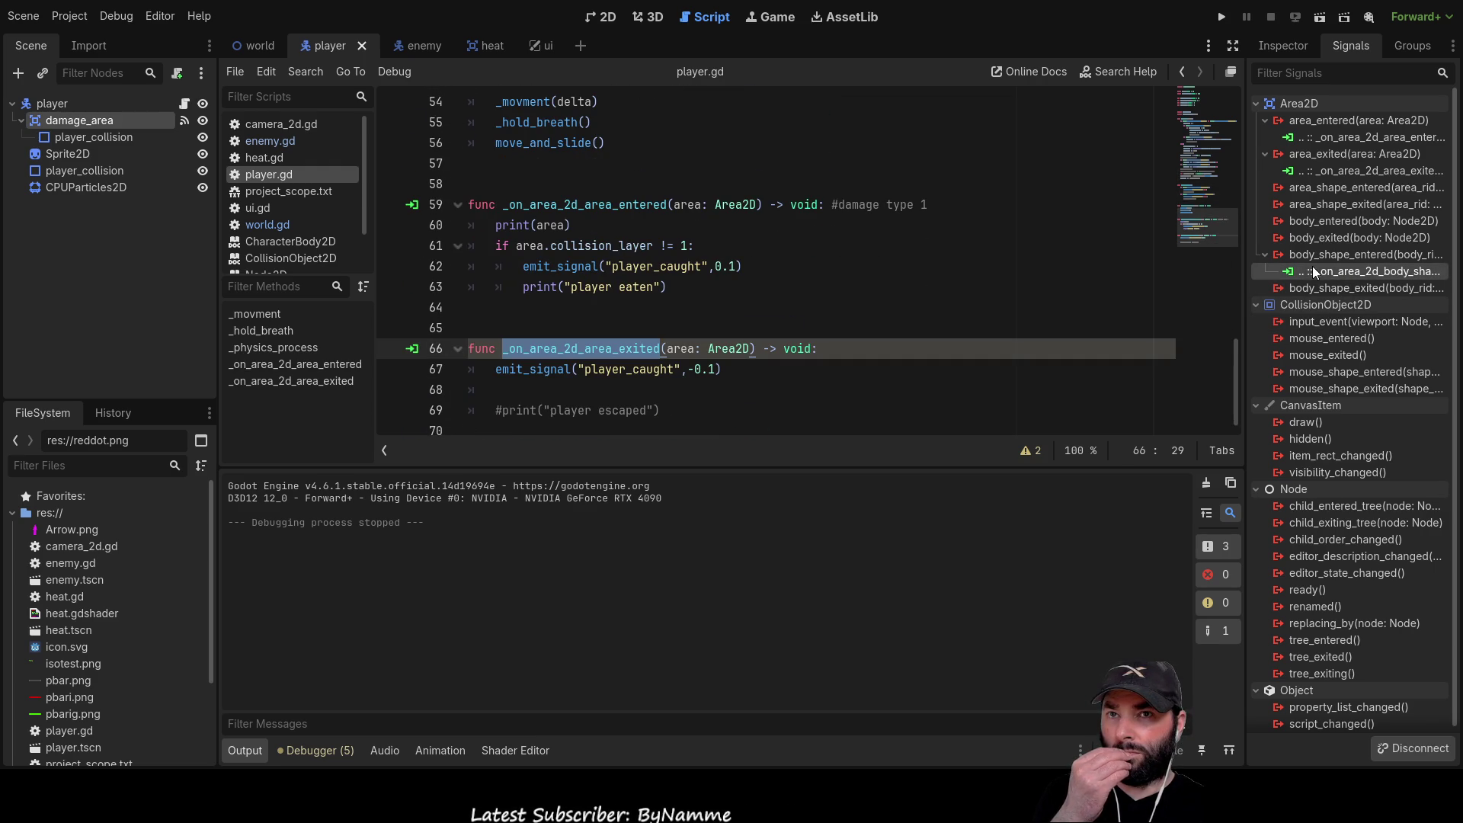
scroll(1309, 263, down, 1)
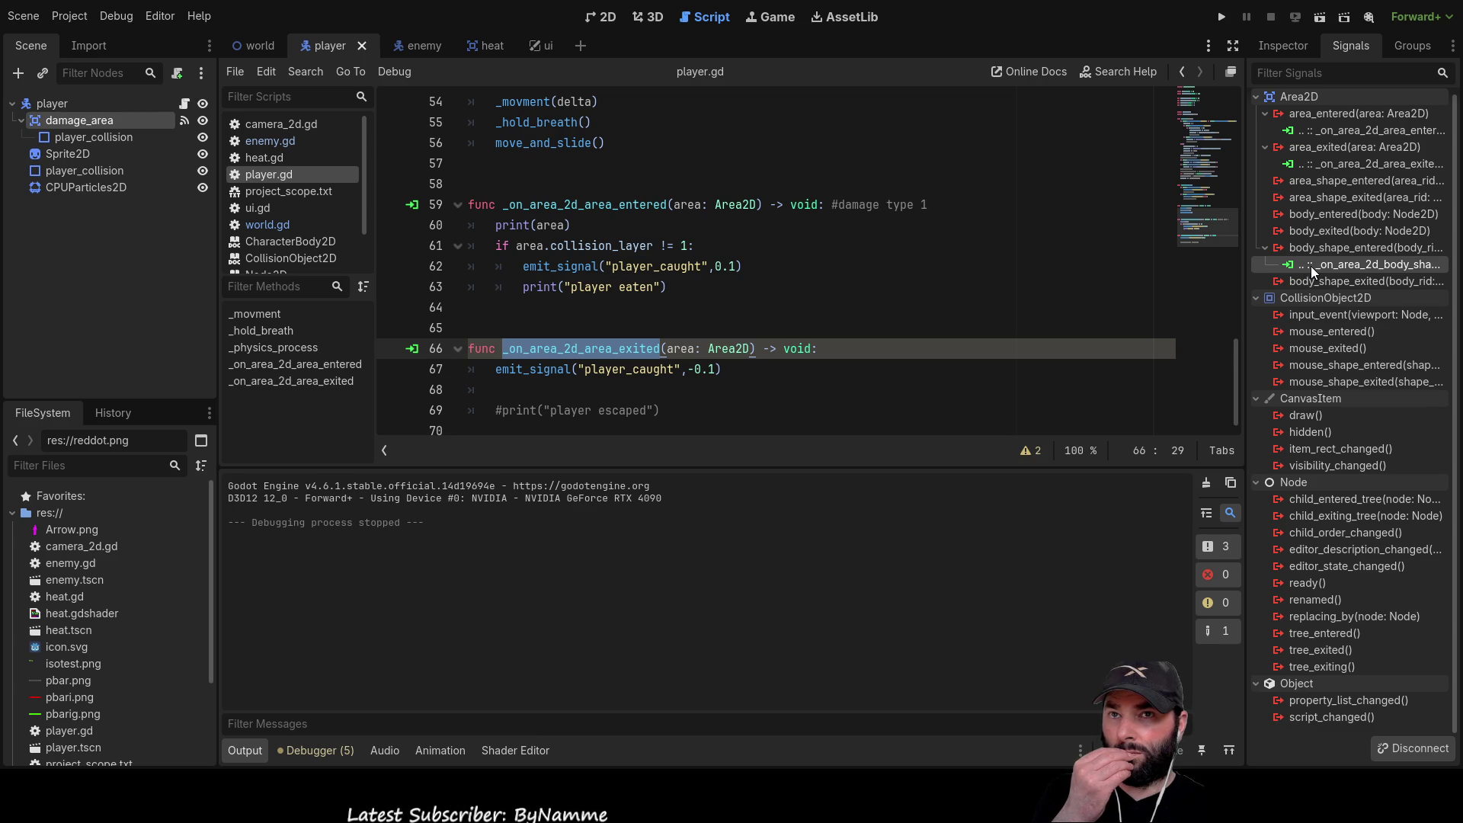
click(746, 430)
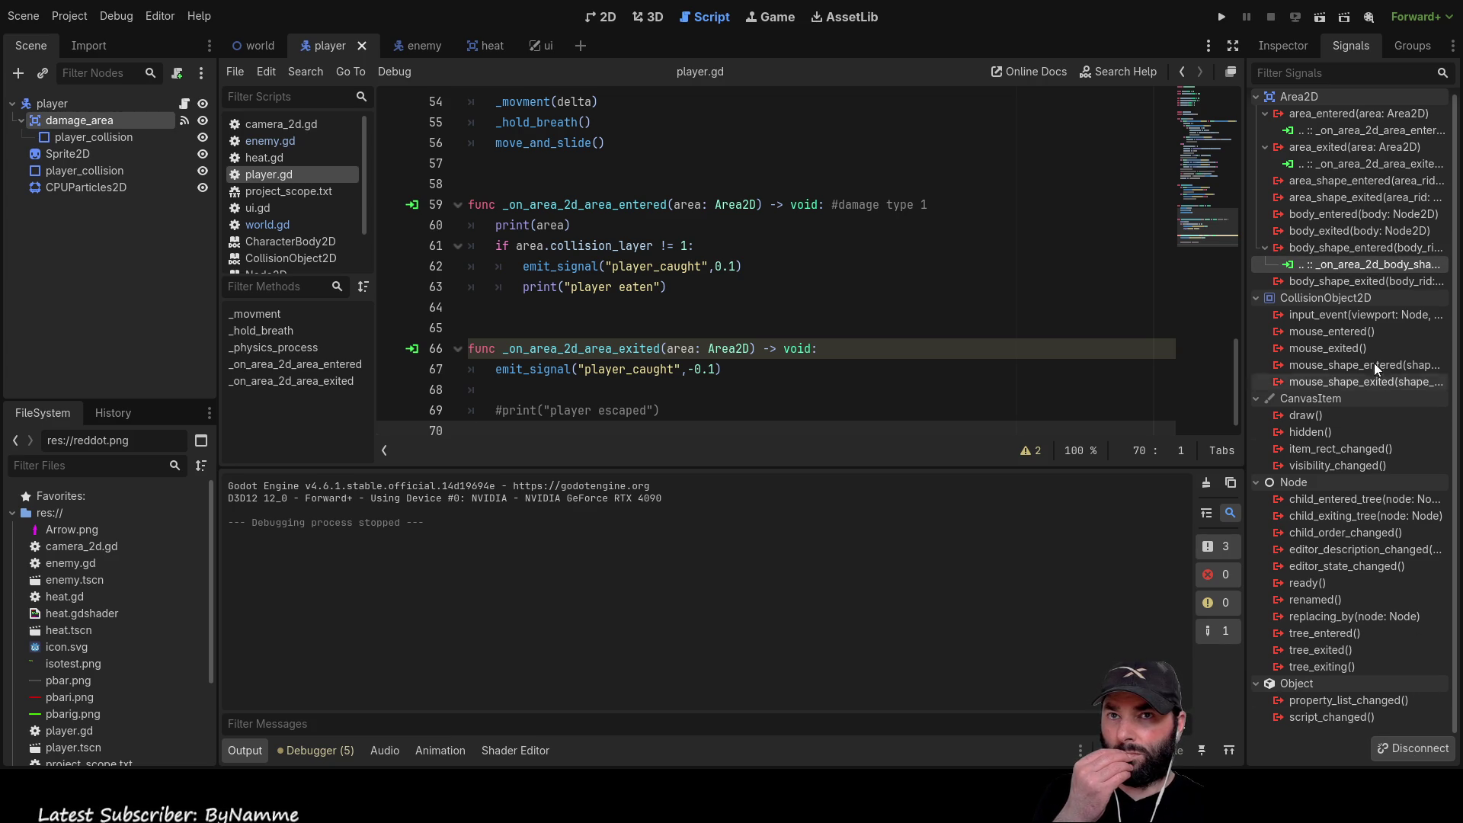
double_click(1367, 266)
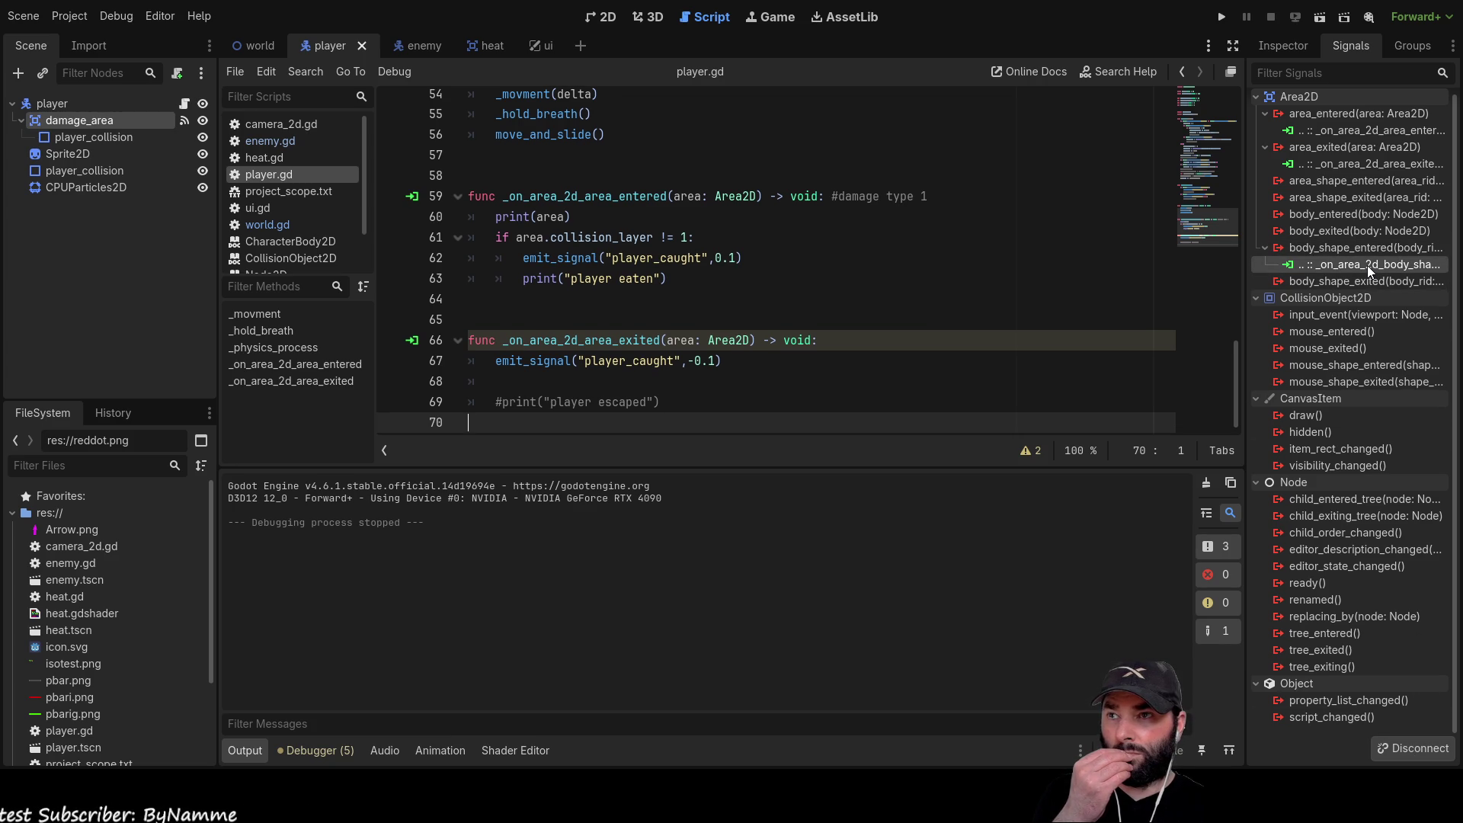
click(1416, 748)
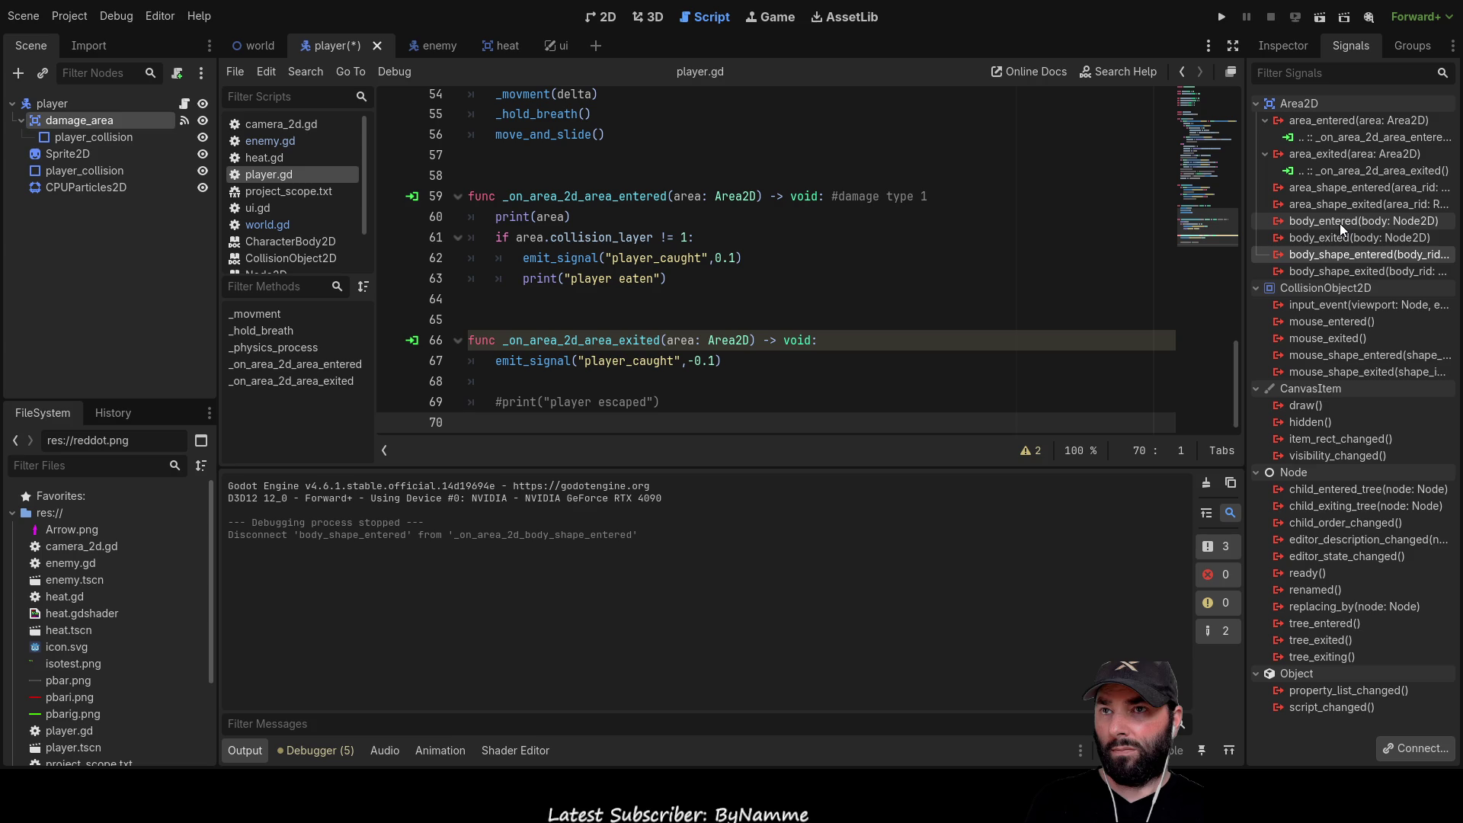
Connect the damage area's body_entered signal to a new handler function in player.gd
click(1339, 222)
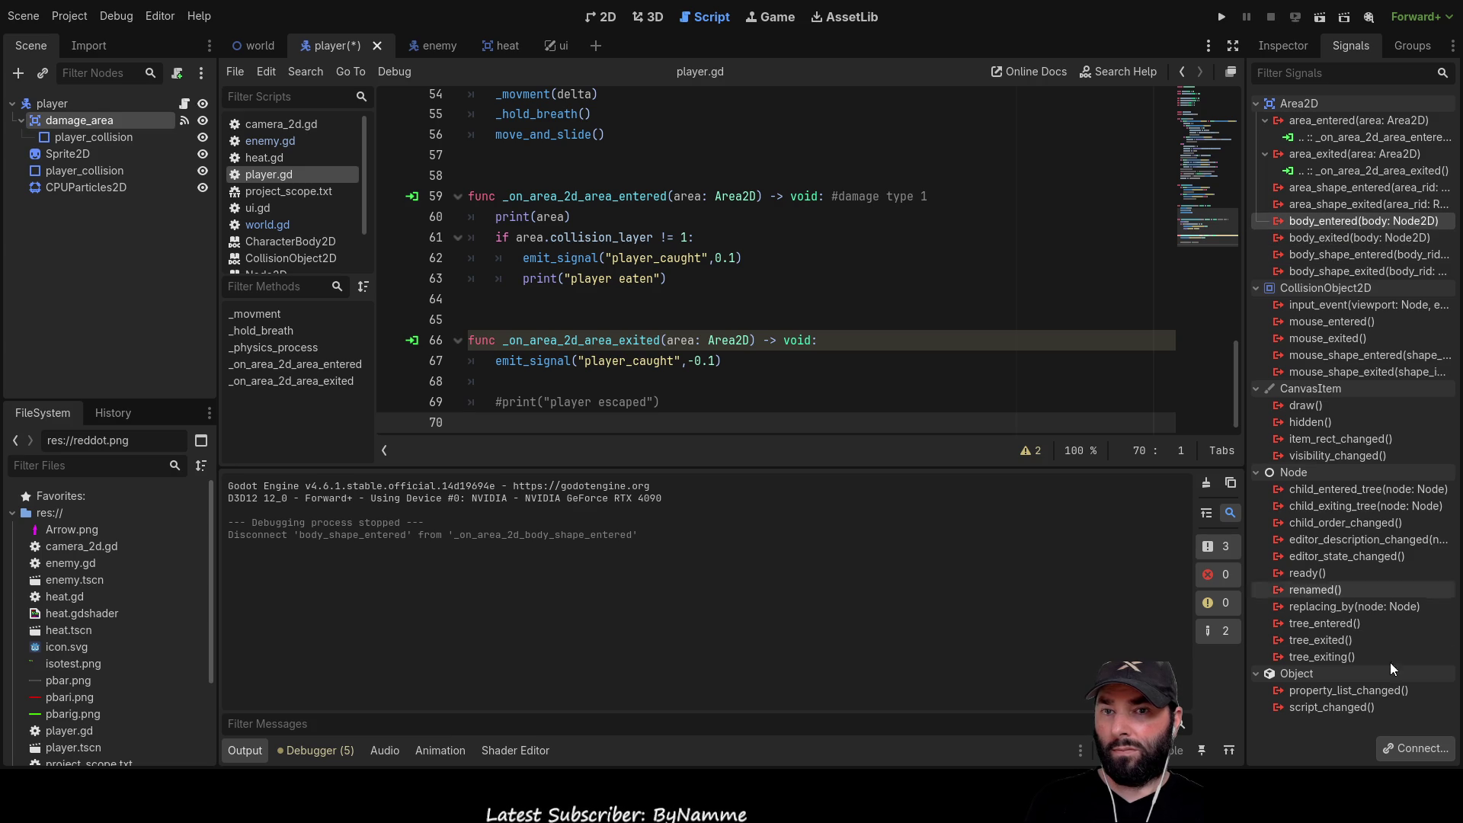
click(1412, 752)
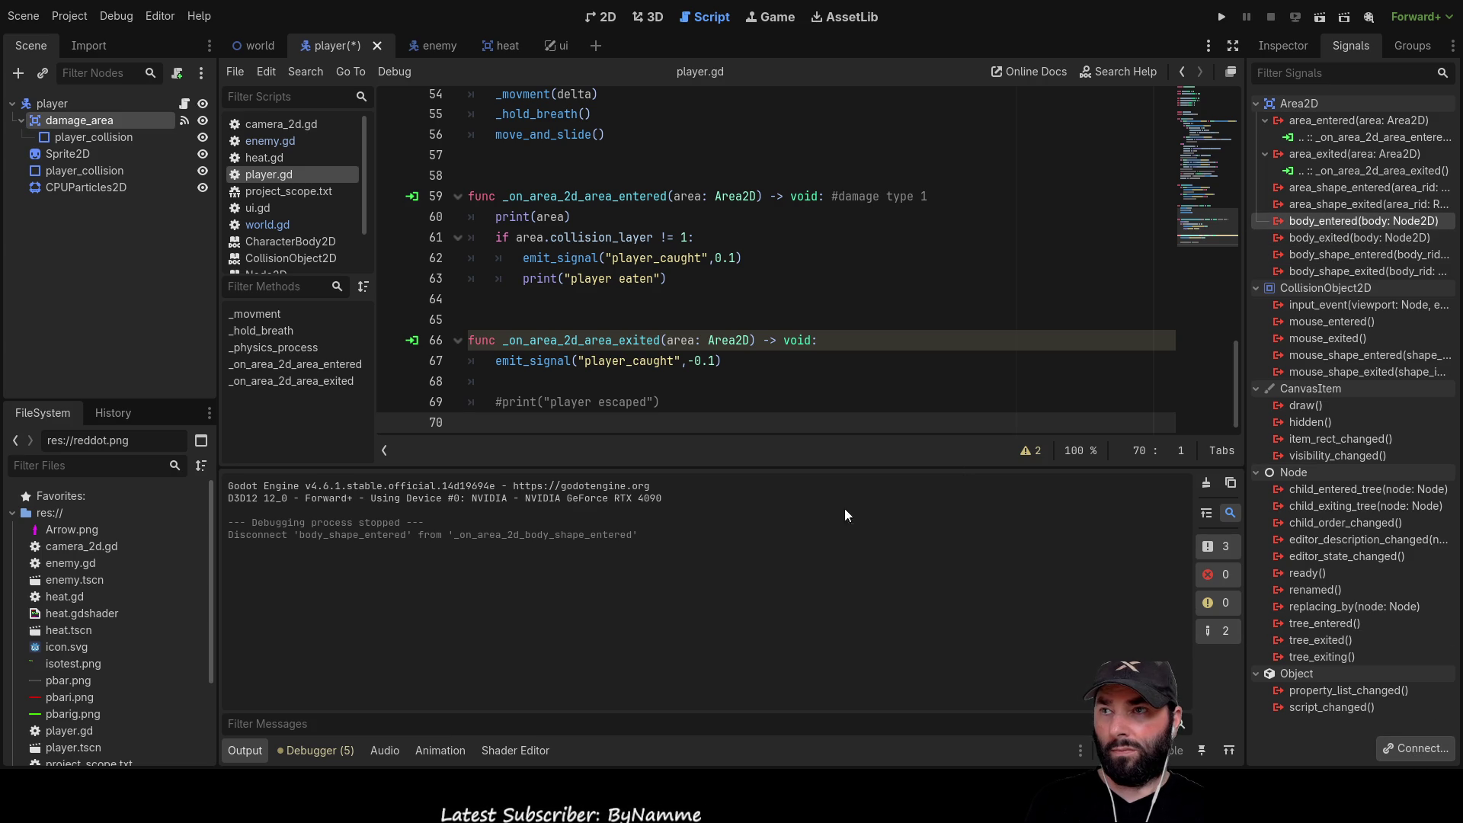
click(666, 569)
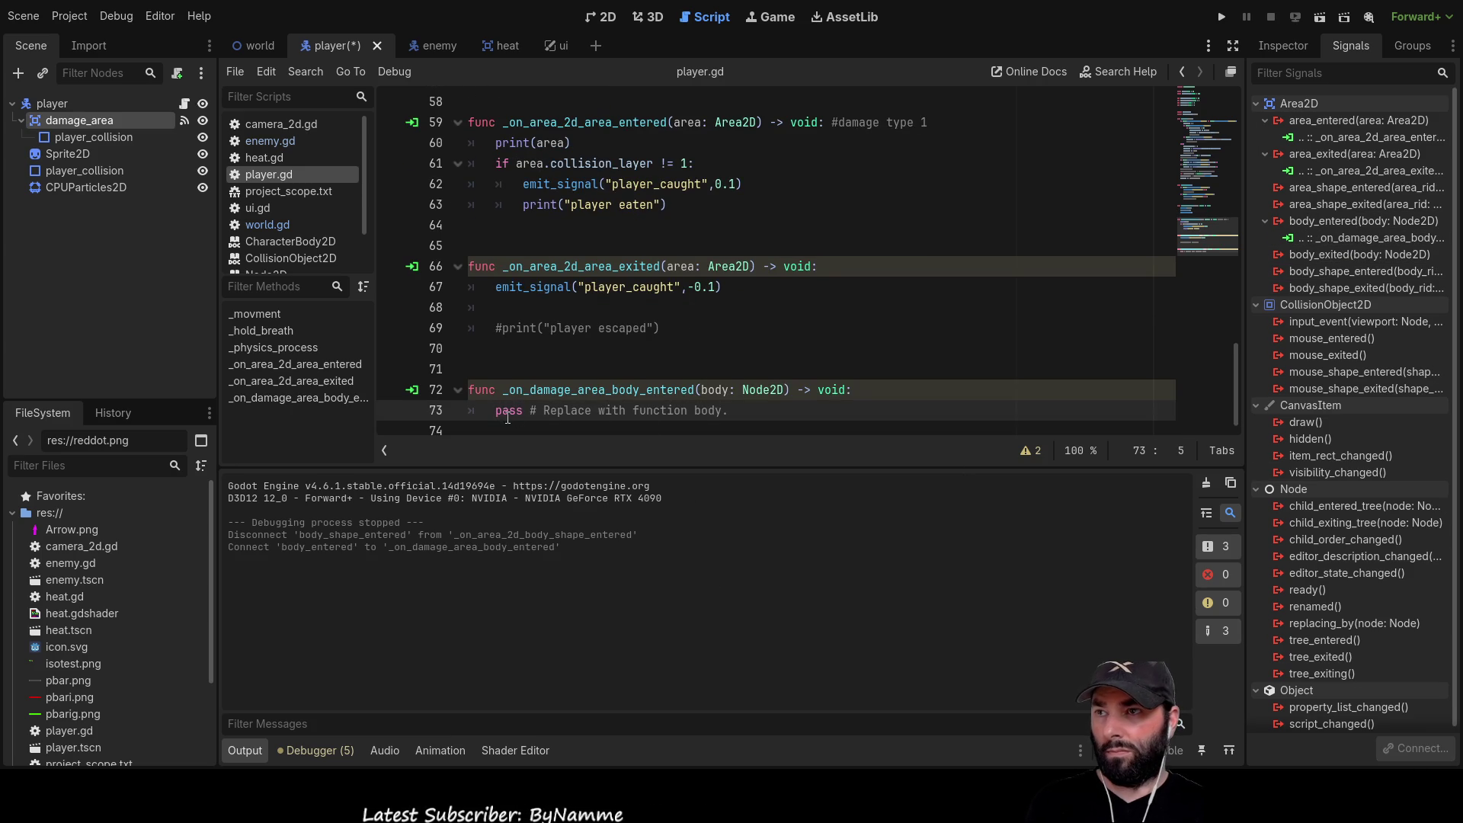
Write print(body) in the new _on_damage_area_body_entered handler and delete its pass line
key(Return)
key(Up)
text(print())
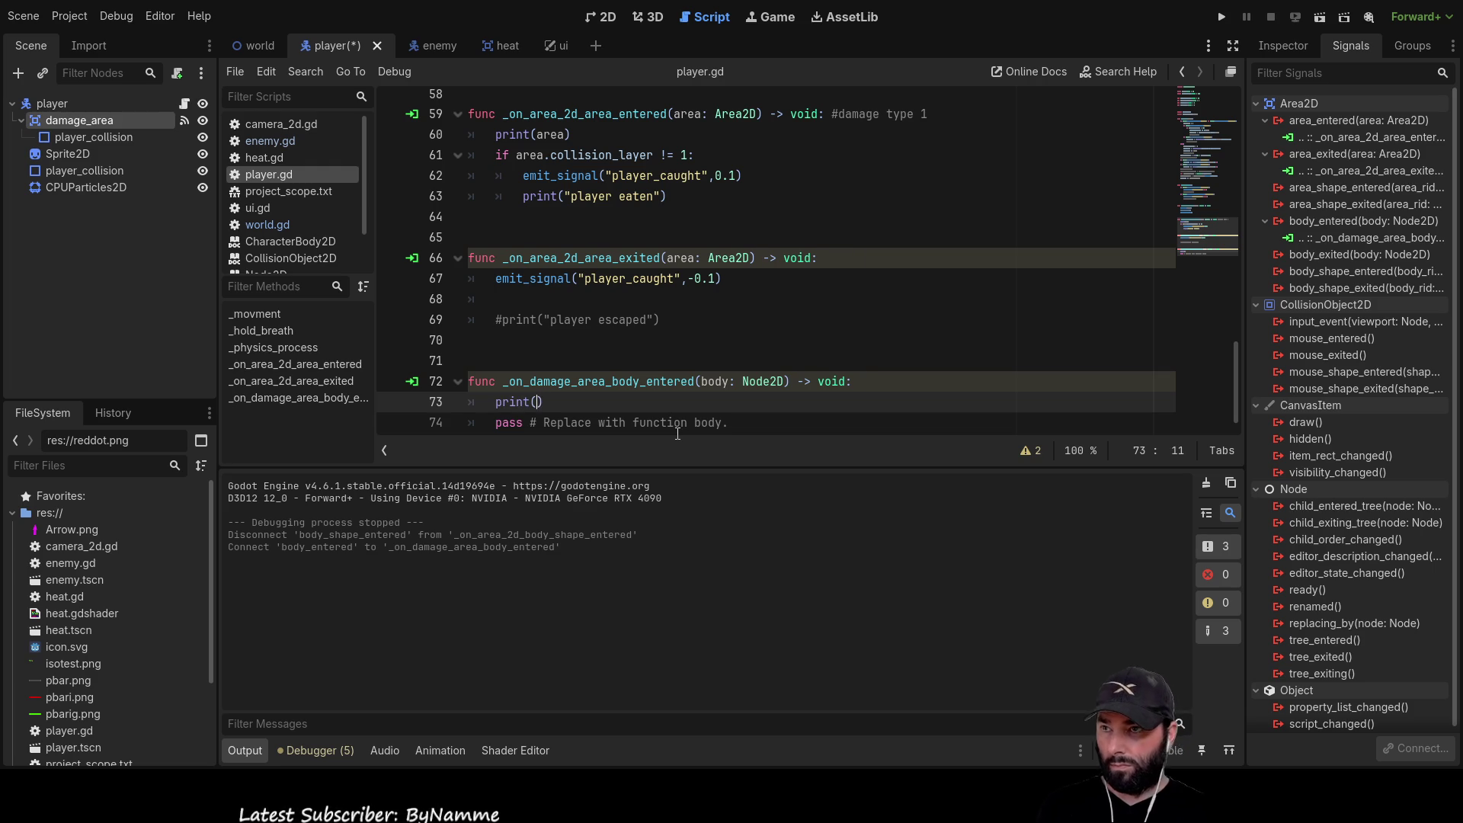
text(bod)
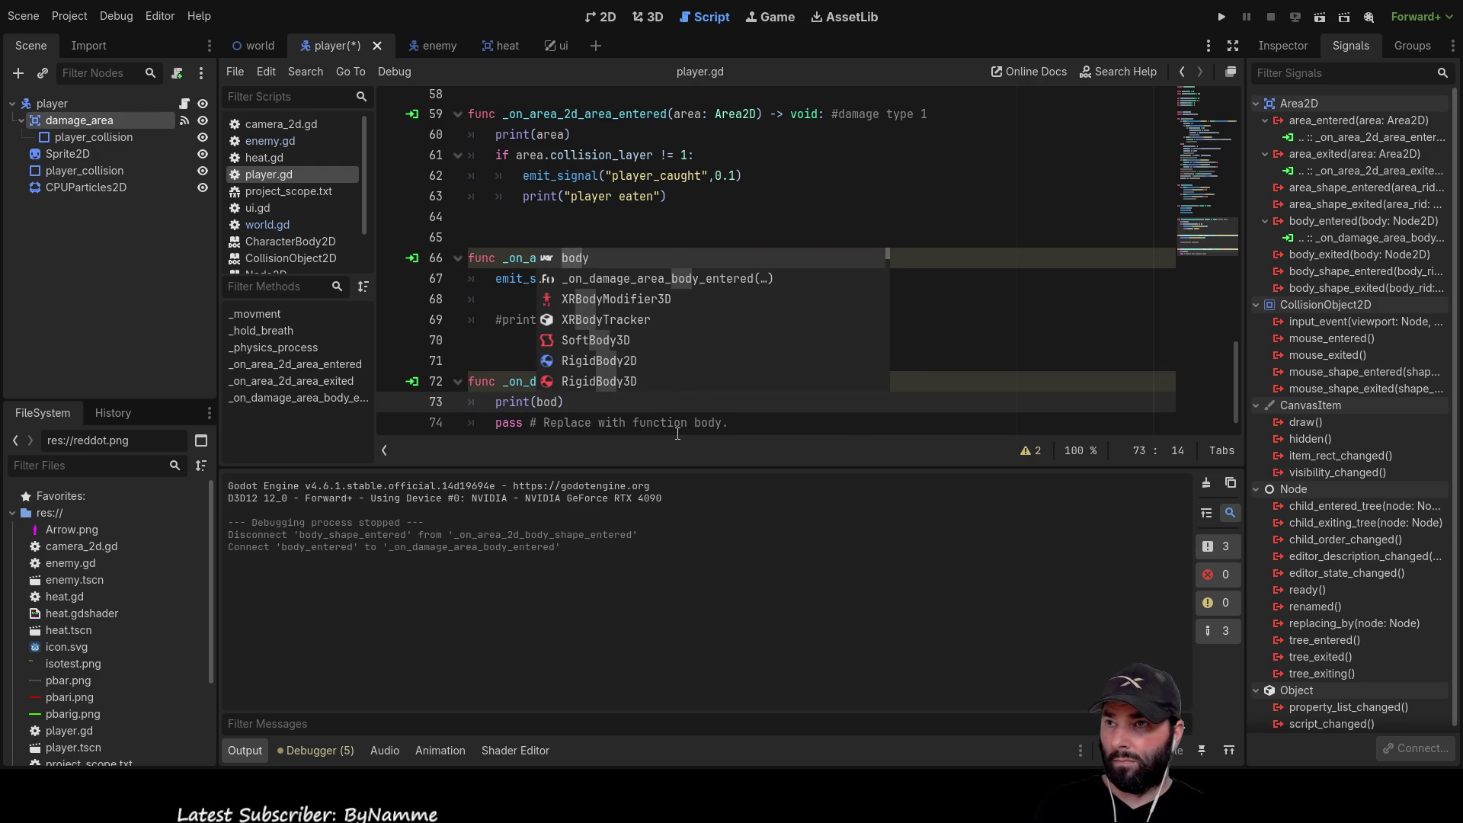
key(Return)
triple_click(646, 431)
key(BackSpace)
click(1221, 16)
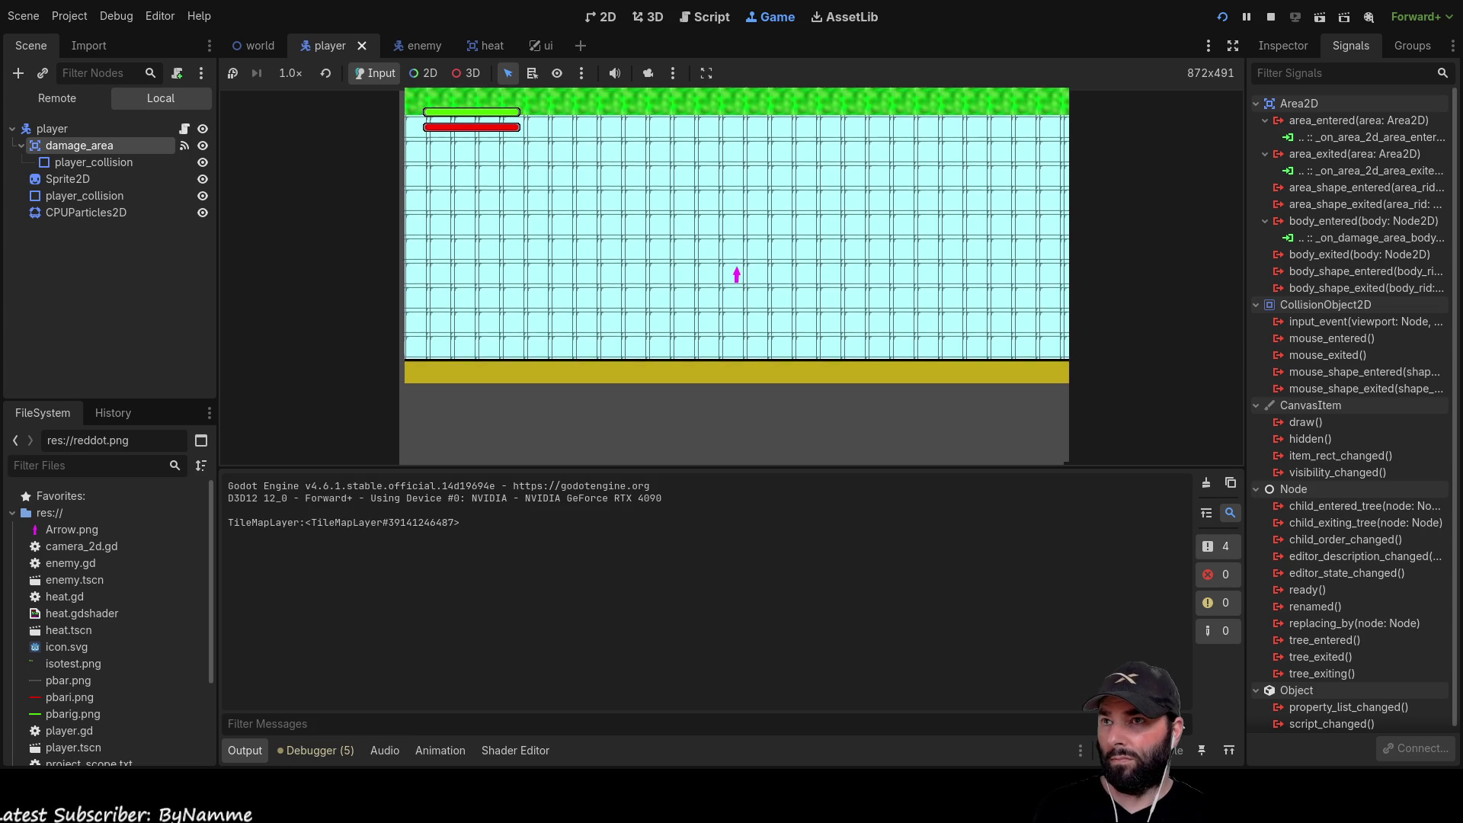
Walk the player with WASD over the cyan tiles, grass and dark grass patch, then stop the game
key(w)
key(d)
key(s)
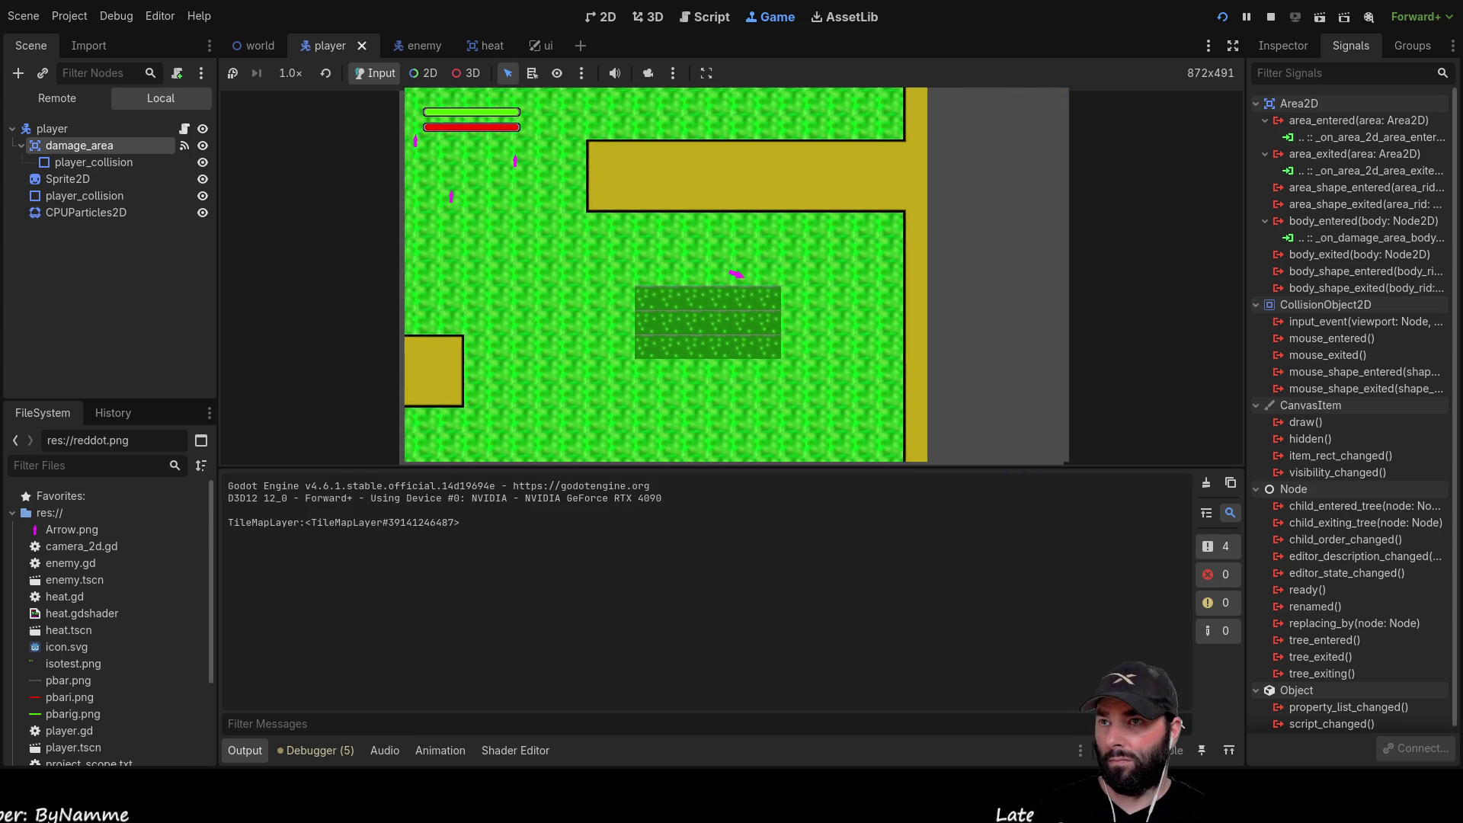
key(a)
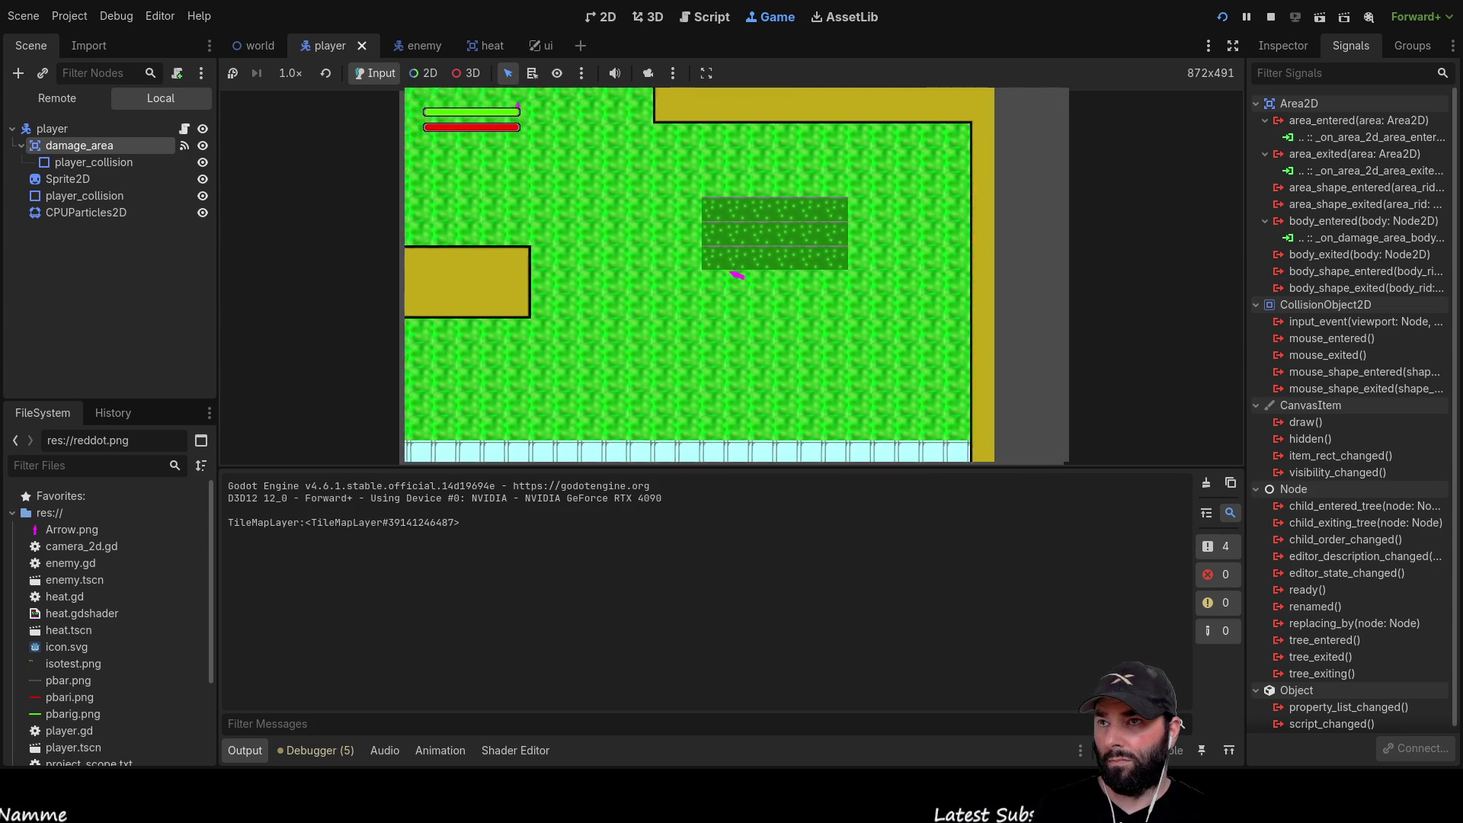
key(s)
key(s)
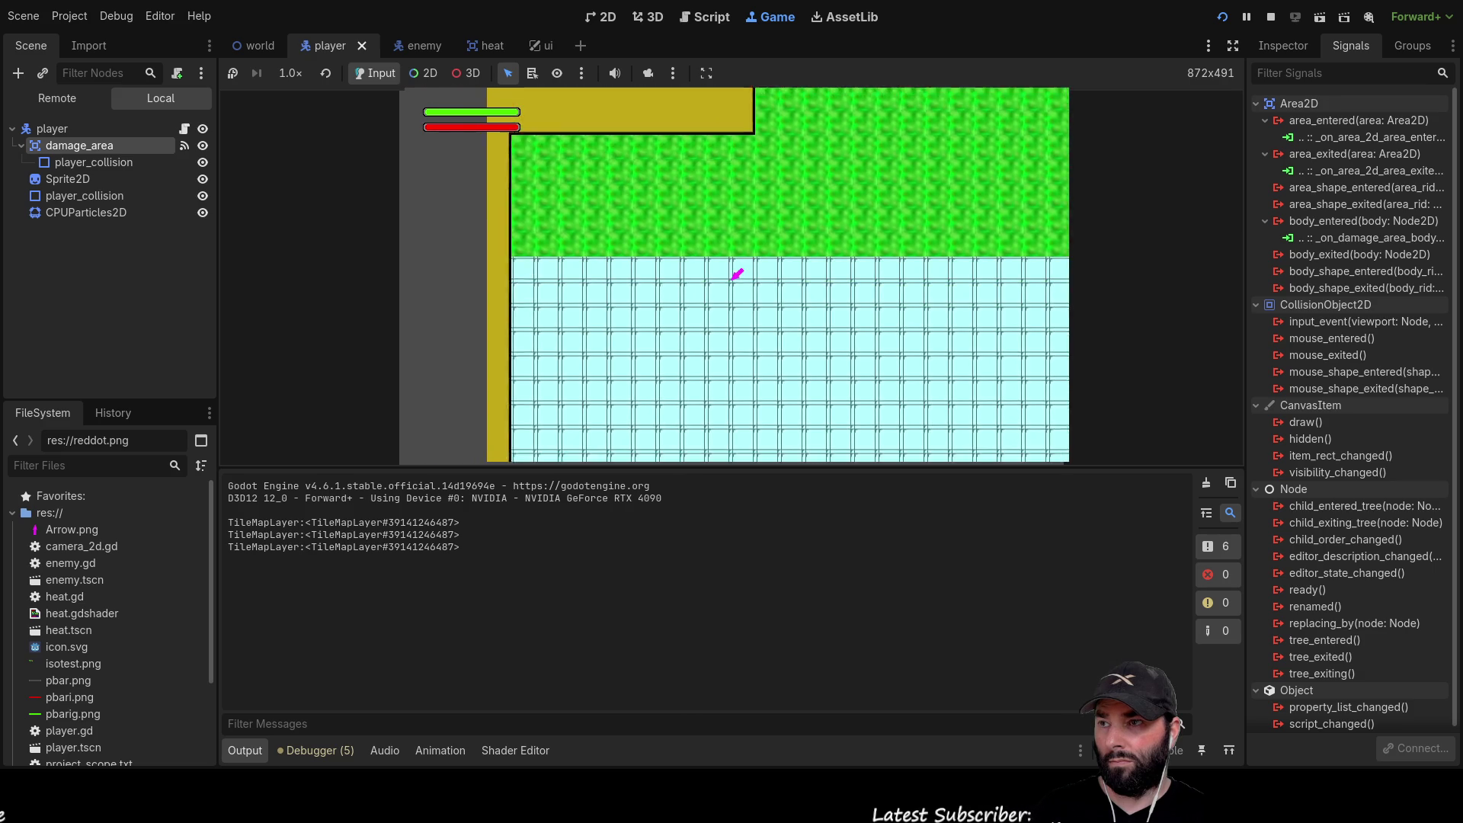
key(d)
key(w)
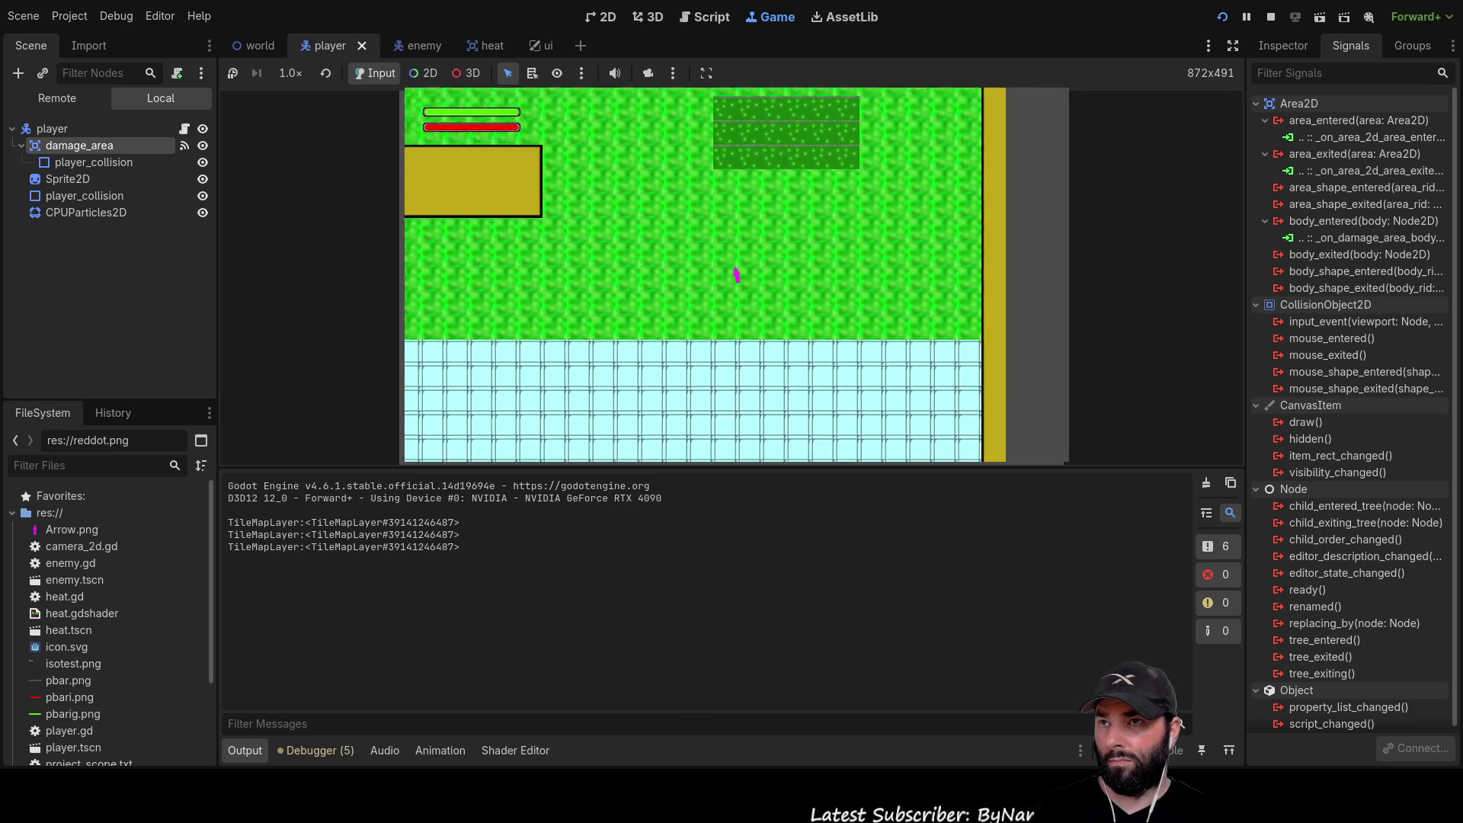
key(s)
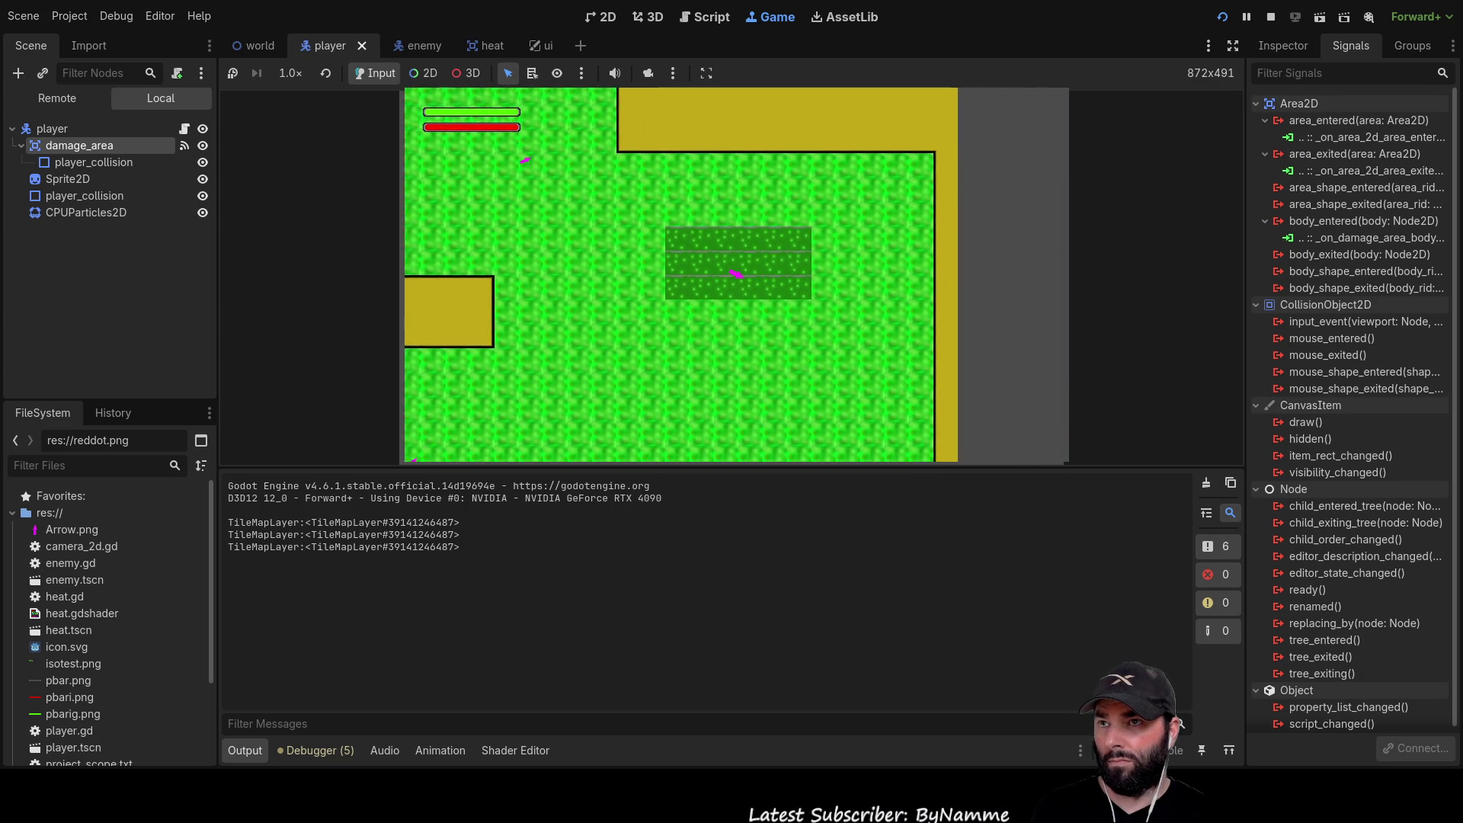
key(a)
key(w)
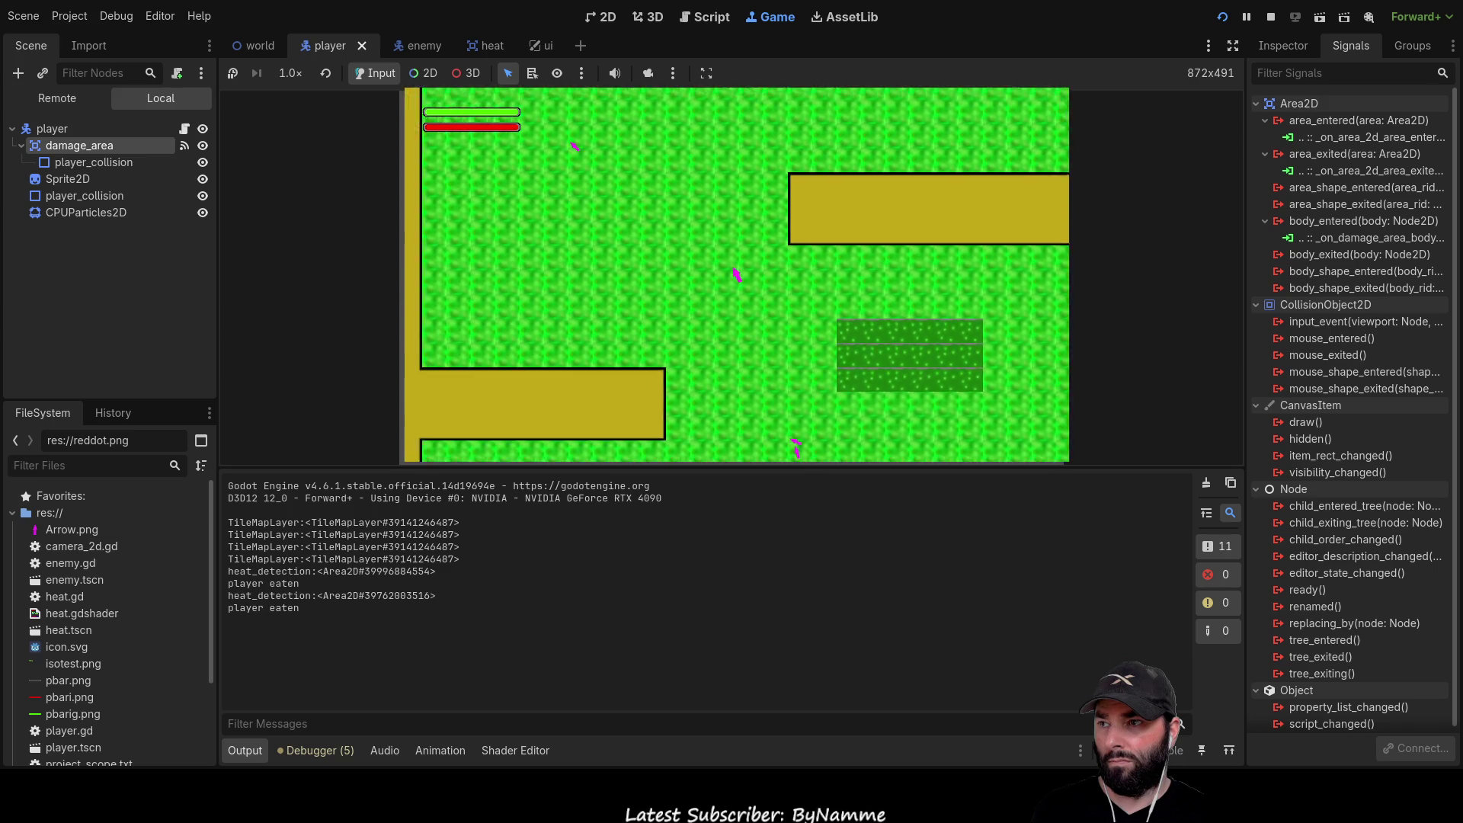
key(d)
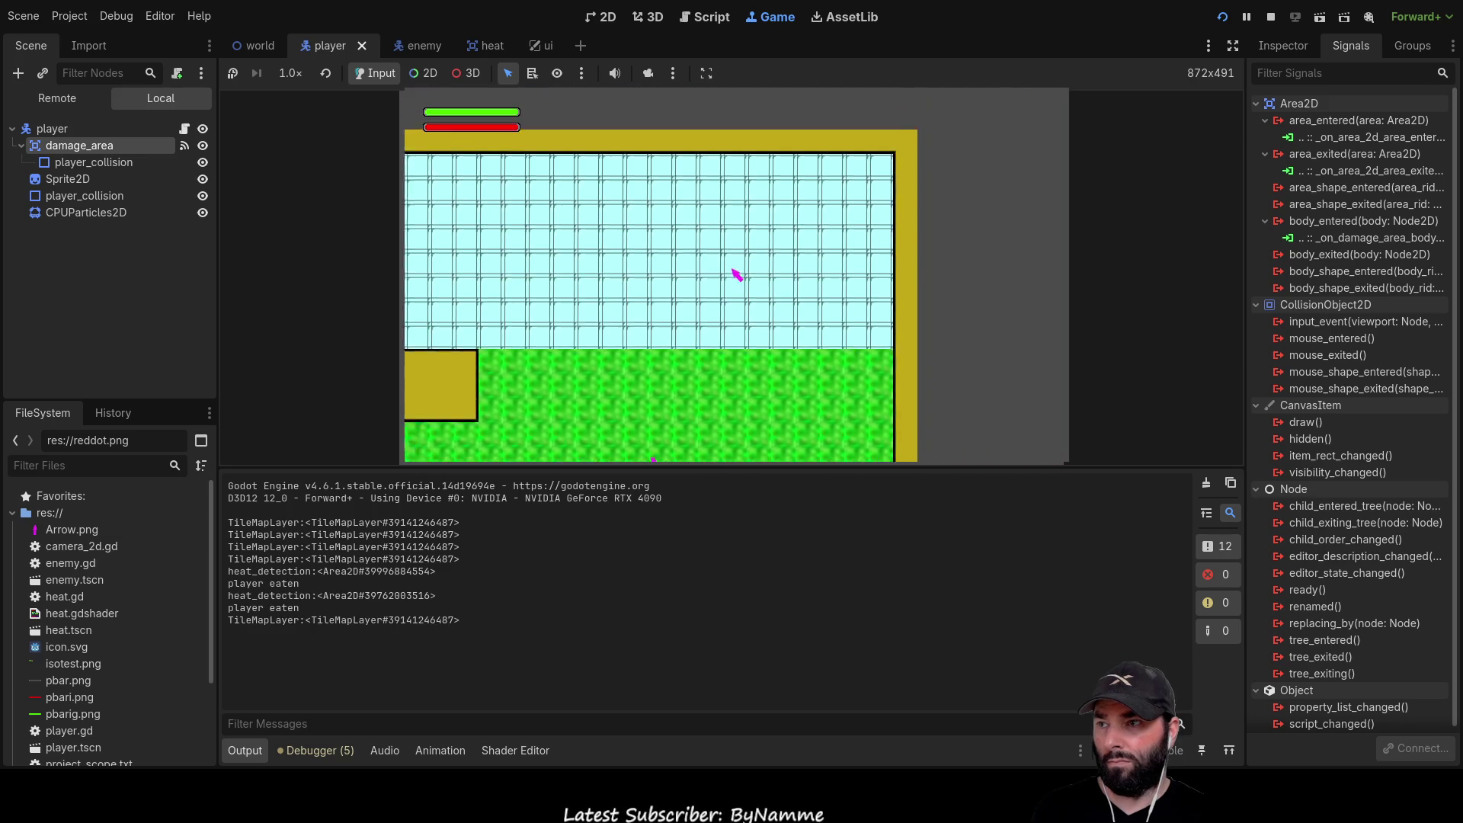
key(s)
key(d)
key(w)
key(s)
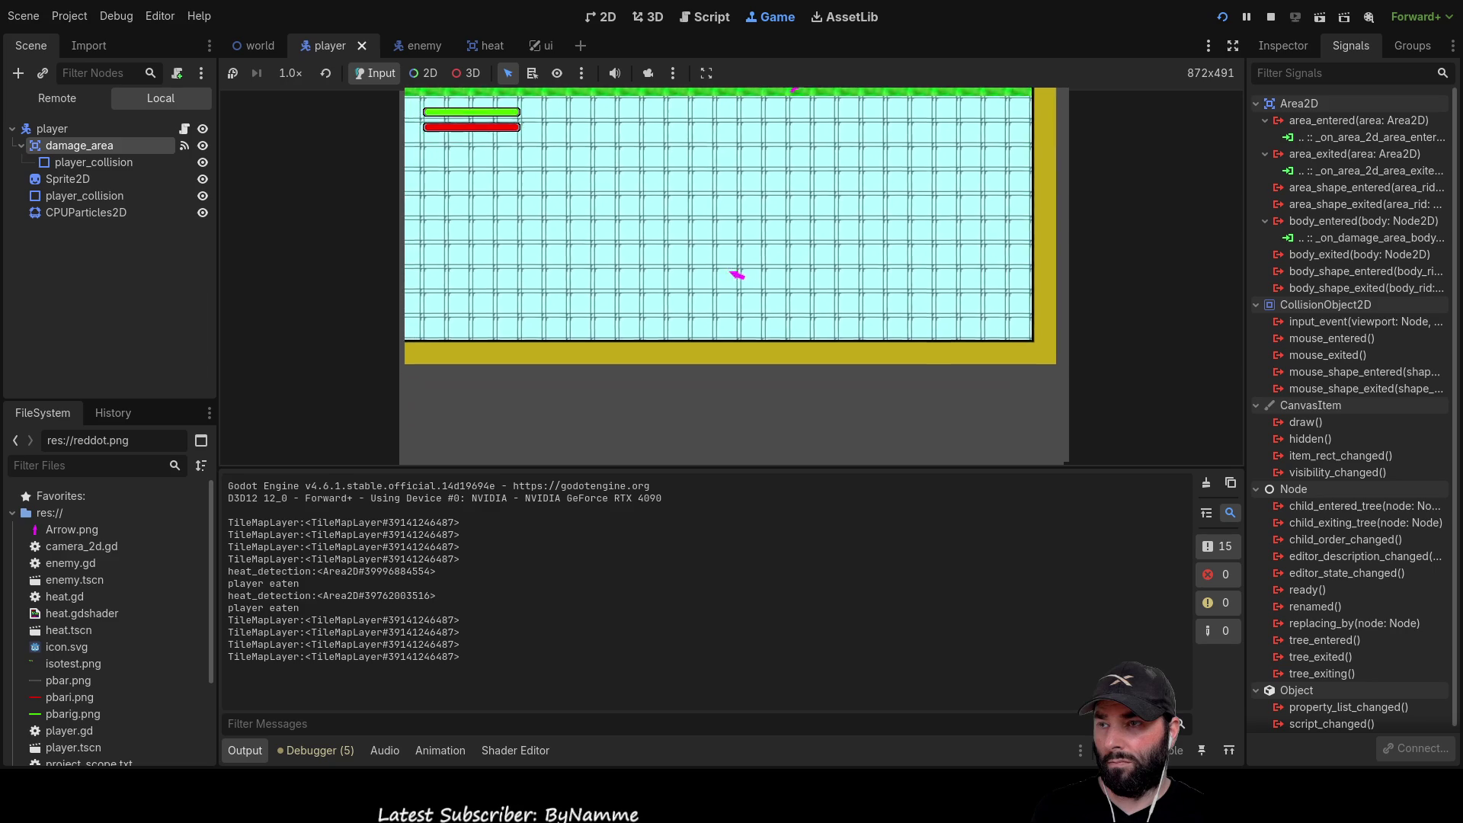
key(a)
key(w)
key(w)
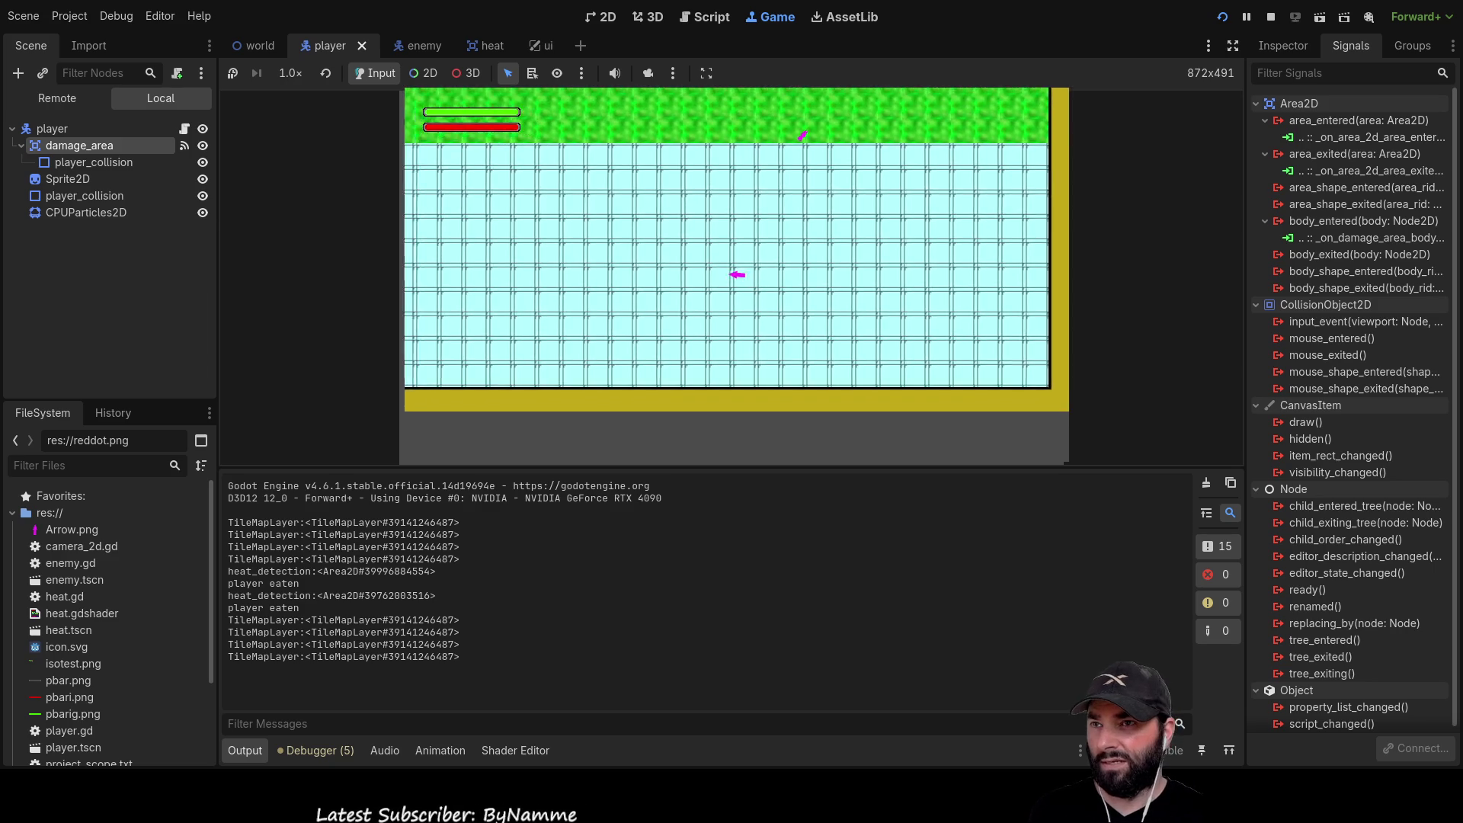
key(w)
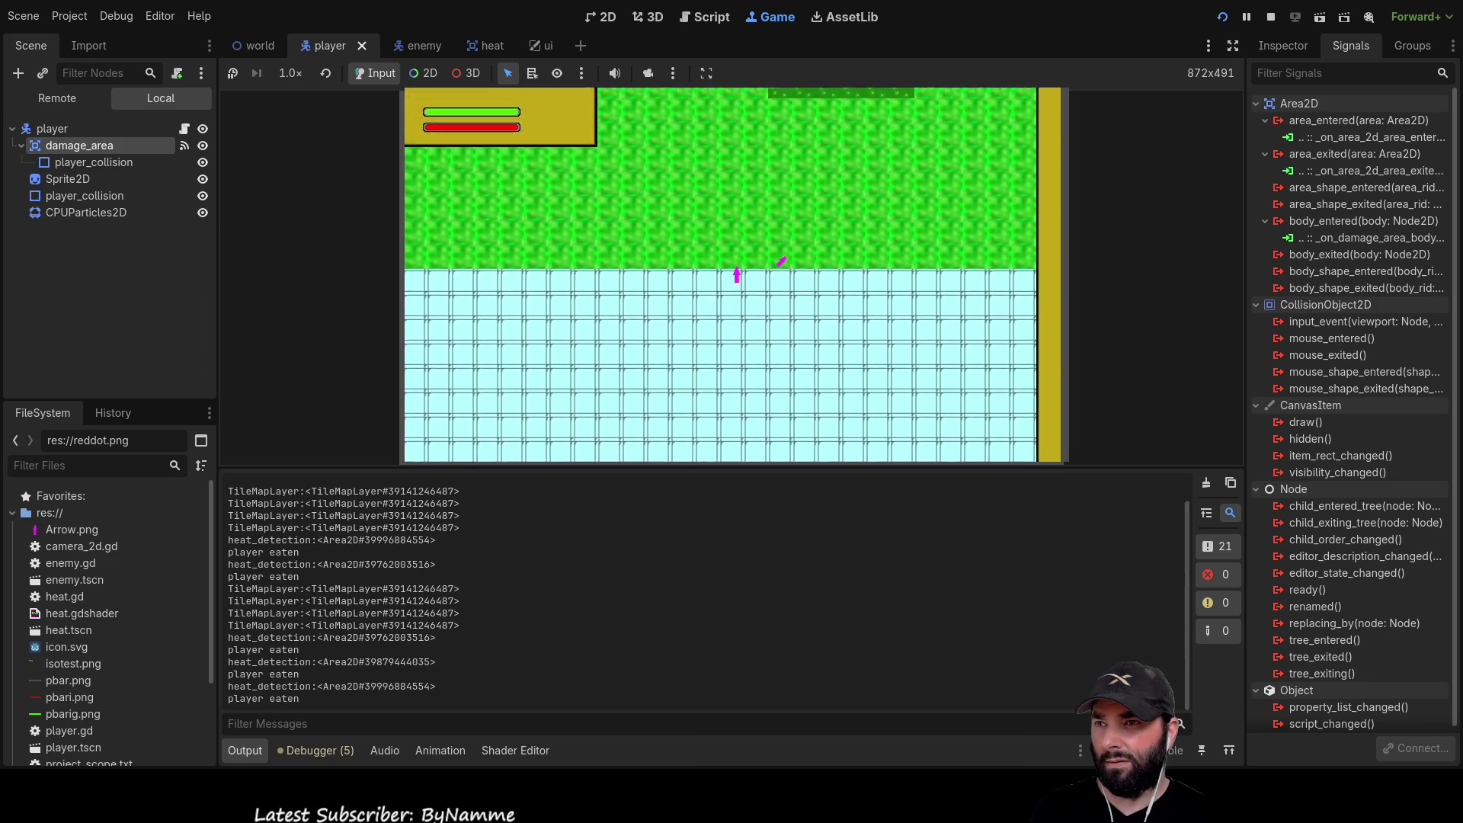
key(d)
key(w)
key(d)
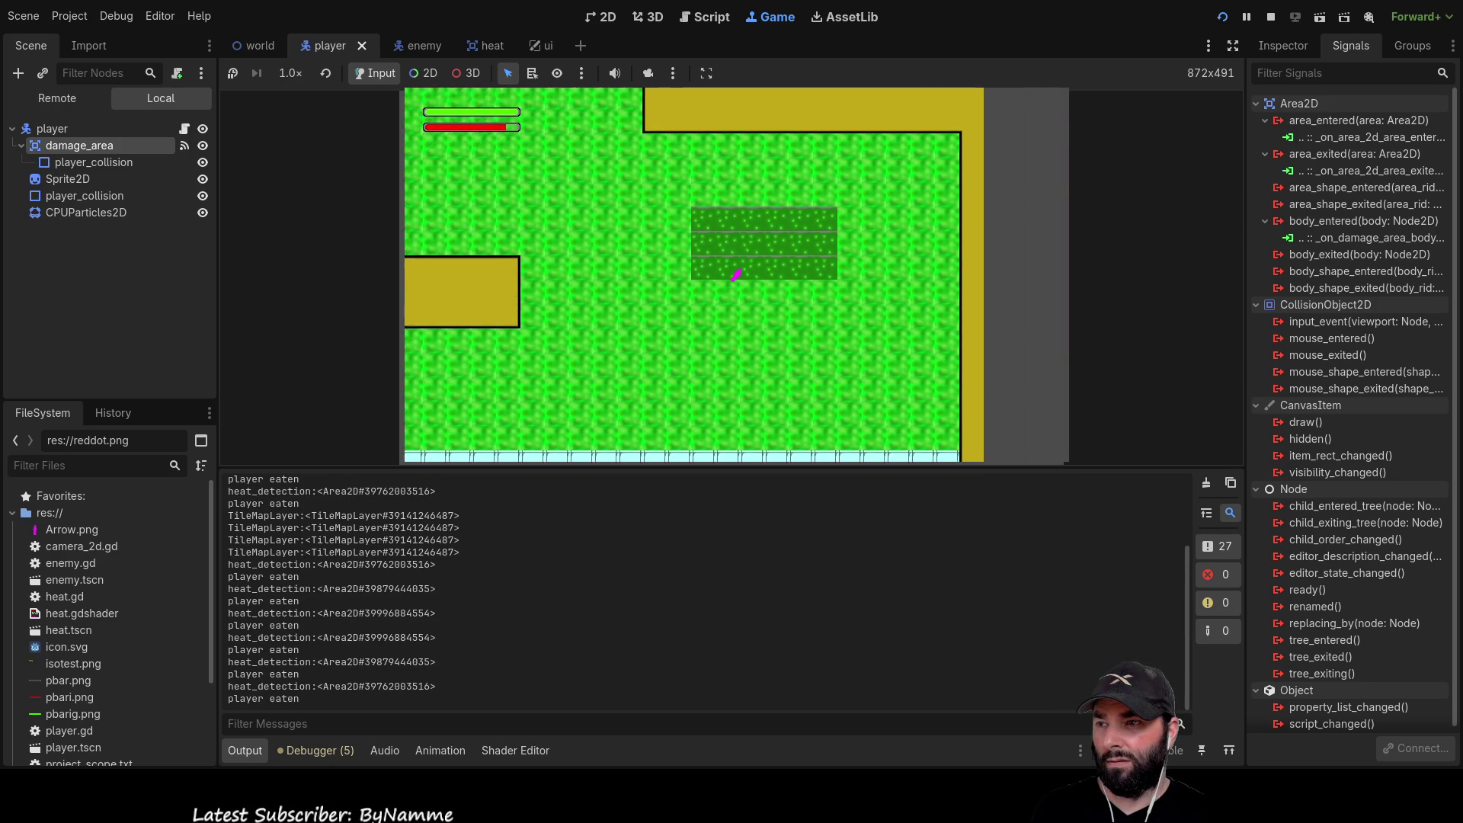
key(w)
key(d)
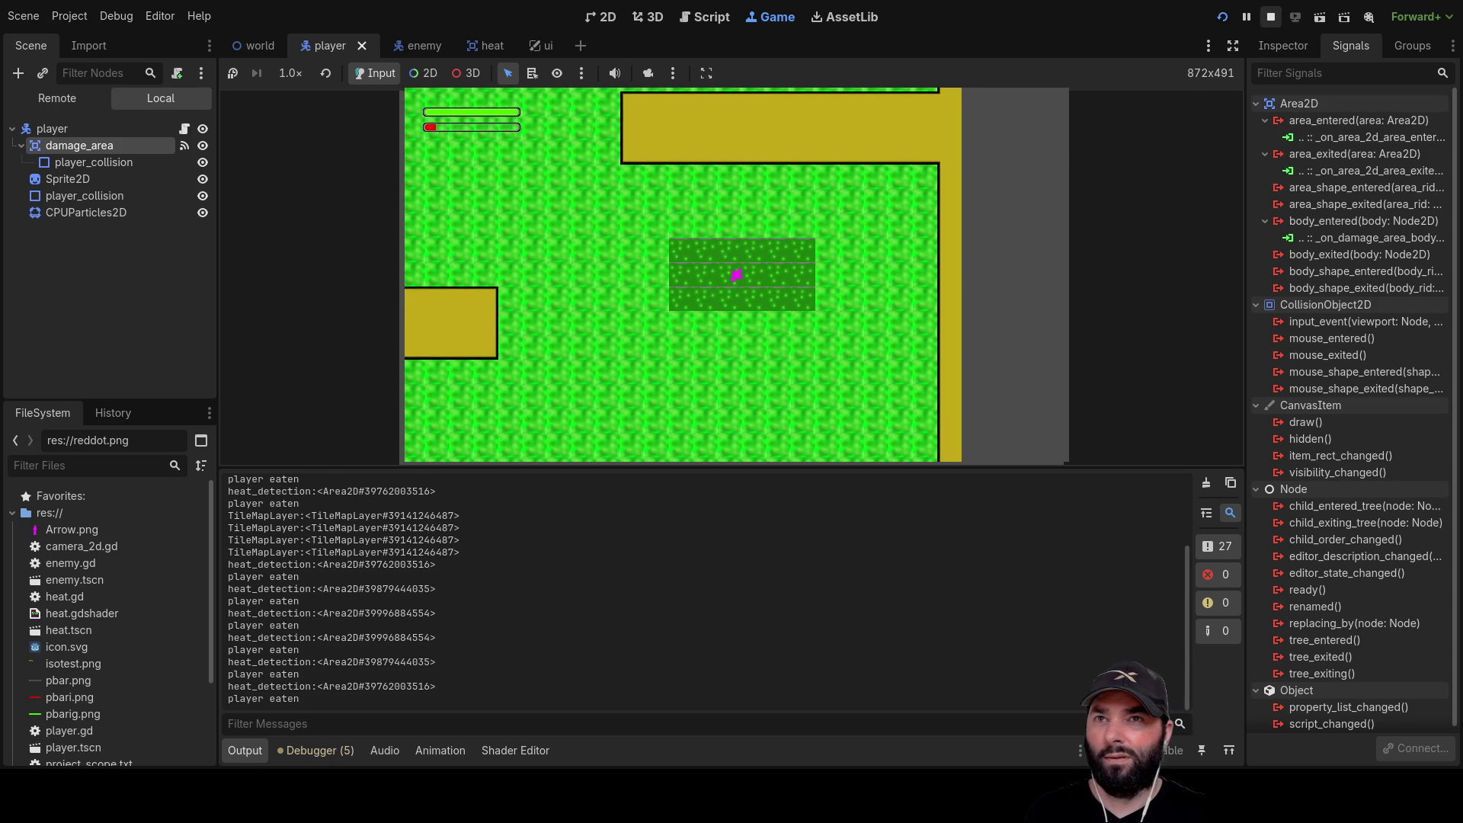
click(1270, 16)
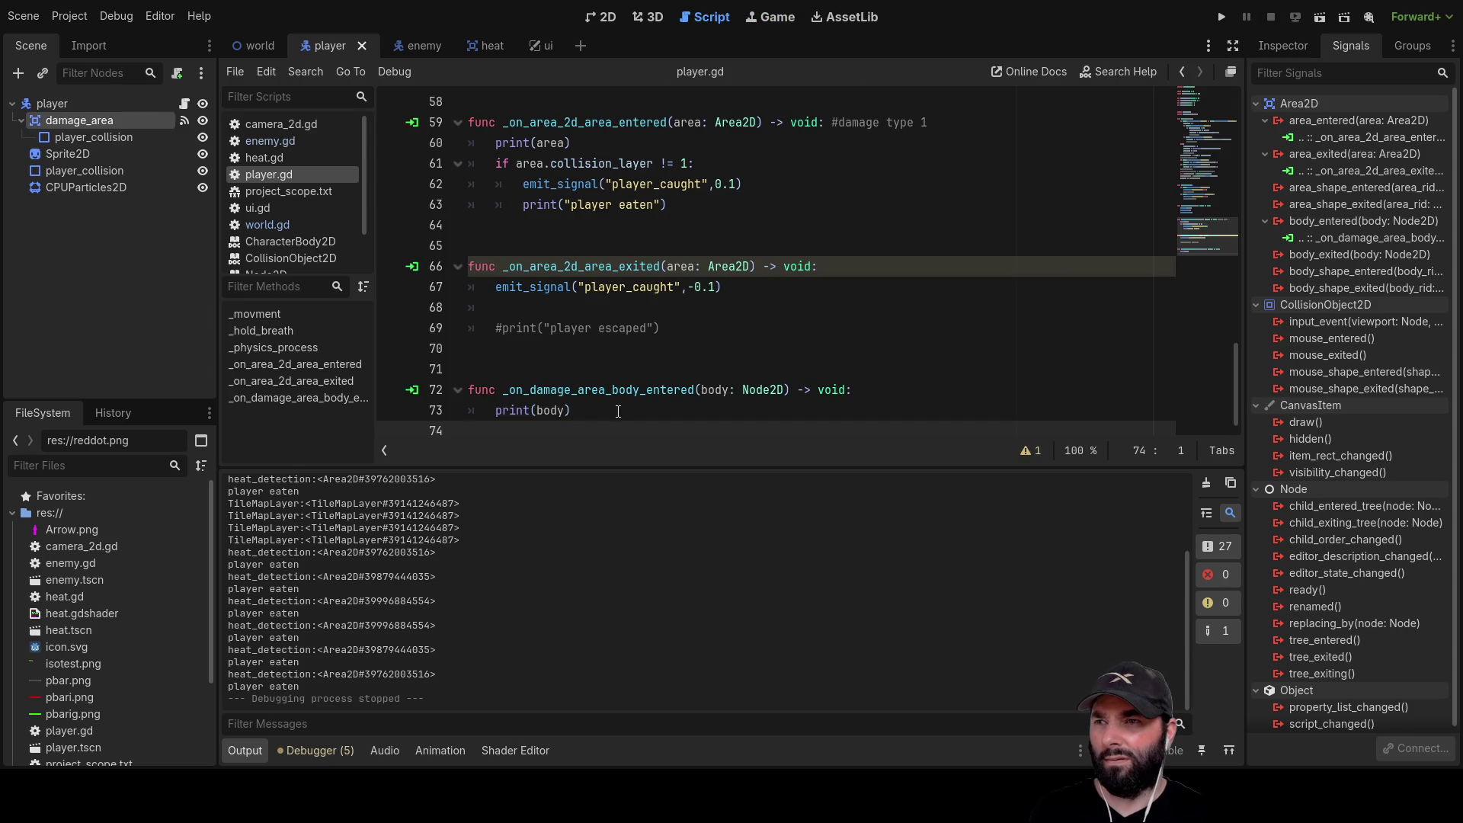
Quote the argument so the handler prints "body", and comment out the print(area) line above
double_click(556, 410)
text(")
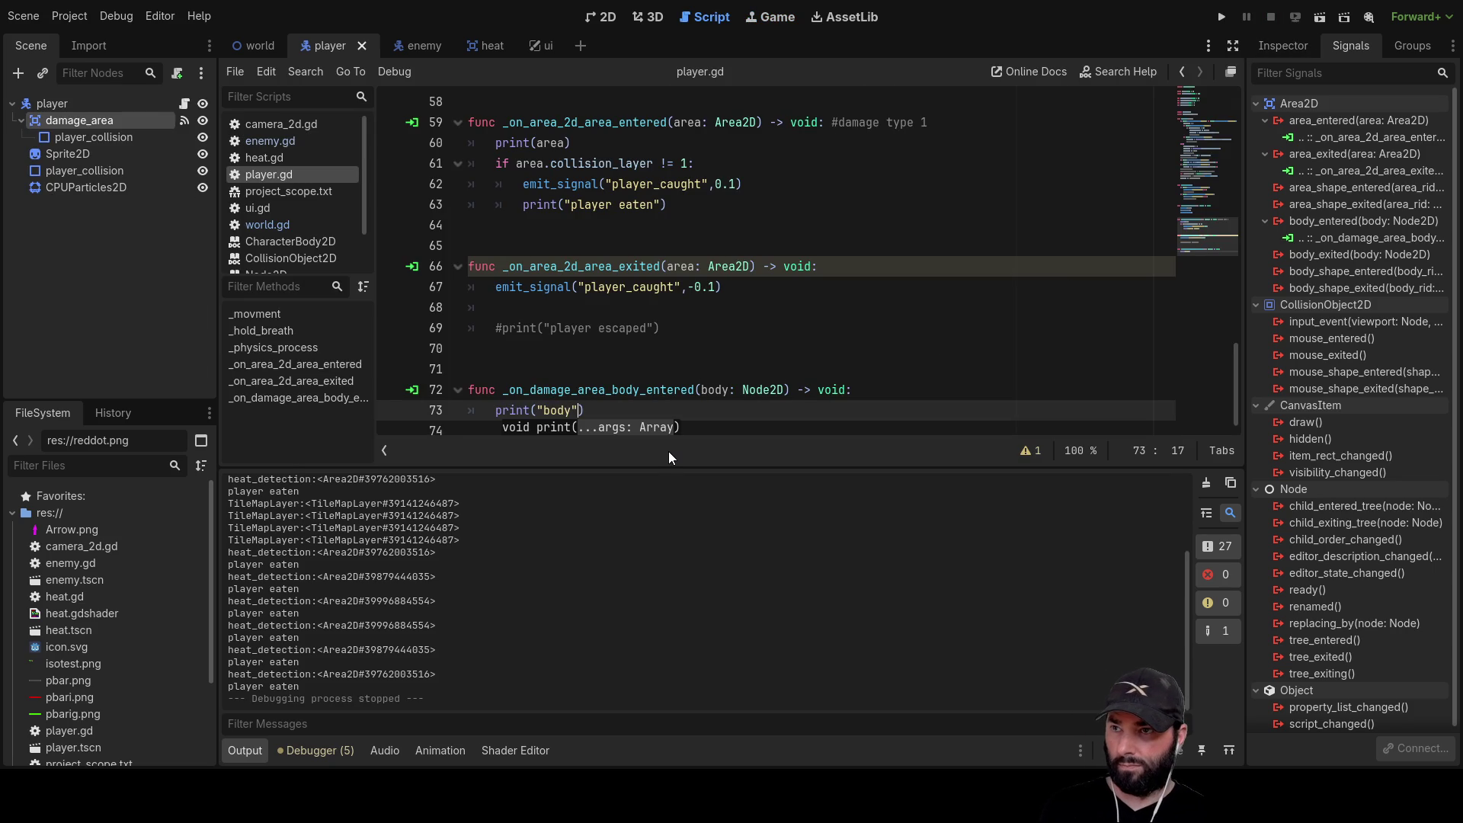
key(Up)
key(Up)
key(Up)
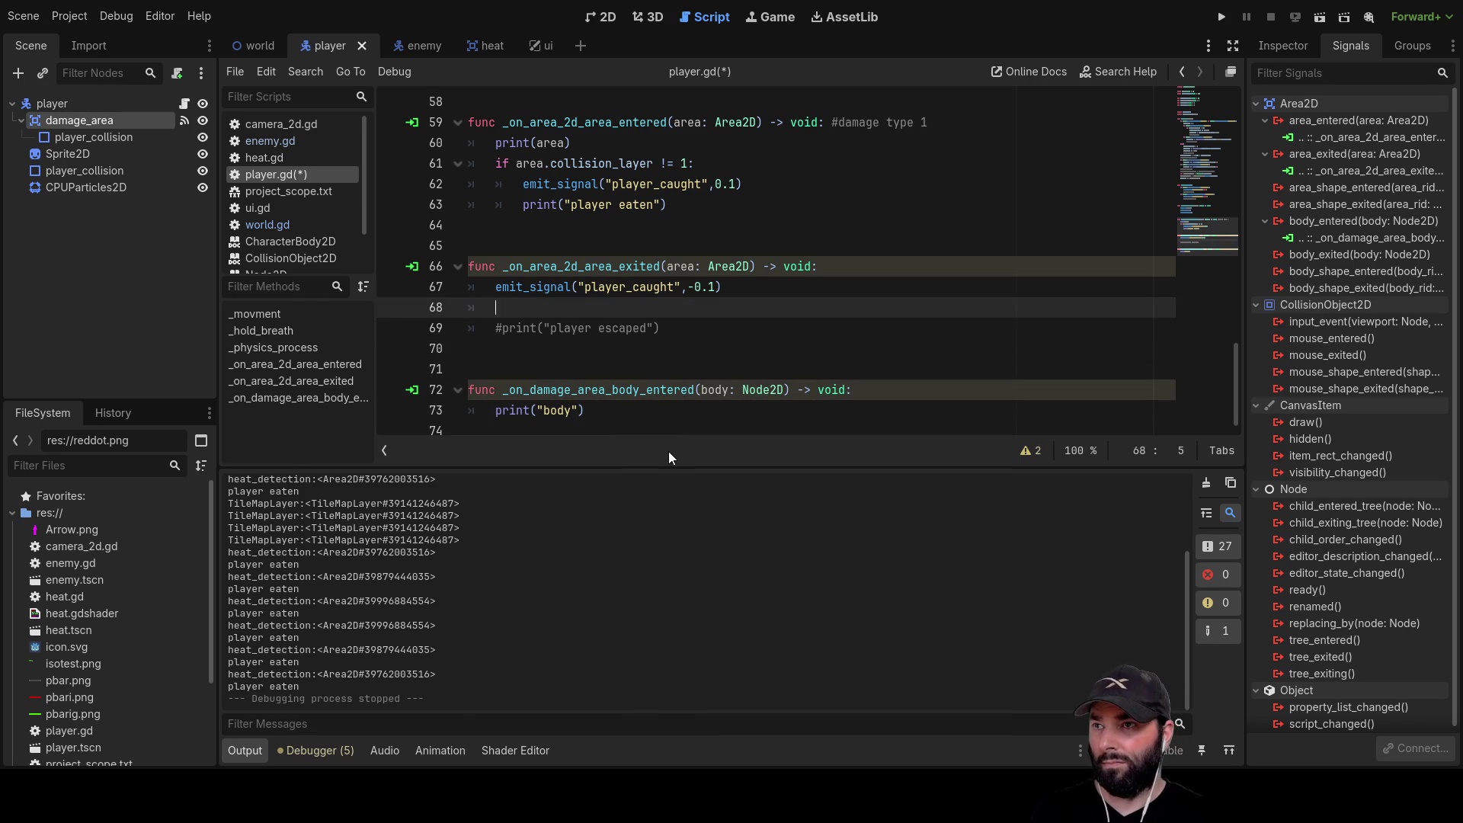
key(Up)
key(Up)
key(Up)
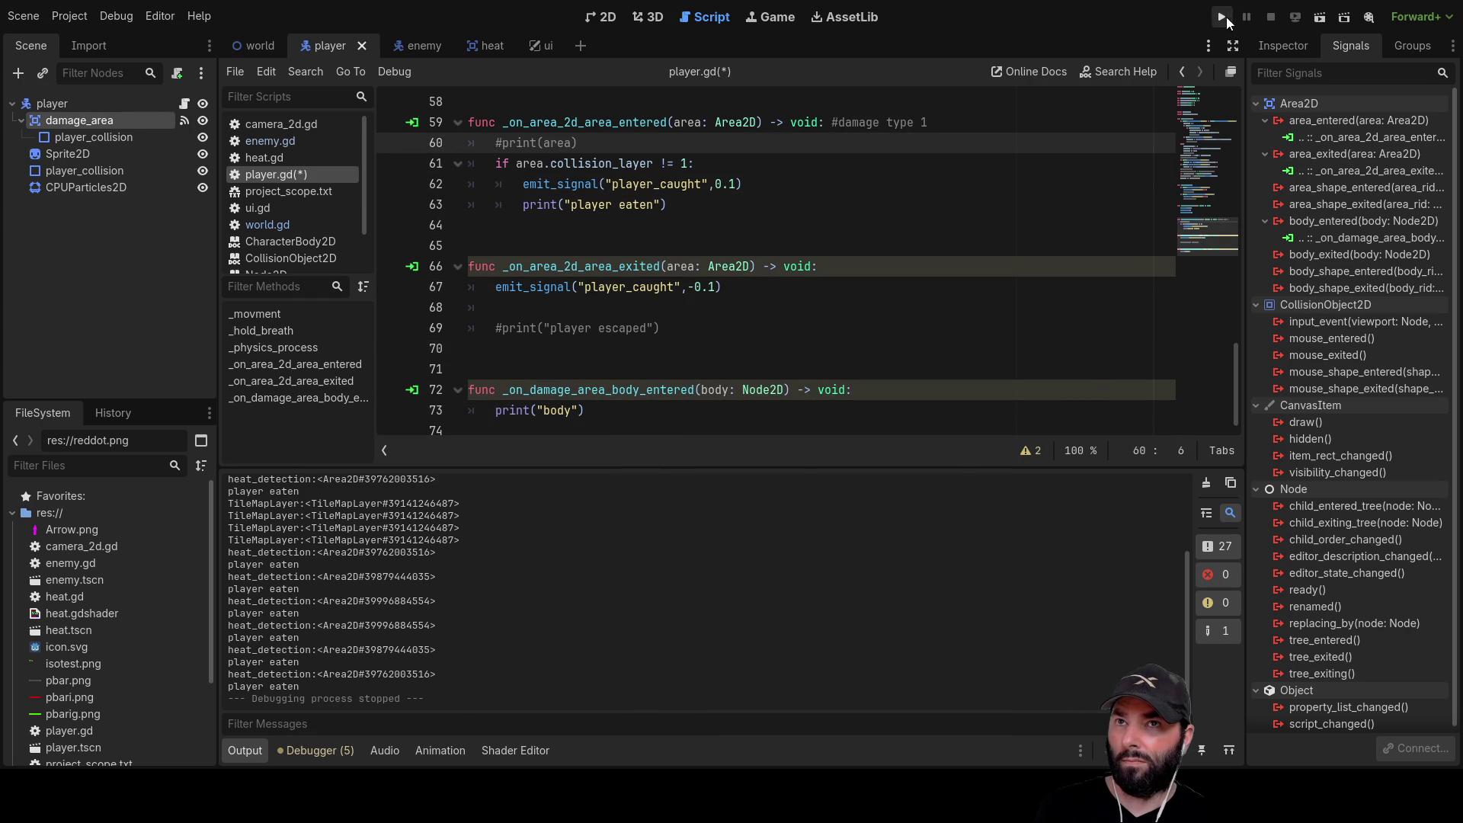
Run the game with F5, move the player up, right and down through the level, then stop it
key(F5)
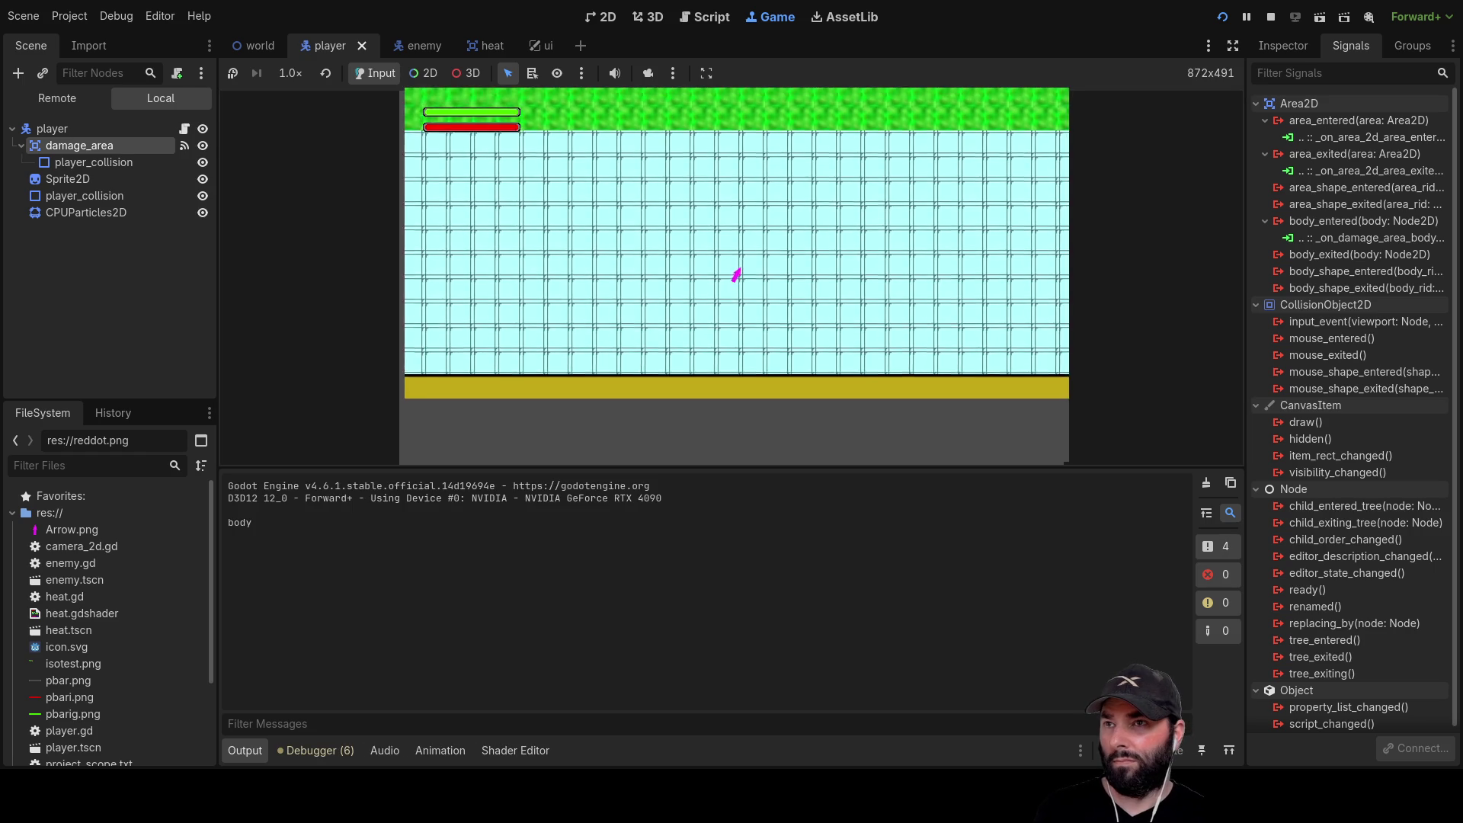
key(Up)
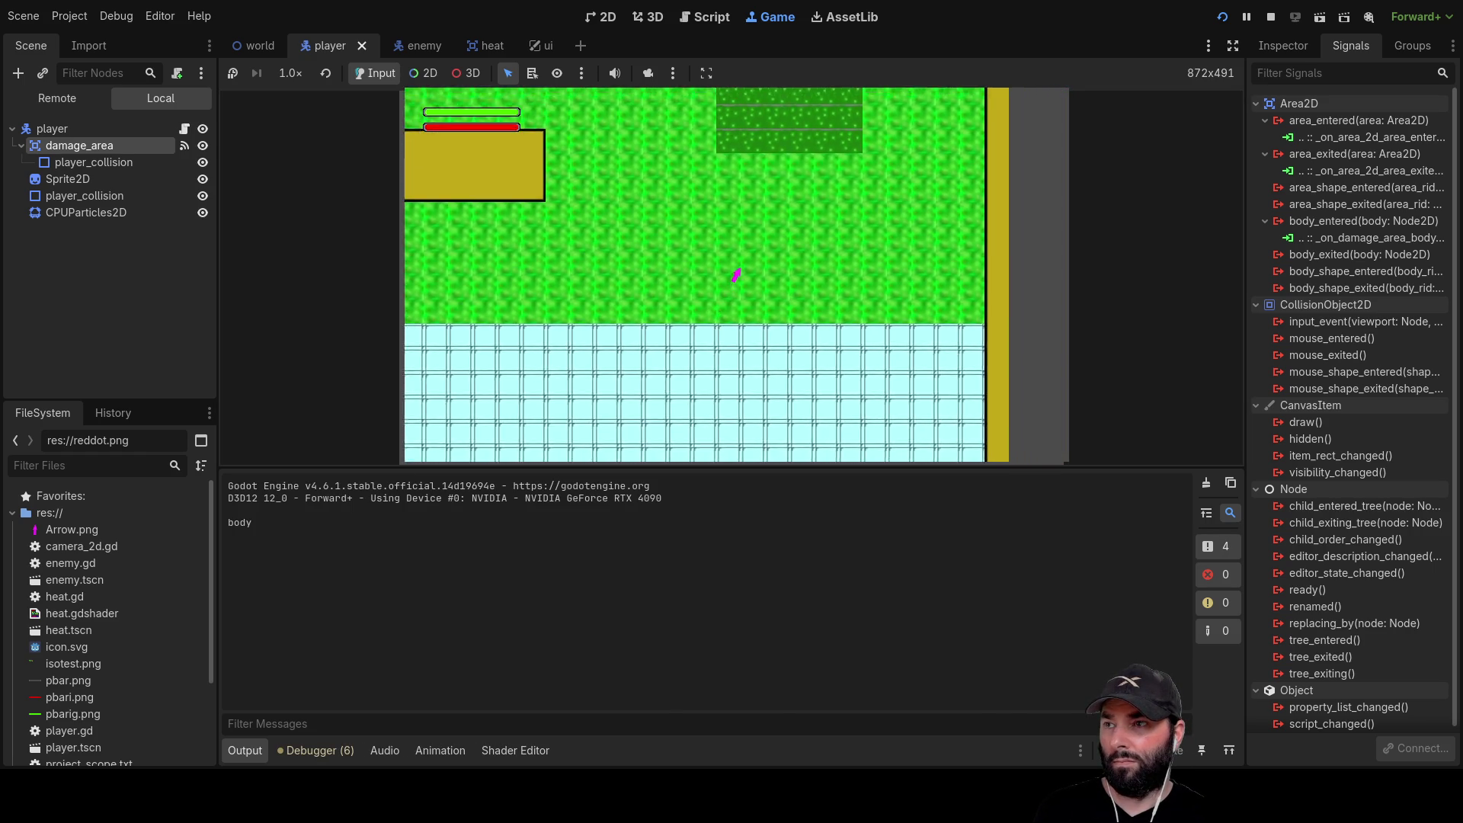
key(Right)
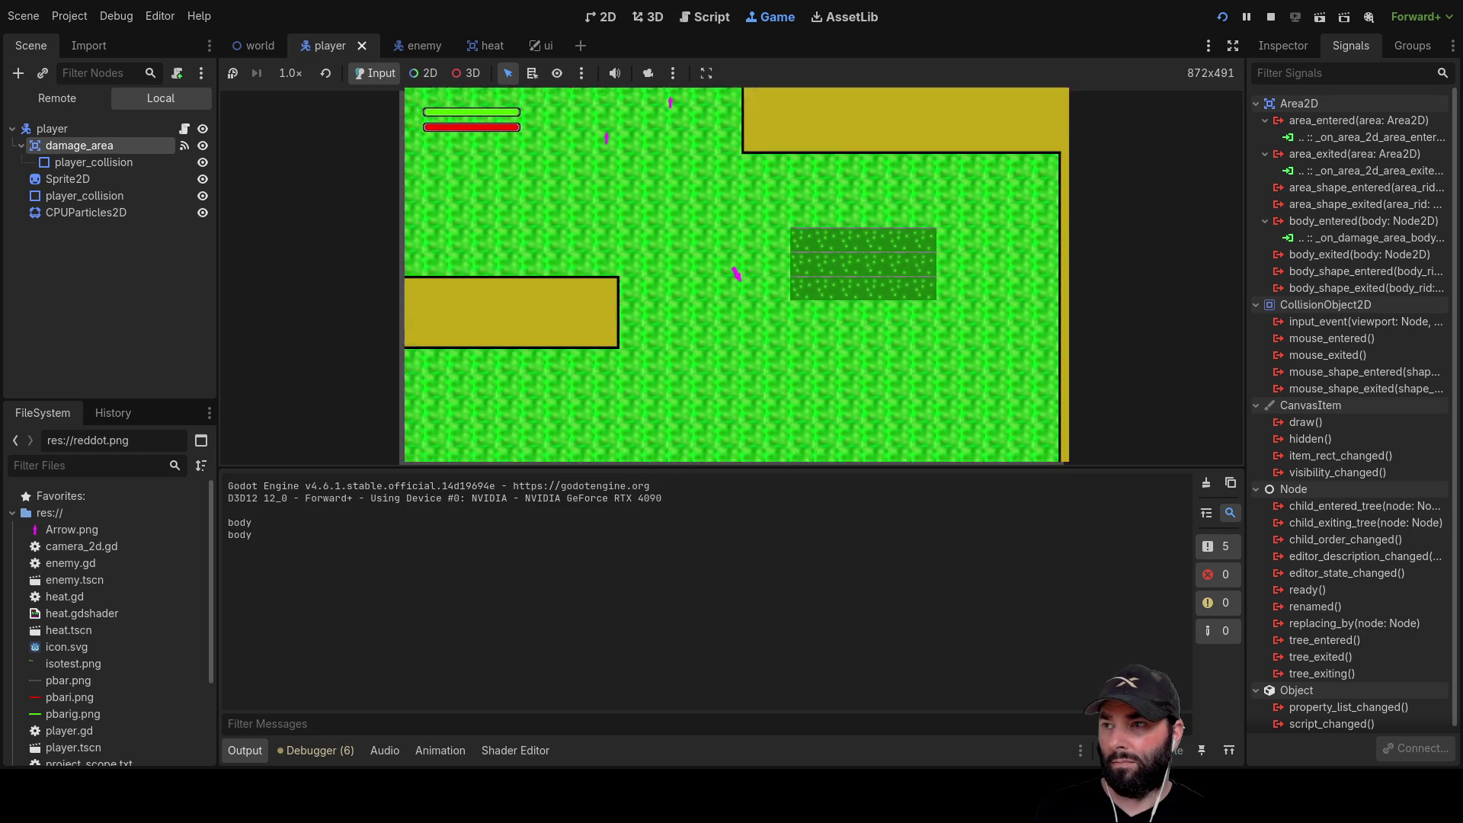
key(Down)
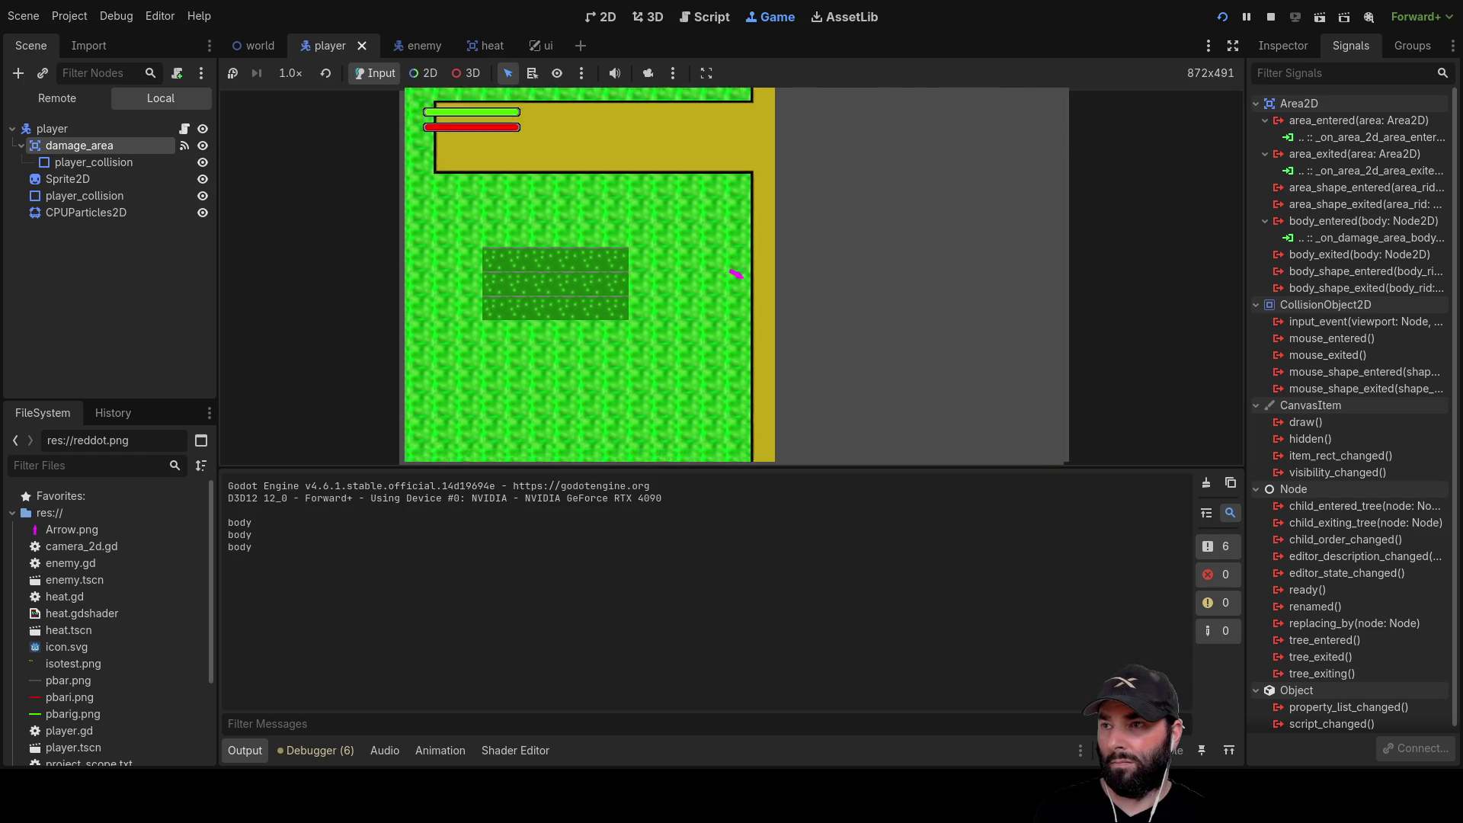
key(Up)
key(Up)
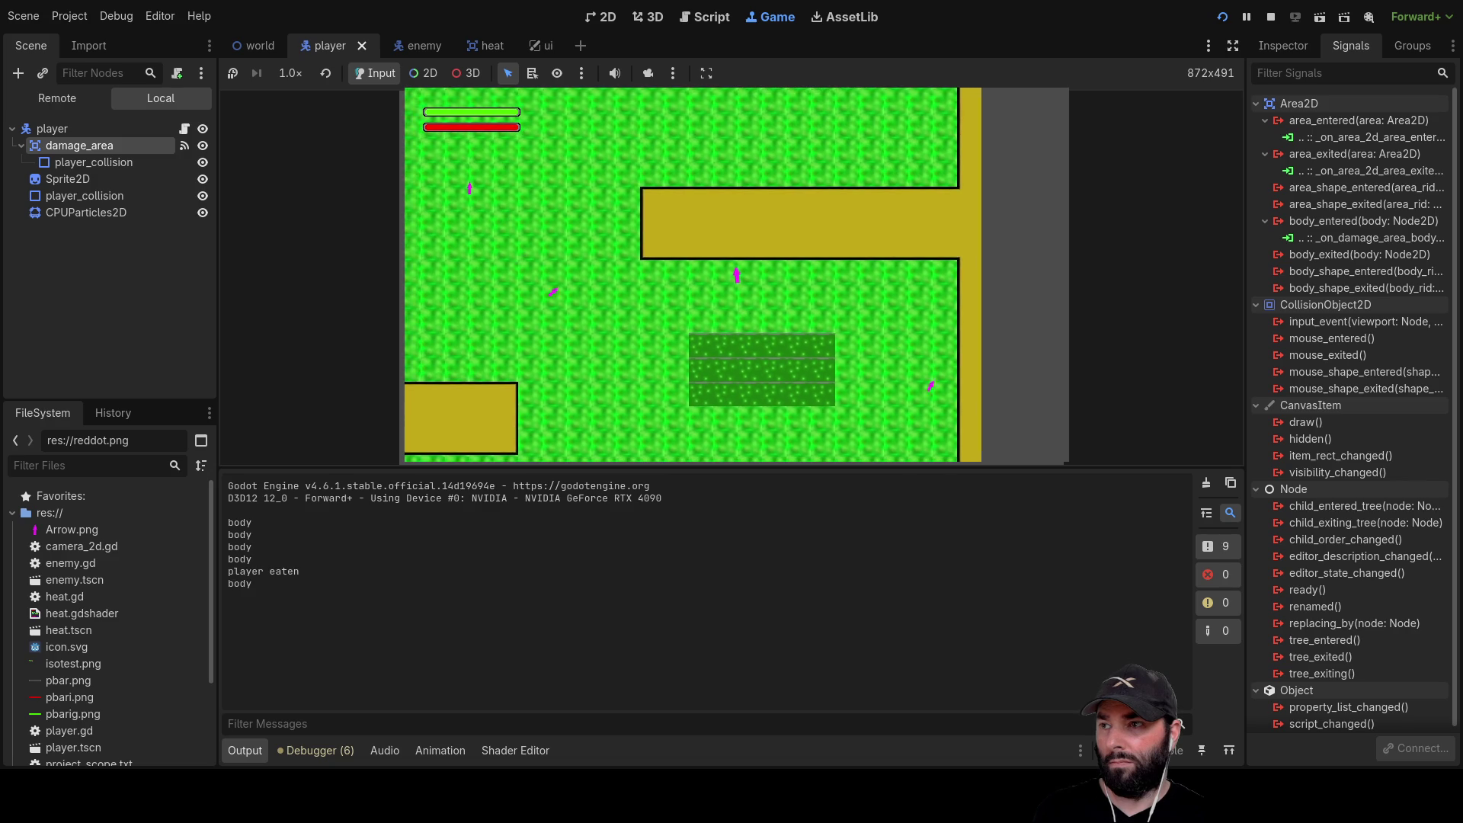
key(Down)
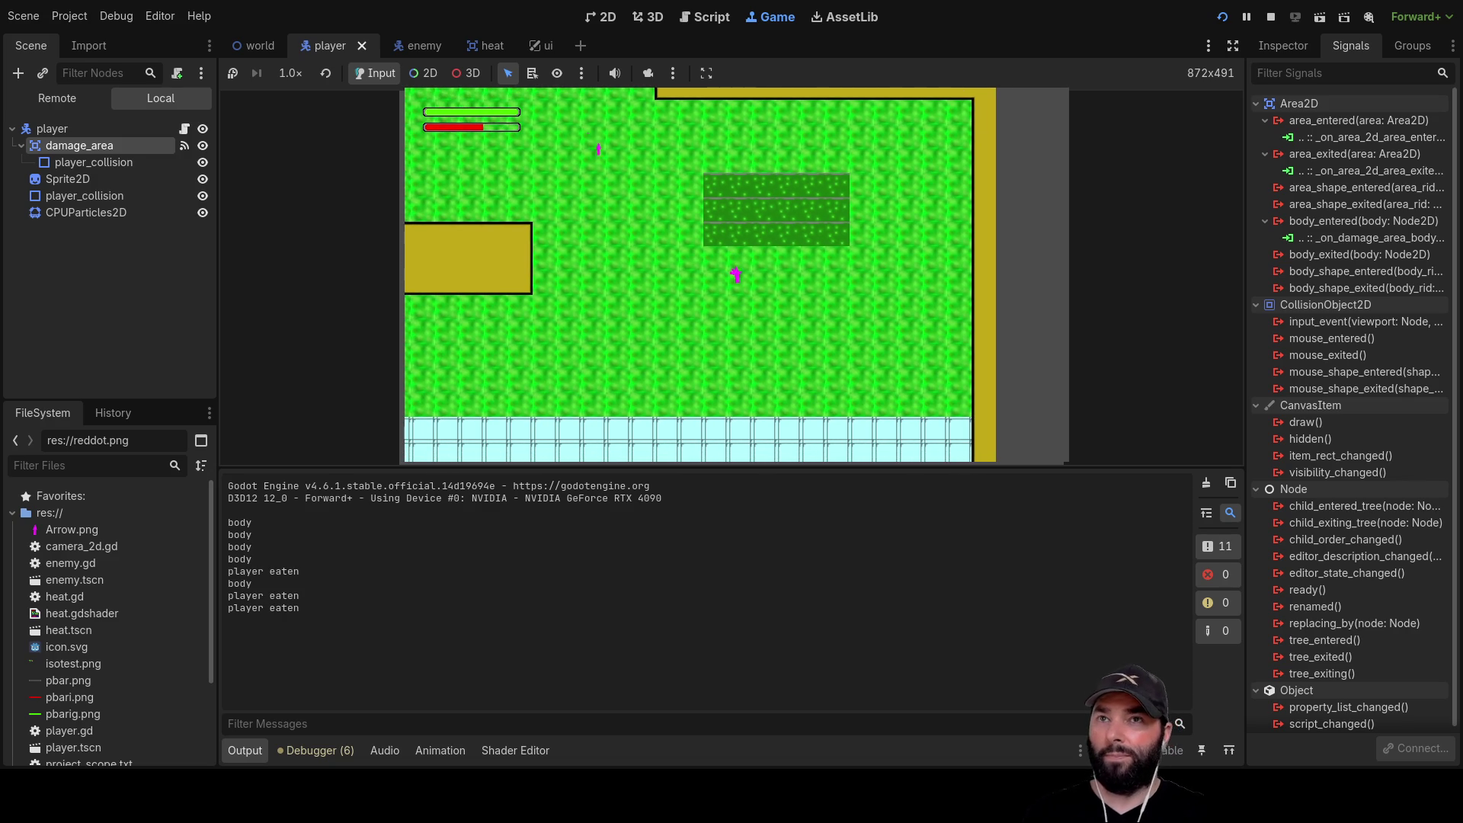
key(F8)
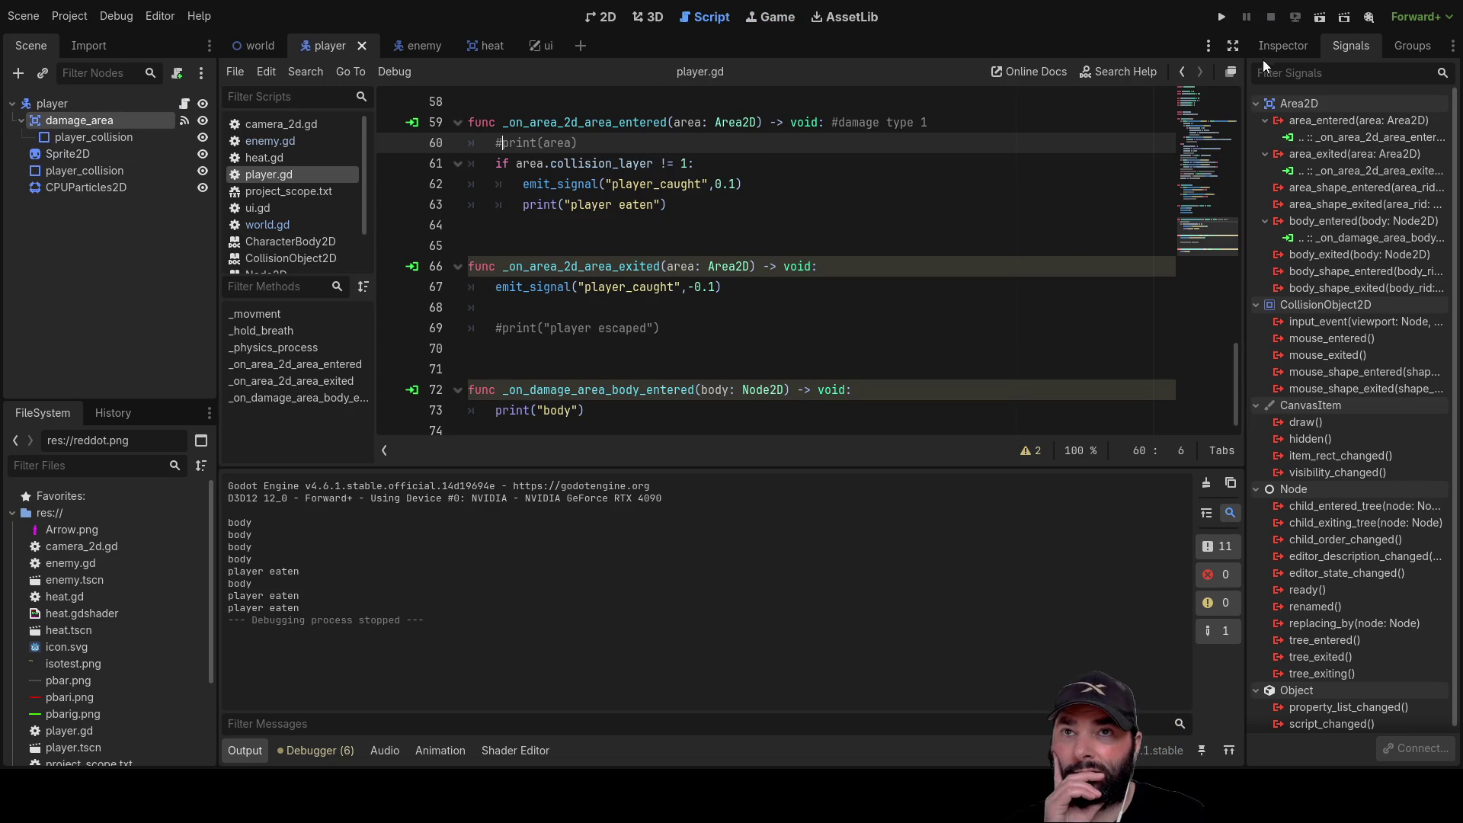
Review the damage area and player body collision layers, then the world TileMapLayer's physics layers
click(1280, 46)
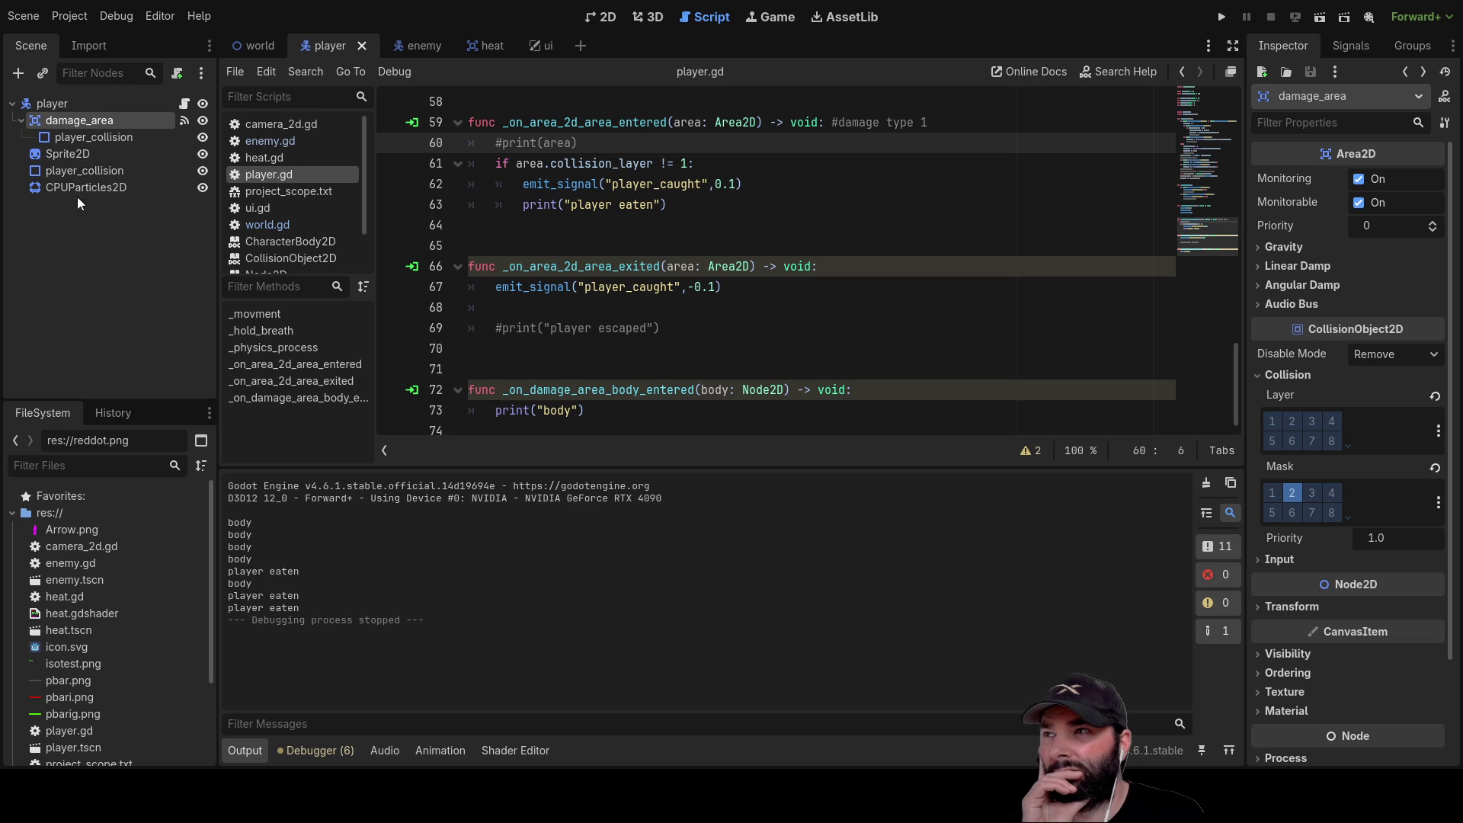
click(56, 103)
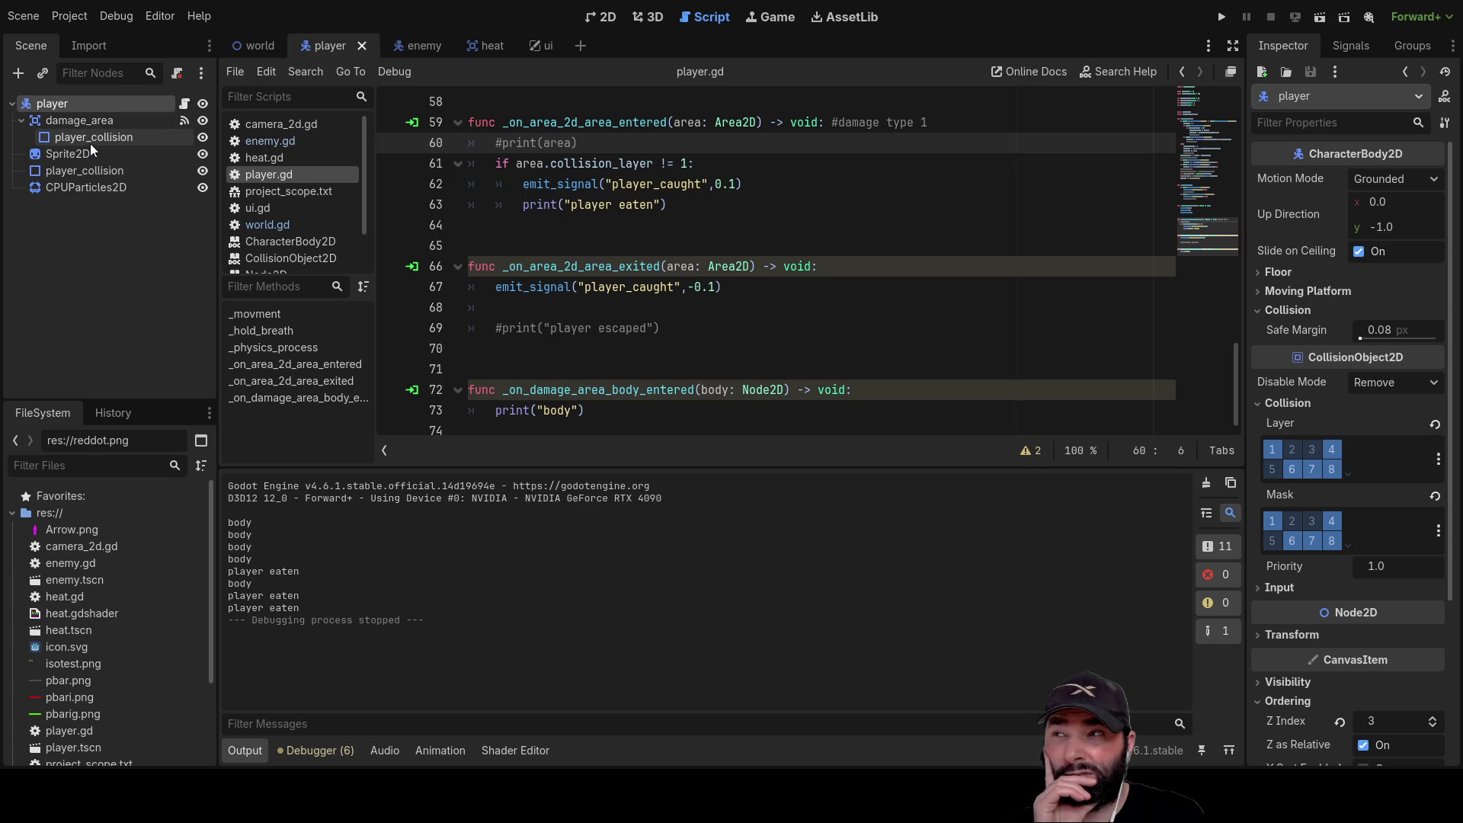
click(259, 46)
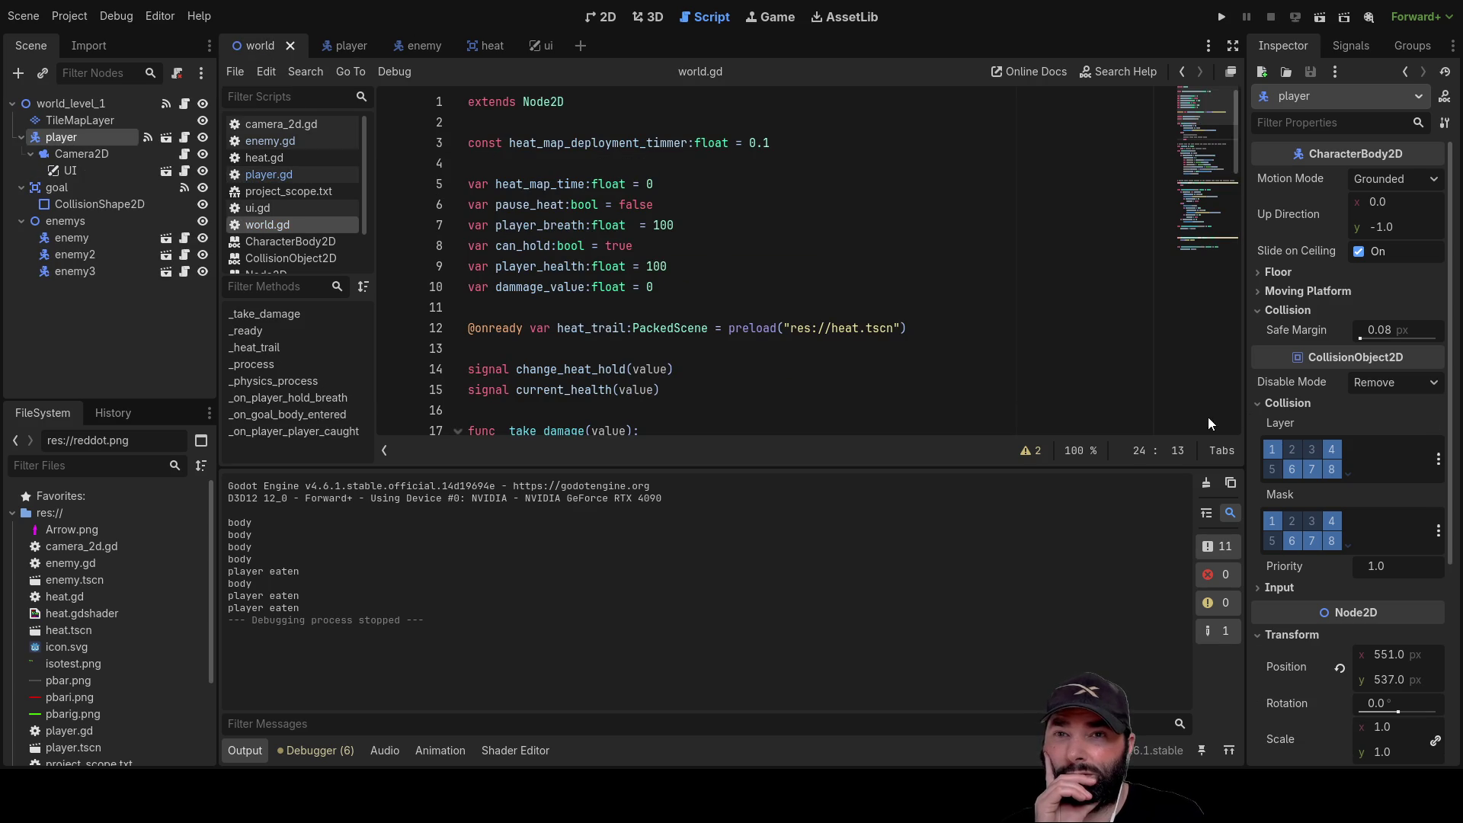
click(80, 121)
scroll(1354, 433, down, 5)
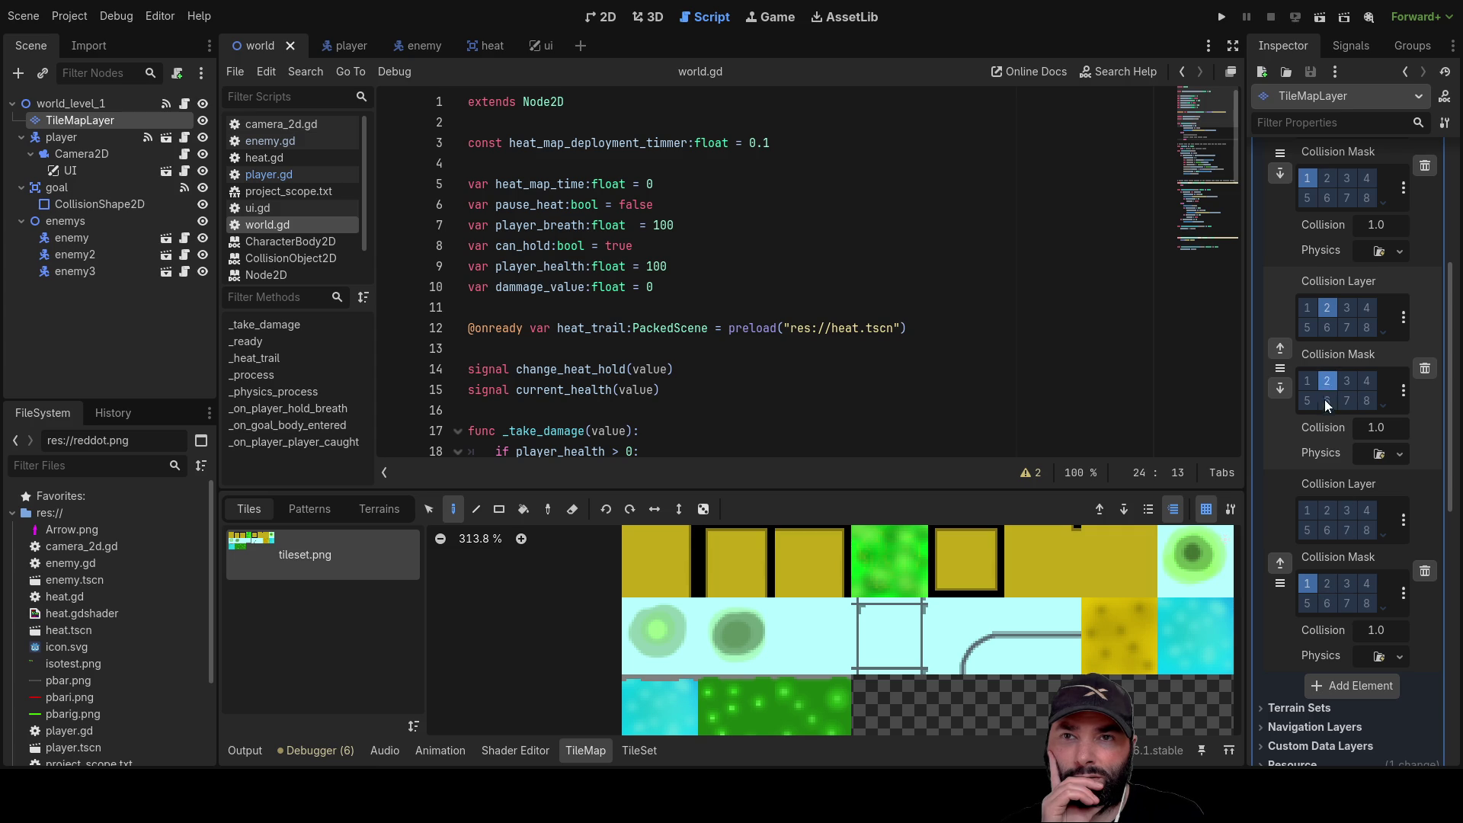
scroll(1300, 468, up, 5)
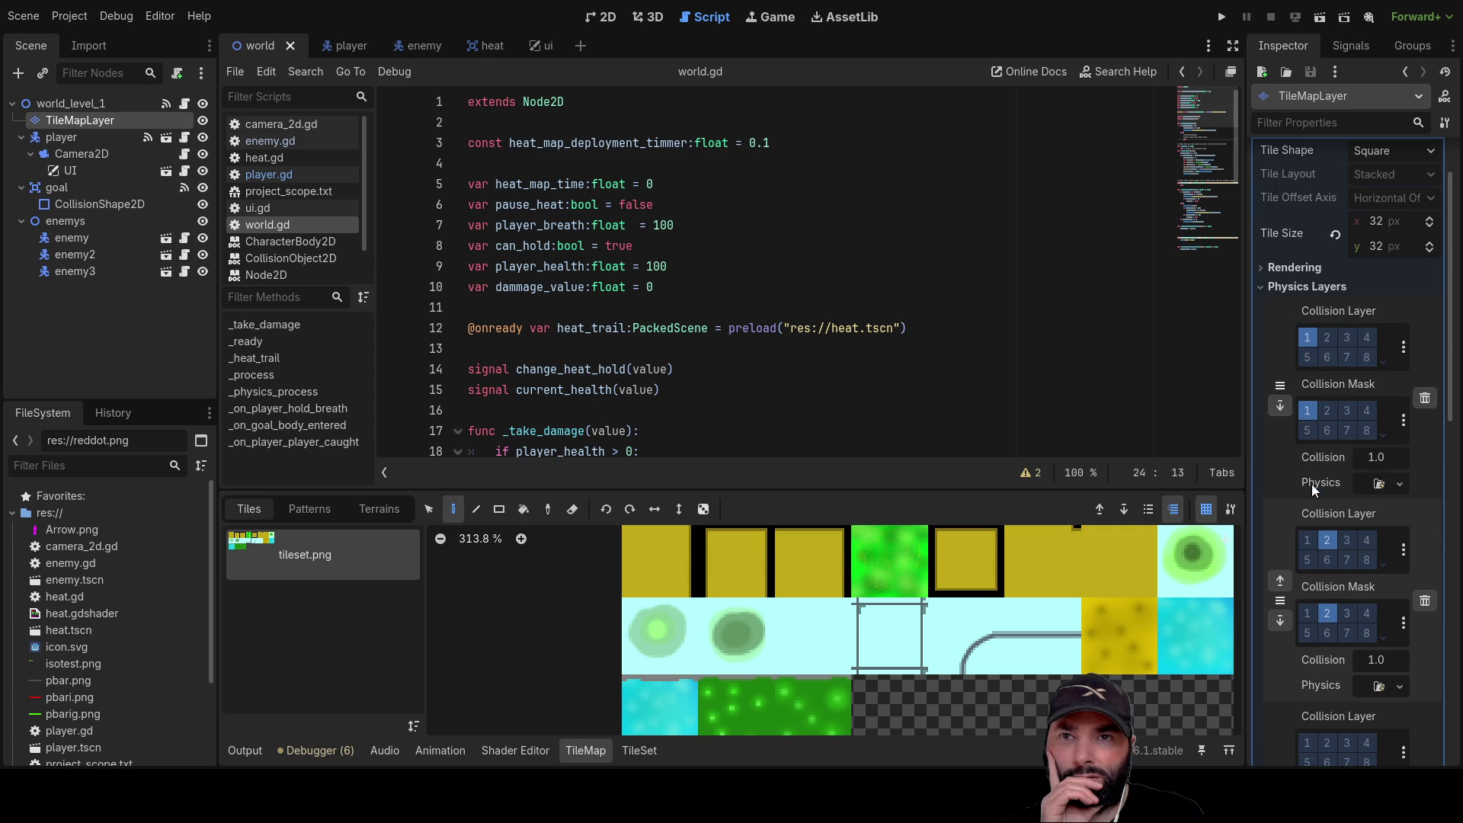
scroll(1311, 483, down, 5)
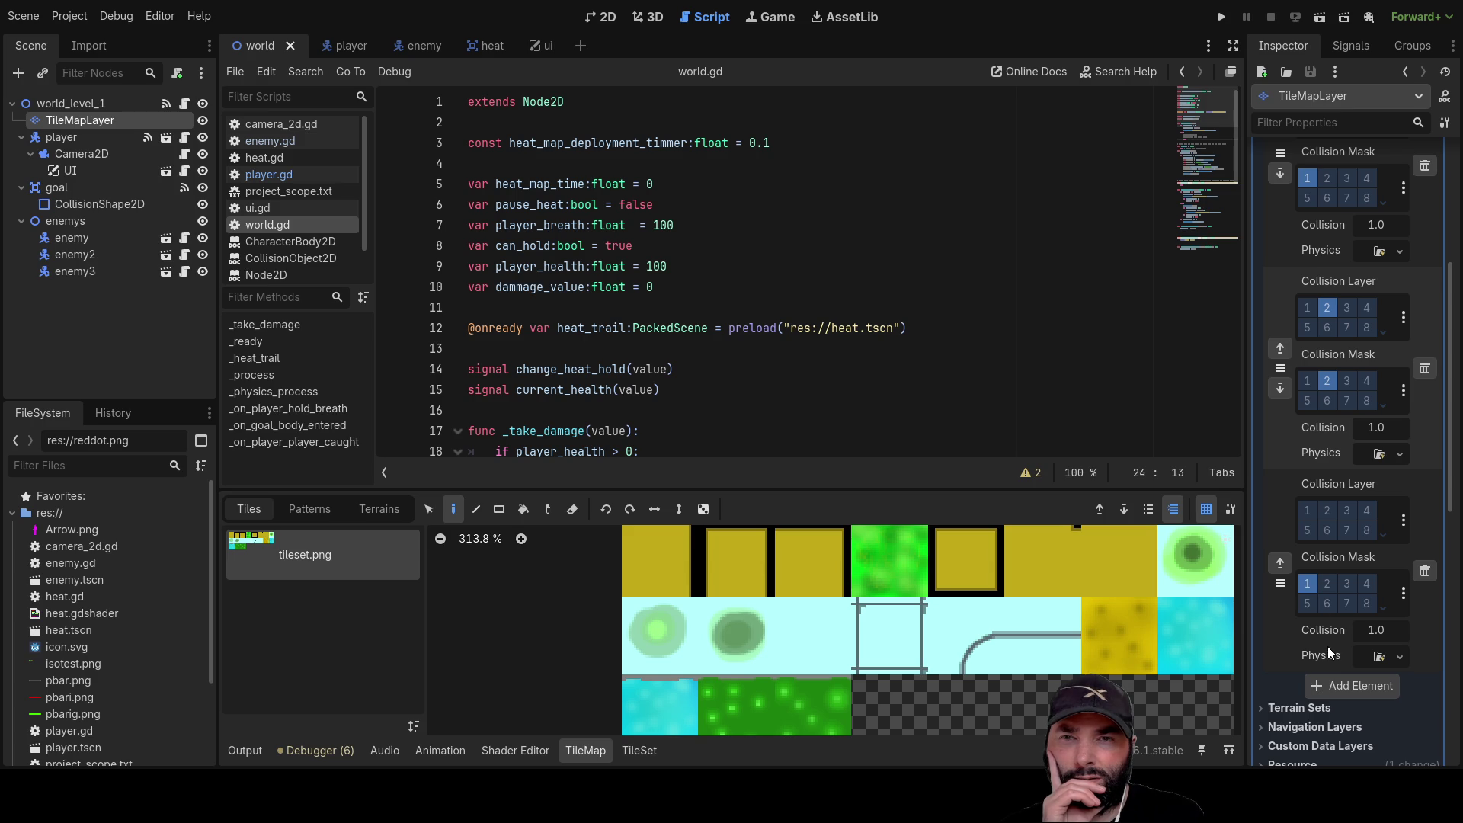
Change the third physics layer's mask from layer 1 to layer 4, then return to the player scene
click(1311, 582)
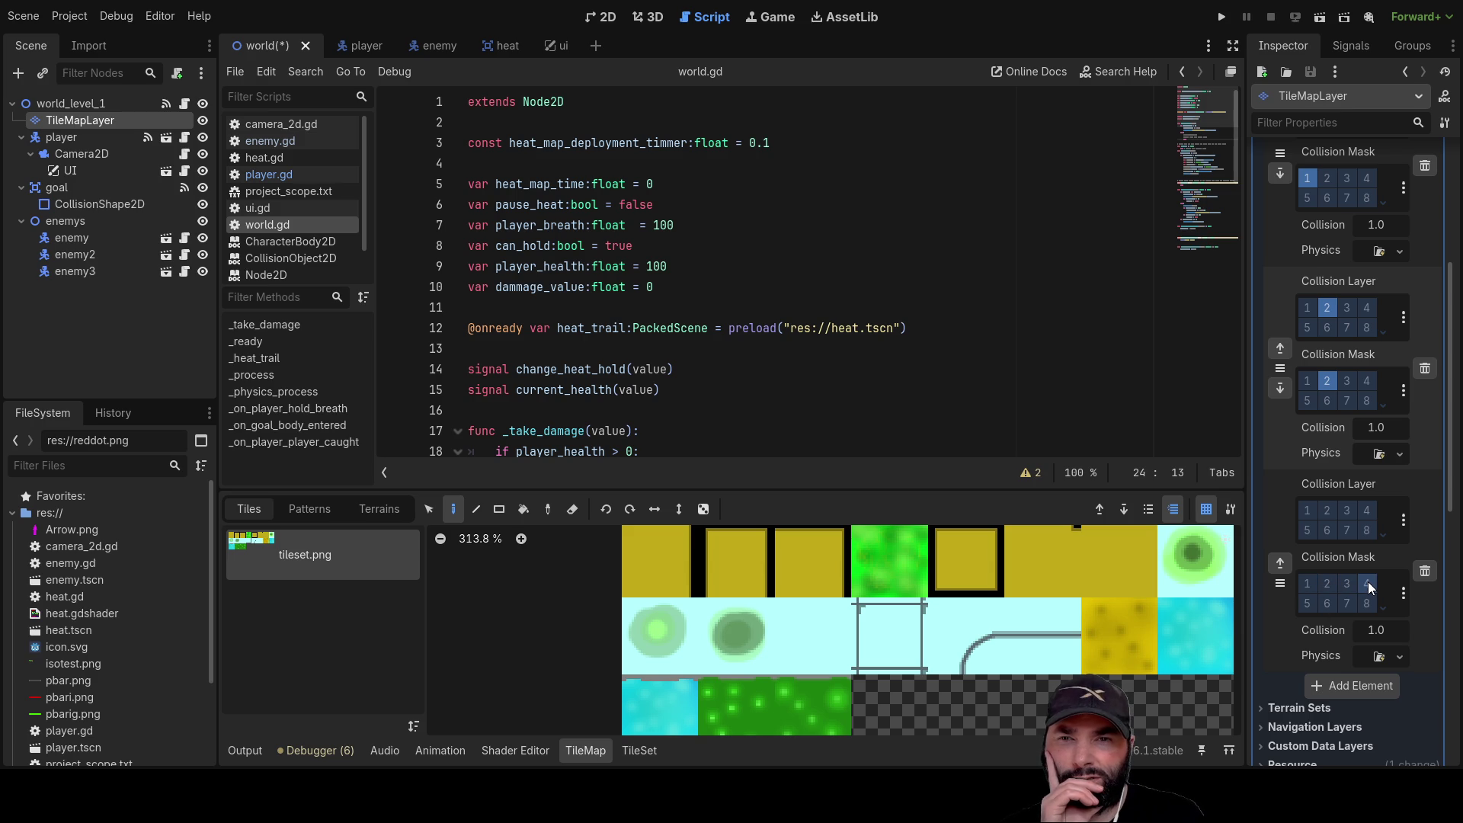
click(1368, 582)
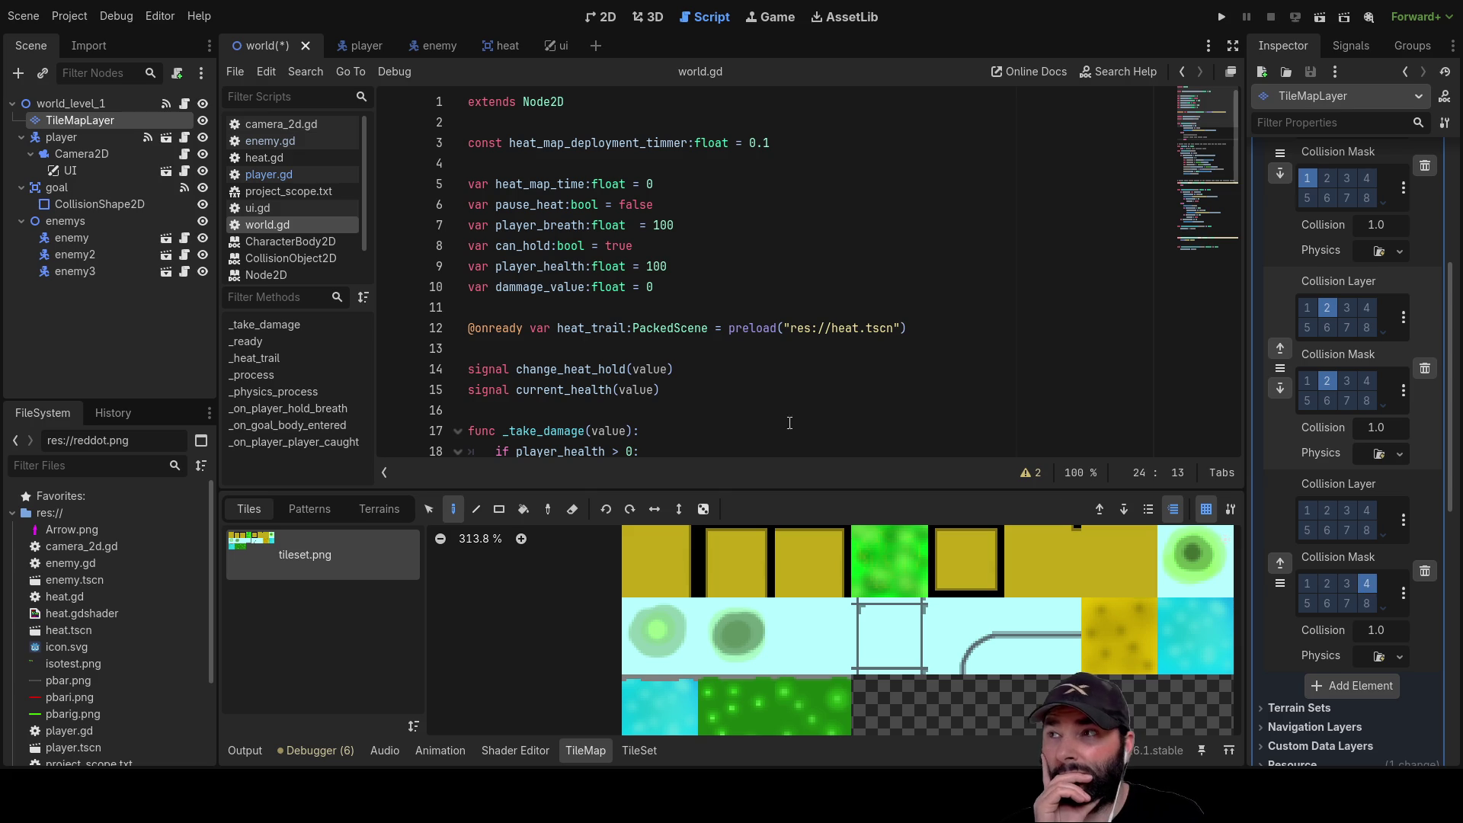
click(367, 48)
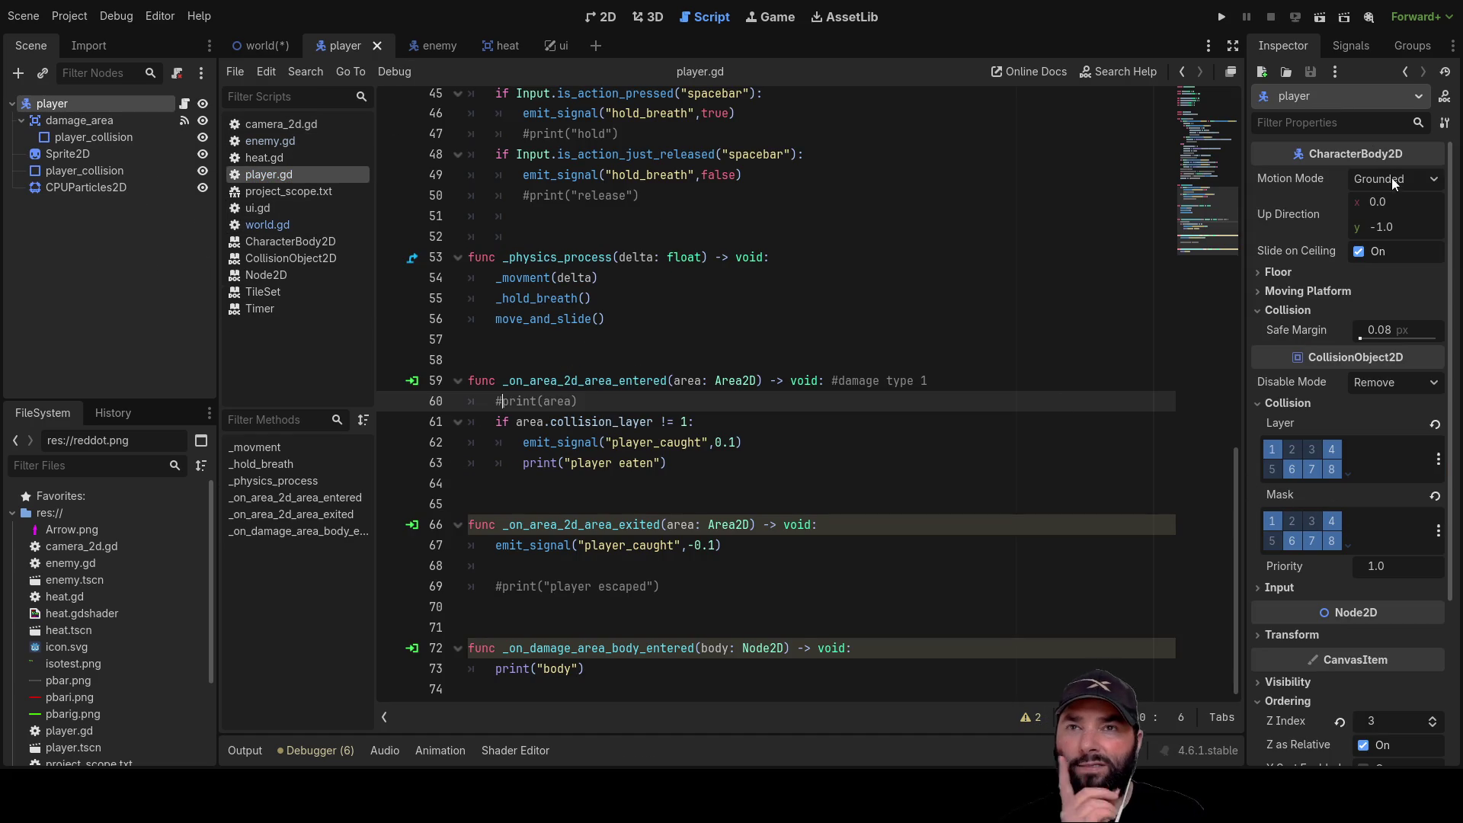
Run the game, steer the player into and out of the dark grass patch toward the ice floor, then stop
click(1222, 17)
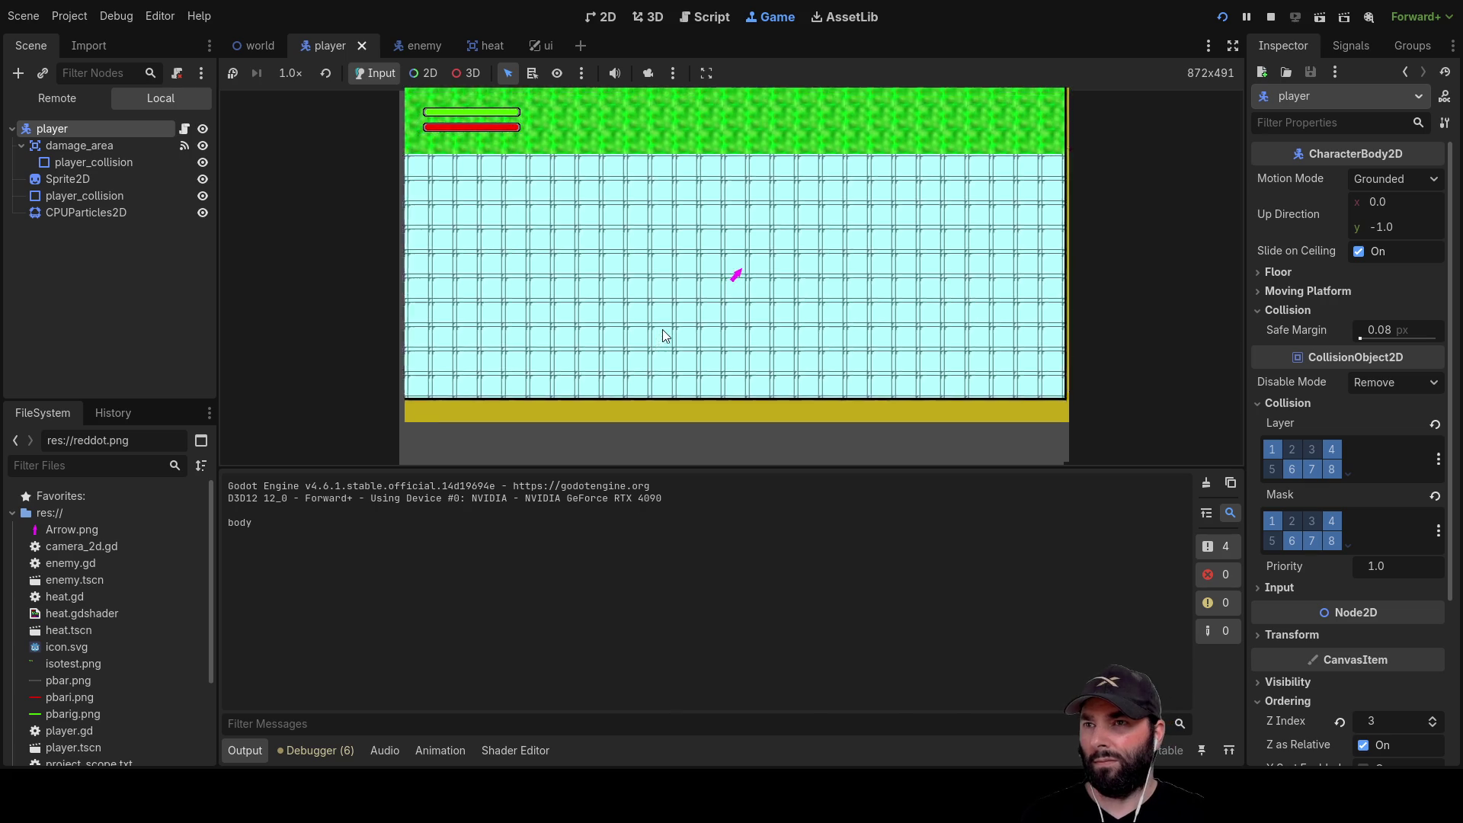
key(Up)
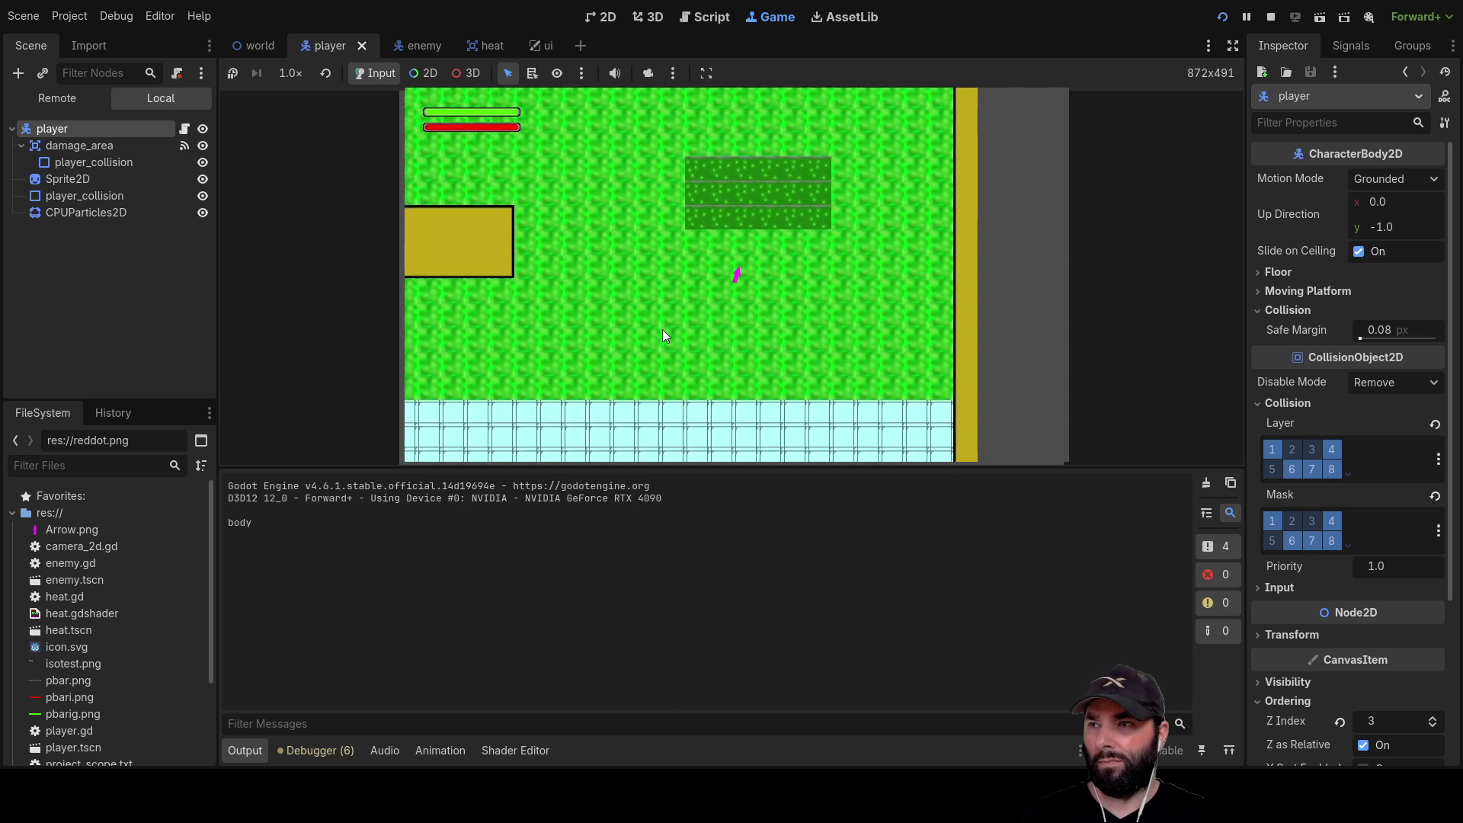
key(Down)
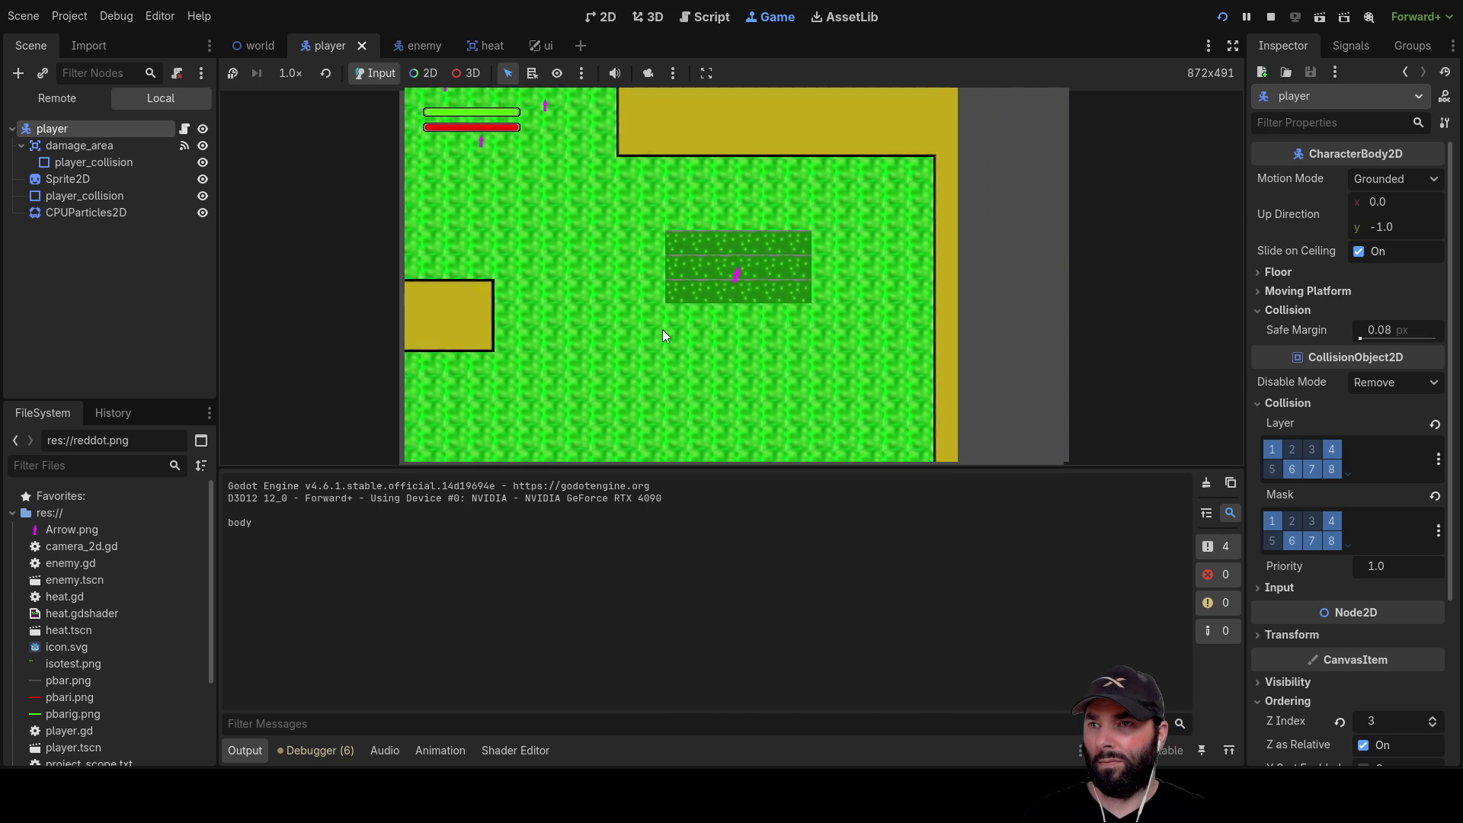
key(Up)
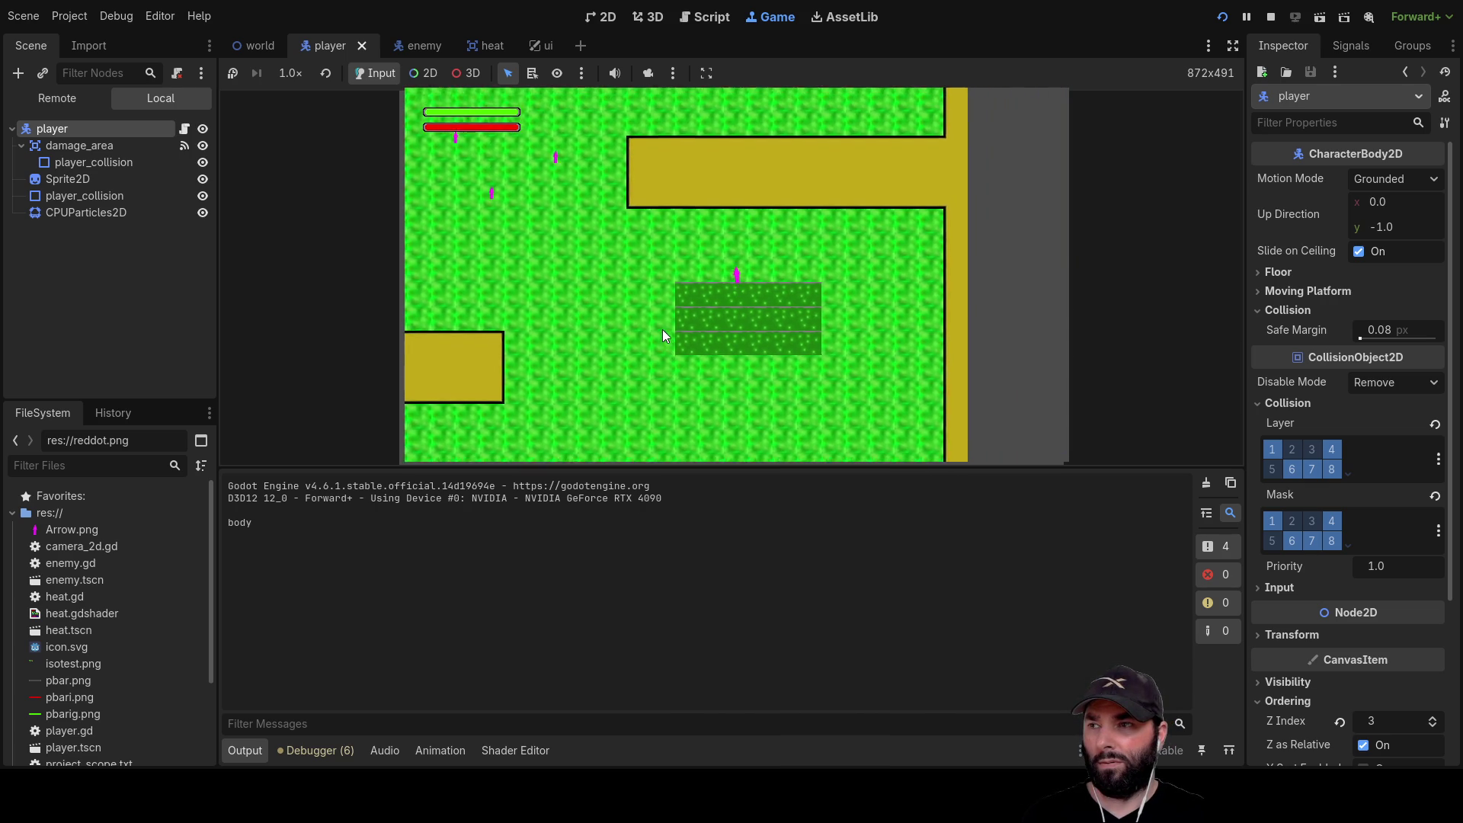
key(Up)
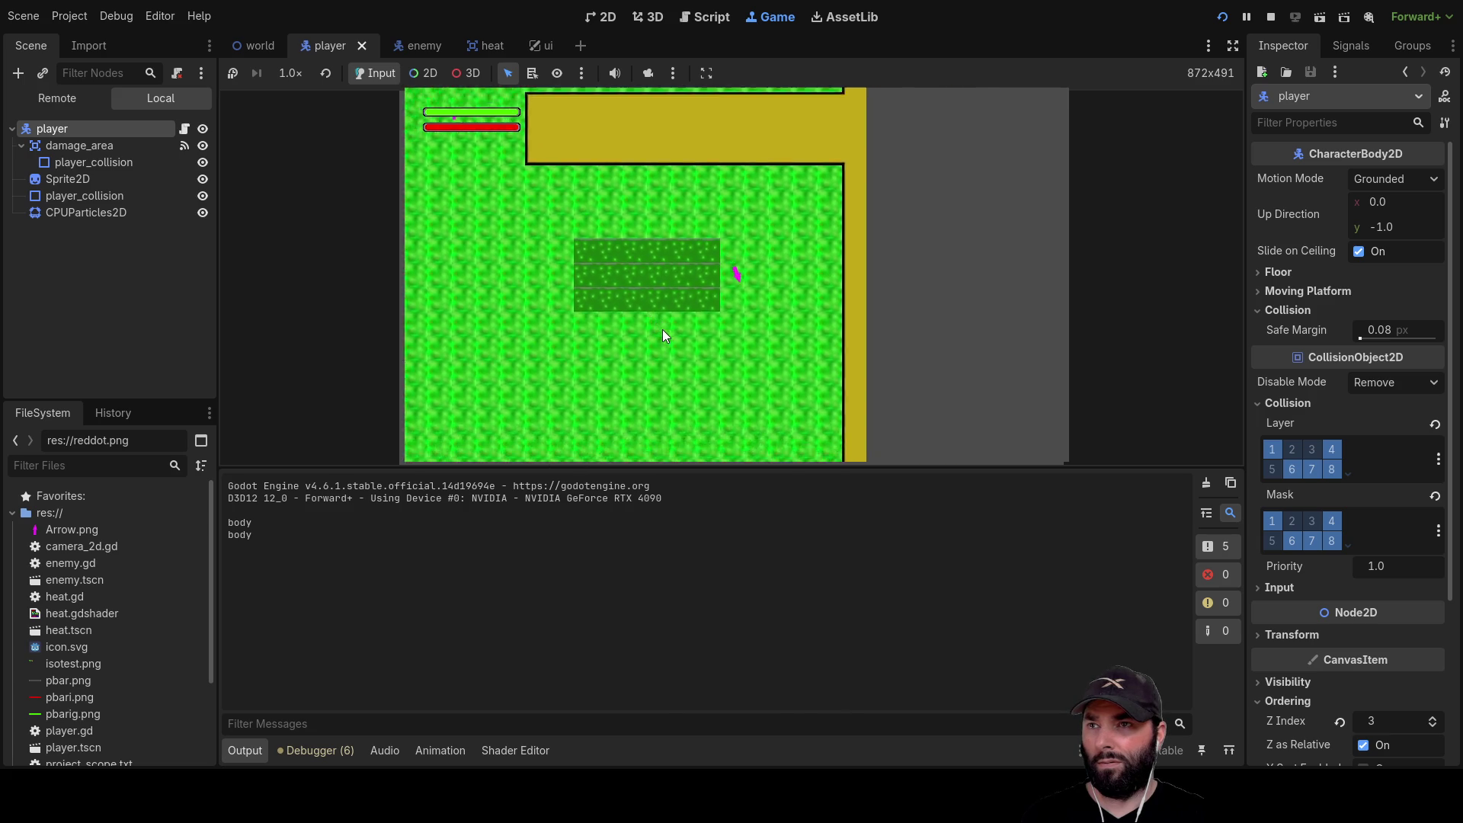
key(Right)
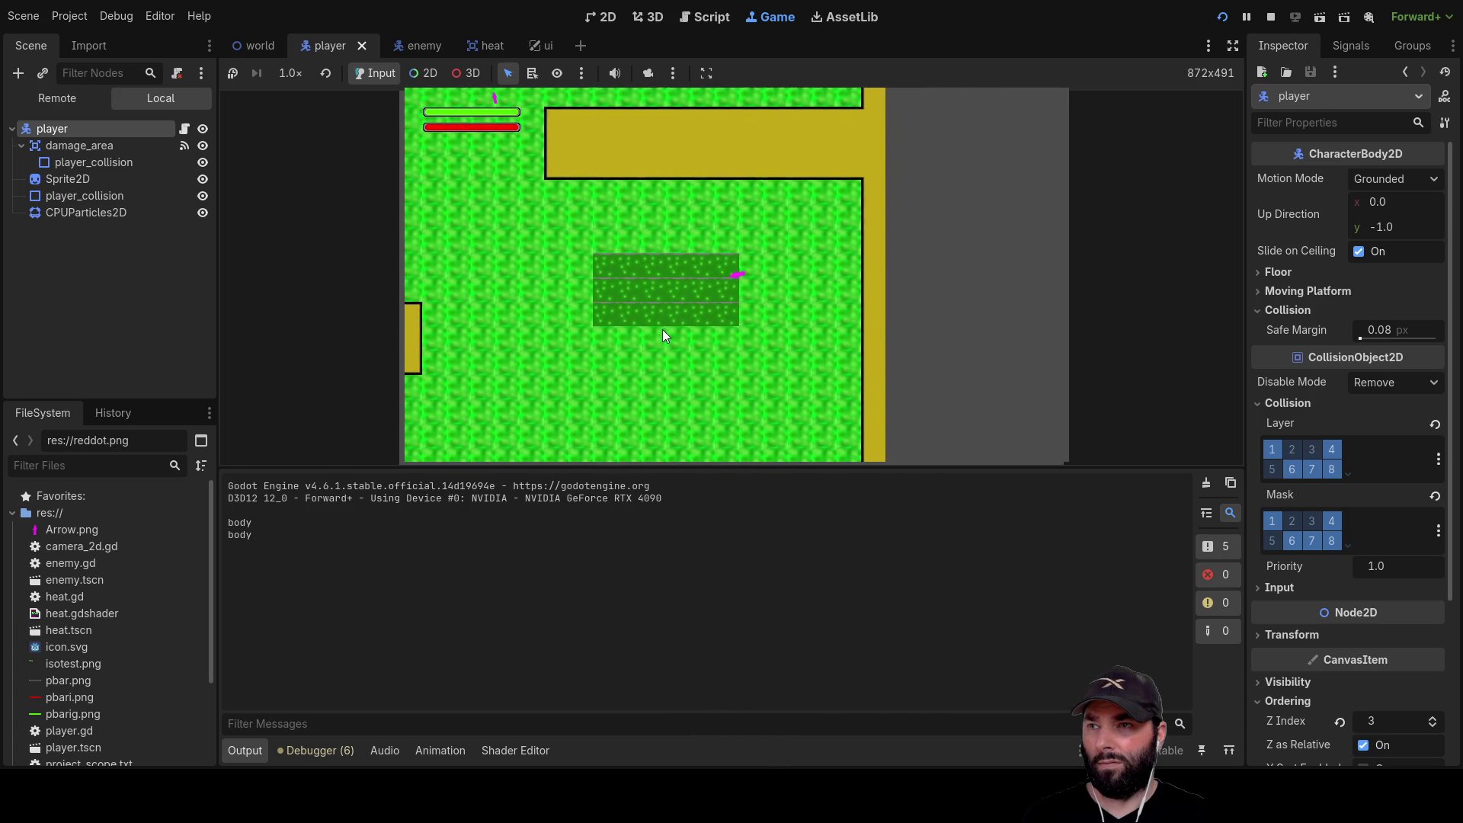
key(Down)
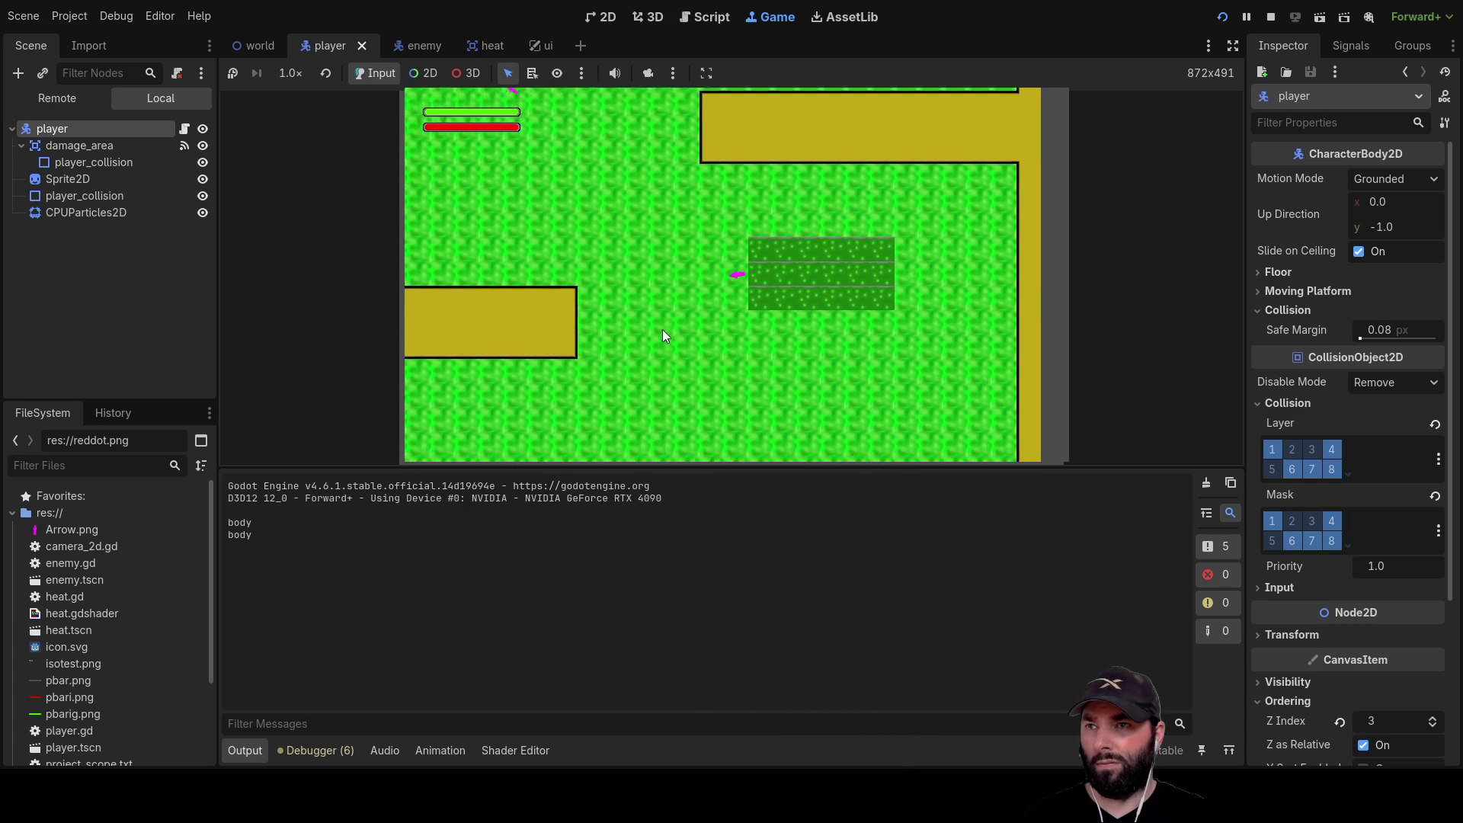
key(Up)
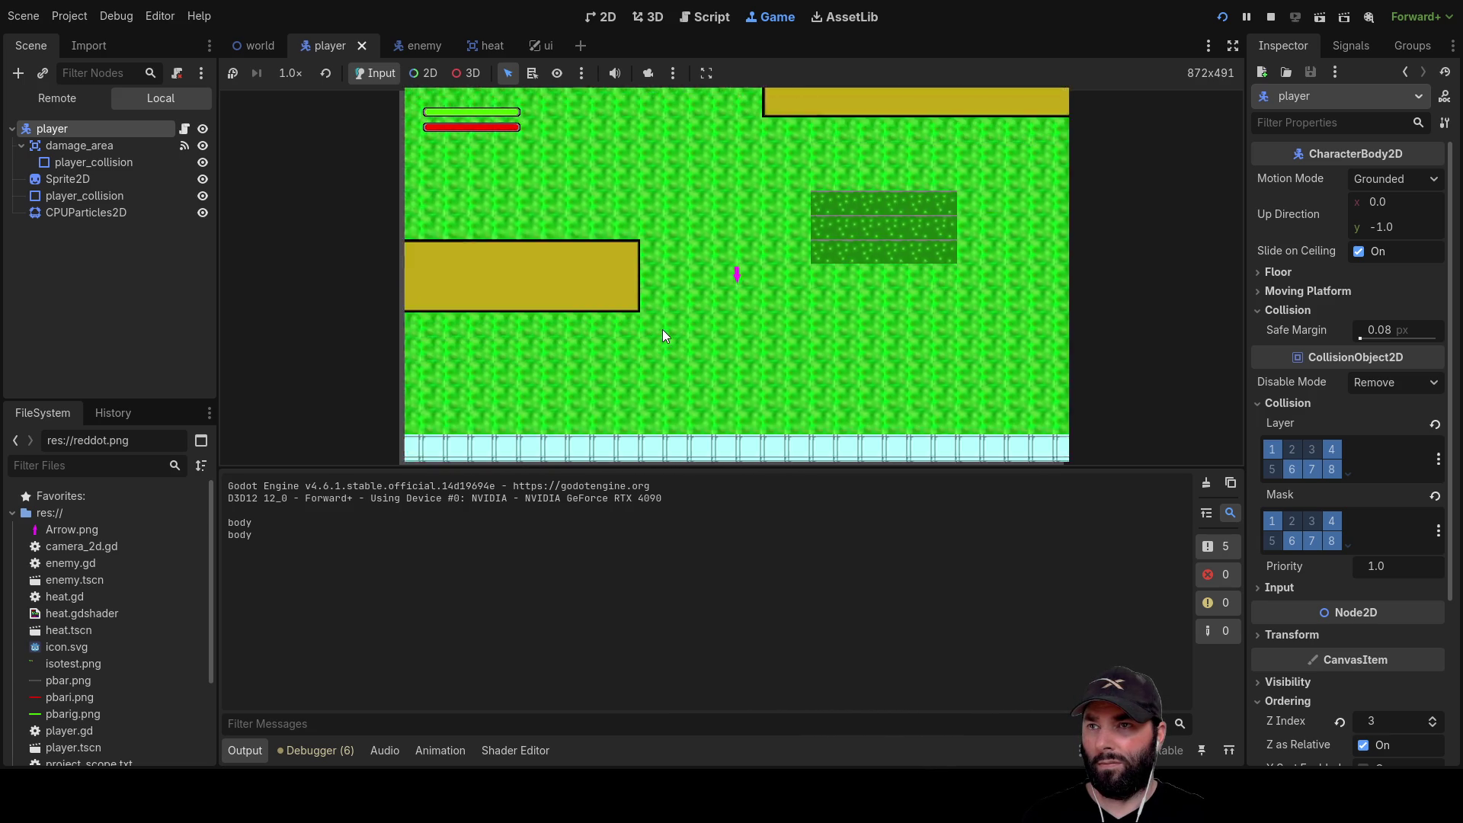
key(Left)
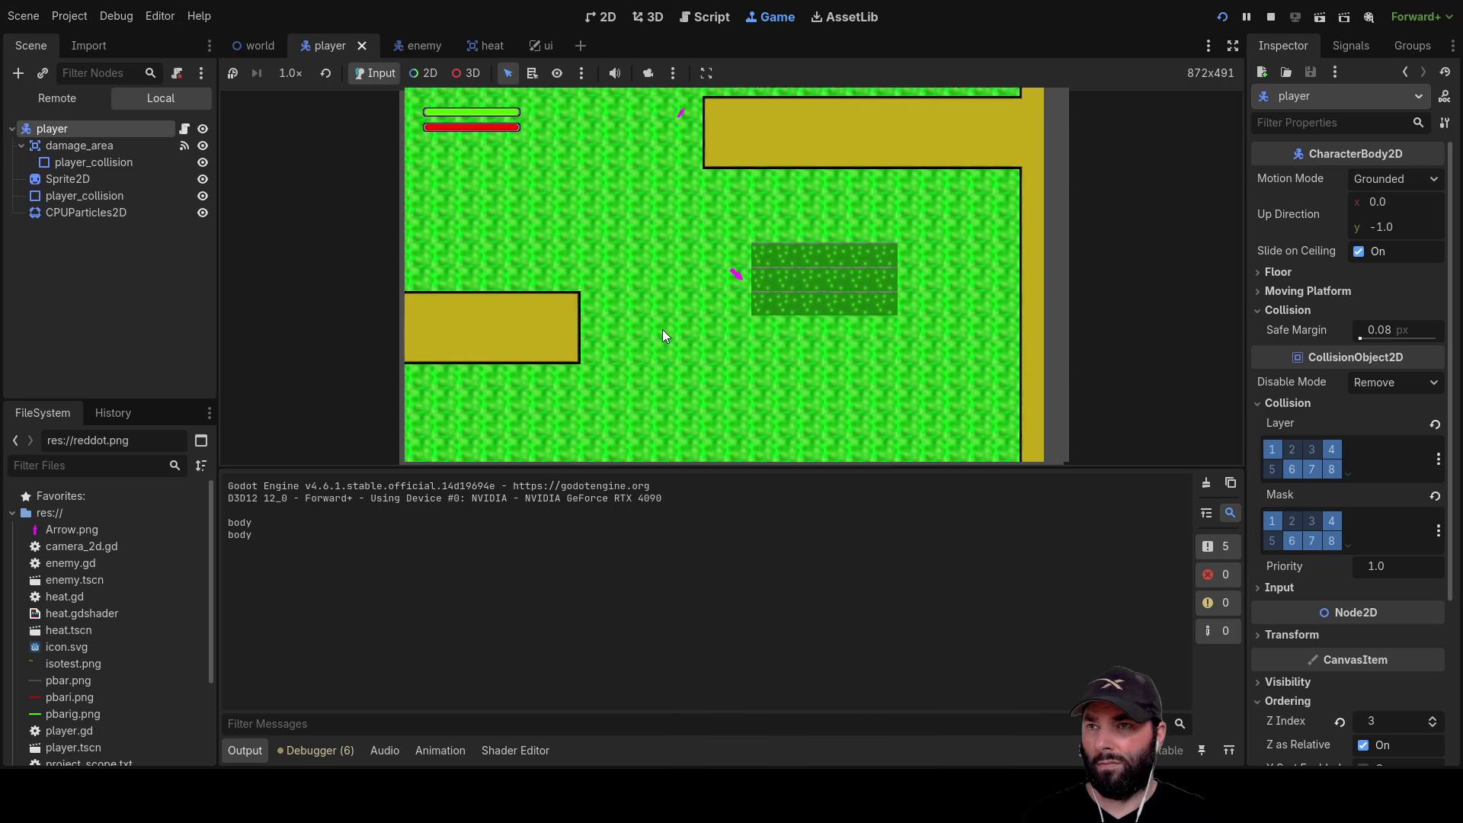
key(Right)
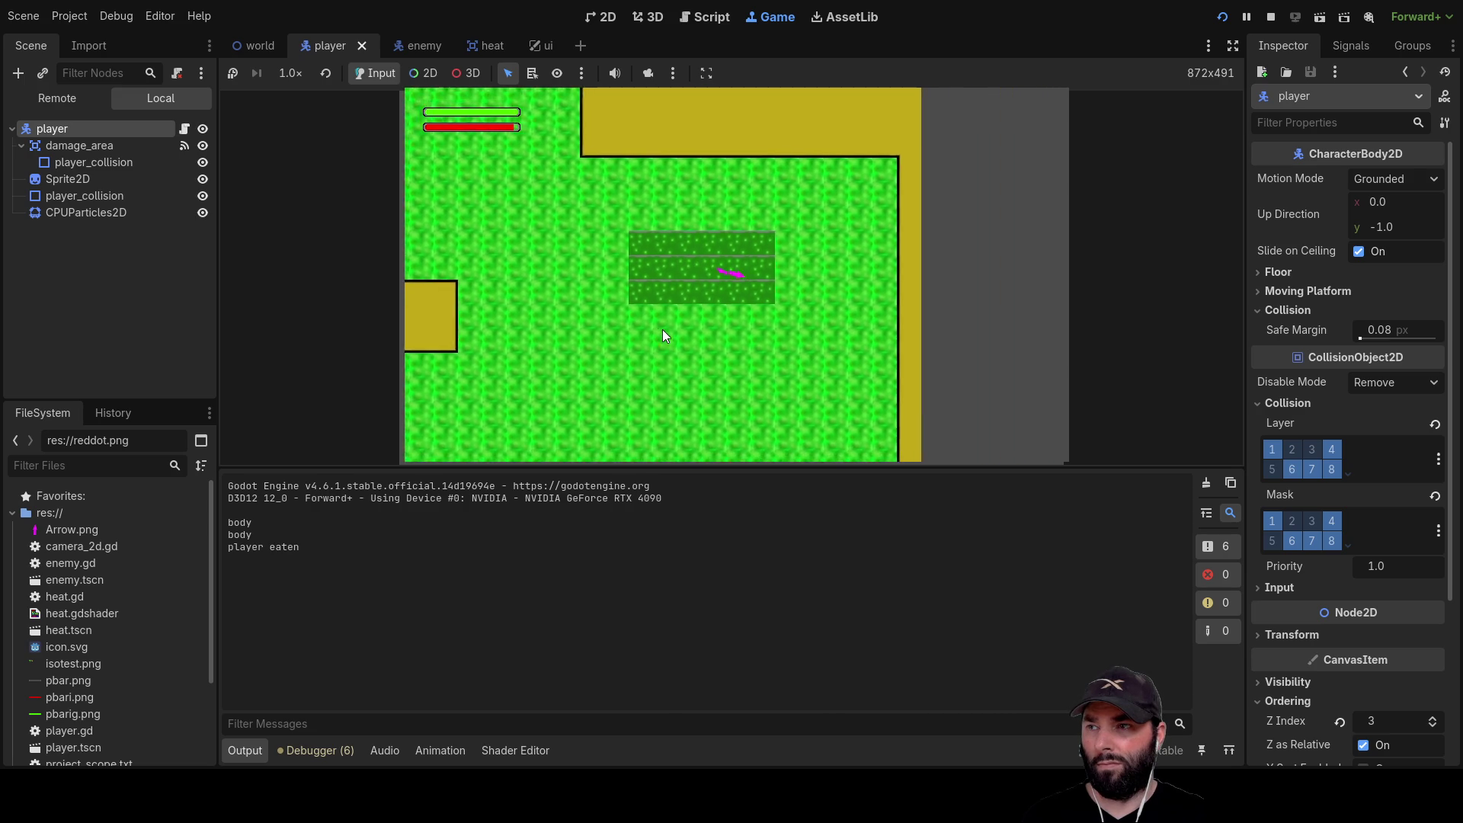
key(Down)
key(Up)
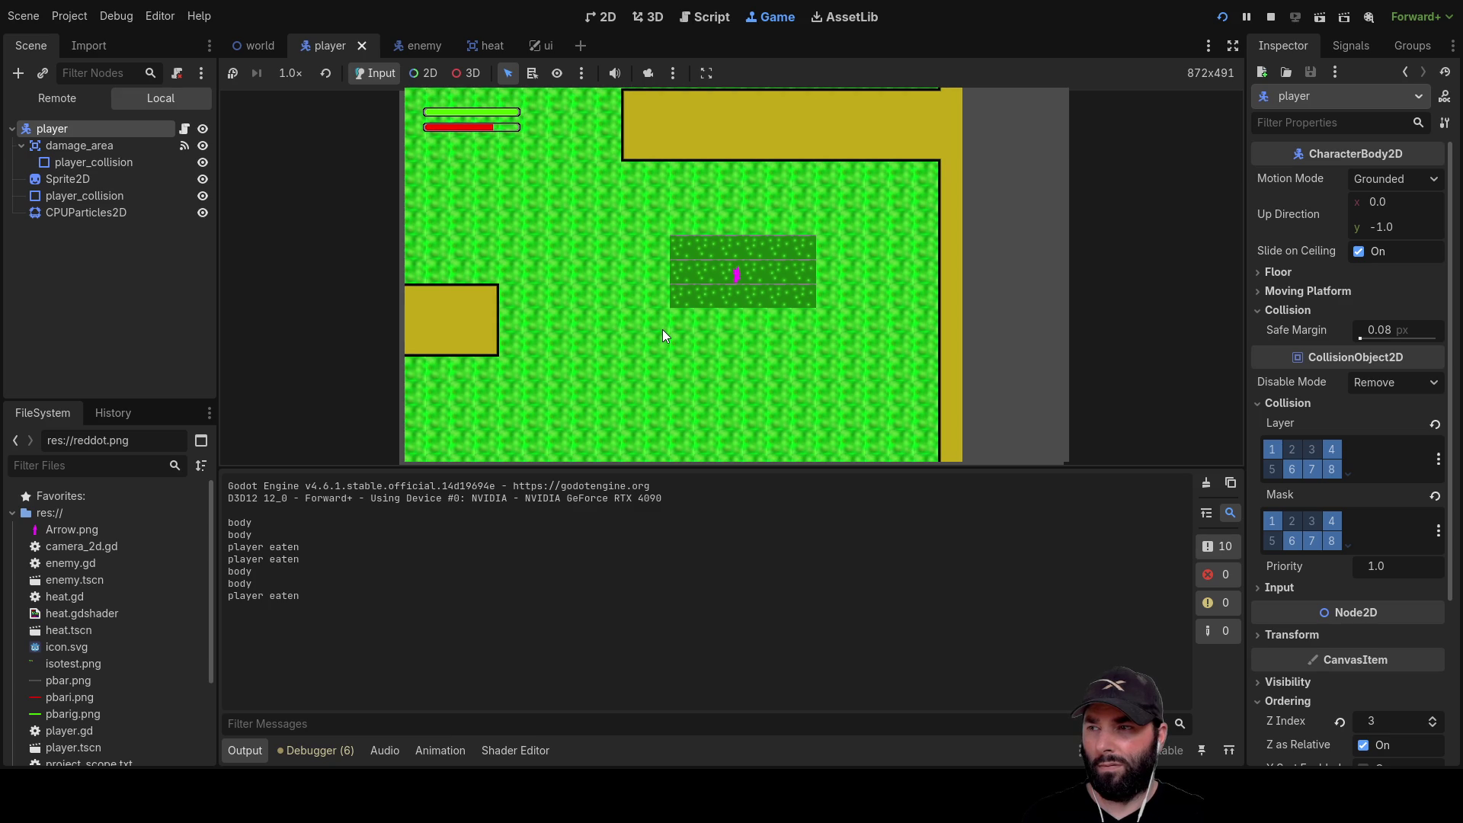
key(Down)
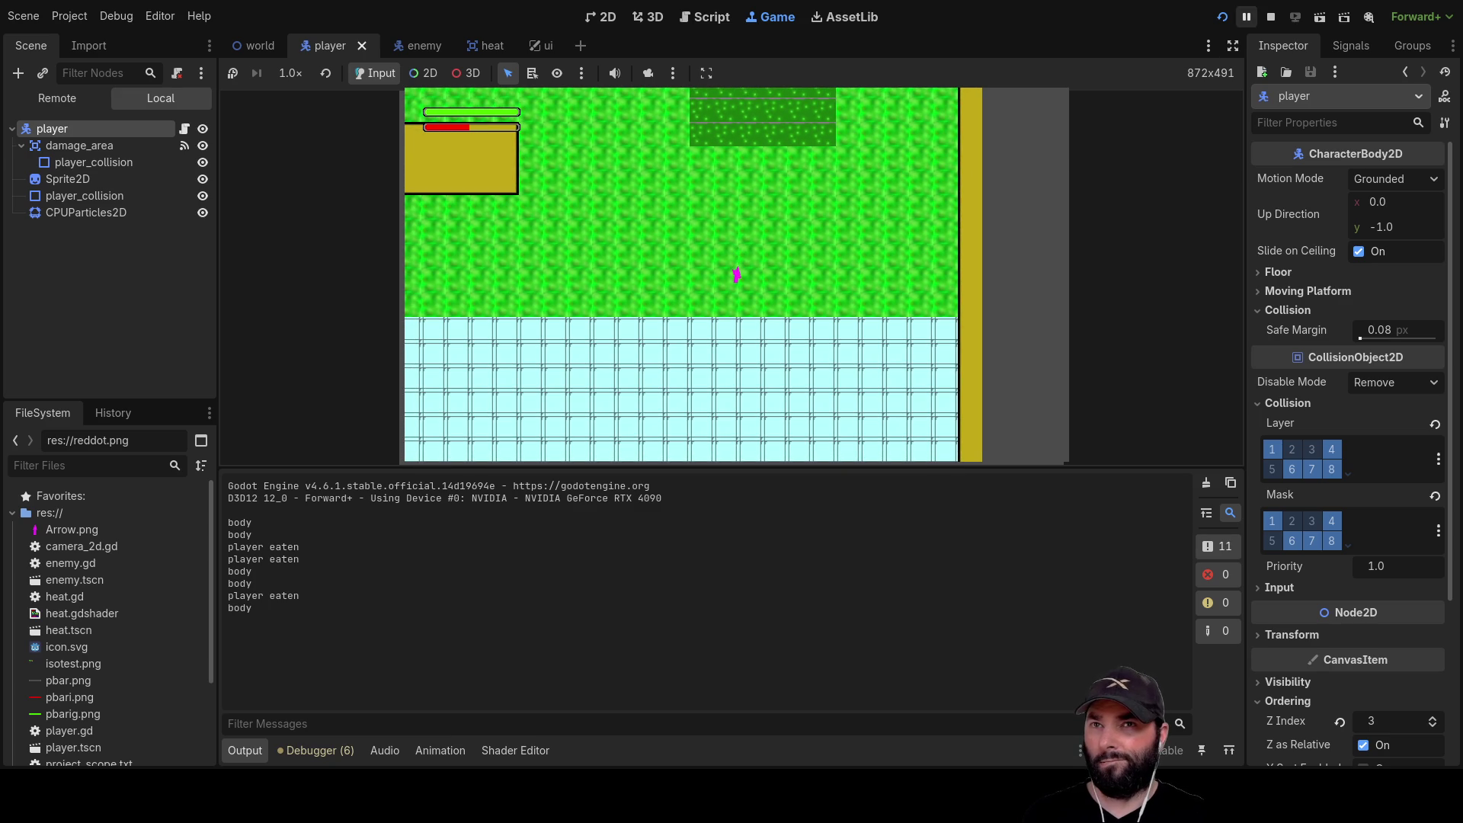
key(F8)
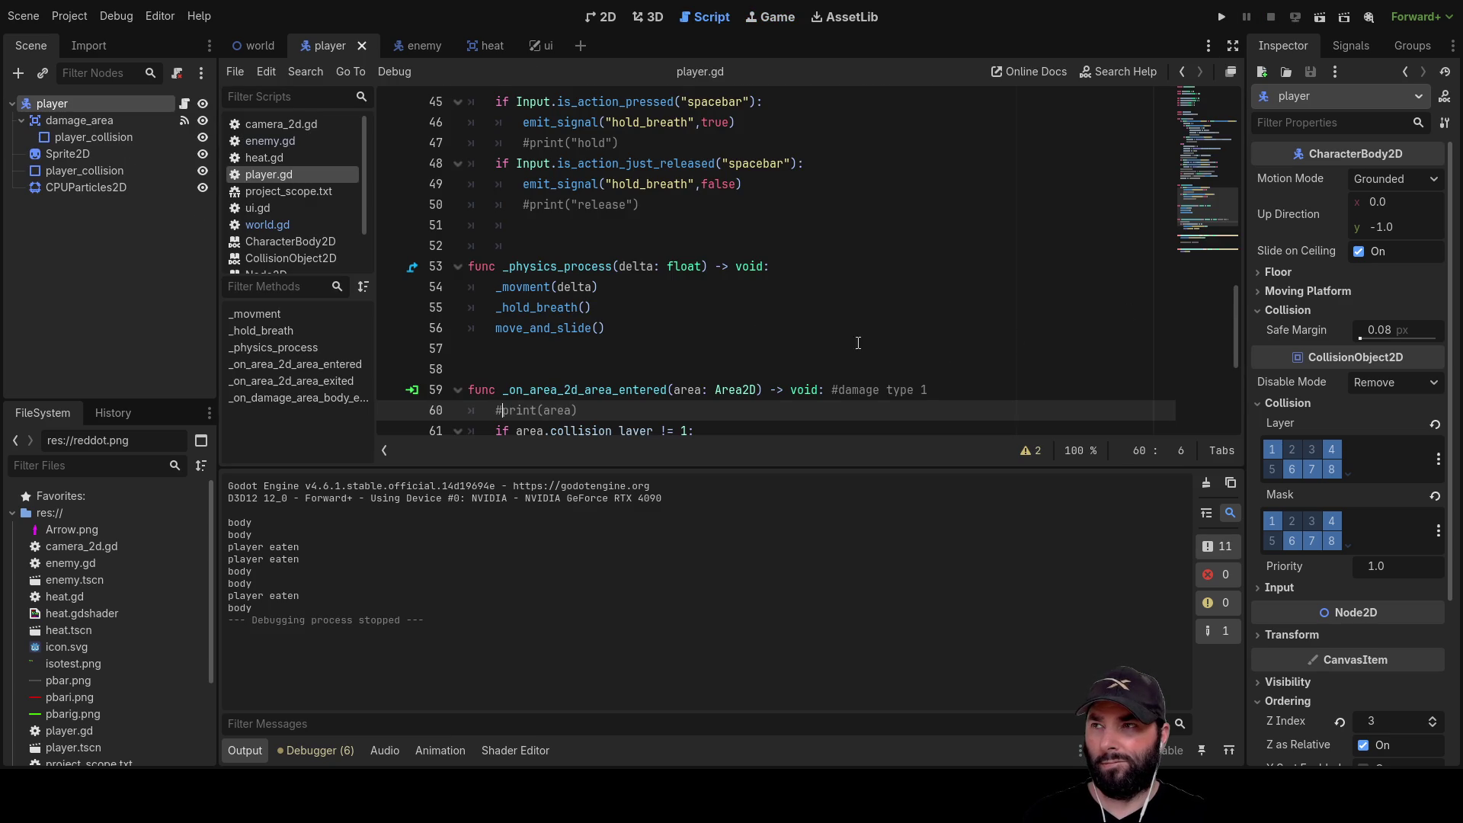
In the world scene's TileSet editor, paint physics layer 2 onto the green grass tile, then reselect it for map painting
click(263, 46)
scroll(849, 637, down, 2)
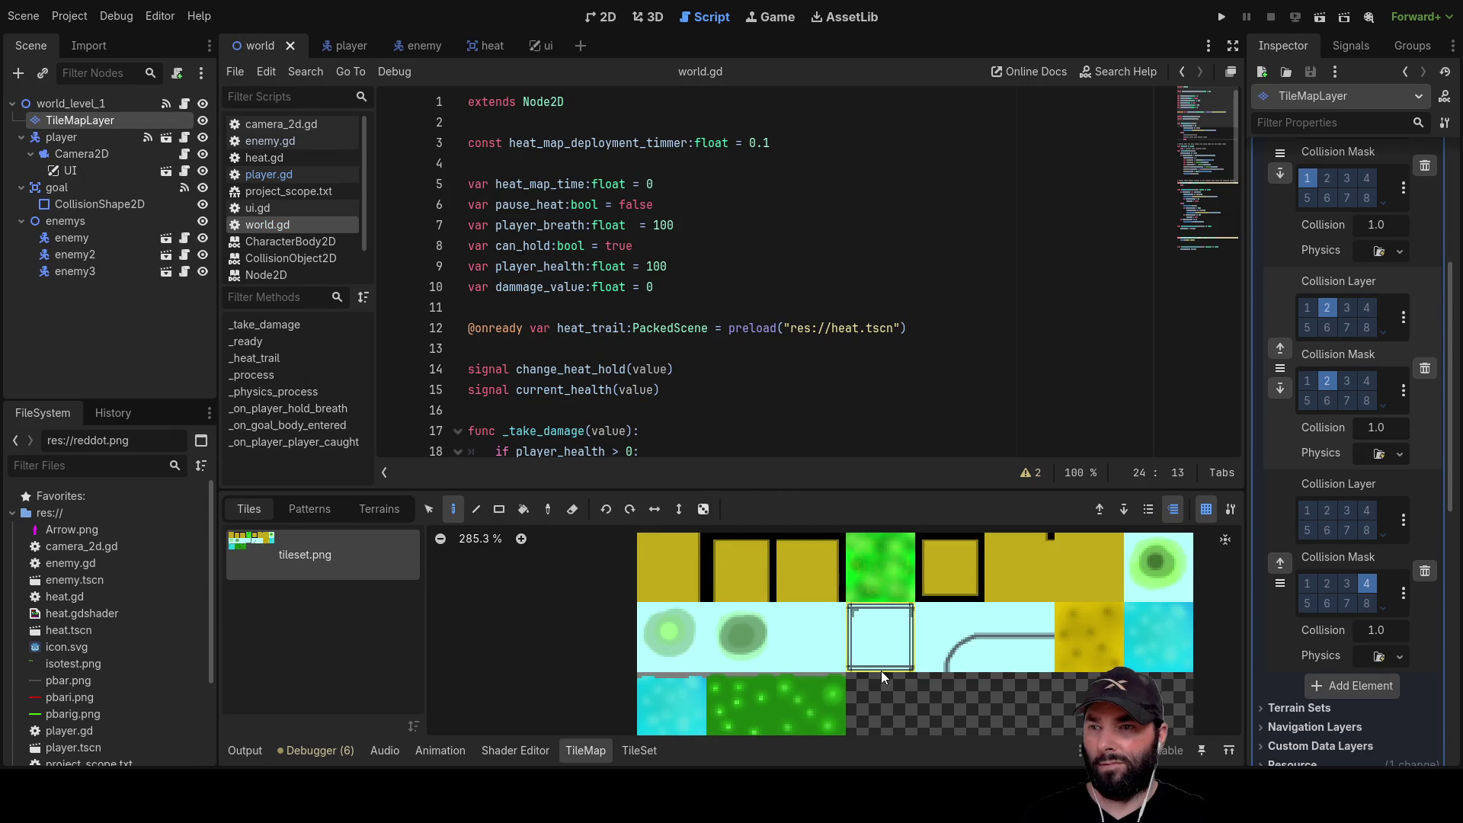
click(640, 751)
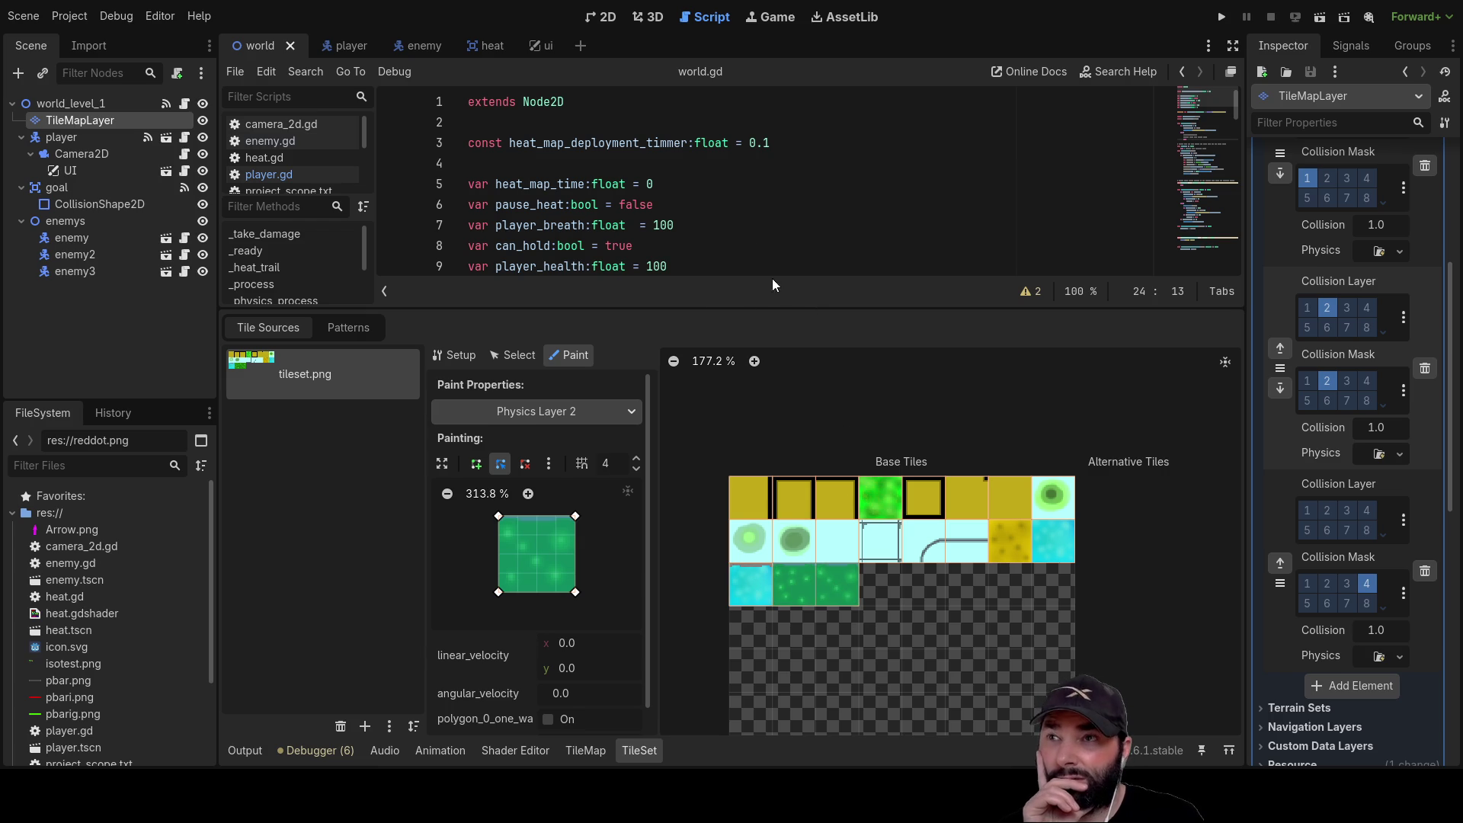
click(603, 17)
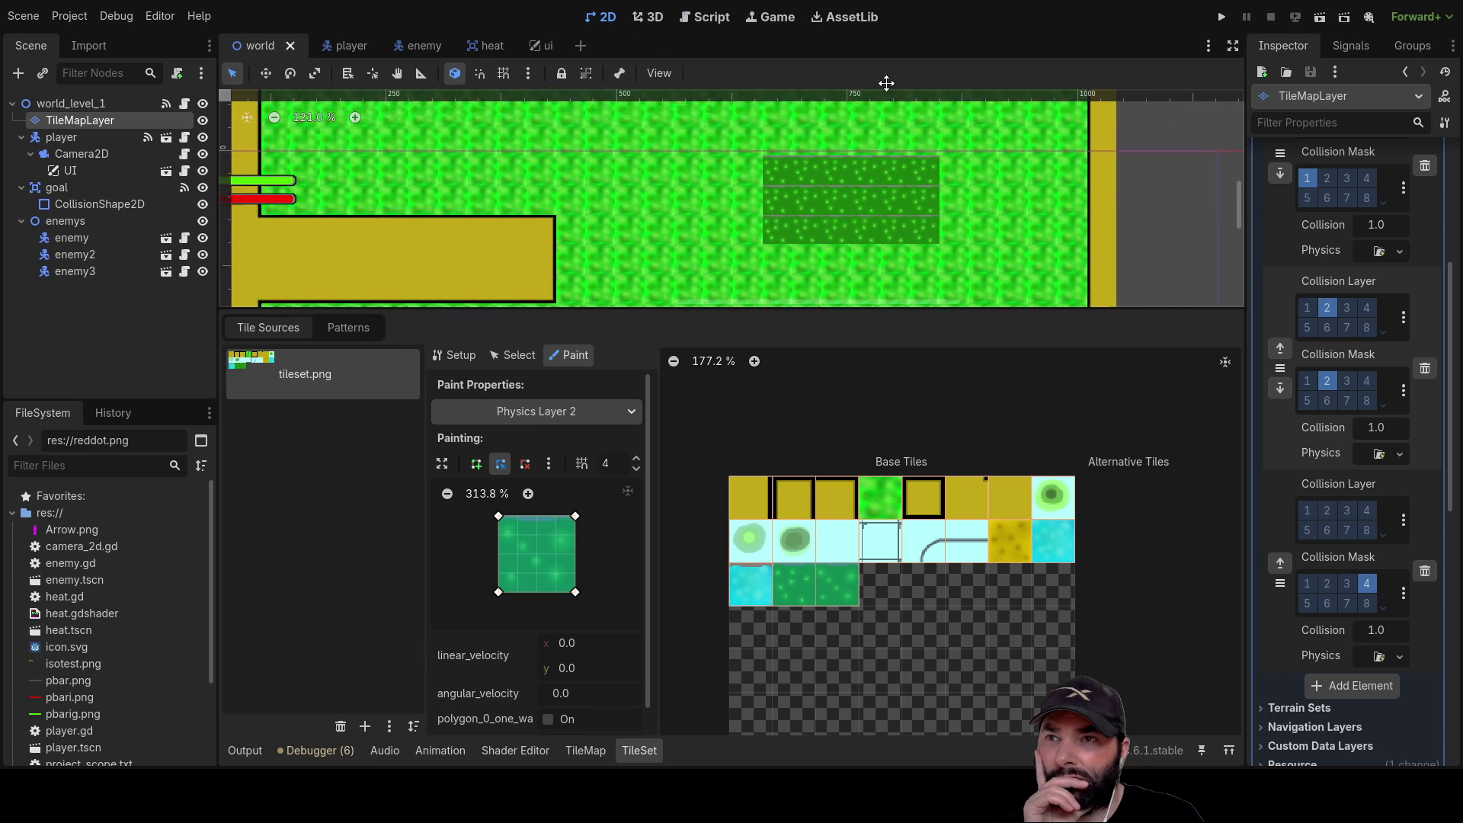
click(798, 600)
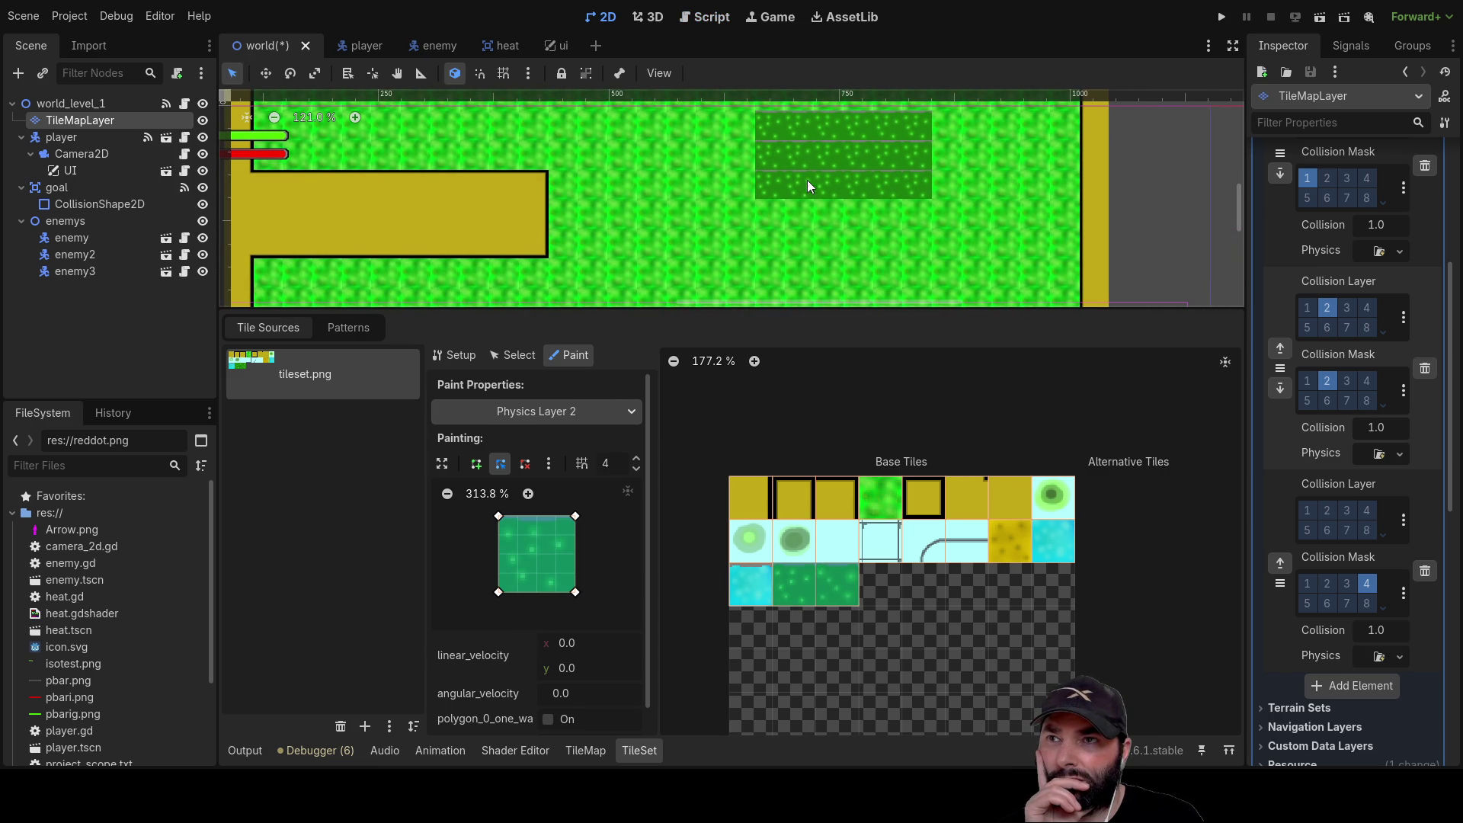
scroll(777, 122, up, 3)
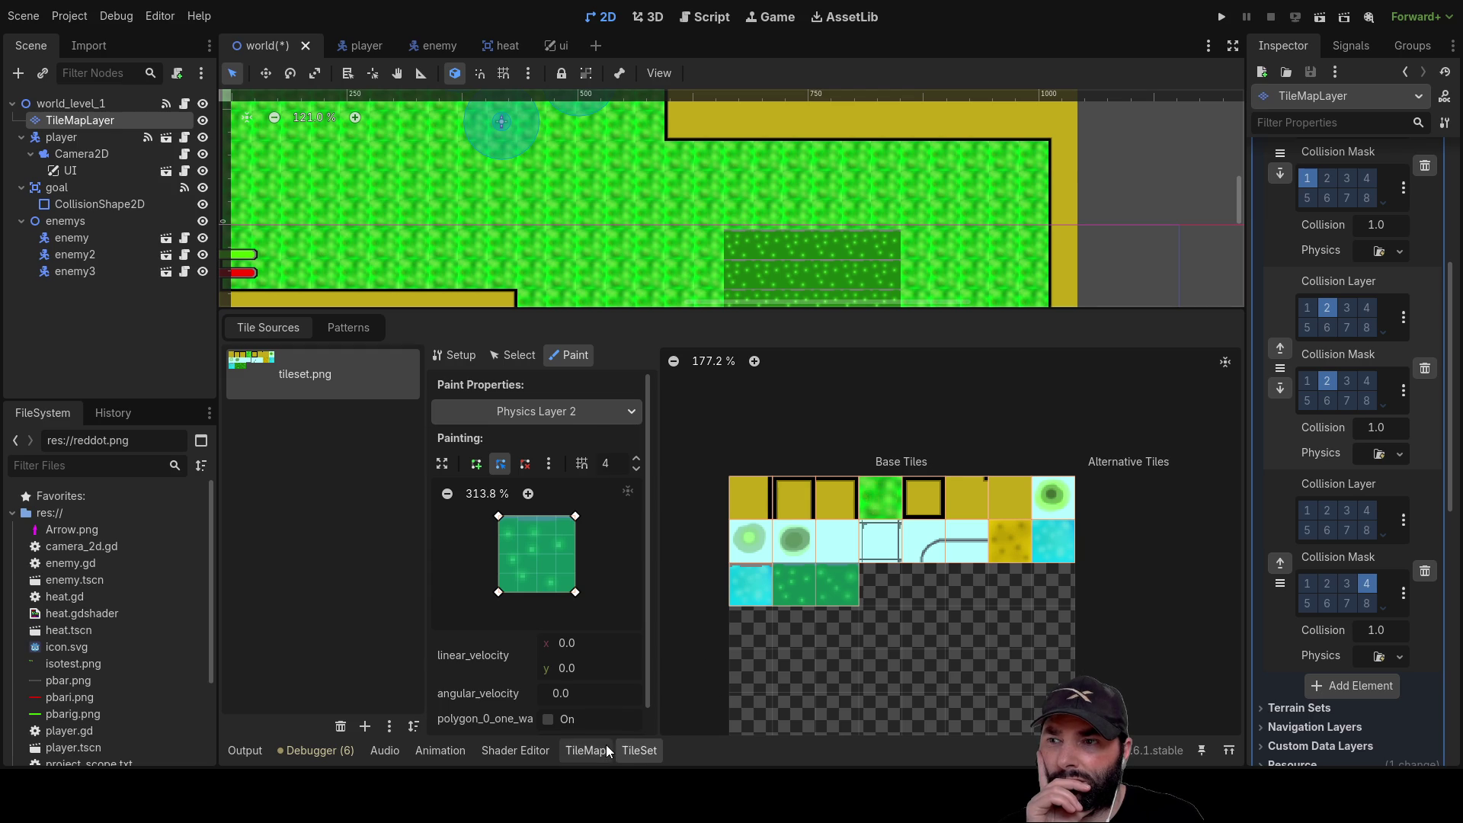
click(586, 751)
click(757, 701)
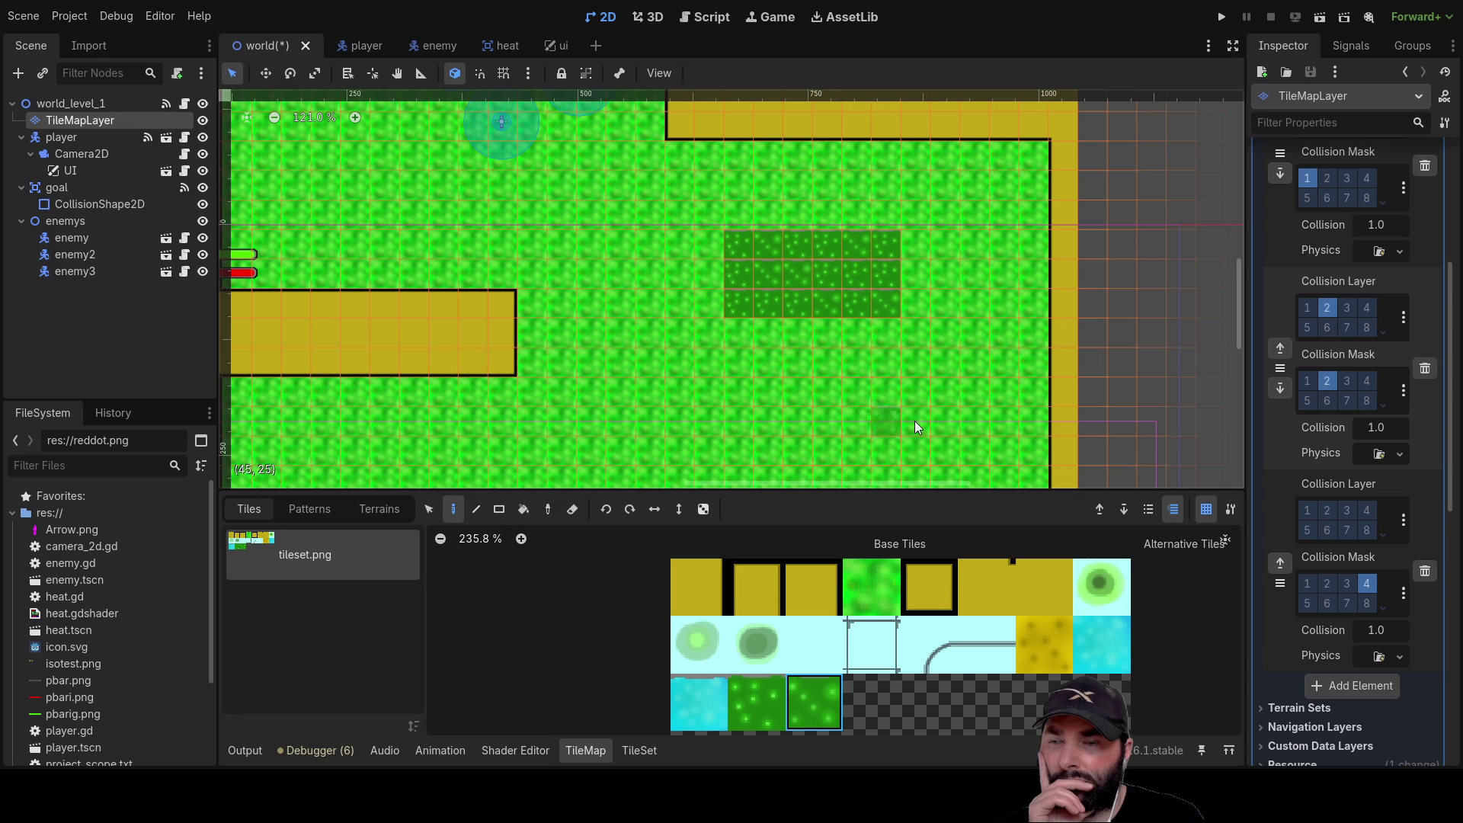
scroll(876, 409, down, 1)
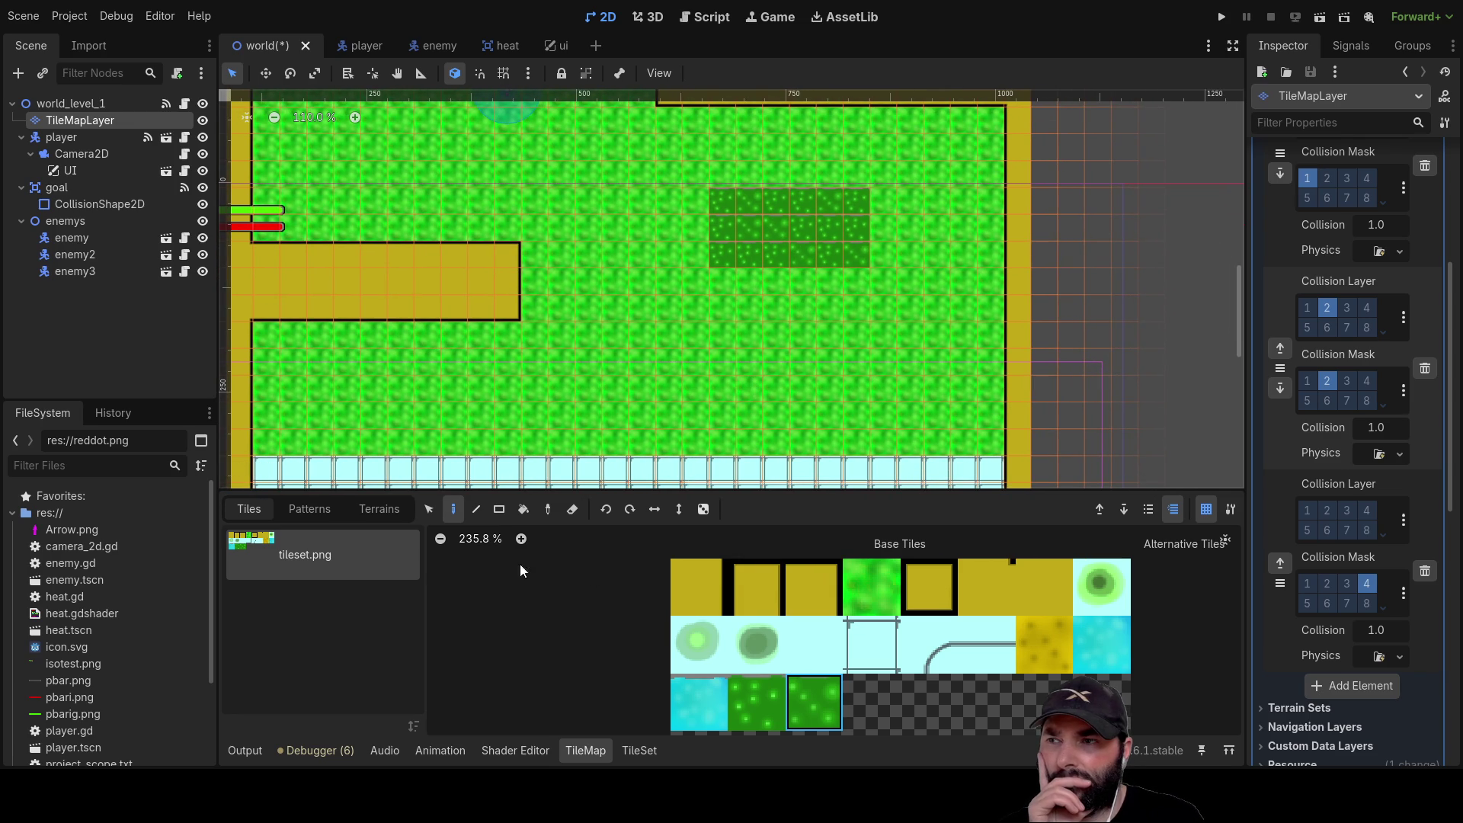